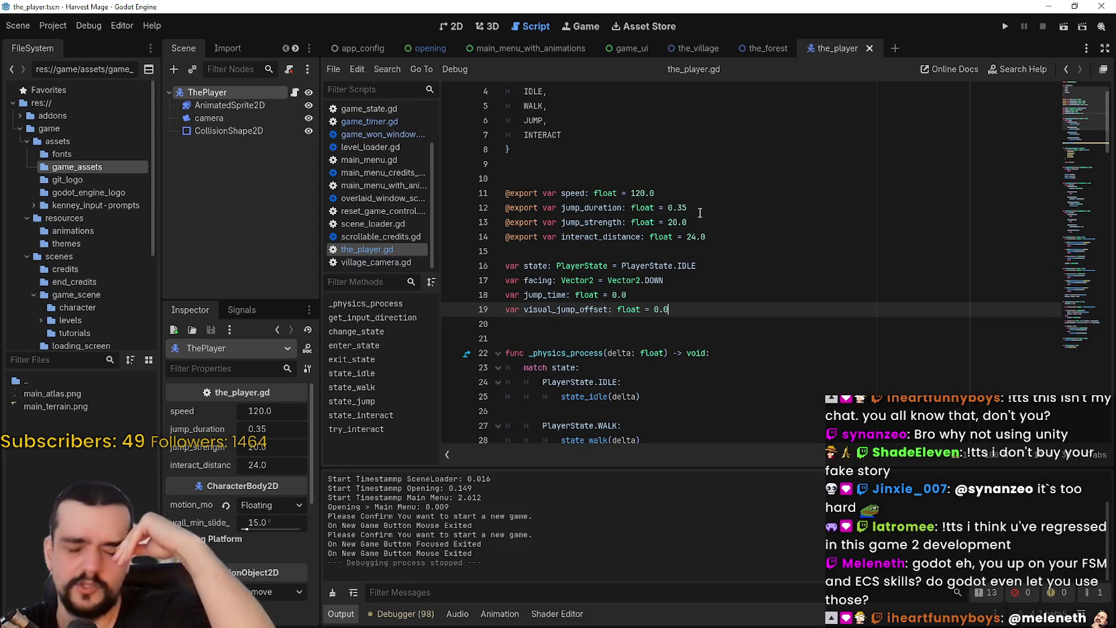
Step: Browse the top of the_player.gd around the speed export and empty lines 10–20
{"action": "scroll", "coordinate": [593, 216], "scroll_direction": "up", "scroll_amount": 1}
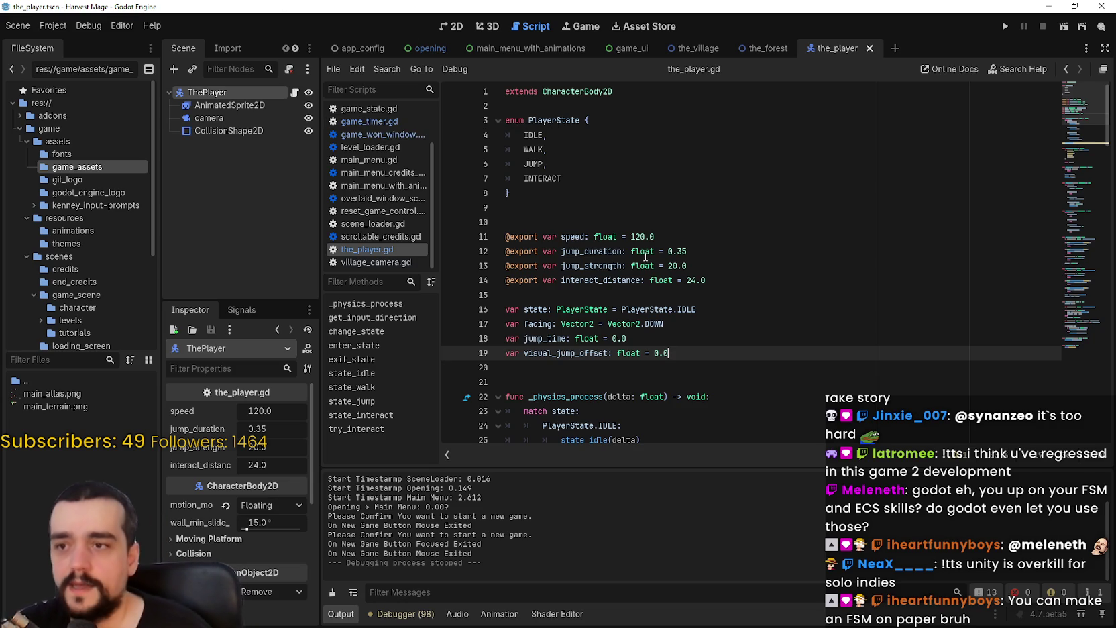
{"action": "left_click", "coordinate": [636, 236]}
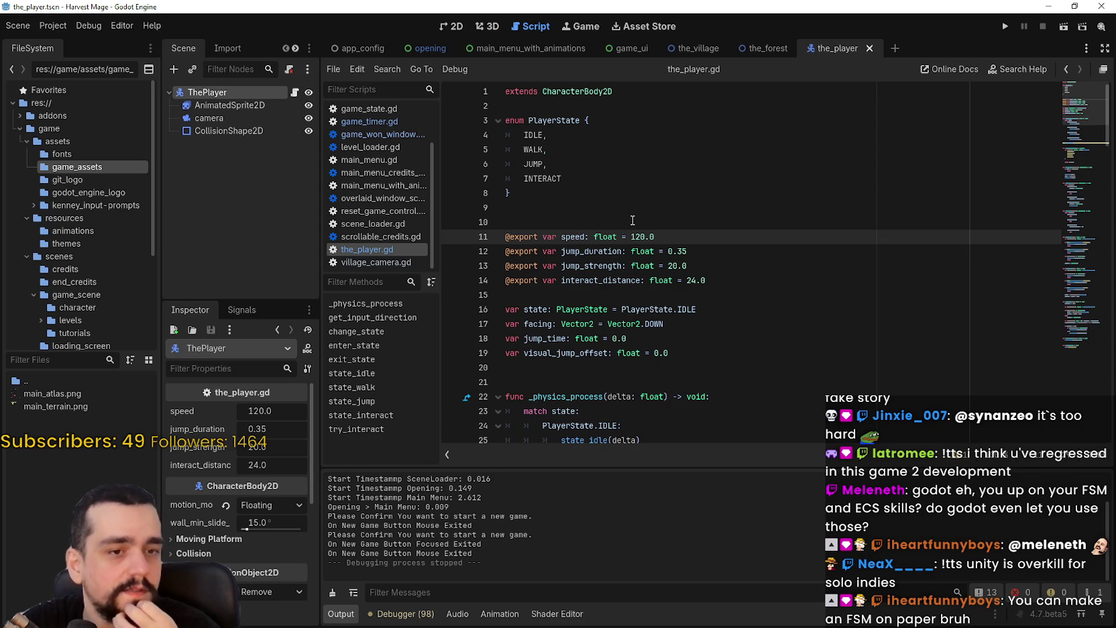
{"action": "left_click", "coordinate": [632, 221]}
{"action": "scroll", "coordinate": [632, 222], "scroll_direction": "down", "scroll_amount": 1}
{"action": "left_click", "coordinate": [636, 246]}
{"action": "scroll", "coordinate": [636, 247], "scroll_direction": "down", "scroll_amount": 3}
{"action": "scroll", "coordinate": [567, 372], "scroll_direction": "up", "scroll_amount": 4}
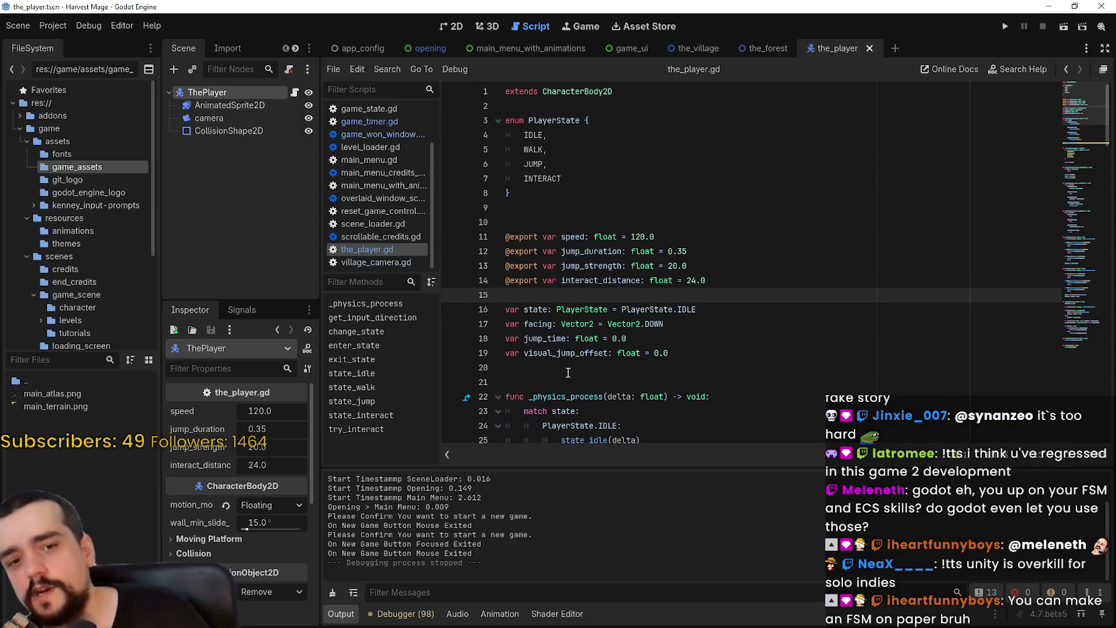
{"action": "scroll", "coordinate": [578, 340], "scroll_direction": "down", "scroll_amount": 5}
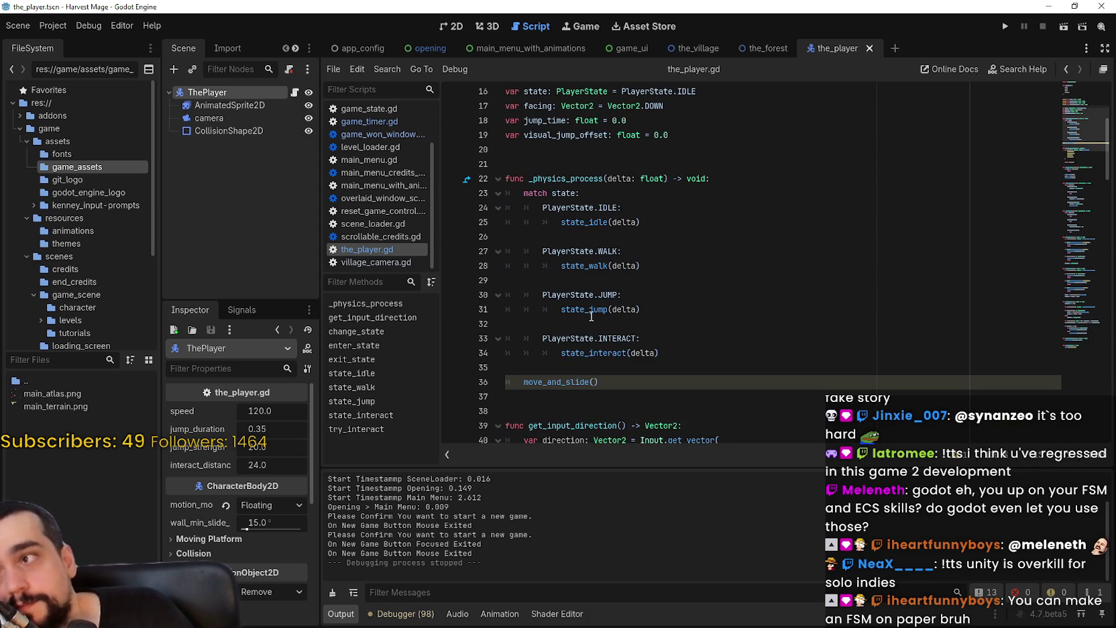
{"action": "scroll", "coordinate": [645, 199], "scroll_direction": "up", "scroll_amount": 5}
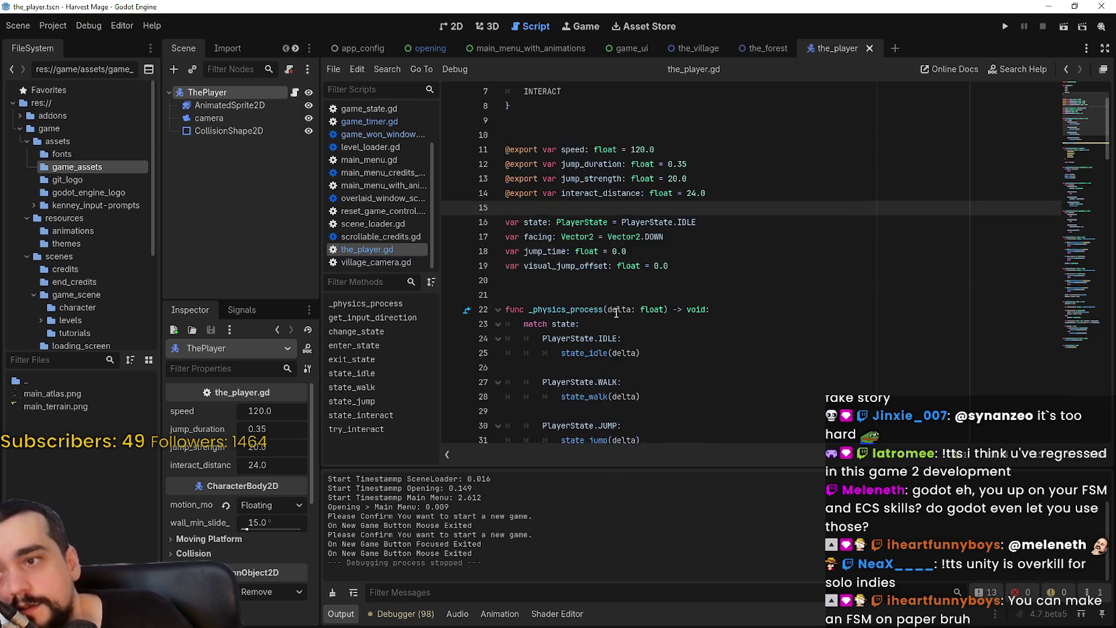
{"action": "scroll", "coordinate": [658, 364], "scroll_direction": "up", "scroll_amount": 1}
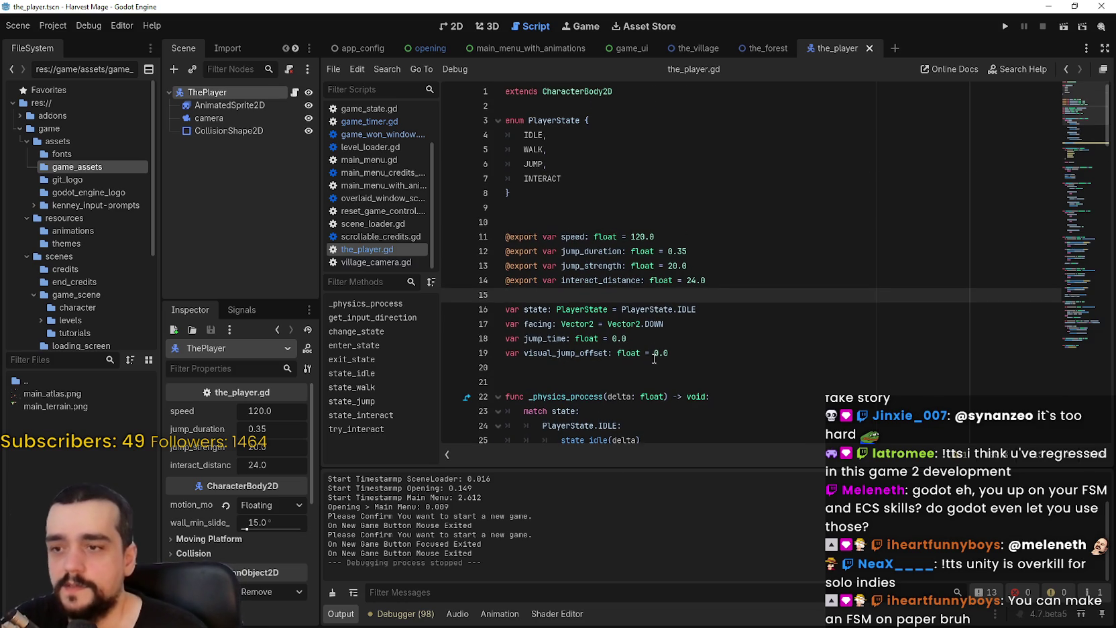
{"action": "left_click", "coordinate": [724, 373]}
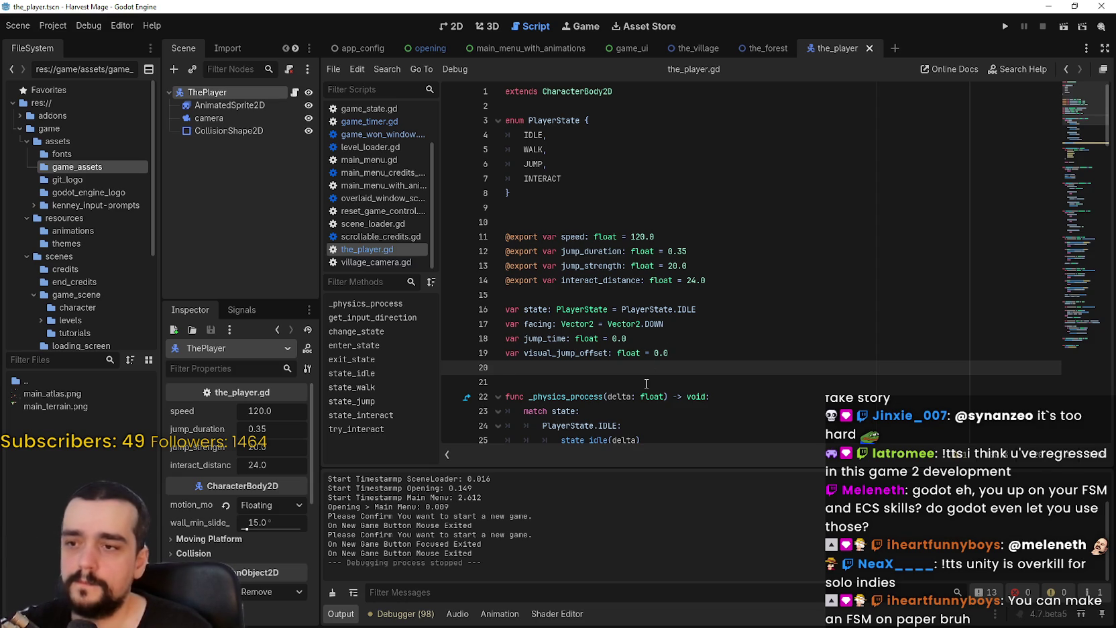
Step: Set the AnimatedSprite2D node to Access as Unique Name and save the scene
{"action": "left_click", "coordinate": [224, 113]}
{"action": "right_click", "coordinate": [224, 111]}
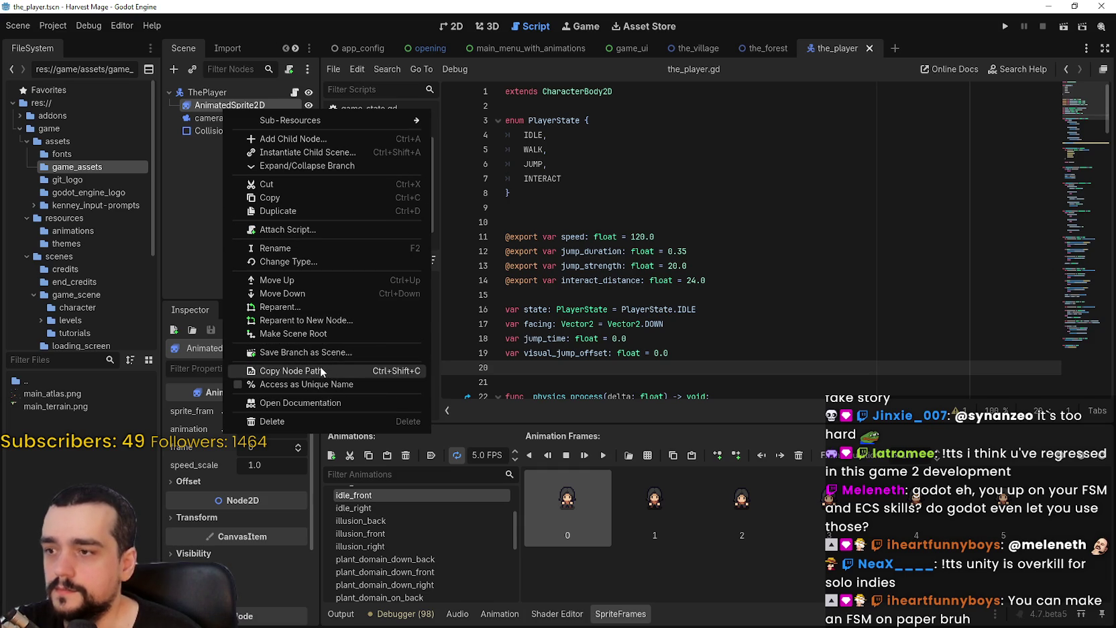
{"action": "left_click", "coordinate": [314, 383]}
{"action": "scroll", "coordinate": [642, 192], "scroll_direction": "down", "scroll_amount": 4}
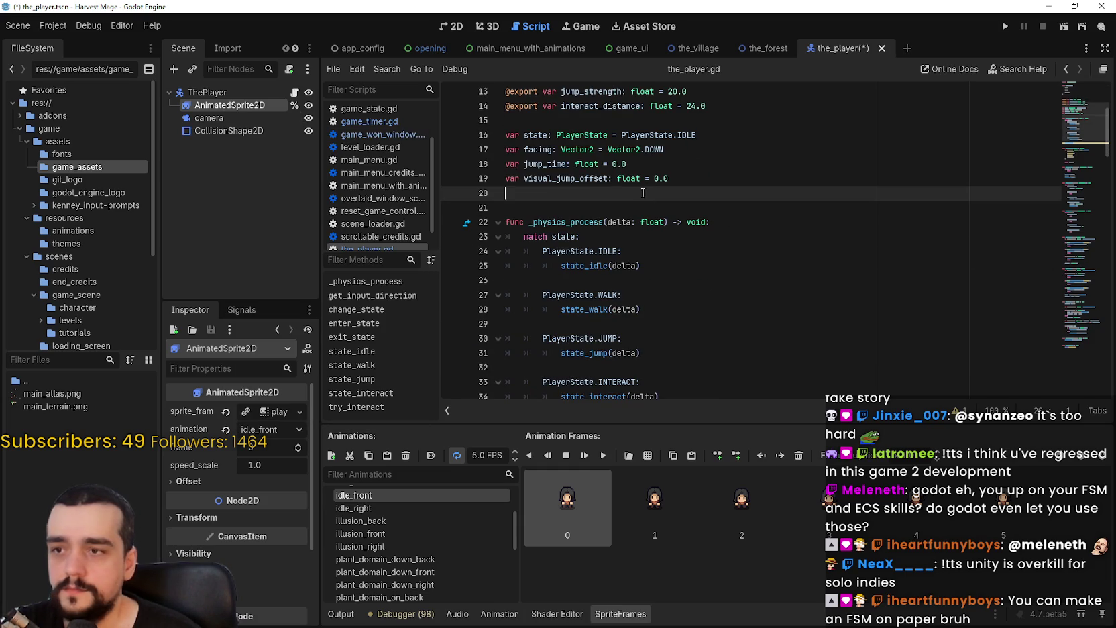
{"action": "scroll", "coordinate": [644, 194], "scroll_direction": "down", "scroll_amount": 10}
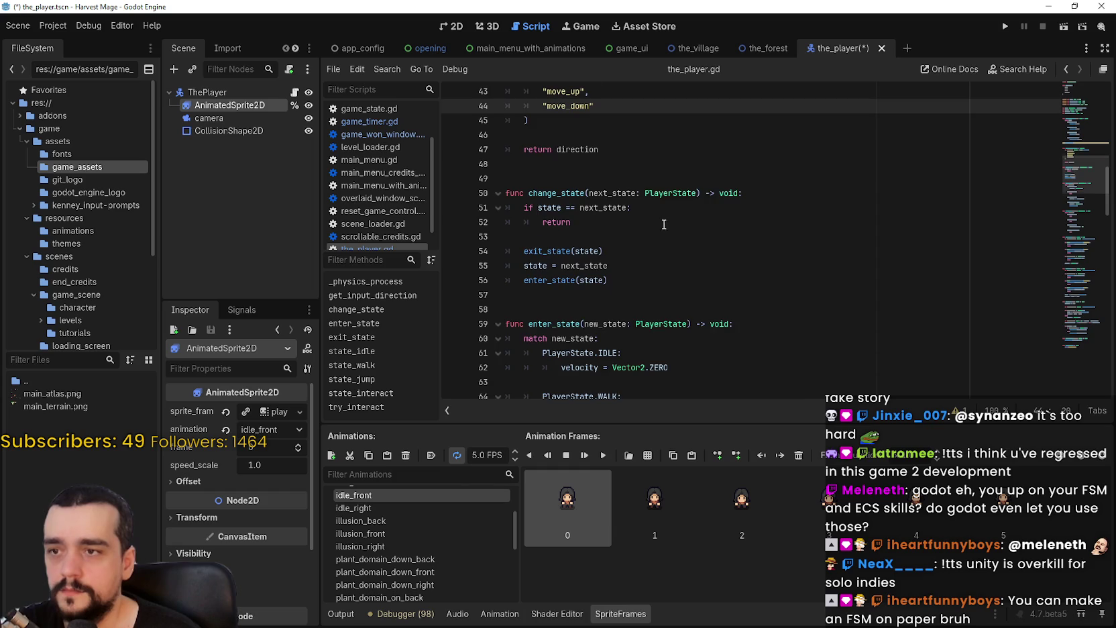
{"action": "scroll", "coordinate": [670, 234], "scroll_direction": "down", "scroll_amount": 8}
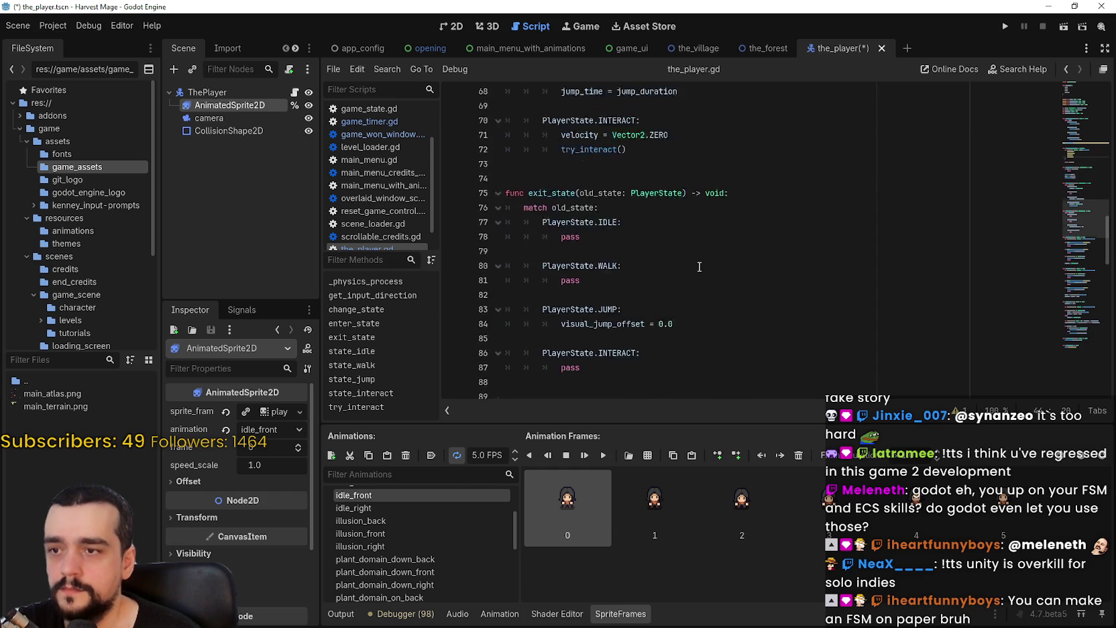
{"action": "scroll", "coordinate": [699, 266], "scroll_direction": "down", "scroll_amount": 7}
{"action": "left_click", "coordinate": [708, 208]}
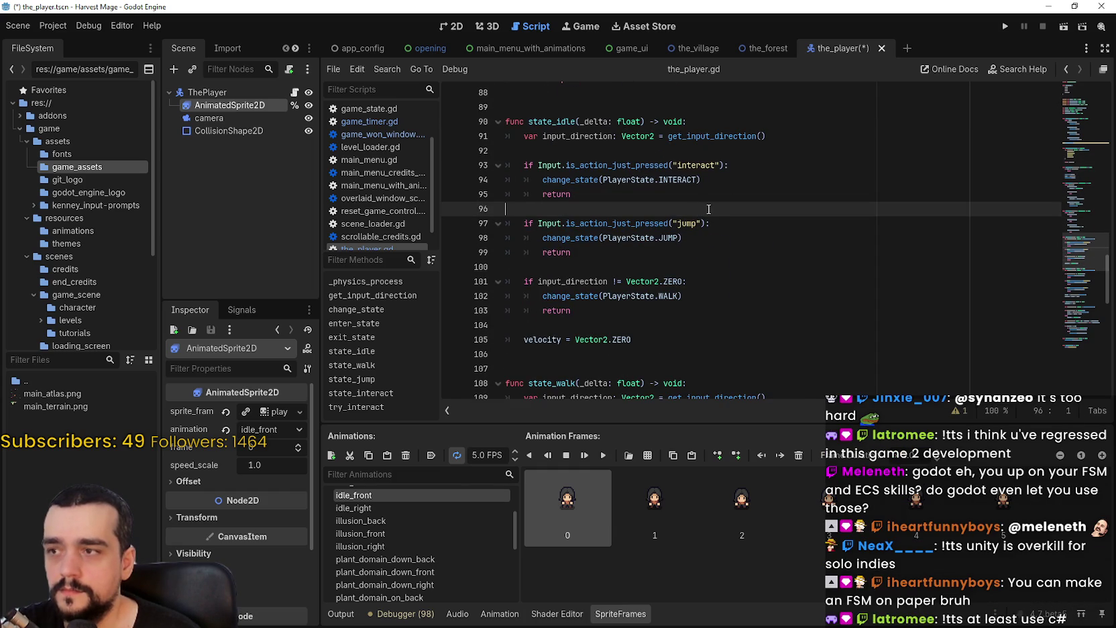
{"action": "scroll", "coordinate": [687, 235], "scroll_direction": "down", "scroll_amount": 6}
{"action": "key", "text": "ctrl+s"}
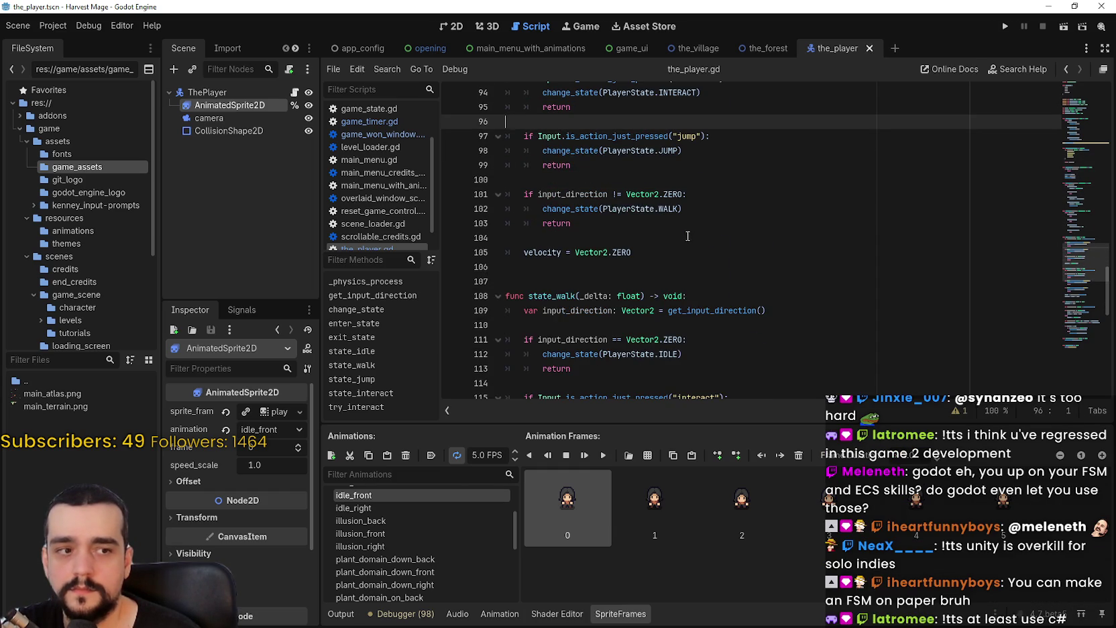
Step: Look through state_walk's code, stepping over its empty lines 104–125
{"action": "scroll", "coordinate": [691, 210], "scroll_direction": "down", "scroll_amount": 1}
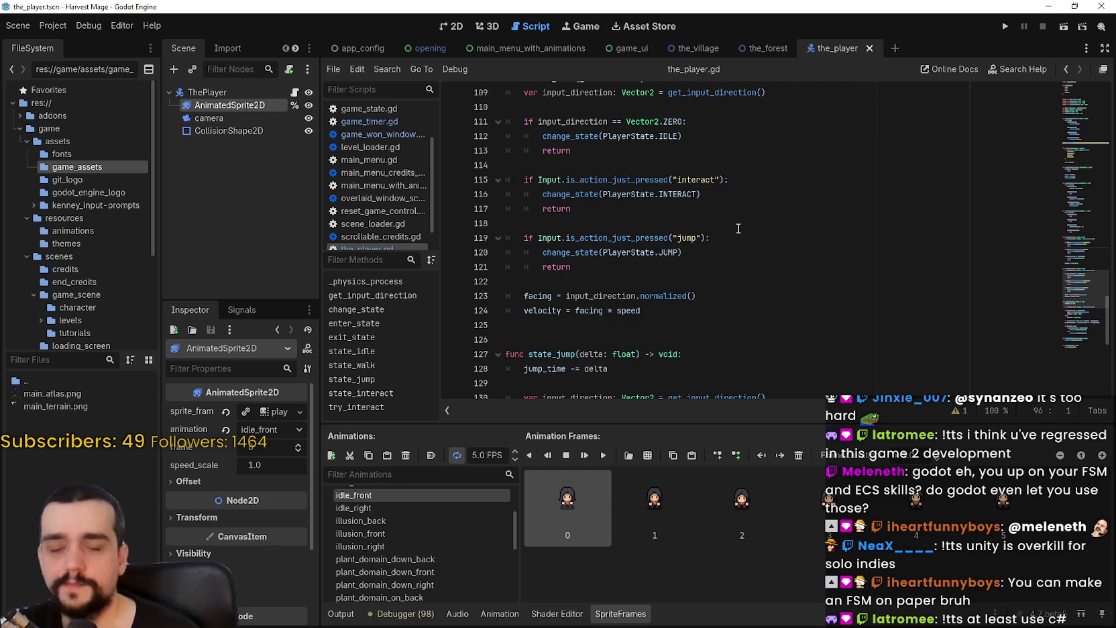
{"action": "scroll", "coordinate": [726, 232], "scroll_direction": "down", "scroll_amount": 2}
{"action": "left_click", "coordinate": [683, 232]}
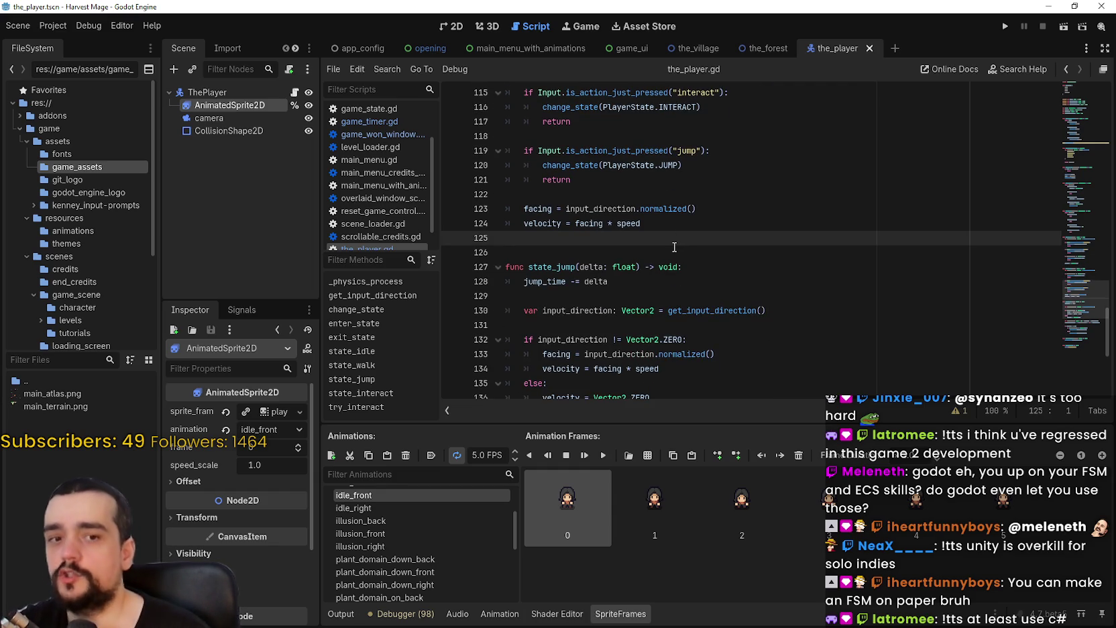
{"action": "scroll", "coordinate": [677, 255], "scroll_direction": "up", "scroll_amount": 3}
{"action": "left_click", "coordinate": [716, 268]}
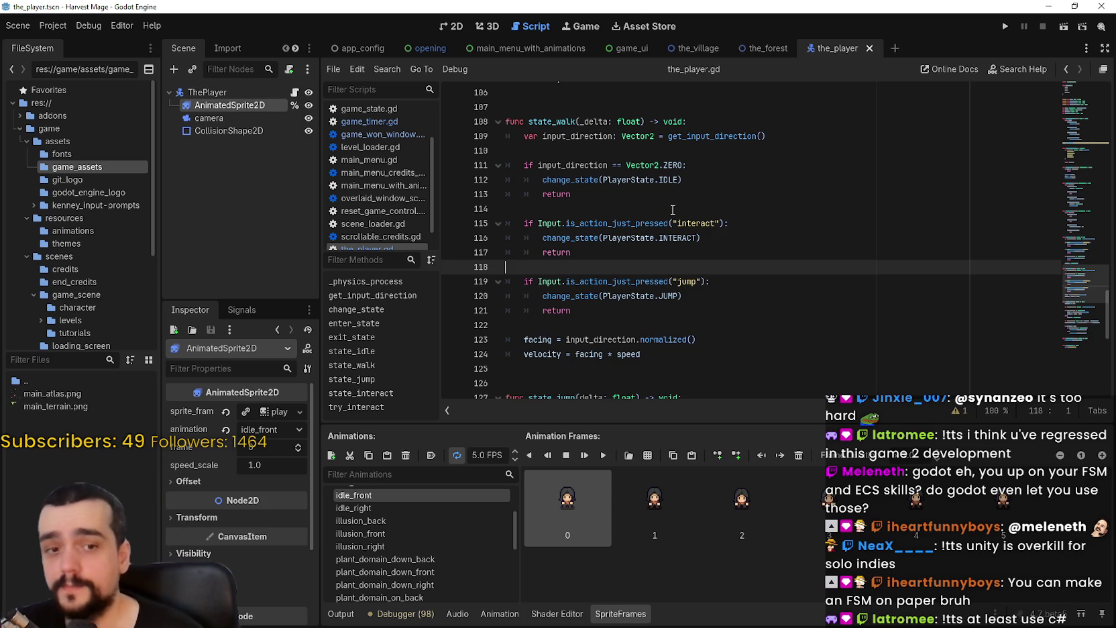
{"action": "left_click", "coordinate": [665, 205]}
{"action": "scroll", "coordinate": [681, 218], "scroll_direction": "up", "scroll_amount": 1}
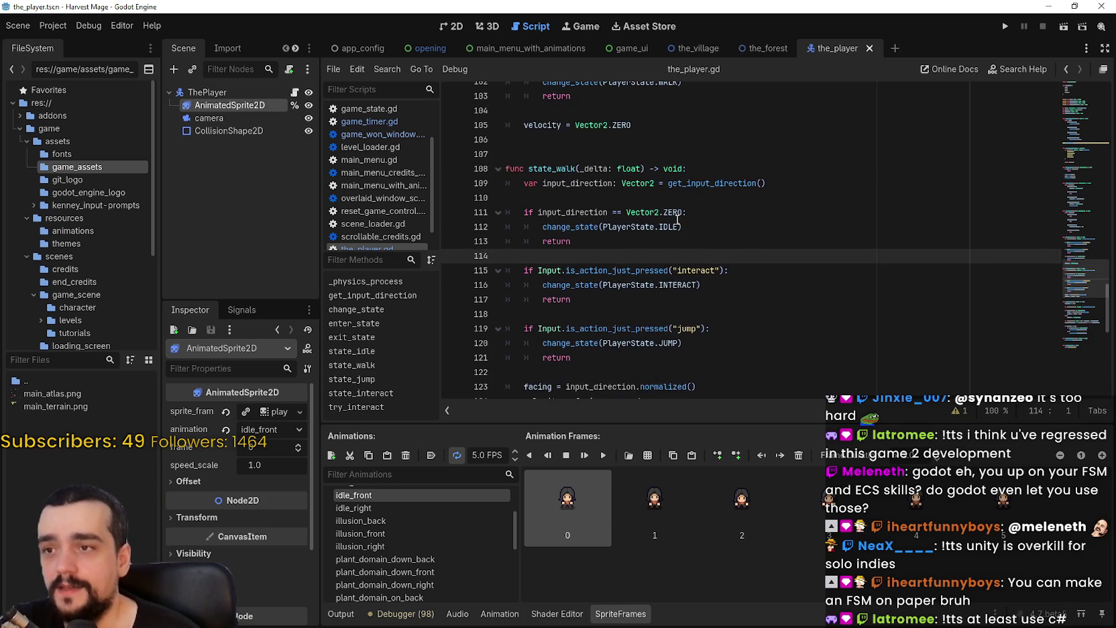
{"action": "left_click", "coordinate": [633, 199]}
{"action": "scroll", "coordinate": [620, 263], "scroll_direction": "up", "scroll_amount": 3}
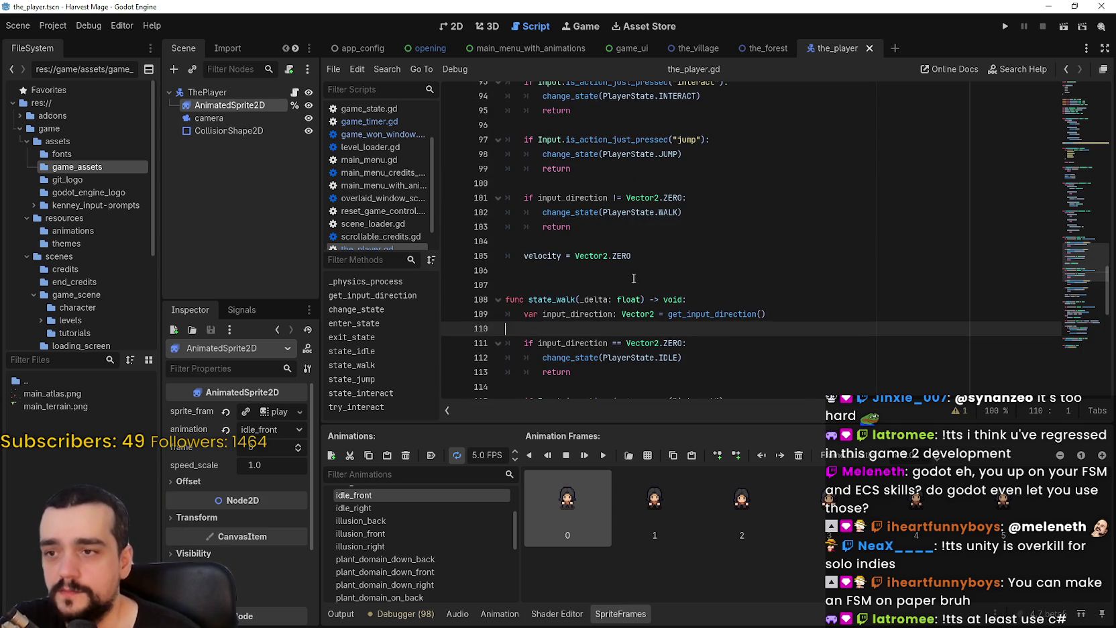
{"action": "left_click", "coordinate": [631, 278]}
{"action": "left_click", "coordinate": [625, 268]}
{"action": "left_click", "coordinate": [624, 281]}
{"action": "scroll", "coordinate": [709, 279], "scroll_direction": "up", "scroll_amount": 3}
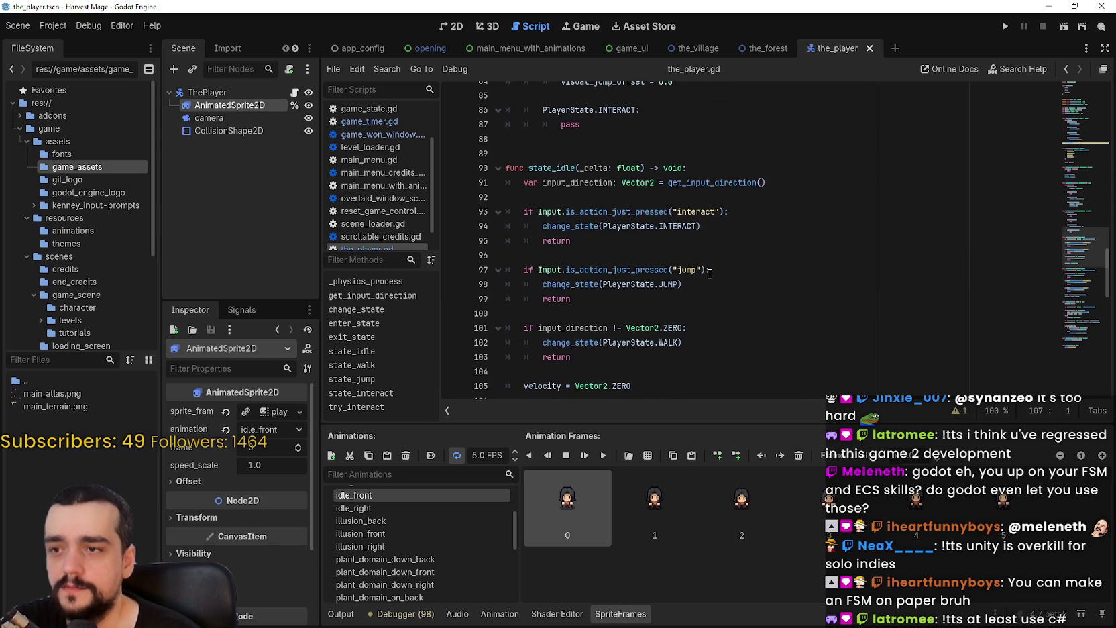
{"action": "left_click", "coordinate": [571, 371]}
{"action": "scroll", "coordinate": [594, 321], "scroll_direction": "down", "scroll_amount": 1}
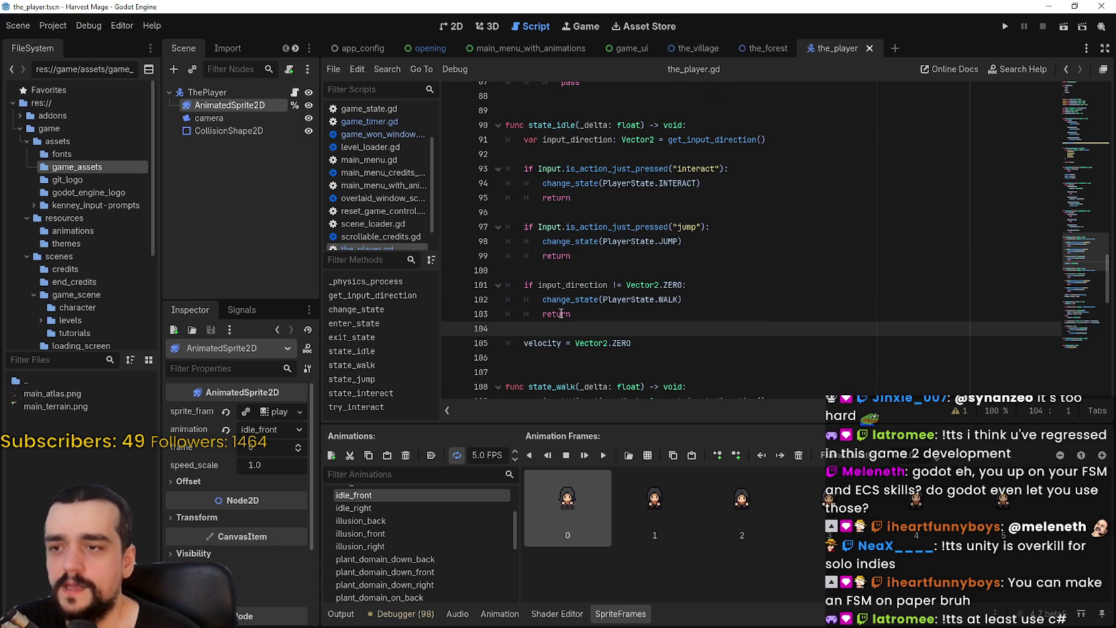
Step: Select the interact check block in state_idle, then clear the selection
{"action": "left_click", "coordinate": [607, 260]}
{"action": "scroll", "coordinate": [620, 261], "scroll_direction": "up", "scroll_amount": 3}
{"action": "left_click", "coordinate": [608, 240]}
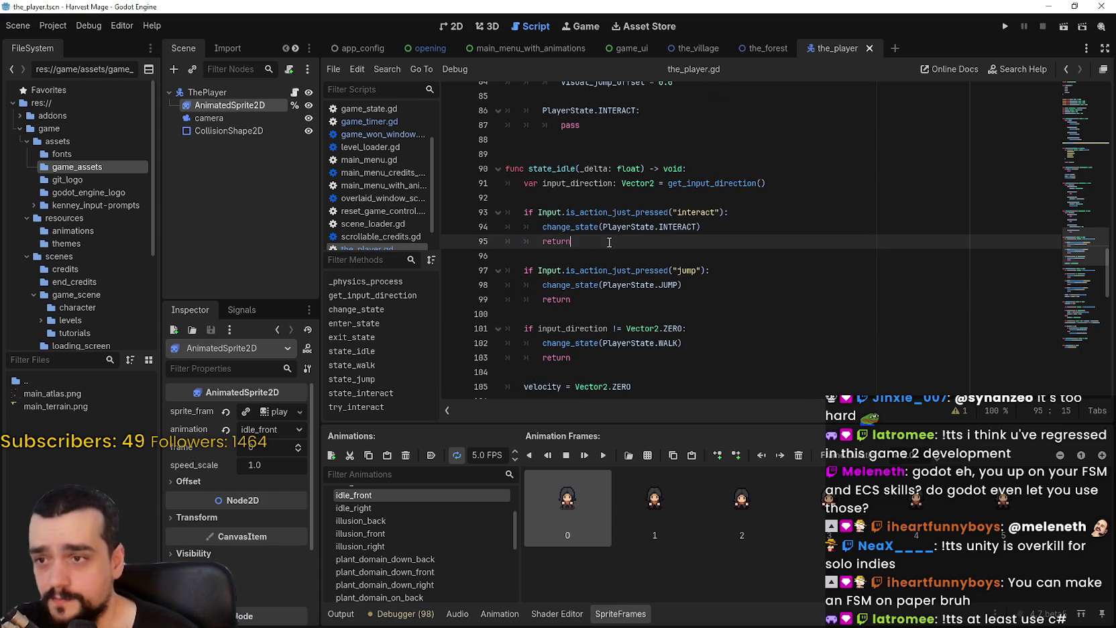
{"action": "key", "text": "shift+Up"}
{"action": "key", "text": "shift+Up"}
{"action": "key", "text": "shift+Home"}
{"action": "left_click", "coordinate": [624, 253]}
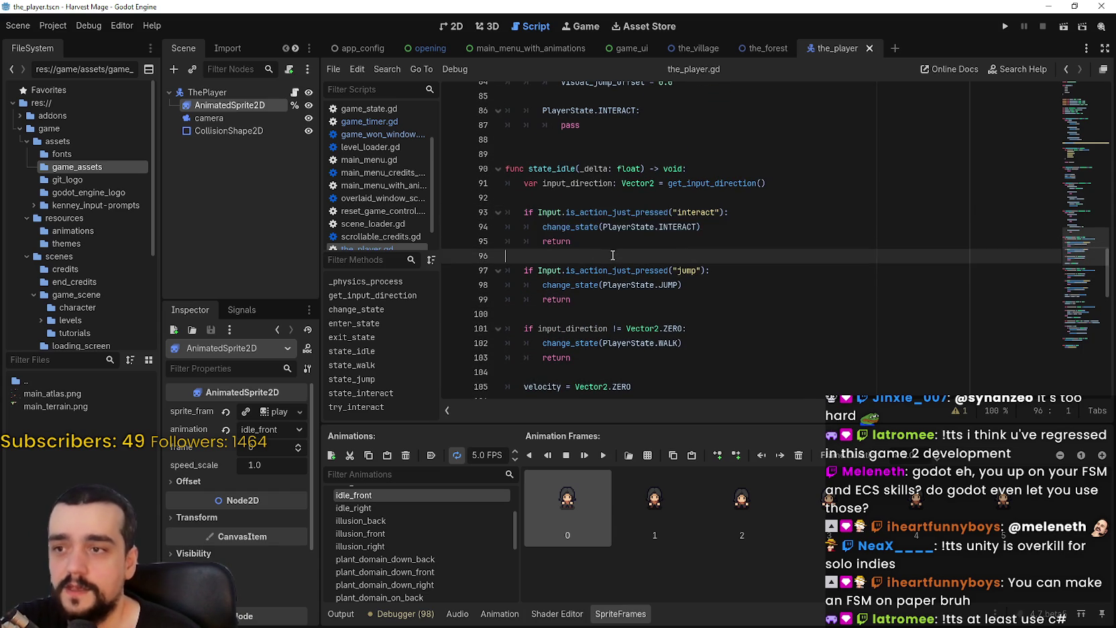
Step: Scroll through state_walk and state_jump, checking lines 106, 122 and 145
{"action": "scroll", "coordinate": [612, 248], "scroll_direction": "down", "scroll_amount": 5}
{"action": "left_click", "coordinate": [574, 169]}
{"action": "left_click", "coordinate": [578, 140]}
{"action": "left_click", "coordinate": [579, 154]}
{"action": "left_click", "coordinate": [613, 211]}
{"action": "left_click", "coordinate": [584, 188]}
{"action": "scroll", "coordinate": [584, 188], "scroll_direction": "down", "scroll_amount": 5}
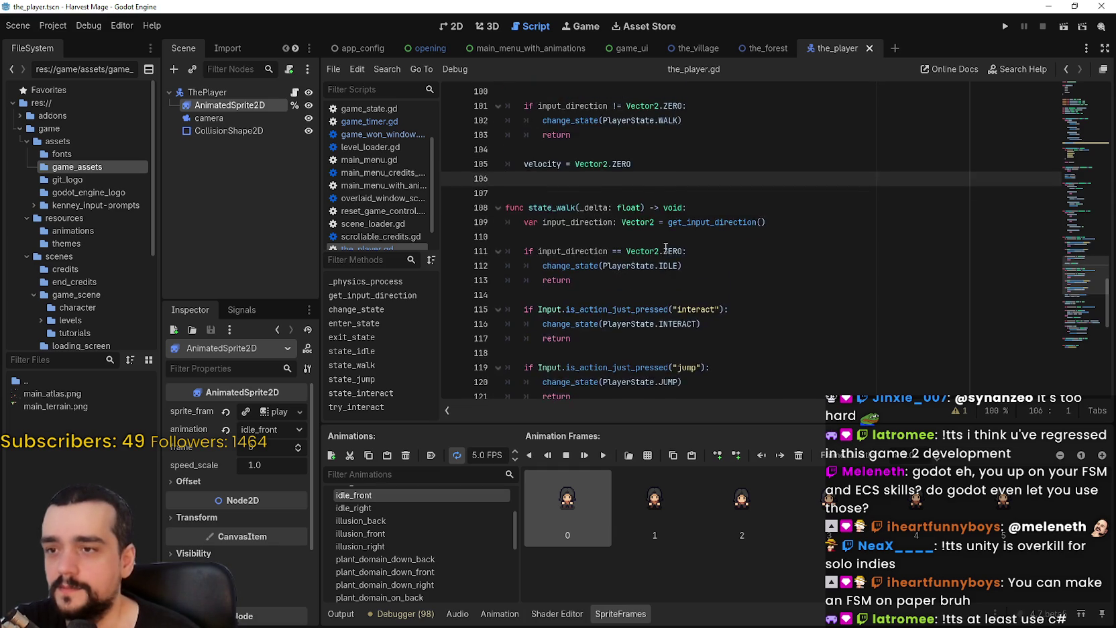
{"action": "scroll", "coordinate": [604, 247], "scroll_direction": "up", "scroll_amount": 4}
{"action": "scroll", "coordinate": [604, 248], "scroll_direction": "down", "scroll_amount": 3}
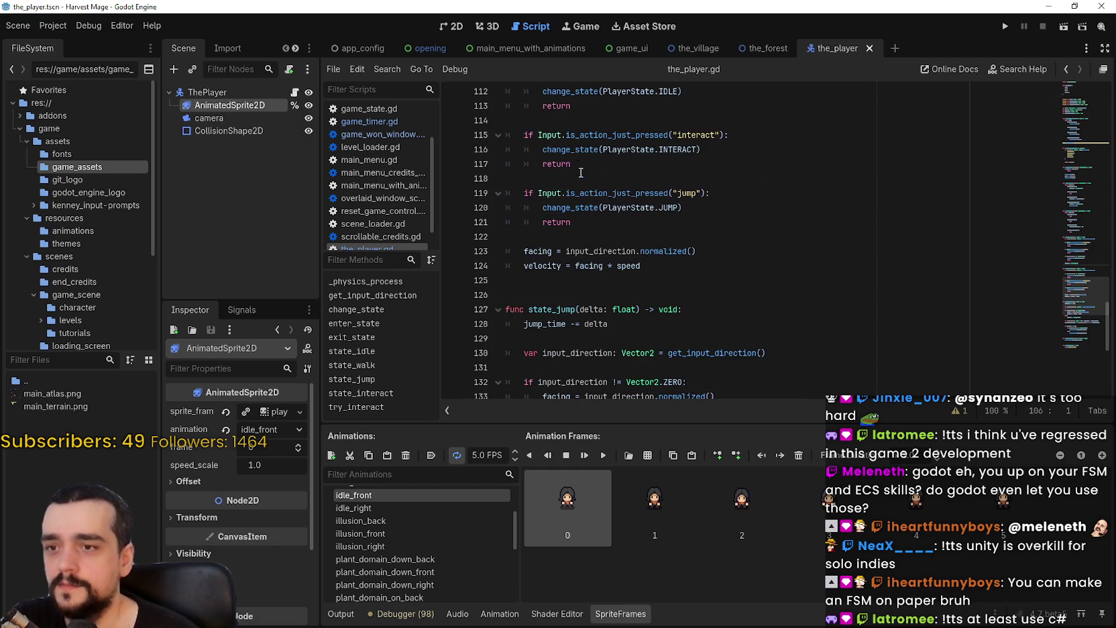
{"action": "left_click", "coordinate": [582, 122]}
{"action": "left_click", "coordinate": [599, 236]}
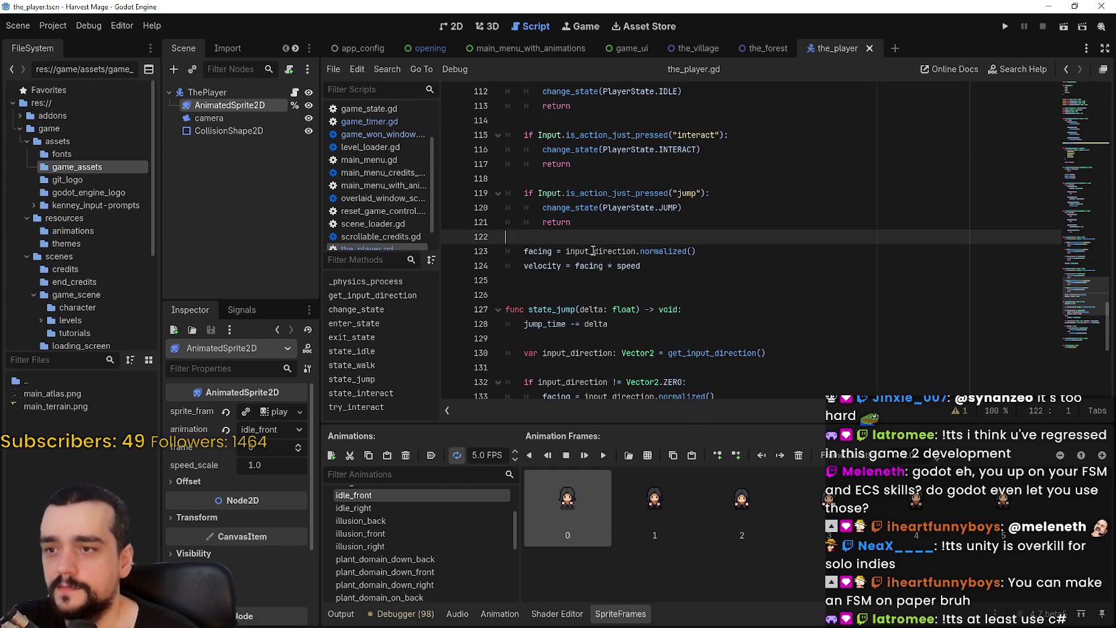
{"action": "scroll", "coordinate": [599, 196], "scroll_direction": "down", "scroll_amount": 2}
{"action": "left_click", "coordinate": [576, 178]}
{"action": "left_click", "coordinate": [663, 222]}
{"action": "scroll", "coordinate": [663, 228], "scroll_direction": "down", "scroll_amount": 5}
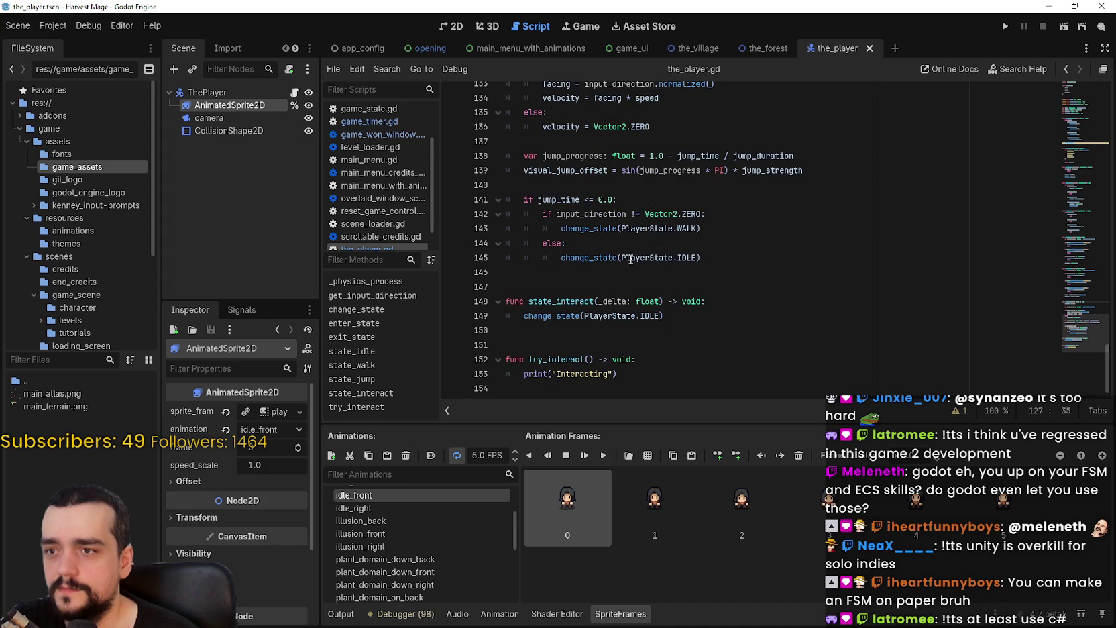
{"action": "left_click", "coordinate": [613, 257]}
{"action": "scroll", "coordinate": [624, 285], "scroll_direction": "up", "scroll_amount": 11}
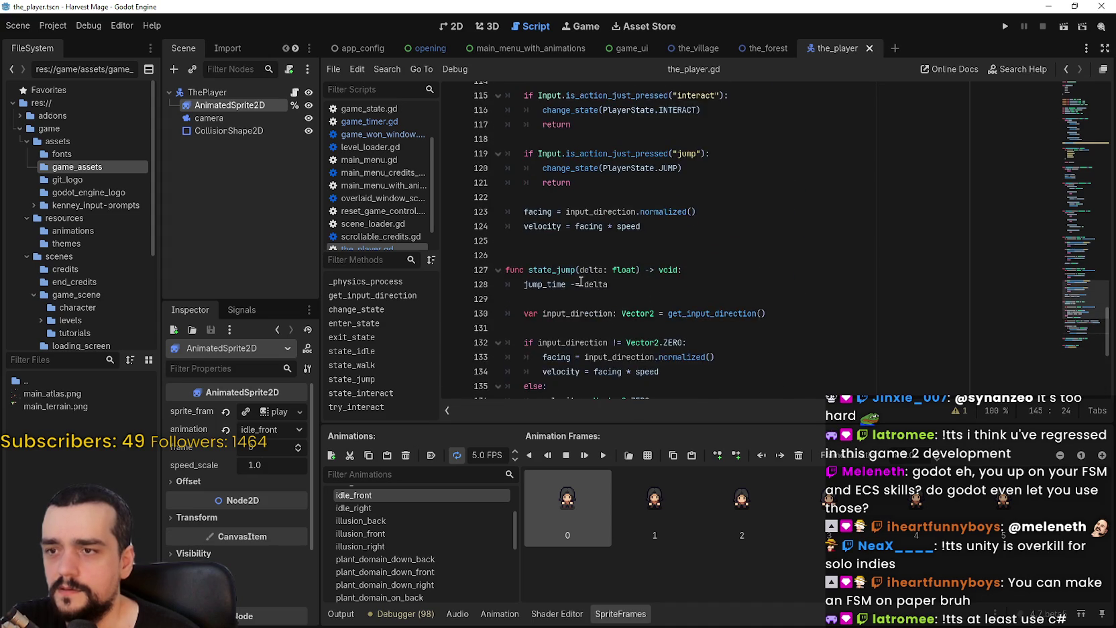
{"action": "scroll", "coordinate": [578, 295], "scroll_direction": "up", "scroll_amount": 1}
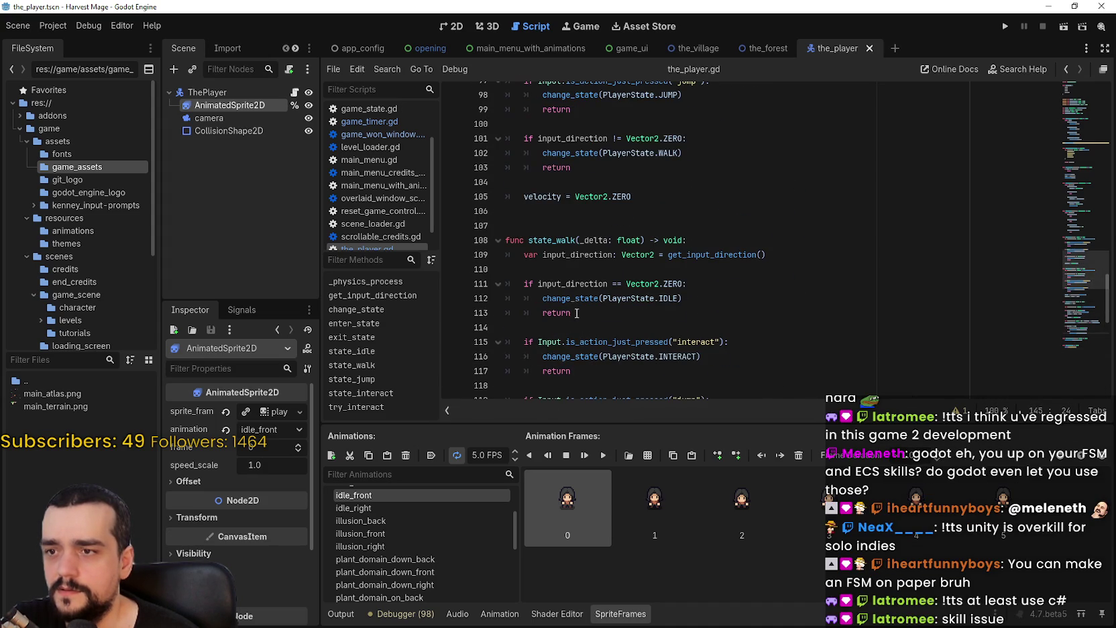
{"action": "left_click", "coordinate": [577, 297]}
{"action": "left_click", "coordinate": [743, 313]}
{"action": "scroll", "coordinate": [726, 314], "scroll_direction": "down", "scroll_amount": 3}
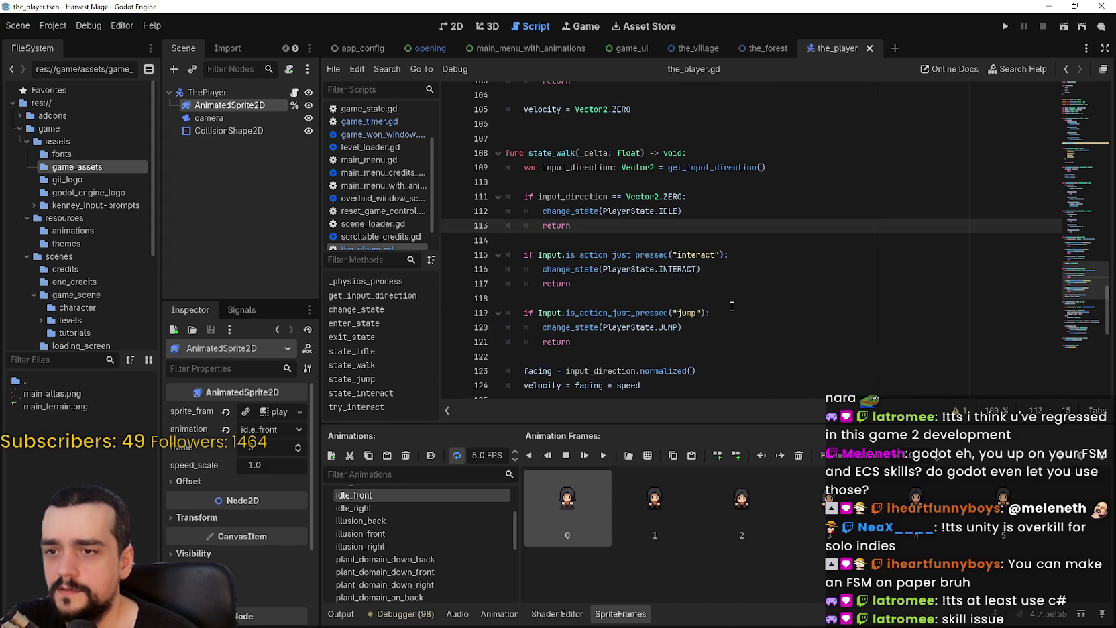
{"action": "scroll", "coordinate": [729, 305], "scroll_direction": "up", "scroll_amount": 2}
{"action": "double_click", "coordinate": [723, 211]}
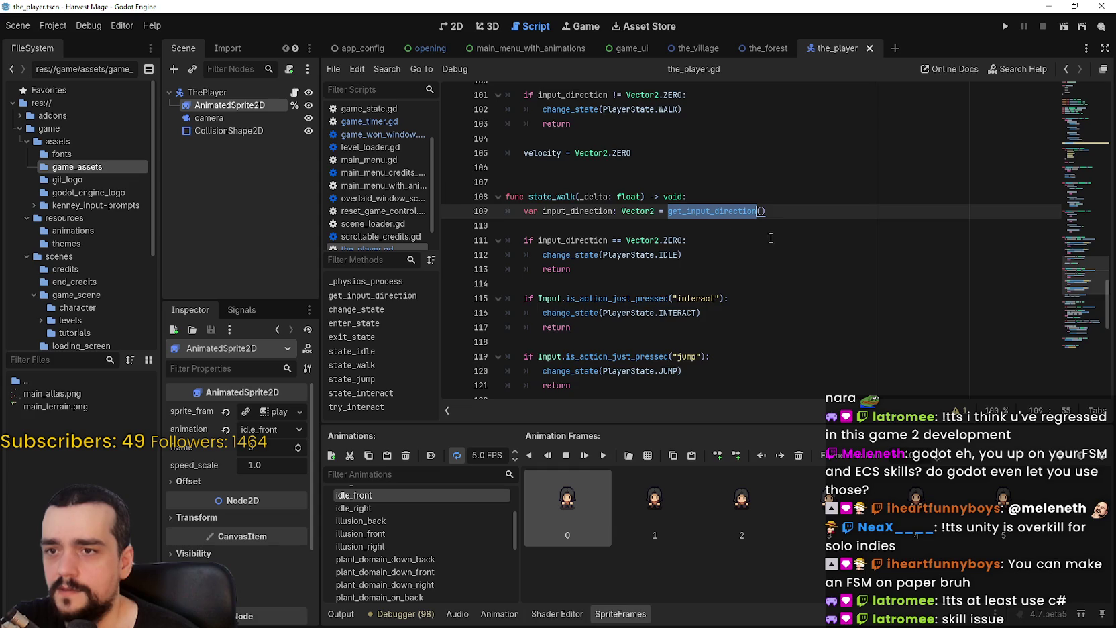
{"action": "scroll", "coordinate": [722, 217], "scroll_direction": "down", "scroll_amount": 2}
{"action": "left_click", "coordinate": [608, 350]}
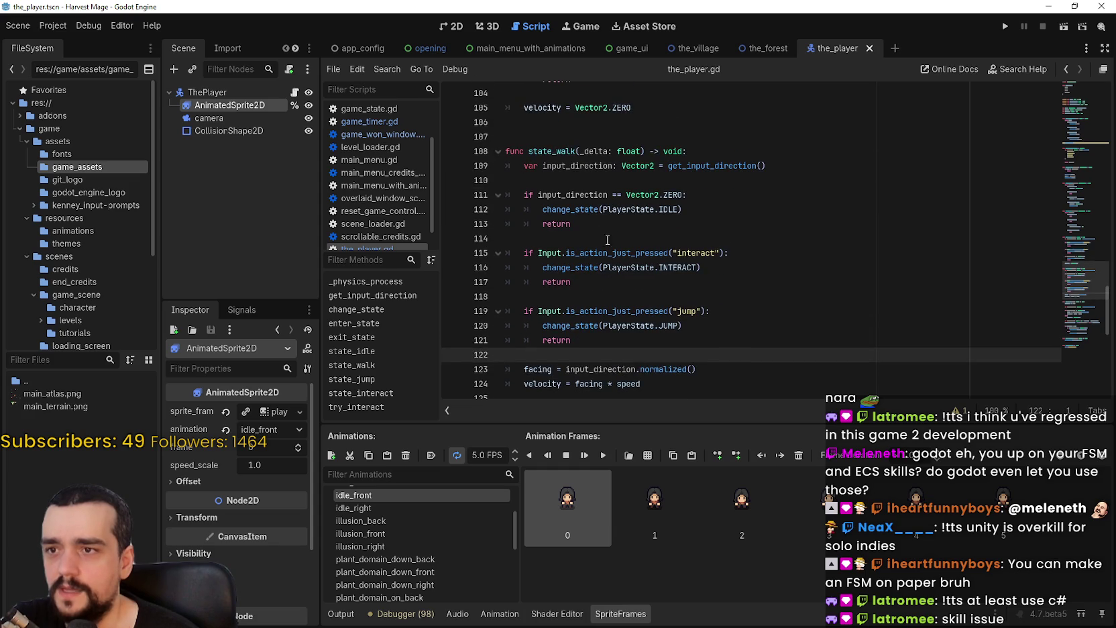
{"action": "scroll", "coordinate": [577, 201], "scroll_direction": "up", "scroll_amount": 1}
{"action": "double_click", "coordinate": [559, 151]}
{"action": "double_click", "coordinate": [577, 168]}
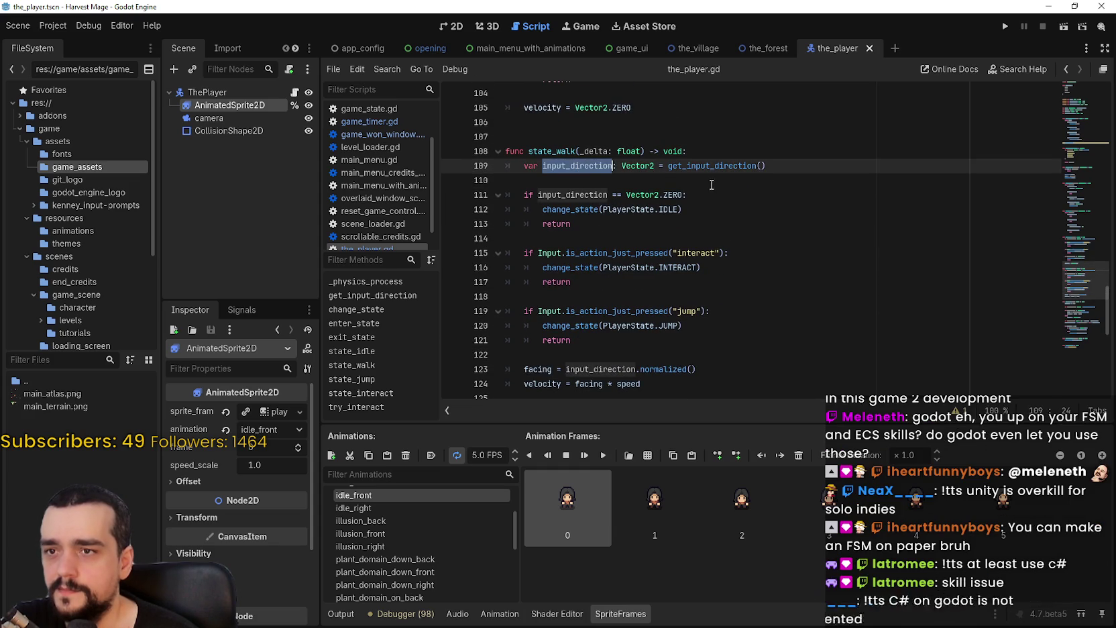
{"action": "scroll", "coordinate": [716, 232], "scroll_direction": "up", "scroll_amount": 6}
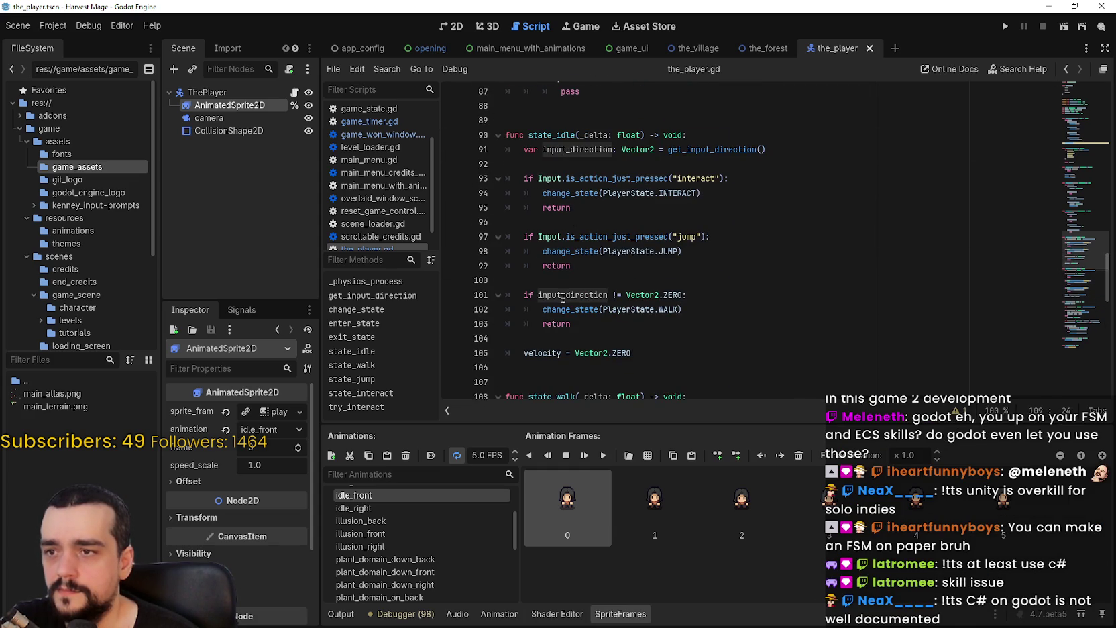
{"action": "scroll", "coordinate": [562, 297], "scroll_direction": "up", "scroll_amount": 10}
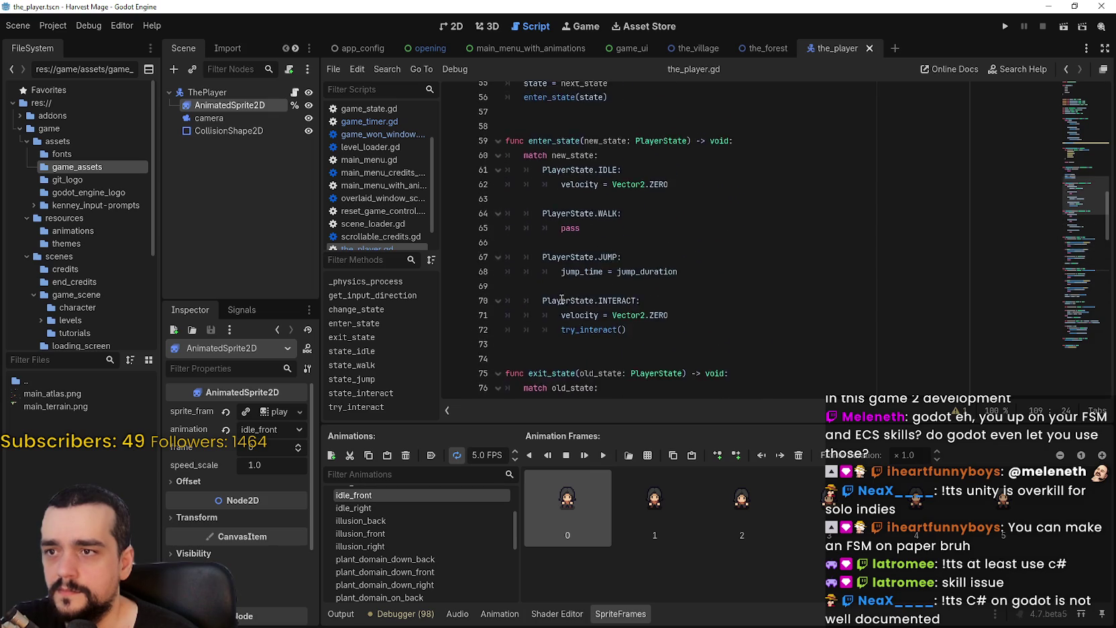
{"action": "scroll", "coordinate": [574, 221], "scroll_direction": "up", "scroll_amount": 7}
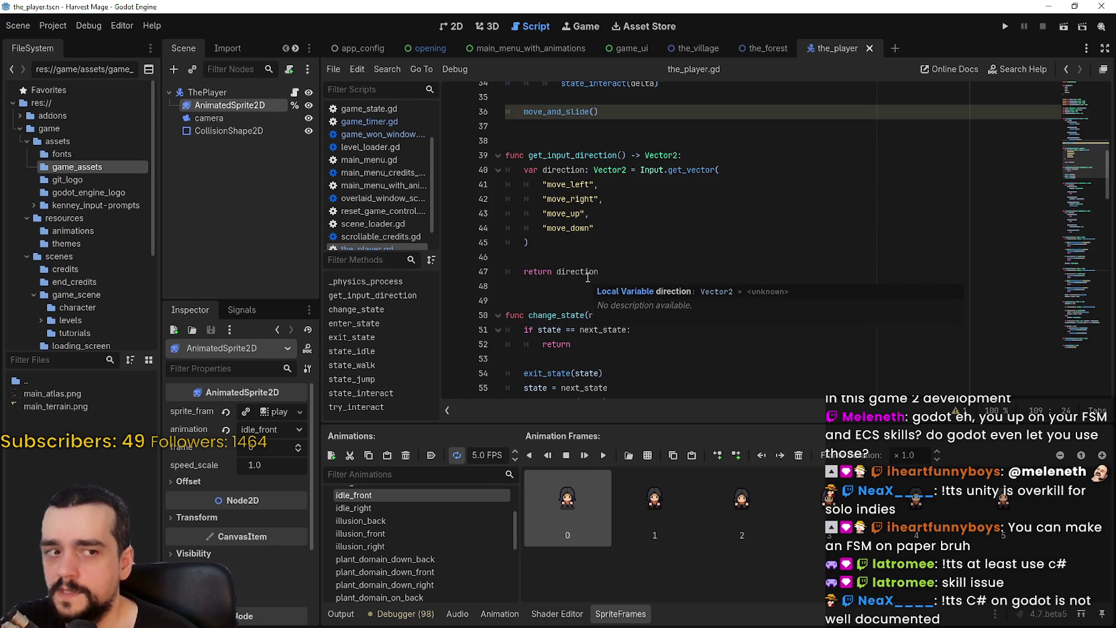
{"action": "scroll", "coordinate": [631, 281], "scroll_direction": "up", "scroll_amount": 1}
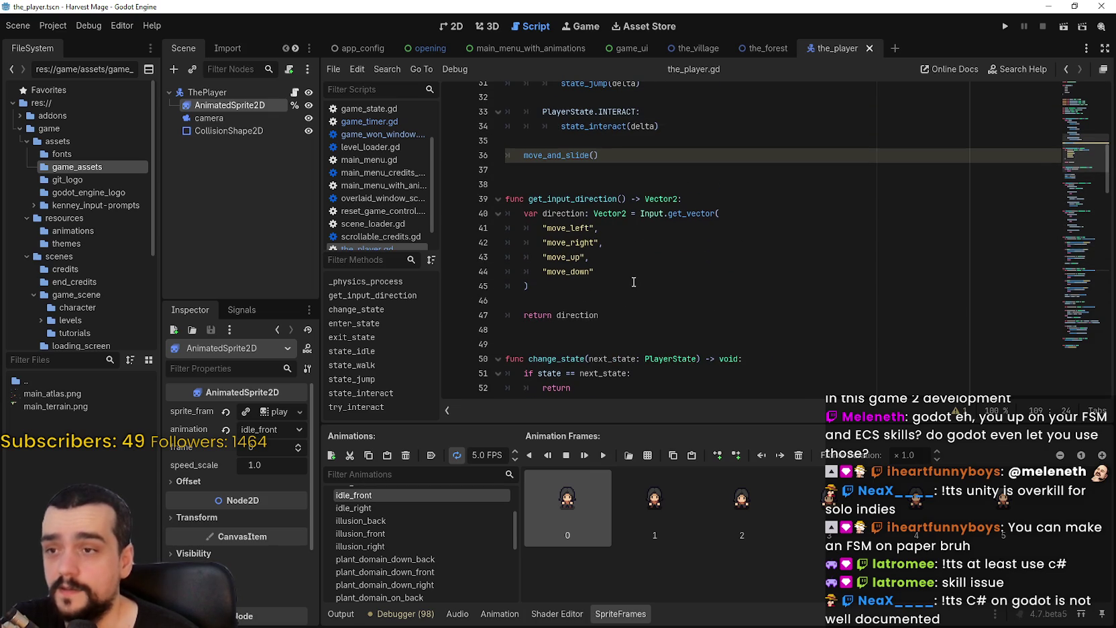
{"action": "double_click", "coordinate": [563, 214]}
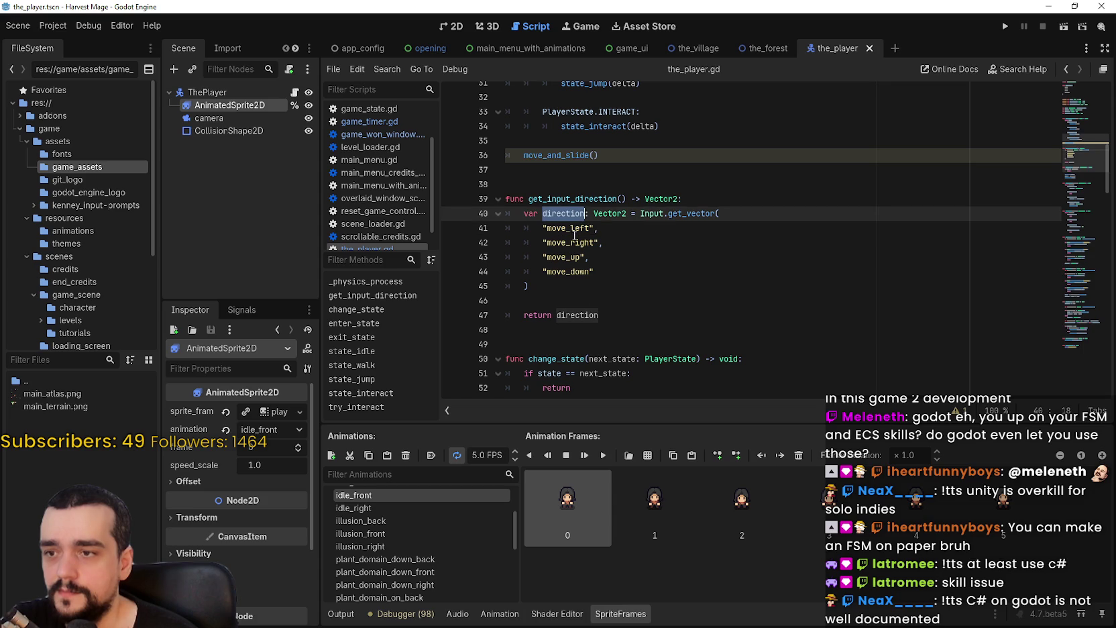
{"action": "double_click", "coordinate": [587, 316]}
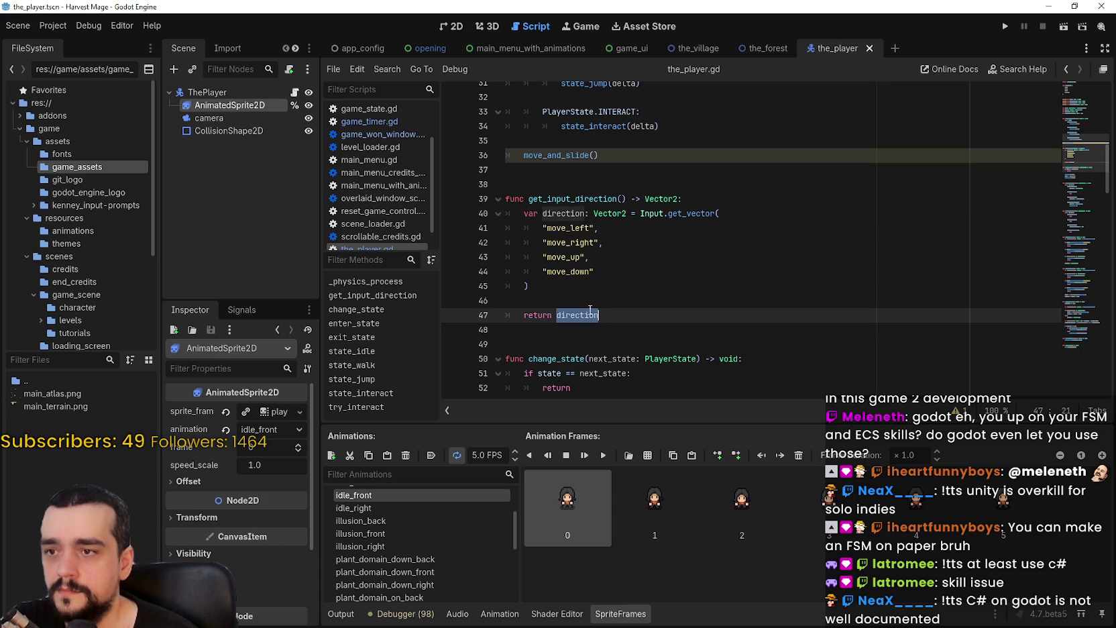
{"action": "double_click", "coordinate": [573, 198]}
{"action": "scroll", "coordinate": [633, 264], "scroll_direction": "down", "scroll_amount": 6}
{"action": "scroll", "coordinate": [632, 263], "scroll_direction": "down", "scroll_amount": 11}
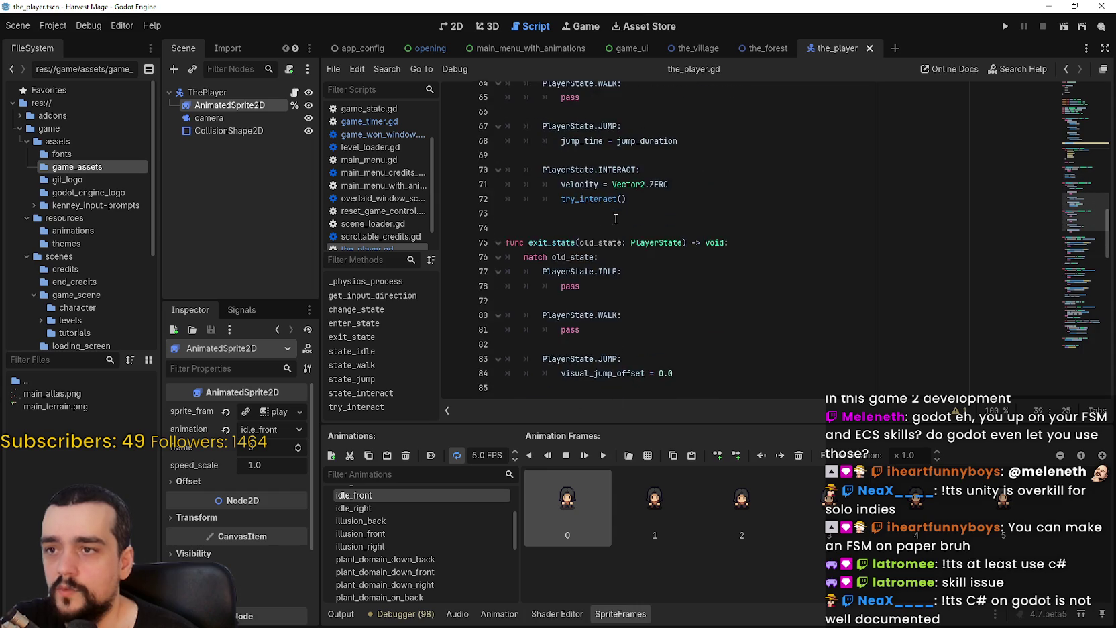
{"action": "left_click", "coordinate": [808, 212]}
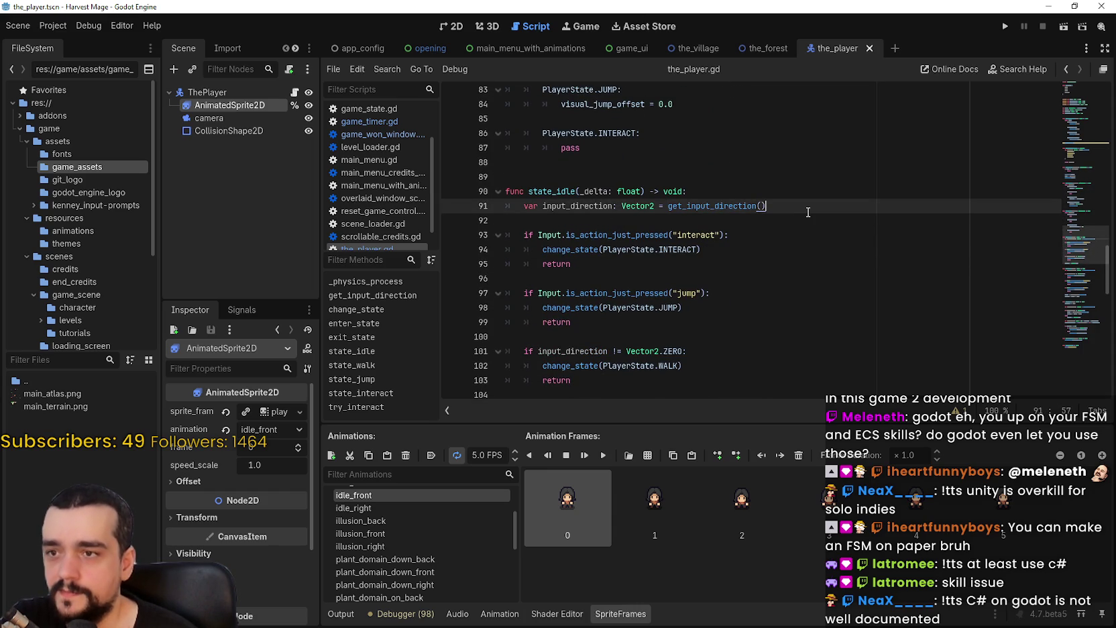
Step: Insert print(input_direction) below line 110 in state_walk, save, and show the Output log
{"action": "key", "text": "Return"}
{"action": "type", "text": "p[r"}
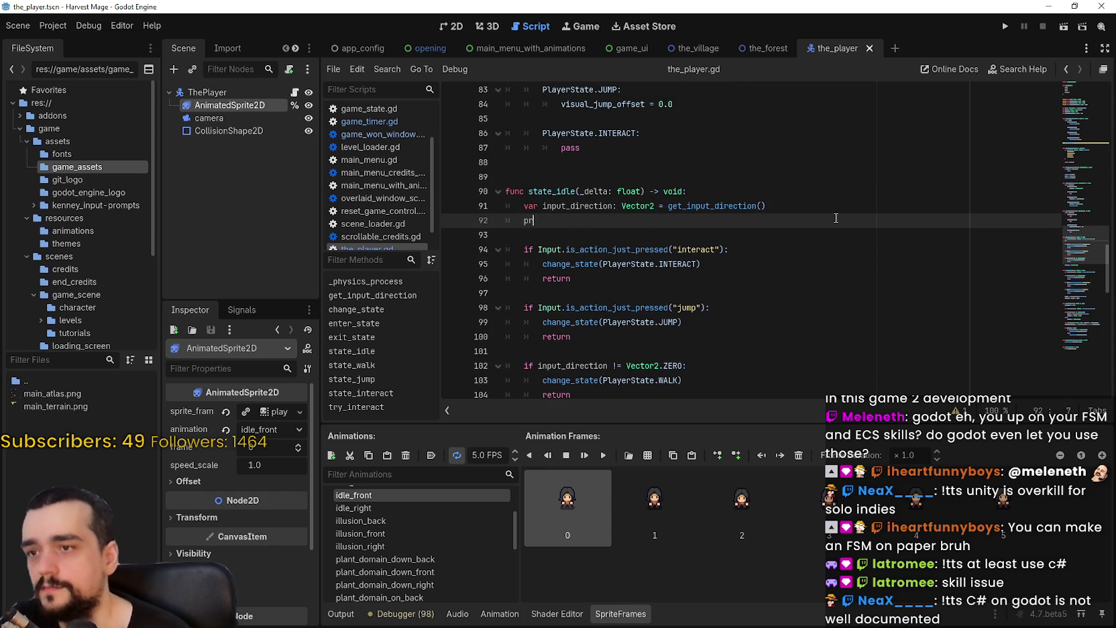
{"action": "key", "text": "BackSpace"}
{"action": "key", "text": "BackSpace"}
{"action": "key", "text": "BackSpace"}
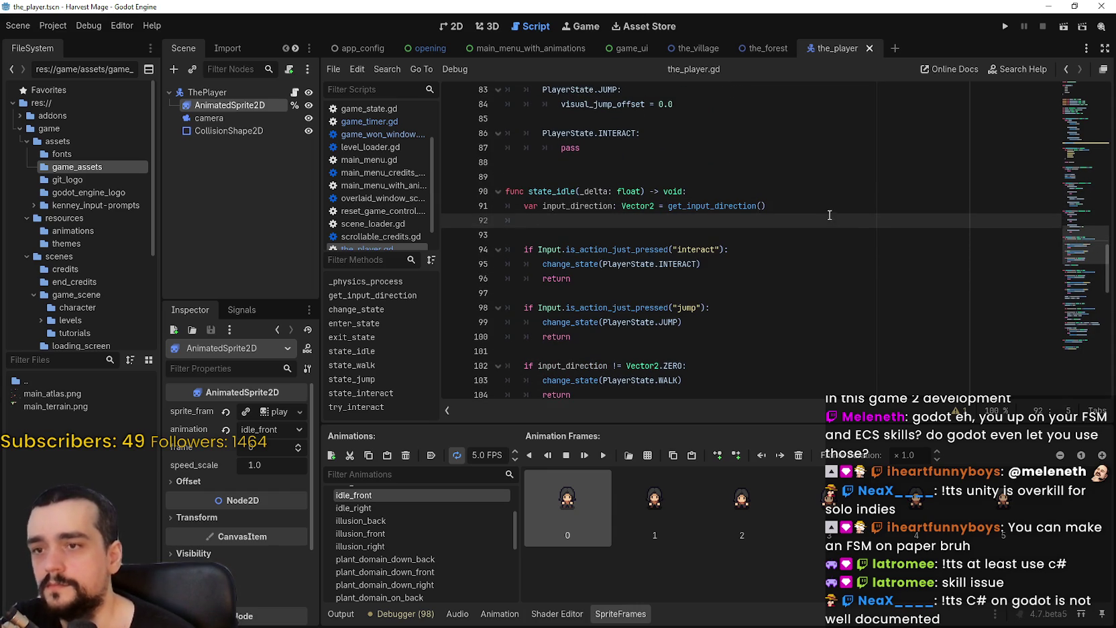
{"action": "scroll", "coordinate": [771, 201], "scroll_direction": "down", "scroll_amount": 8}
{"action": "left_click", "coordinate": [716, 117]}
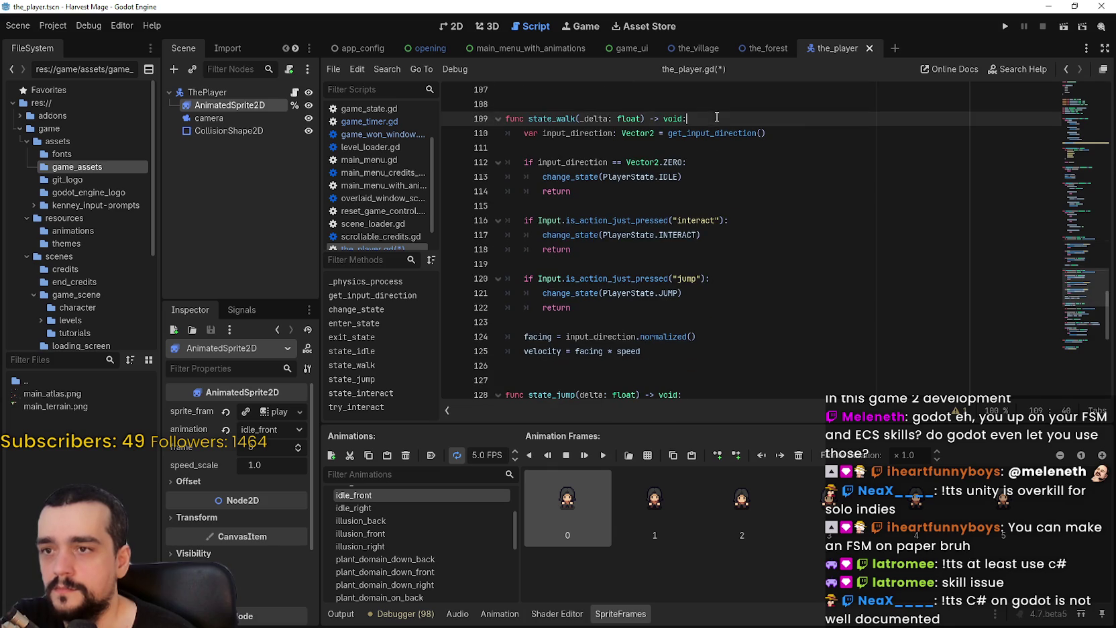
{"action": "left_click", "coordinate": [813, 134]}
{"action": "key", "text": "Return"}
{"action": "type", "text": "pri"}
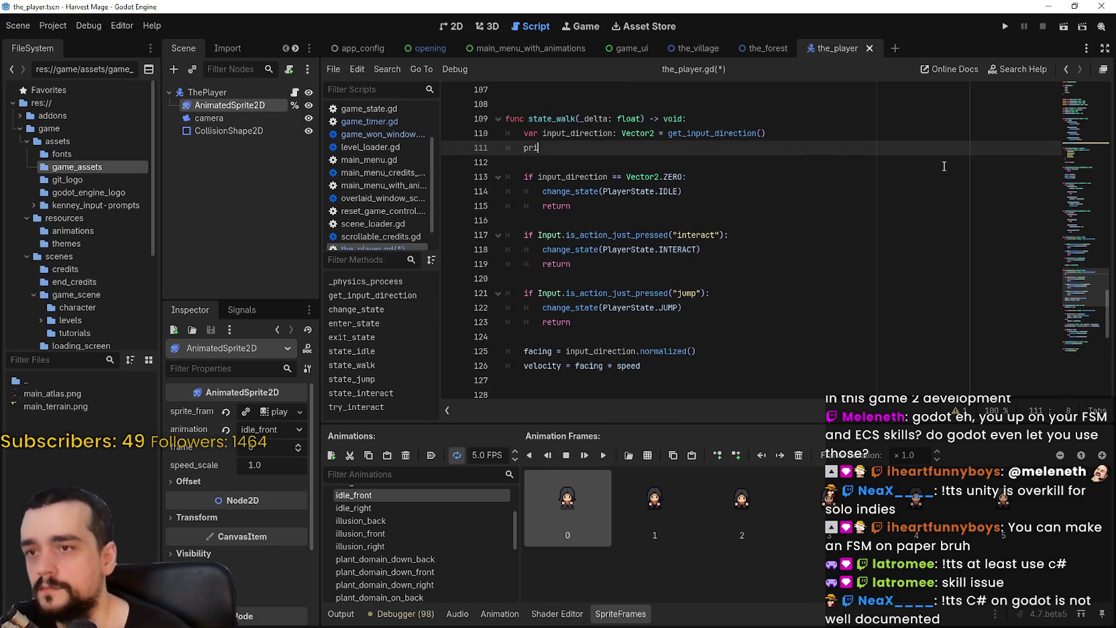
{"action": "type", "text": "nt(input"}
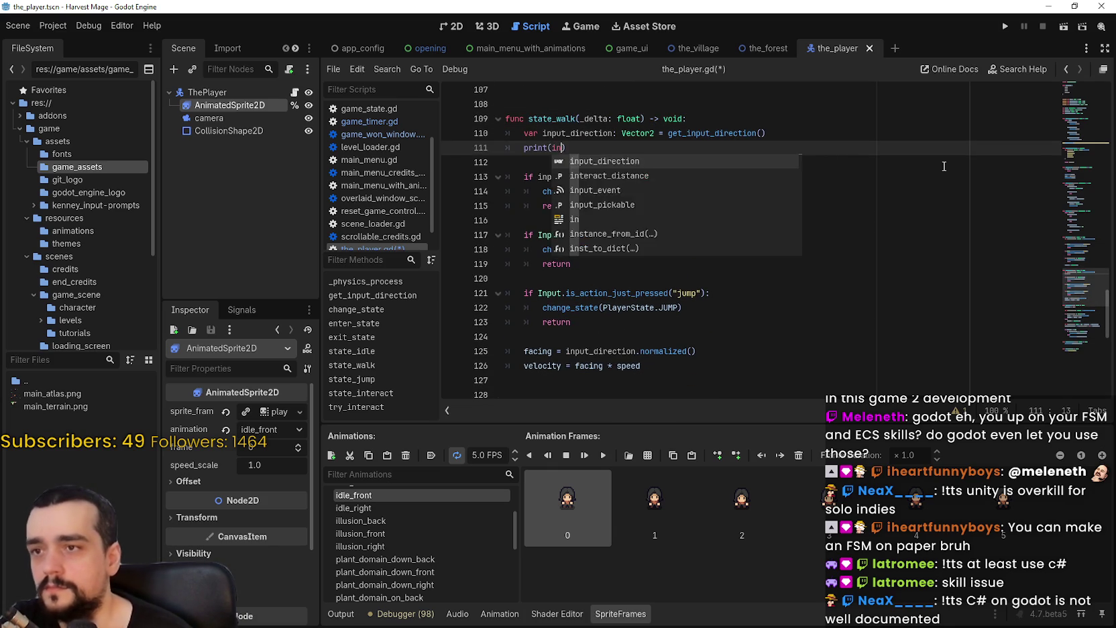
{"action": "key", "text": "Return"}
{"action": "key", "text": "ctrl+s"}
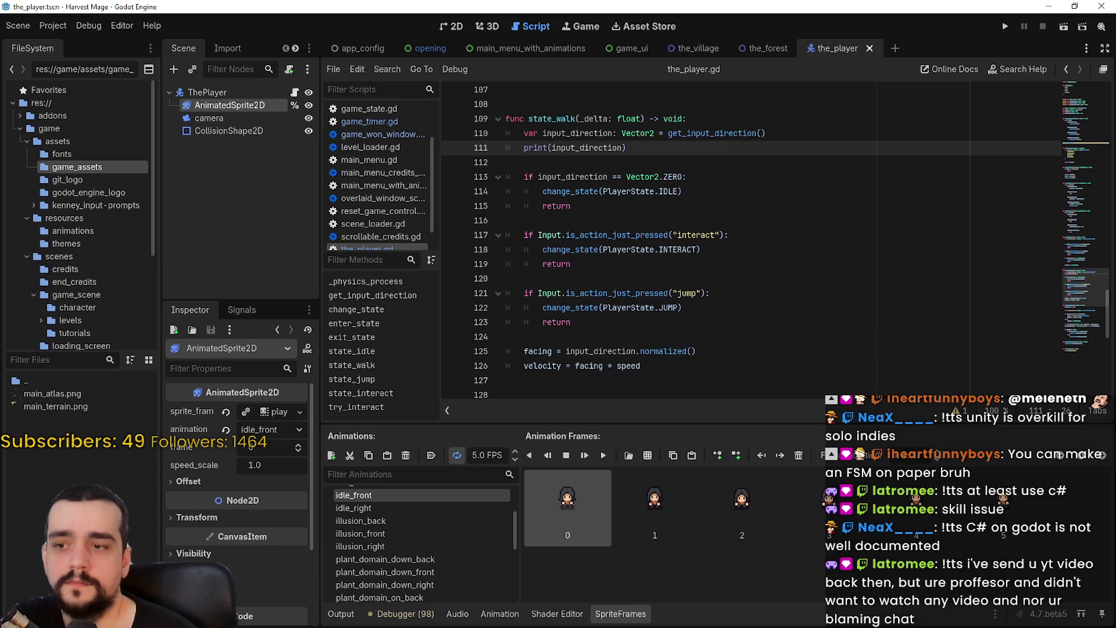
{"action": "left_click", "coordinate": [340, 612]}
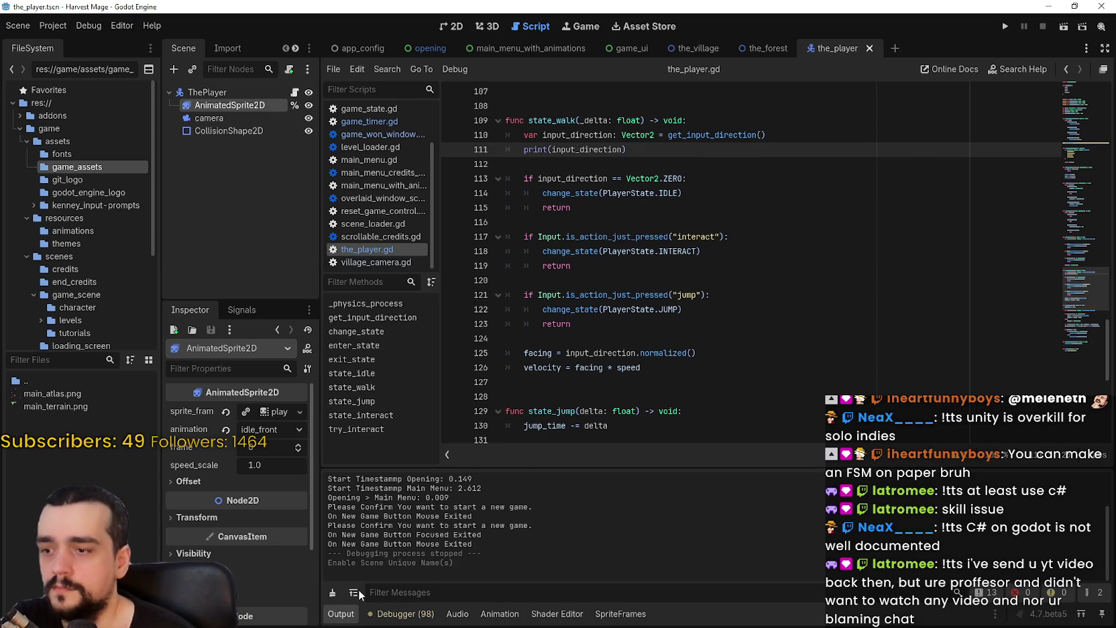
Step: Run the project, set the video resolution to 1280 x 720, and start a New Game
{"action": "left_click", "coordinate": [1009, 27]}
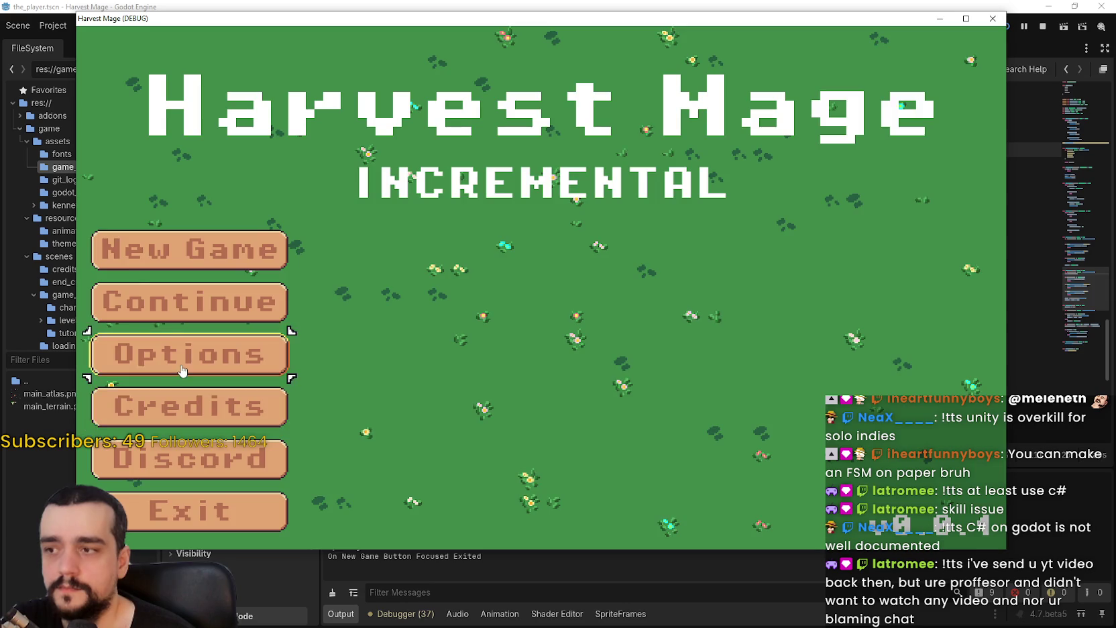
{"action": "left_click", "coordinate": [190, 354]}
{"action": "left_click", "coordinate": [623, 58]}
{"action": "left_click", "coordinate": [789, 253]}
{"action": "left_click", "coordinate": [742, 291]}
{"action": "left_click", "coordinate": [134, 407]}
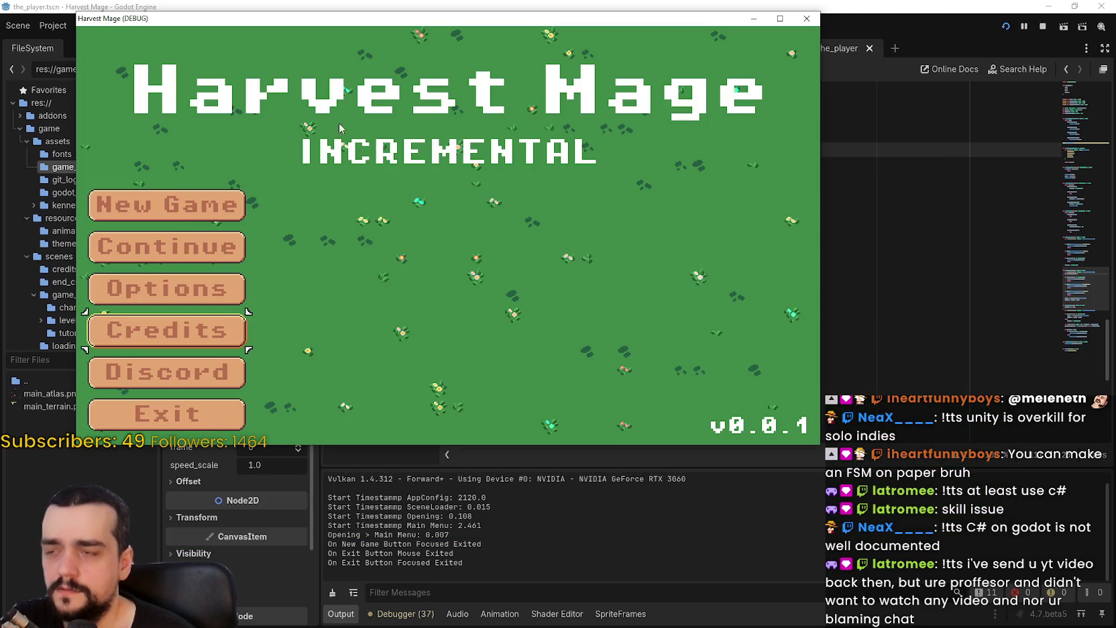
{"action": "left_click", "coordinate": [176, 201]}
Step: Walk the player around the village in straight and diagonal directions to log direction vectors
{"action": "key", "text": "Left"}
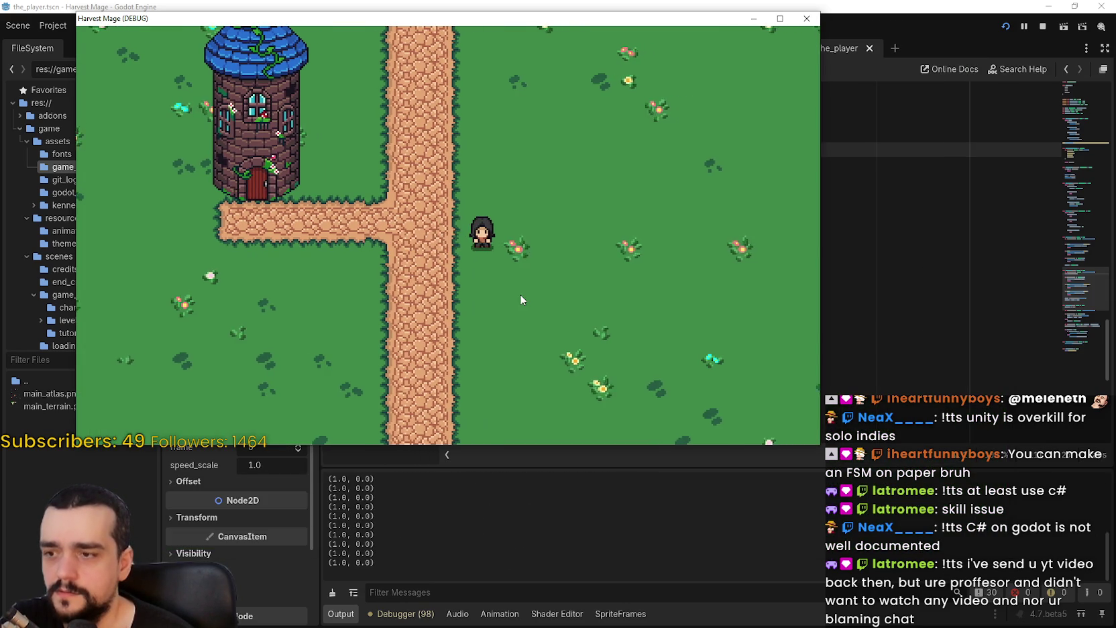
{"action": "key", "text": "Right"}
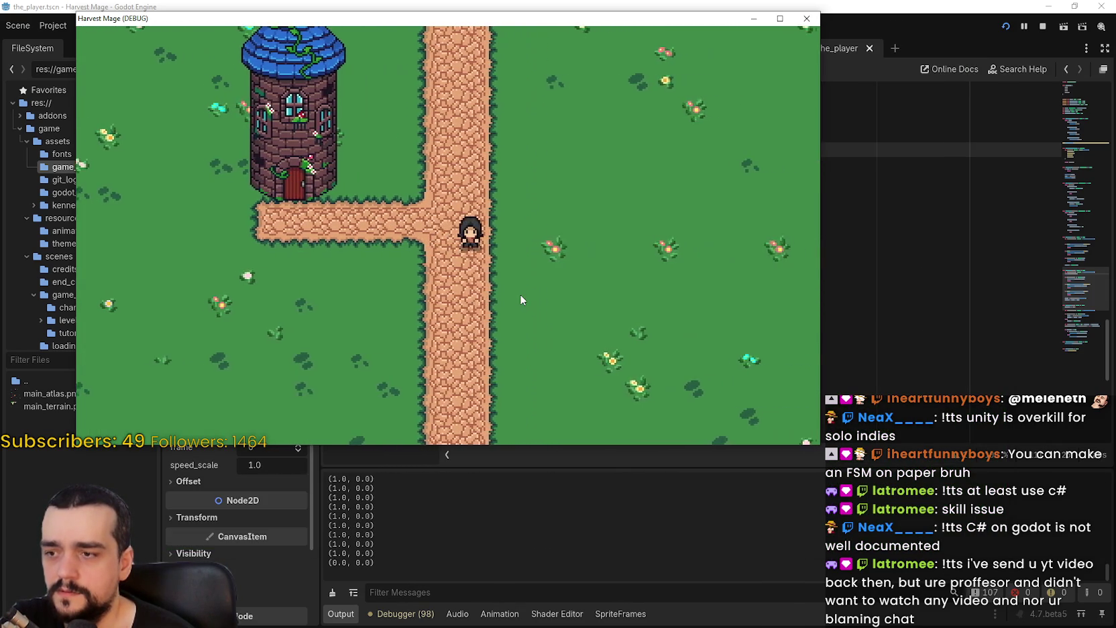
{"action": "key", "text": "Down"}
{"action": "key", "text": "Left"}
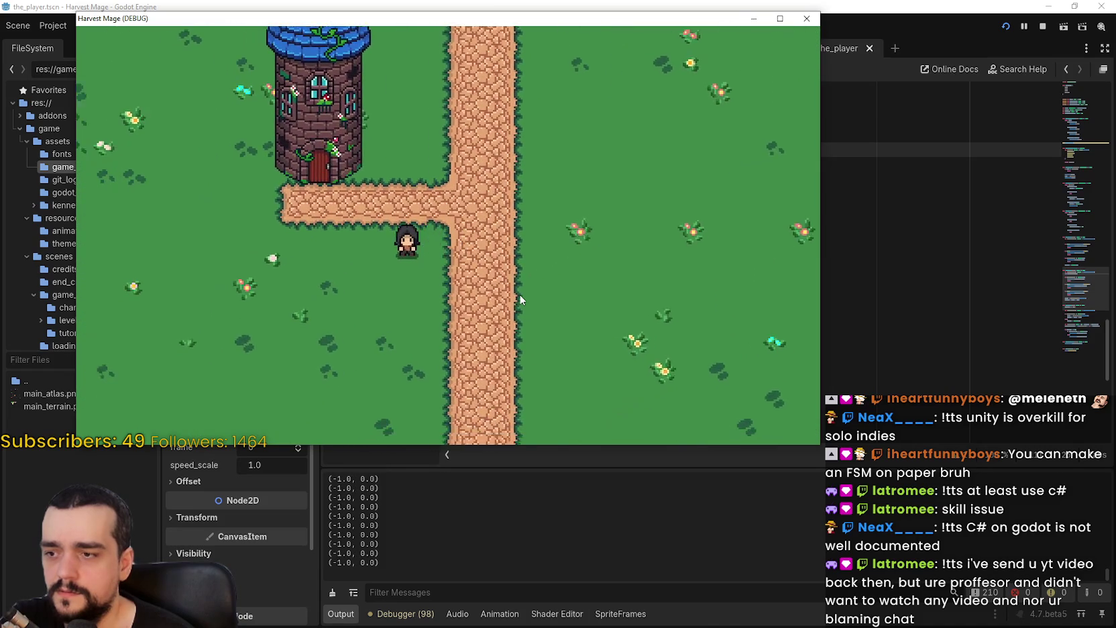
{"action": "key", "text": "Right"}
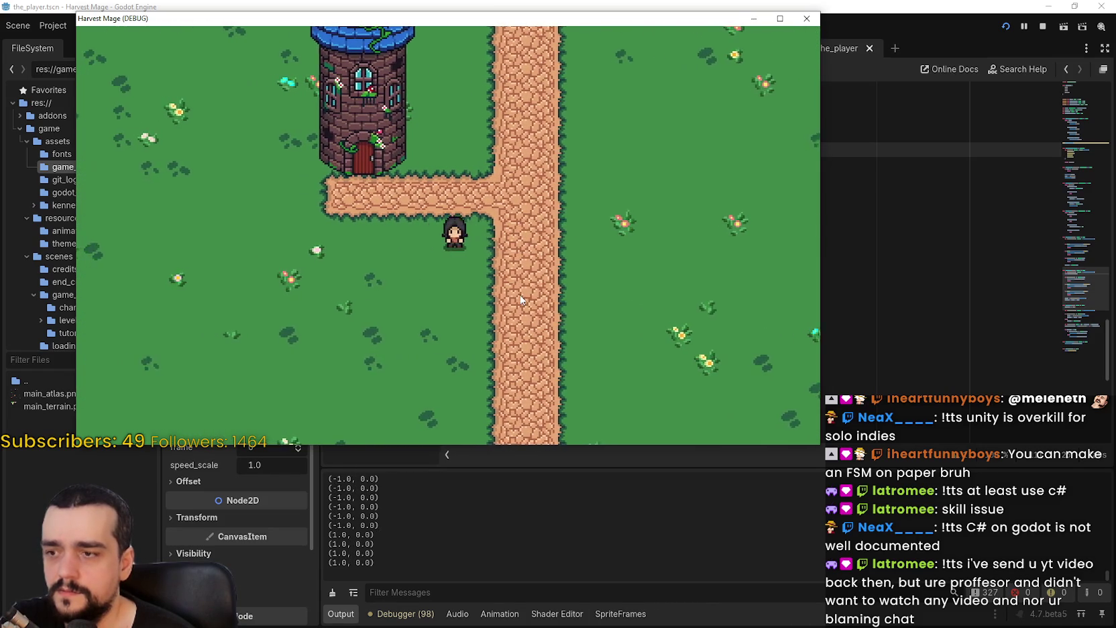
{"action": "key", "text": "Up"}
{"action": "key", "text": "Left"}
{"action": "key", "text": "Down"}
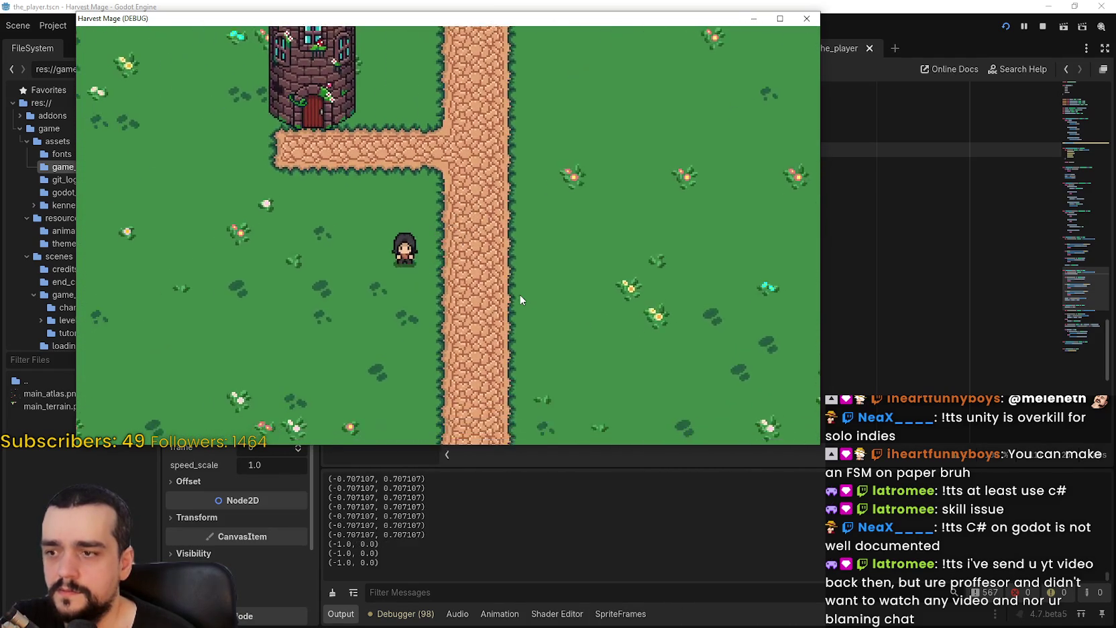
{"action": "key", "text": "Right"}
{"action": "key", "text": "Down"}
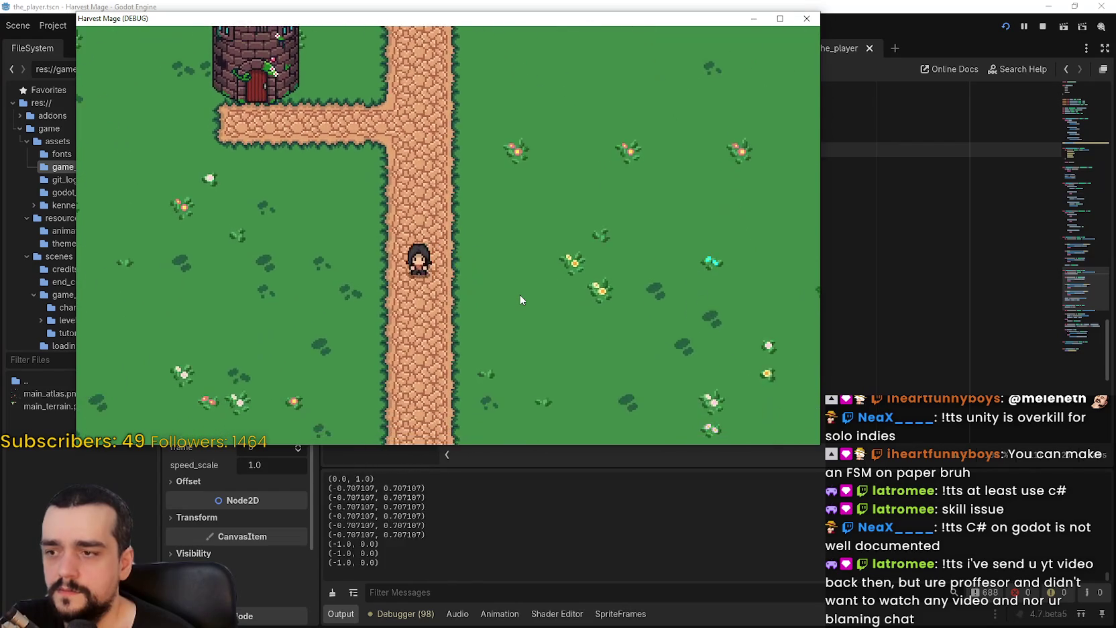
{"action": "key", "text": "Left"}
{"action": "key", "text": "Left"}
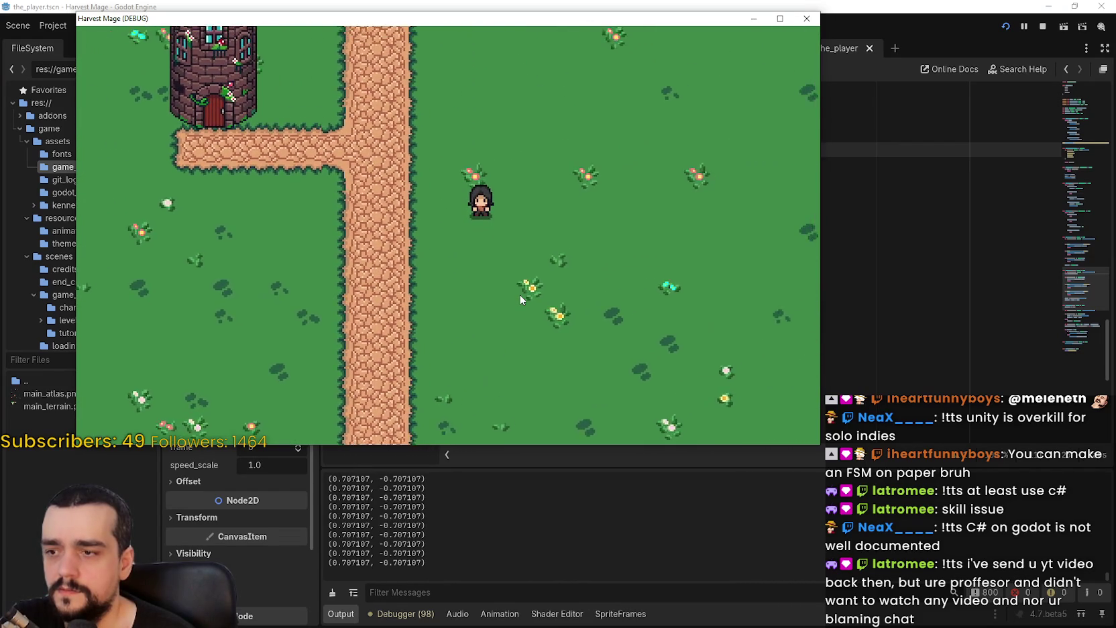
{"action": "key", "text": "Down"}
{"action": "key", "text": "Right"}
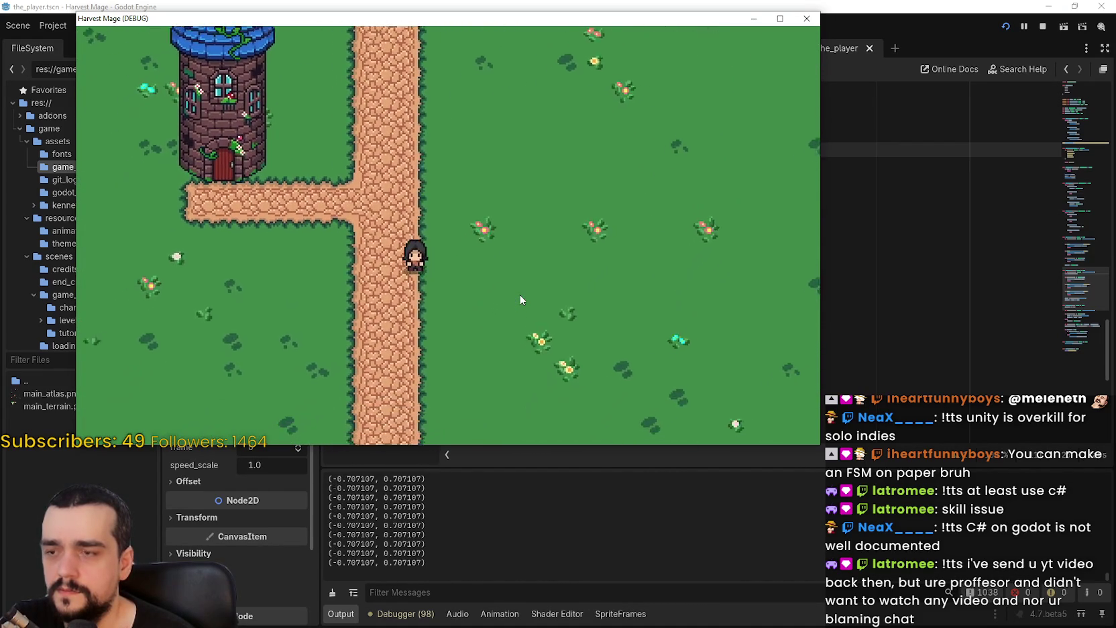
{"action": "left_click", "coordinate": [1041, 27]}
{"action": "scroll", "coordinate": [567, 386], "scroll_direction": "up", "scroll_amount": 8}
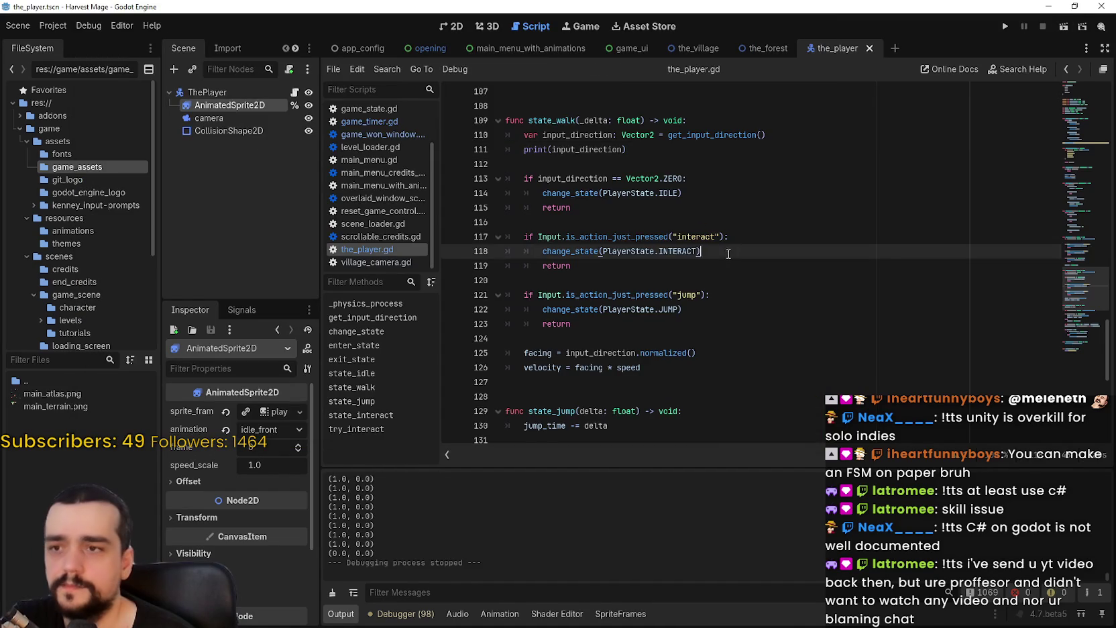
{"action": "scroll", "coordinate": [566, 386], "scroll_direction": "down", "scroll_amount": 3}
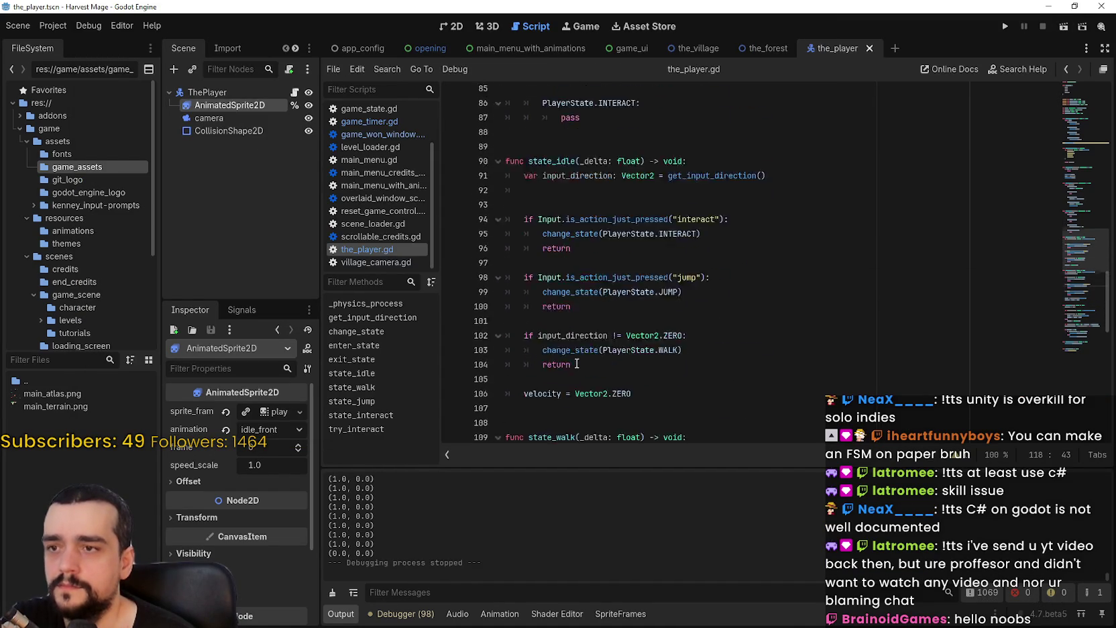
{"action": "scroll", "coordinate": [565, 375], "scroll_direction": "up", "scroll_amount": 6}
{"action": "scroll", "coordinate": [563, 368], "scroll_direction": "up", "scroll_amount": 1}
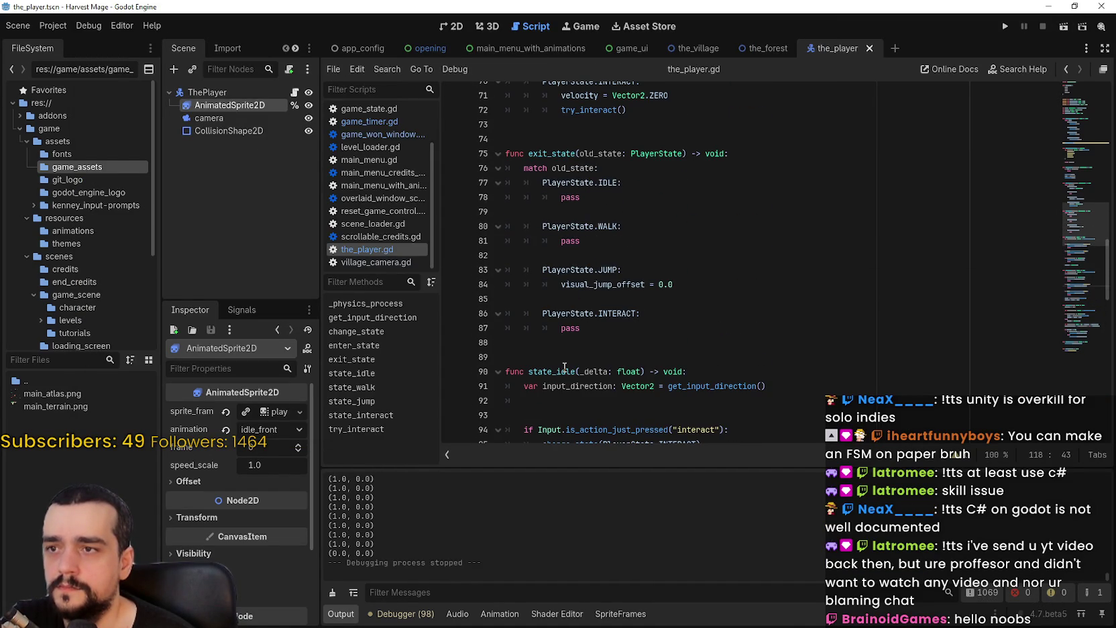
{"action": "scroll", "coordinate": [553, 362], "scroll_direction": "up", "scroll_amount": 7}
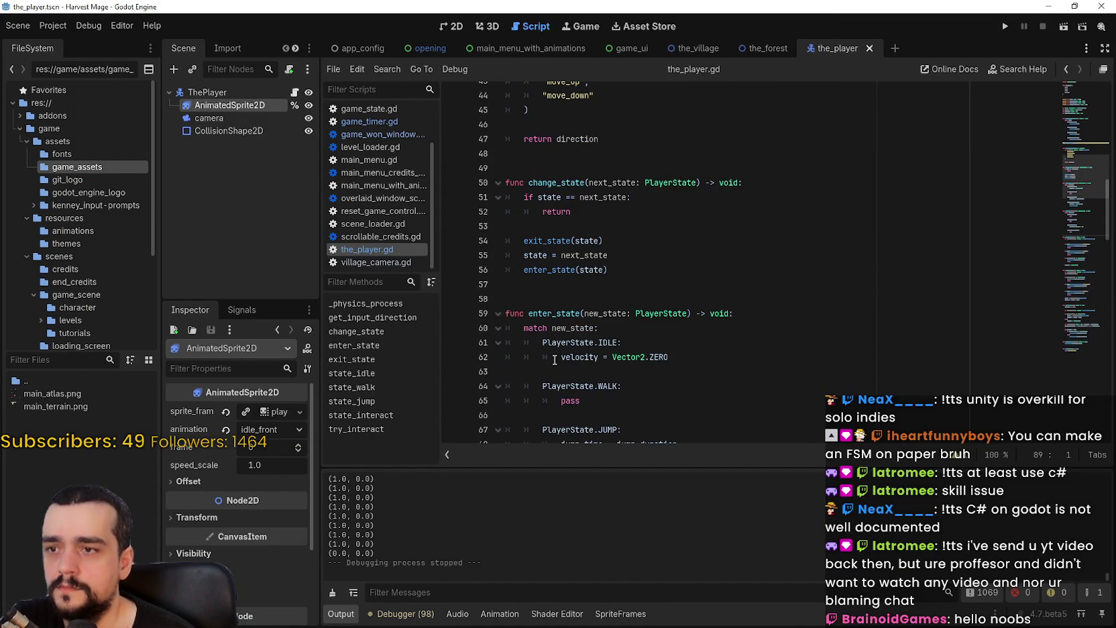
{"action": "scroll", "coordinate": [549, 248], "scroll_direction": "up", "scroll_amount": 6}
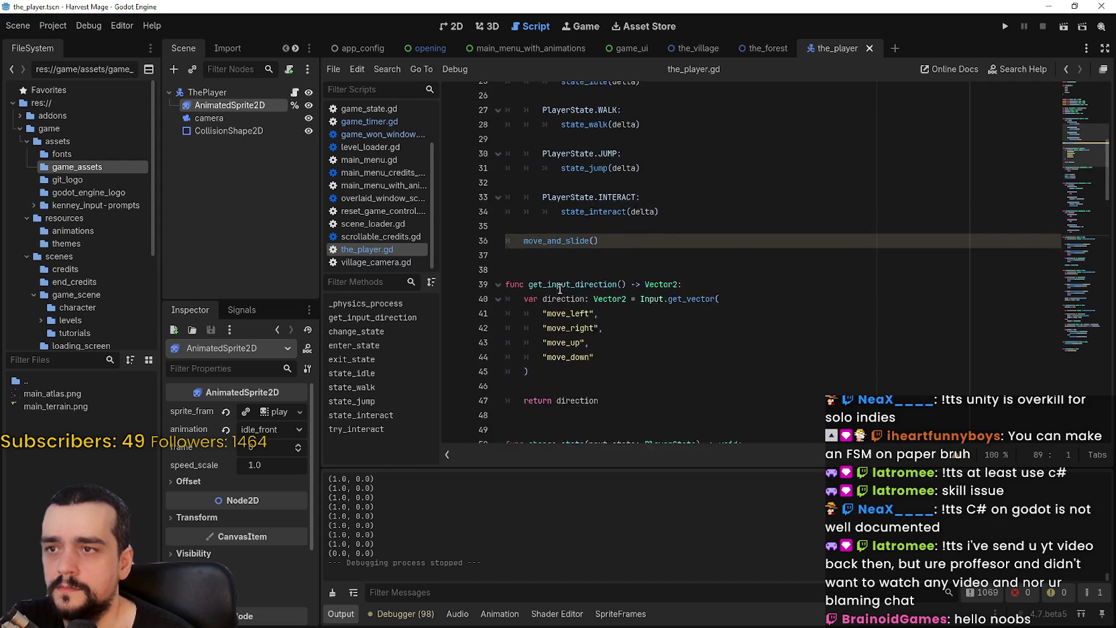
{"action": "scroll", "coordinate": [553, 302], "scroll_direction": "down", "scroll_amount": 4}
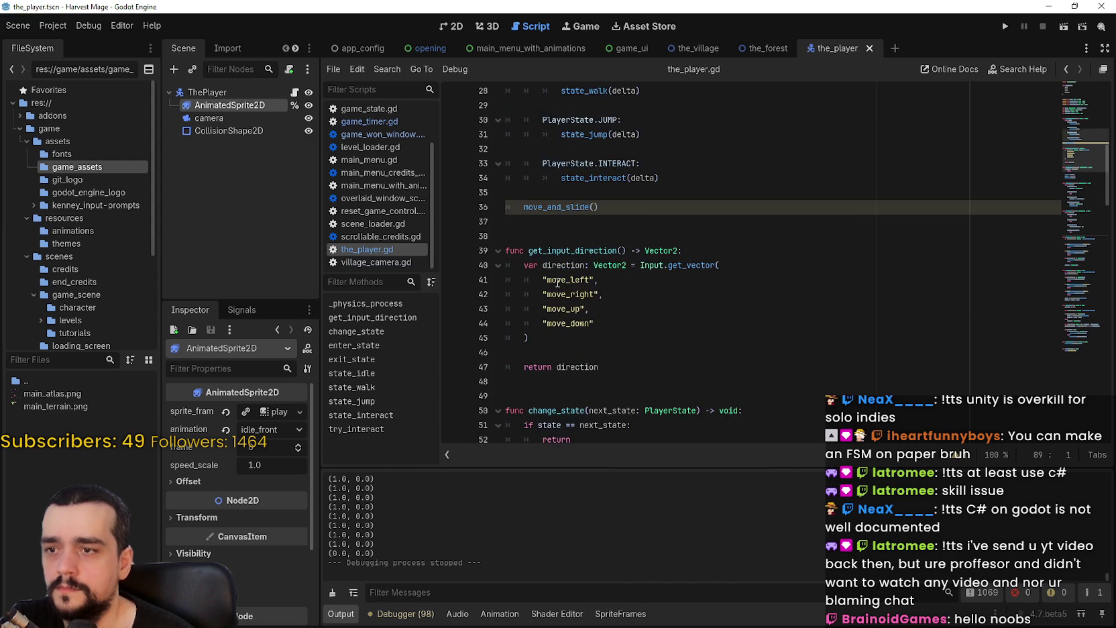
{"action": "left_click", "coordinate": [557, 301]}
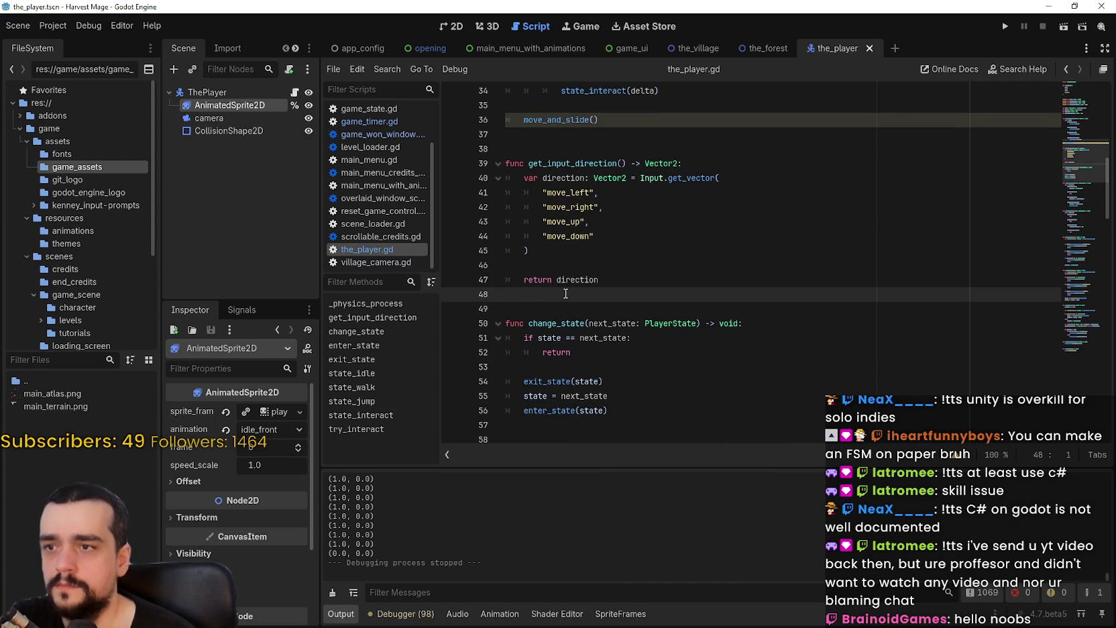
{"action": "left_click", "coordinate": [613, 134]}
{"action": "key", "text": "Return"}
{"action": "type", "text": "func play_ani"}
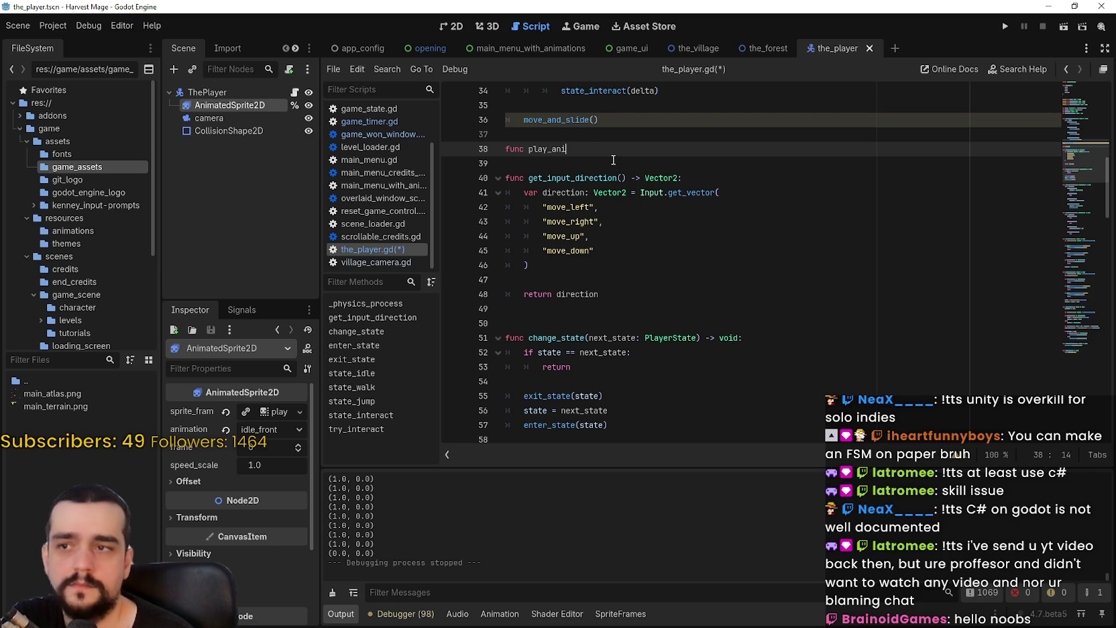
Step: Finish the 'func play_animation()' header on line 38 and place the caret inside its parentheses
{"action": "type", "text": "mation("}
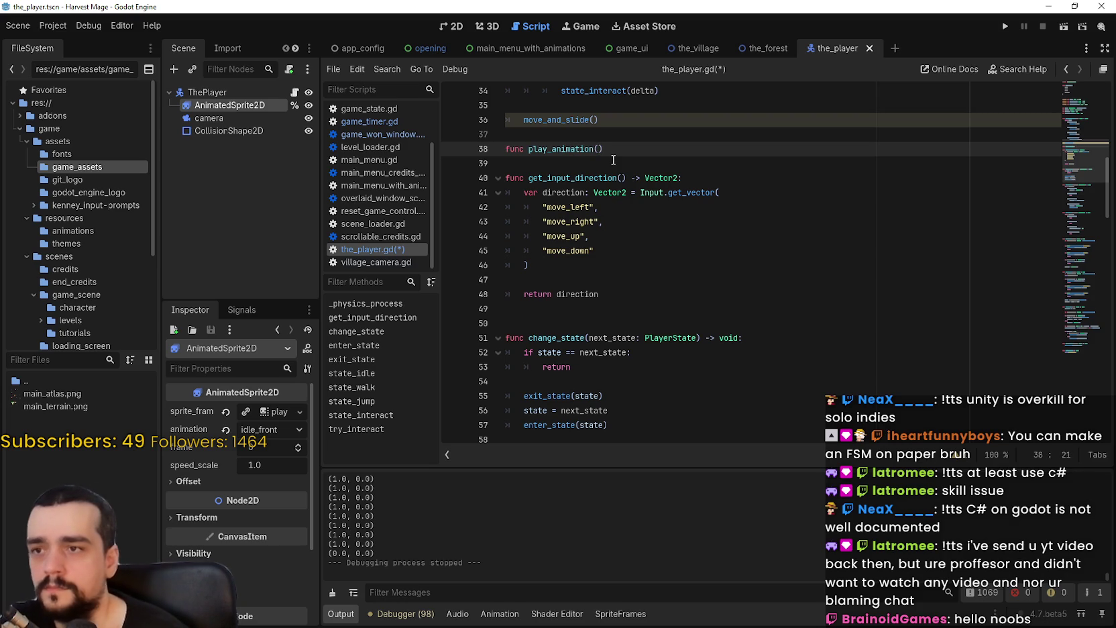
{"action": "left_click", "coordinate": [613, 160]}
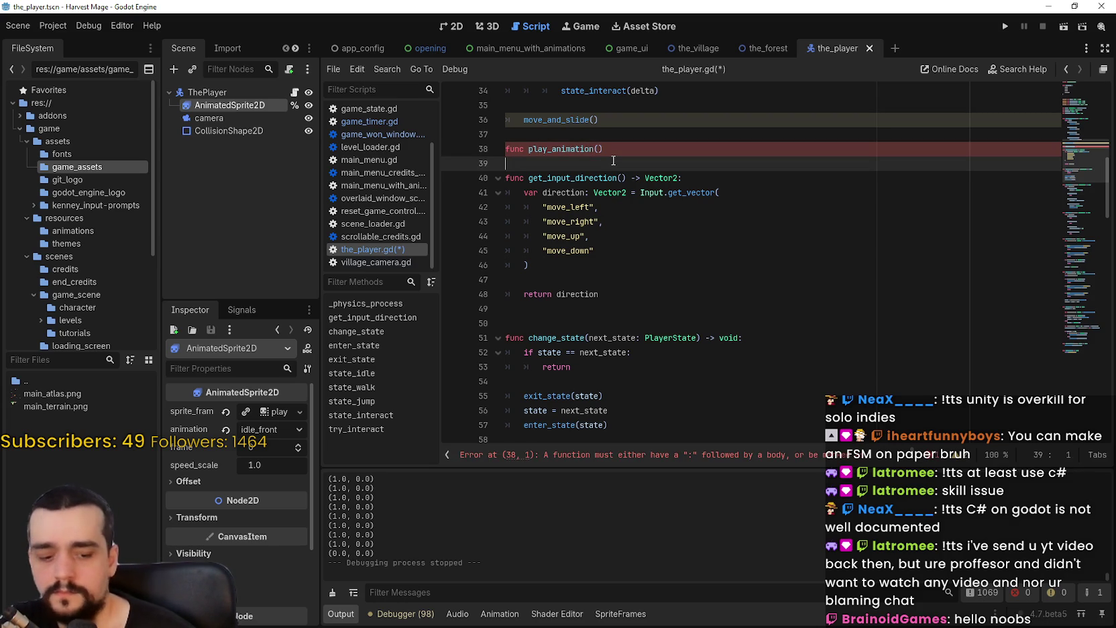
{"action": "key", "text": "Up"}
{"action": "key", "text": "Up"}
{"action": "key", "text": "Down"}
{"action": "key", "text": "End"}
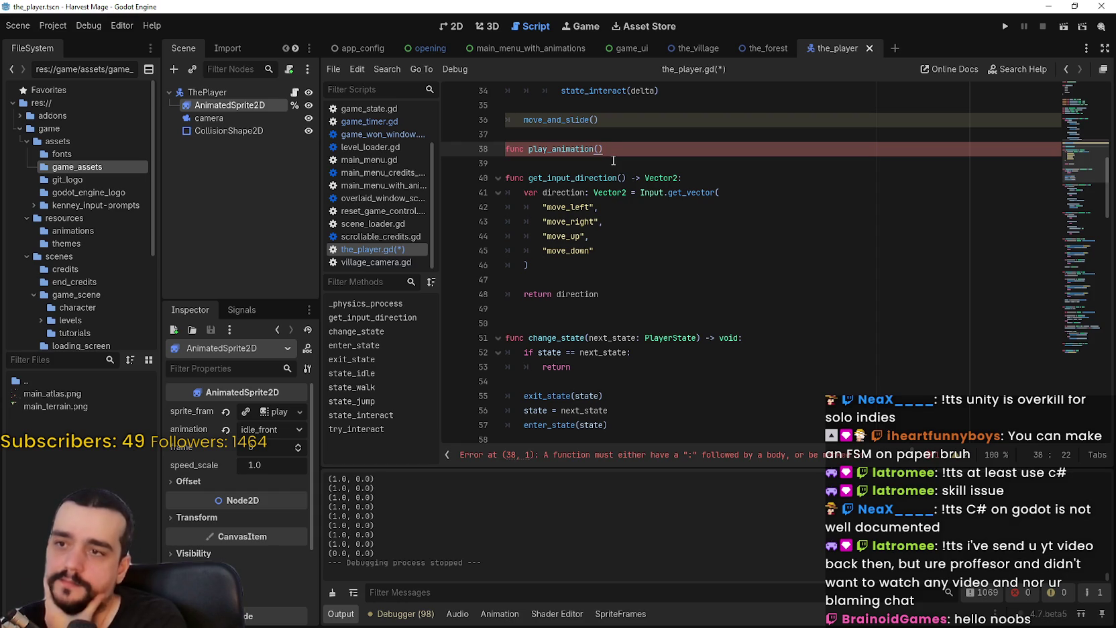
{"action": "key", "text": "Left"}
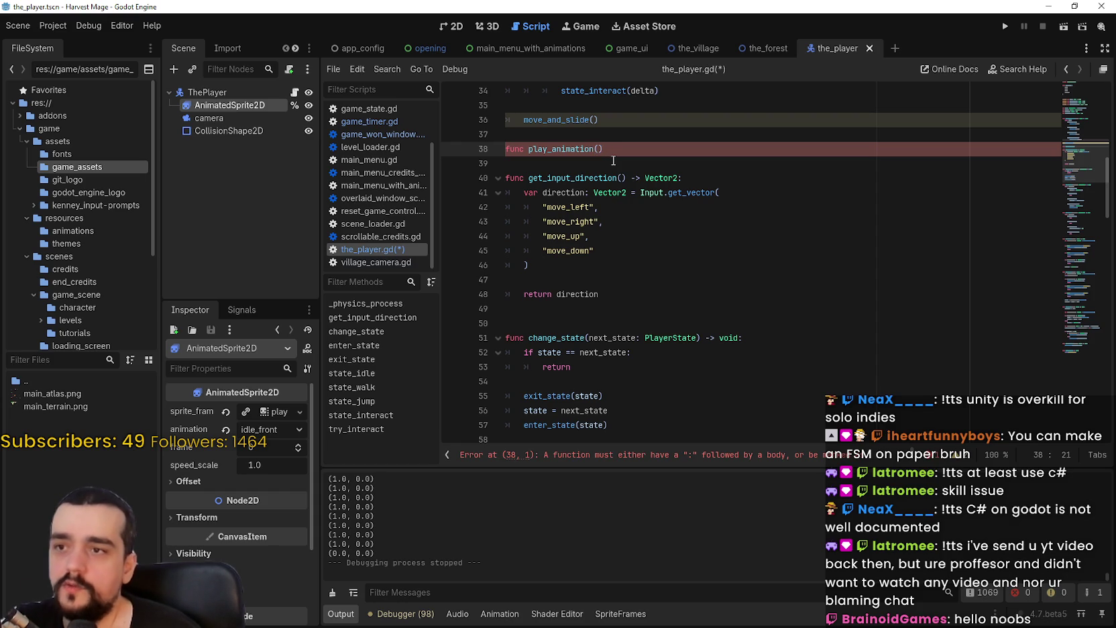
Step: Check input_direction on line 92, then scroll back up to the new header
{"action": "scroll", "coordinate": [634, 290], "scroll_direction": "down", "scroll_amount": 12}
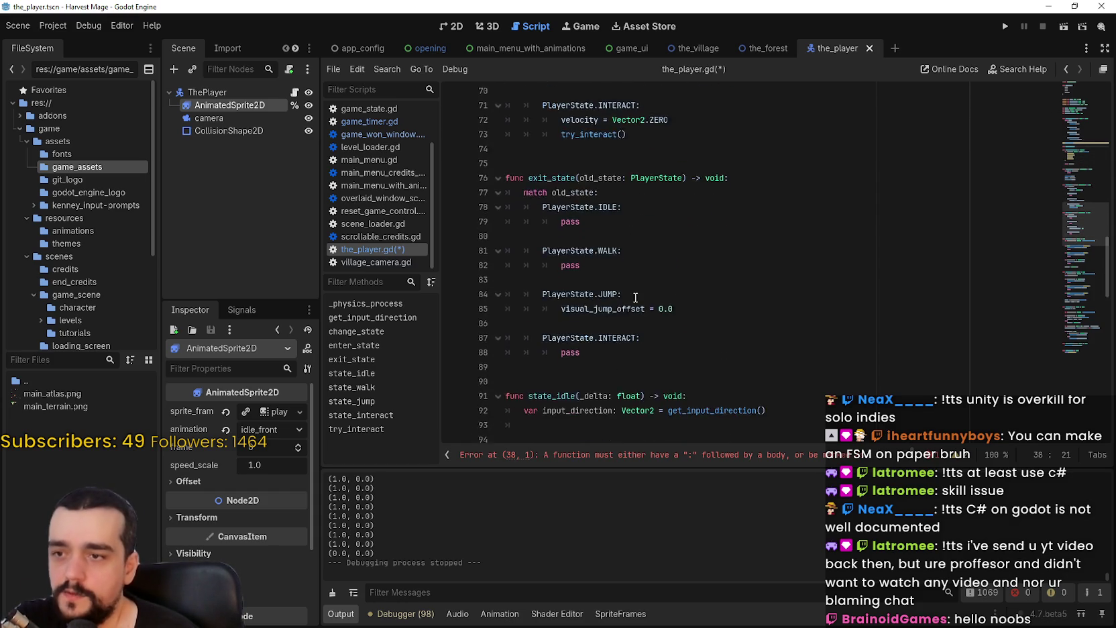
{"action": "scroll", "coordinate": [634, 290], "scroll_direction": "down", "scroll_amount": 5}
{"action": "double_click", "coordinate": [576, 193]}
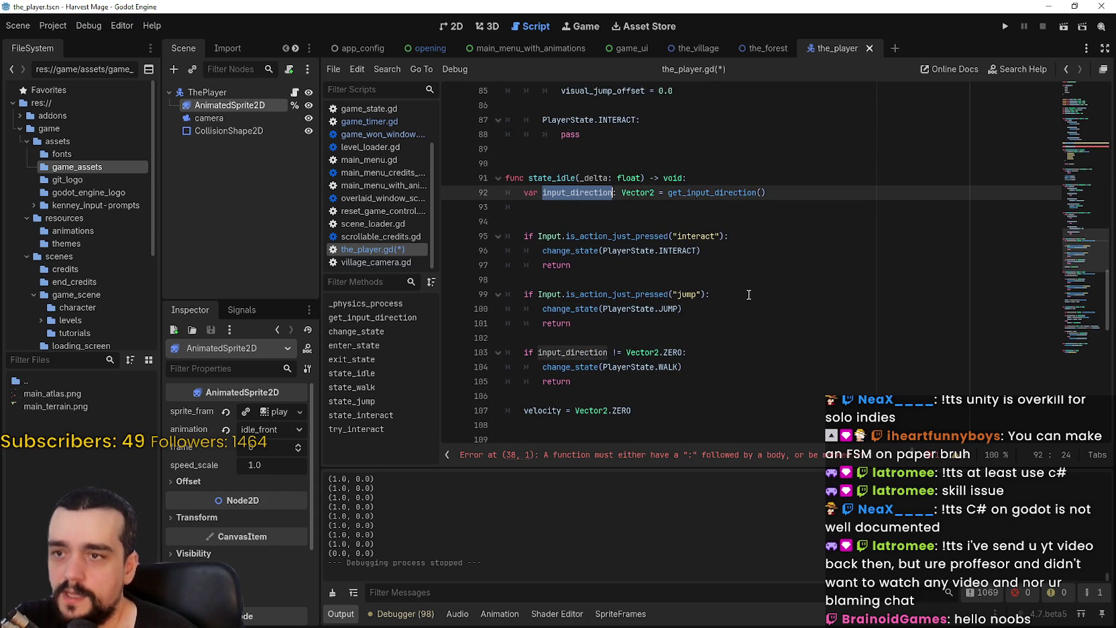
{"action": "scroll", "coordinate": [749, 295], "scroll_direction": "up", "scroll_amount": 3}
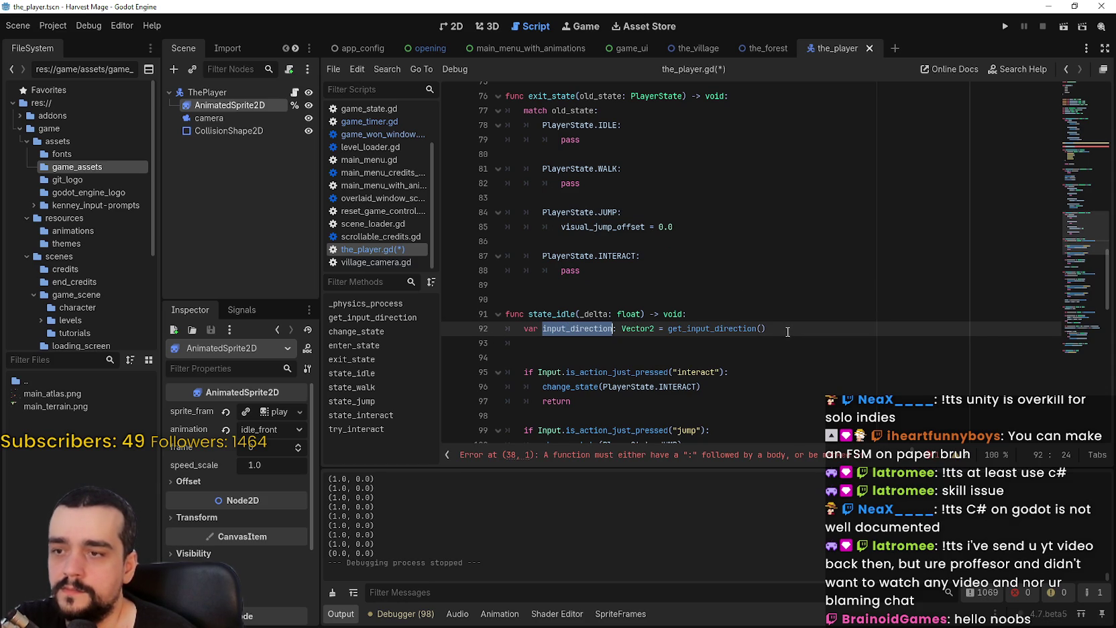
{"action": "scroll", "coordinate": [786, 329], "scroll_direction": "up", "scroll_amount": 4}
{"action": "scroll", "coordinate": [781, 328], "scroll_direction": "up", "scroll_amount": 6}
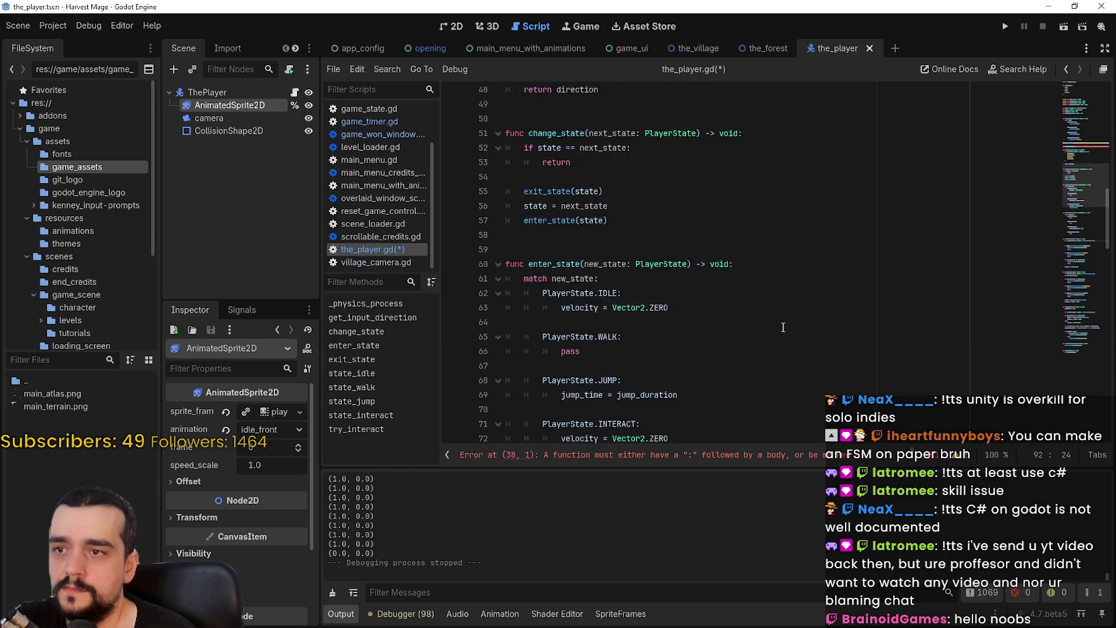
{"action": "scroll", "coordinate": [780, 326], "scroll_direction": "up", "scroll_amount": 6}
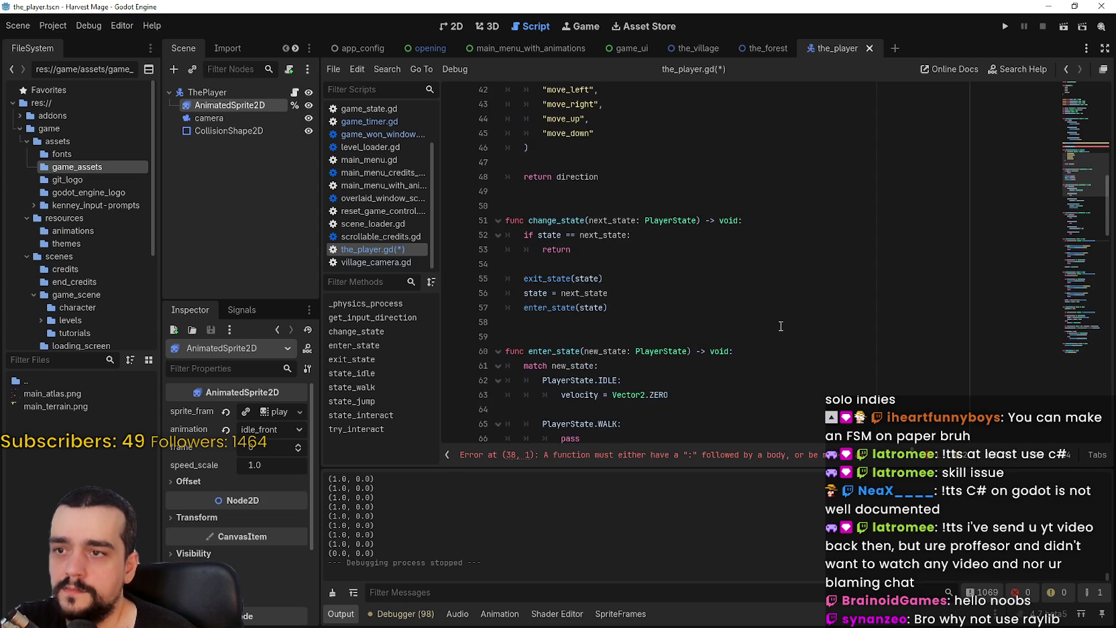
Step: Type the parameter 'direction_: input_direction' inside play_animation's parentheses
{"action": "key", "text": "Left"}
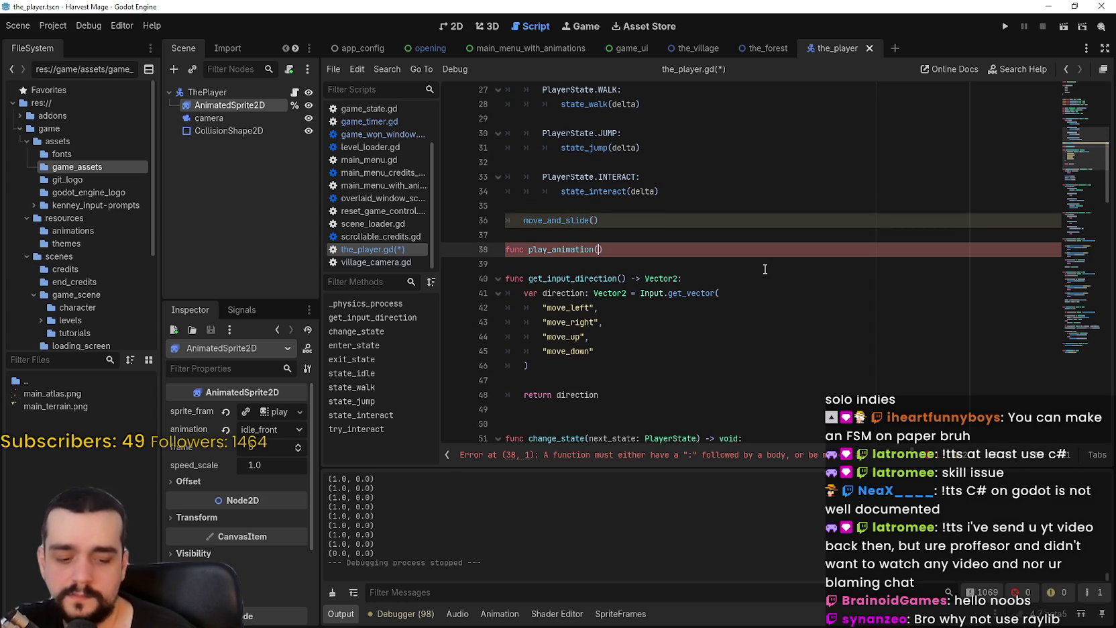
{"action": "type", "text": "\""}
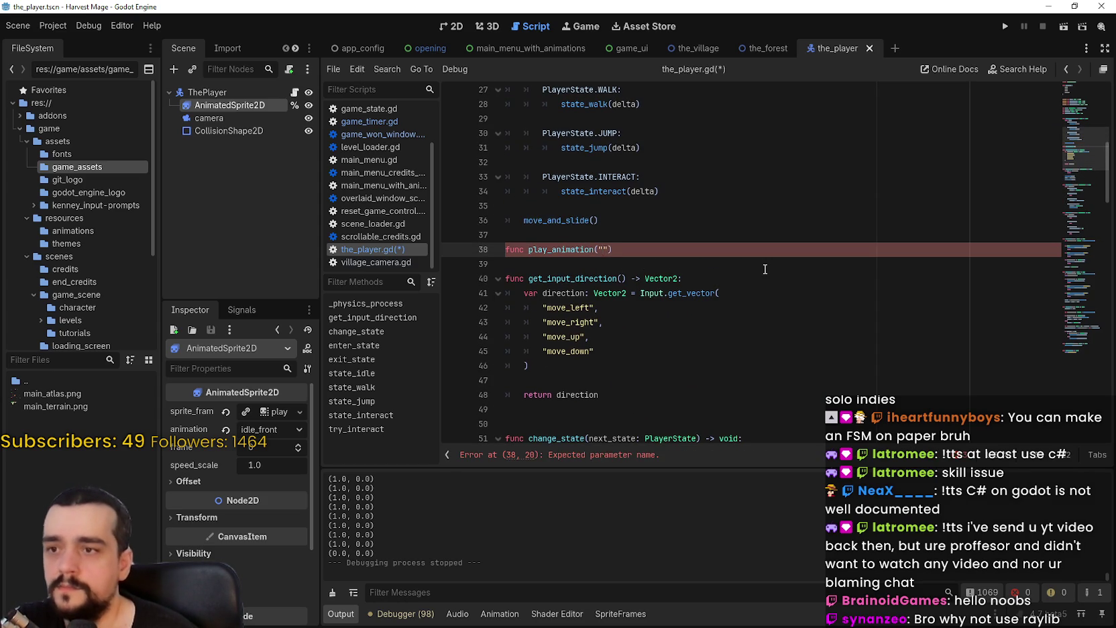
{"action": "type", "text": "direct"}
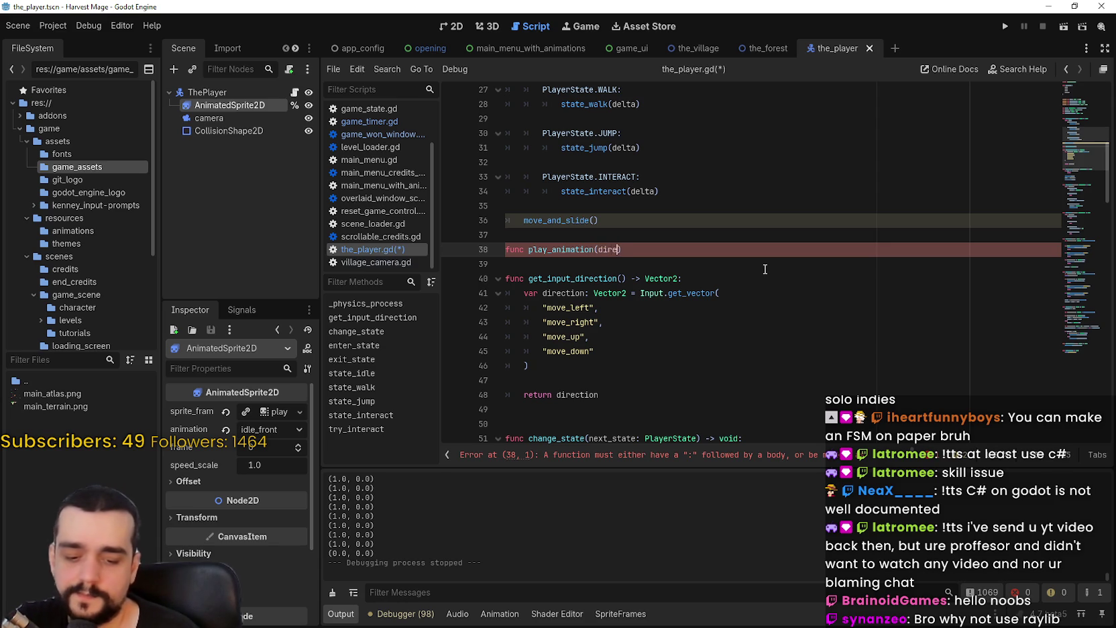
{"action": "key", "text": "BackSpace"}
{"action": "key", "text": "BackSpace"}
{"action": "key", "text": "BackSpace"}
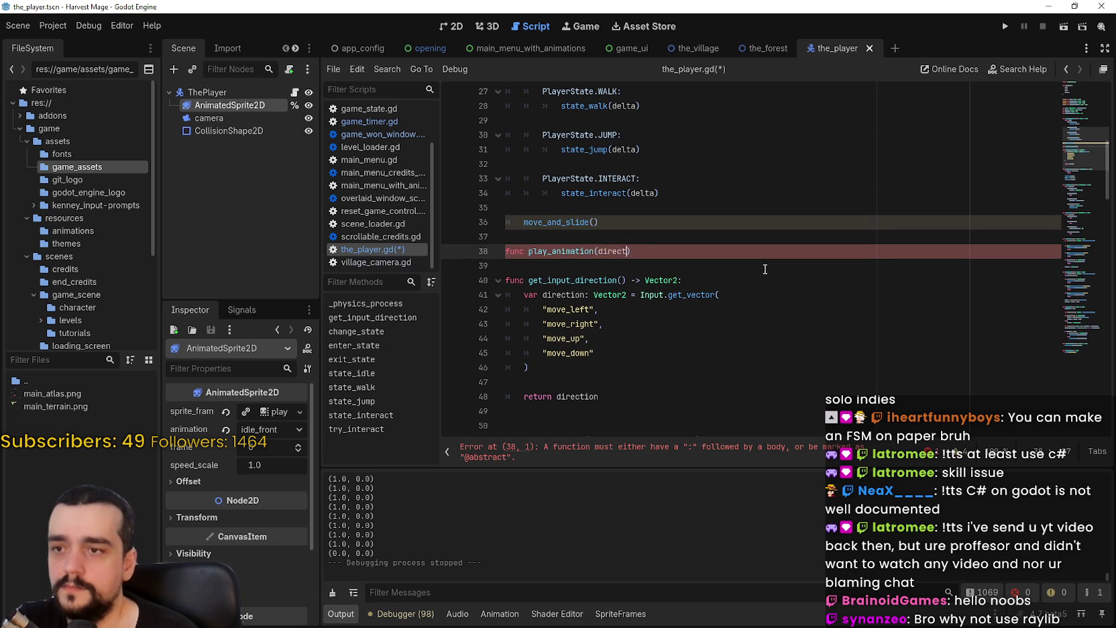
{"action": "type", "text": "irection_: "}
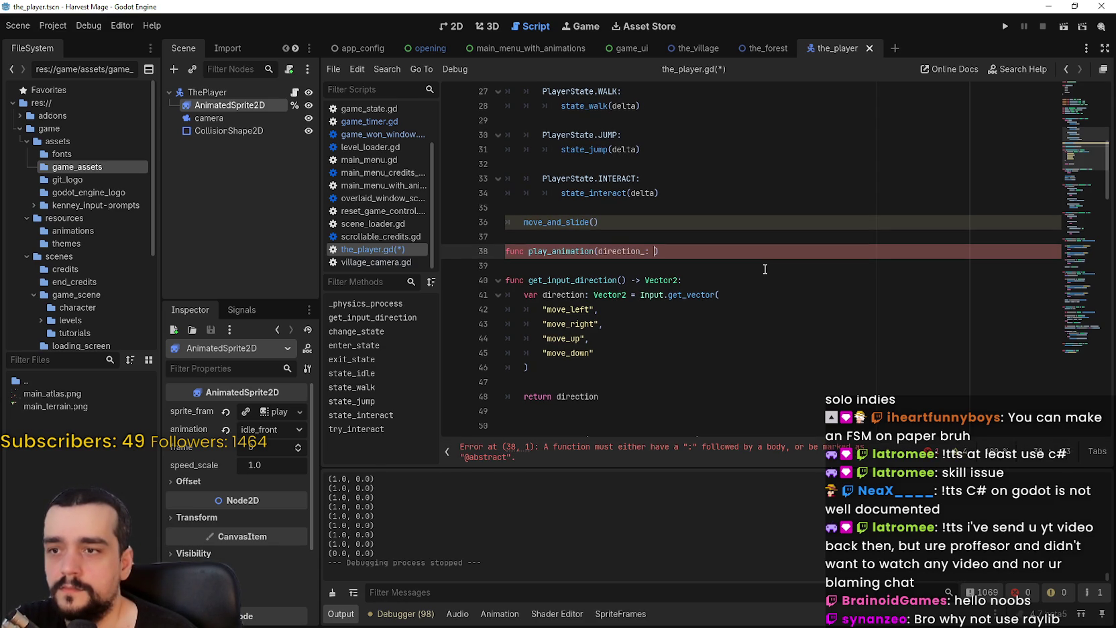
{"action": "type", "text": "input_direction"}
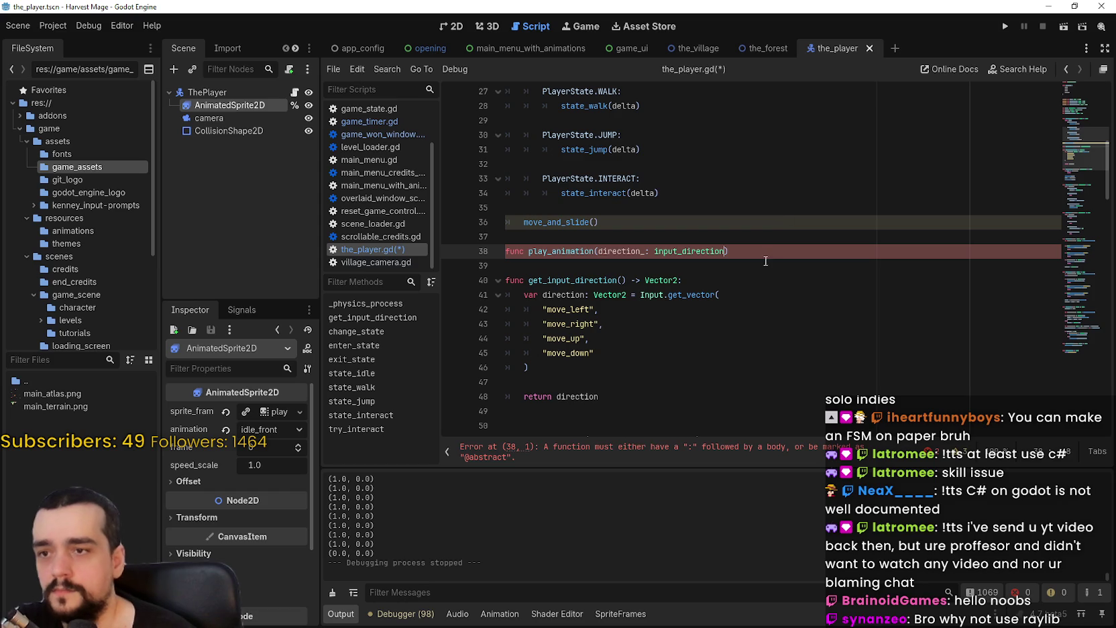
Step: Replace the parameter type with Vector2, copied from line 40
{"action": "left_click", "coordinate": [766, 260]}
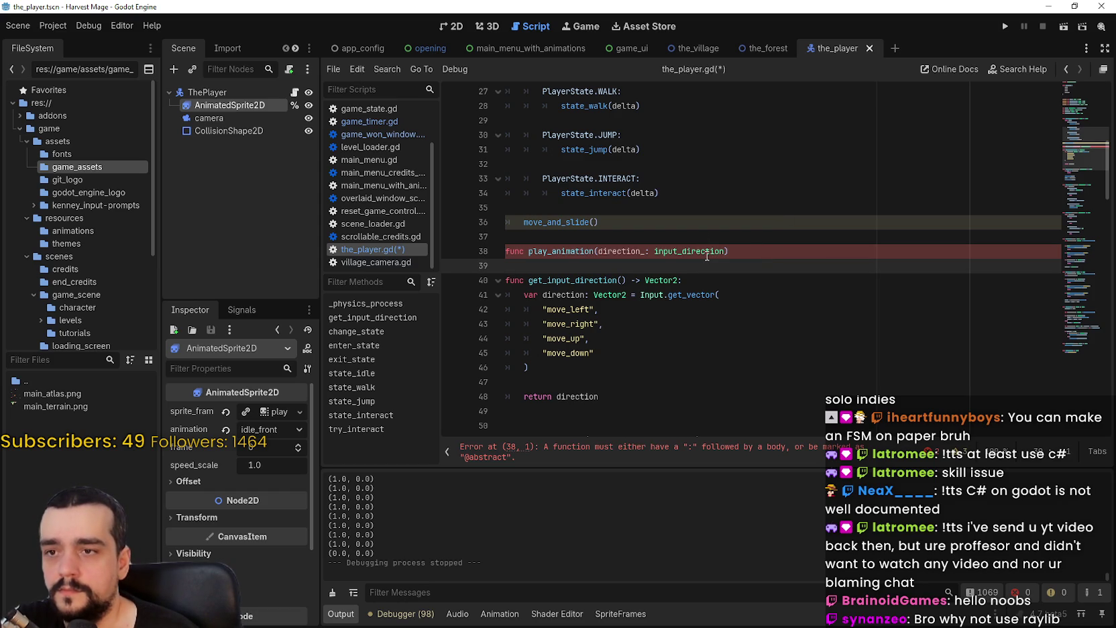
{"action": "scroll", "coordinate": [707, 256], "scroll_direction": "down", "scroll_amount": 3}
{"action": "scroll", "coordinate": [707, 254], "scroll_direction": "up", "scroll_amount": 3}
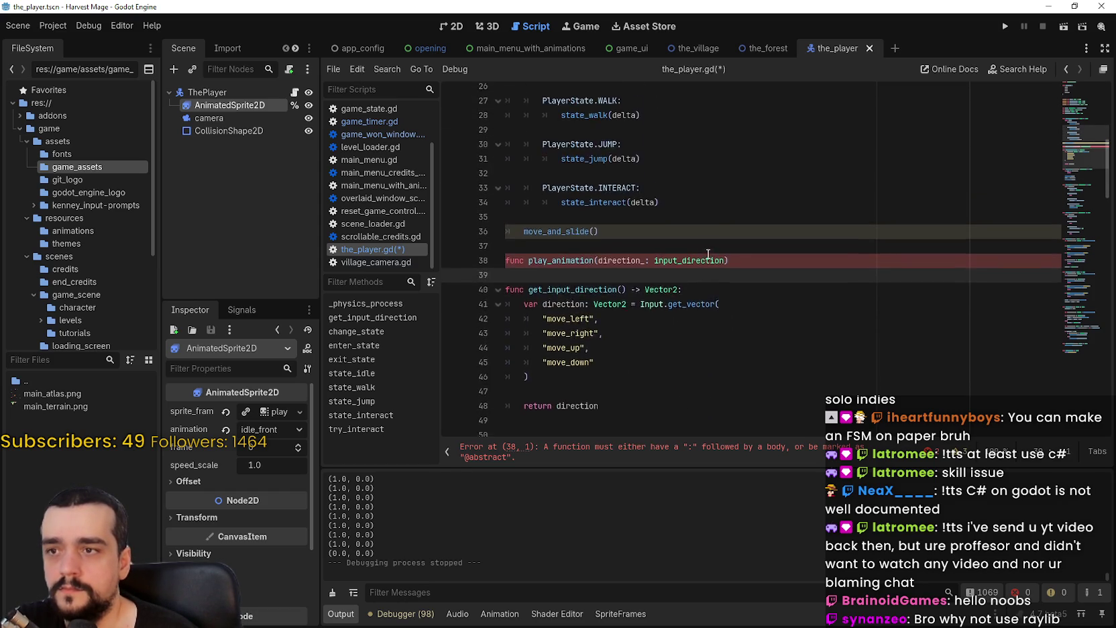
{"action": "scroll", "coordinate": [707, 253], "scroll_direction": "down", "scroll_amount": 4}
{"action": "double_click", "coordinate": [583, 241]}
{"action": "scroll", "coordinate": [611, 208], "scroll_direction": "up", "scroll_amount": 2}
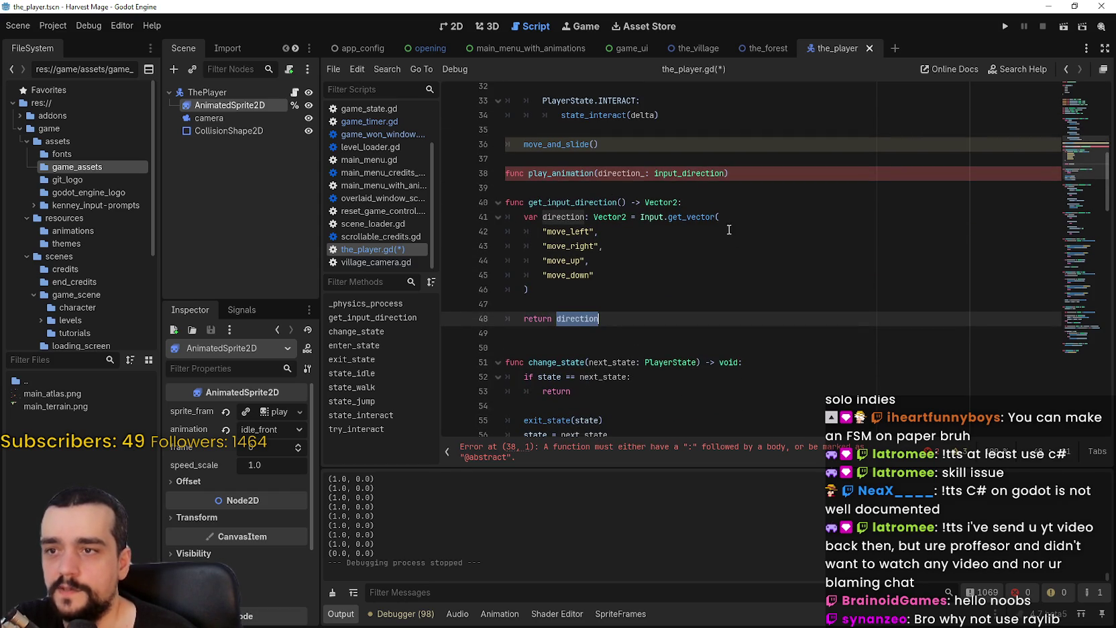
{"action": "left_click", "coordinate": [663, 206]}
{"action": "left_click", "coordinate": [605, 208]}
{"action": "double_click", "coordinate": [605, 202]}
{"action": "double_click", "coordinate": [662, 202]}
{"action": "key", "text": "ctrl+c"}
{"action": "double_click", "coordinate": [690, 173]}
{"action": "key", "text": "ctrl+v"}
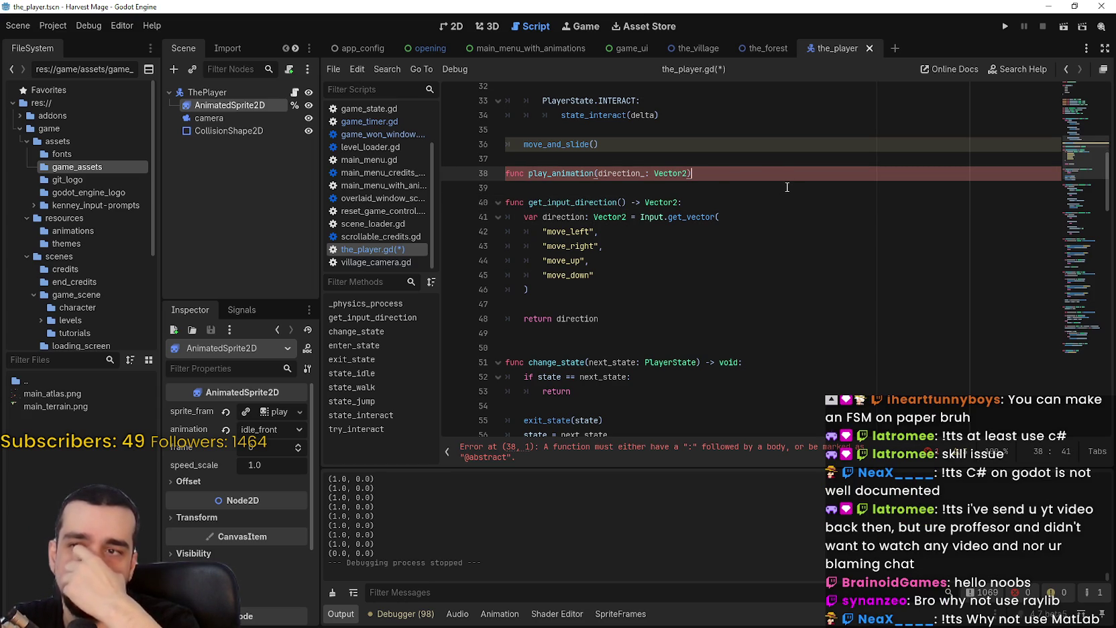
Step: Append '-> void:' to the declaration and leave the body line empty
{"action": "key", "text": "Return"}
{"action": "key", "text": "BackSpace"}
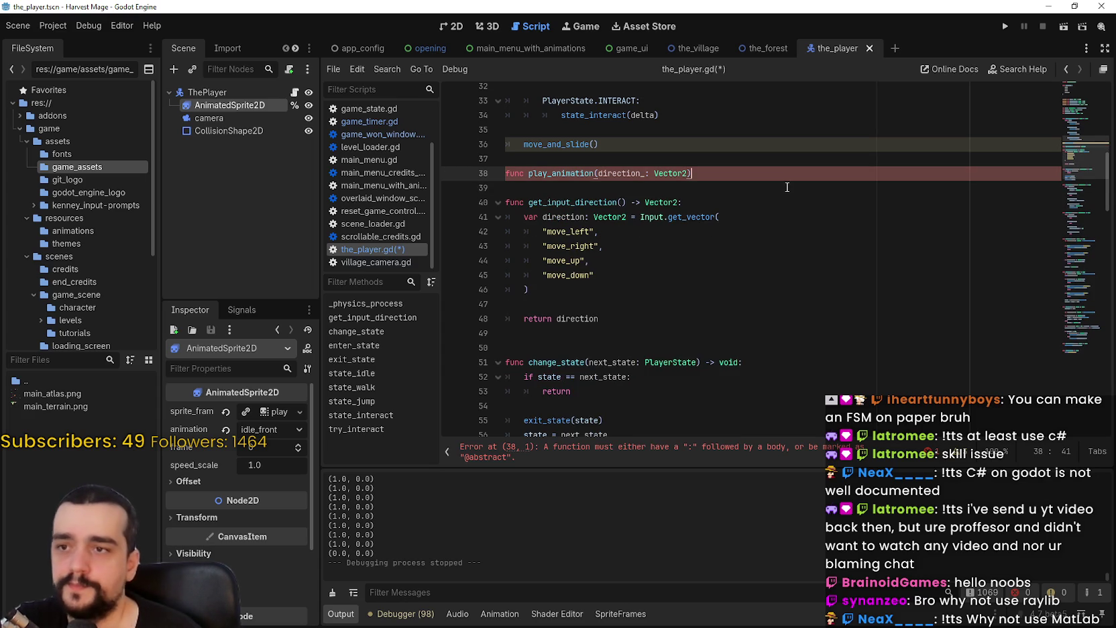
{"action": "type", "text": ":->"}
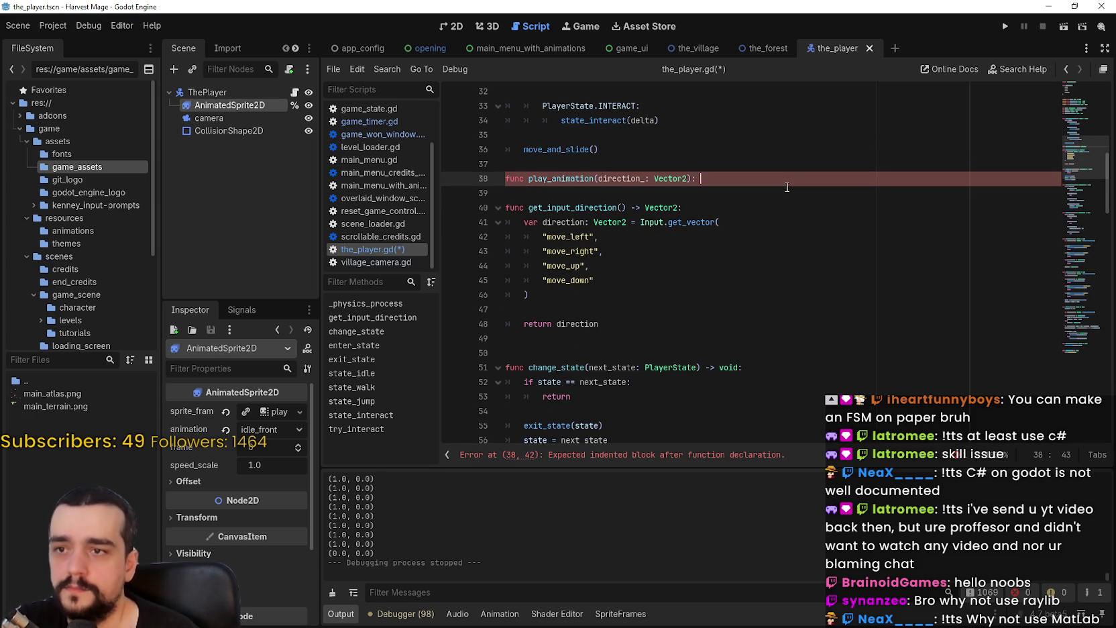
{"action": "type", "text": " vo"}
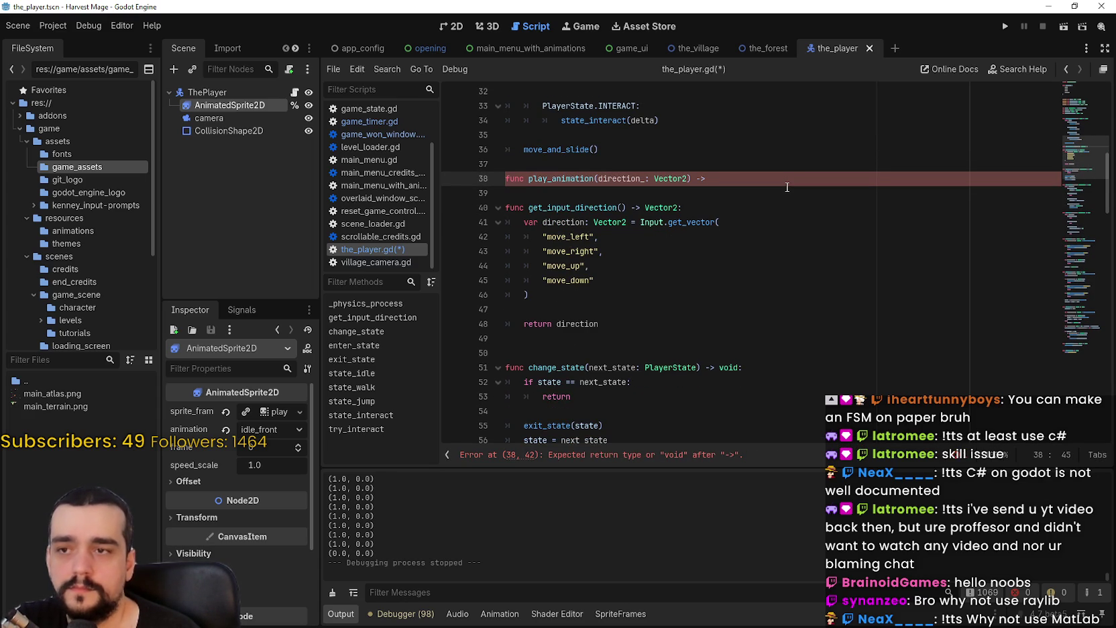
{"action": "type", "text": "id:"}
{"action": "key", "text": "Return"}
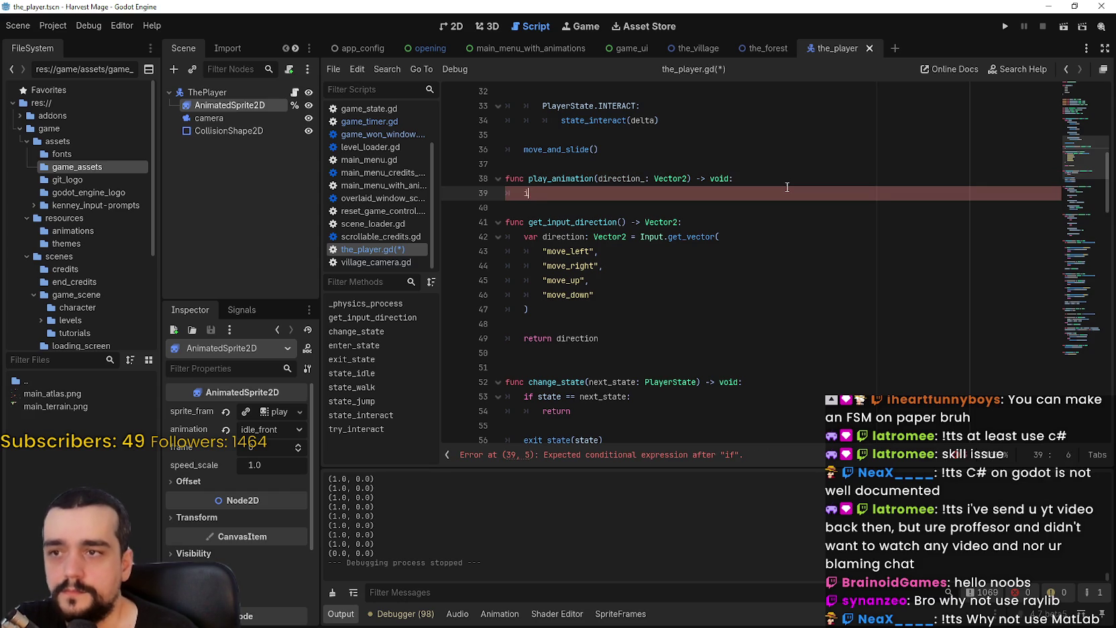
{"action": "key", "text": "BackSpace"}
{"action": "key", "text": "BackSpace"}
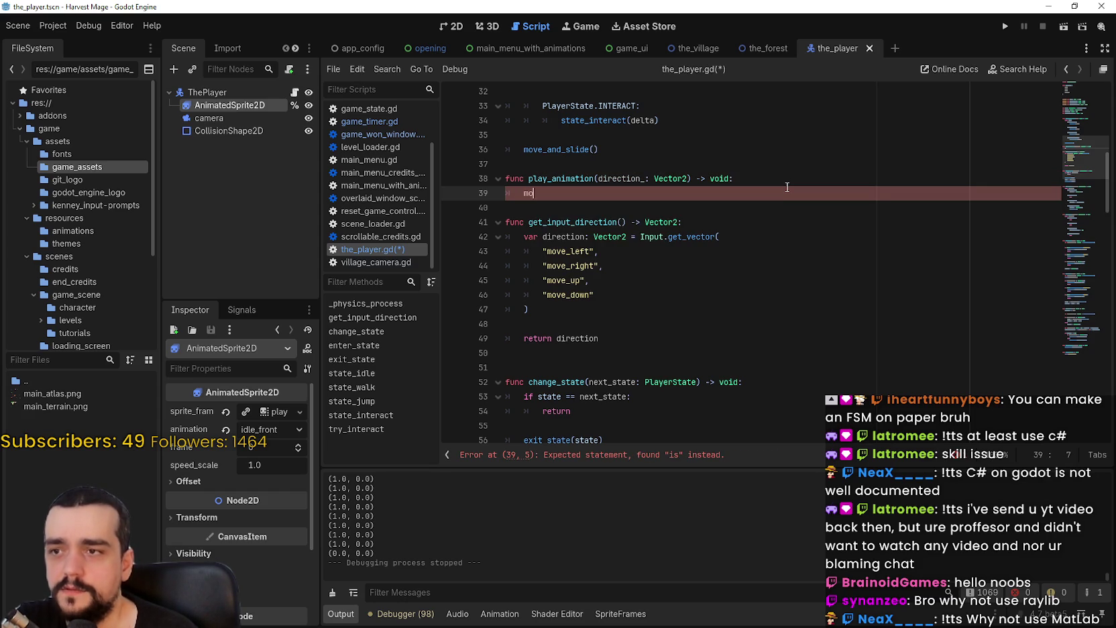
{"action": "type", "text": "moving"}
{"action": "key", "text": "BackSpace"}
{"action": "key", "text": "BackSpace"}
{"action": "key", "text": "BackSpace"}
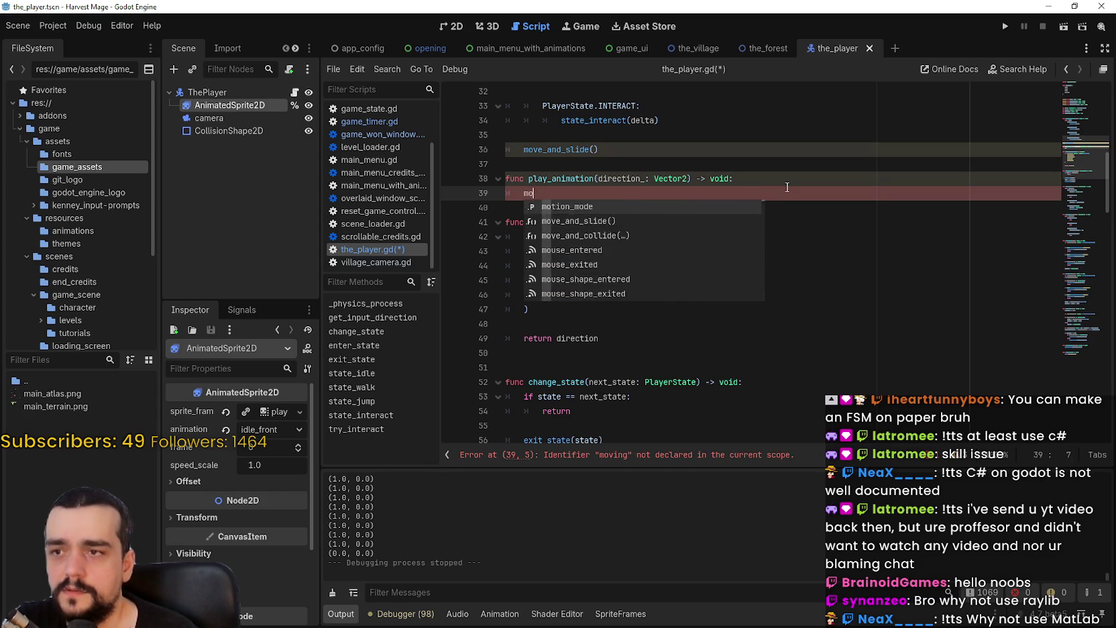
{"action": "scroll", "coordinate": [779, 183], "scroll_direction": "up", "scroll_amount": 6}
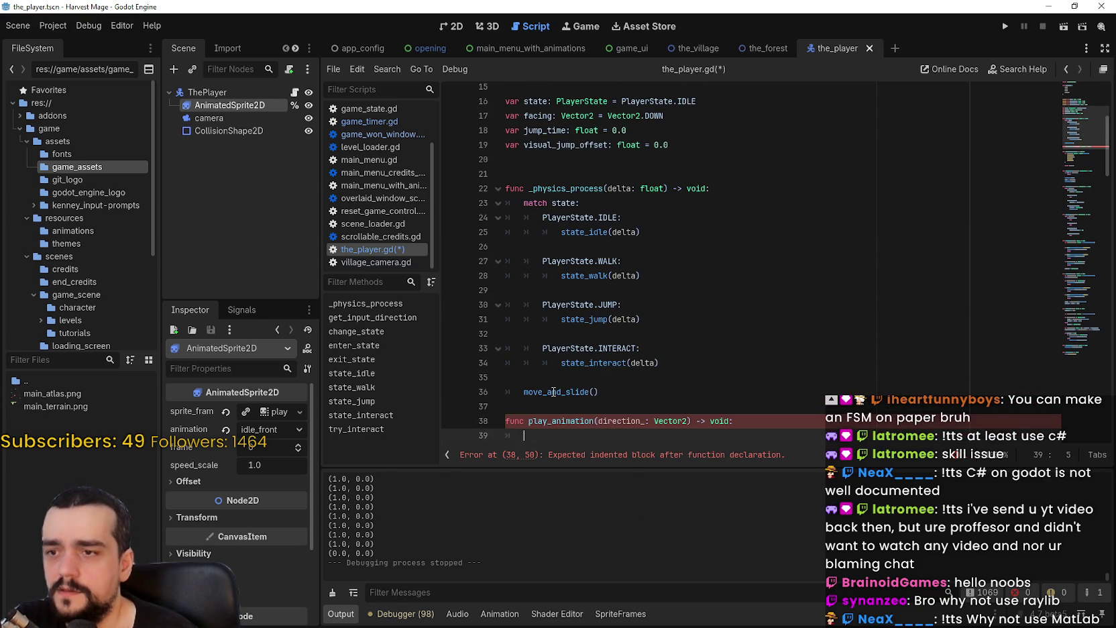
{"action": "mouse_move", "coordinate": [553, 391]}
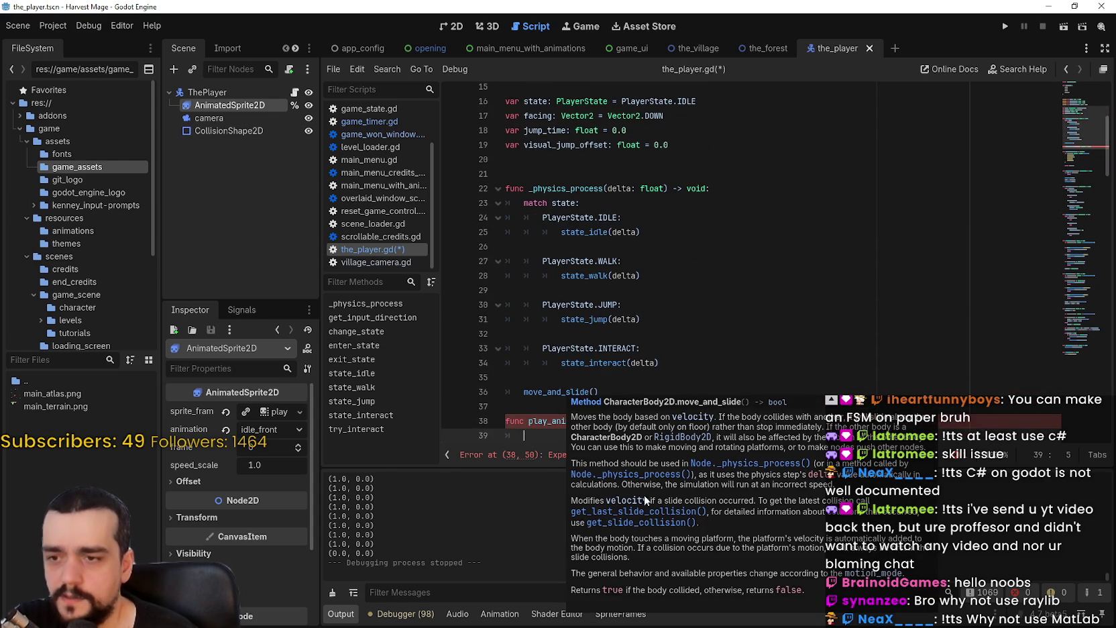
{"action": "left_click", "coordinate": [647, 247]}
{"action": "scroll", "coordinate": [647, 312], "scroll_direction": "down", "scroll_amount": 9}
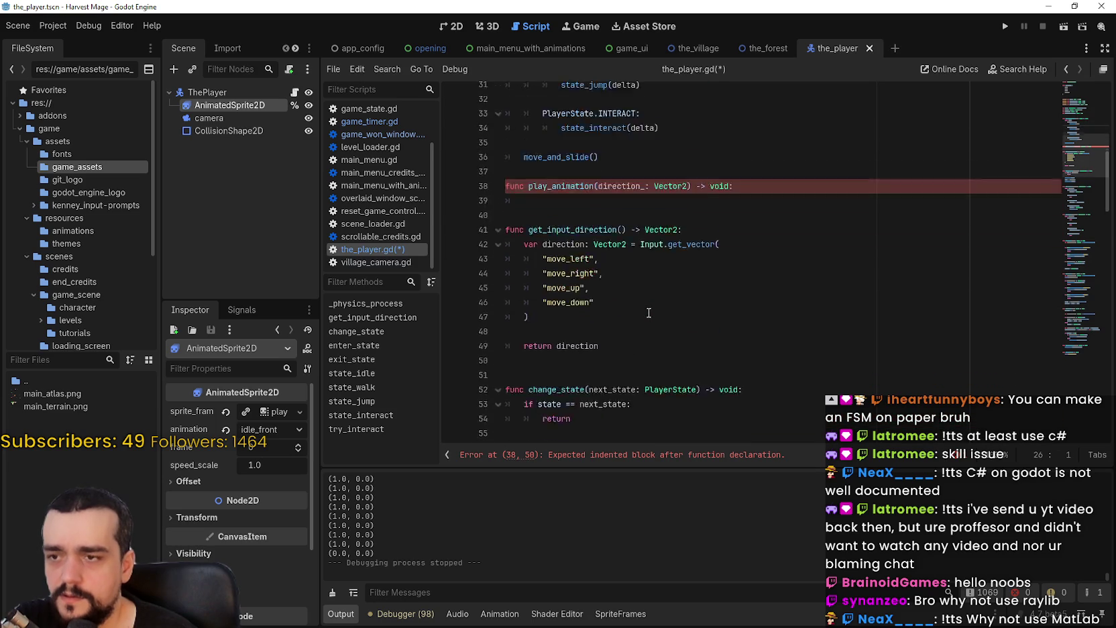
{"action": "scroll", "coordinate": [647, 312], "scroll_direction": "down", "scroll_amount": 6}
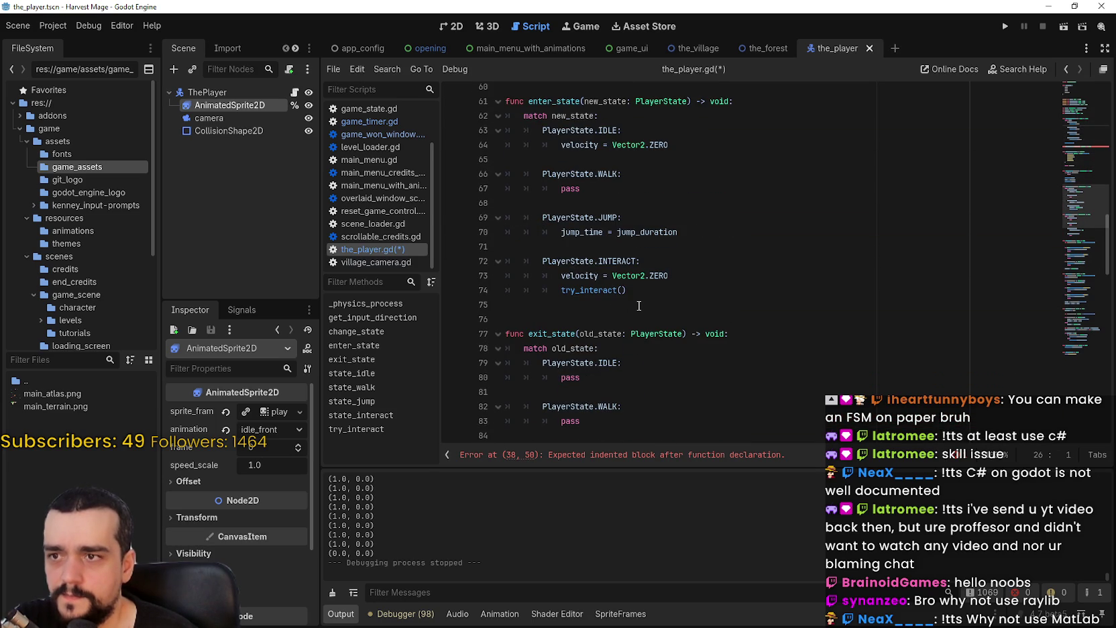
{"action": "scroll", "coordinate": [639, 306], "scroll_direction": "down", "scroll_amount": 9}
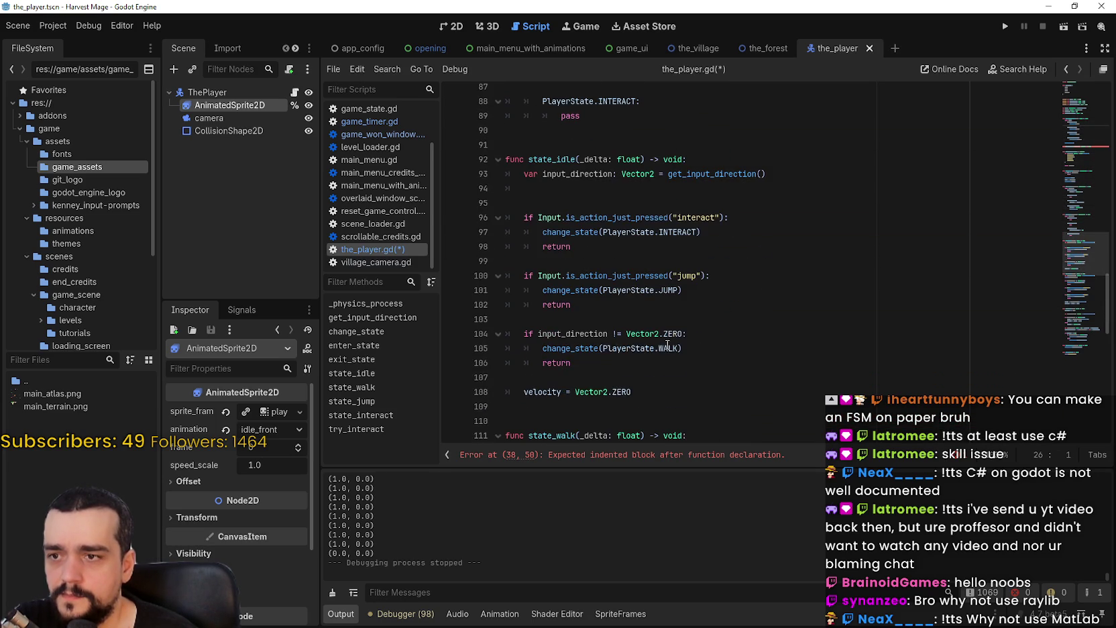
{"action": "scroll", "coordinate": [562, 188], "scroll_direction": "down", "scroll_amount": 4}
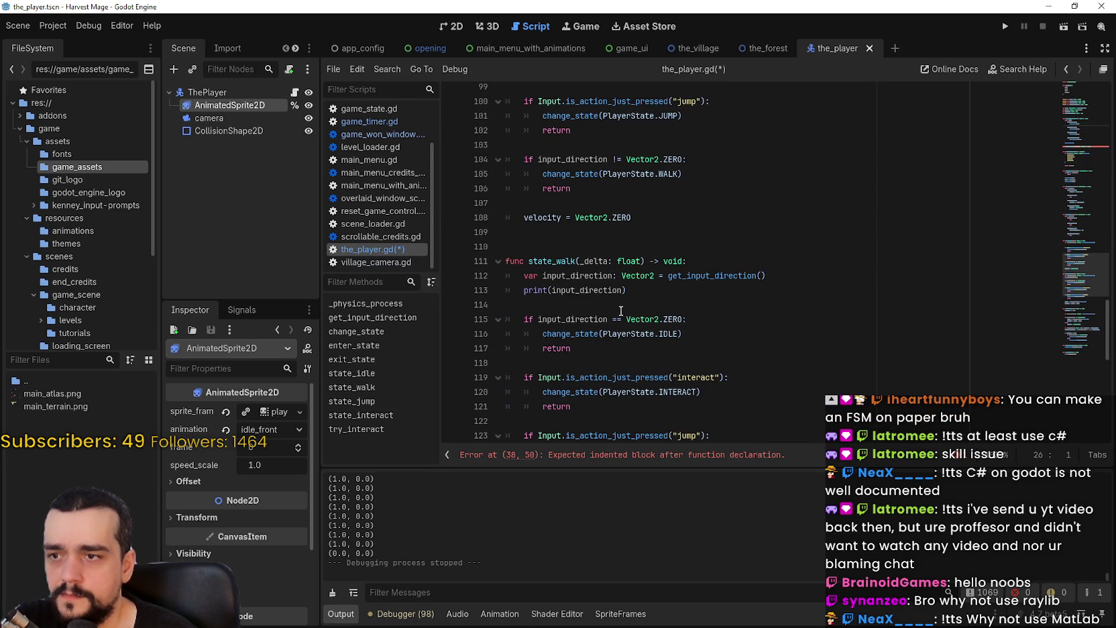
{"action": "scroll", "coordinate": [623, 311], "scroll_direction": "up", "scroll_amount": 4}
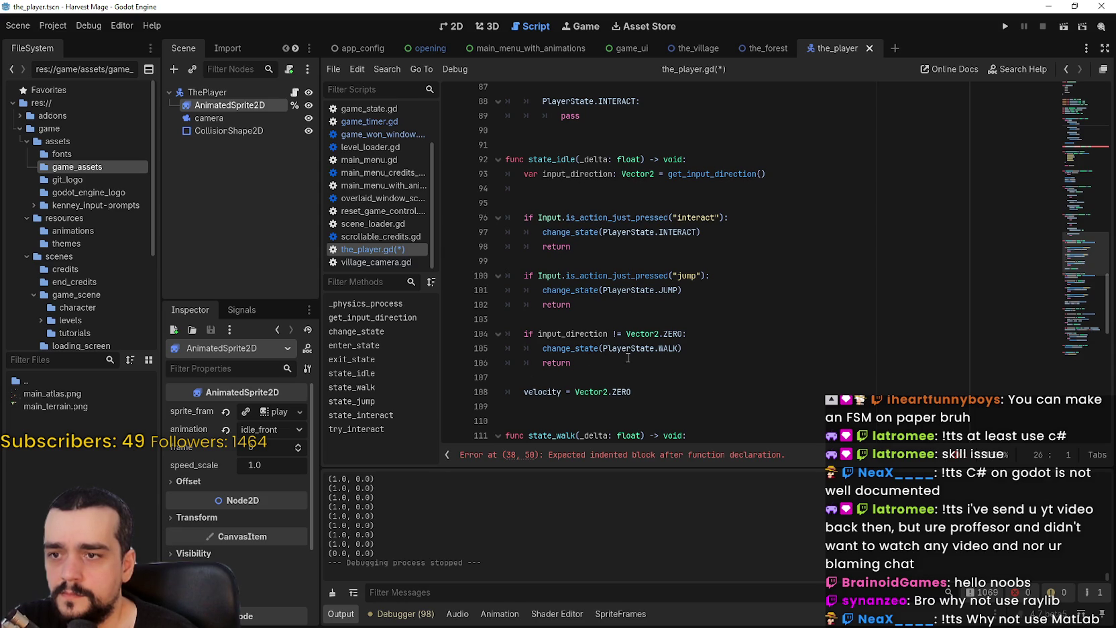
{"action": "left_click", "coordinate": [598, 350]}
{"action": "left_click", "coordinate": [682, 333]}
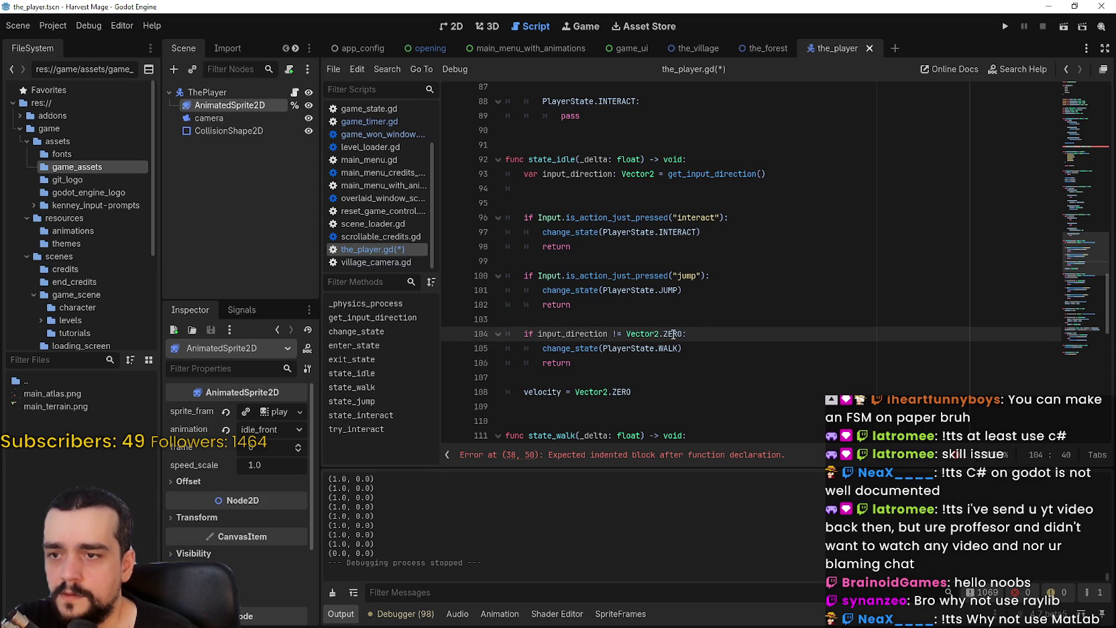
{"action": "left_click_drag", "start_coordinate": [682, 334], "coordinate": [637, 332]}
{"action": "left_click", "coordinate": [574, 333]}
{"action": "double_click", "coordinate": [574, 333]}
{"action": "left_click", "coordinate": [718, 363]}
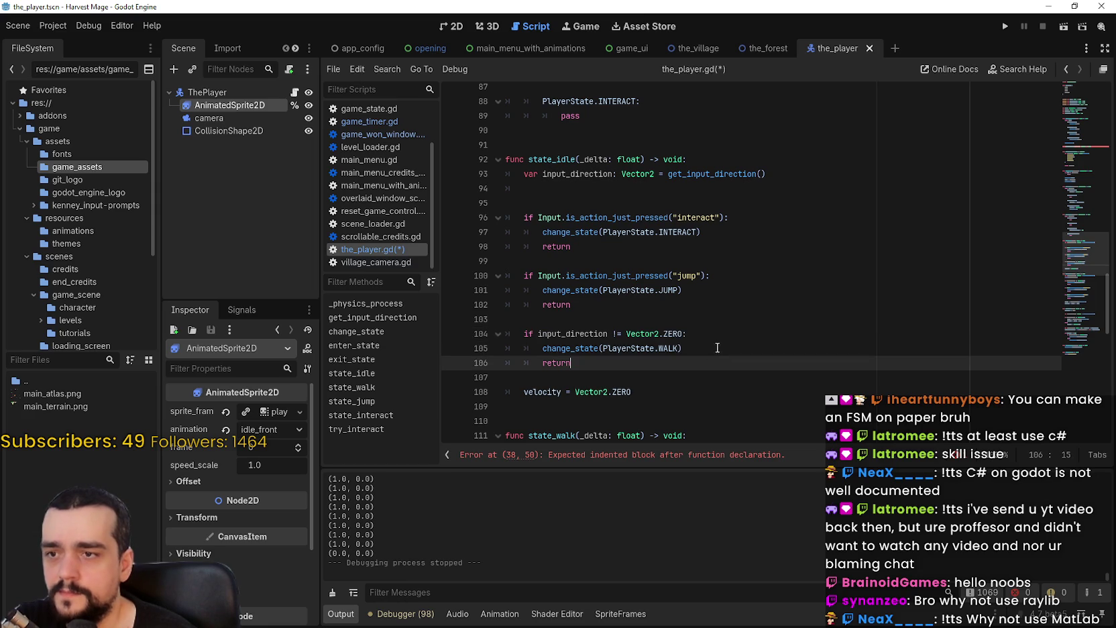
{"action": "left_click_drag", "start_coordinate": [707, 334], "coordinate": [537, 333]}
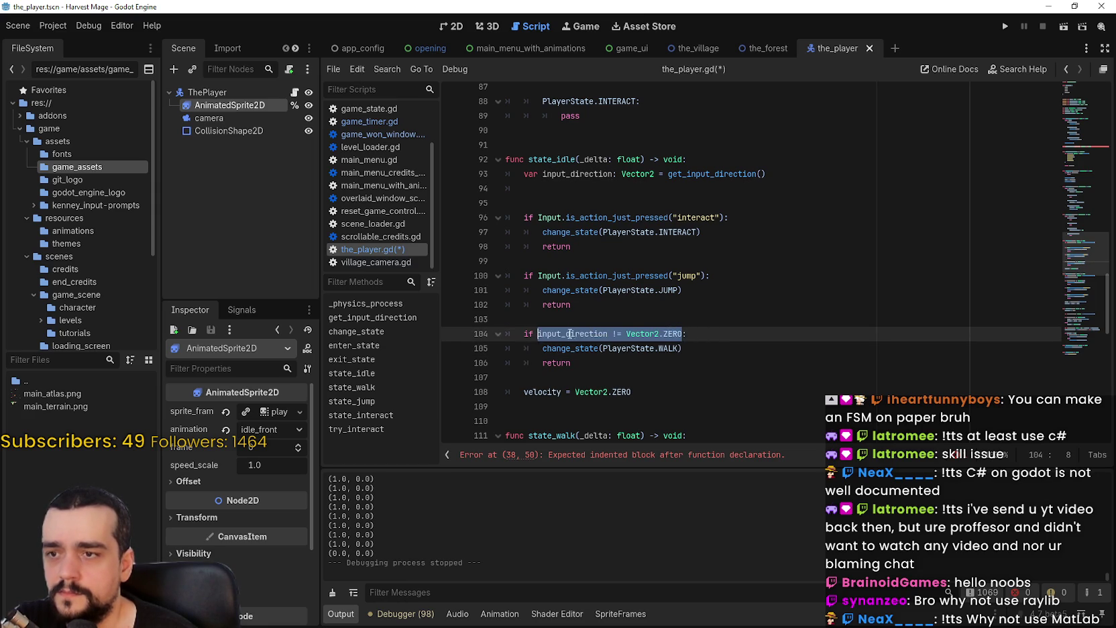
{"action": "scroll", "coordinate": [606, 319], "scroll_direction": "up", "scroll_amount": 1}
{"action": "scroll", "coordinate": [606, 319], "scroll_direction": "up", "scroll_amount": 10}
{"action": "scroll", "coordinate": [565, 219], "scroll_direction": "down", "scroll_amount": 10}
{"action": "scroll", "coordinate": [555, 234], "scroll_direction": "down", "scroll_amount": 3}
{"action": "scroll", "coordinate": [555, 301], "scroll_direction": "up", "scroll_amount": 9}
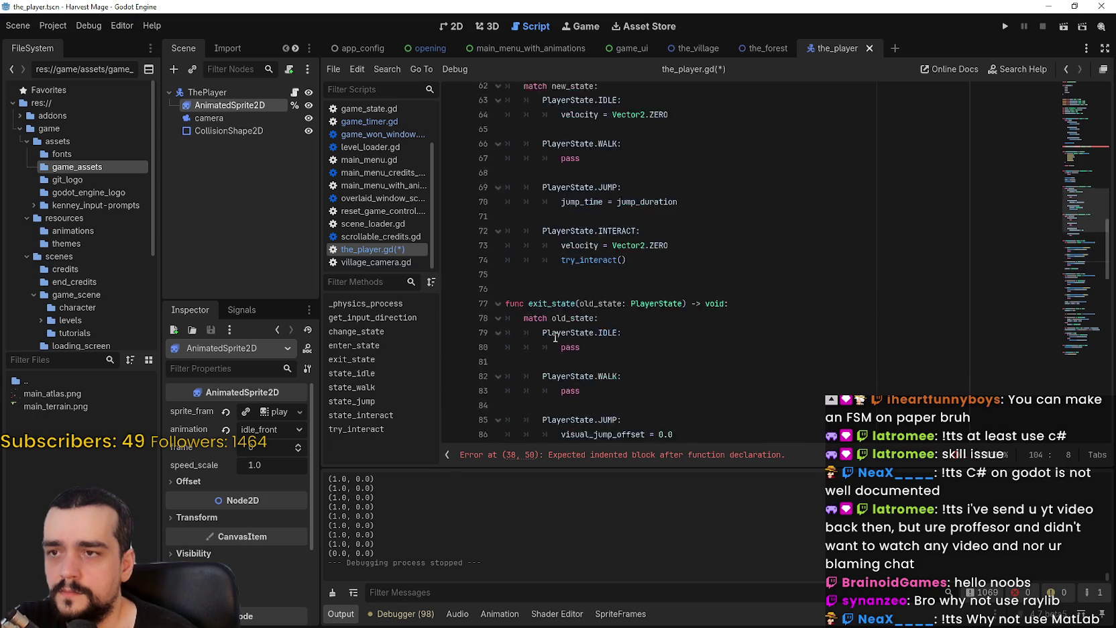
{"action": "scroll", "coordinate": [555, 337], "scroll_direction": "up", "scroll_amount": 7}
{"action": "scroll", "coordinate": [563, 281], "scroll_direction": "down", "scroll_amount": 15}
{"action": "scroll", "coordinate": [557, 268], "scroll_direction": "down", "scroll_amount": 2}
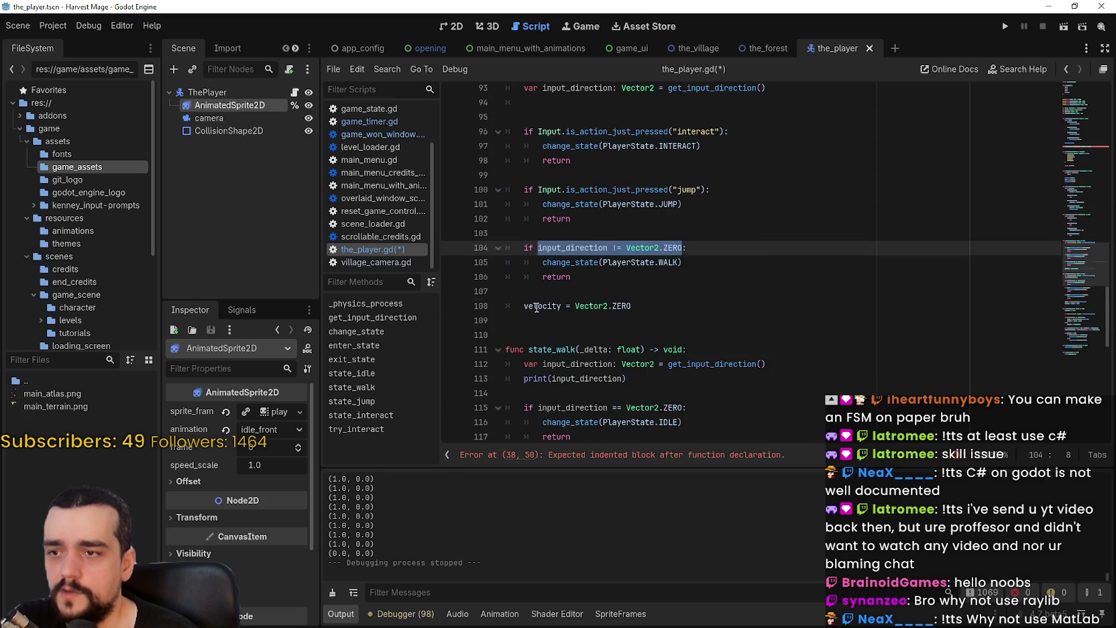
{"action": "left_click", "coordinate": [537, 307]}
{"action": "scroll", "coordinate": [541, 310], "scroll_direction": "up", "scroll_amount": 7}
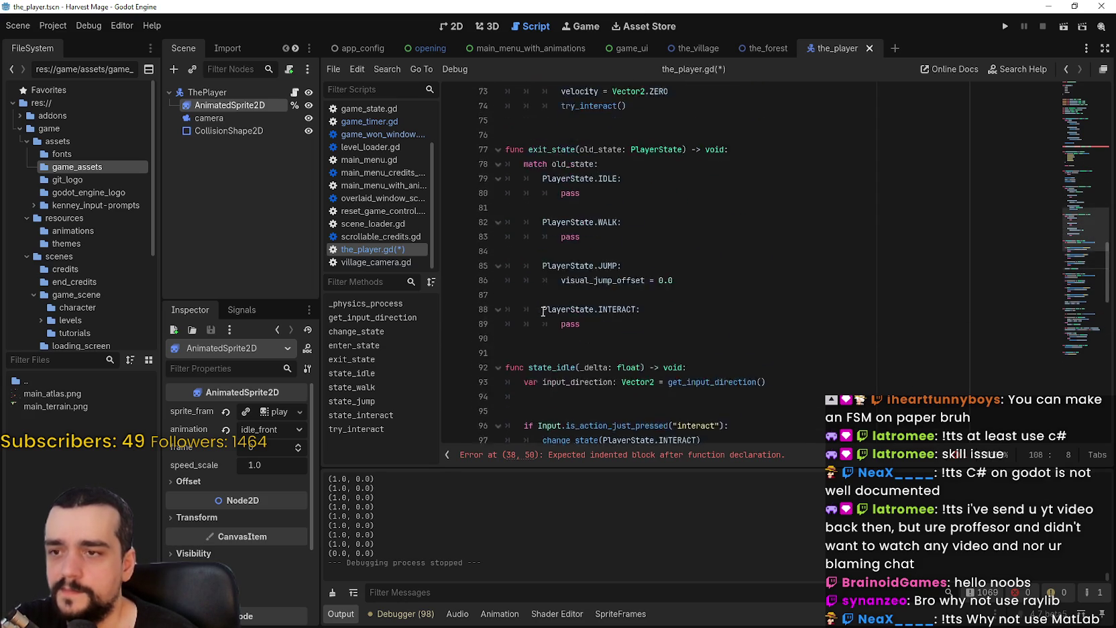
{"action": "scroll", "coordinate": [543, 311], "scroll_direction": "up", "scroll_amount": 6}
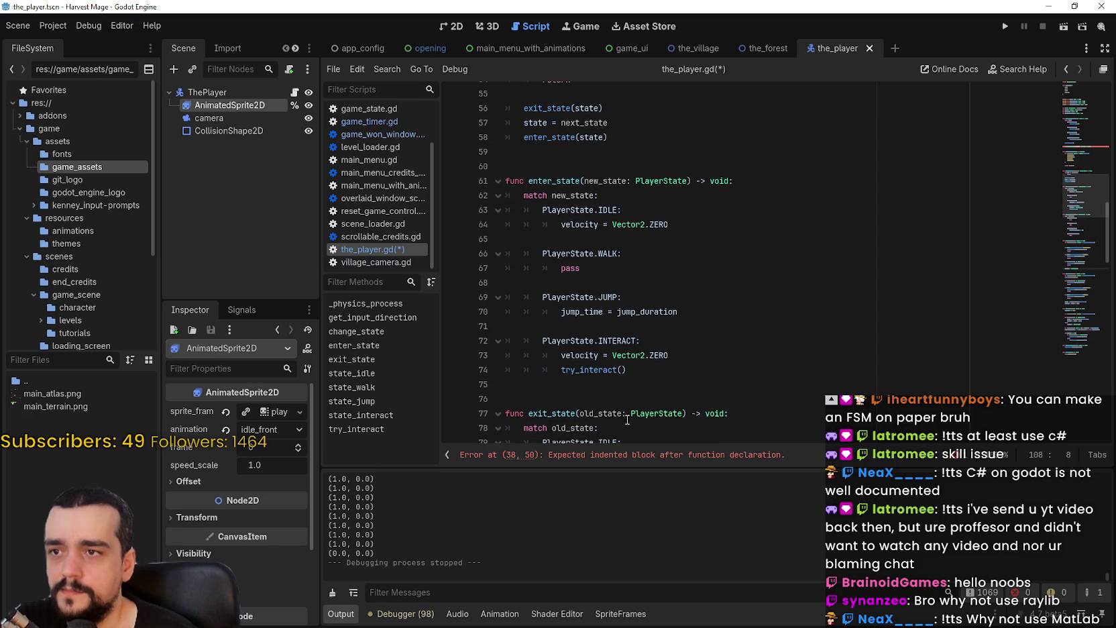
{"action": "left_click", "coordinate": [623, 454]}
{"action": "left_click", "coordinate": [594, 279]}
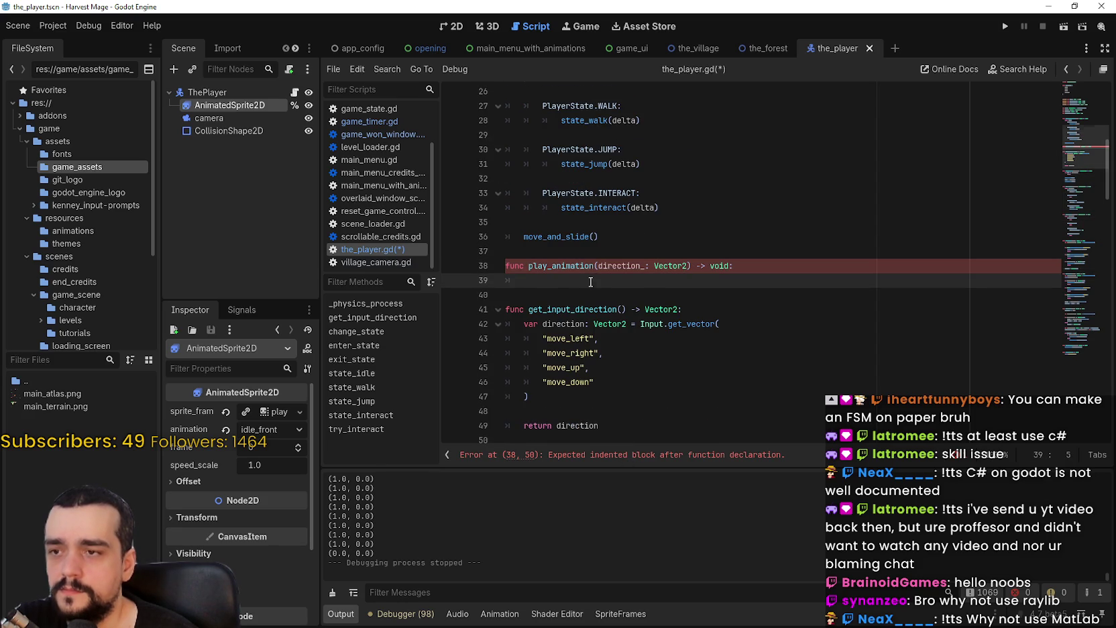
{"action": "scroll", "coordinate": [590, 281], "scroll_direction": "down", "scroll_amount": 18}
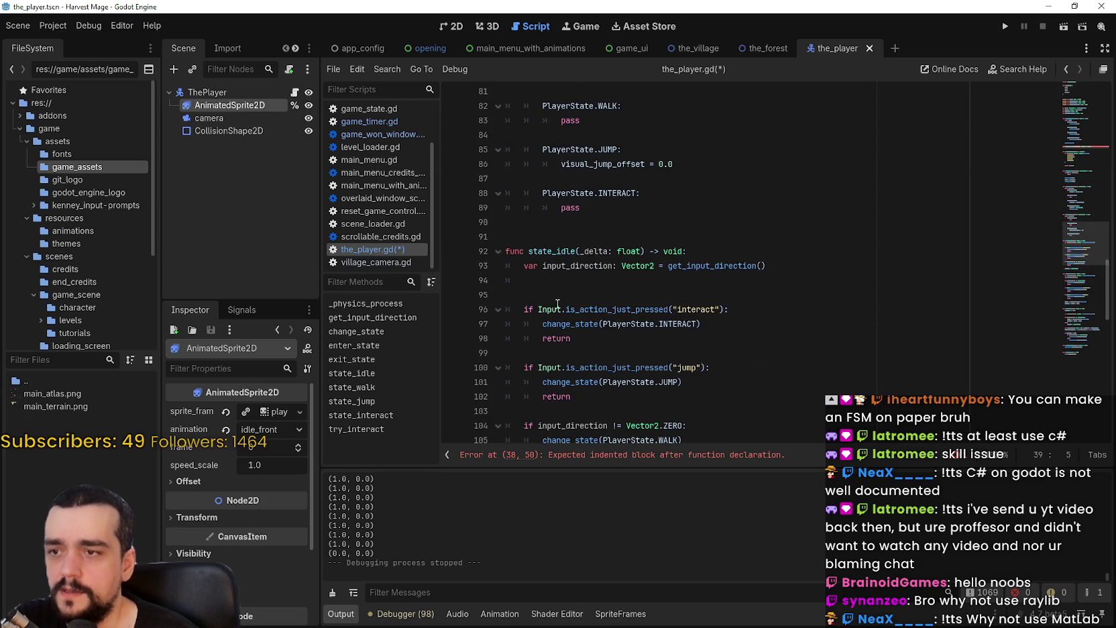
{"action": "scroll", "coordinate": [559, 309], "scroll_direction": "down", "scroll_amount": 3}
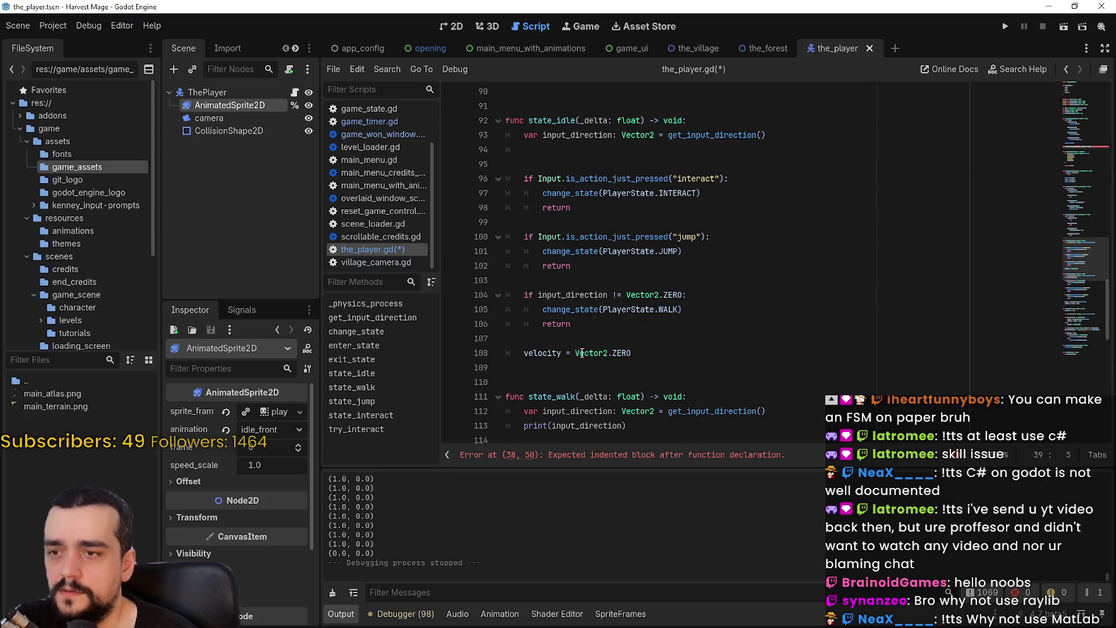
{"action": "scroll", "coordinate": [585, 362], "scroll_direction": "down", "scroll_amount": 8}
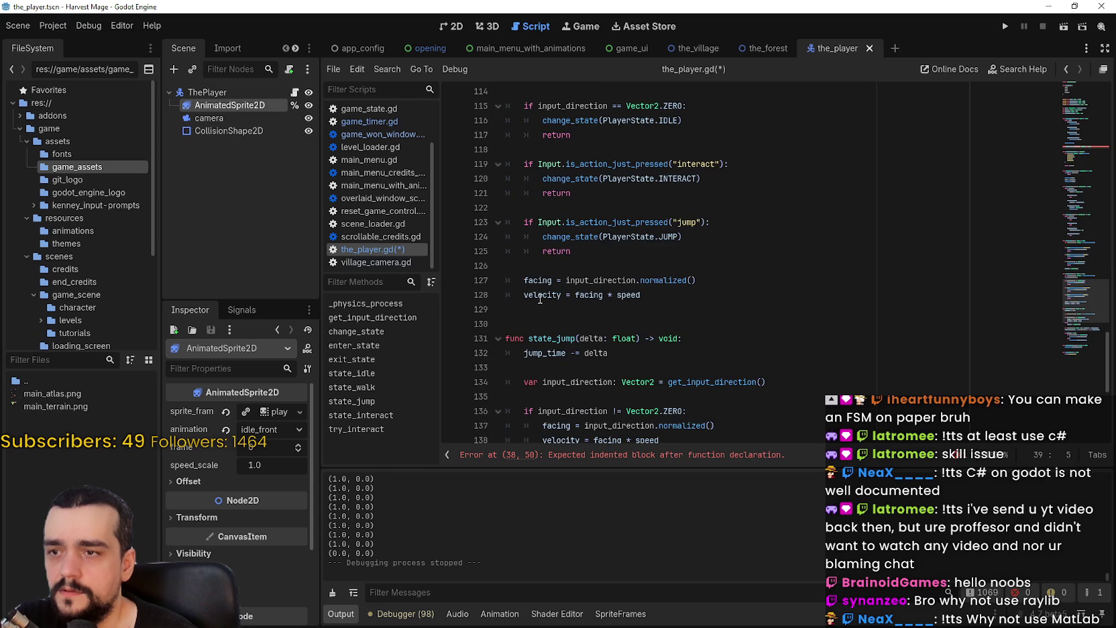
{"action": "double_click", "coordinate": [540, 295]}
{"action": "left_click_drag", "start_coordinate": [640, 295], "coordinate": [551, 298]}
{"action": "left_click", "coordinate": [553, 297]}
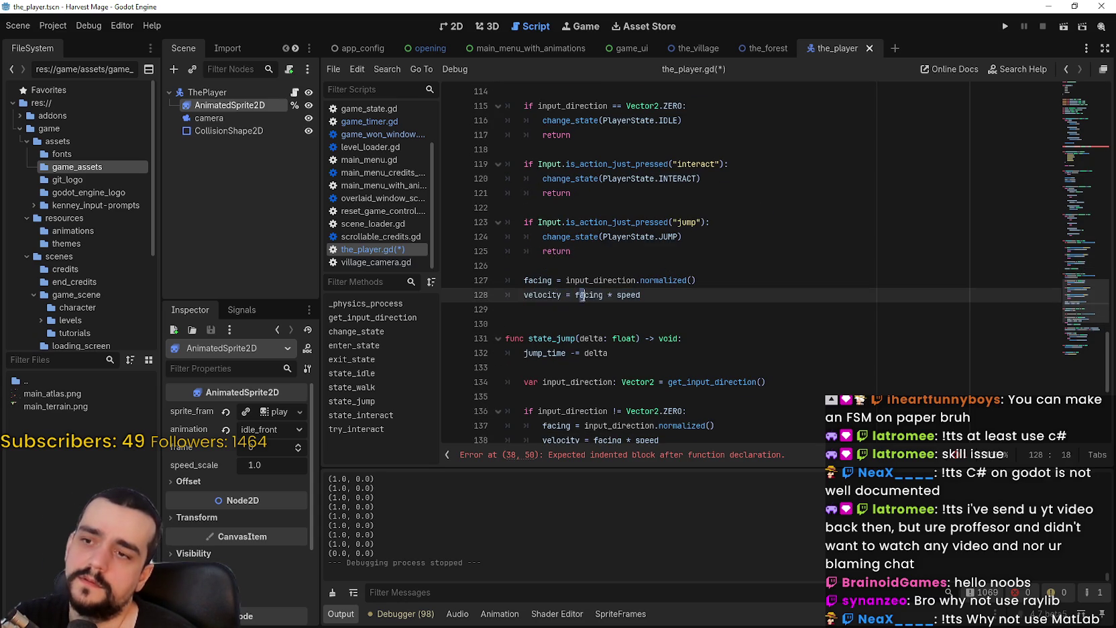
{"action": "double_click", "coordinate": [615, 282]}
{"action": "left_click", "coordinate": [623, 297]}
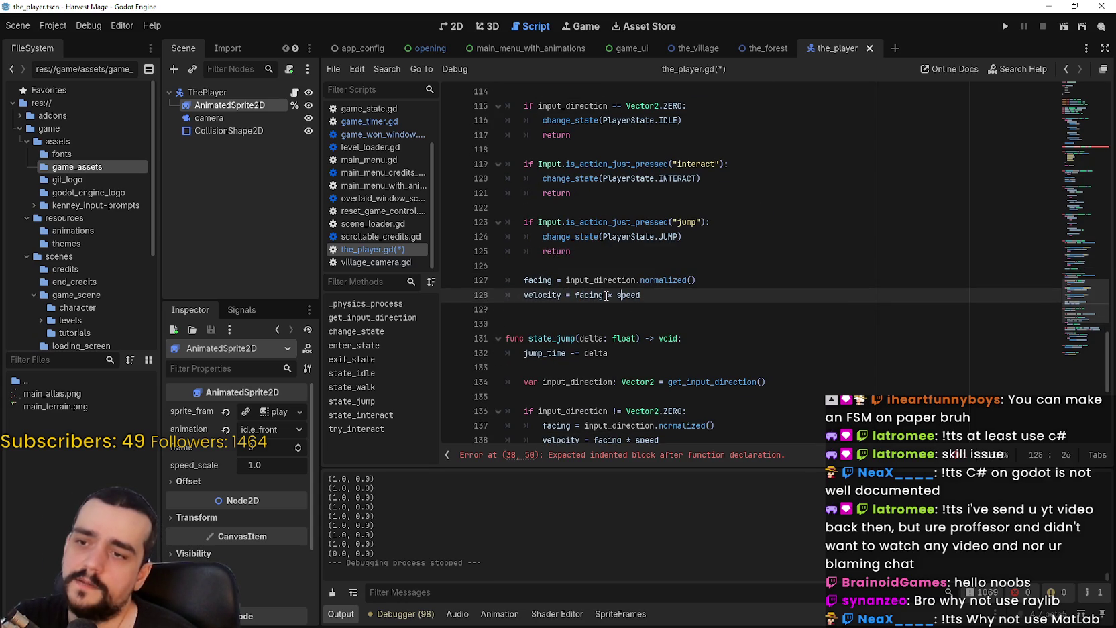
{"action": "double_click", "coordinate": [617, 298]}
{"action": "double_click", "coordinate": [543, 295]}
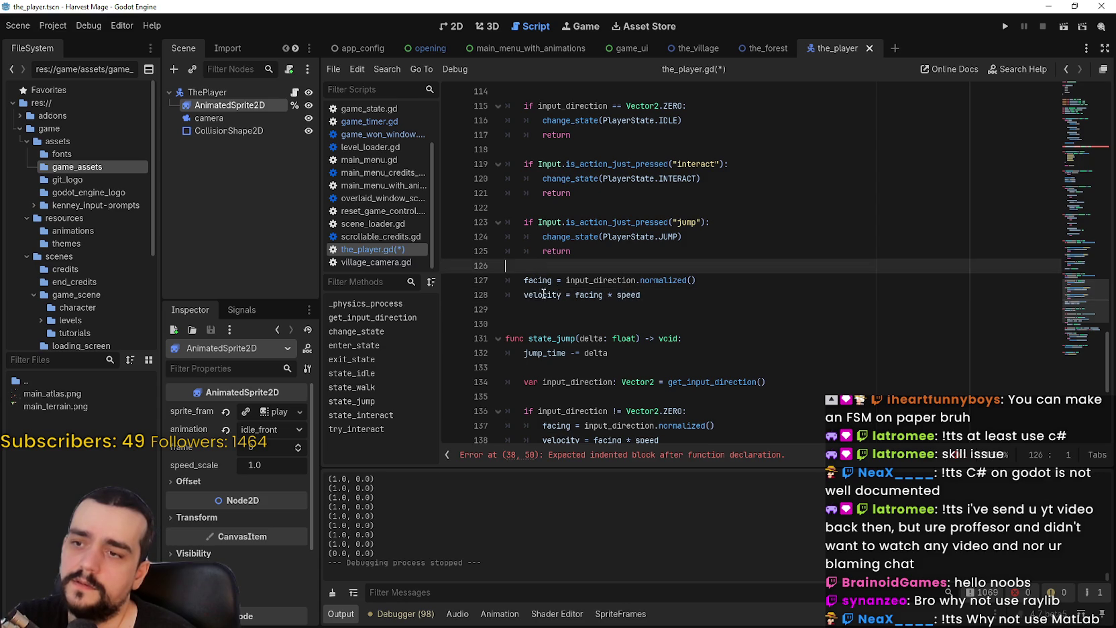
{"action": "double_click", "coordinate": [538, 280]}
{"action": "scroll", "coordinate": [557, 301], "scroll_direction": "up", "scroll_amount": 2}
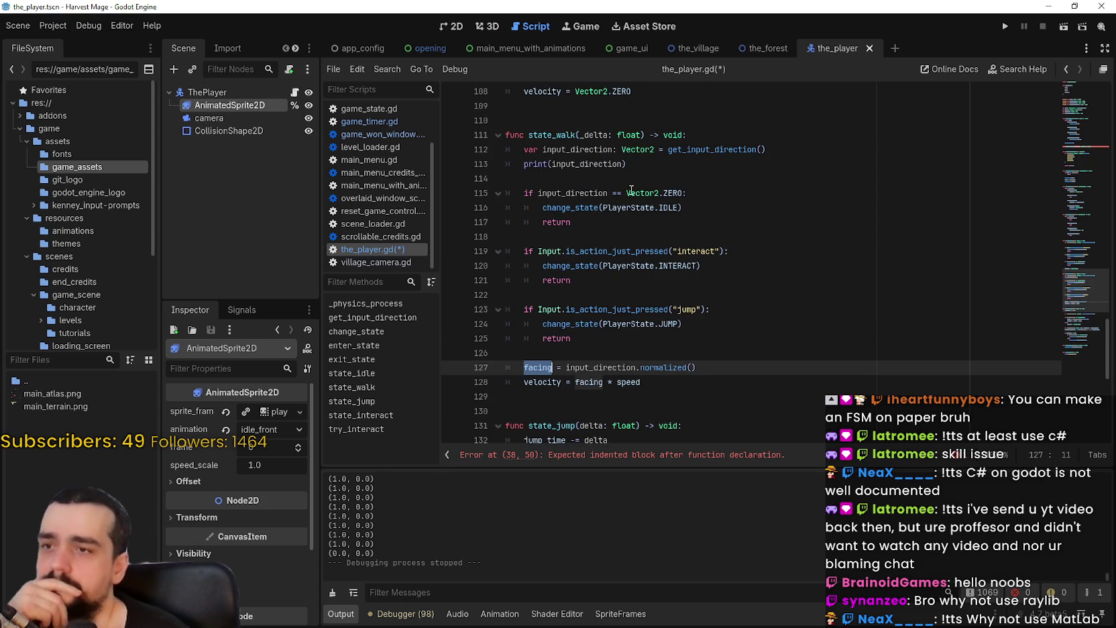
Step: Copy the idle condition on line 115
{"action": "left_click_drag", "start_coordinate": [589, 193], "coordinate": [537, 193]}
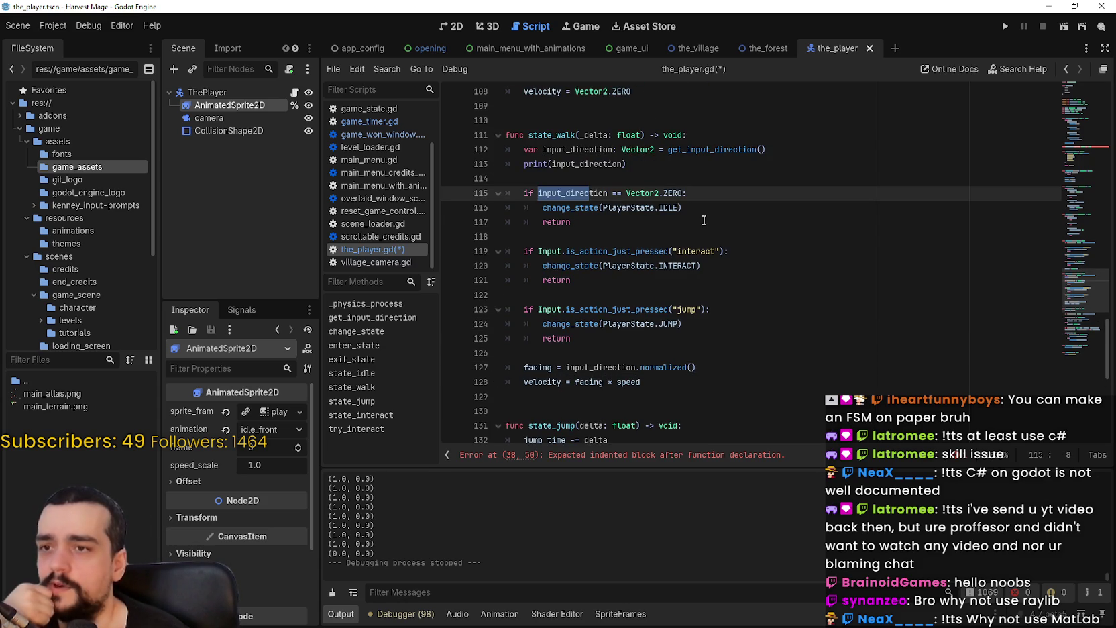
{"action": "left_click_drag", "start_coordinate": [682, 208], "coordinate": [490, 199]}
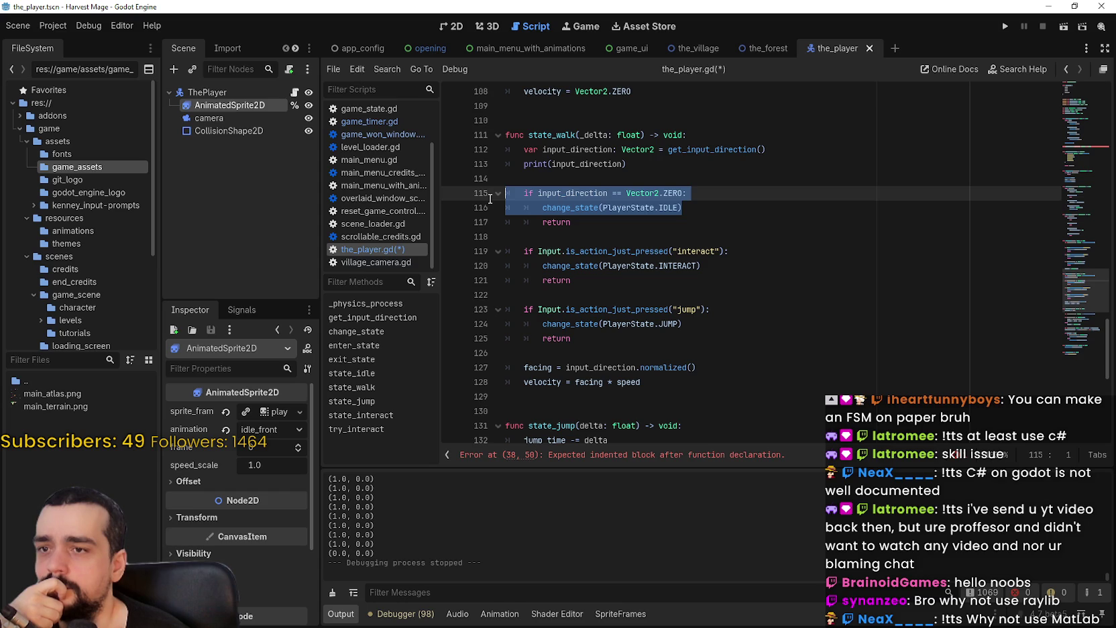
{"action": "key", "text": "shift+Up"}
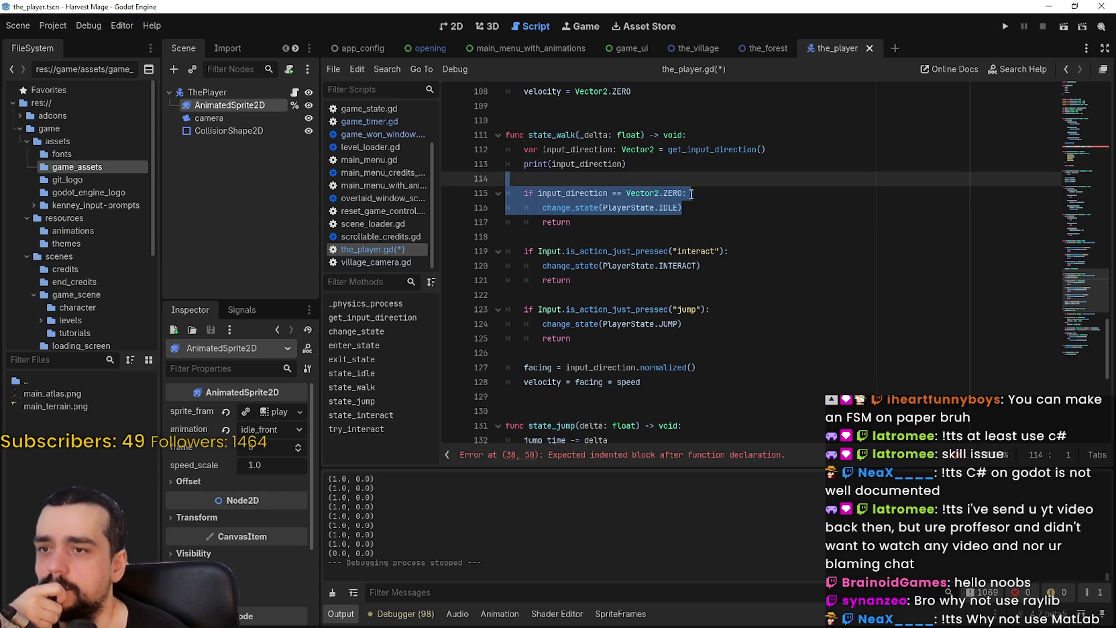
{"action": "left_click_drag", "start_coordinate": [697, 194], "coordinate": [524, 193]}
{"action": "right_click", "coordinate": [546, 201]}
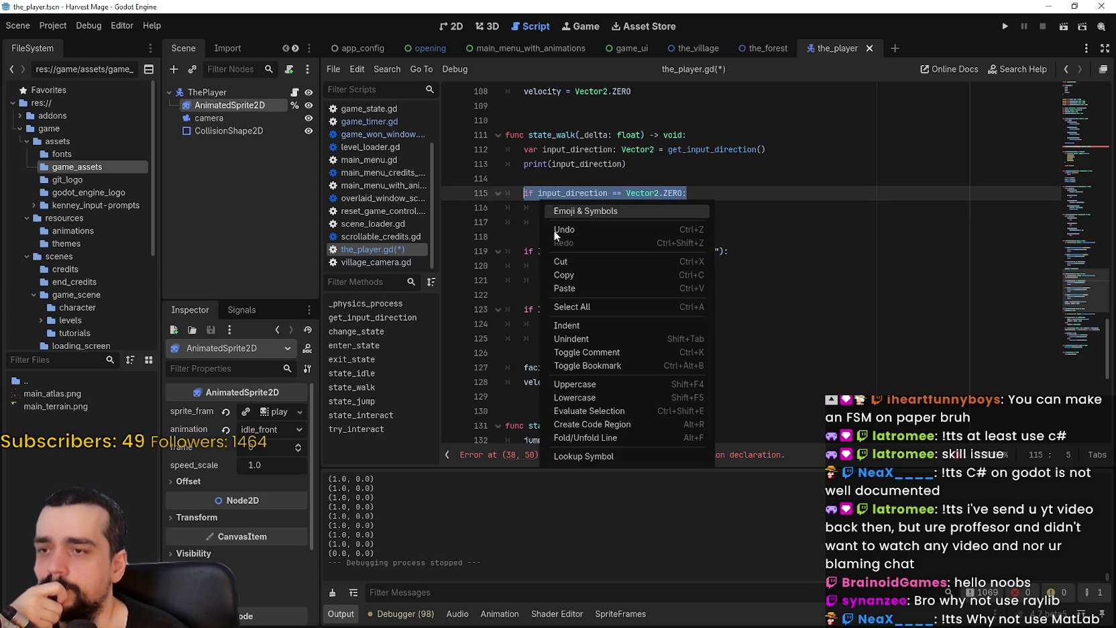
{"action": "left_click", "coordinate": [569, 279]}
Step: Paste the idle condition into play_animation on line 39 and indent it under the function
{"action": "scroll", "coordinate": [933, 187], "scroll_direction": "up", "scroll_amount": 15}
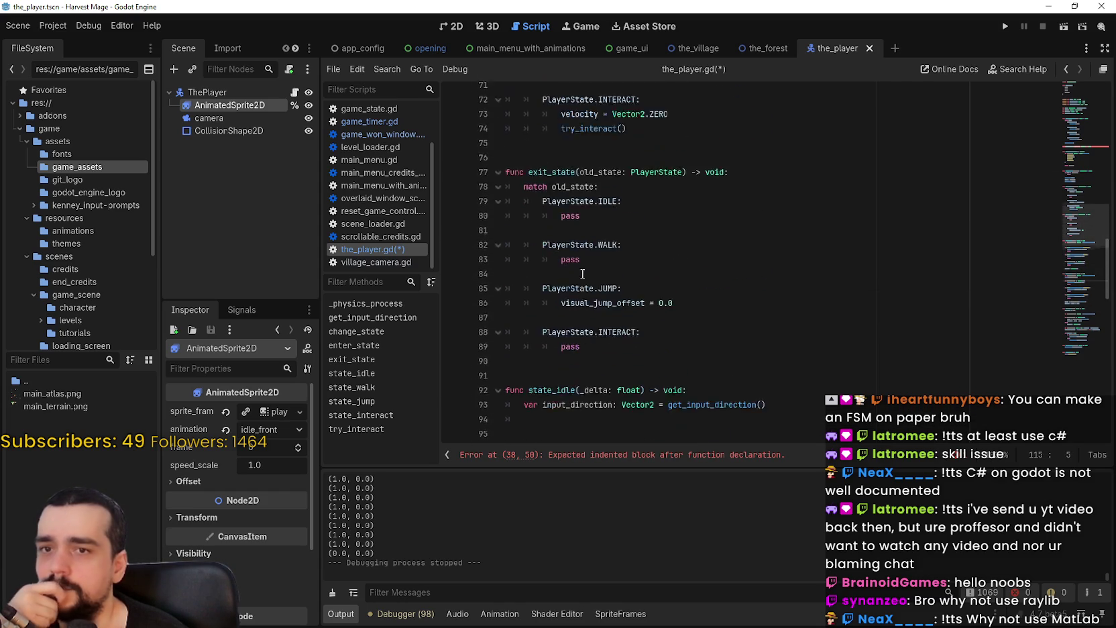
{"action": "scroll", "coordinate": [933, 186], "scroll_direction": "up", "scroll_amount": 10}
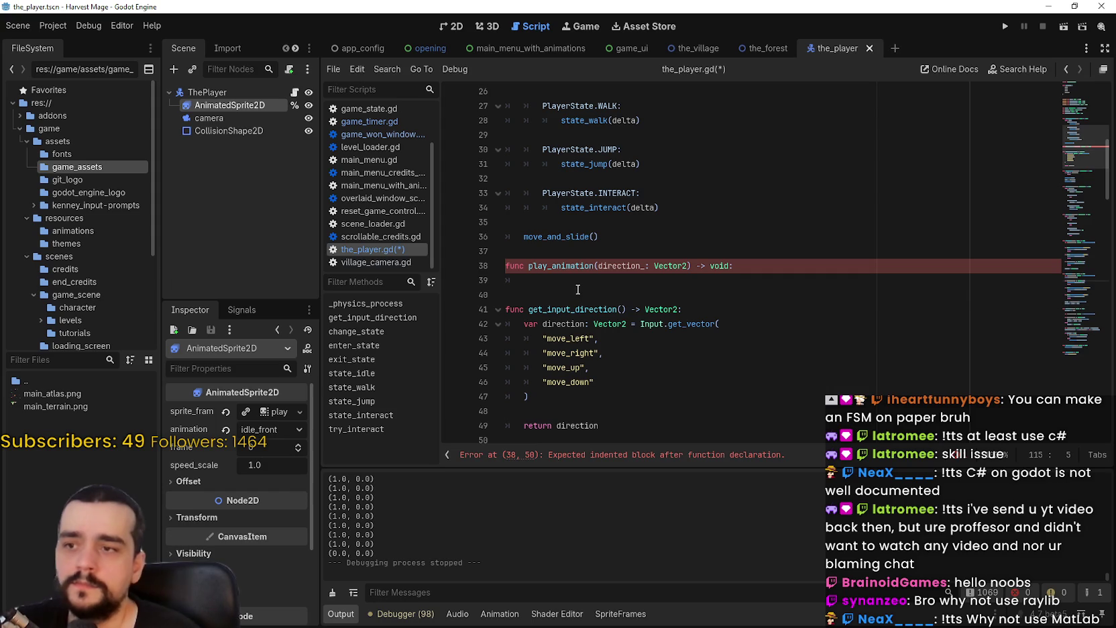
{"action": "left_click_drag", "start_coordinate": [578, 288], "coordinate": [476, 280]}
{"action": "key", "text": "ctrl+v"}
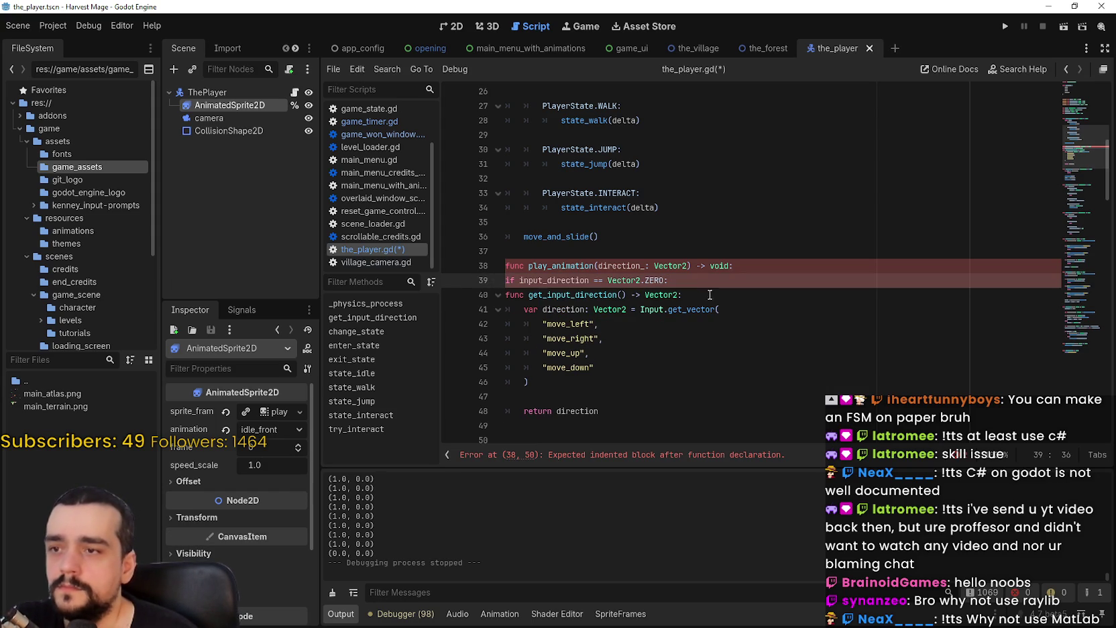
{"action": "key", "text": "Return"}
{"action": "left_click", "coordinate": [506, 280]}
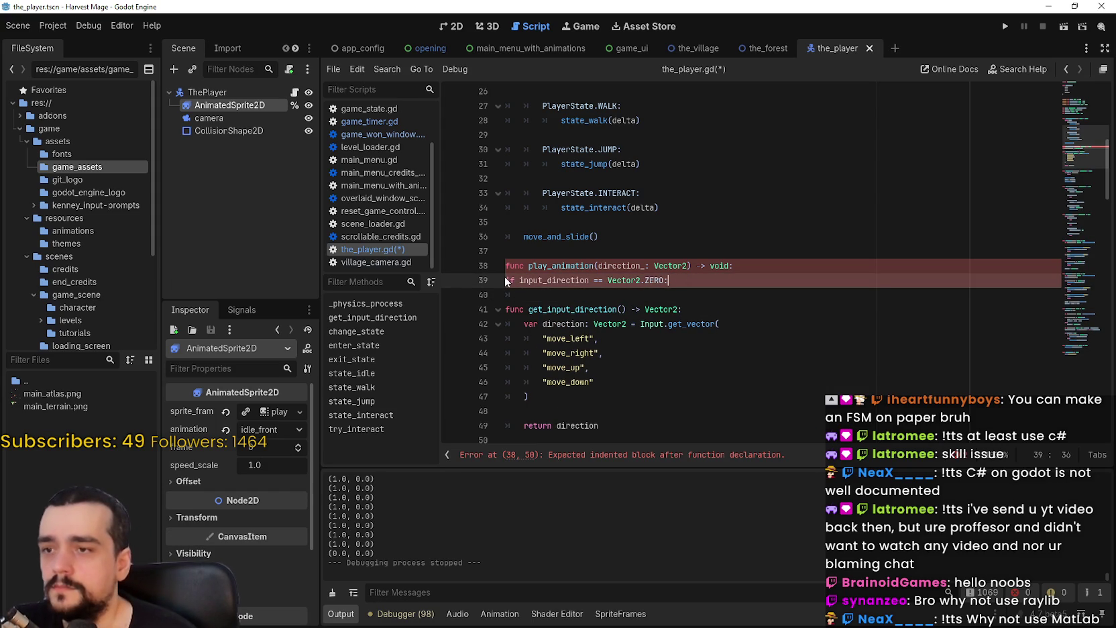
{"action": "key", "text": "Tab"}
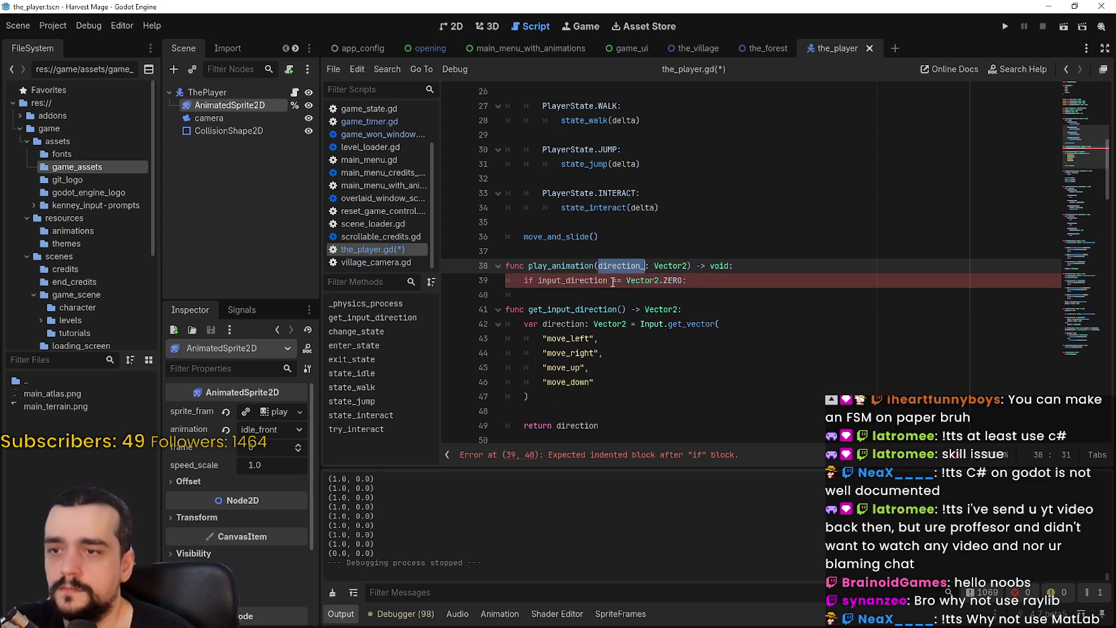
Step: Replace input_direction with direction_ in the condition and open an indented line below it
{"action": "double_click", "coordinate": [588, 279]}
{"action": "type", "text": "direction_"}
{"action": "key", "text": "End"}
{"action": "key", "text": "Return"}
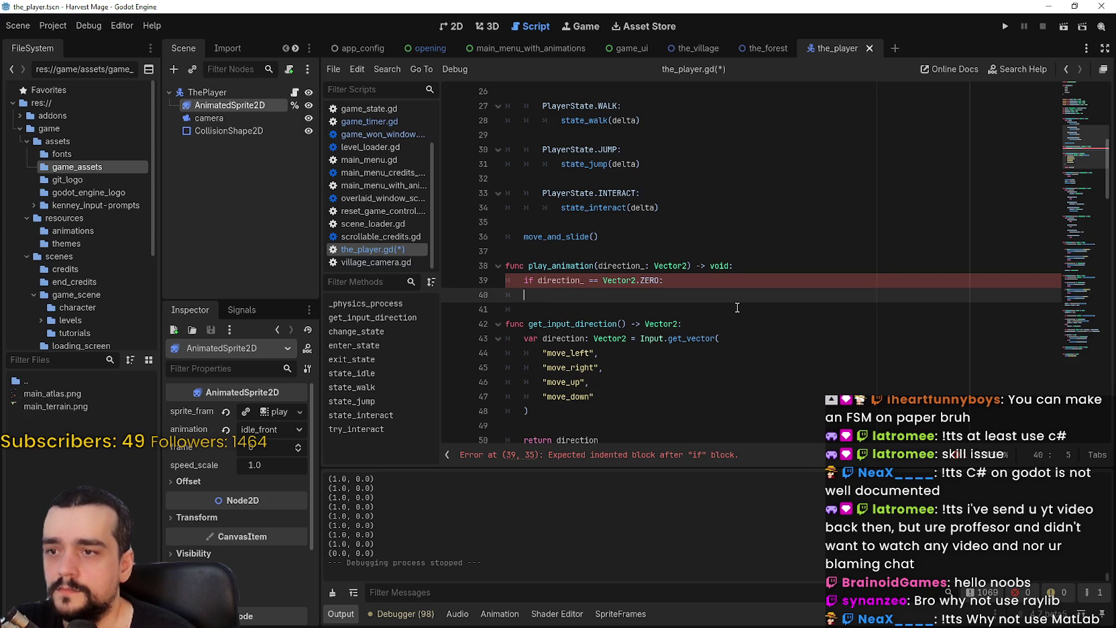
{"action": "scroll", "coordinate": [677, 299], "scroll_direction": "up", "scroll_amount": 2}
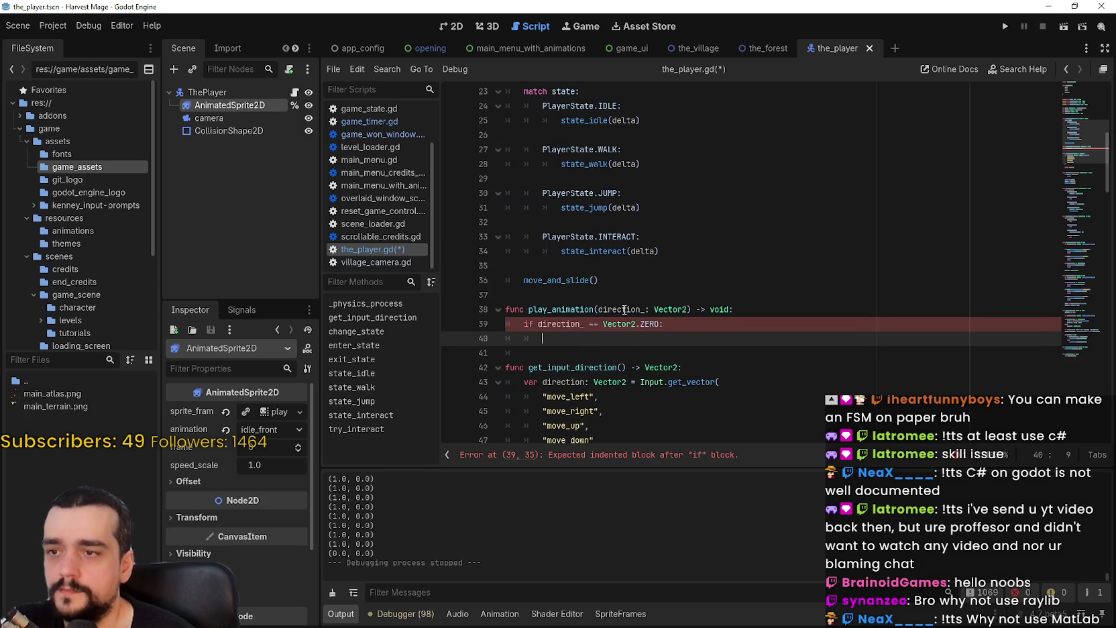
{"action": "left_click", "coordinate": [568, 324]}
{"action": "double_click", "coordinate": [567, 324]}
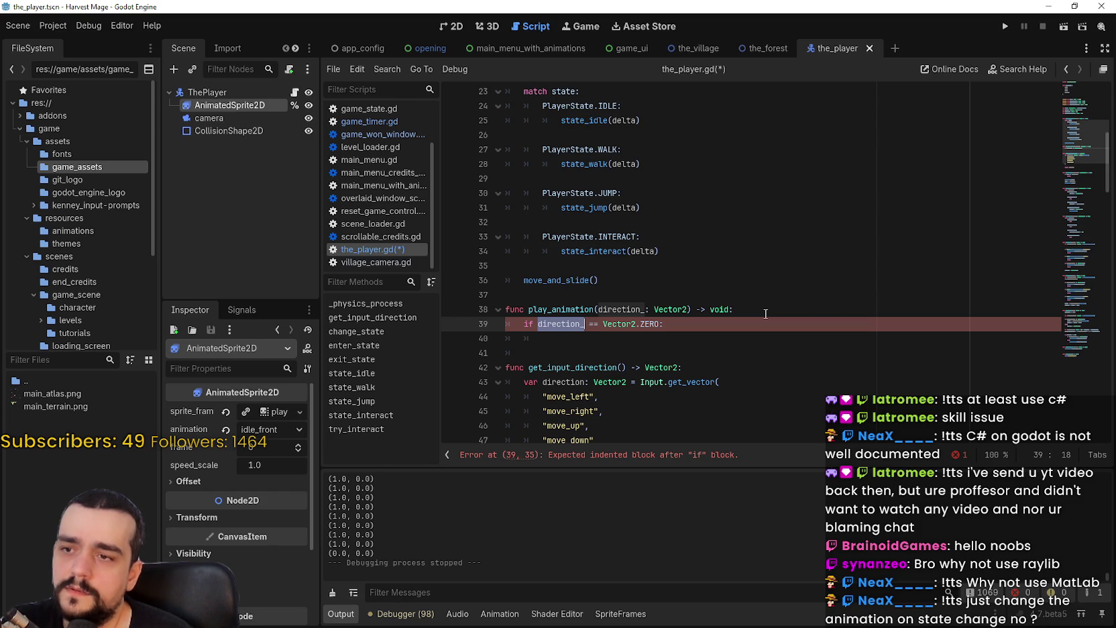
Step: Rename the function to play_animation_idle and paste a copy of its declaration onto line 40
{"action": "left_click", "coordinate": [596, 310]}
{"action": "type", "text": "_idle"}
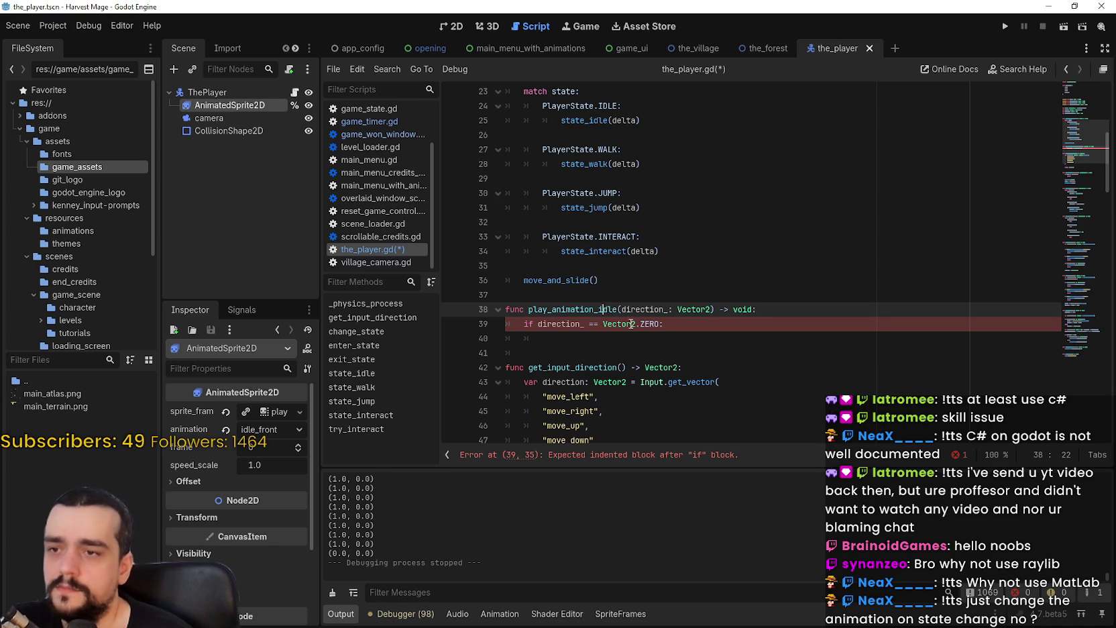
{"action": "left_click", "coordinate": [699, 330]}
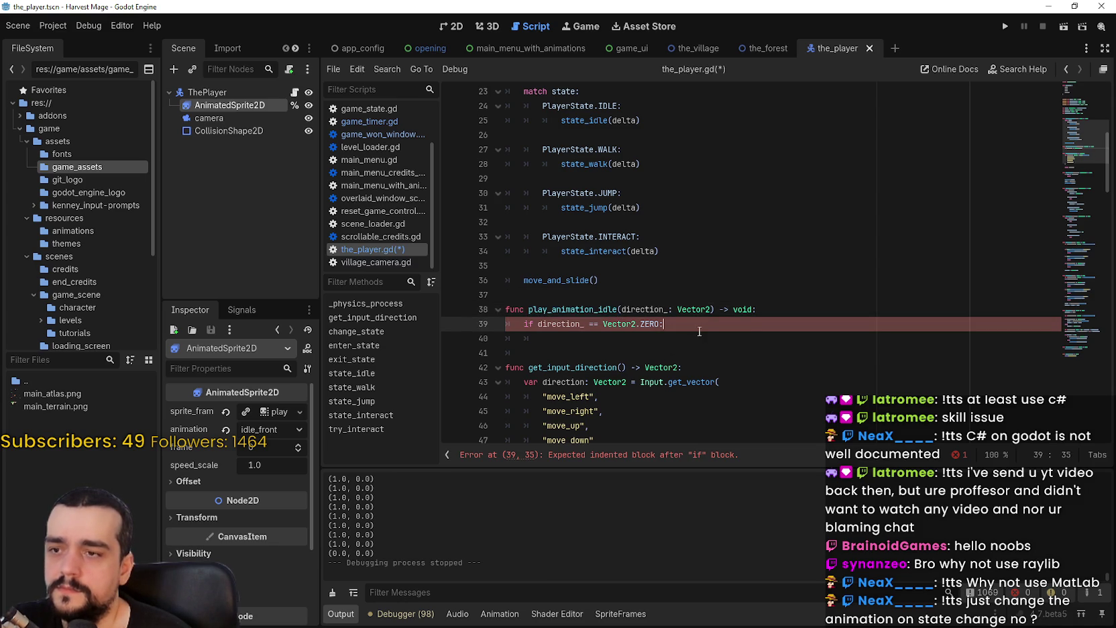
{"action": "left_click_drag", "start_coordinate": [756, 309], "coordinate": [491, 307]}
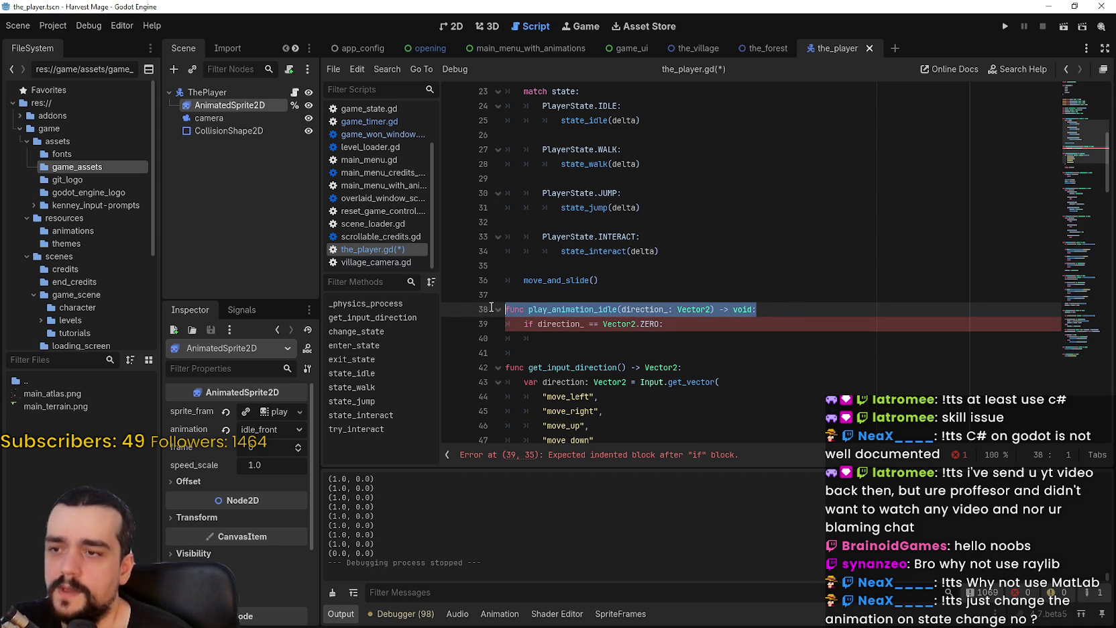
{"action": "key", "text": "ctrl+c"}
{"action": "left_click", "coordinate": [560, 341]}
{"action": "key", "text": "ctrl+v"}
Step: Rename the copy to play_animation_walk and add an unindented blank line between the functions
{"action": "left_click_drag", "start_coordinate": [615, 338], "coordinate": [604, 338]}
{"action": "type", "text": "lk"}
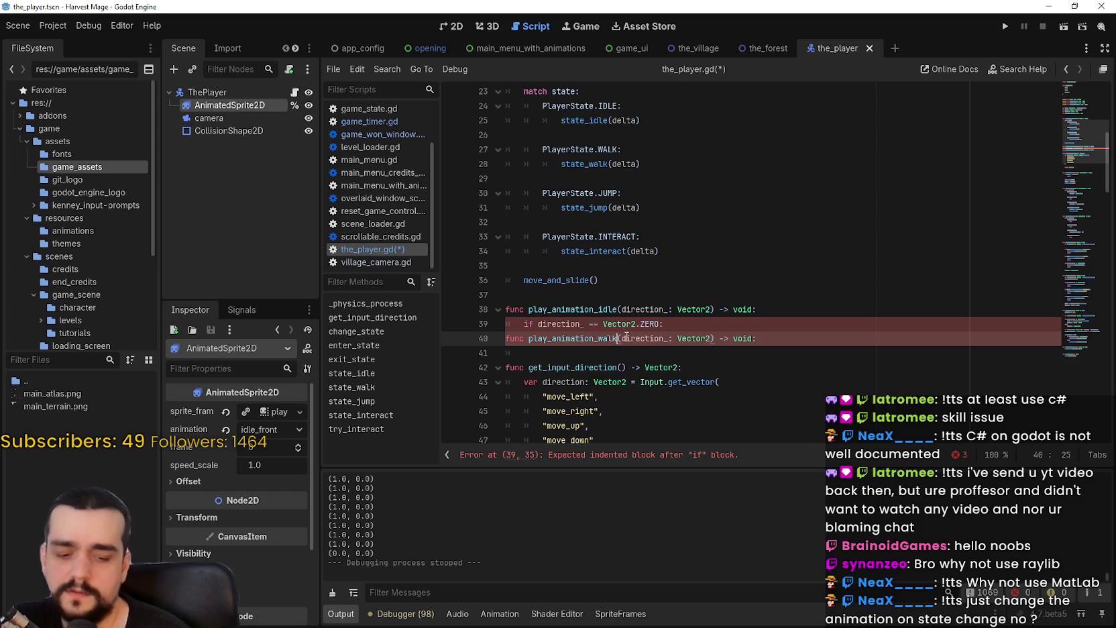
{"action": "scroll", "coordinate": [633, 325], "scroll_direction": "up", "scroll_amount": 1}
{"action": "double_click", "coordinate": [595, 203]}
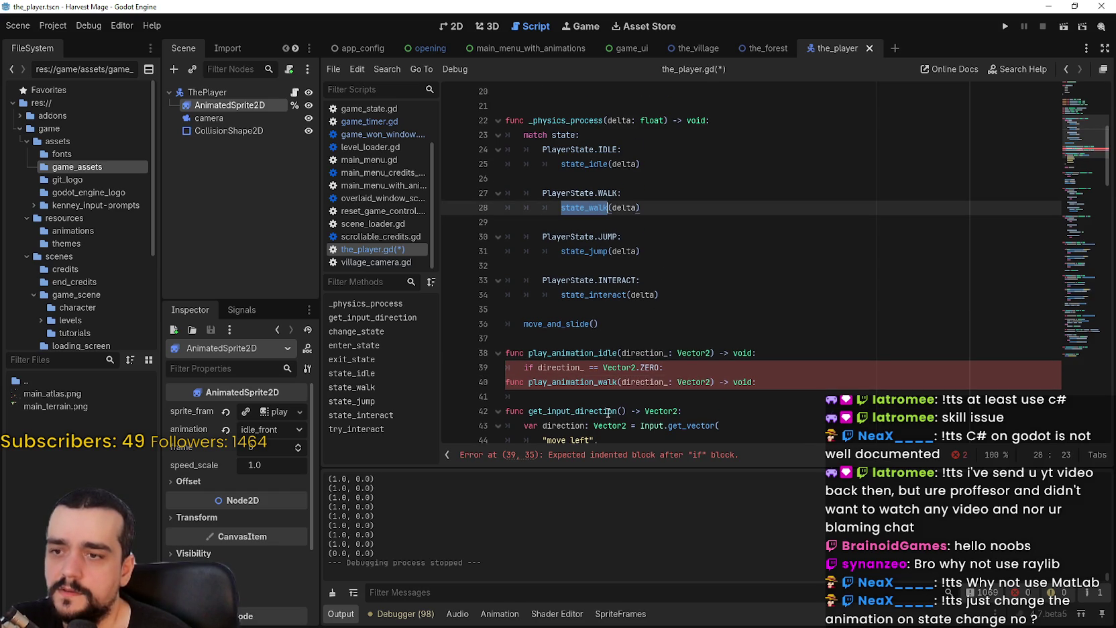
{"action": "left_click", "coordinate": [608, 396]}
{"action": "key", "text": "alt+Up"}
{"action": "key", "text": "BackSpace"}
{"action": "double_click", "coordinate": [694, 396]}
{"action": "left_click_drag", "start_coordinate": [694, 397], "coordinate": [651, 395]}
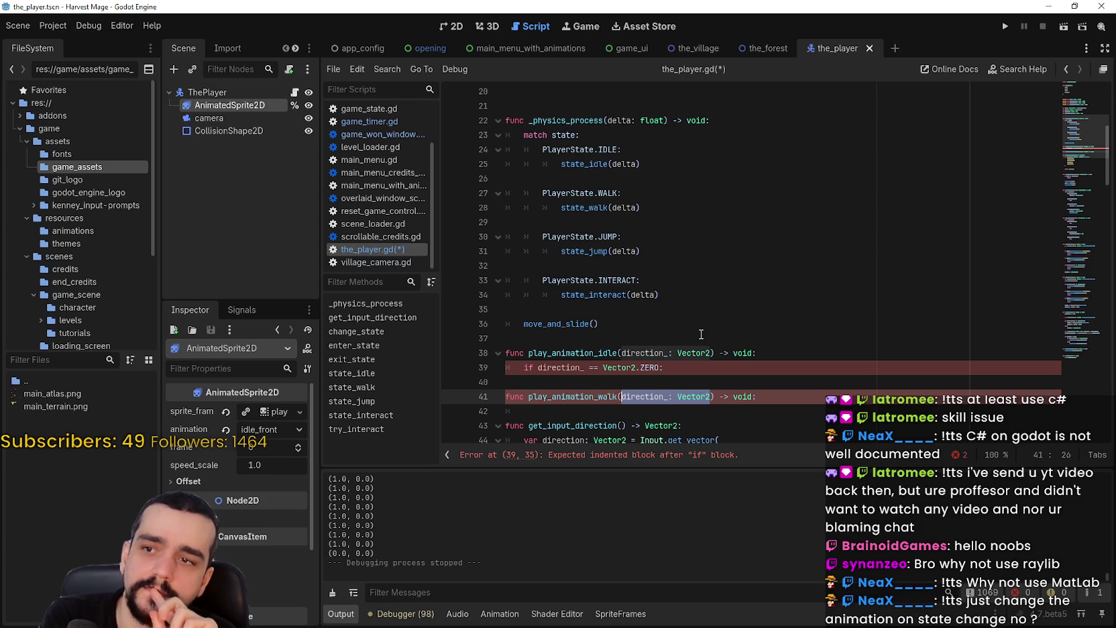
{"action": "double_click", "coordinate": [594, 161]}
{"action": "right_click", "coordinate": [594, 159]}
{"action": "left_click", "coordinate": [690, 403]}
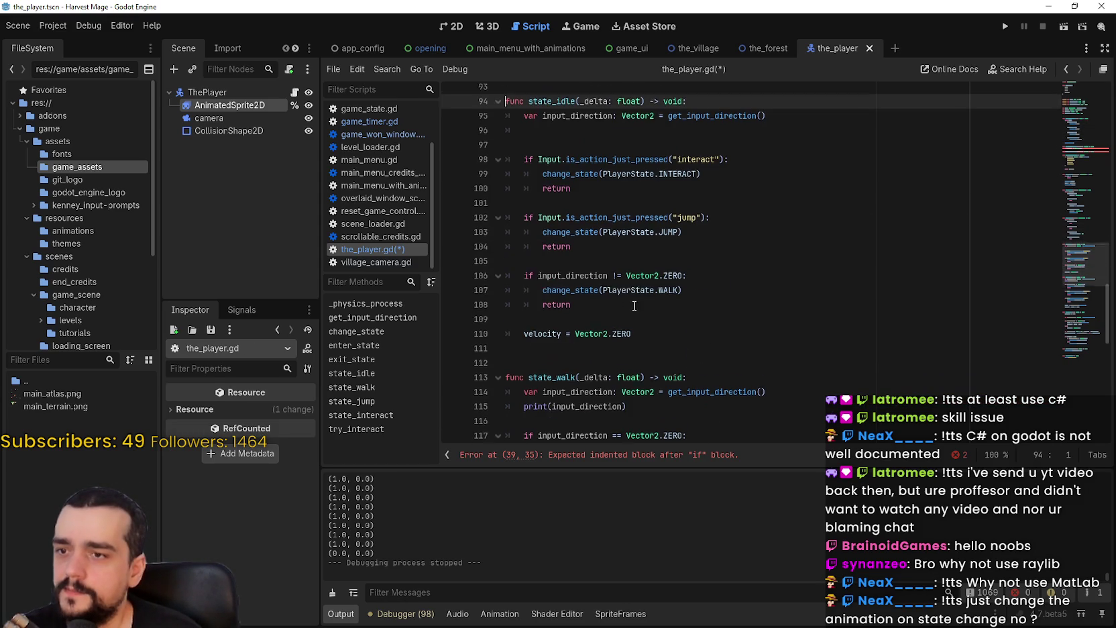
{"action": "double_click", "coordinate": [557, 106]}
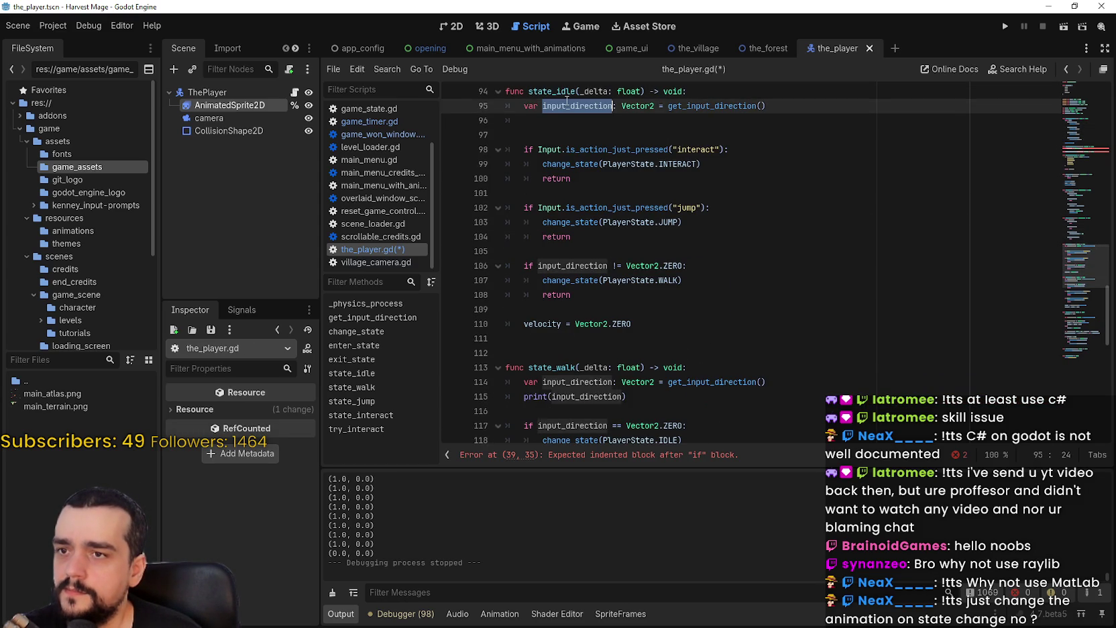
{"action": "double_click", "coordinate": [590, 267]}
{"action": "left_click_drag", "start_coordinate": [523, 324], "coordinate": [645, 323]}
{"action": "double_click", "coordinate": [541, 324]}
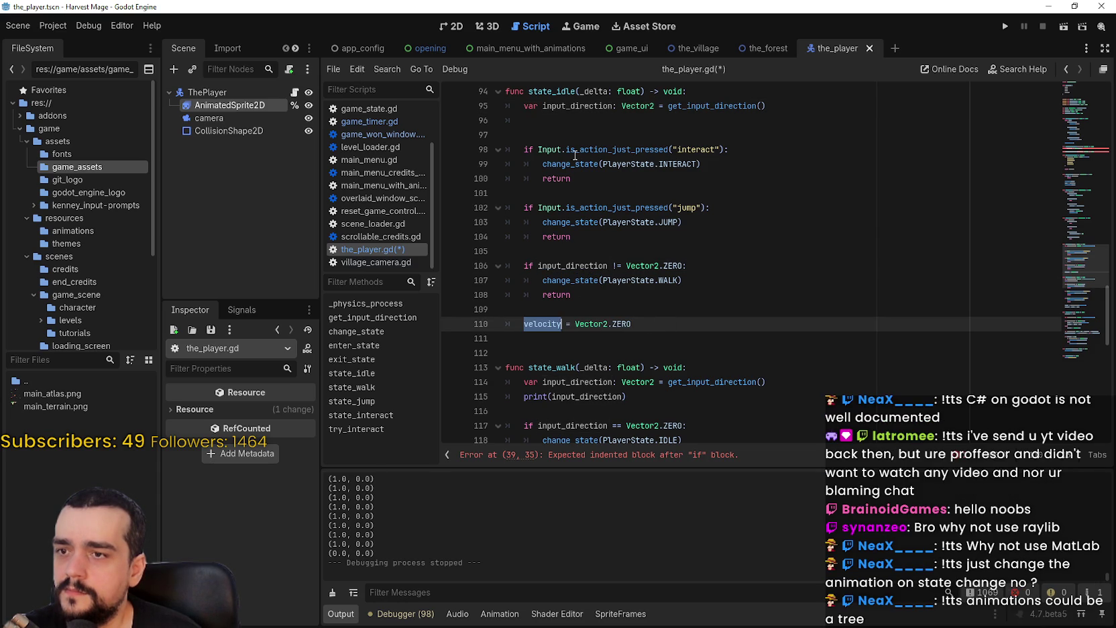
{"action": "double_click", "coordinate": [584, 106]}
{"action": "double_click", "coordinate": [724, 107]}
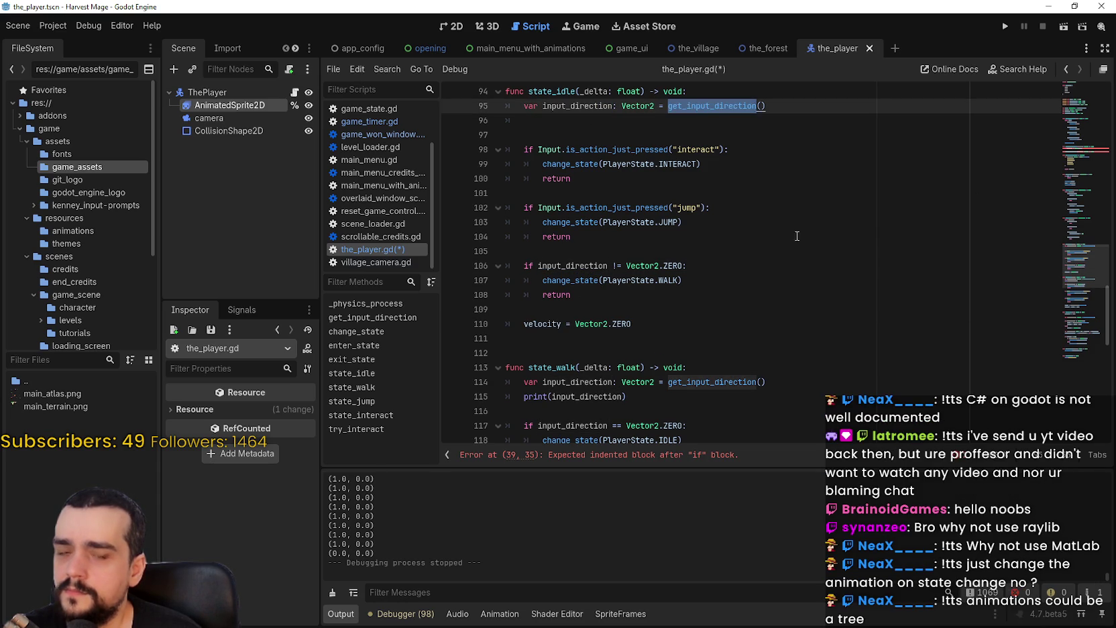
{"action": "scroll", "coordinate": [757, 311], "scroll_direction": "up", "scroll_amount": 10}
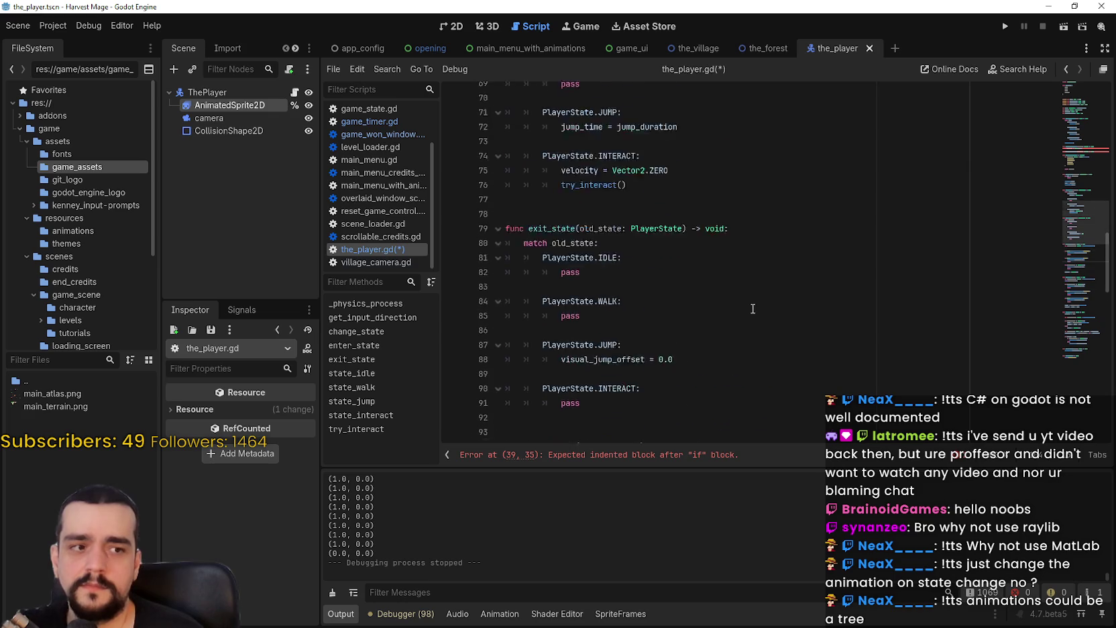
Step: Jump to the script error on line 39 and inspect the direction_ condition
{"action": "left_click", "coordinate": [564, 455]}
{"action": "left_click", "coordinate": [637, 310]}
{"action": "left_click", "coordinate": [642, 355]}
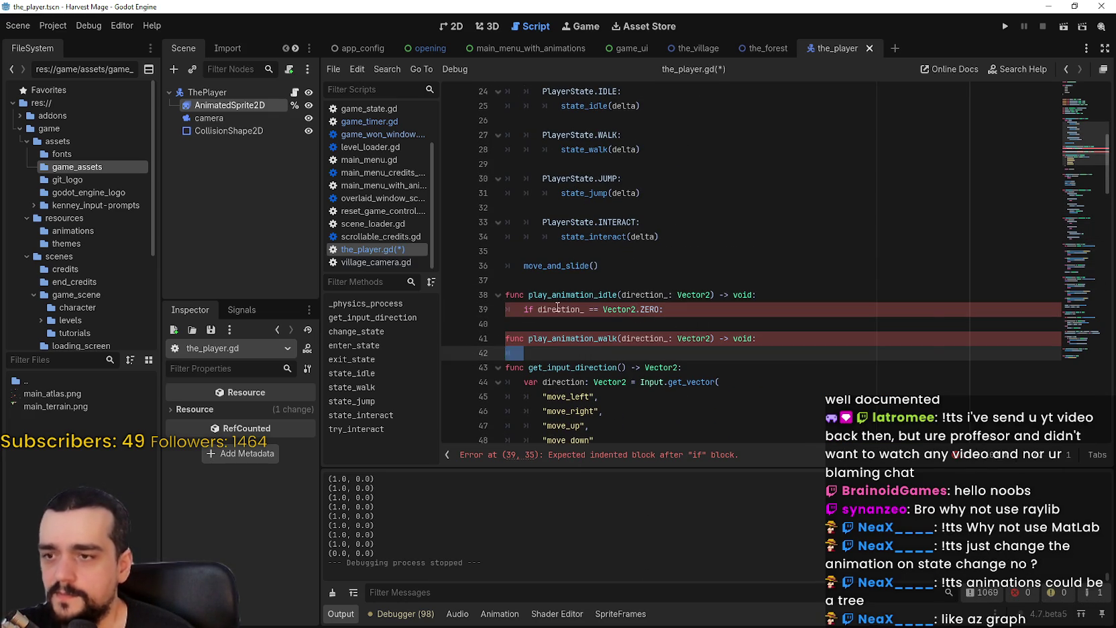
{"action": "left_click", "coordinate": [575, 309]}
{"action": "scroll", "coordinate": [706, 216], "scroll_direction": "down", "scroll_amount": 2}
{"action": "left_click", "coordinate": [694, 149]}
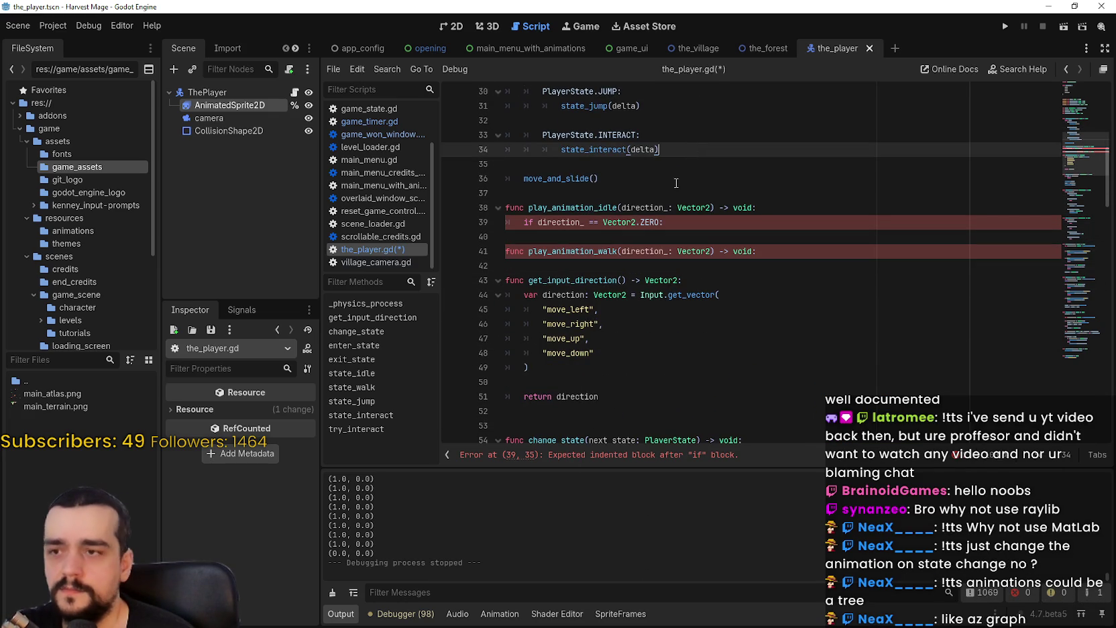
{"action": "double_click", "coordinate": [561, 222]}
{"action": "left_click_drag", "start_coordinate": [561, 222], "coordinate": [675, 218]}
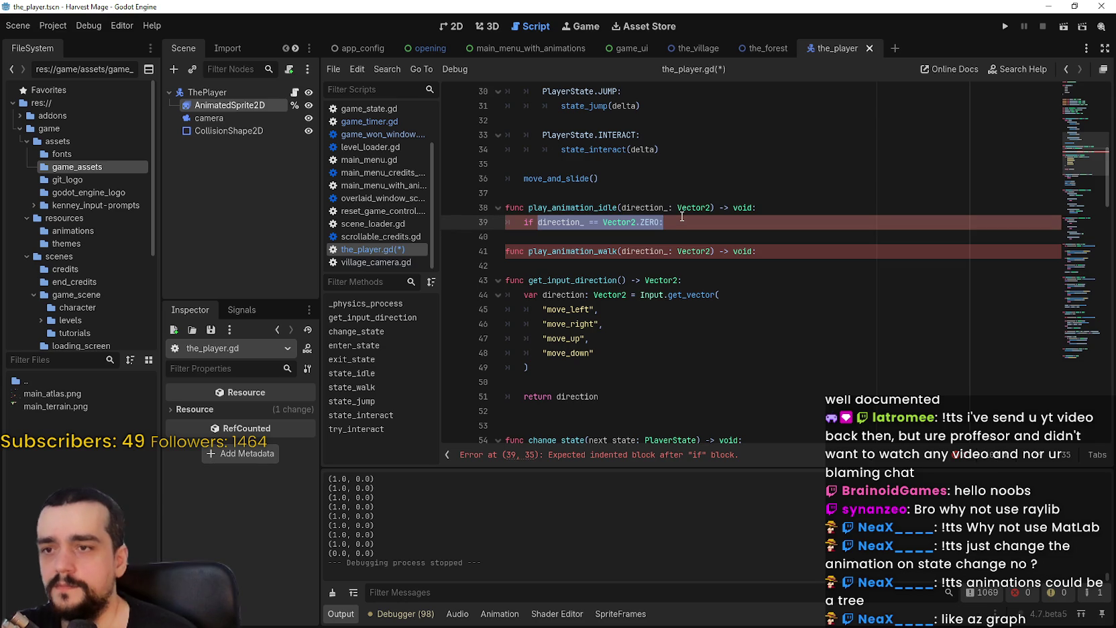
{"action": "mouse_move", "coordinate": [709, 207]}
{"action": "left_mouse_down"}
{"action": "mouse_move", "coordinate": [597, 222]}
{"action": "mouse_move", "coordinate": [621, 208]}
{"action": "left_mouse_up"}
{"action": "scroll", "coordinate": [648, 308], "scroll_direction": "up", "scroll_amount": 2}
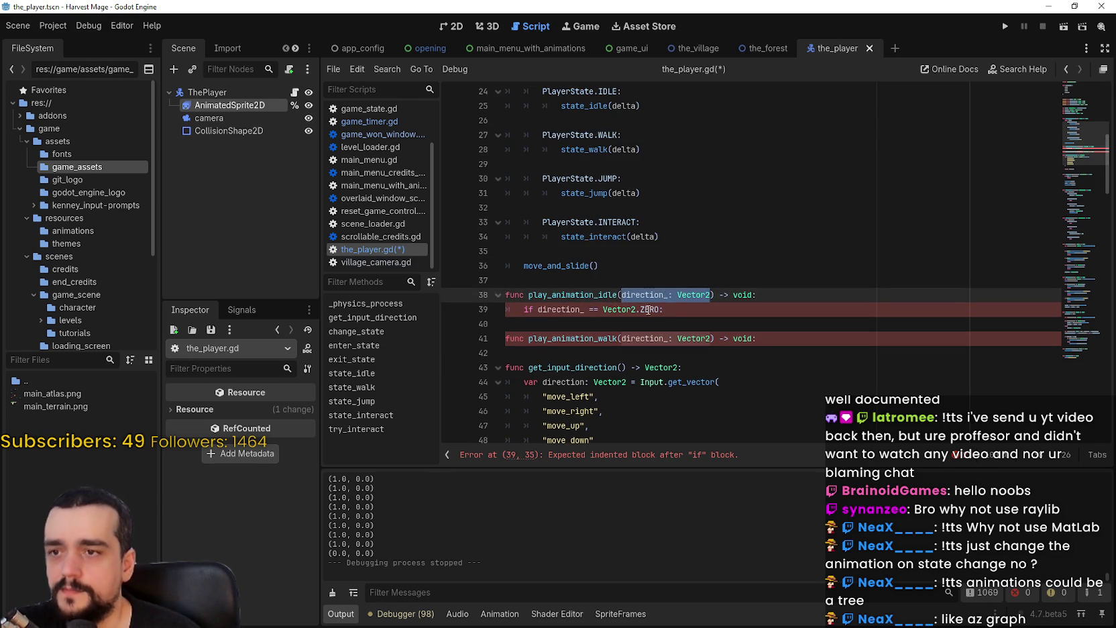
Step: Change Vector2.ZERO to Vector2.LEFT and add an %AnimatedSprite2D reference on line 40
{"action": "double_click", "coordinate": [649, 308]}
{"action": "type", "text": "LEFT"}
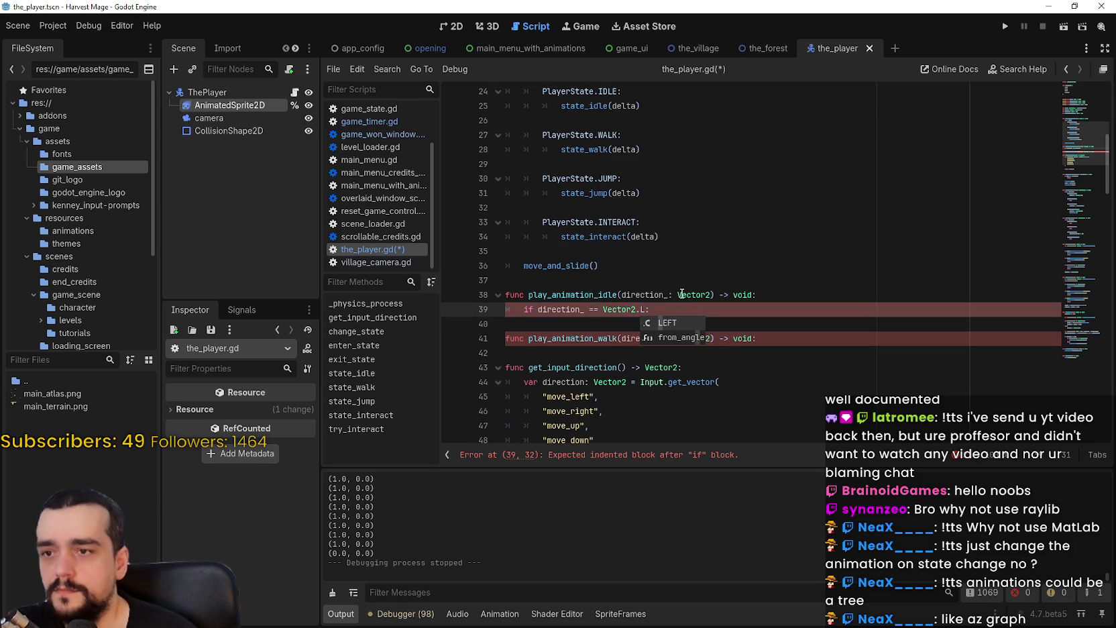
{"action": "key", "text": "Return"}
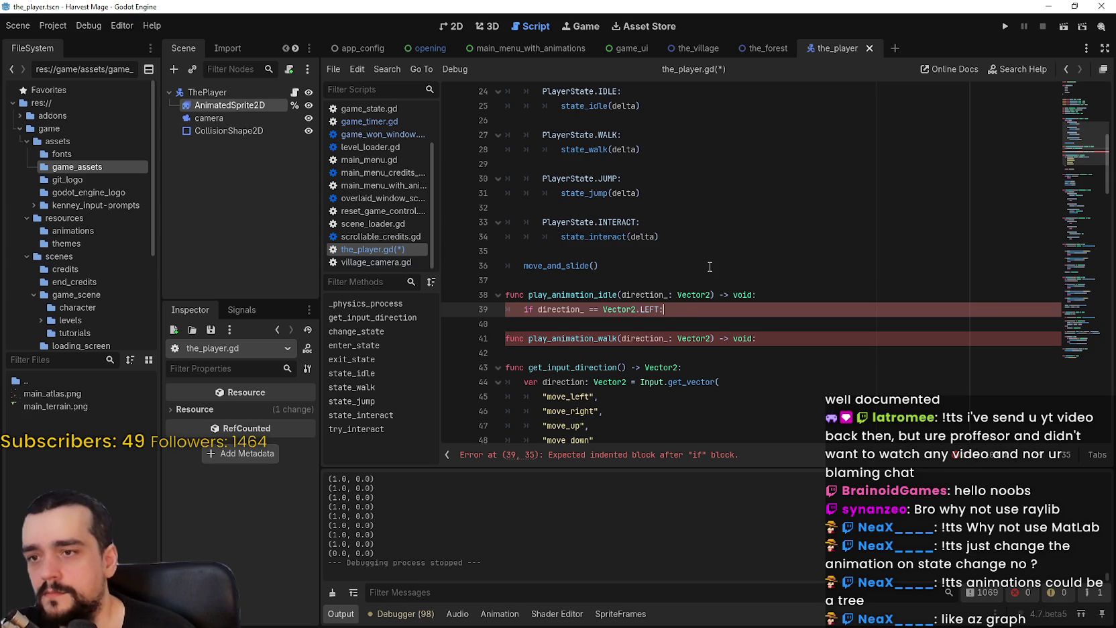
{"action": "key", "text": "Return"}
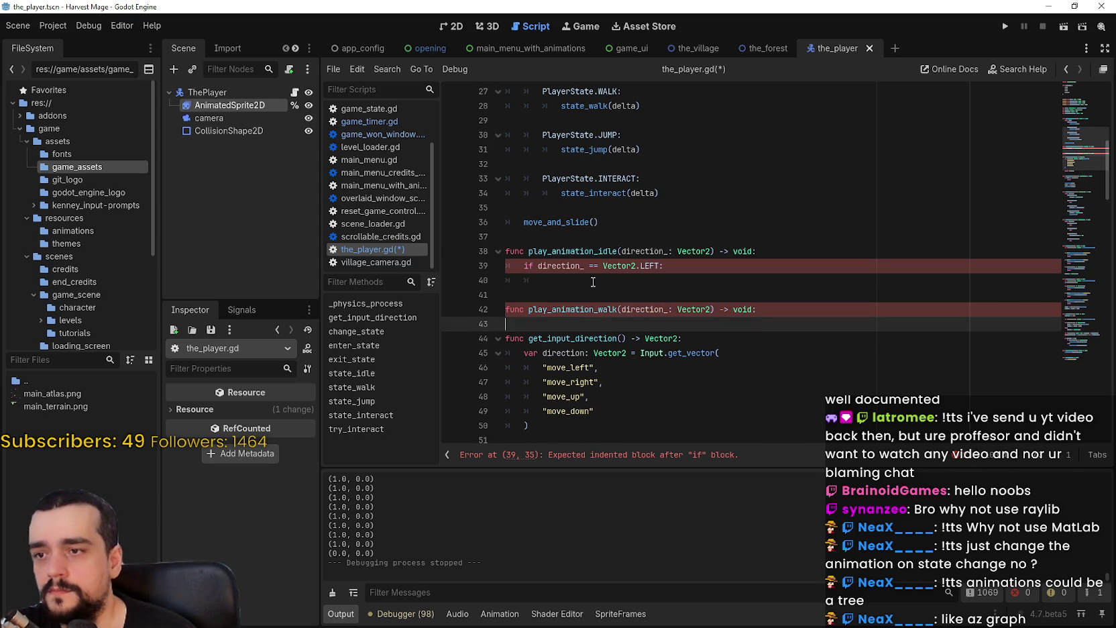
{"action": "scroll", "coordinate": [661, 292], "scroll_direction": "up", "scroll_amount": 1}
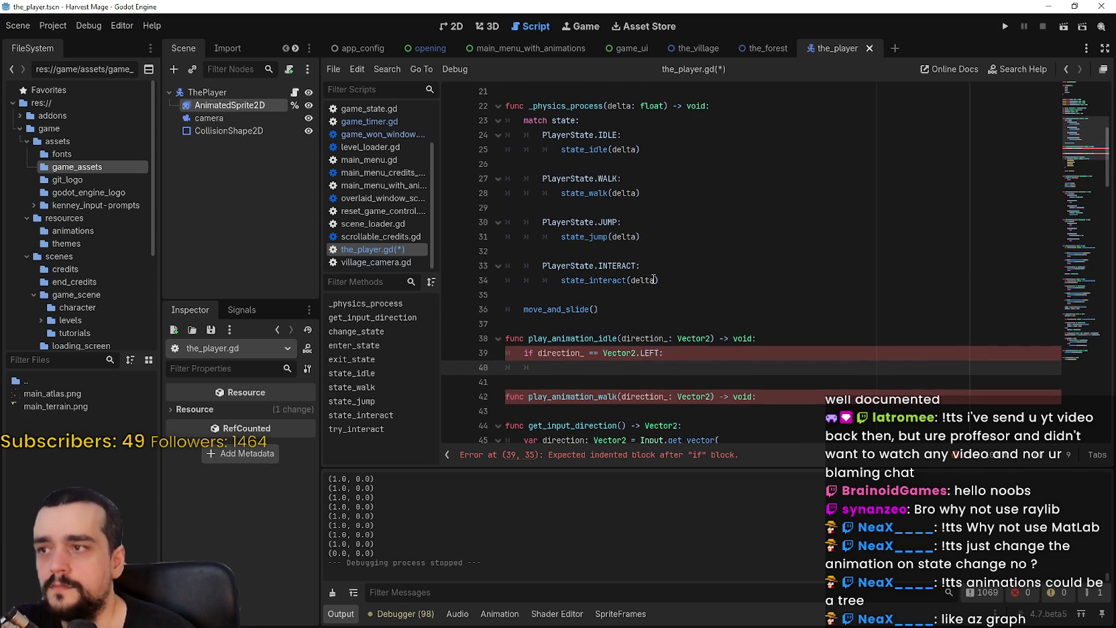
{"action": "mouse_move", "coordinate": [201, 111]}
{"action": "left_mouse_down"}
{"action": "mouse_move", "coordinate": [436, 213]}
{"action": "mouse_move", "coordinate": [499, 331]}
{"action": "mouse_move", "coordinate": [556, 369]}
{"action": "left_mouse_up"}
Step: Complete line 40 as %AnimatedSprite2D.play("idle_right") and select the LEFT branch on lines 39–40
{"action": "type", "text": "."}
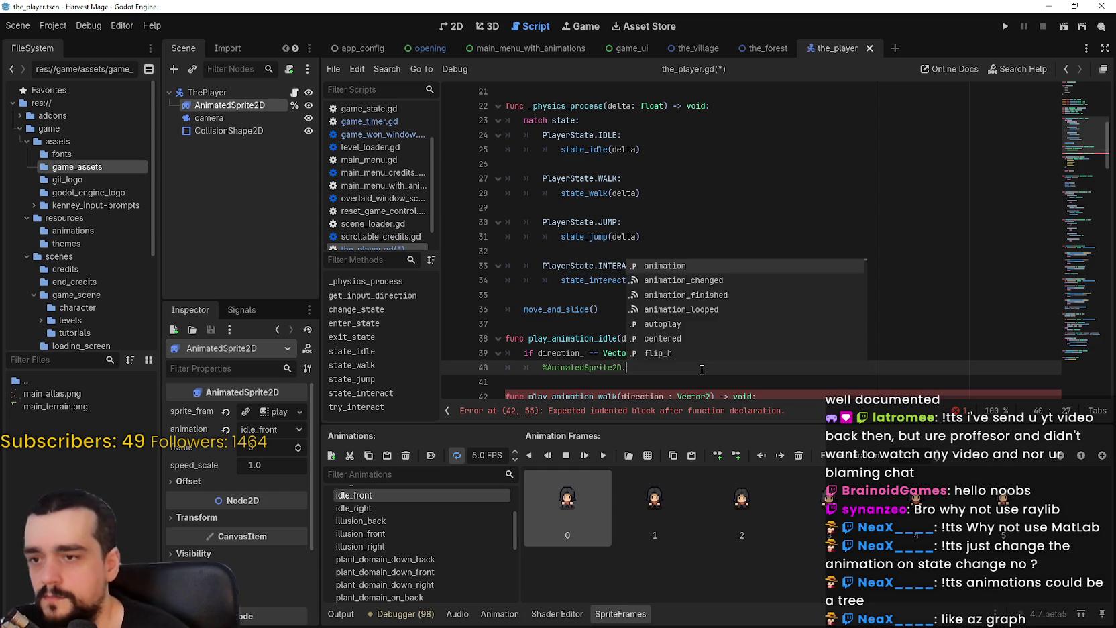
{"action": "type", "text": "play"}
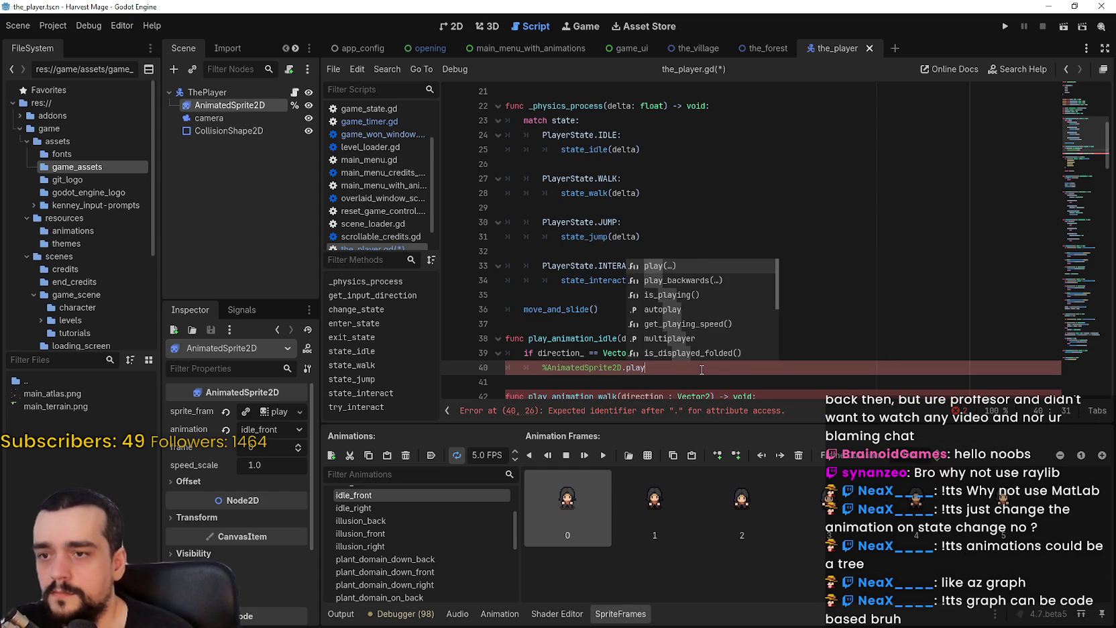
{"action": "key", "text": "Return"}
{"action": "key", "text": "Down"}
{"action": "key", "text": "Down"}
{"action": "key", "text": "Down"}
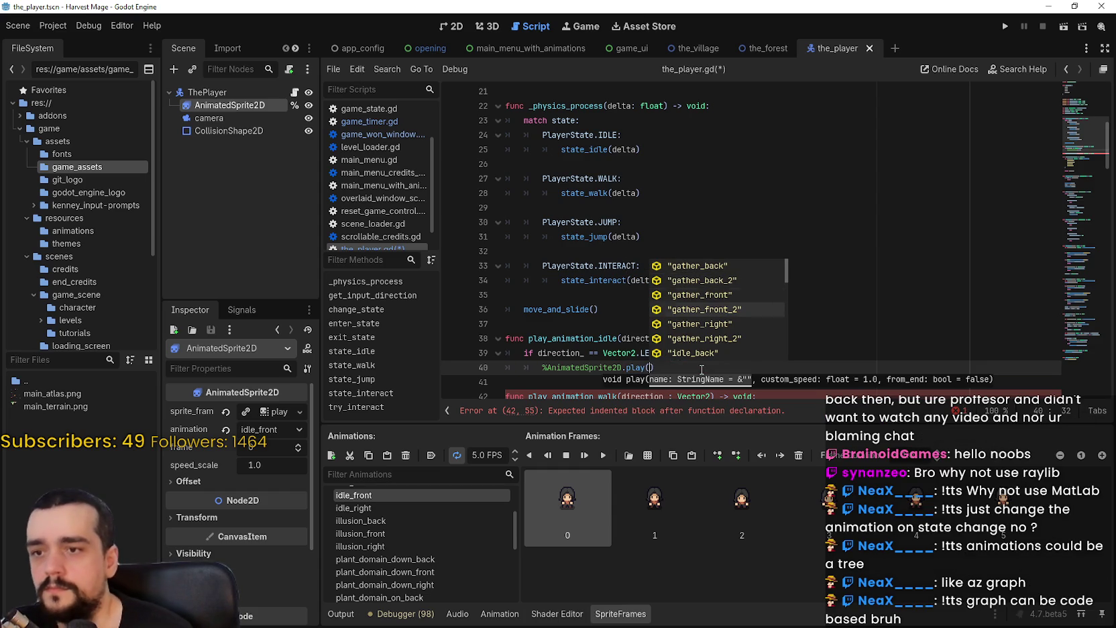
{"action": "key", "text": "Down"}
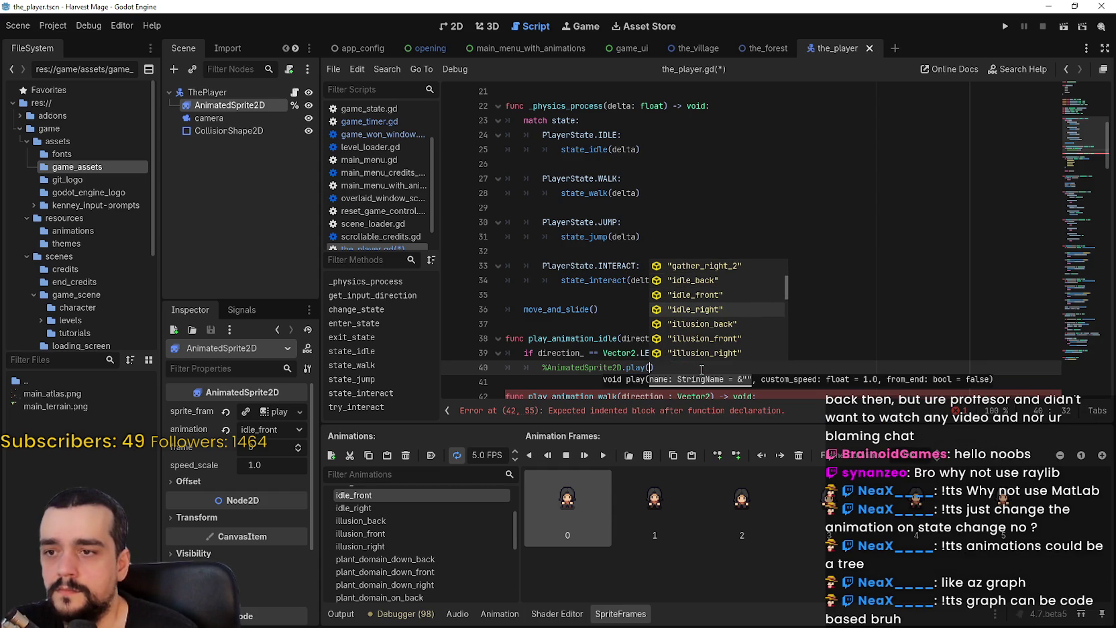
{"action": "key", "text": "Return"}
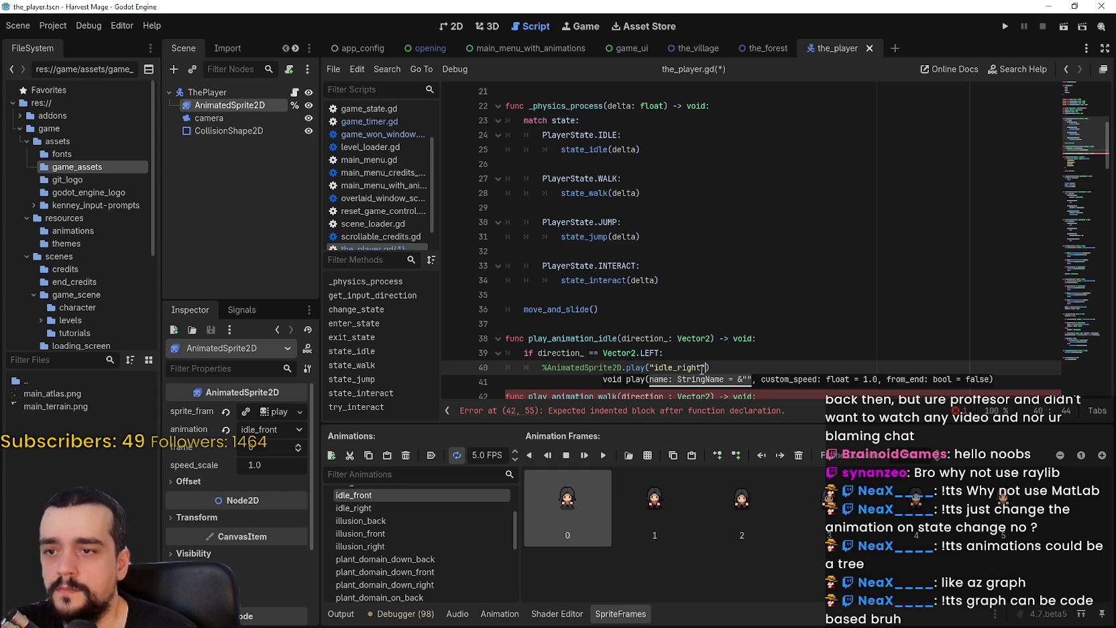
{"action": "scroll", "coordinate": [693, 329], "scroll_direction": "down", "scroll_amount": 2}
{"action": "left_click", "coordinate": [739, 290]}
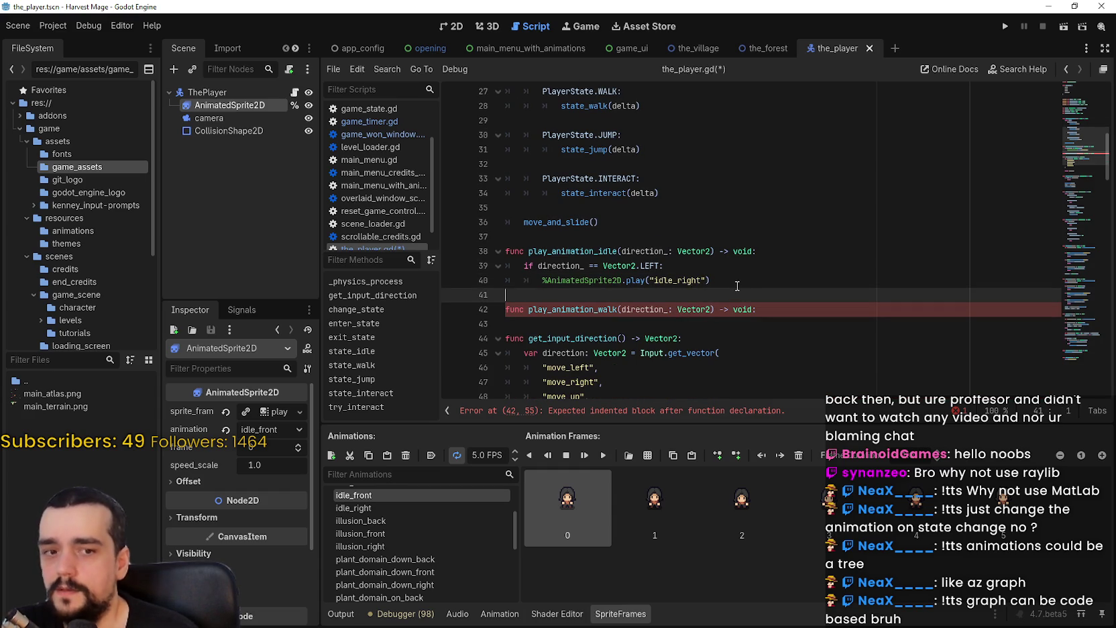
{"action": "left_click", "coordinate": [732, 287]}
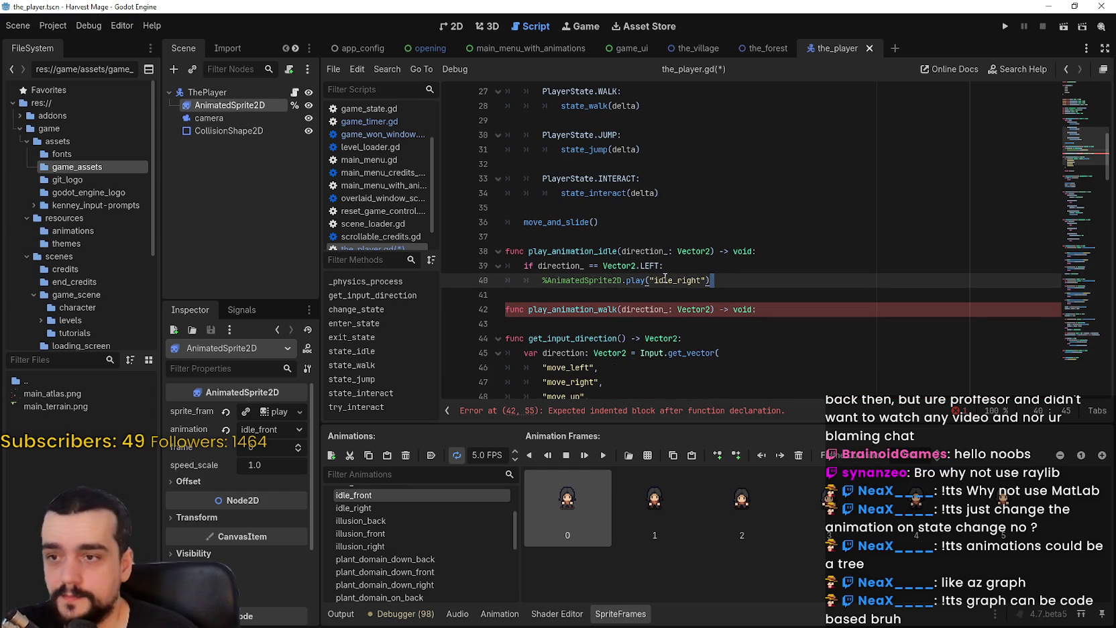
{"action": "left_click_drag", "start_coordinate": [714, 282], "coordinate": [385, 265]}
{"action": "key", "text": "ctrl+c"}
{"action": "left_click", "coordinate": [547, 288]}
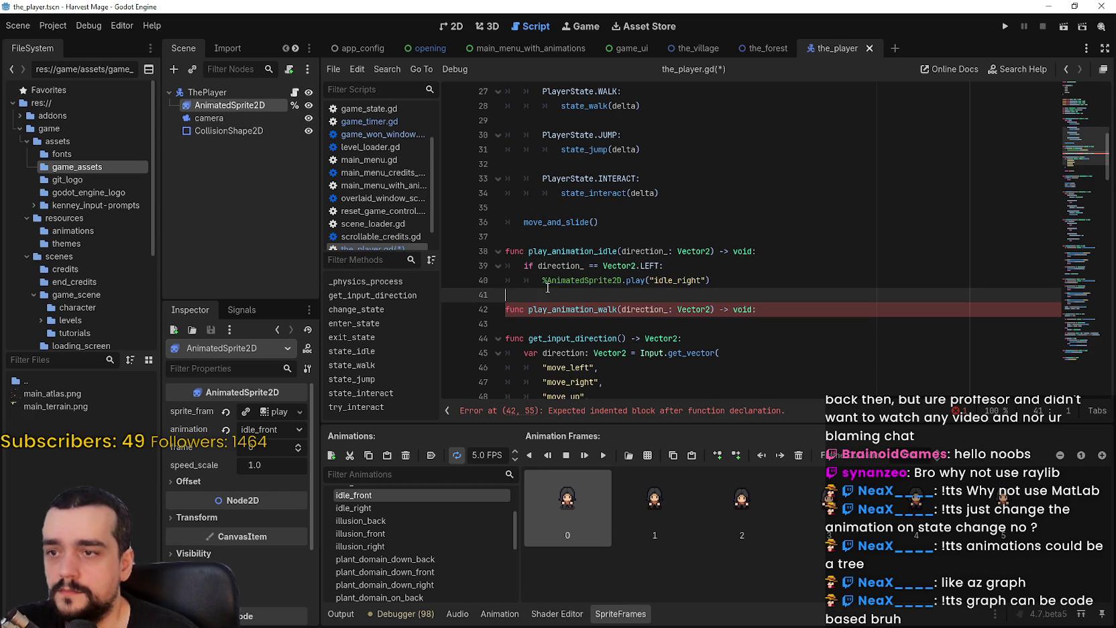
Step: Add an elif RIGHT branch playing idle_right by copying the LEFT branch
{"action": "key", "text": "ctrl+v"}
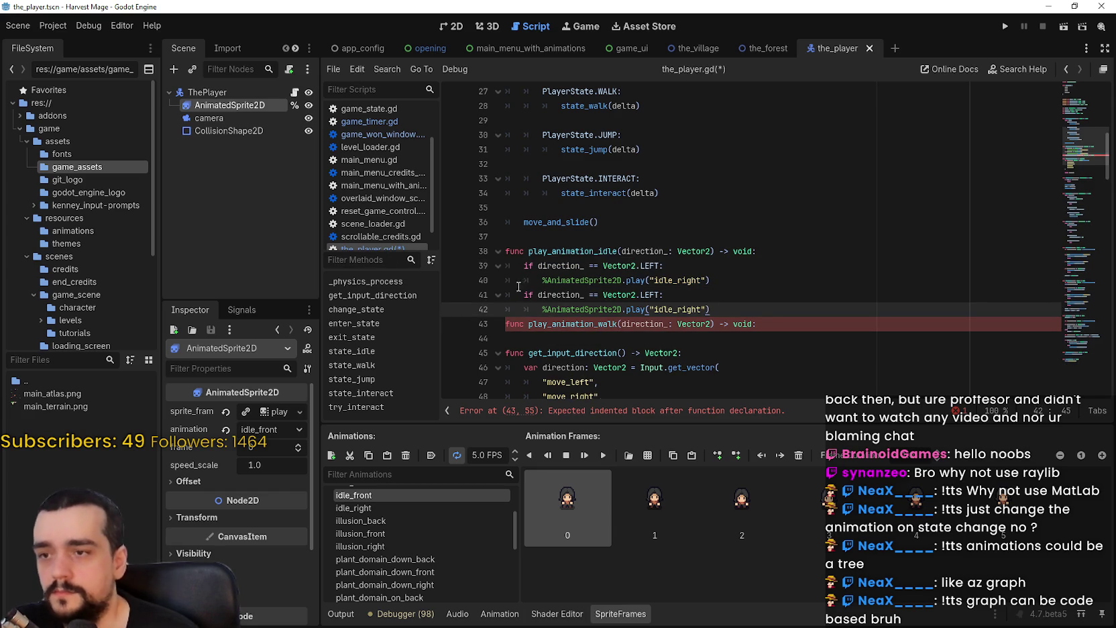
{"action": "double_click", "coordinate": [528, 294]}
{"action": "type", "text": "elif"}
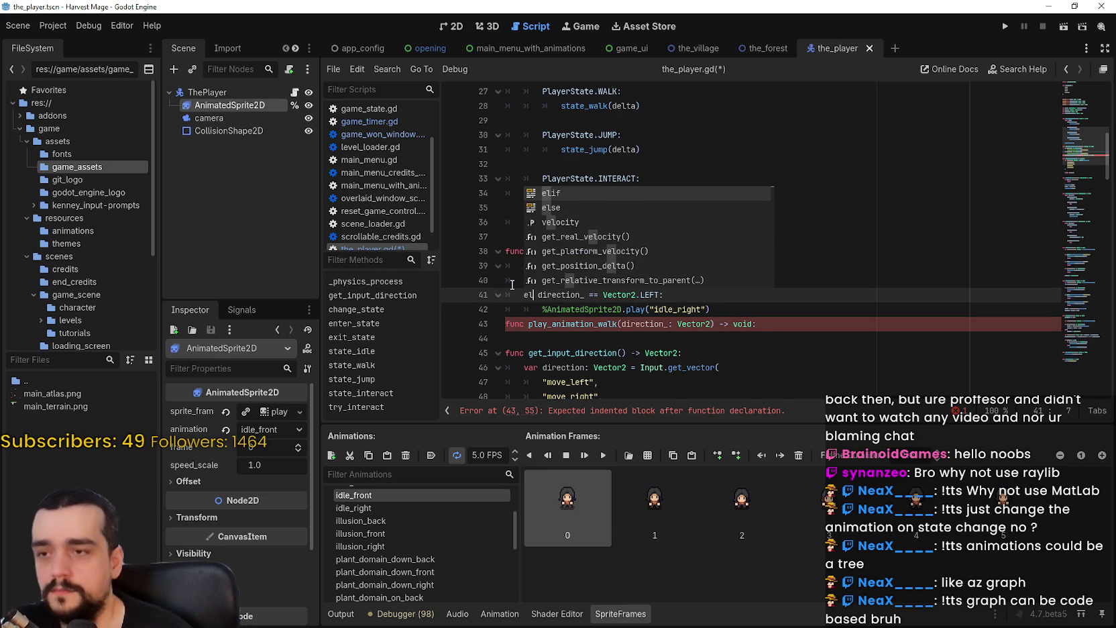
{"action": "double_click", "coordinate": [664, 294]}
{"action": "type", "text": "RIGHT"}
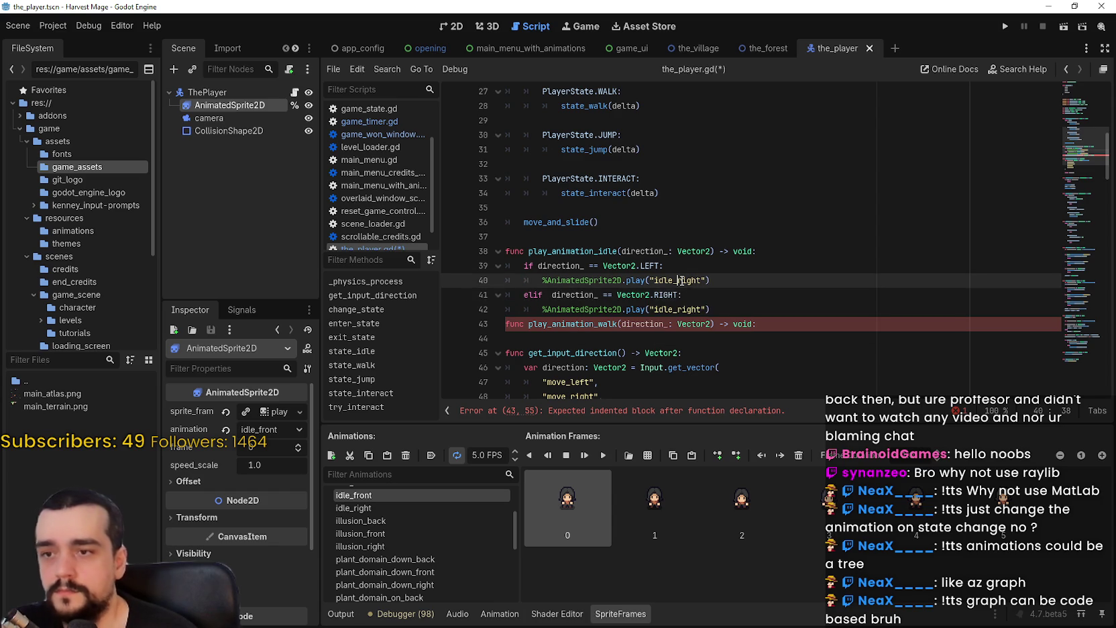
{"action": "left_click_drag", "start_coordinate": [711, 309], "coordinate": [486, 299]}
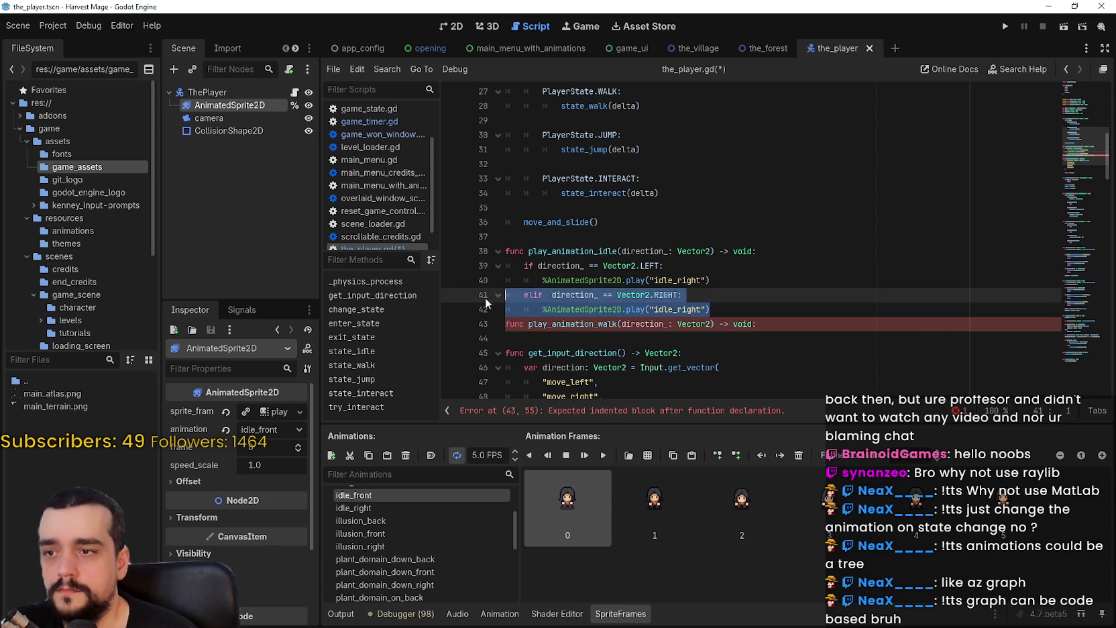
{"action": "key", "text": "ctrl+c"}
Step: Paste another copy of the branch below and change its condition to UP
{"action": "left_click", "coordinate": [756, 309]}
{"action": "key", "text": "Return"}
{"action": "key", "text": "ctrl+v"}
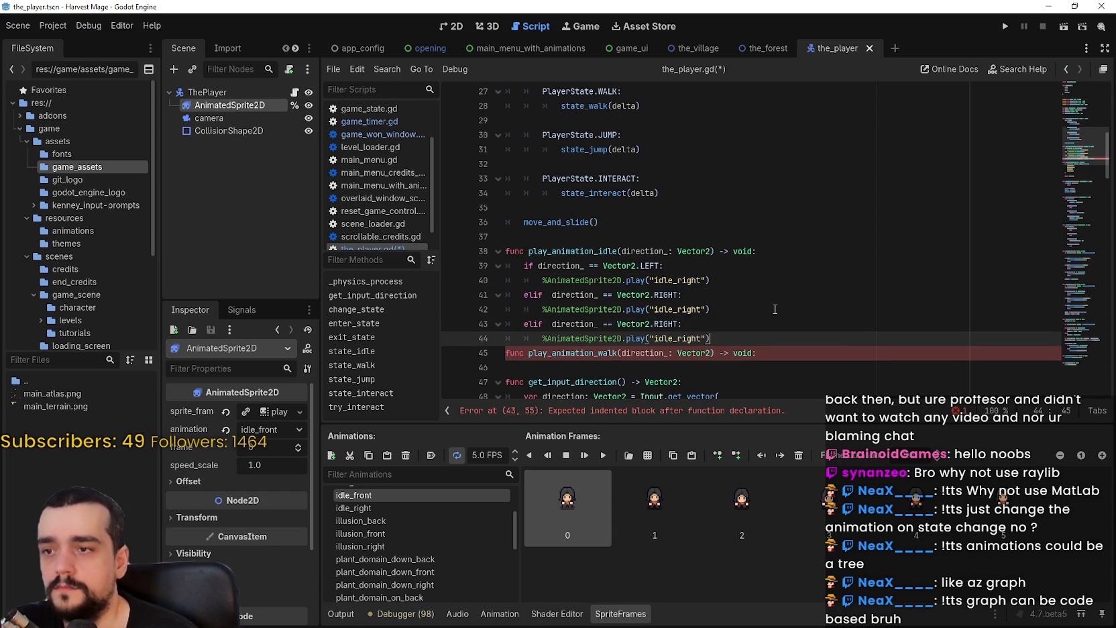
{"action": "double_click", "coordinate": [669, 324]}
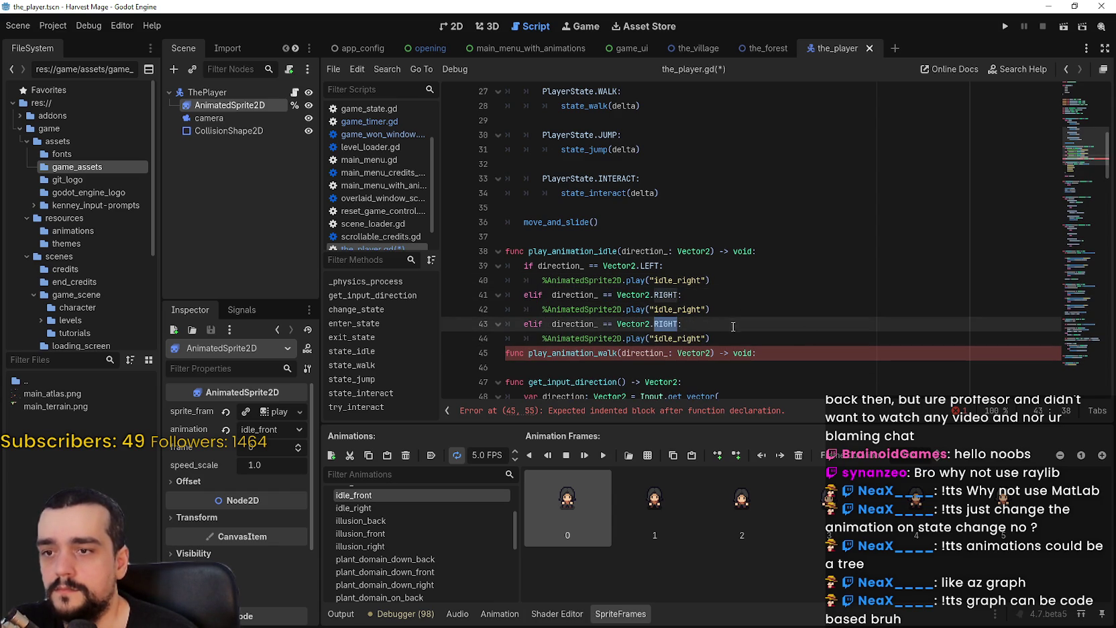
{"action": "type", "text": "UP"}
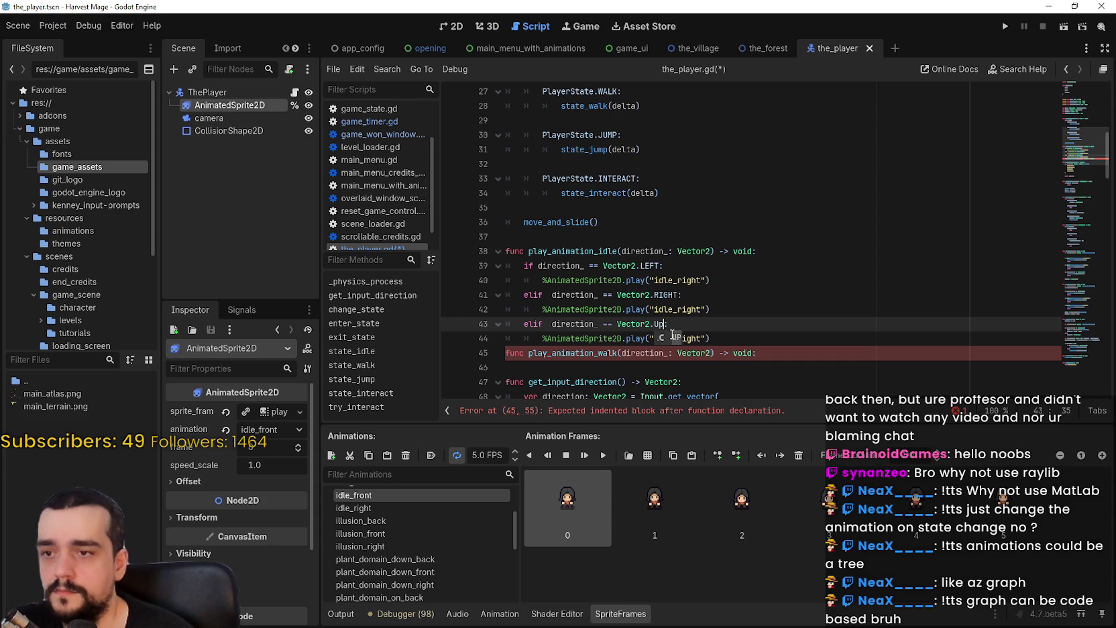
Step: Set the UP branch's animation to idle_back
{"action": "double_click", "coordinate": [670, 338]}
{"action": "type", "text": "idl"}
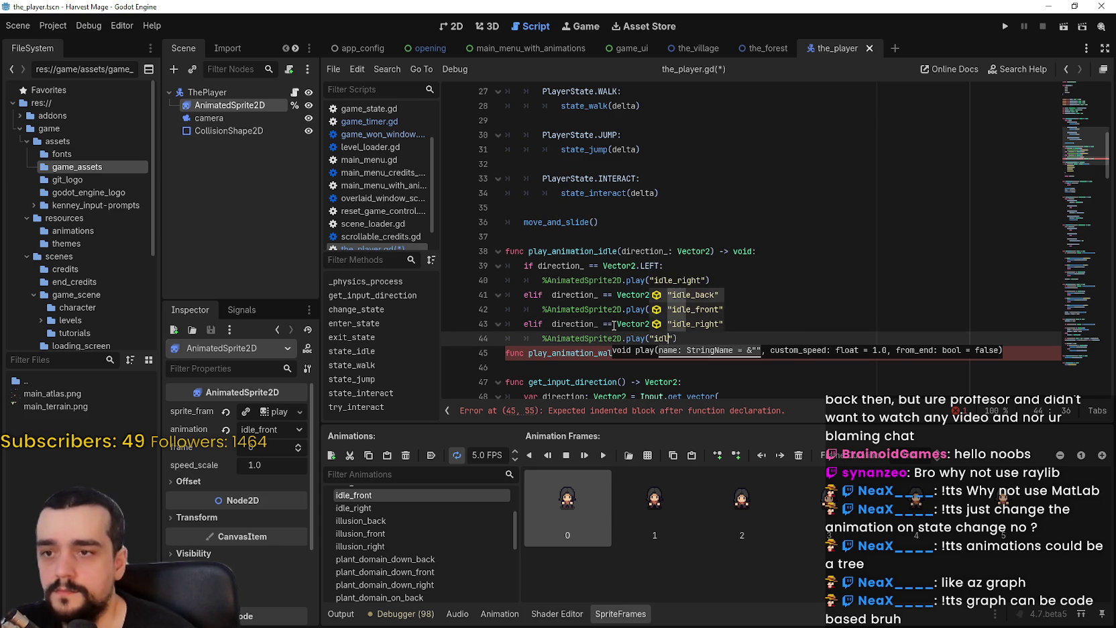
{"action": "key", "text": "Down"}
{"action": "key", "text": "Down"}
{"action": "key", "text": "Up"}
{"action": "key", "text": "Return"}
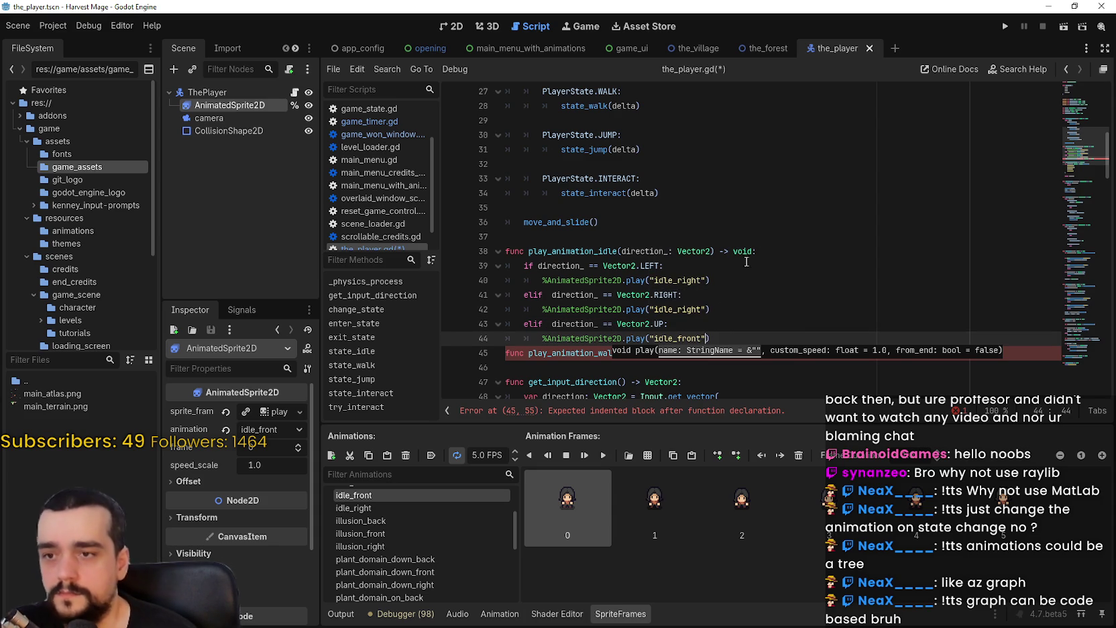
{"action": "left_click", "coordinate": [716, 336]}
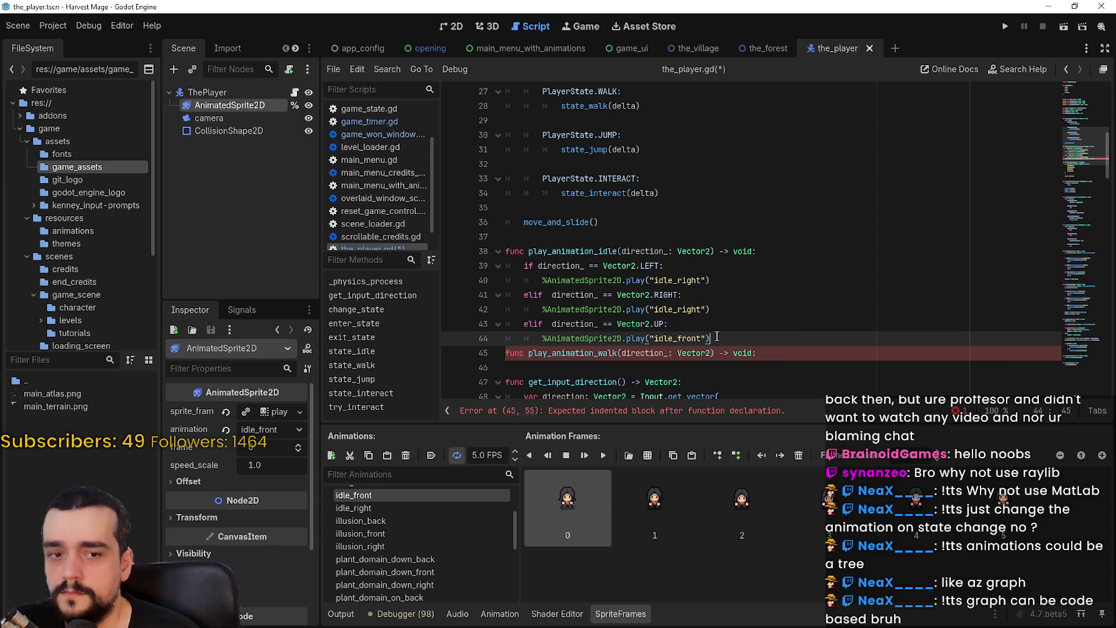
{"action": "double_click", "coordinate": [696, 338]}
{"action": "type", "text": "idle"}
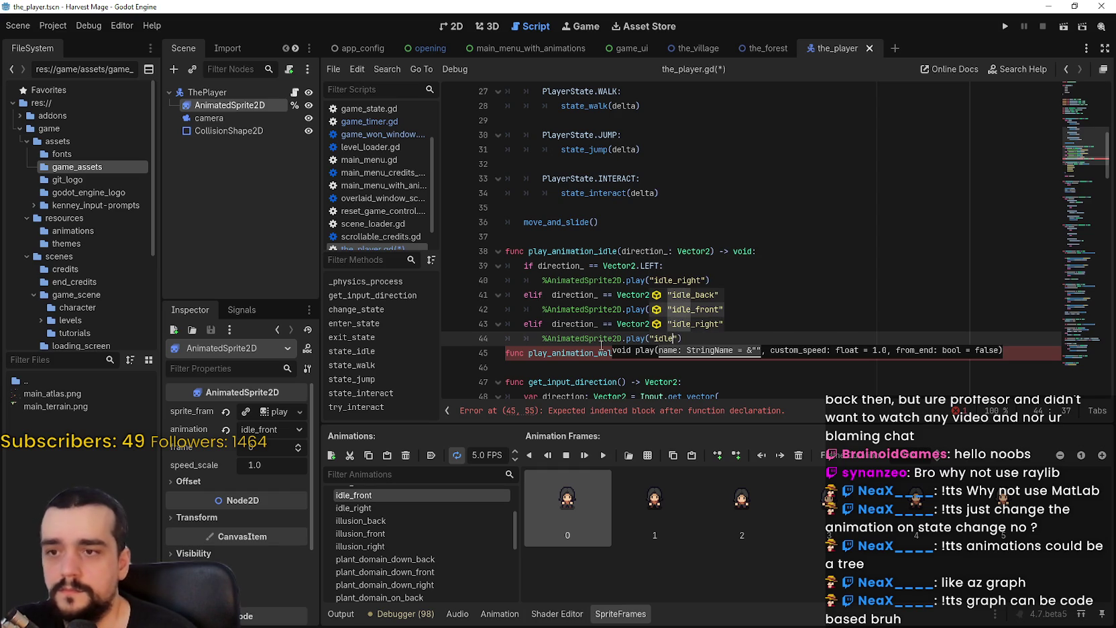
{"action": "key", "text": "Up"}
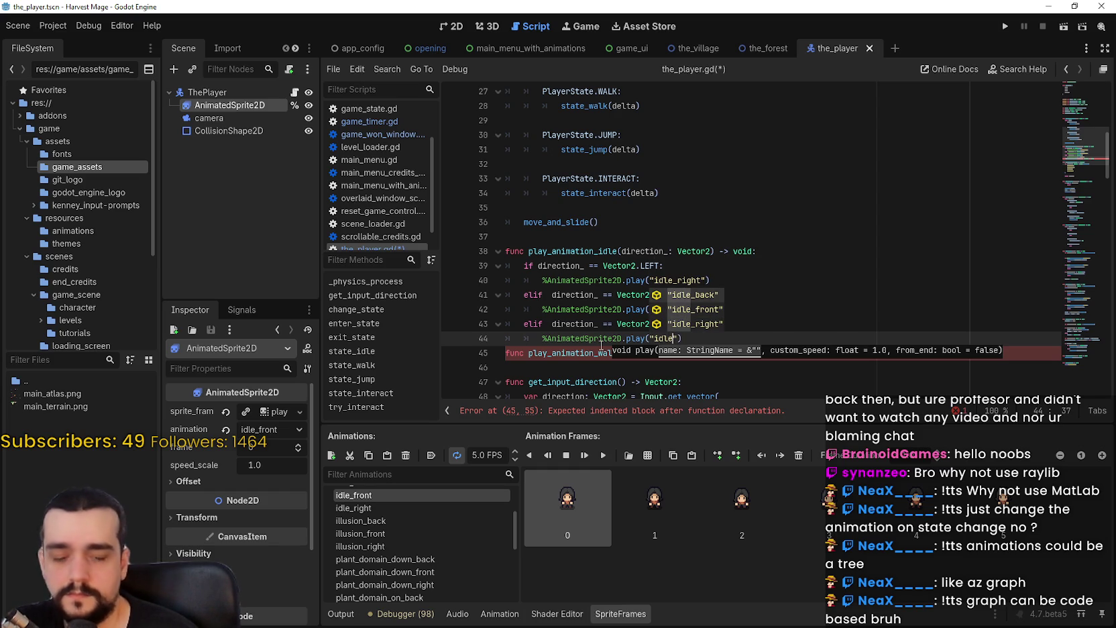
{"action": "key", "text": "Return"}
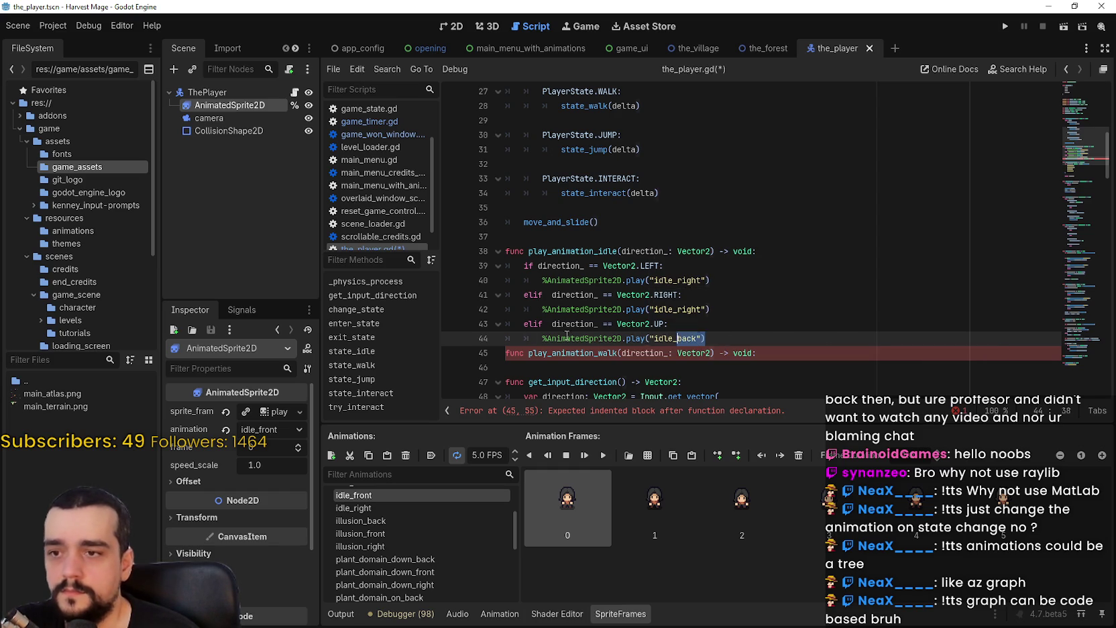
Step: Paste a copy of the UP branch below and change its condition to DOWN
{"action": "left_click_drag", "start_coordinate": [705, 338], "coordinate": [500, 329]}
{"action": "left_click", "coordinate": [735, 344]}
{"action": "key", "text": "Return"}
{"action": "key", "text": "BackSpace"}
{"action": "key", "text": "BackSpace"}
{"action": "key", "text": "ctrl+v"}
{"action": "double_click", "coordinate": [657, 352]}
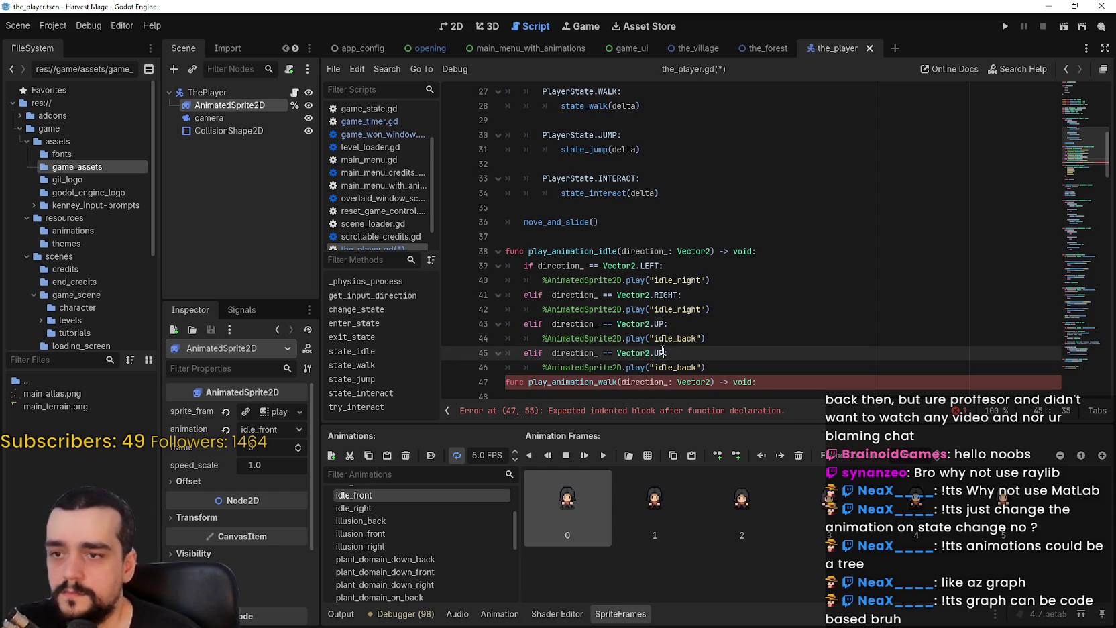
{"action": "type", "text": "DOWN"}
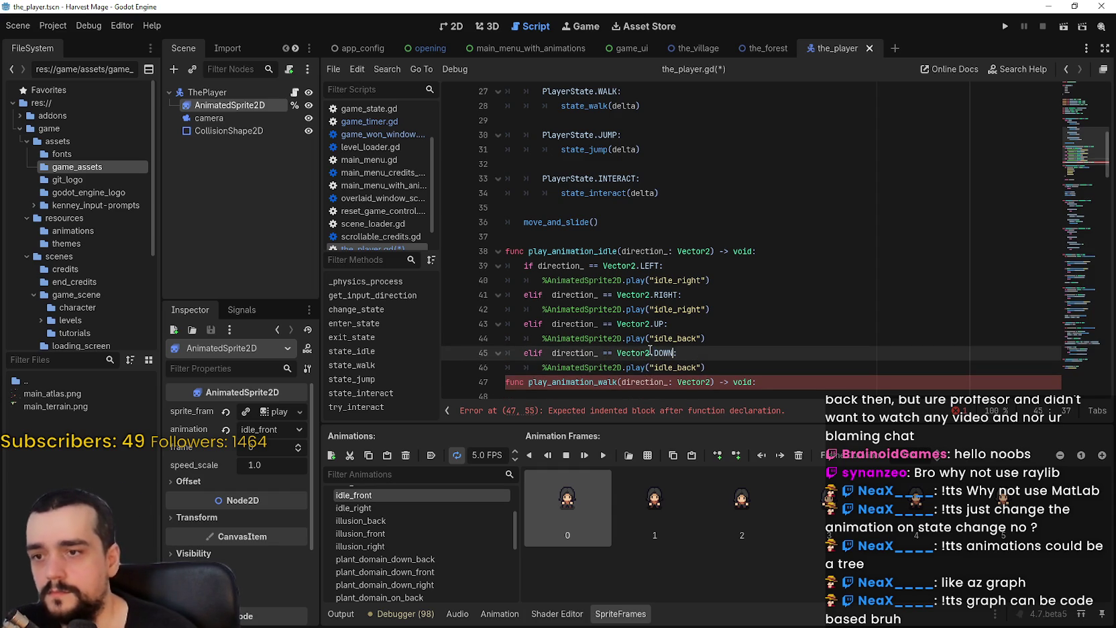
Step: Set the DOWN branch's animation to idle_front
{"action": "left_click", "coordinate": [708, 367]}
{"action": "key", "text": "Return"}
{"action": "scroll", "coordinate": [681, 318], "scroll_direction": "down", "scroll_amount": 1}
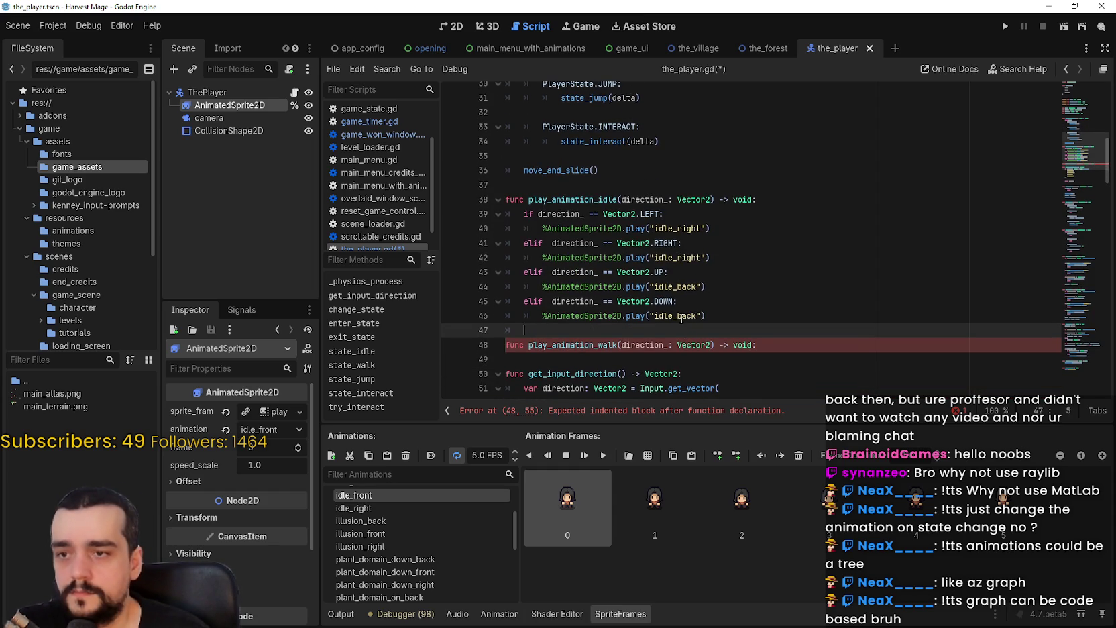
{"action": "double_click", "coordinate": [681, 315]}
{"action": "type", "text": "idl"}
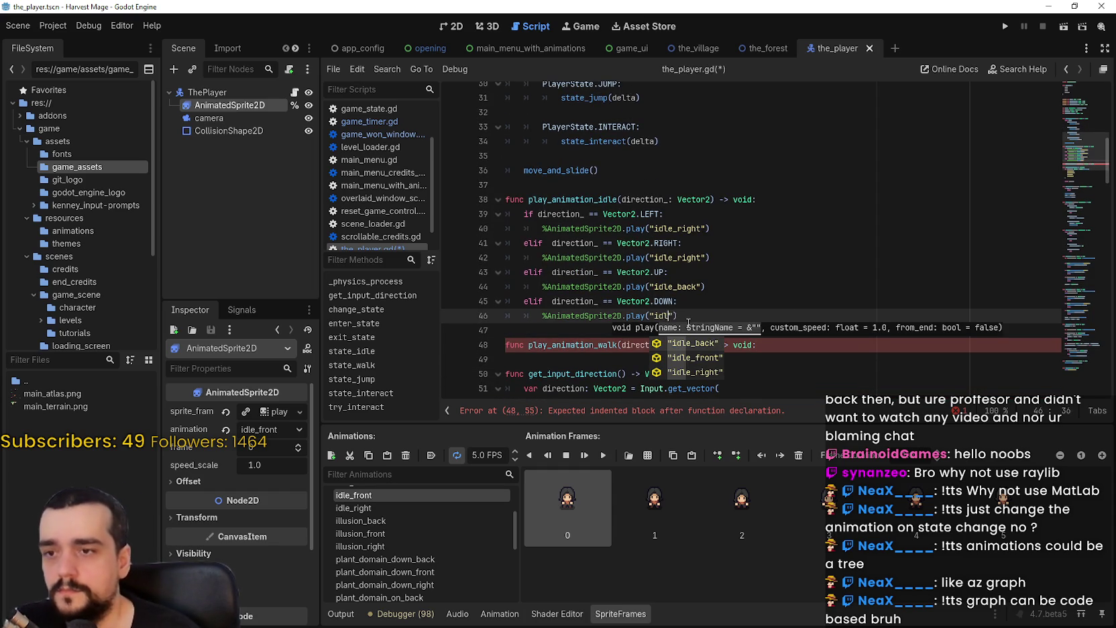
{"action": "key", "text": "Down"}
{"action": "key", "text": "Down"}
{"action": "key", "text": "Up"}
{"action": "key", "text": "Return"}
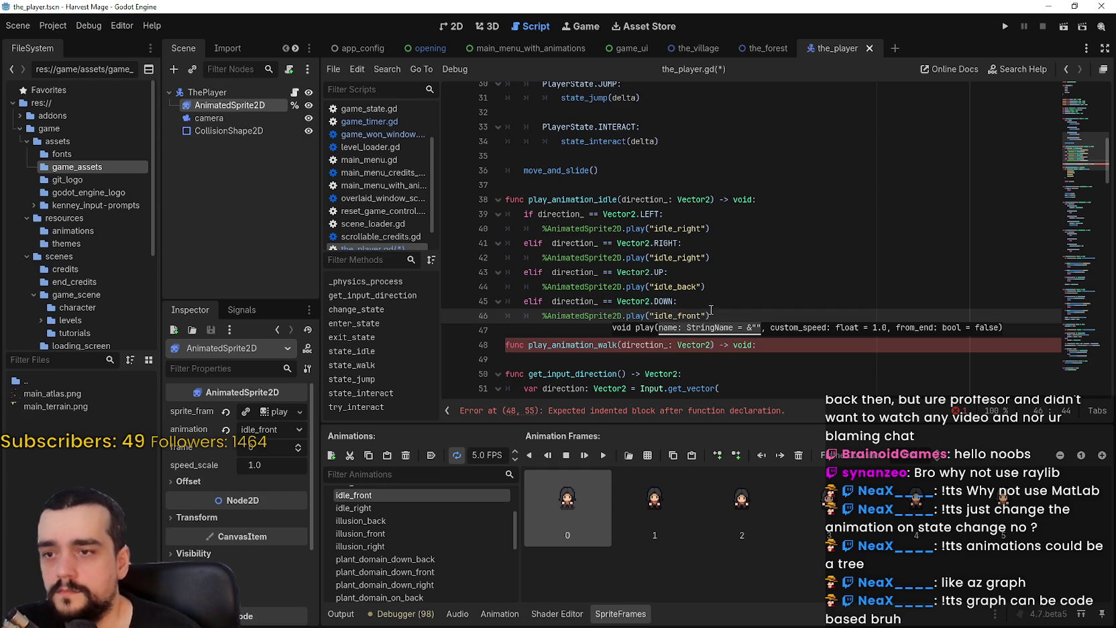
Step: Add an else branch that plays idle_front
{"action": "mouse_move", "coordinate": [744, 303]}
{"action": "left_mouse_down"}
{"action": "mouse_move", "coordinate": [616, 271]}
{"action": "mouse_move", "coordinate": [745, 316]}
{"action": "mouse_move", "coordinate": [537, 213]}
{"action": "left_mouse_up"}
{"action": "left_click", "coordinate": [740, 307]}
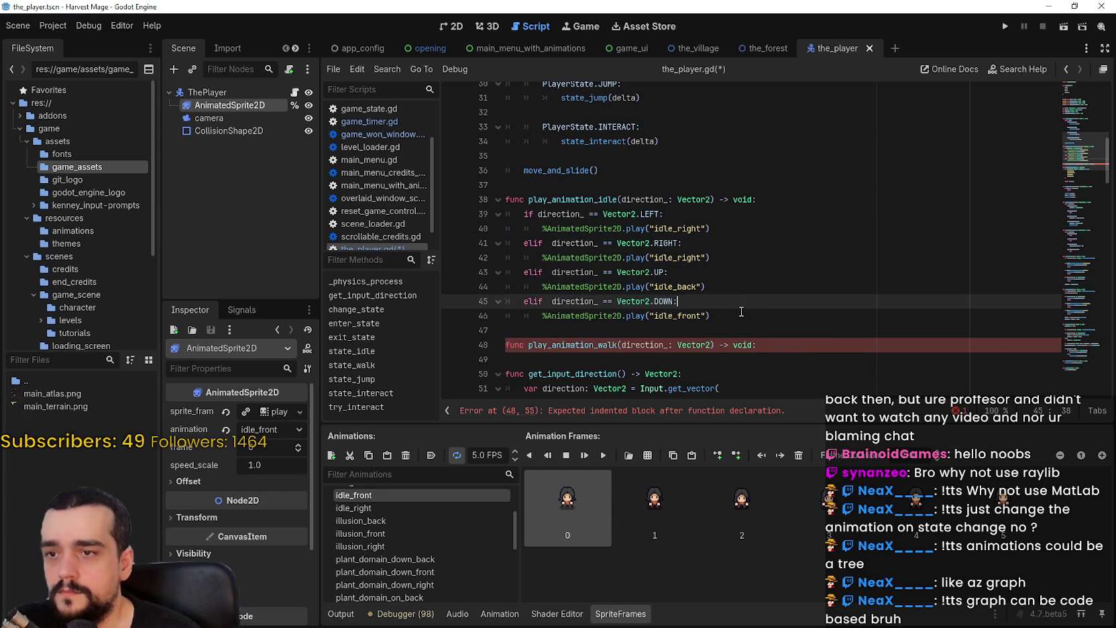
{"action": "left_click", "coordinate": [716, 317]}
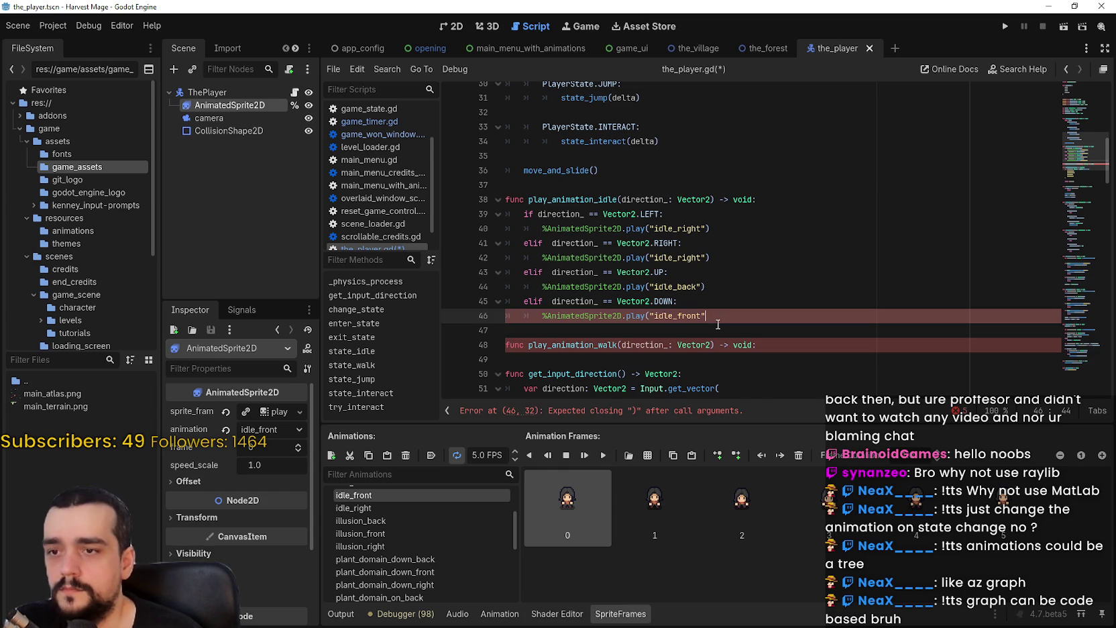
{"action": "key", "text": "Return"}
{"action": "type", "text": "else:"}
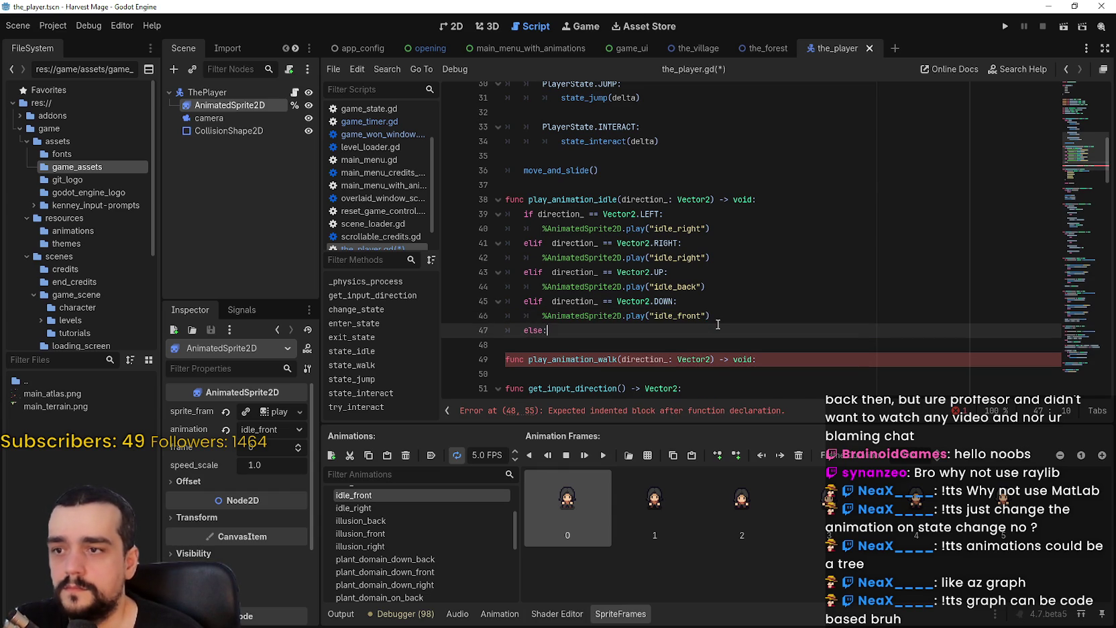
{"action": "key", "text": "Return"}
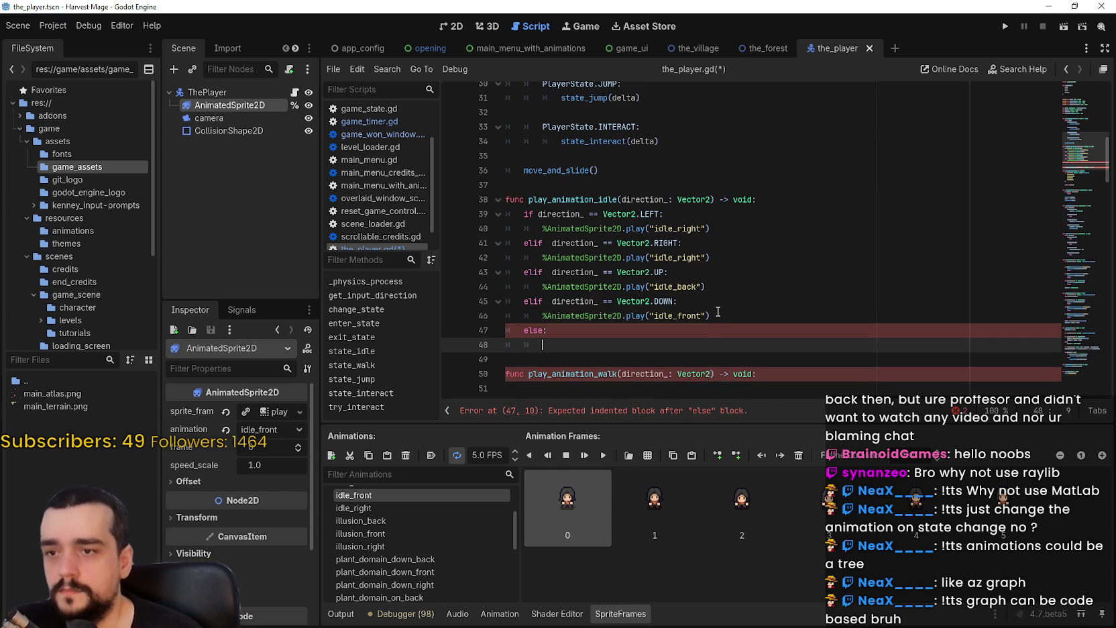
{"action": "left_click", "coordinate": [718, 315]}
{"action": "key", "text": "shift+Home"}
{"action": "key", "text": "ctrl+c"}
{"action": "left_click", "coordinate": [720, 341]}
{"action": "key", "text": "ctrl+v"}
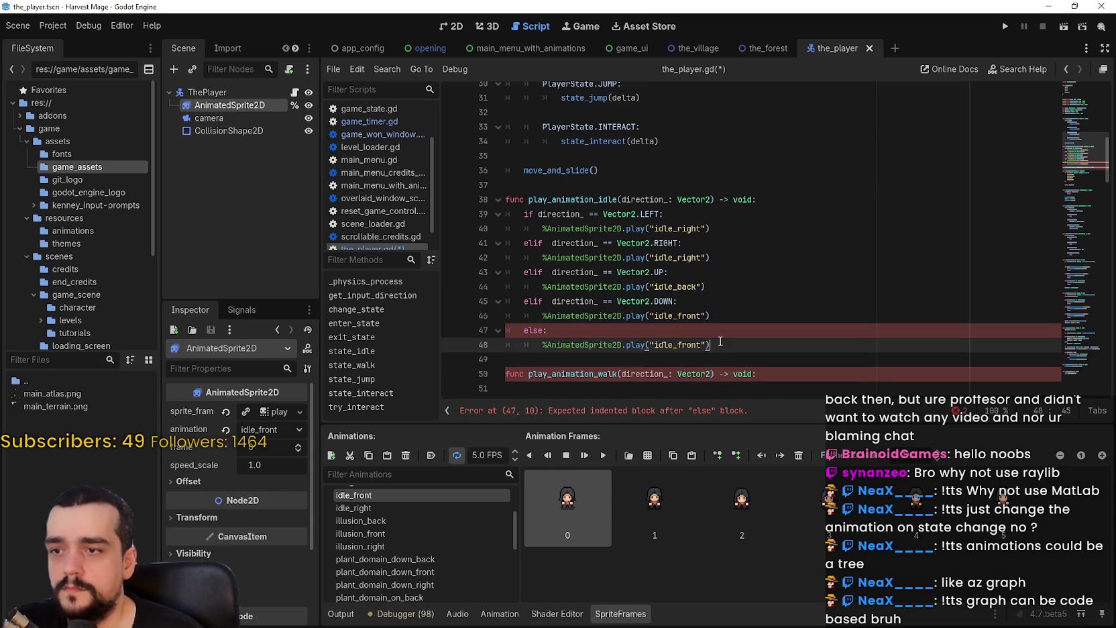
Step: Copy all the direction branches into the empty play_animation_walk body
{"action": "mouse_move", "coordinate": [720, 341]}
{"action": "left_mouse_down"}
{"action": "mouse_move", "coordinate": [523, 224]}
{"action": "mouse_move", "coordinate": [493, 220]}
{"action": "left_mouse_up"}
{"action": "scroll", "coordinate": [553, 272], "scroll_direction": "down", "scroll_amount": 3}
{"action": "key", "text": "ctrl+c"}
{"action": "left_click", "coordinate": [549, 258]}
{"action": "key", "text": "ctrl+v"}
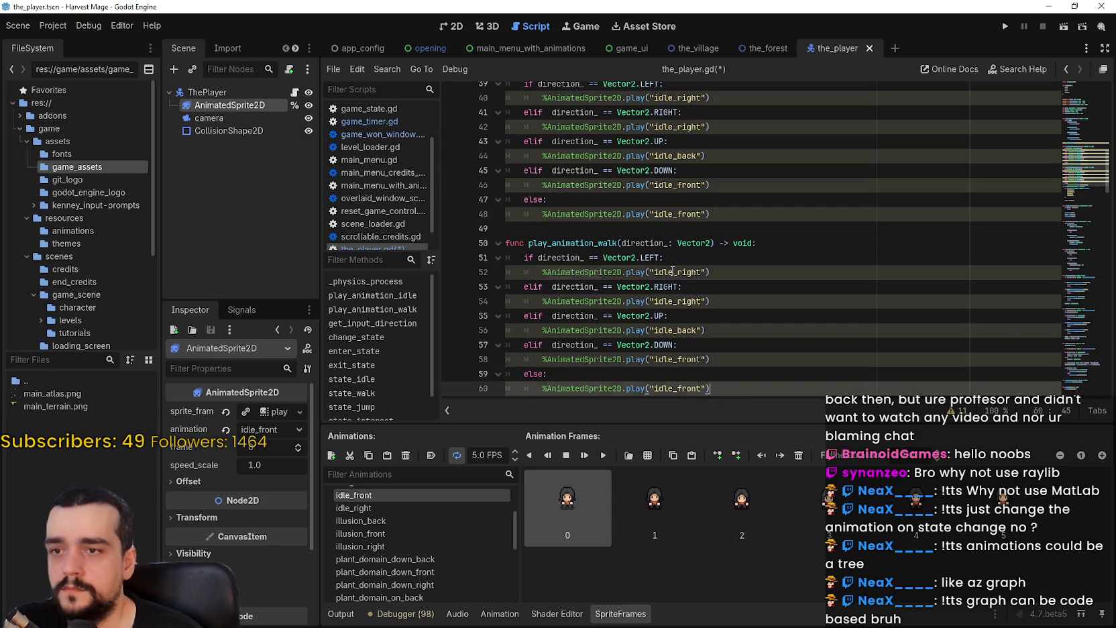
Step: Change play_animation_walk to play walk_right for LEFT/RIGHT, walk_back for UP, walk_front otherwise
{"action": "double_click", "coordinate": [673, 272]}
{"action": "type", "text": "walk"}
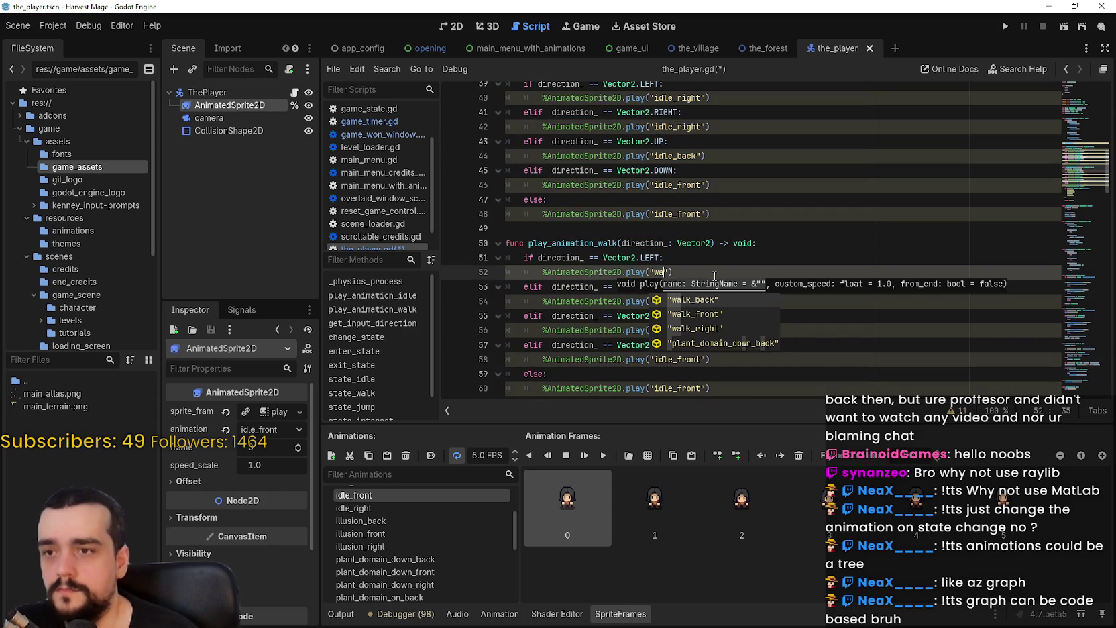
{"action": "key", "text": "Down"}
{"action": "key", "text": "Down"}
{"action": "key", "text": "Return"}
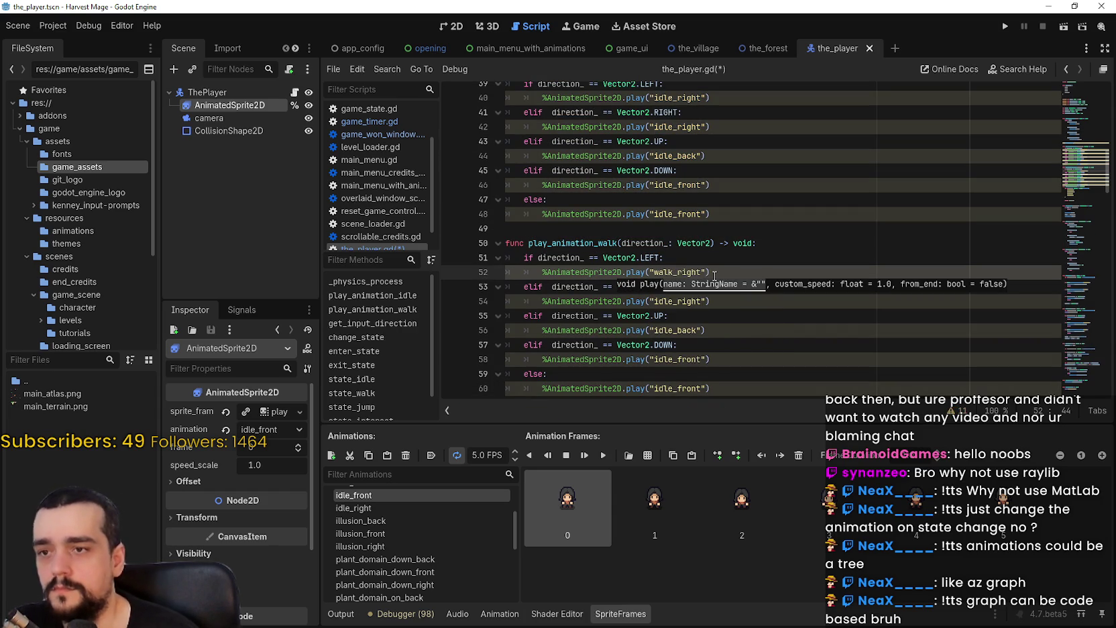
{"action": "mouse_move", "coordinate": [671, 271]}
{"action": "left_mouse_down"}
{"action": "mouse_move", "coordinate": [654, 272]}
{"action": "mouse_move", "coordinate": [669, 360]}
{"action": "mouse_move", "coordinate": [654, 360]}
{"action": "left_mouse_up"}
{"action": "key", "text": "ctrl+c"}
{"action": "key", "text": "ctrl+v"}
{"action": "key", "text": "ctrl+v"}
{"action": "key", "text": "ctrl+v"}
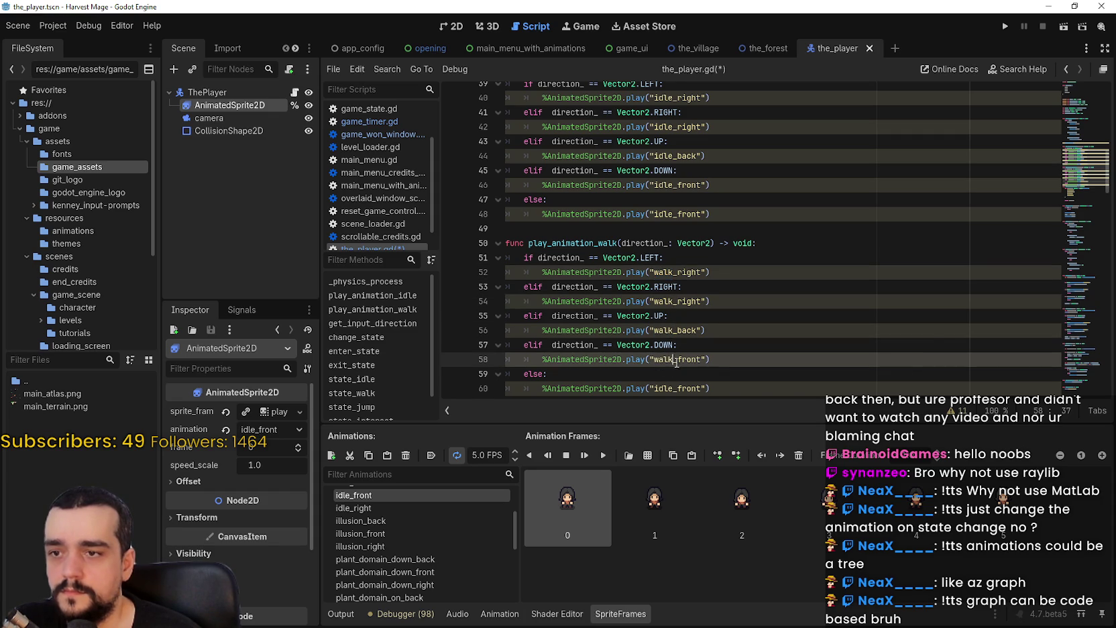
{"action": "scroll", "coordinate": [676, 363], "scroll_direction": "down", "scroll_amount": 2}
{"action": "left_click_drag", "start_coordinate": [672, 301], "coordinate": [655, 303]}
{"action": "key", "text": "ctrl+v"}
{"action": "left_click", "coordinate": [568, 291]}
Step: Save the player script and review the debugger's reload errors
{"action": "key", "text": "ctrl+s"}
{"action": "left_click", "coordinate": [402, 613]}
{"action": "scroll", "coordinate": [561, 571], "scroll_direction": "down", "scroll_amount": 4}
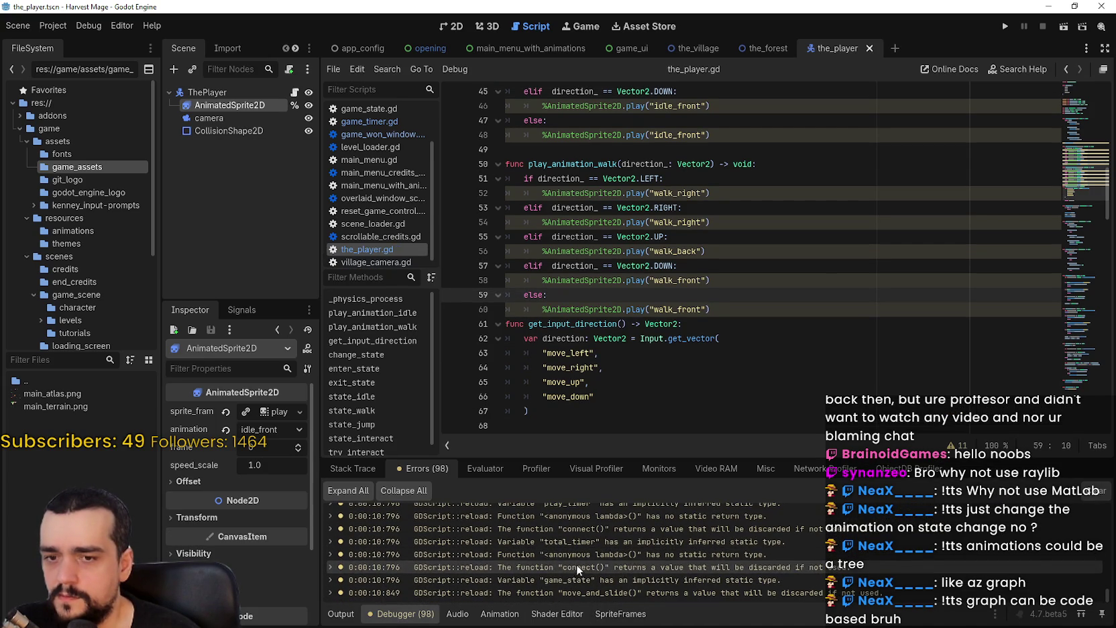
{"action": "scroll", "coordinate": [767, 591], "scroll_direction": "up", "scroll_amount": 5}
{"action": "scroll", "coordinate": [1106, 589], "scroll_direction": "down", "scroll_amount": 5}
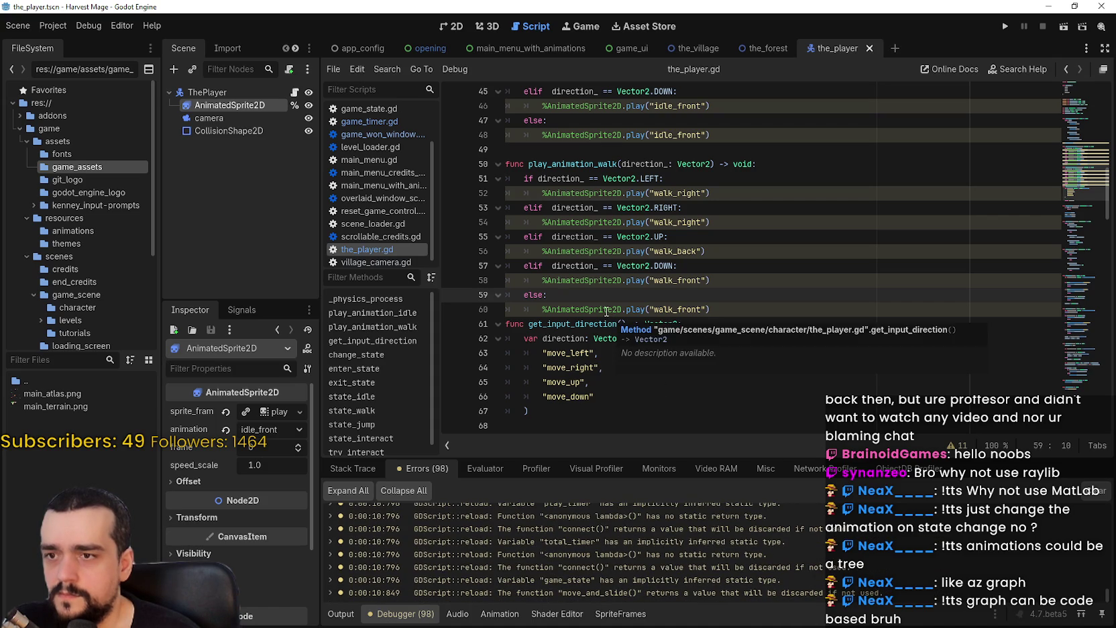
{"action": "mouse_move", "coordinate": [607, 312]}
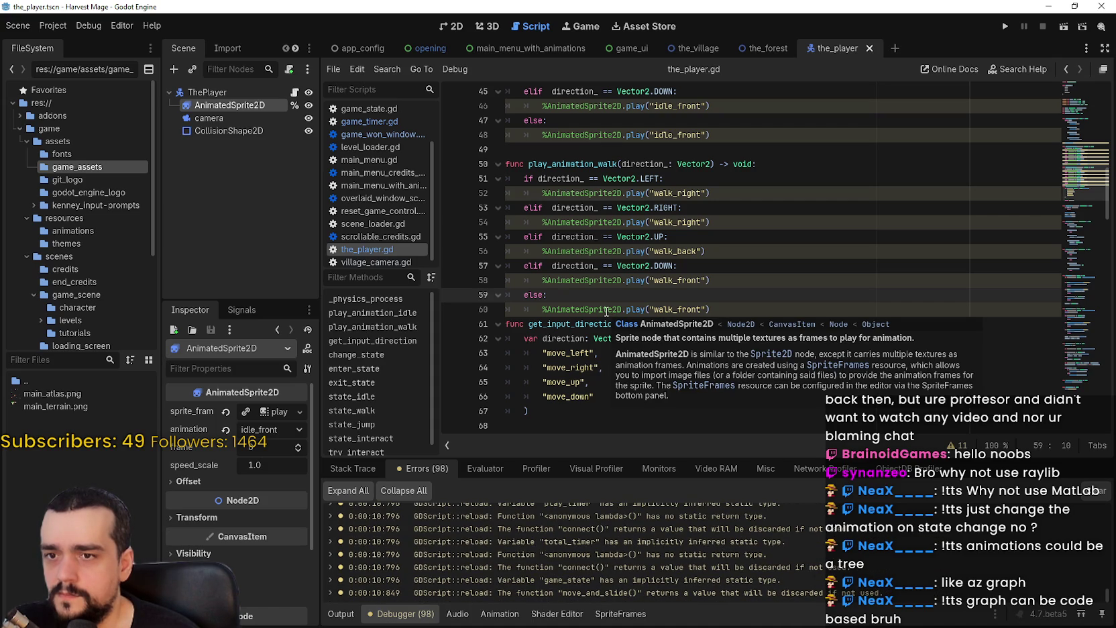
{"action": "key", "text": "ctrl+s"}
Step: Insert an empty line after line 60, then check the play_animation_walk and play_animation_idle function names
{"action": "left_click", "coordinate": [736, 314]}
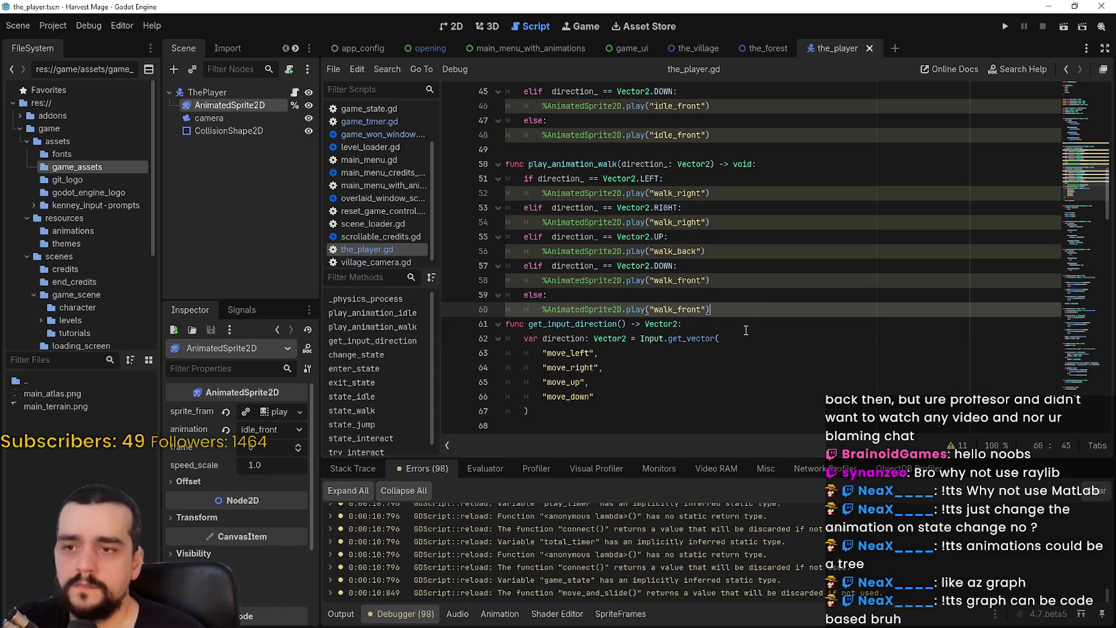
{"action": "key", "text": "Return"}
{"action": "scroll", "coordinate": [577, 203], "scroll_direction": "up", "scroll_amount": 1}
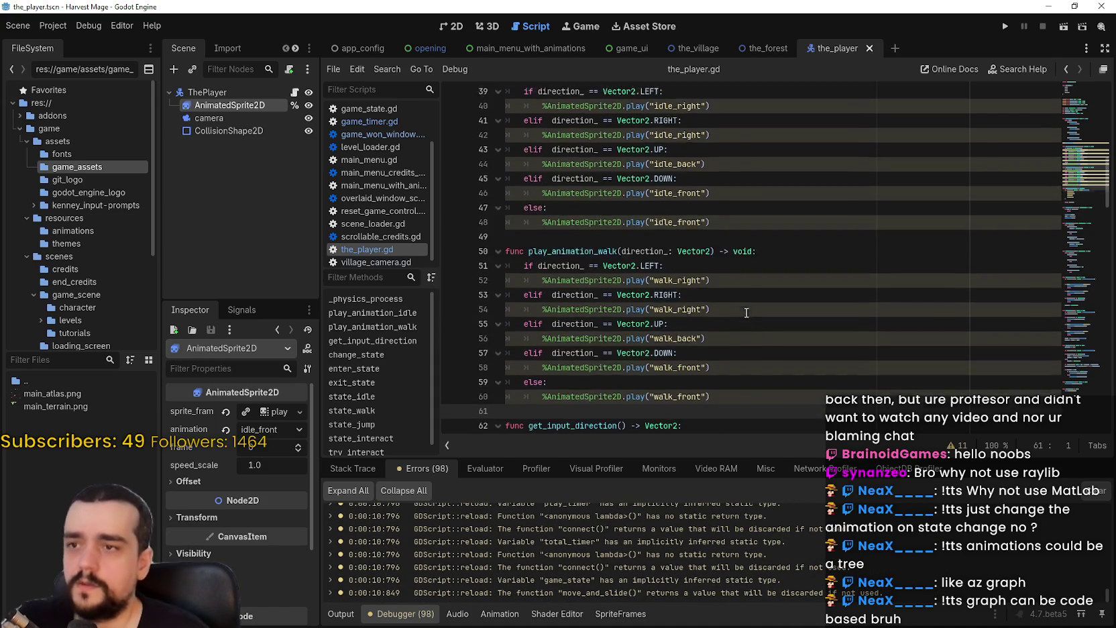
{"action": "double_click", "coordinate": [664, 207]}
{"action": "double_click", "coordinate": [603, 208]}
{"action": "scroll", "coordinate": [617, 202], "scroll_direction": "up", "scroll_amount": 4}
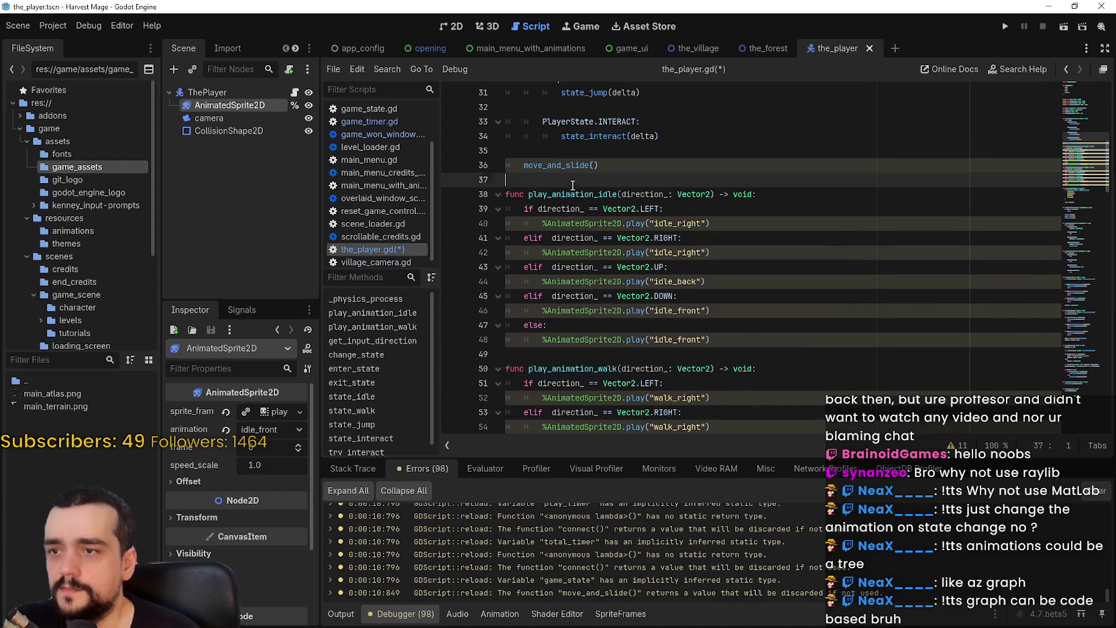
{"action": "double_click", "coordinate": [575, 193]}
Step: Use Lookup Symbol on the state_idle call to jump to its definition
{"action": "scroll", "coordinate": [603, 234], "scroll_direction": "up", "scroll_amount": 5}
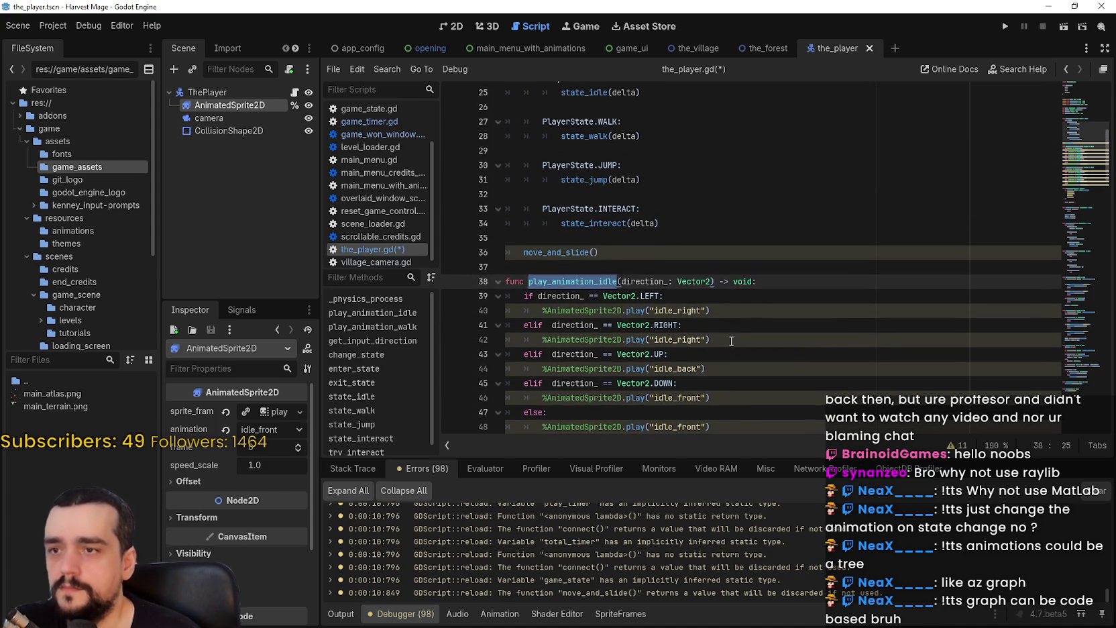
{"action": "right_click", "coordinate": [594, 225]}
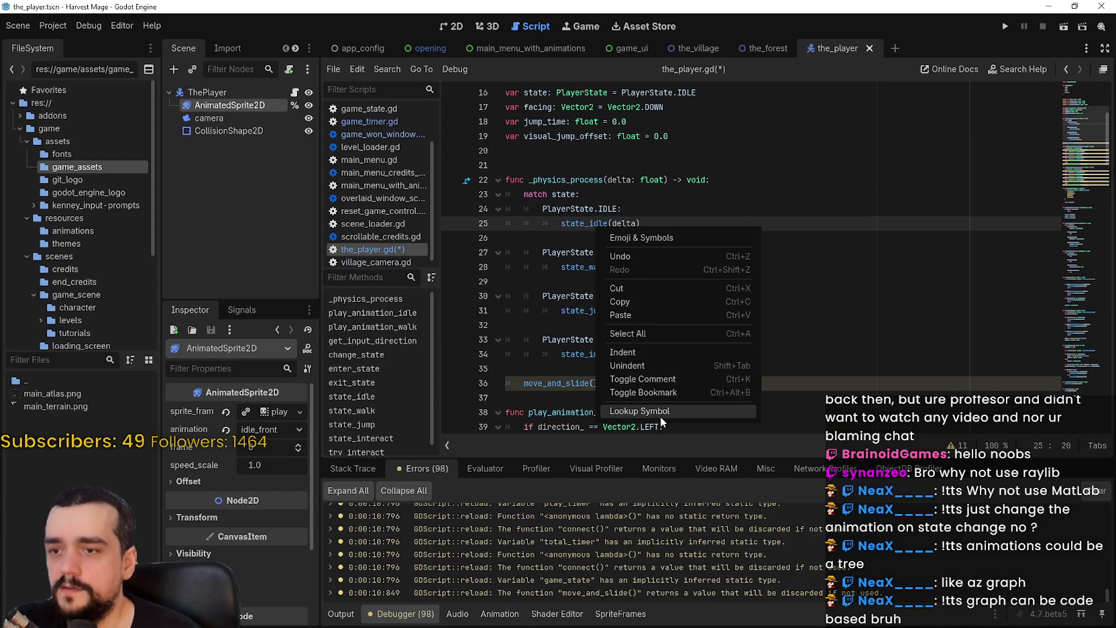
{"action": "left_click", "coordinate": [660, 416]}
{"action": "left_click", "coordinate": [625, 294]}
{"action": "left_click", "coordinate": [756, 370]}
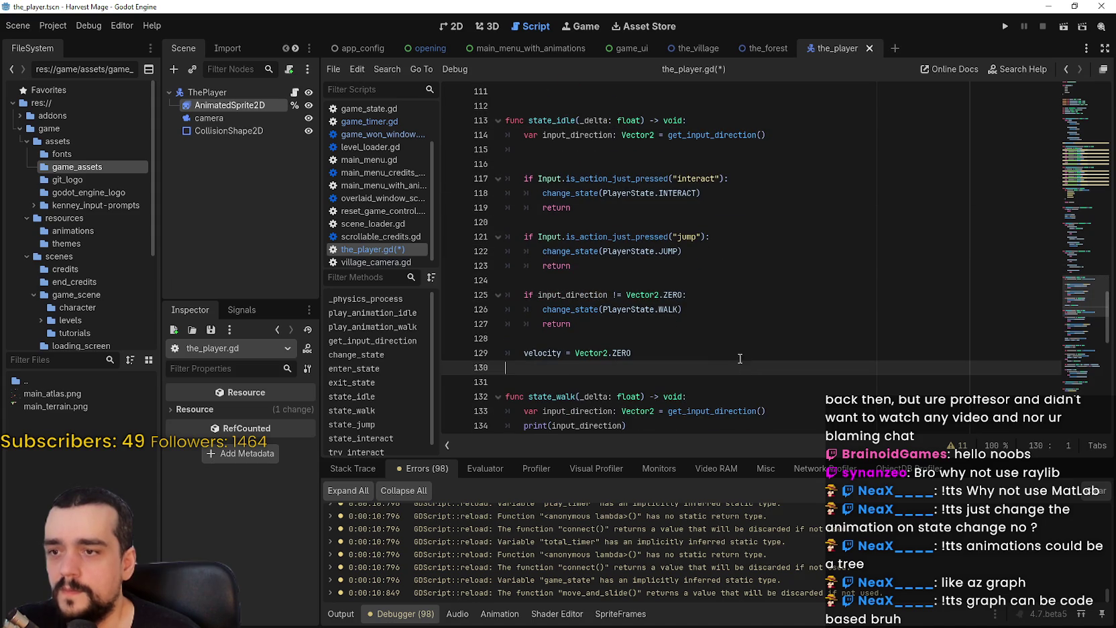
Step: Add play_animation_idle(input_direction) on line 115 inside state_idle
{"action": "left_click", "coordinate": [743, 357]}
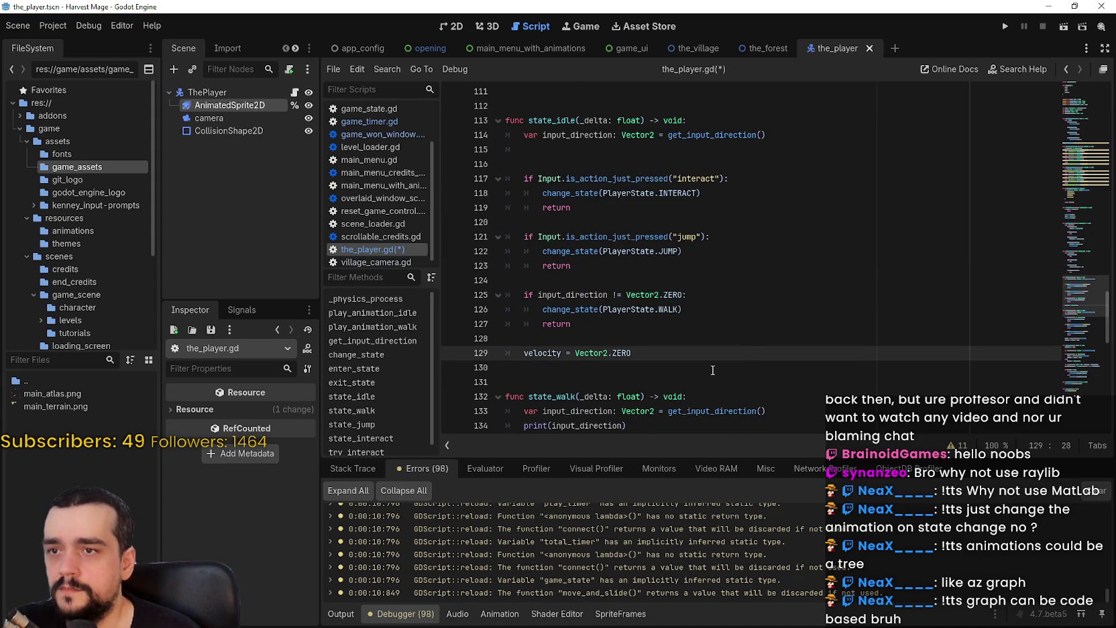
{"action": "mouse_move", "coordinate": [673, 140]}
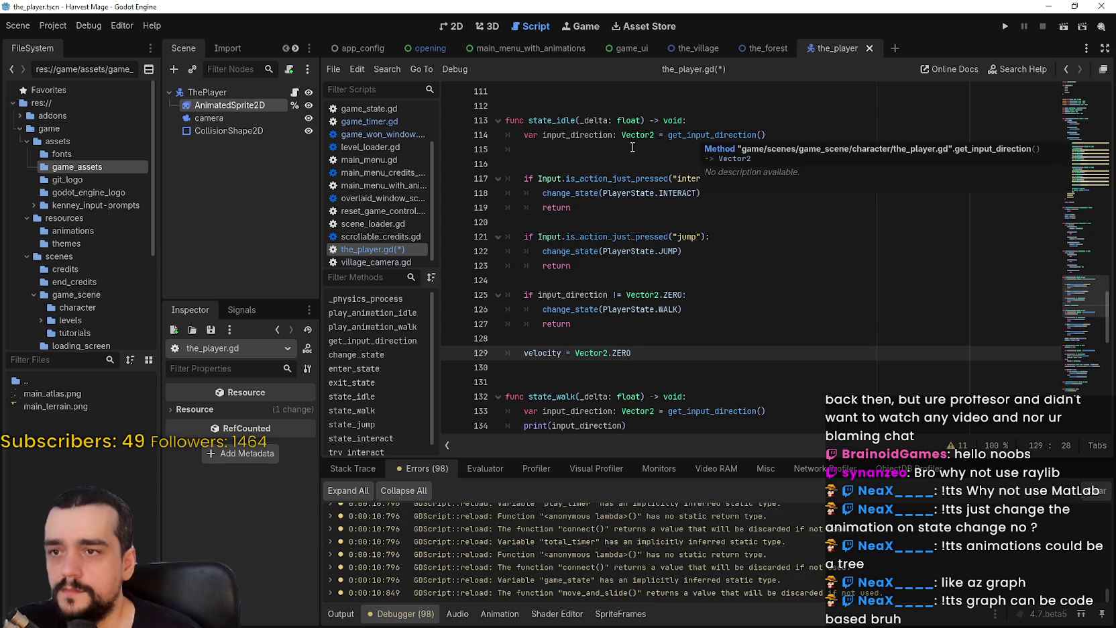
{"action": "left_click", "coordinate": [560, 142]}
{"action": "left_click", "coordinate": [619, 151]}
{"action": "type", "text": "play_animation_idle("}
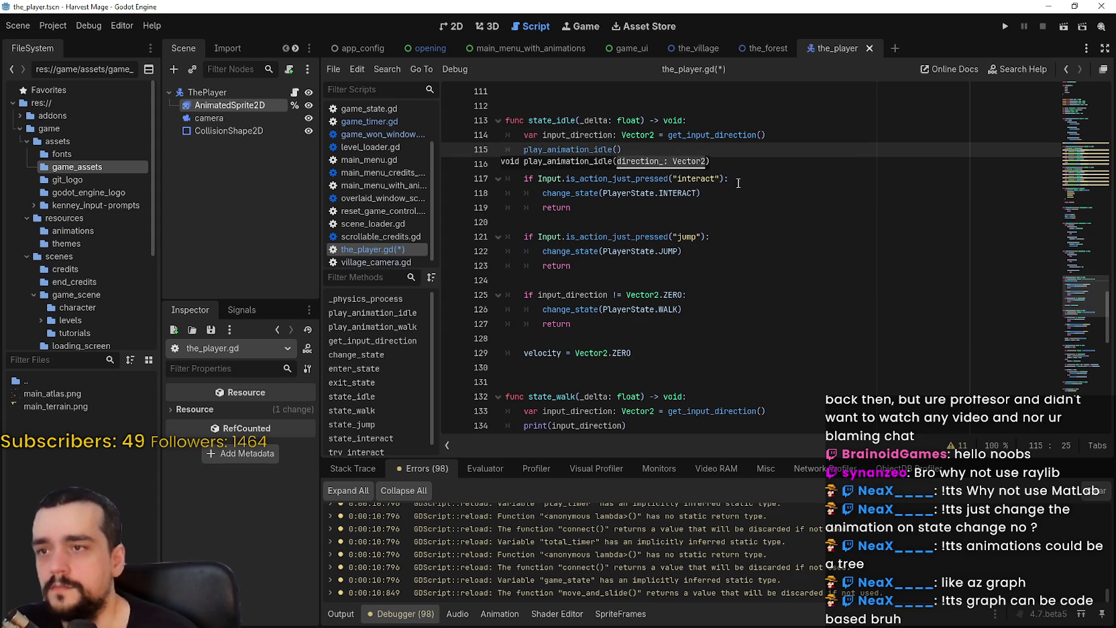
{"action": "scroll", "coordinate": [596, 269], "scroll_direction": "up", "scroll_amount": 3}
{"action": "type", "text": "input_direction"}
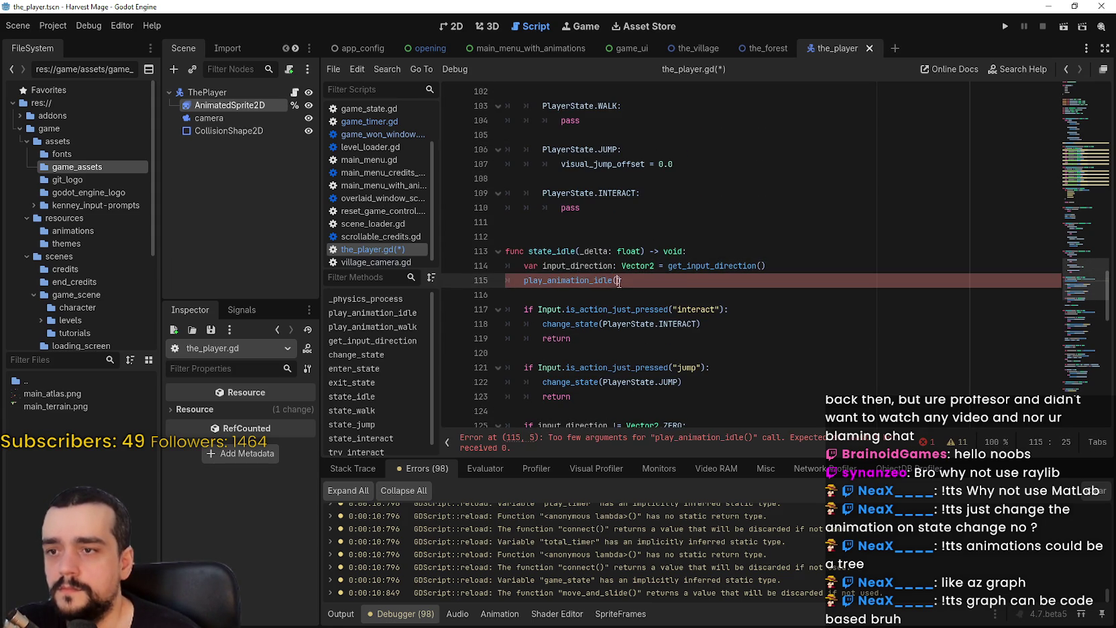
{"action": "key", "text": "Down"}
{"action": "left_click", "coordinate": [712, 282]}
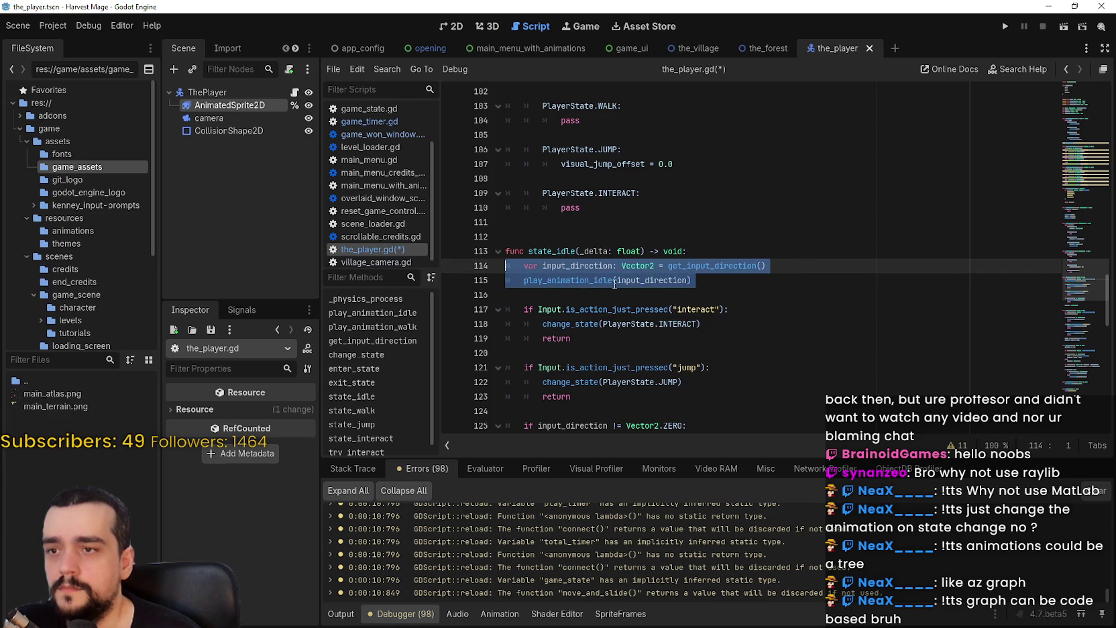
{"action": "key", "text": "Down"}
Step: Replace the print call on line 134 with play_animation_walk(input_direction) and save the script
{"action": "scroll", "coordinate": [603, 282], "scroll_direction": "down", "scroll_amount": 6}
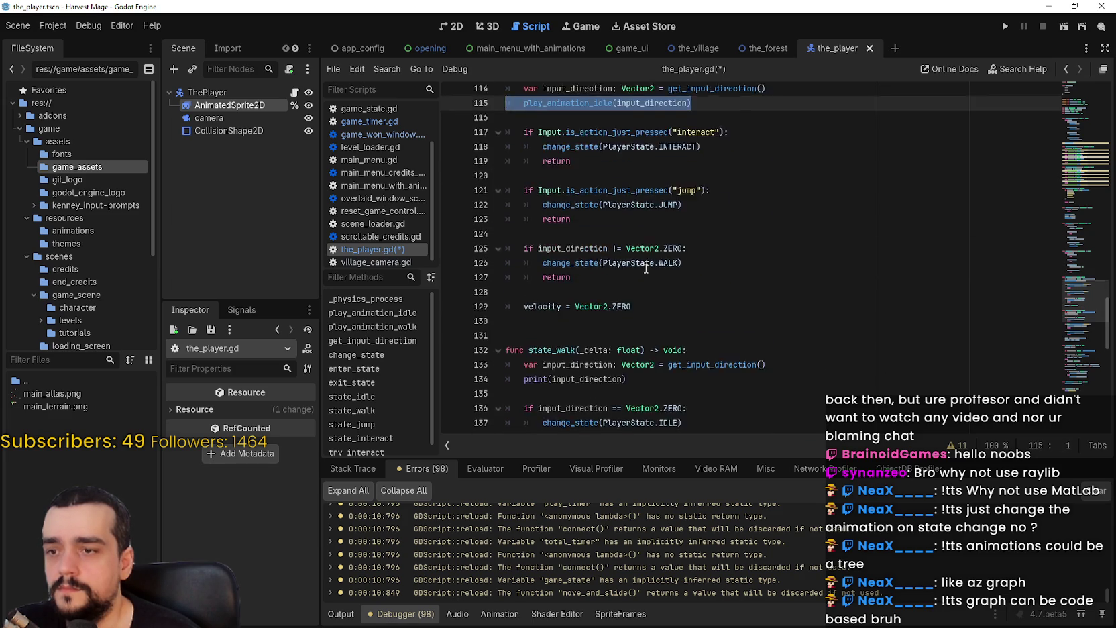
{"action": "left_click", "coordinate": [700, 283]}
{"action": "left_click", "coordinate": [631, 310]}
{"action": "key", "text": "shift+Home"}
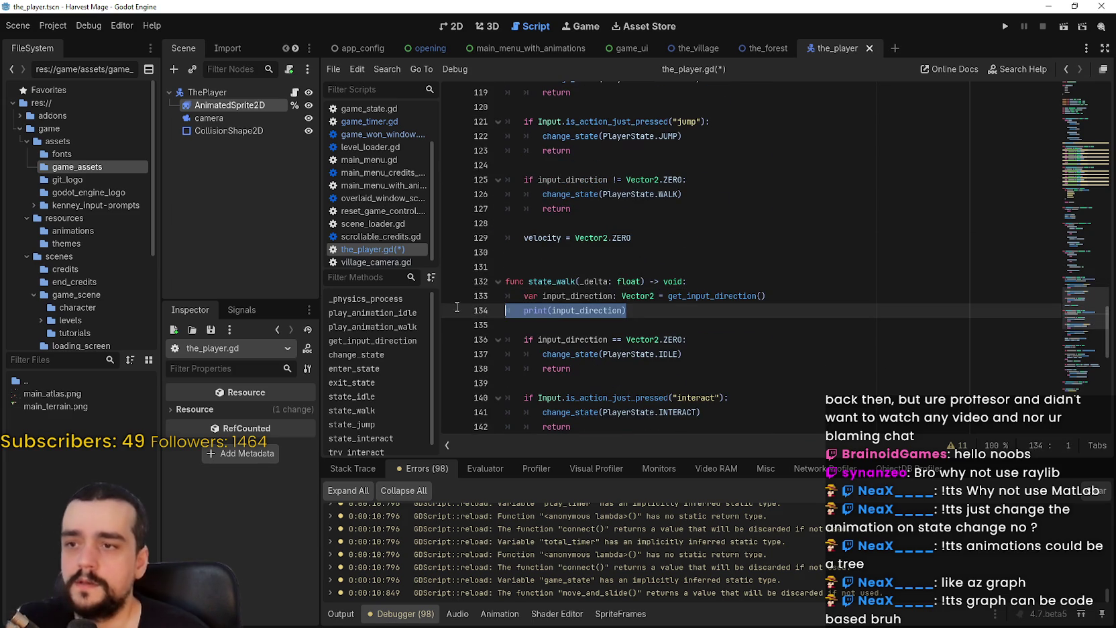
{"action": "key", "text": "ctrl+v"}
{"action": "double_click", "coordinate": [607, 310]}
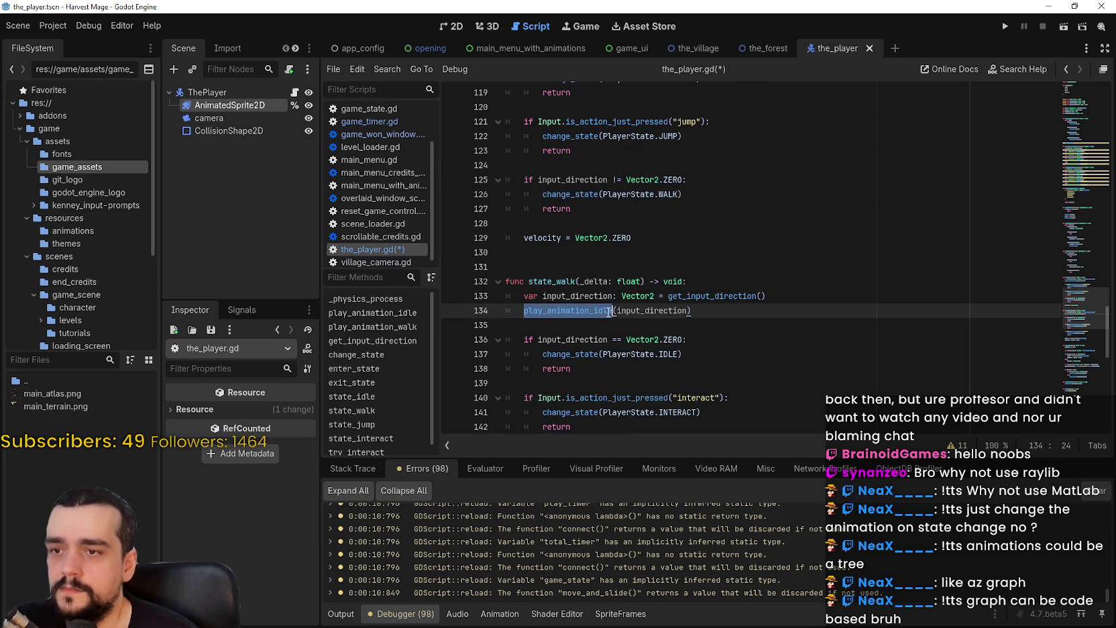
{"action": "type", "text": "p"}
{"action": "key", "text": "Down"}
{"action": "key", "text": "Return"}
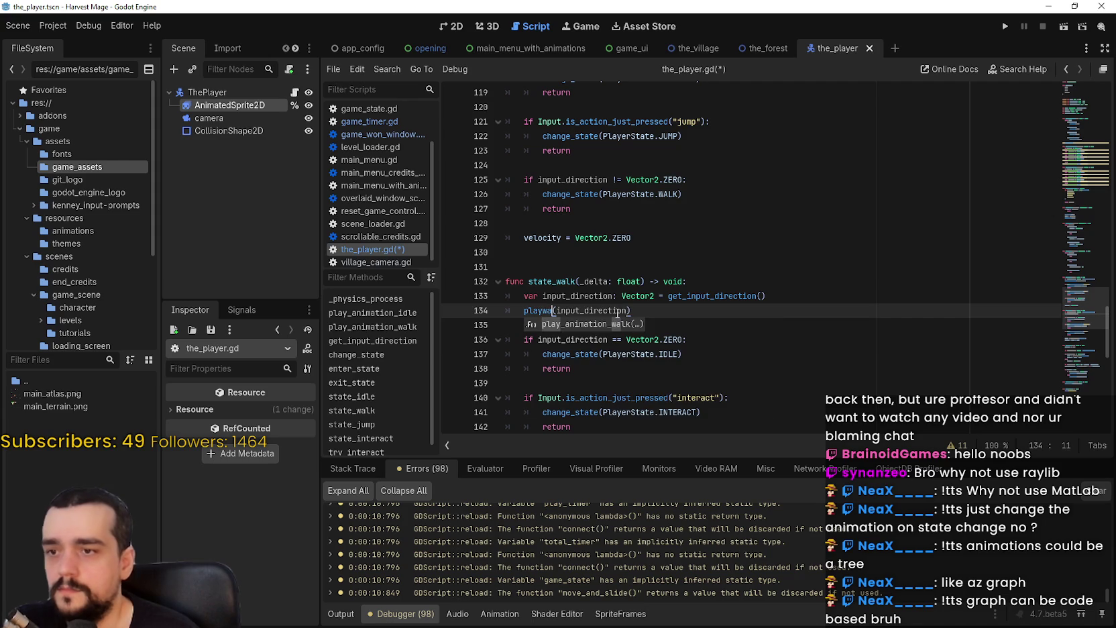
{"action": "key", "text": "ctrl+s"}
{"action": "left_click", "coordinate": [1007, 25]}
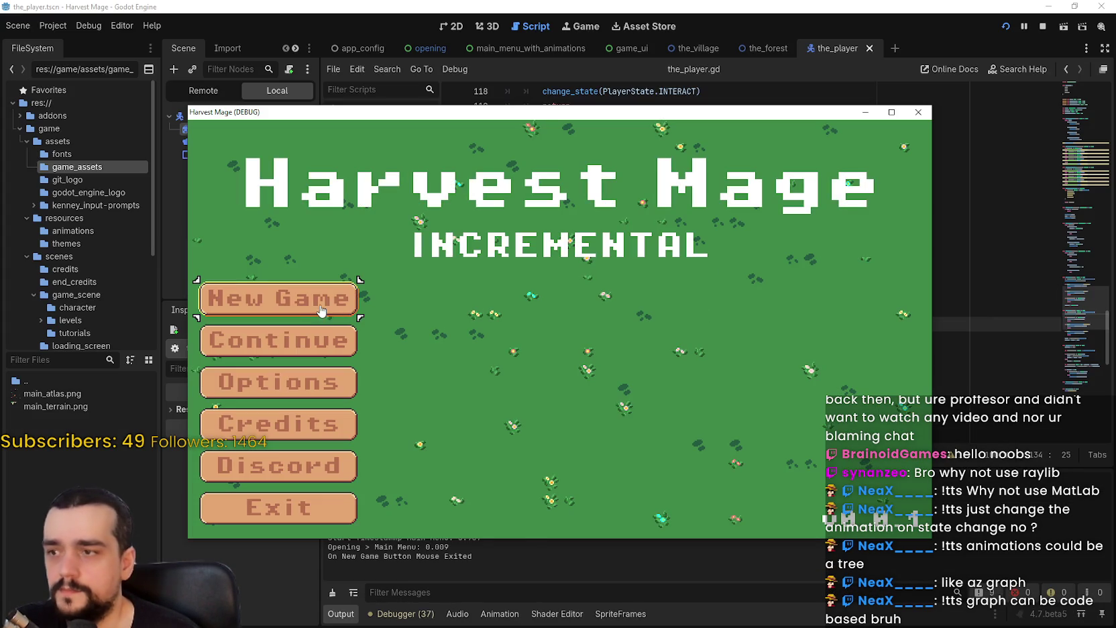
Step: Start a new game, maximize its window, and walk the character left, right, up and down
{"action": "left_click", "coordinate": [281, 296]}
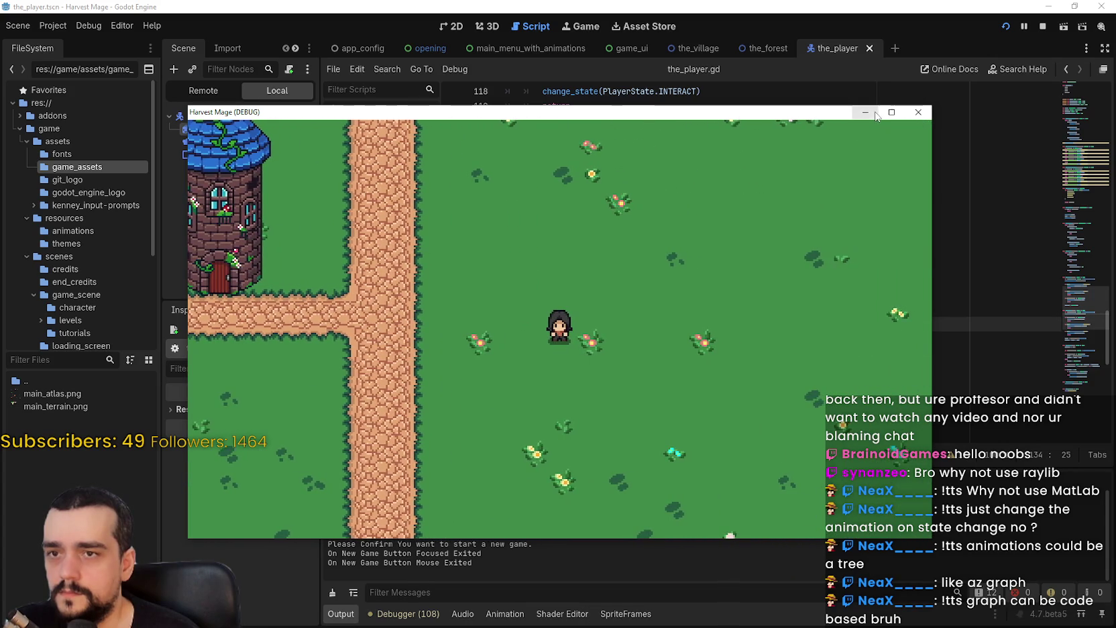
{"action": "double_click", "coordinate": [875, 117]}
{"action": "key", "text": "Left"}
{"action": "key", "text": "Right"}
{"action": "key", "text": "Right"}
{"action": "key", "text": "Left"}
{"action": "key", "text": "Right"}
{"action": "key", "text": "Left"}
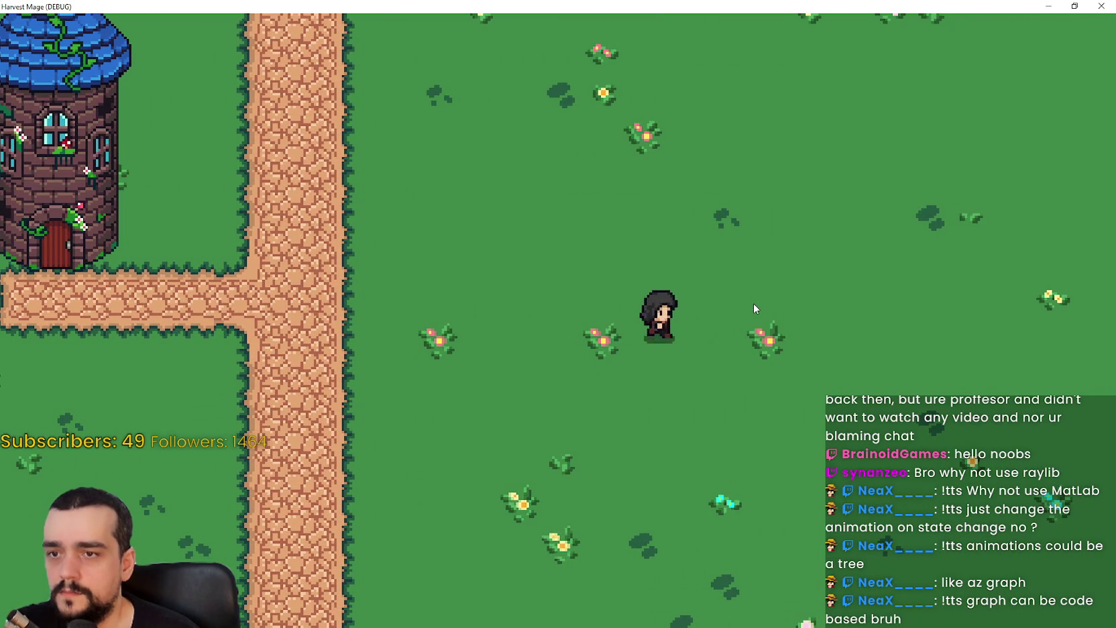
{"action": "key", "text": "Right"}
{"action": "key", "text": "Up"}
{"action": "key", "text": "Down"}
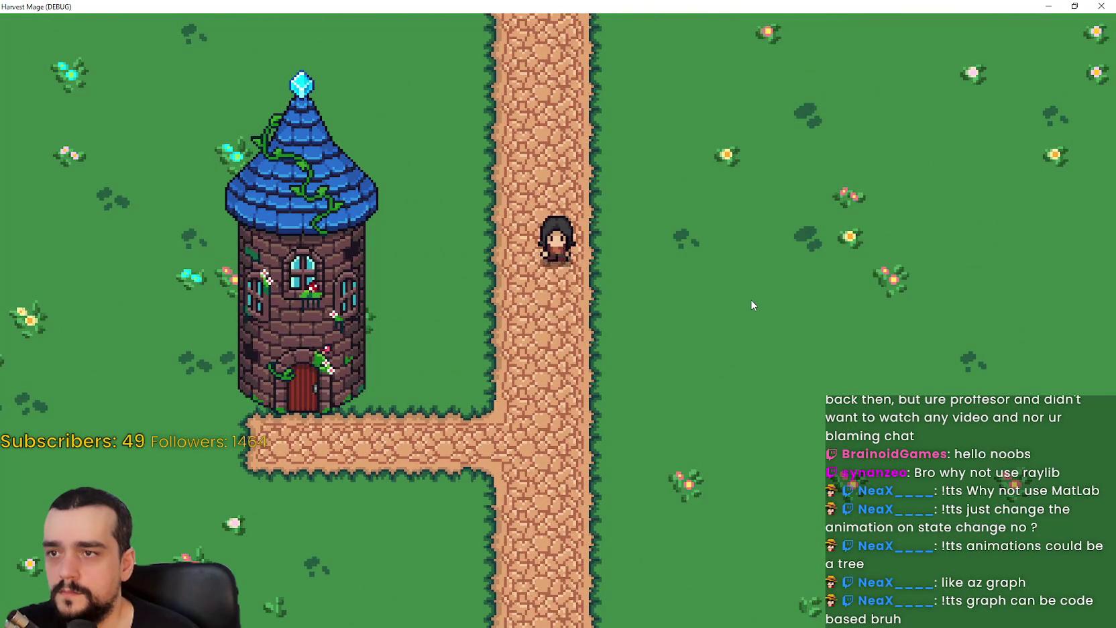
Step: Keep walking between the path and grass, then restore and close the game window
{"action": "key", "text": "Right"}
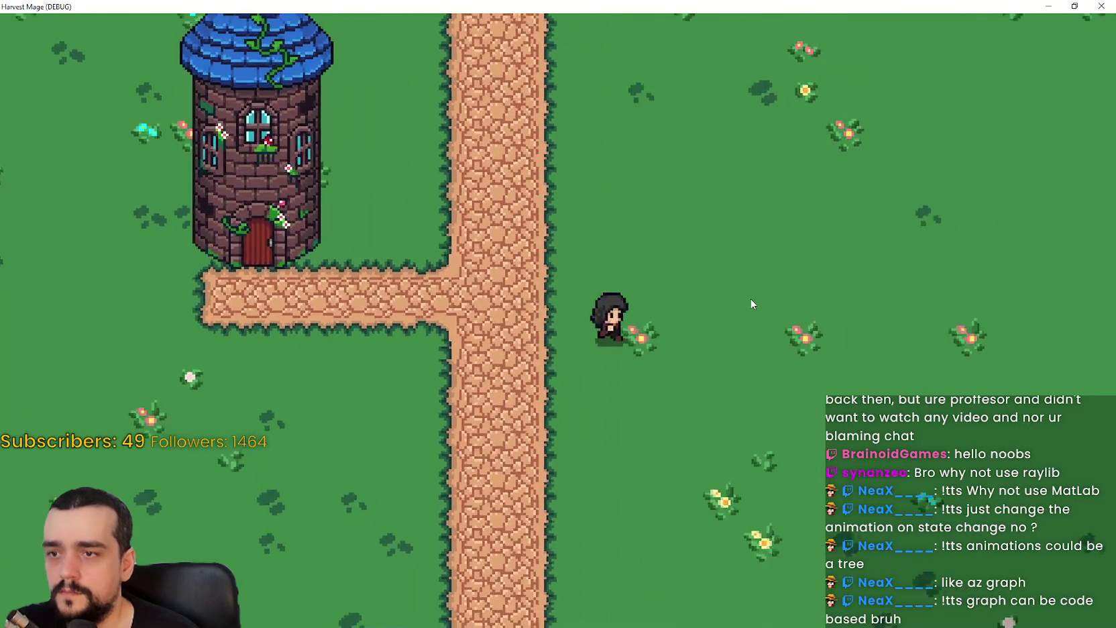
{"action": "key", "text": "Left"}
{"action": "key", "text": "Right"}
{"action": "key", "text": "Left"}
{"action": "key", "text": "Left"}
{"action": "key", "text": "Right"}
{"action": "key", "text": "Left"}
{"action": "key", "text": "Right"}
{"action": "key", "text": "Down"}
{"action": "key", "text": "Left"}
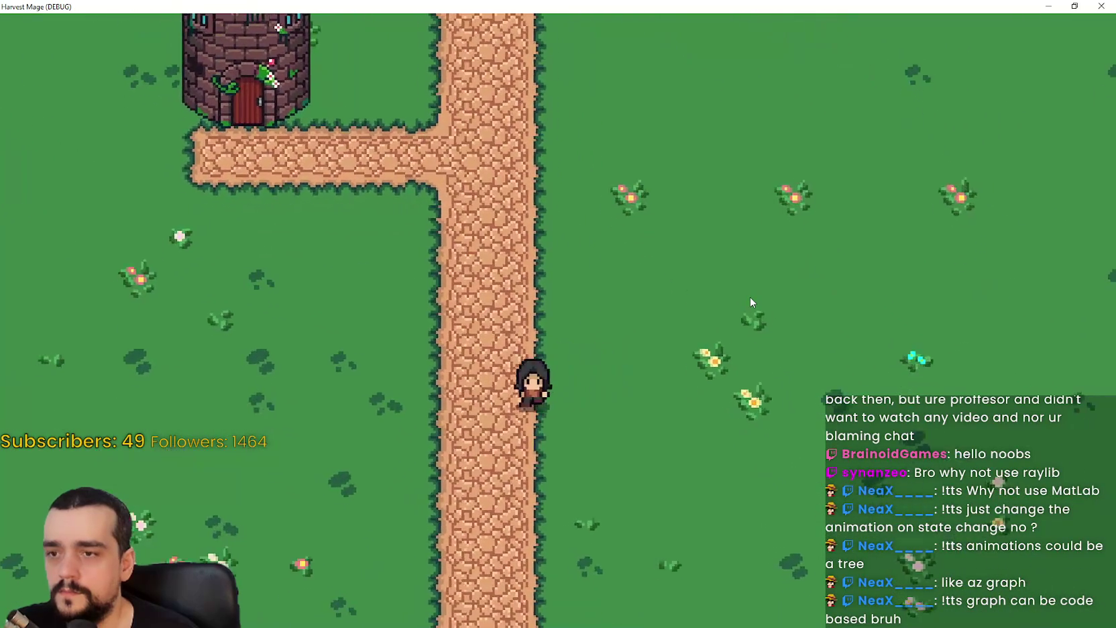
{"action": "key", "text": "Up"}
{"action": "key", "text": "Right"}
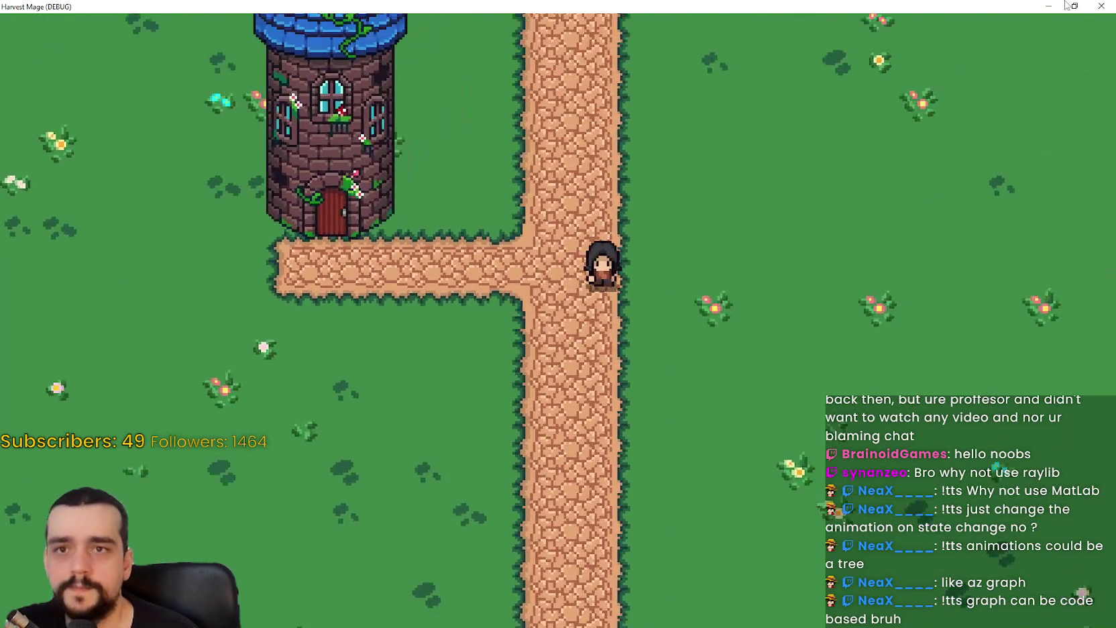
{"action": "key", "text": "super+Down"}
{"action": "left_click", "coordinate": [916, 107]}
{"action": "key", "text": "Up"}
{"action": "key", "text": "Up"}
{"action": "key", "text": "Up"}
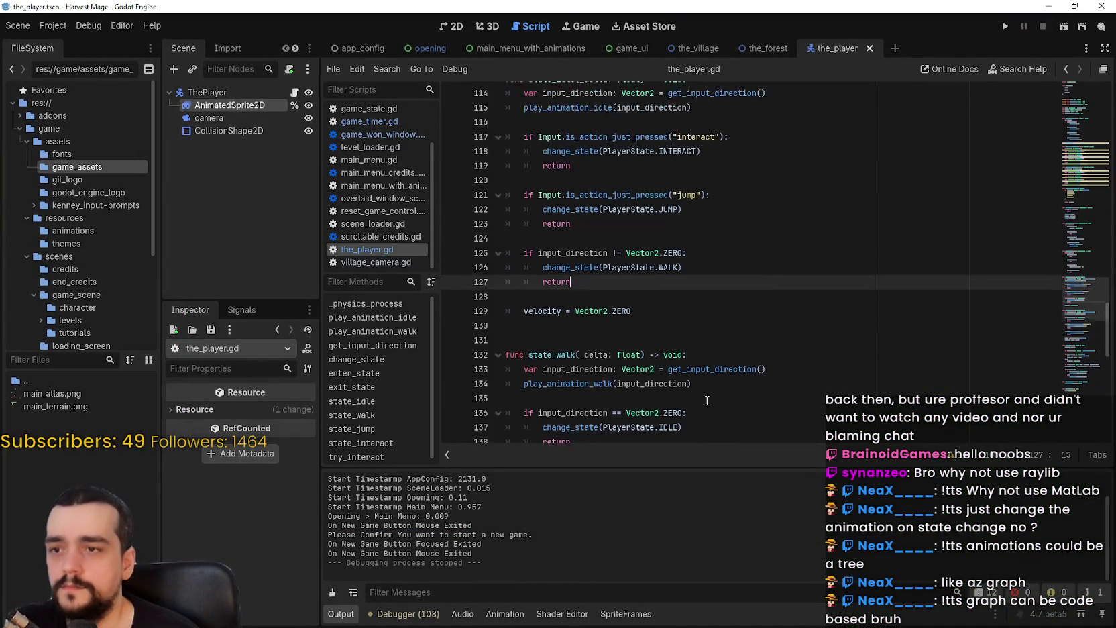
Step: Show the debugger errors and jump to the play() error on line 52
{"action": "scroll", "coordinate": [707, 382], "scroll_direction": "up", "scroll_amount": 15}
{"action": "left_click", "coordinate": [405, 613]}
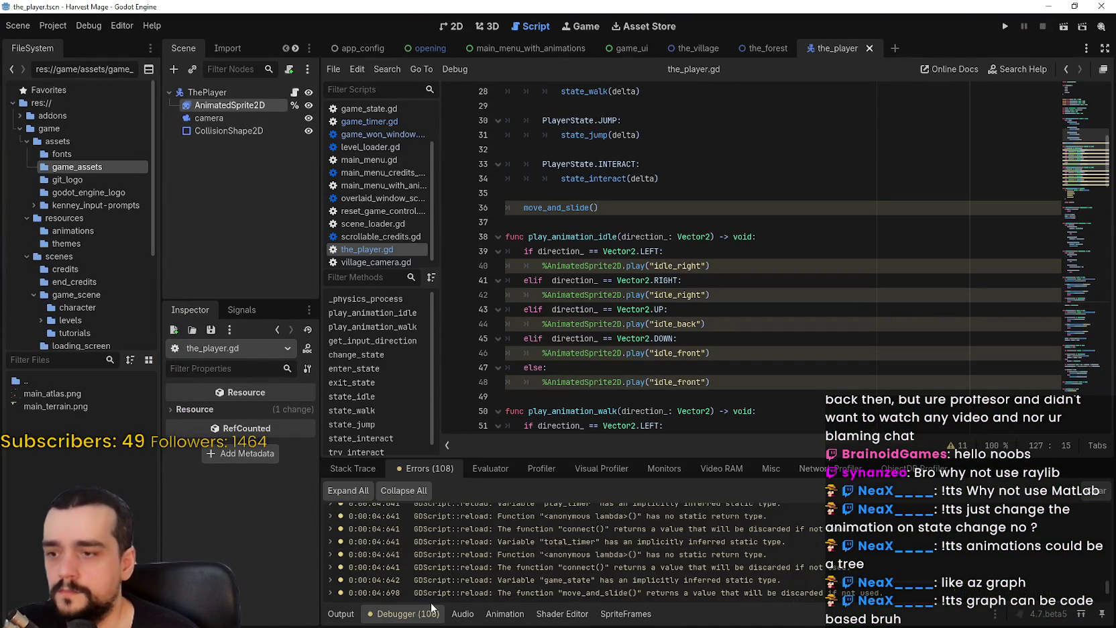
{"action": "scroll", "coordinate": [784, 549], "scroll_direction": "down", "scroll_amount": 3}
{"action": "left_click", "coordinate": [778, 550]}
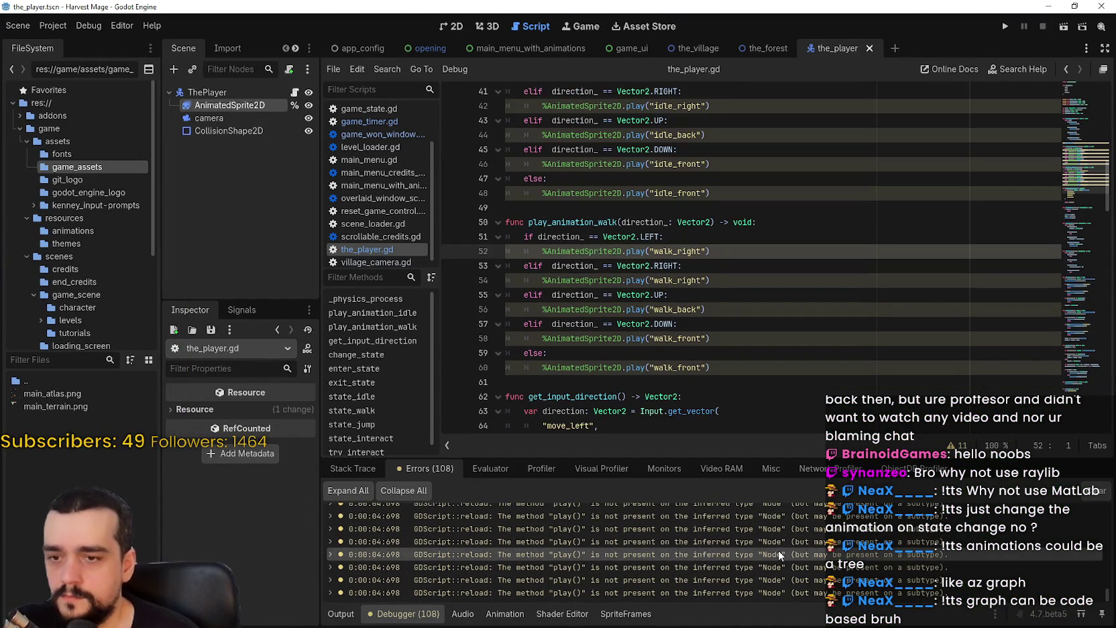
{"action": "mouse_move", "coordinate": [502, 553]}
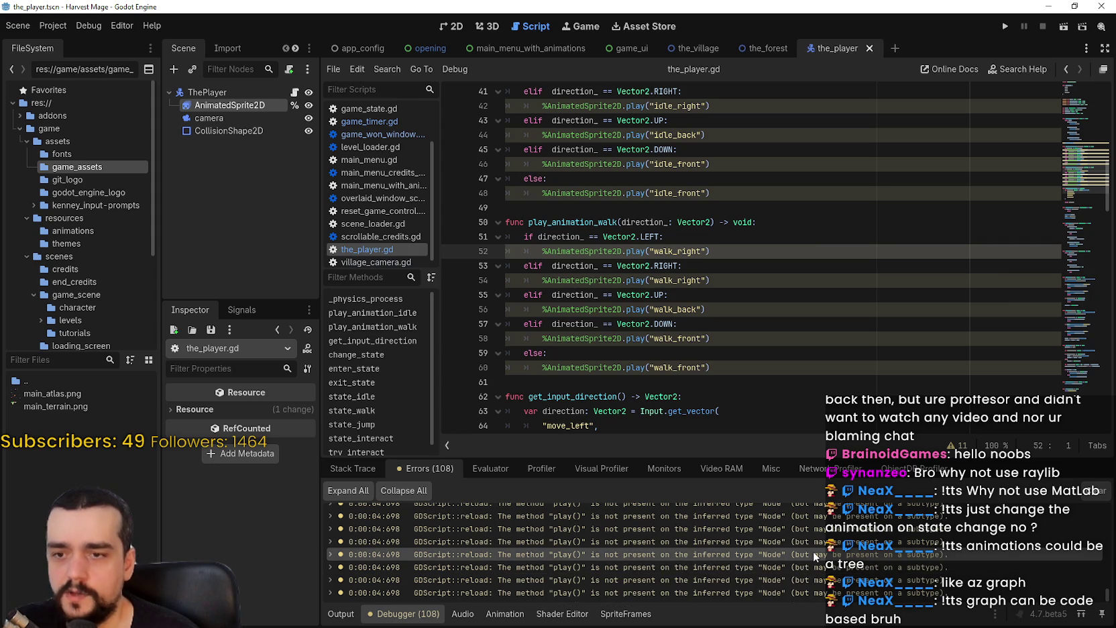
{"action": "mouse_move", "coordinate": [907, 556]}
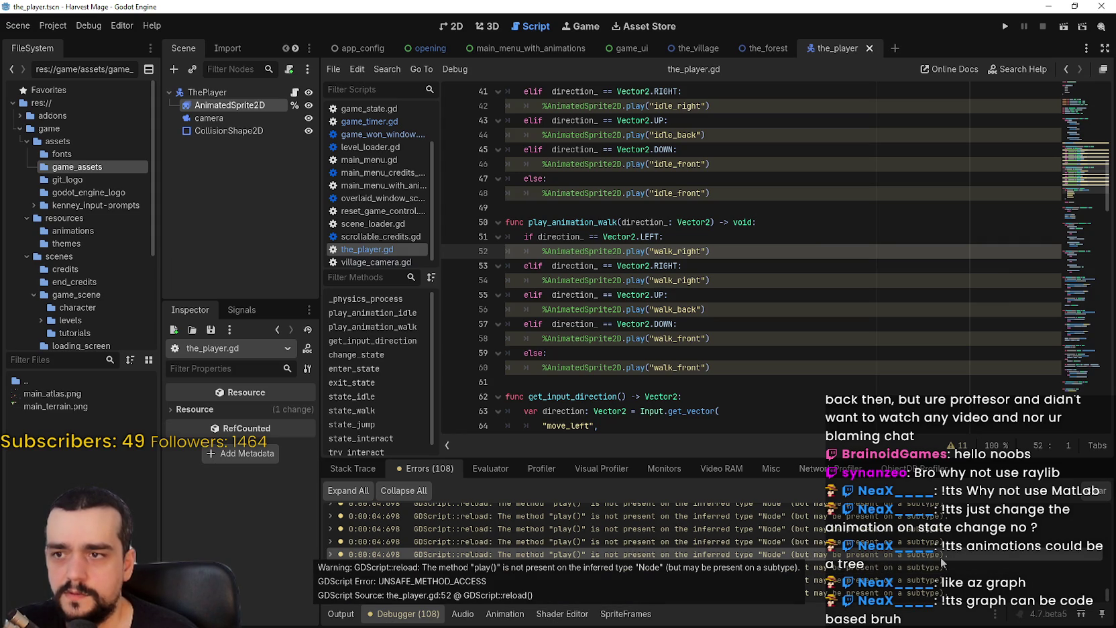
Step: Append an 'as AnimatedSprite2D' cast to the play call on line 52
{"action": "left_click", "coordinate": [809, 248]}
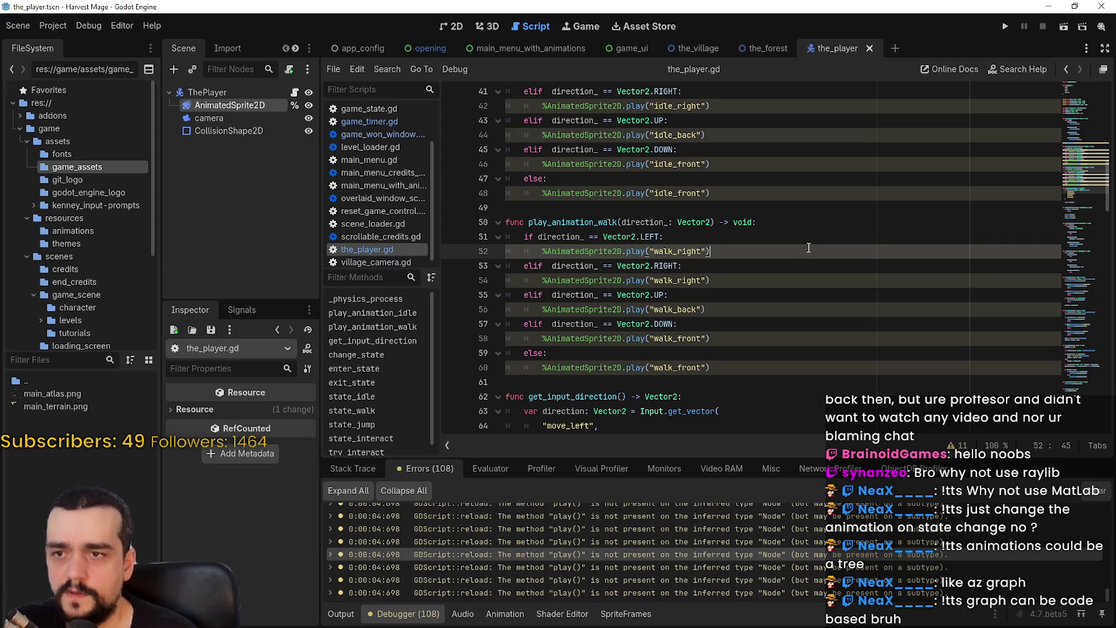
{"action": "type", "text": " as Animated"}
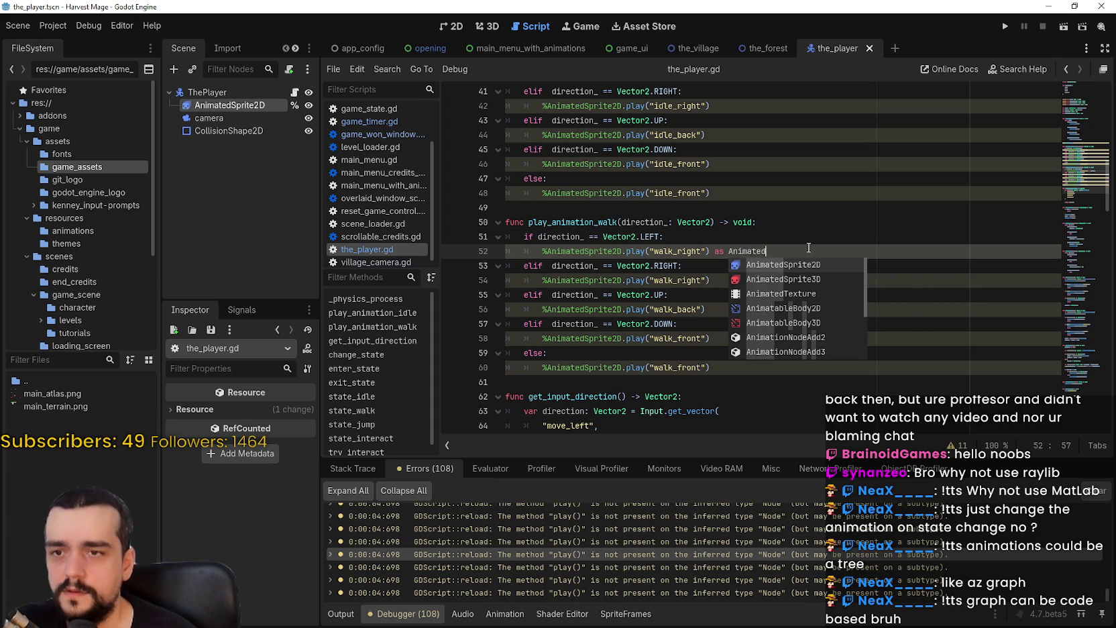
{"action": "key", "text": "Return"}
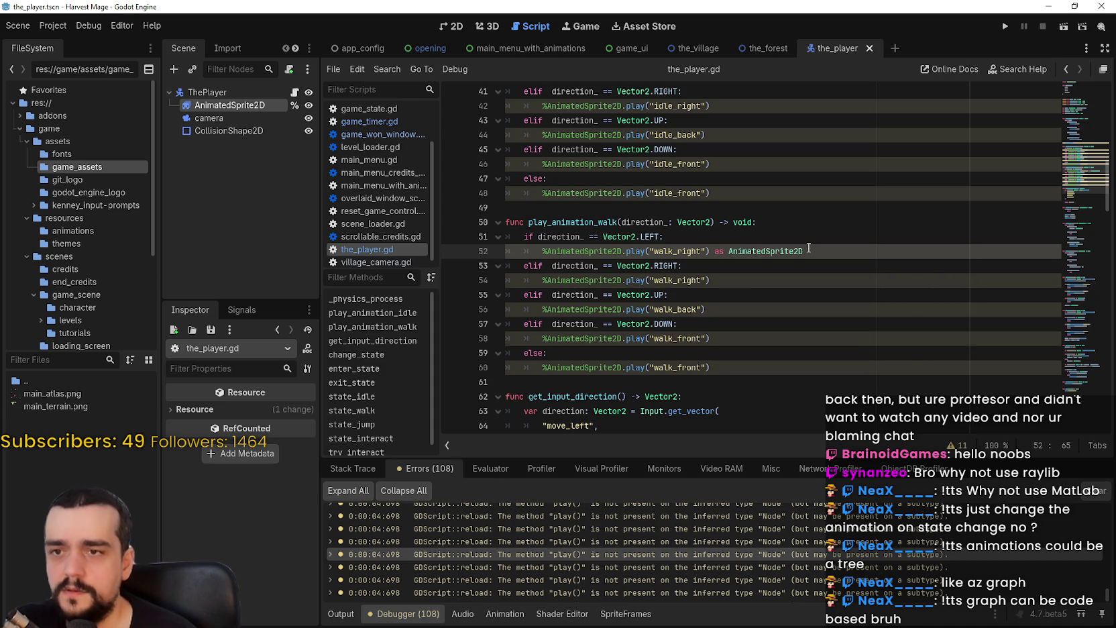
{"action": "left_click", "coordinate": [803, 311]}
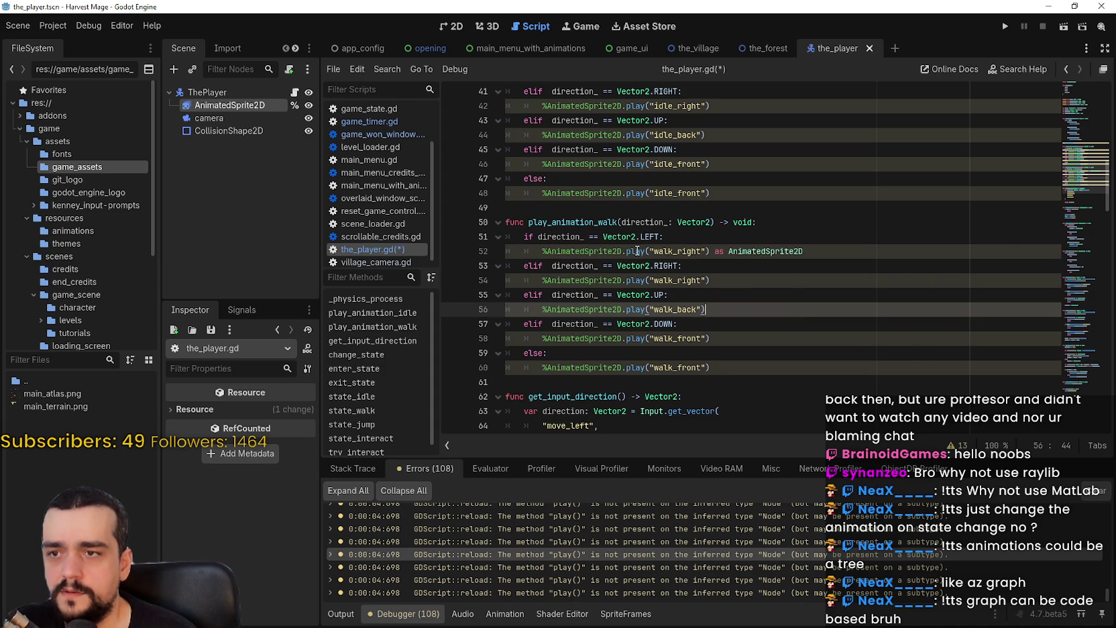
Step: Try moving the 'as AnimatedSprite2D' cast before the play call on line 52, then undo
{"action": "left_click_drag", "start_coordinate": [804, 252], "coordinate": [704, 248]}
{"action": "key", "text": "ctrl+c"}
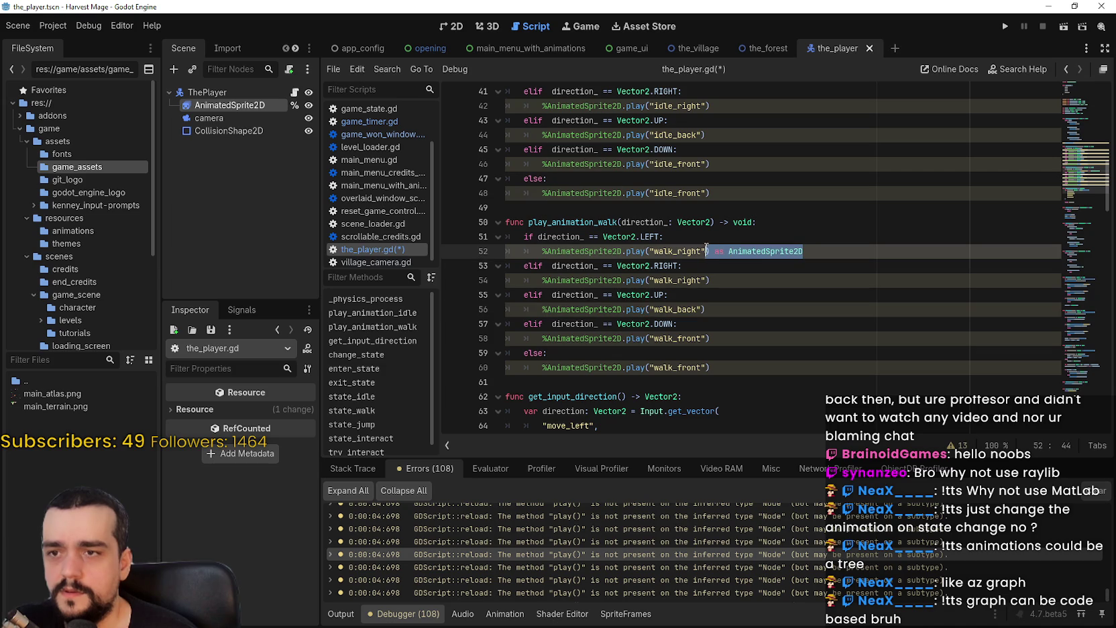
{"action": "key", "text": "BackSpace"}
{"action": "left_click", "coordinate": [622, 251]}
{"action": "type", "text": "as"}
{"action": "key", "text": "ctrl+v"}
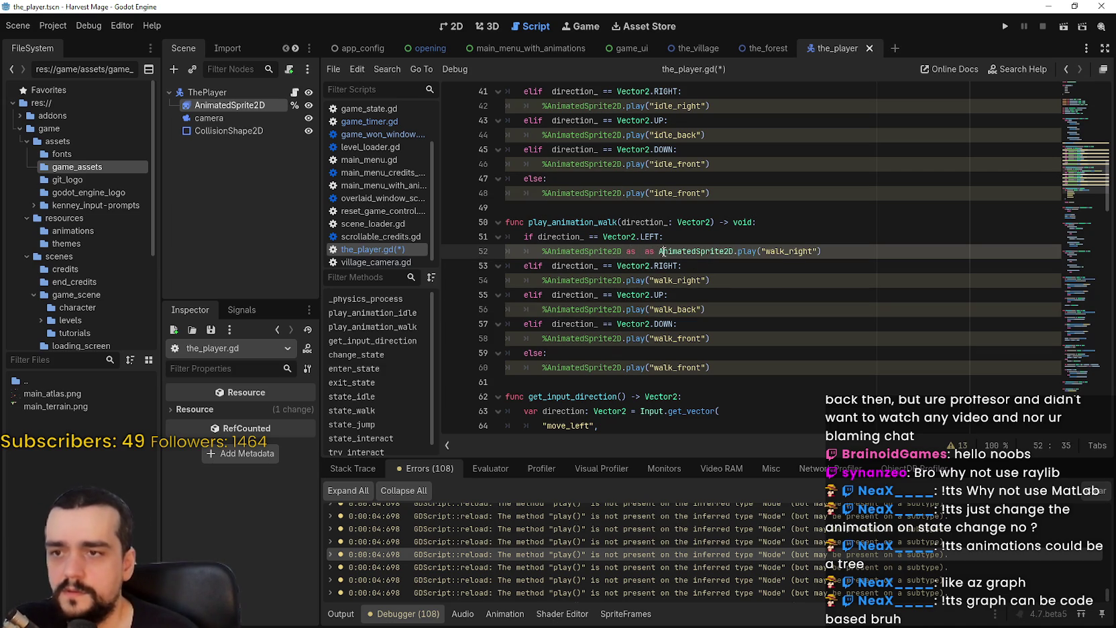
{"action": "left_click_drag", "start_coordinate": [663, 251], "coordinate": [636, 252]}
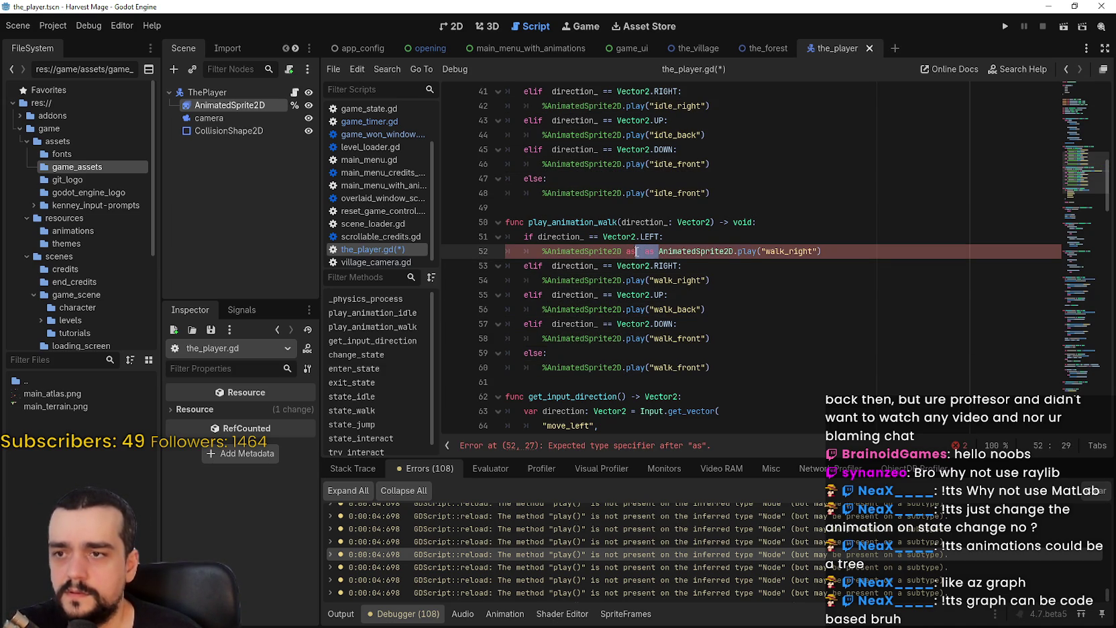
{"action": "key", "text": "BackSpace"}
{"action": "key", "text": "BackSpace"}
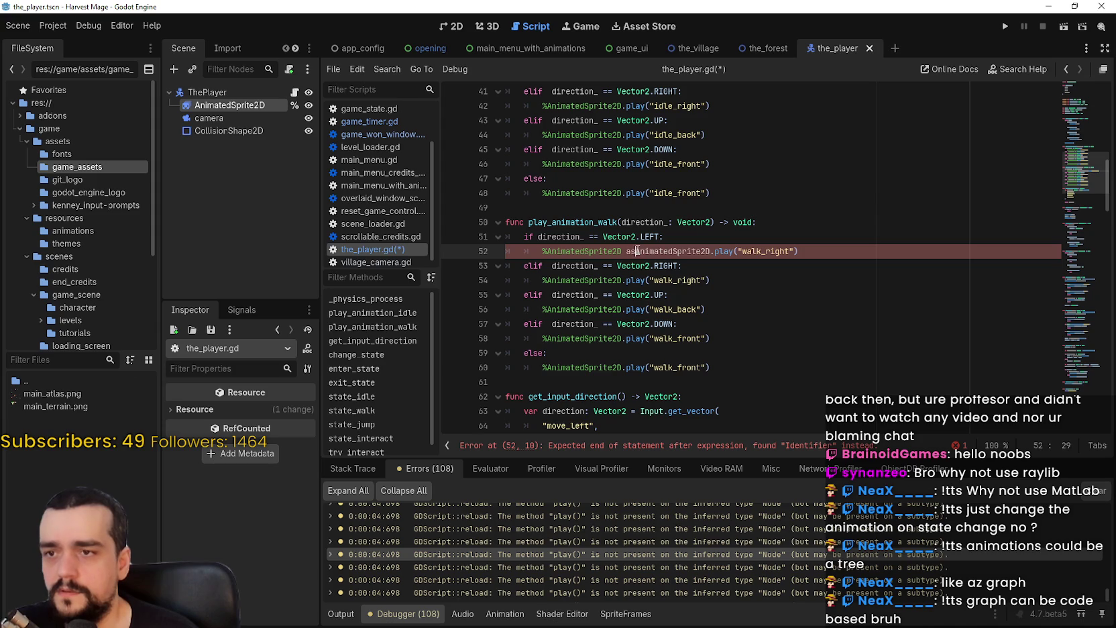
{"action": "left_click", "coordinate": [697, 309]}
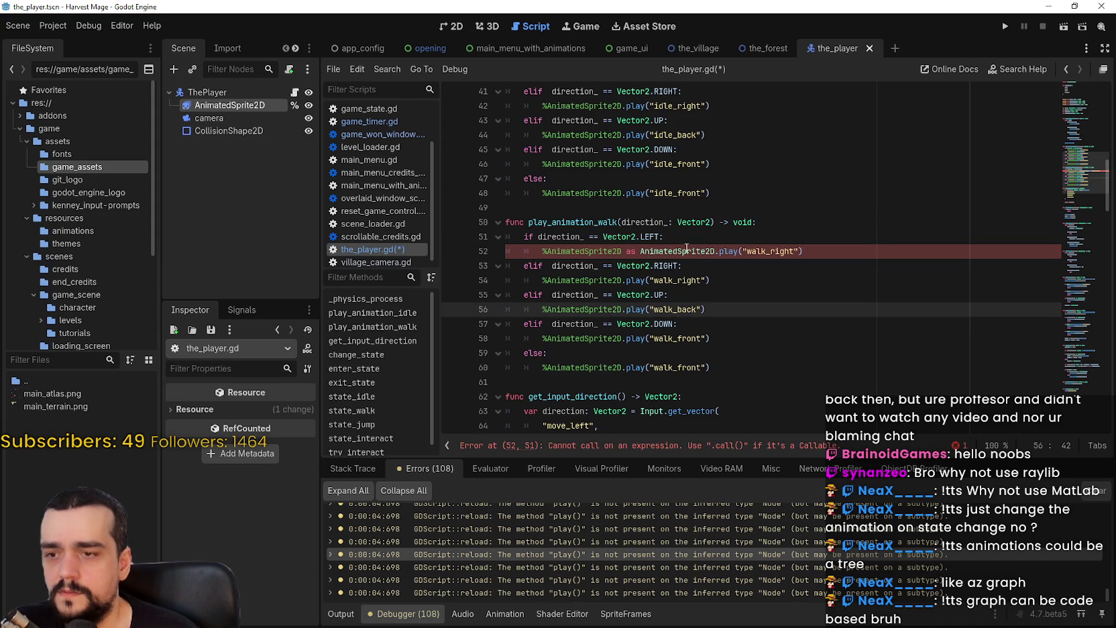
{"action": "key", "text": "ctrl+z"}
{"action": "key", "text": "ctrl+z"}
{"action": "key", "text": "ctrl+z"}
{"action": "key", "text": "ctrl+z"}
{"action": "key", "text": "ctrl+z"}
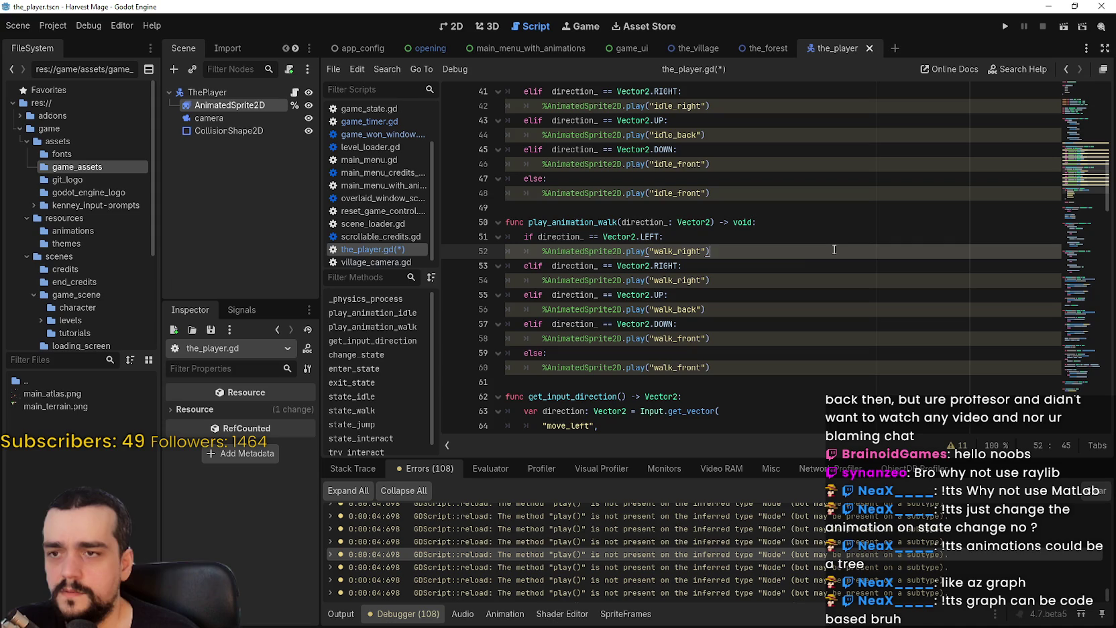
Step: Complete the AnimatedSprite2D cast on line 52 and read the remaining error details
{"action": "type", "text": "asAnima"}
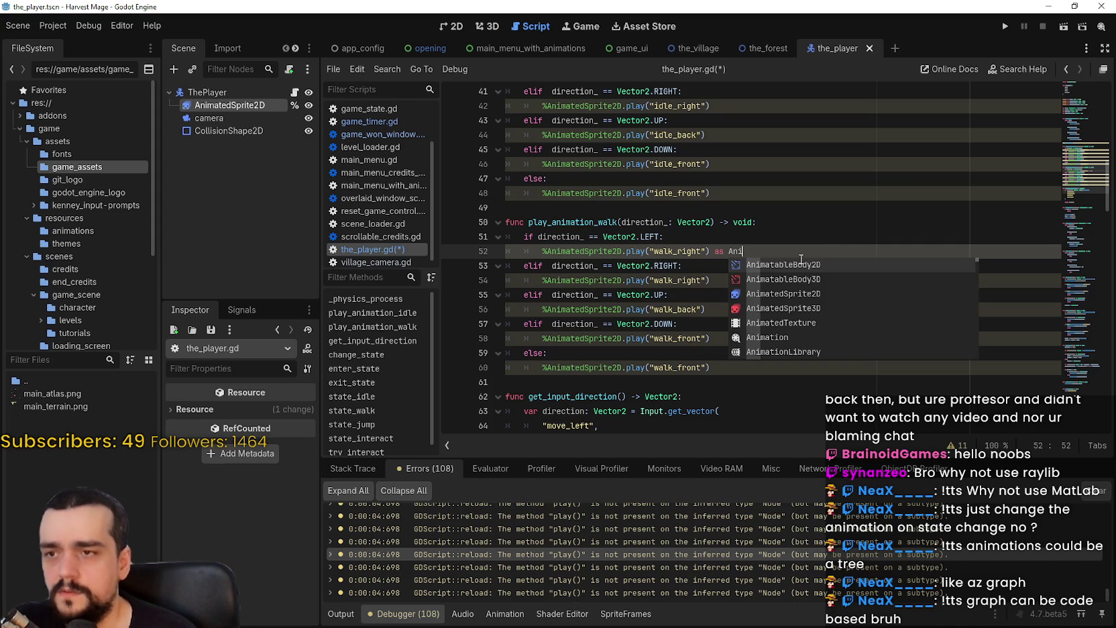
{"action": "left_click", "coordinate": [783, 294]}
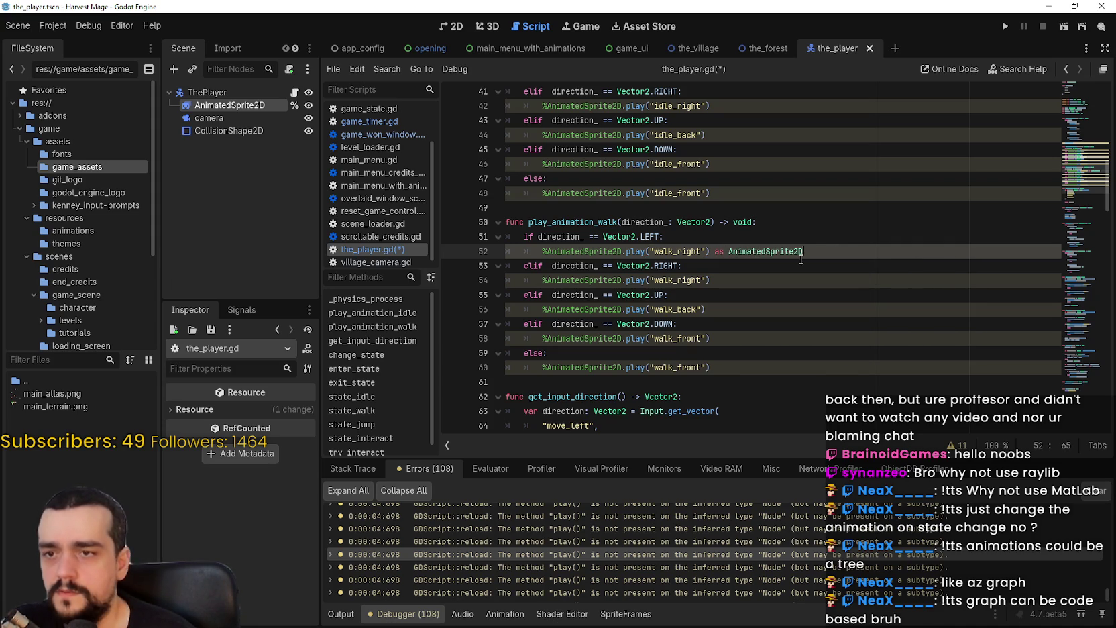
{"action": "left_click", "coordinate": [832, 365]}
{"action": "scroll", "coordinate": [838, 562], "scroll_direction": "up", "scroll_amount": 3}
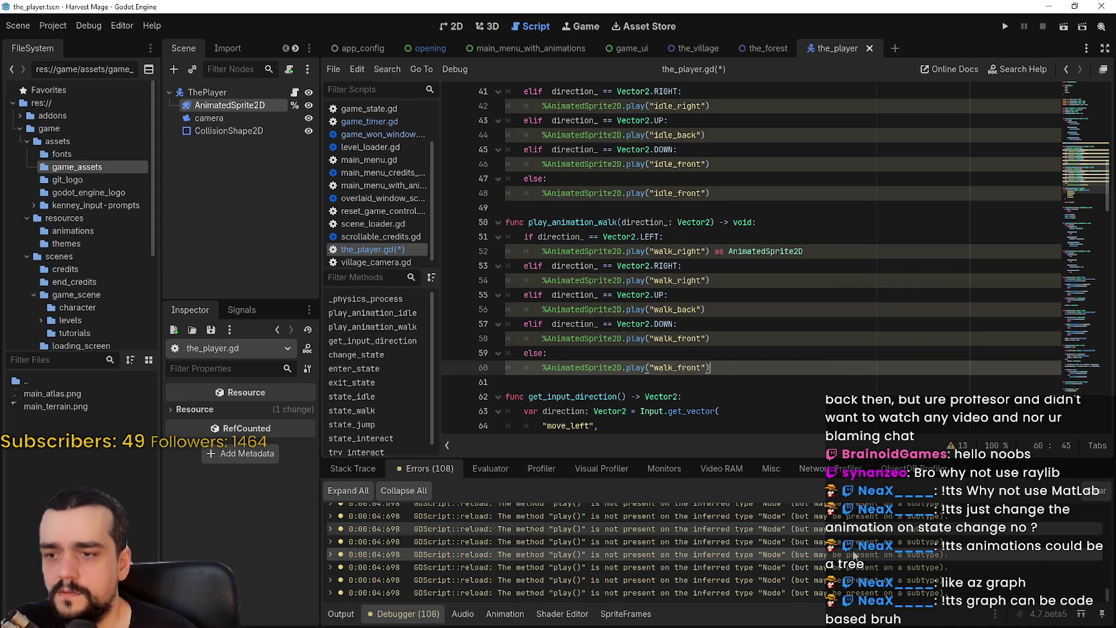
{"action": "left_click", "coordinate": [830, 524]}
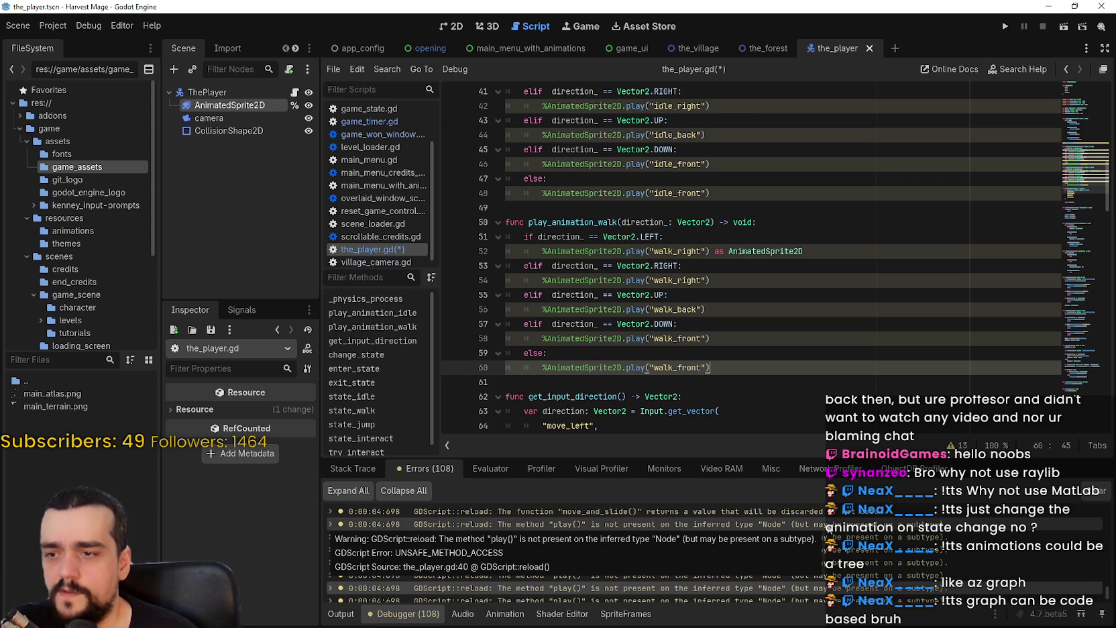
{"action": "left_click", "coordinate": [830, 525]}
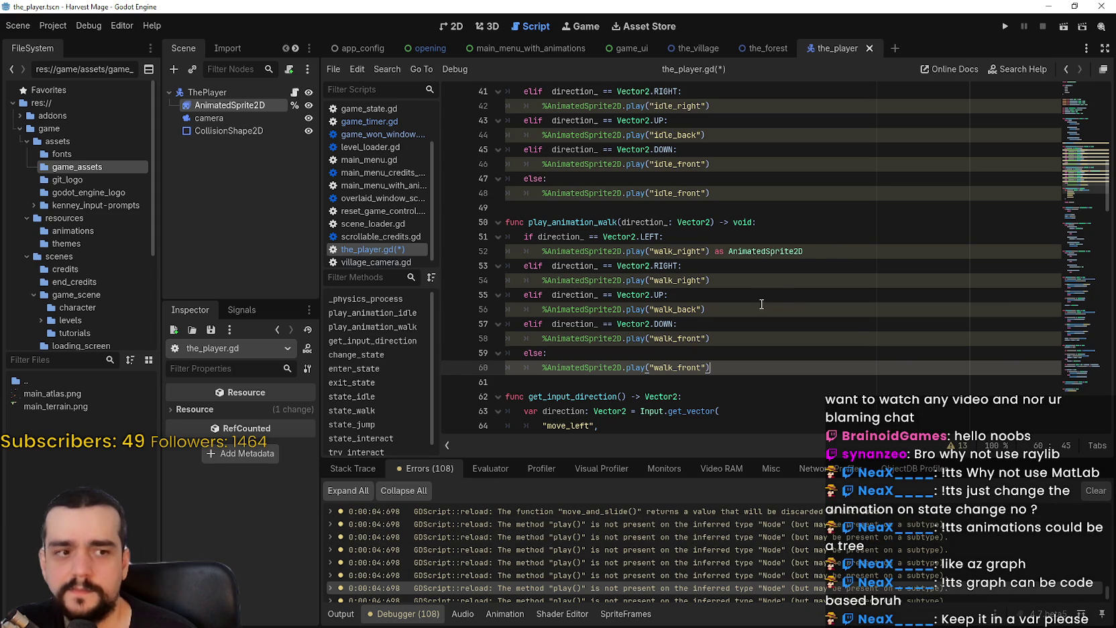
{"action": "scroll", "coordinate": [785, 299], "scroll_direction": "down", "scroll_amount": 2}
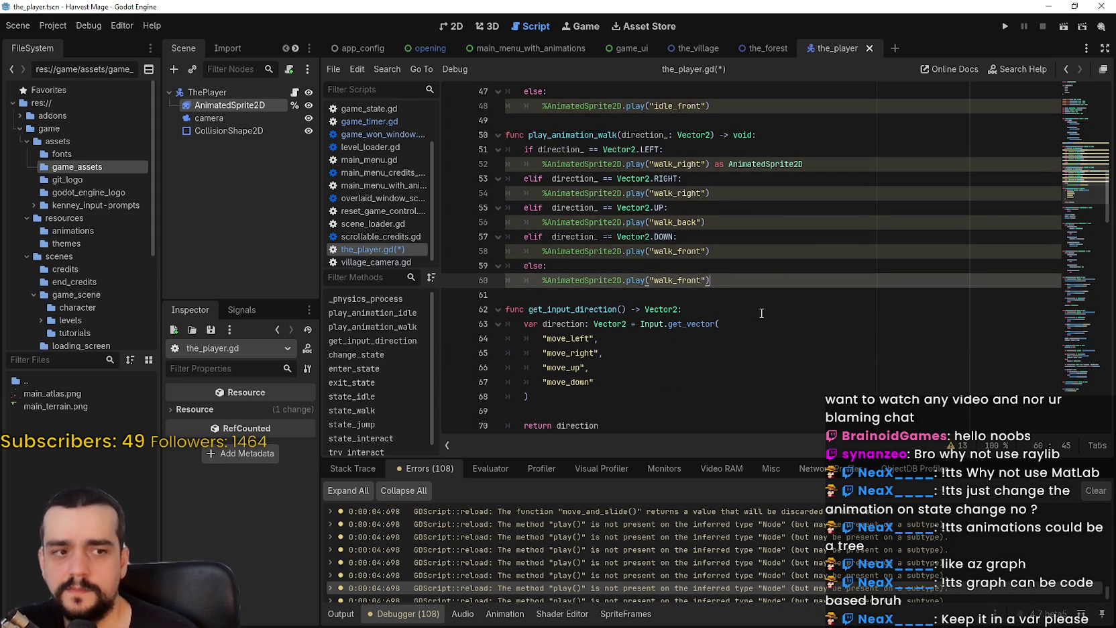
{"action": "scroll", "coordinate": [761, 305], "scroll_direction": "up", "scroll_amount": 1}
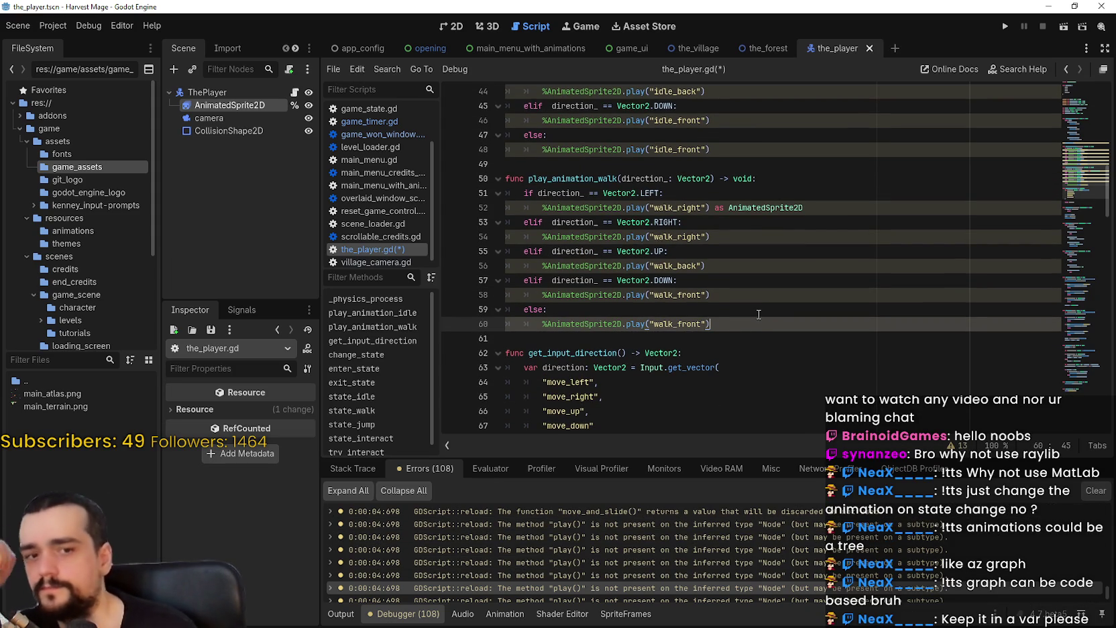
{"action": "scroll", "coordinate": [749, 333], "scroll_direction": "down", "scroll_amount": 2}
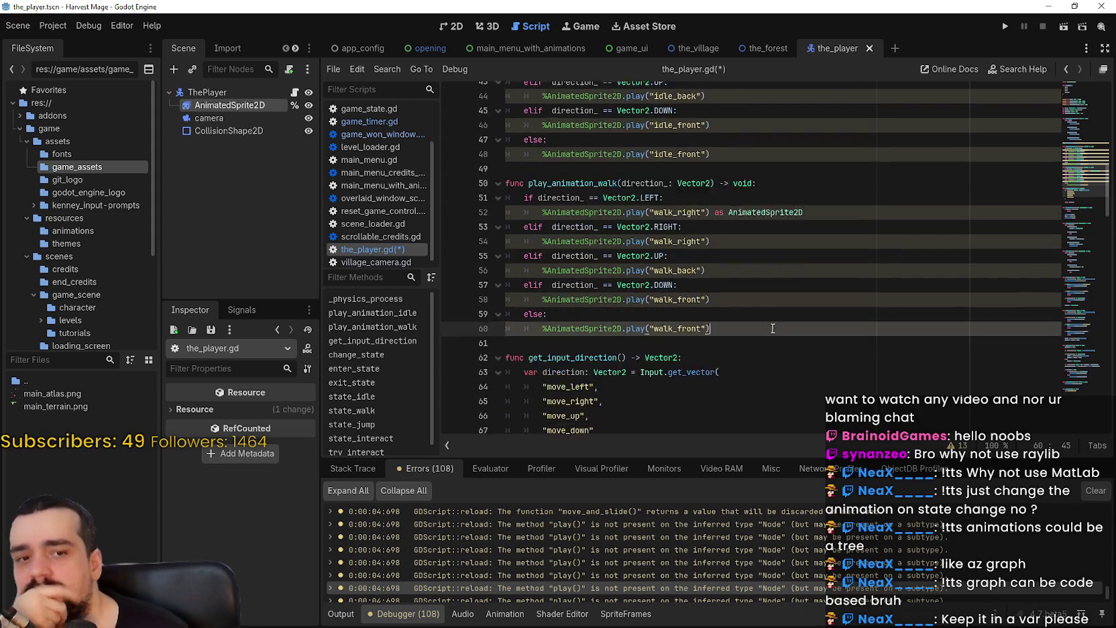
Step: Scroll to the top of the_player.gd and look over the variable declarations
{"action": "left_click_drag", "start_coordinate": [1081, 153], "coordinate": [1052, 72]}
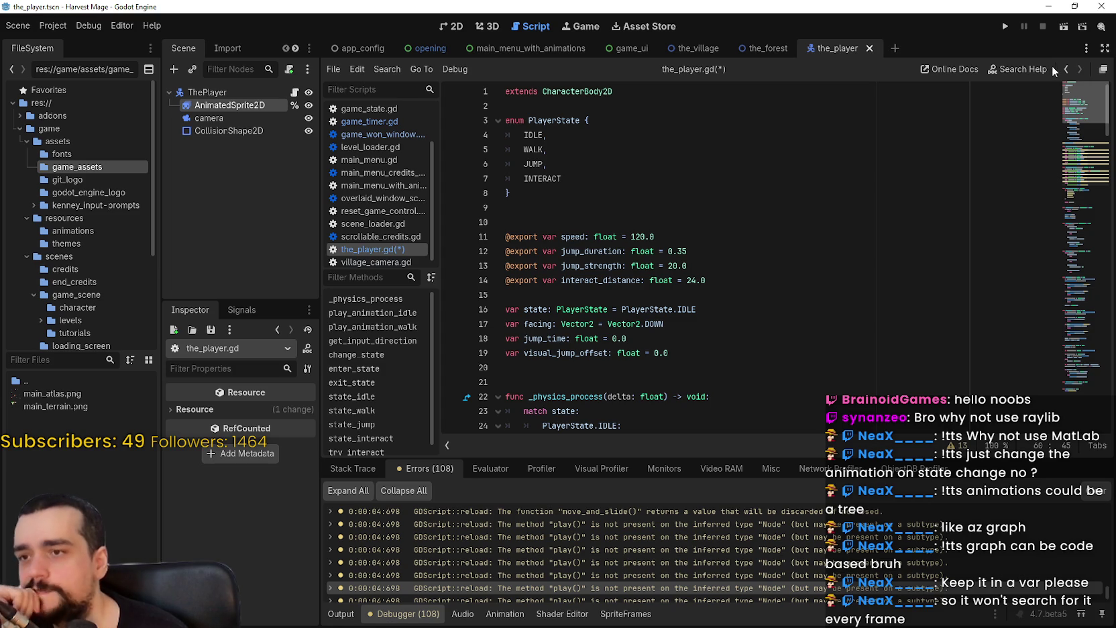
{"action": "scroll", "coordinate": [711, 241], "scroll_direction": "down", "scroll_amount": 2}
{"action": "left_click", "coordinate": [711, 251]}
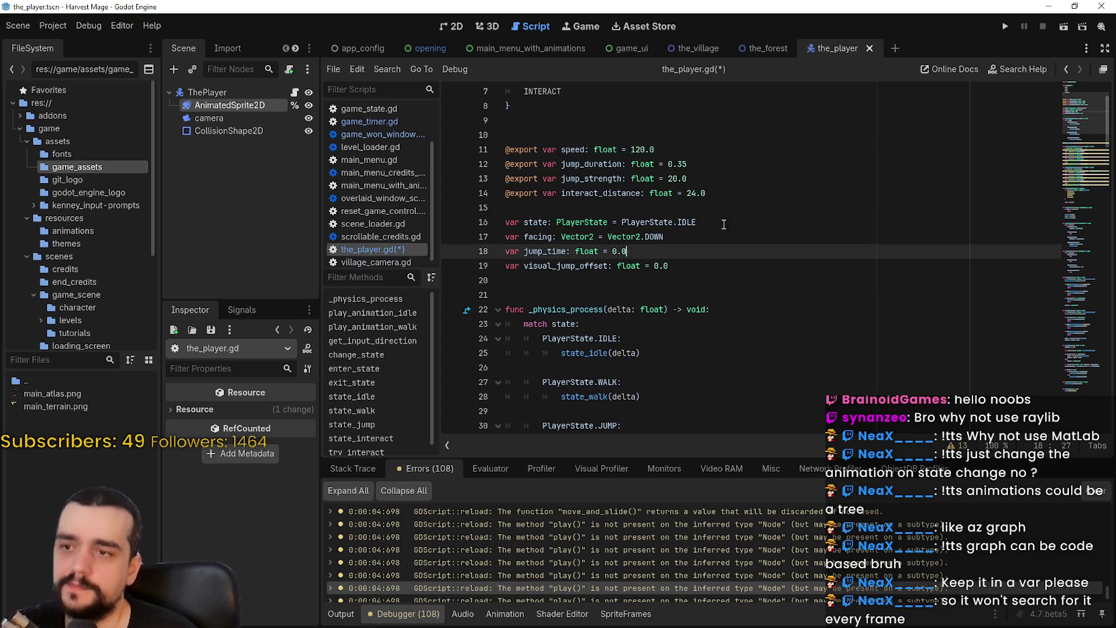
{"action": "left_click", "coordinate": [715, 268]}
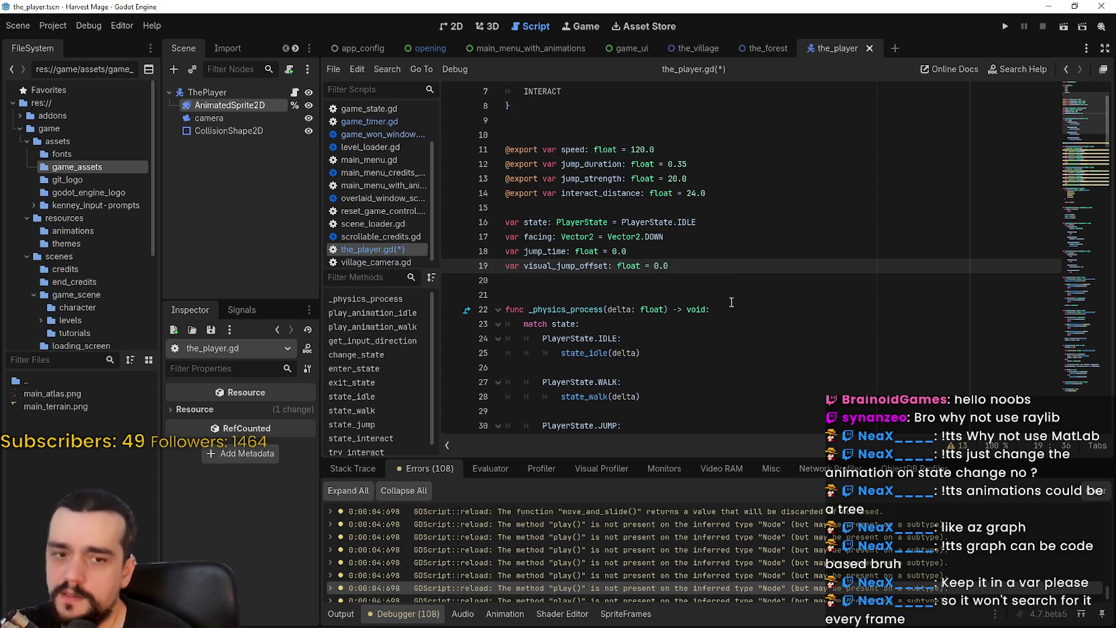
{"action": "left_click", "coordinate": [681, 274]}
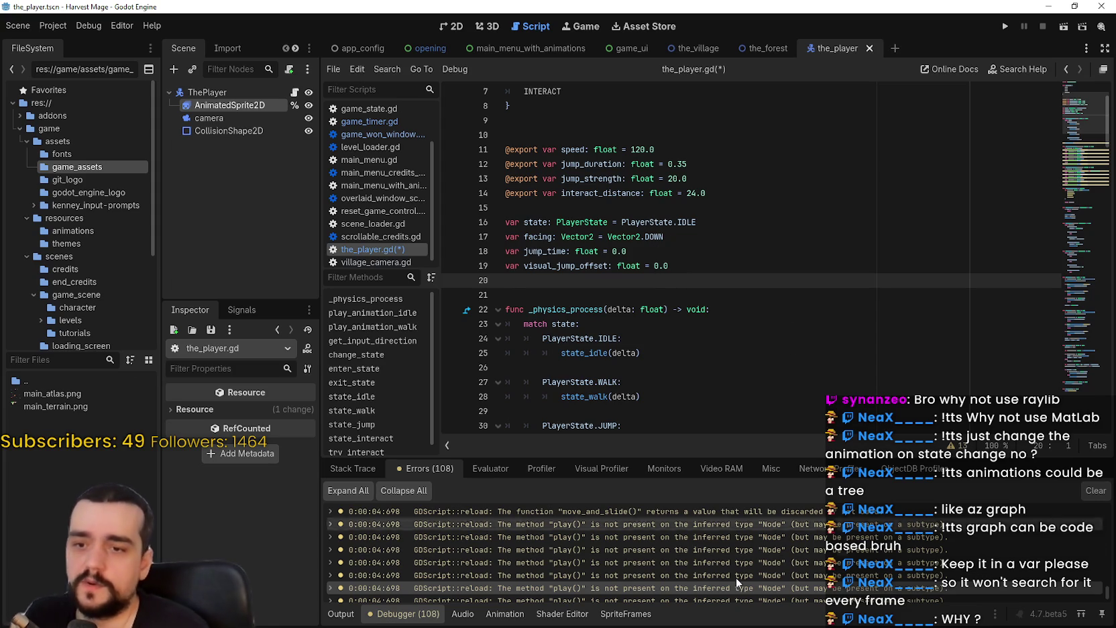
{"action": "scroll", "coordinate": [745, 543], "scroll_direction": "down", "scroll_amount": 3}
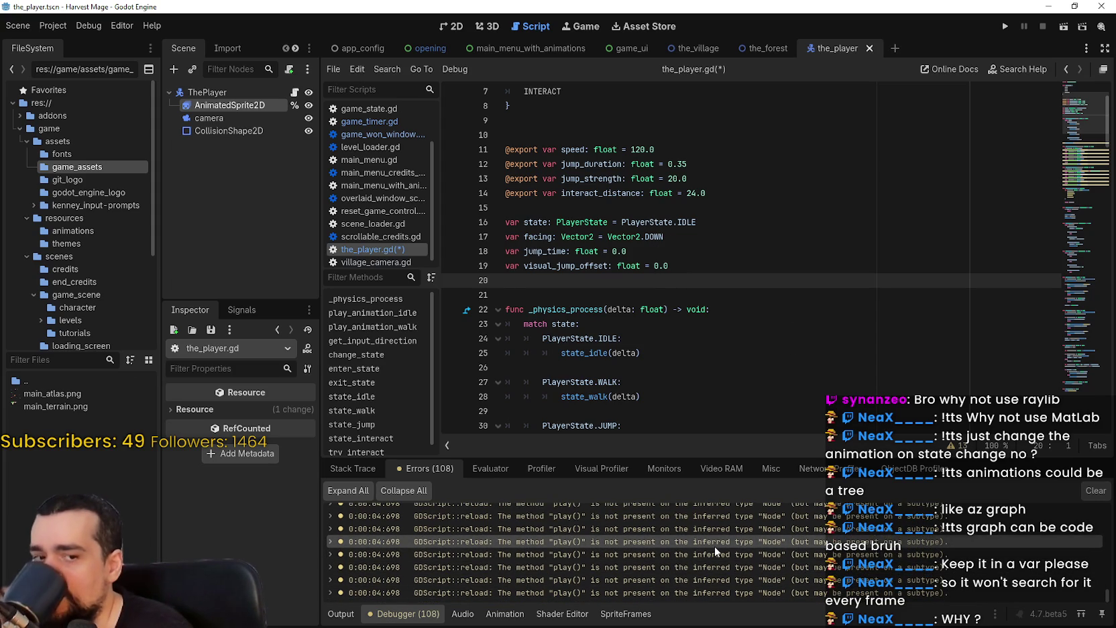
{"action": "scroll", "coordinate": [716, 544], "scroll_direction": "up", "scroll_amount": 3}
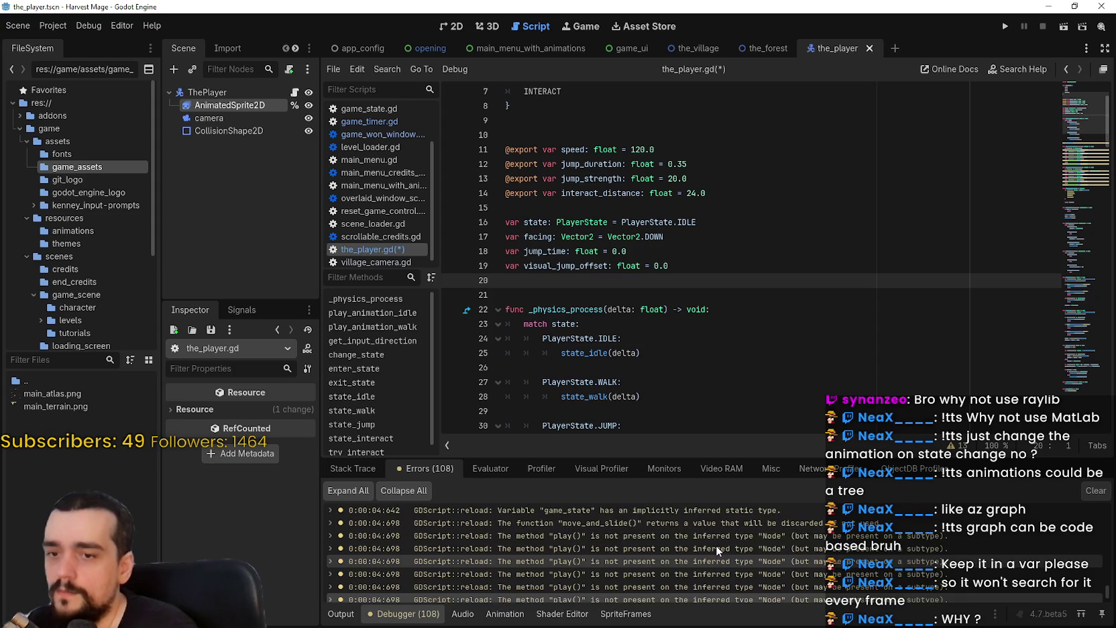
{"action": "scroll", "coordinate": [724, 532], "scroll_direction": "down", "scroll_amount": 5}
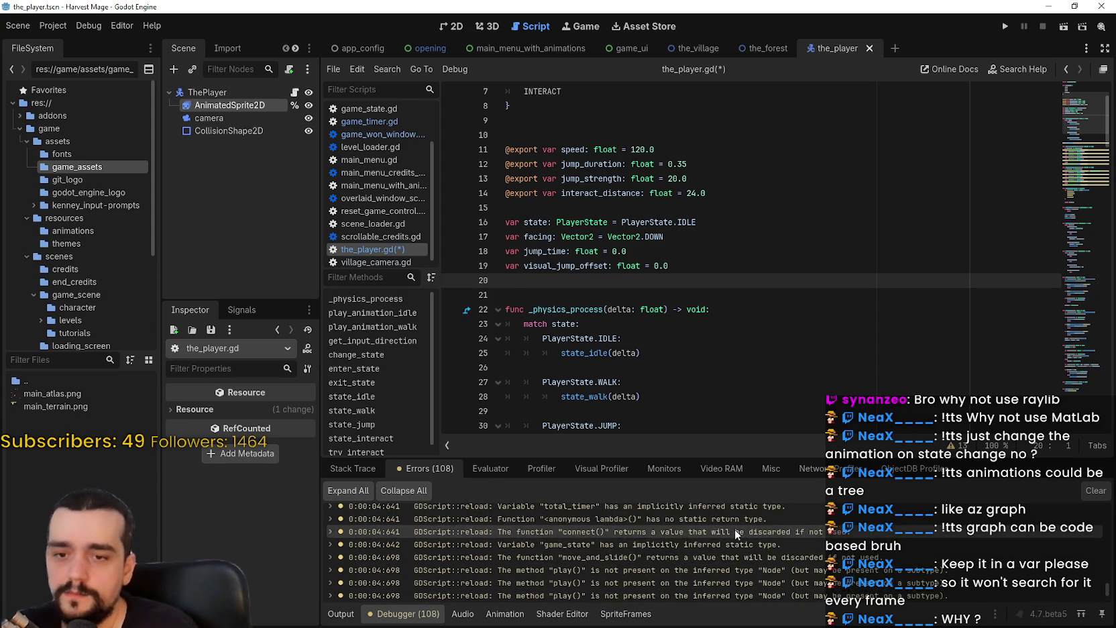
{"action": "left_click", "coordinate": [714, 222]}
{"action": "left_click", "coordinate": [655, 208]}
Step: Open a new line 10 just below the PlayerState enum for the sprite variable
{"action": "left_click", "coordinate": [630, 293]}
{"action": "left_click", "coordinate": [671, 266]}
{"action": "left_click", "coordinate": [697, 280]}
{"action": "left_click", "coordinate": [722, 222]}
{"action": "left_click", "coordinate": [722, 193]}
{"action": "scroll", "coordinate": [724, 314], "scroll_direction": "down", "scroll_amount": 1}
{"action": "scroll", "coordinate": [725, 315], "scroll_direction": "up", "scroll_amount": 3}
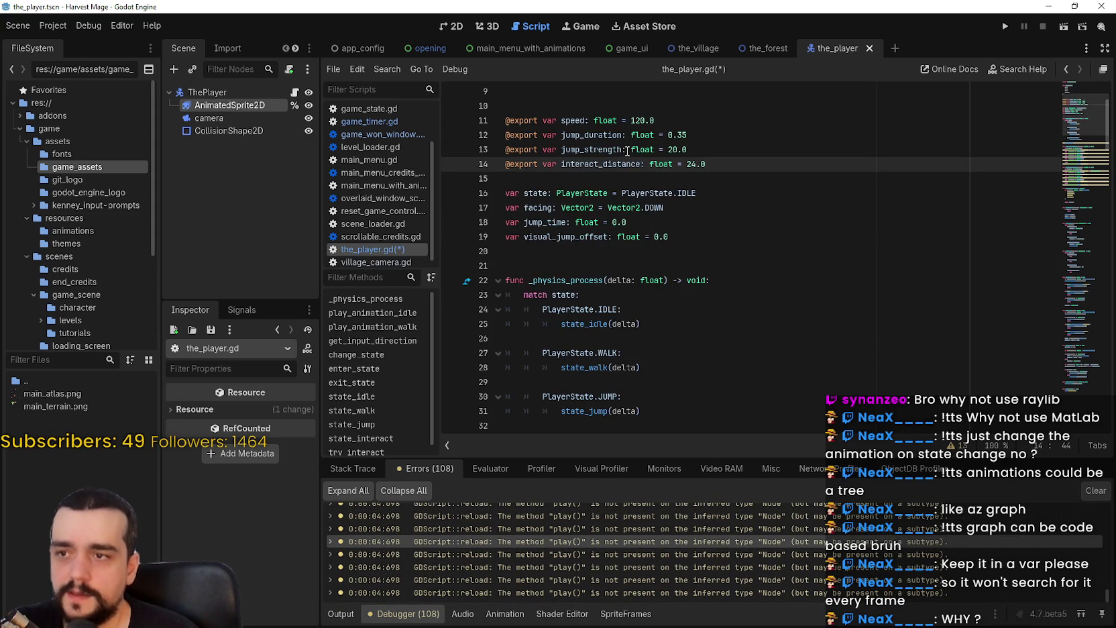
{"action": "left_click", "coordinate": [596, 225]}
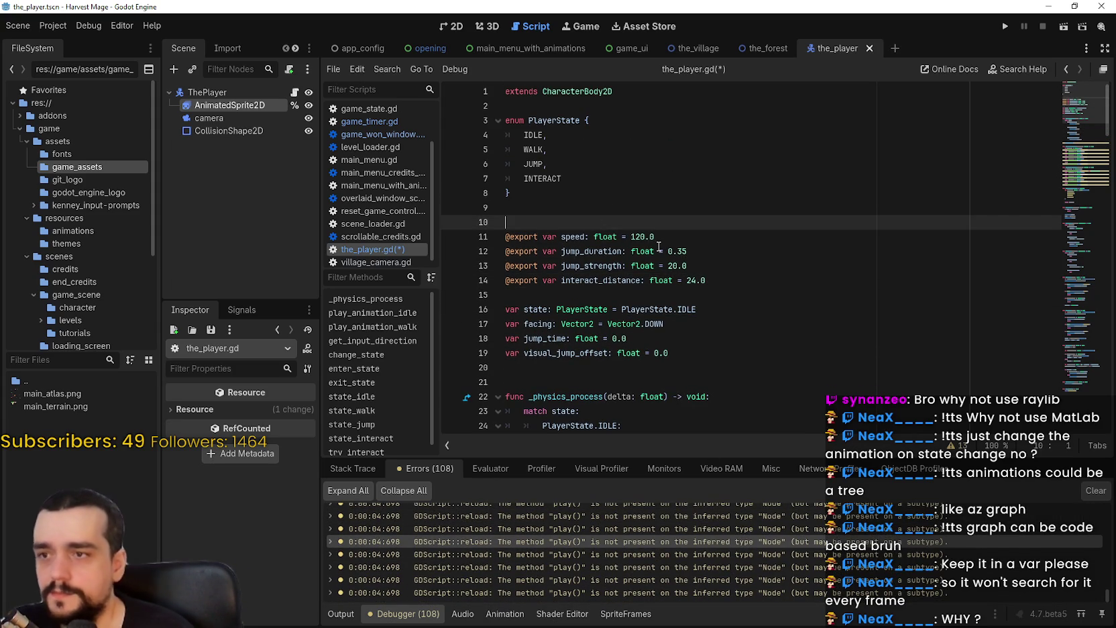
{"action": "left_click", "coordinate": [561, 205]}
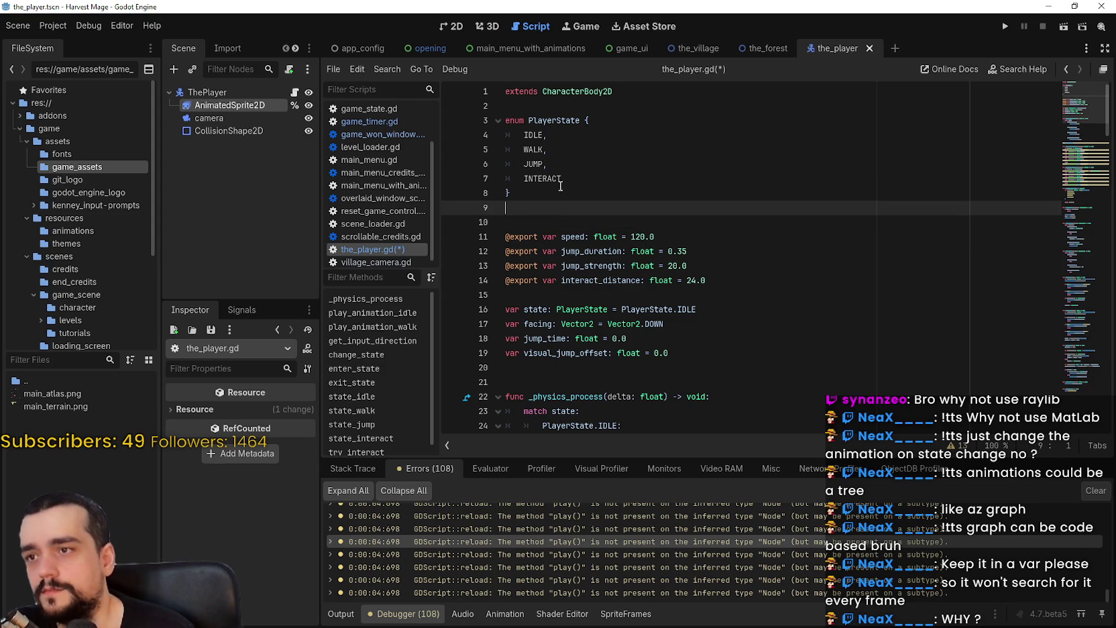
{"action": "key", "text": "Return"}
Step: Try declaring var animated_sprite: AnimatedSprite2D = %AnimatedSprite2D on line 10, then delete it
{"action": "type", "text": "var "}
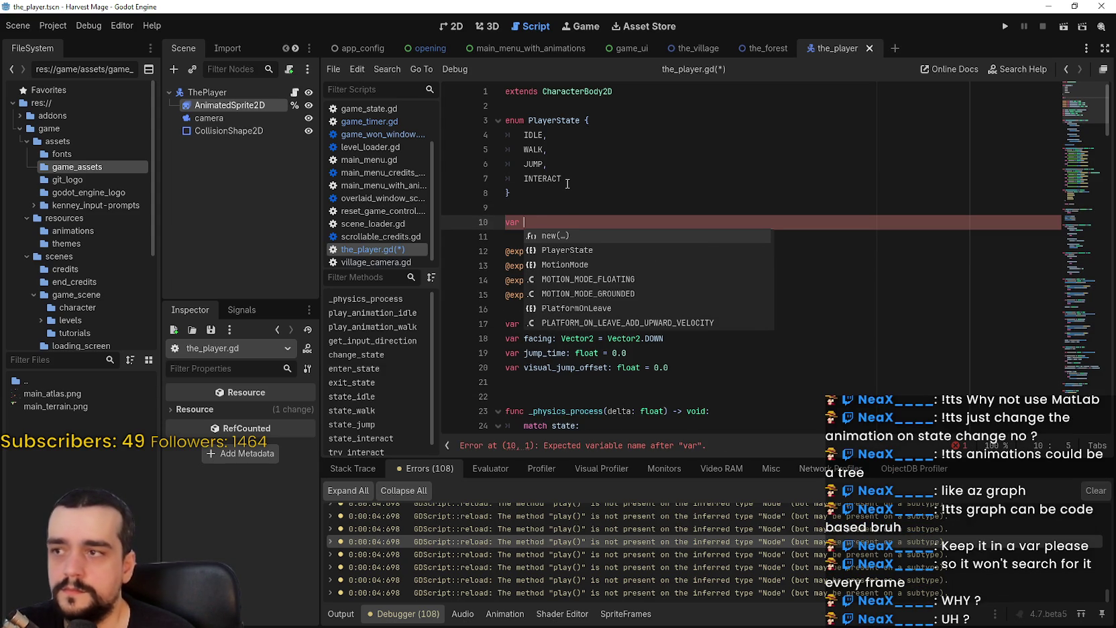
{"action": "type", "text": "animated_sprite"}
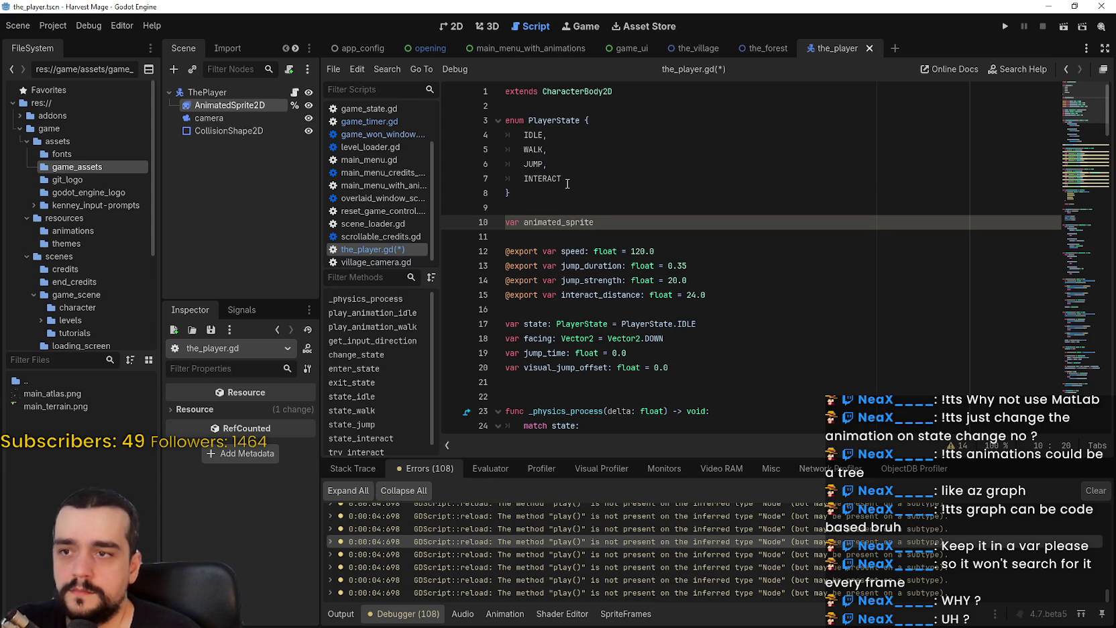
{"action": "type", "text": ": N"}
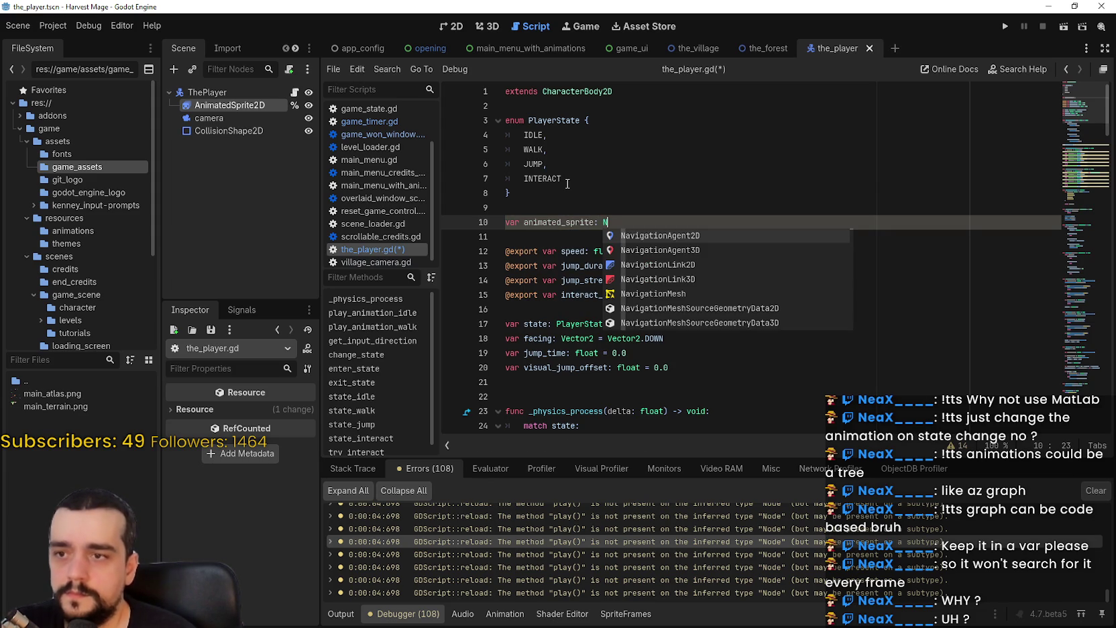
{"action": "type", "text": "o"}
{"action": "key", "text": "BackSpace"}
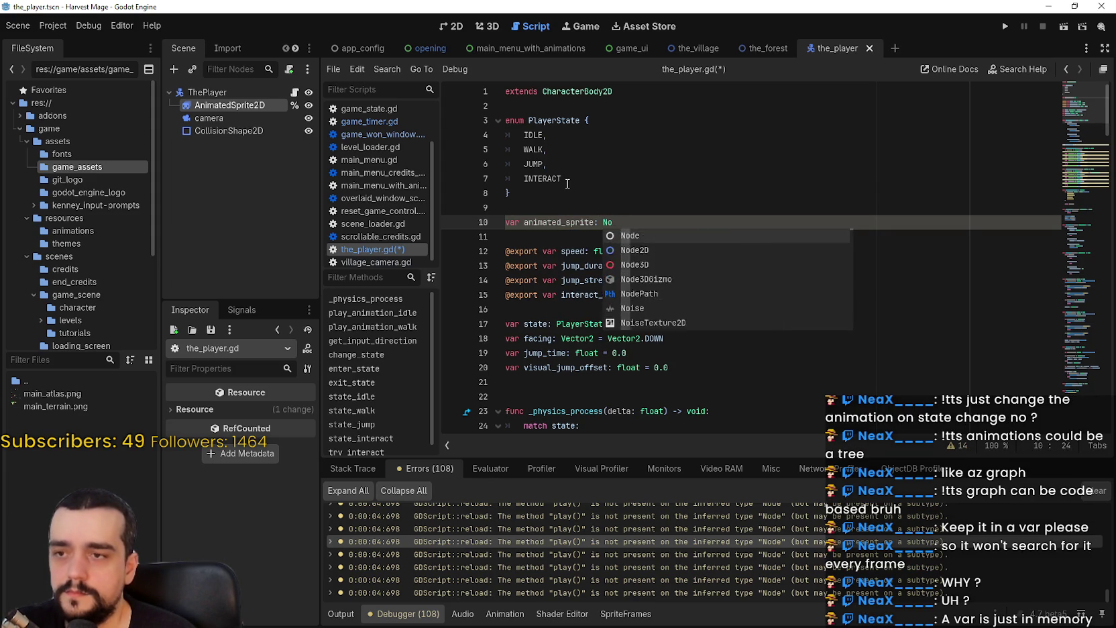
{"action": "key", "text": "BackSpace"}
{"action": "type", "text": "nimated"}
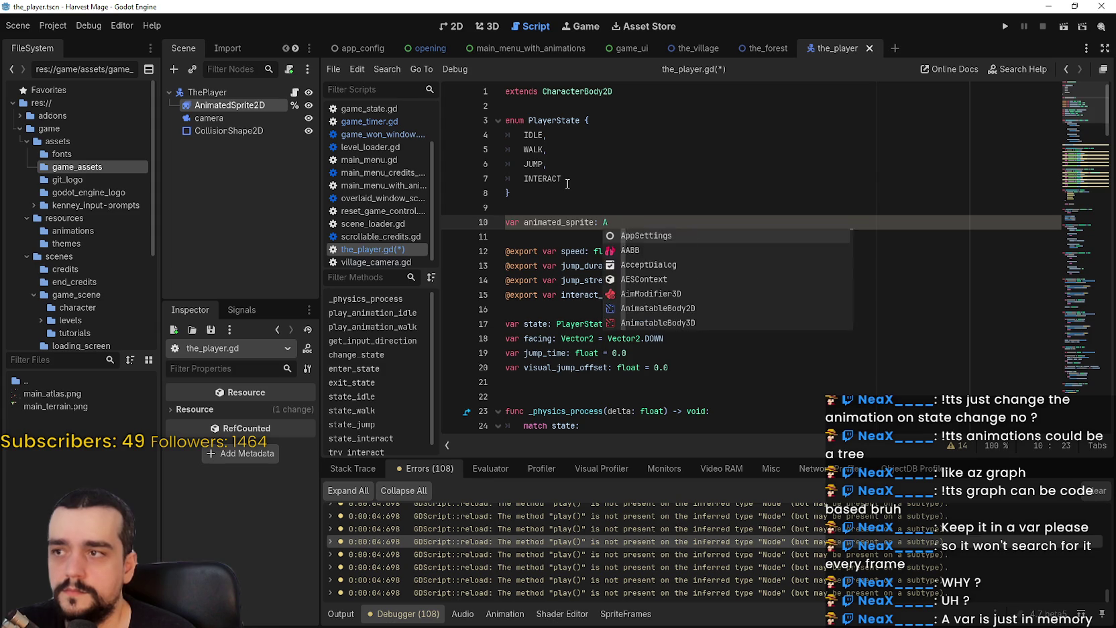
{"action": "key", "text": "Return"}
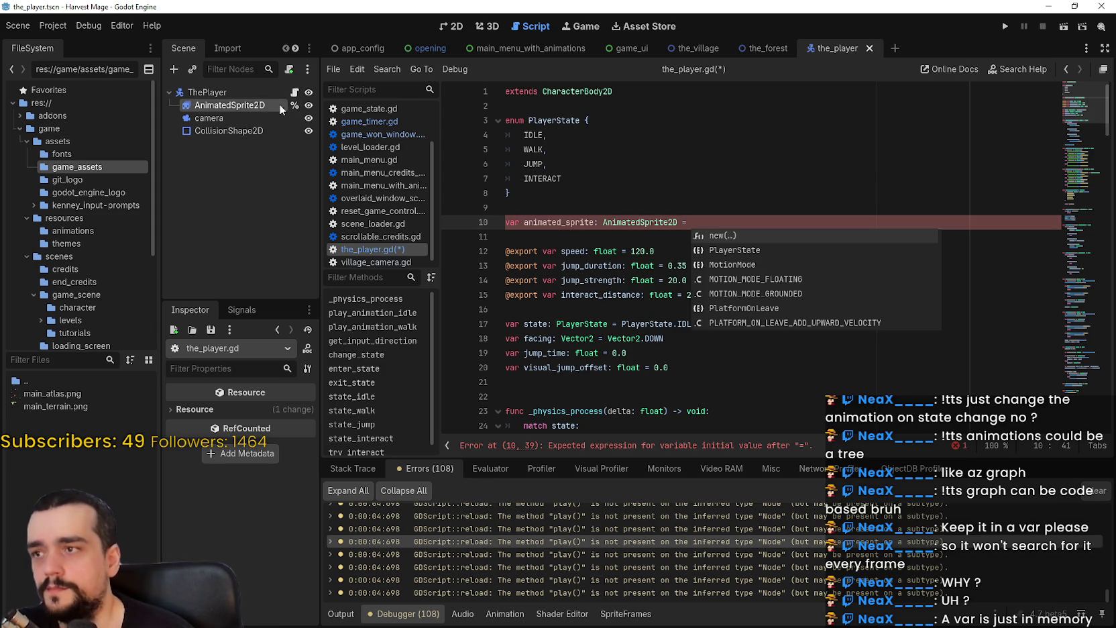
{"action": "left_click_drag", "start_coordinate": [225, 105], "coordinate": [798, 223]}
{"action": "left_click", "coordinate": [701, 234]}
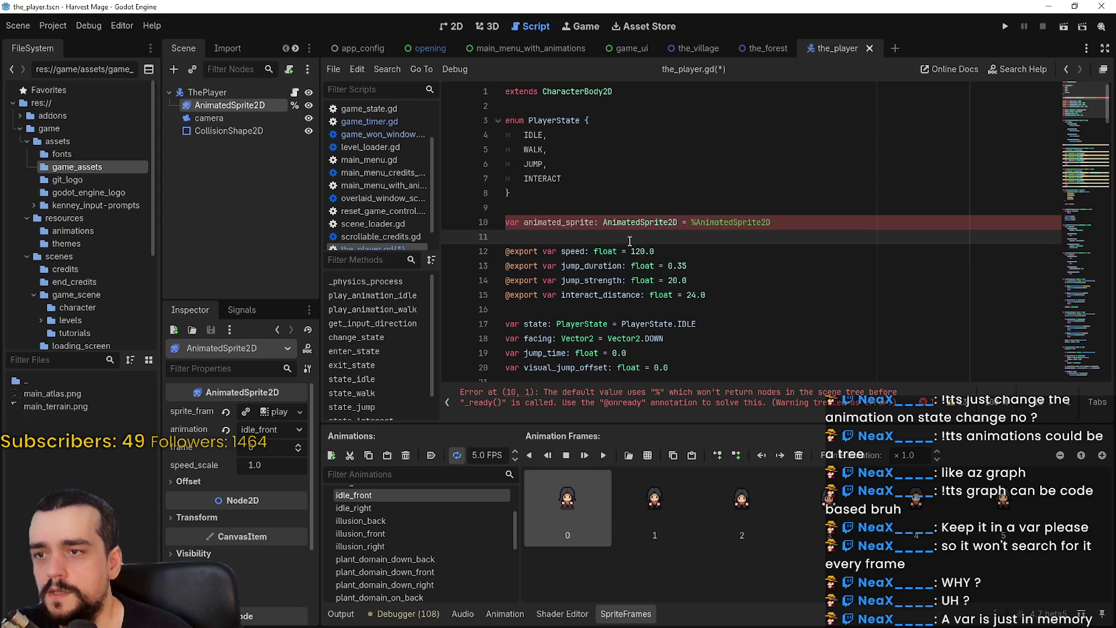
{"action": "mouse_move", "coordinate": [637, 238]}
{"action": "left_mouse_down"}
{"action": "mouse_move", "coordinate": [590, 225]}
{"action": "mouse_move", "coordinate": [458, 221]}
{"action": "left_mouse_up"}
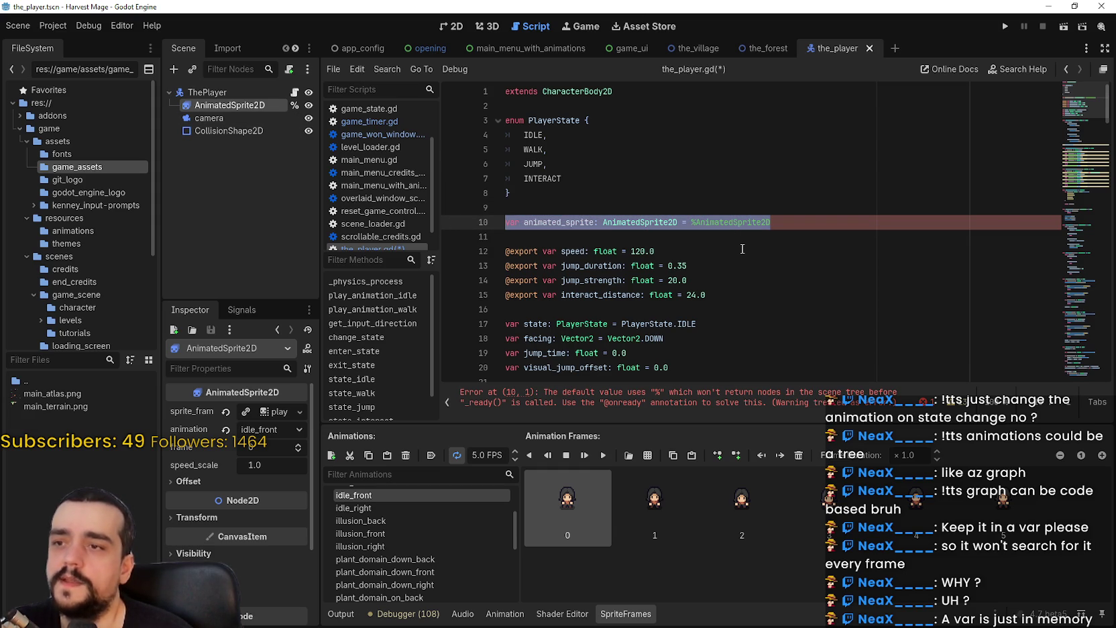
{"action": "key", "text": "BackSpace"}
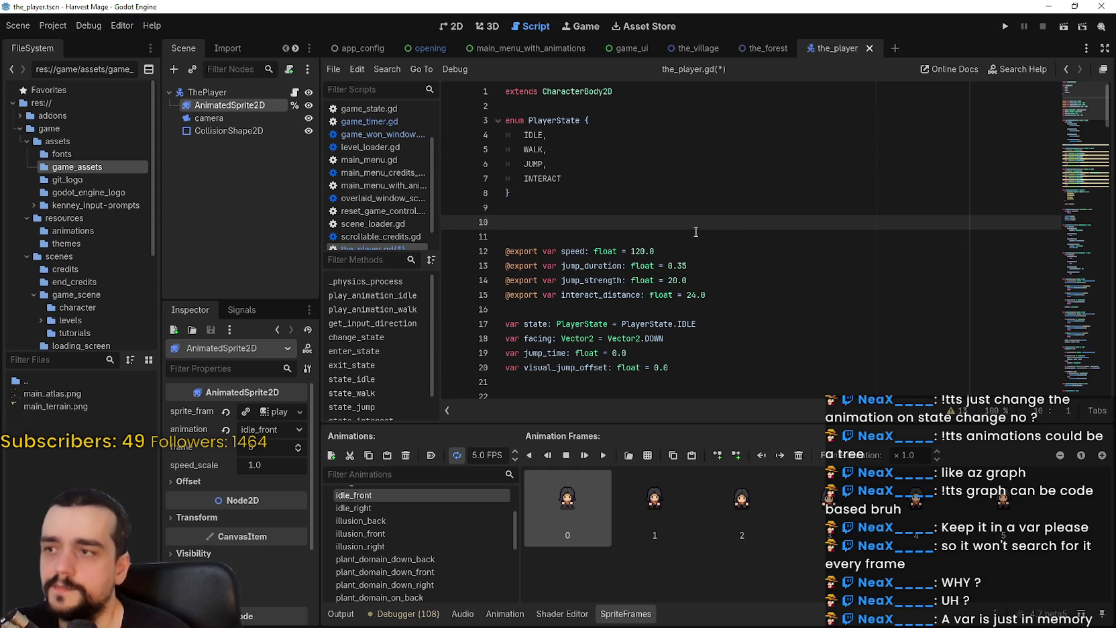
{"action": "mouse_move", "coordinate": [269, 108]}
{"action": "left_mouse_down"}
{"action": "mouse_move", "coordinate": [538, 205]}
{"action": "mouse_move", "coordinate": [580, 272]}
{"action": "left_mouse_up"}
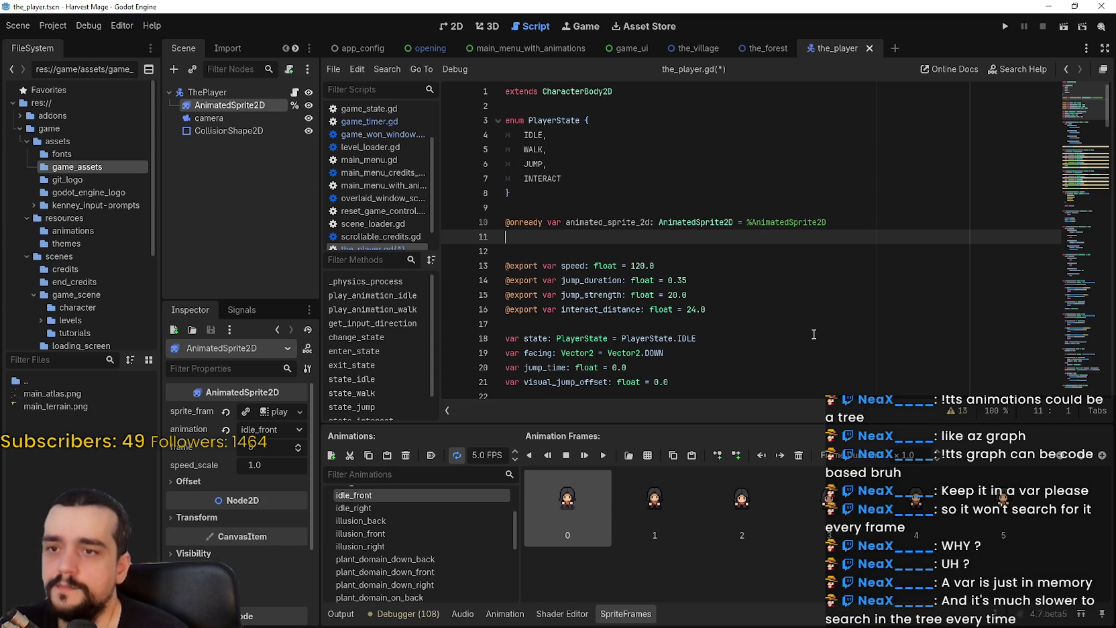
{"action": "left_click_drag", "start_coordinate": [828, 222], "coordinate": [490, 219]}
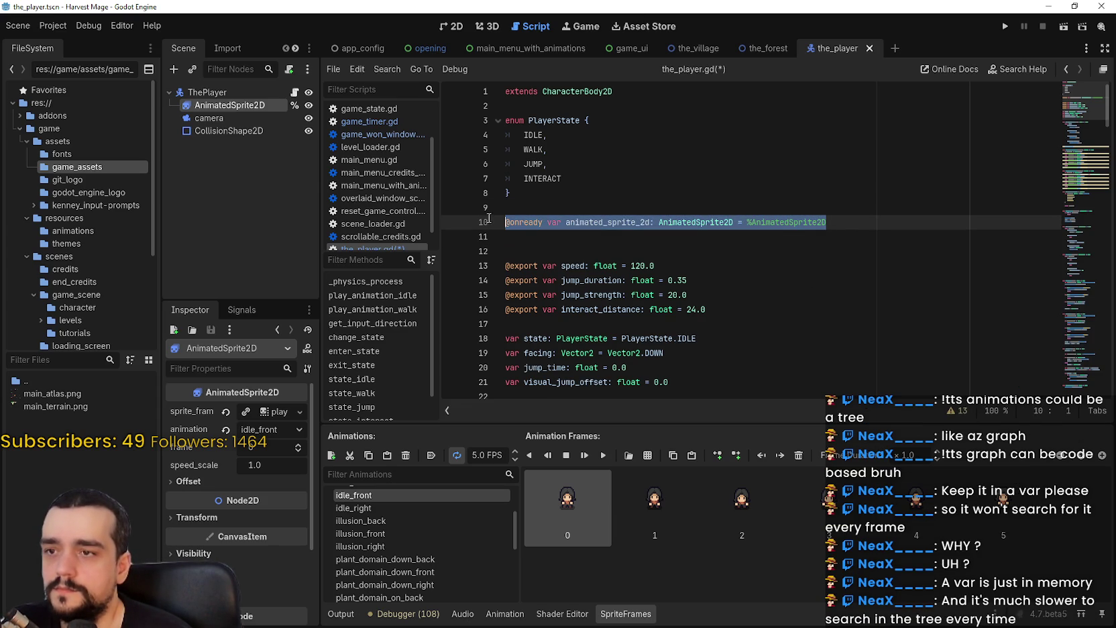
{"action": "key", "text": "Delete"}
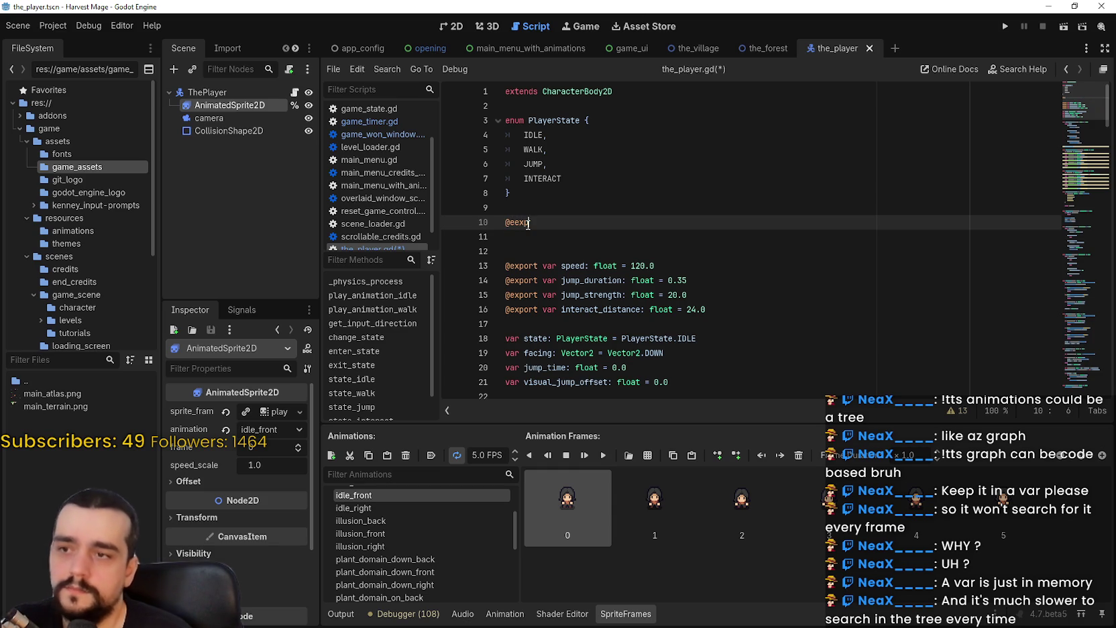
{"action": "key", "text": "BackSpace"}
{"action": "type", "text": "xport var animated_sprite: A"}
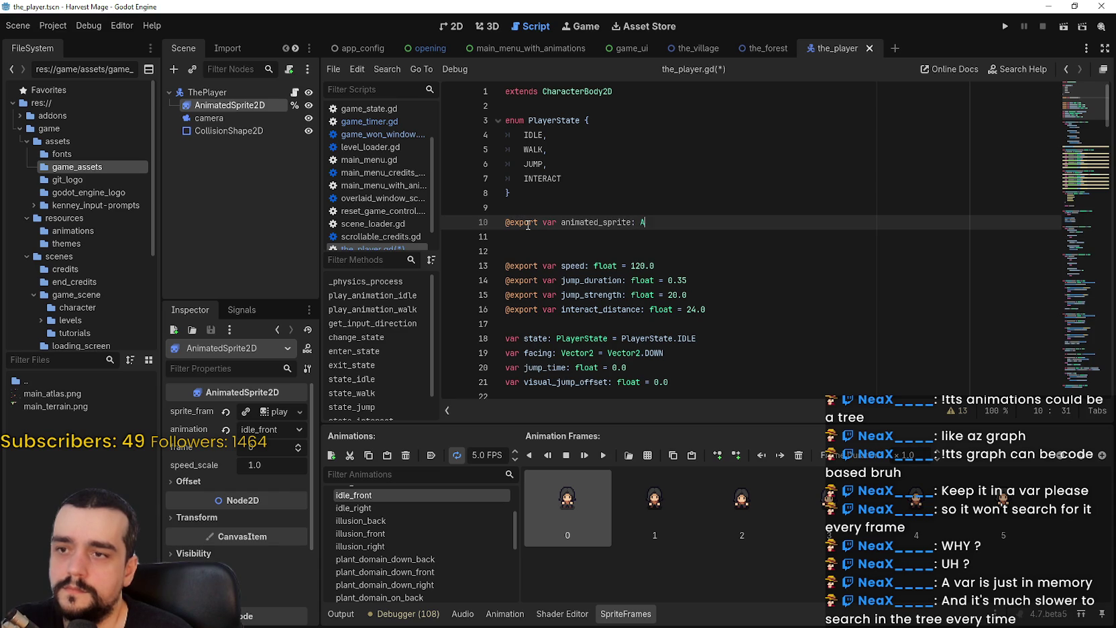
{"action": "type", "text": "nimatedSp"}
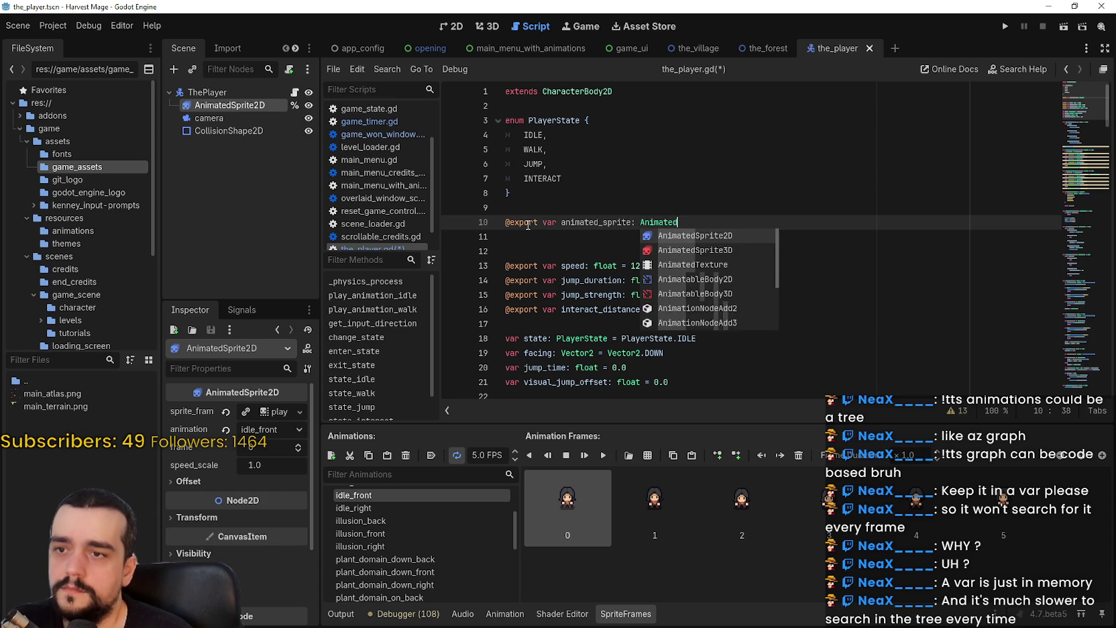
{"action": "key", "text": "Return"}
Step: Remove the extra blank line after line 10 and select ThePlayer to view its properties
{"action": "left_click", "coordinate": [529, 242]}
{"action": "key", "text": "BackSpace"}
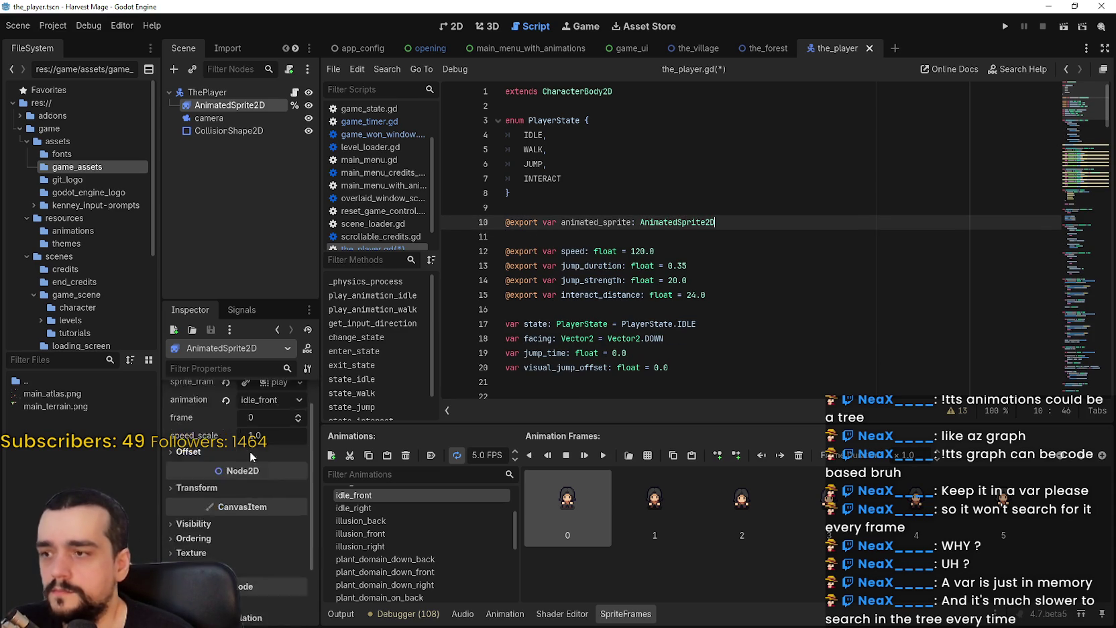
{"action": "left_click", "coordinate": [265, 92]}
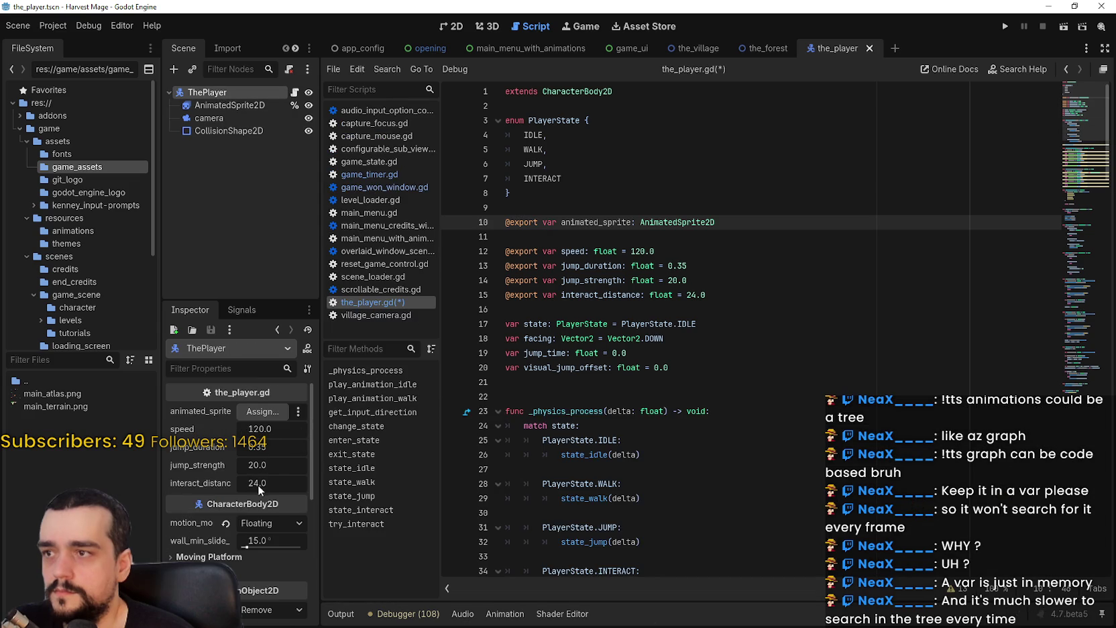
Step: Assign the AnimatedSprite2D node to animated_sprite, copy the variable name, and save the scene
{"action": "left_click", "coordinate": [261, 412]}
{"action": "left_click", "coordinate": [514, 501]}
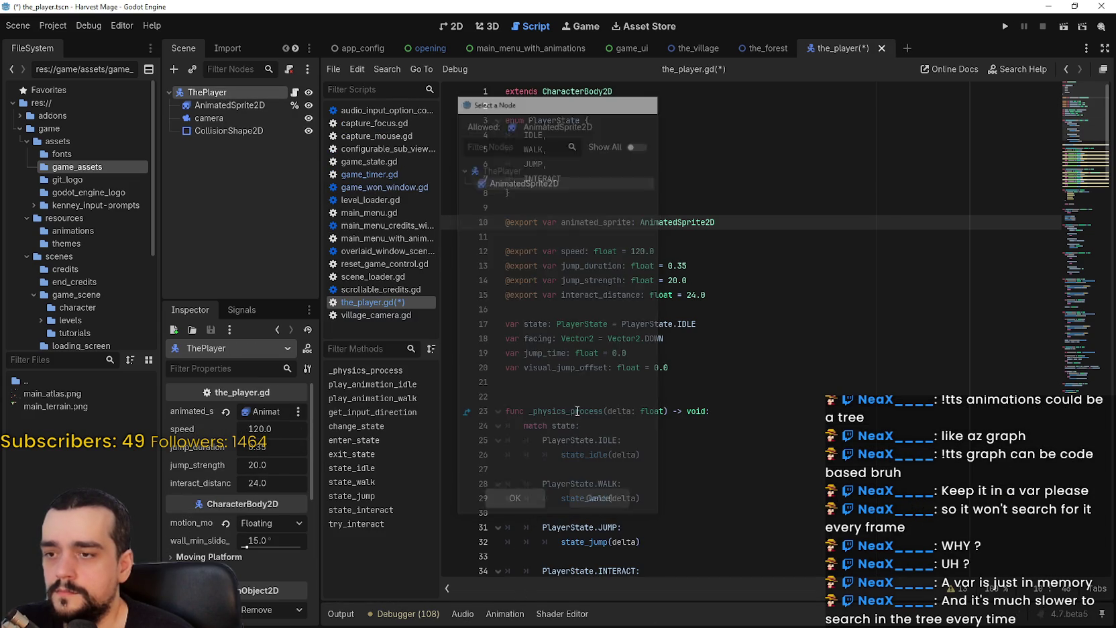
{"action": "double_click", "coordinate": [595, 222]}
{"action": "key", "text": "ctrl+c"}
{"action": "key", "text": "ctrl+s"}
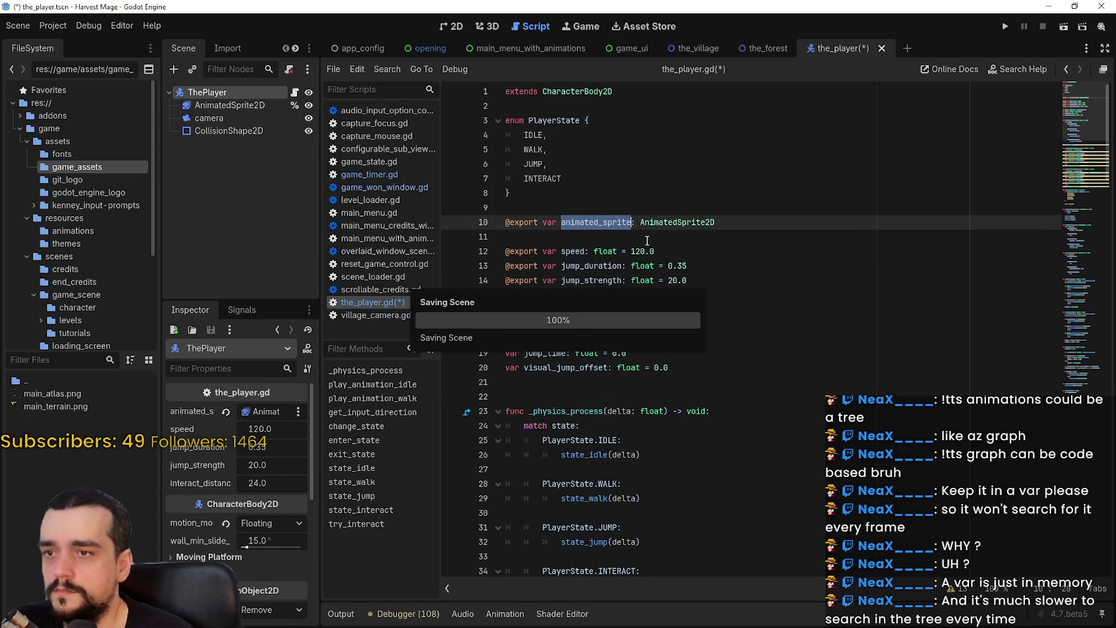
Step: Replace %AnimatedSprite2D with animated_sprite on lines 41 and 43
{"action": "scroll", "coordinate": [644, 354], "scroll_direction": "down", "scroll_amount": 5}
{"action": "scroll", "coordinate": [639, 357], "scroll_direction": "down", "scroll_amount": 3}
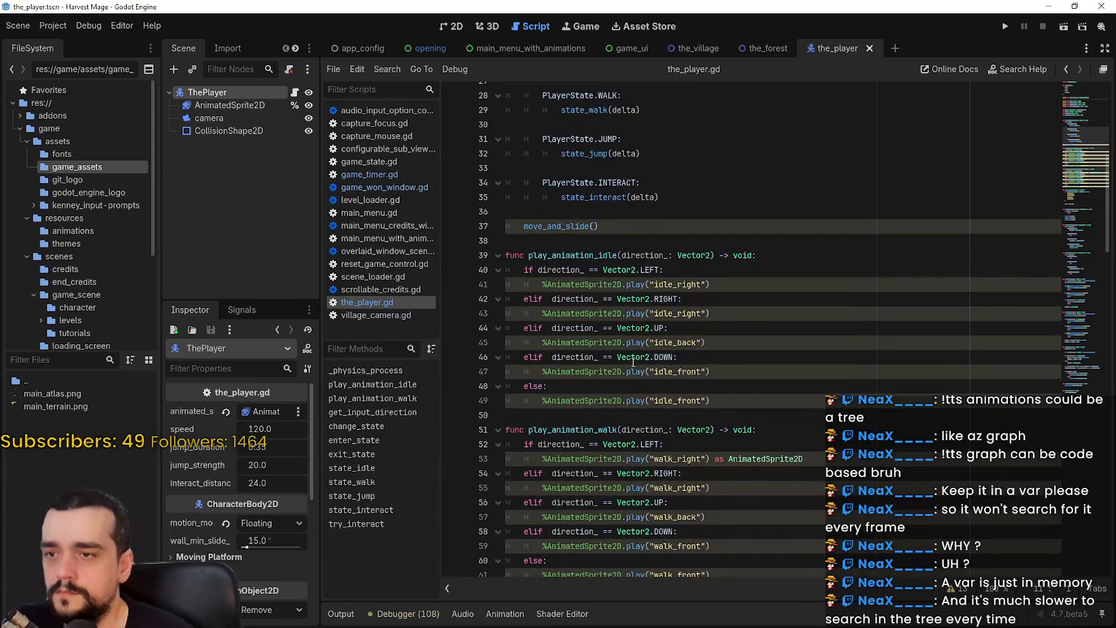
{"action": "double_click", "coordinate": [598, 285]}
{"action": "key", "text": "ctrl+v"}
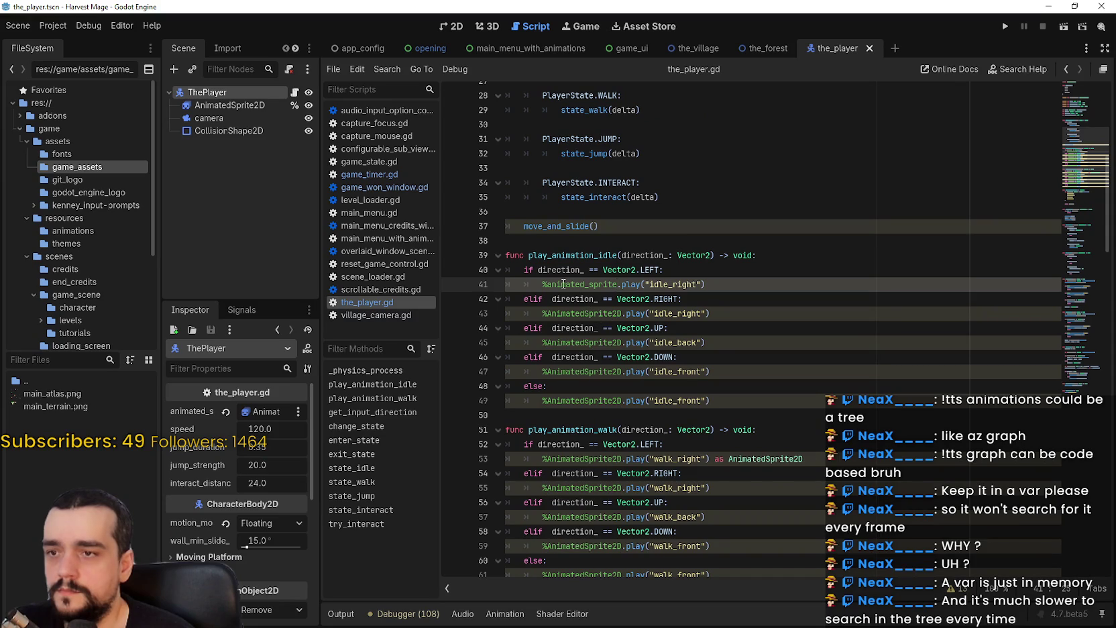
{"action": "left_click", "coordinate": [546, 285]}
{"action": "key", "text": "BackSpace"}
{"action": "double_click", "coordinate": [570, 285]}
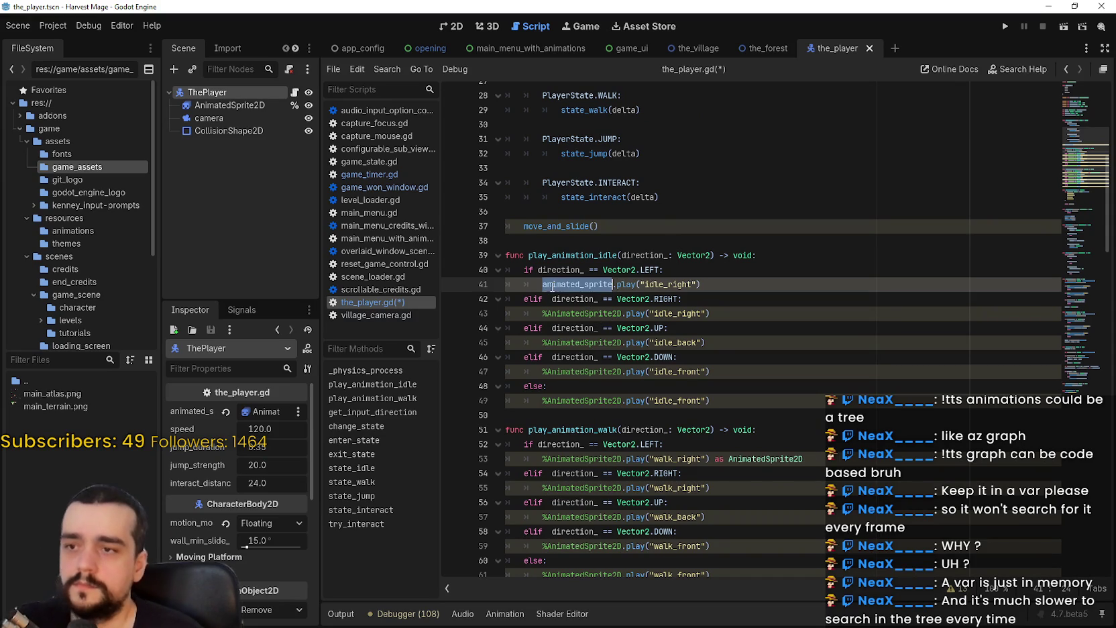
{"action": "left_click", "coordinate": [576, 313]}
{"action": "double_click", "coordinate": [575, 313]}
{"action": "left_click", "coordinate": [544, 313], "text": "shift"}
{"action": "key", "text": "ctrl+v"}
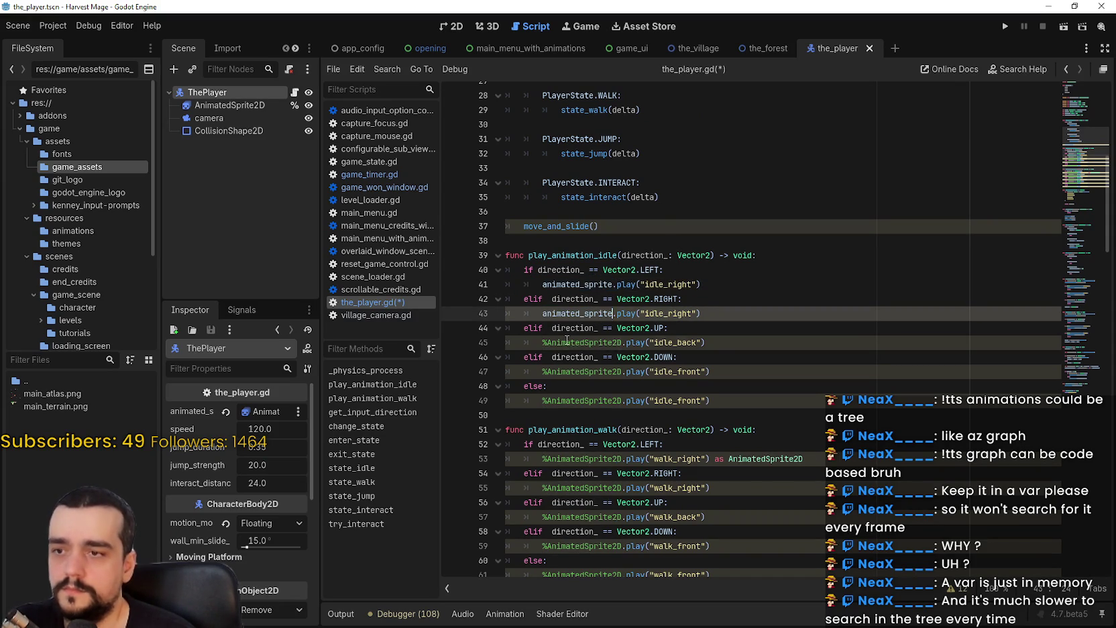
Step: Replace %AnimatedSprite2D with animated_sprite on lines 45, 47 and 49
{"action": "double_click", "coordinate": [546, 340]}
{"action": "left_click", "coordinate": [542, 342], "text": "shift"}
{"action": "key", "text": "ctrl+v"}
{"action": "double_click", "coordinate": [556, 371]}
{"action": "left_click", "coordinate": [542, 371], "text": "shift"}
{"action": "key", "text": "ctrl+v"}
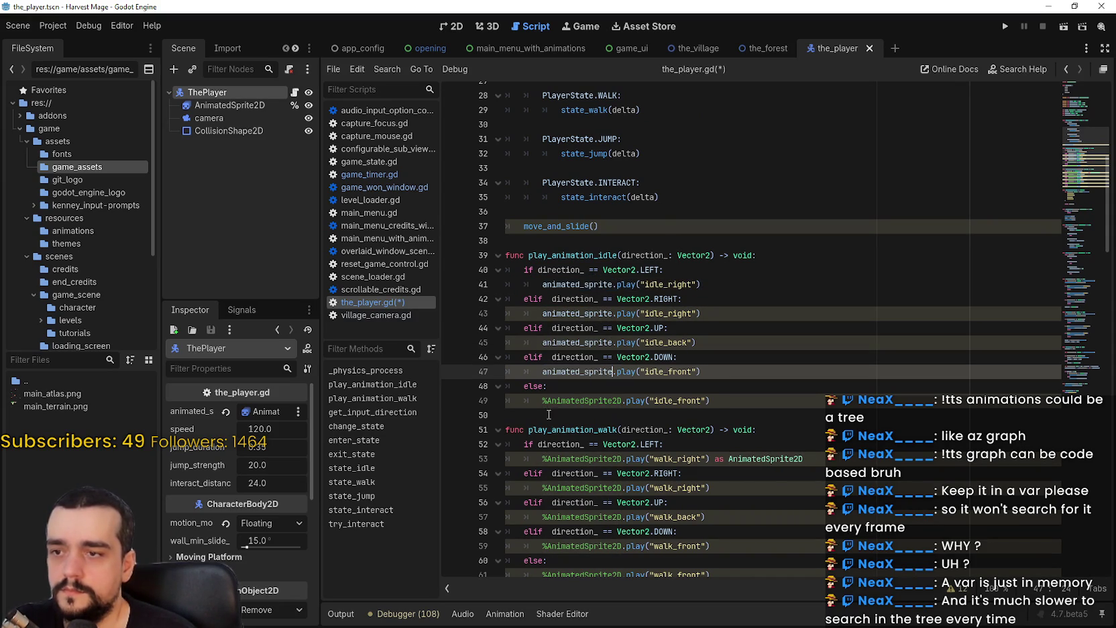
{"action": "double_click", "coordinate": [557, 400]}
{"action": "left_click", "coordinate": [542, 400], "text": "shift"}
{"action": "key", "text": "ctrl+v"}
Step: Use animated_sprite on line 53 and delete its 'as AnimatedSprite2D' cast
{"action": "double_click", "coordinate": [558, 459]}
{"action": "left_click", "coordinate": [542, 458], "text": "shift"}
{"action": "key", "text": "ctrl+v"}
{"action": "left_click_drag", "start_coordinate": [701, 458], "coordinate": [815, 454]}
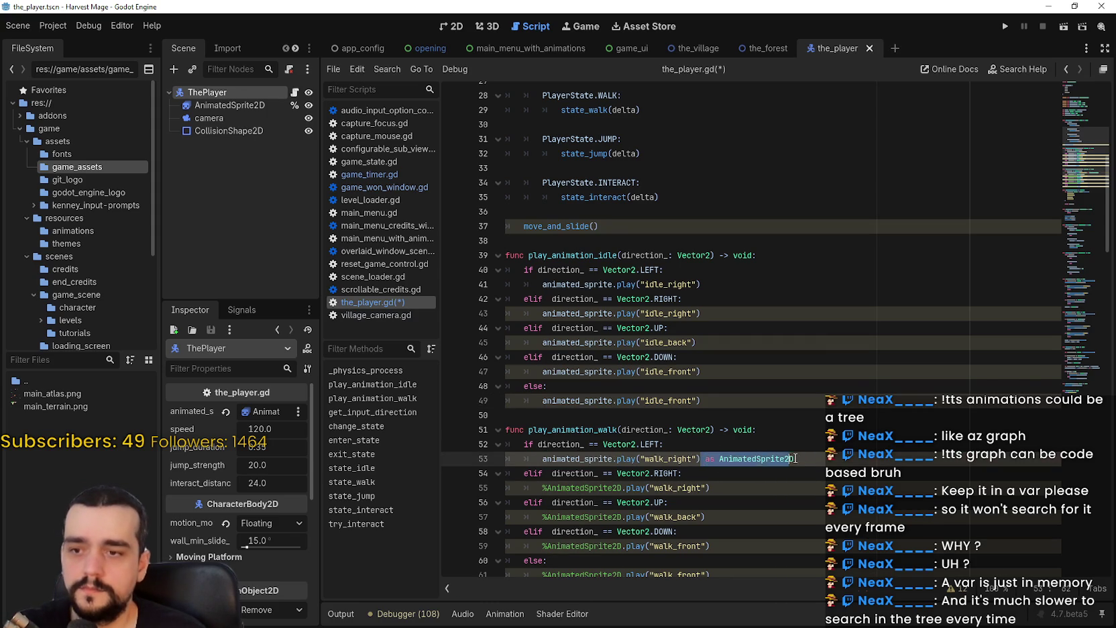
{"action": "key", "text": "BackSpace"}
Step: Replace %AnimatedSprite2D with animated_sprite on the walk calls, lines 55, 57, 59 and 61
{"action": "scroll", "coordinate": [670, 435], "scroll_direction": "down", "scroll_amount": 2}
{"action": "double_click", "coordinate": [557, 413]}
{"action": "left_click", "coordinate": [541, 413], "text": "shift"}
{"action": "key", "text": "ctrl+v"}
{"action": "double_click", "coordinate": [557, 443]}
{"action": "left_click", "coordinate": [542, 443], "text": "shift"}
{"action": "key", "text": "ctrl+v"}
{"action": "double_click", "coordinate": [556, 472]}
{"action": "left_click", "coordinate": [542, 471], "text": "shift"}
{"action": "key", "text": "ctrl+v"}
{"action": "double_click", "coordinate": [559, 500]}
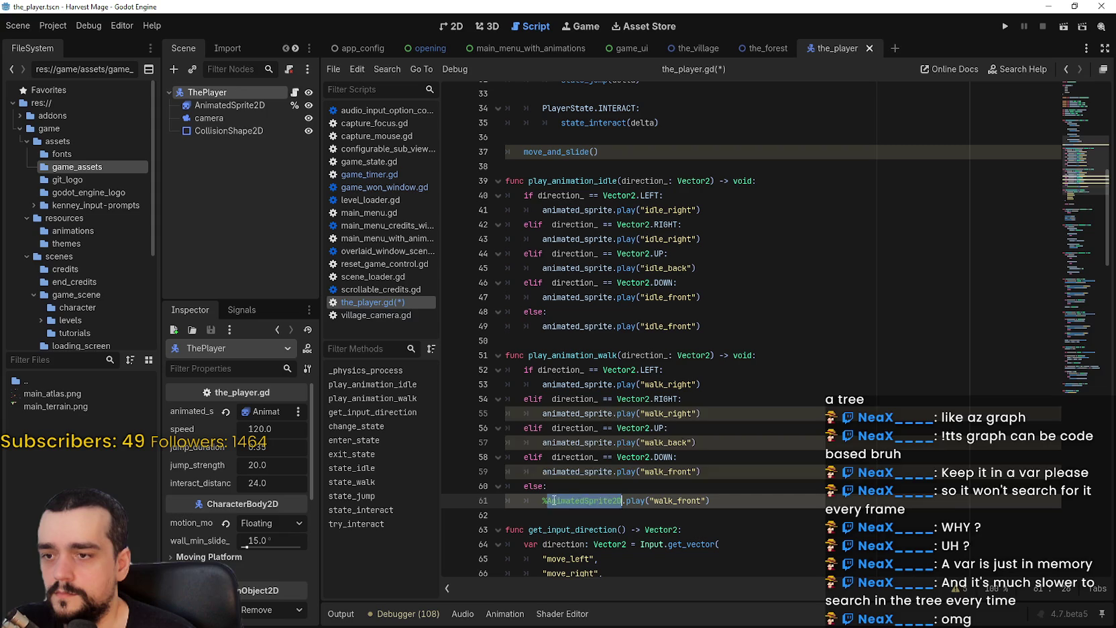
{"action": "left_click", "coordinate": [542, 500], "text": "shift"}
{"action": "key", "text": "ctrl+v"}
Step: Save the_player.gd and check the updated idle_right call on line 42
{"action": "left_click", "coordinate": [576, 344]}
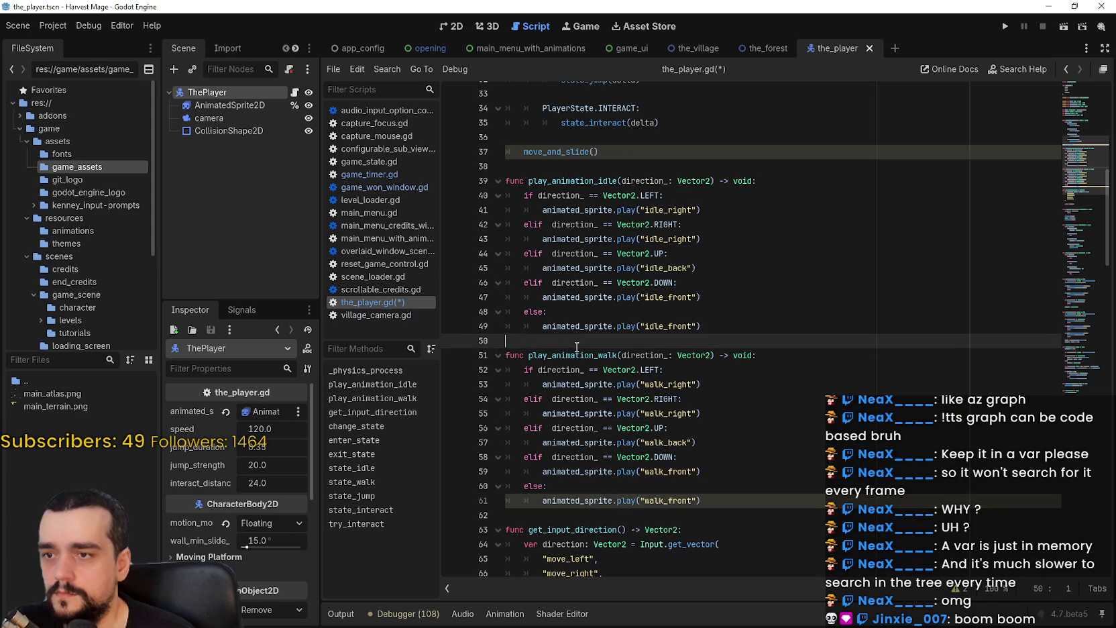
{"action": "key", "text": "ctrl+s"}
{"action": "scroll", "coordinate": [728, 403], "scroll_direction": "up", "scroll_amount": 3}
{"action": "left_click", "coordinate": [754, 352]}
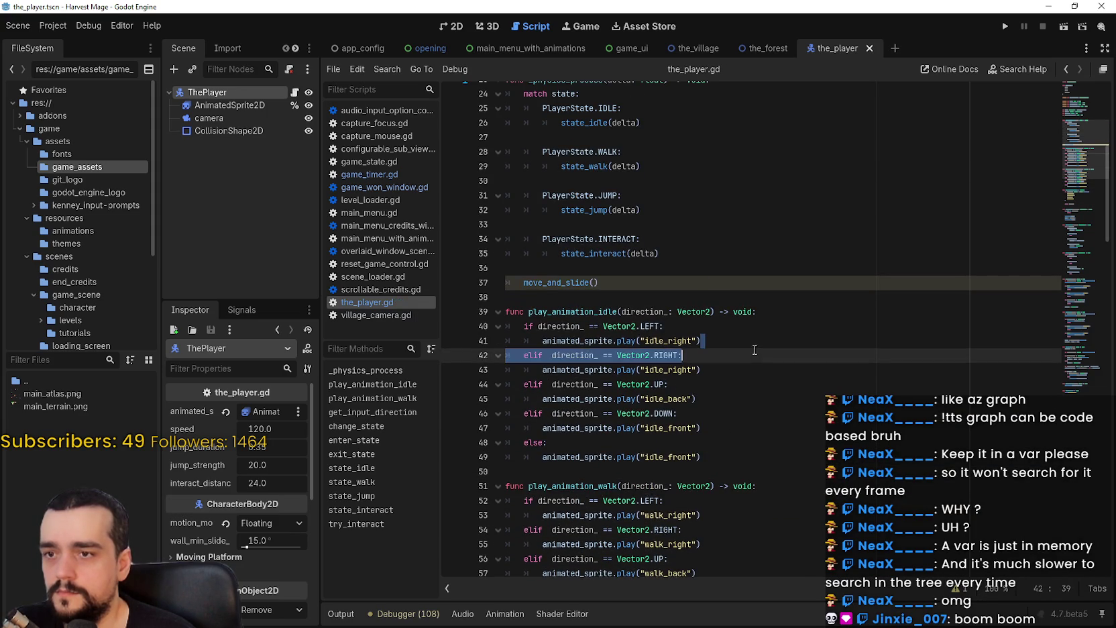
{"action": "left_click", "coordinate": [783, 426]}
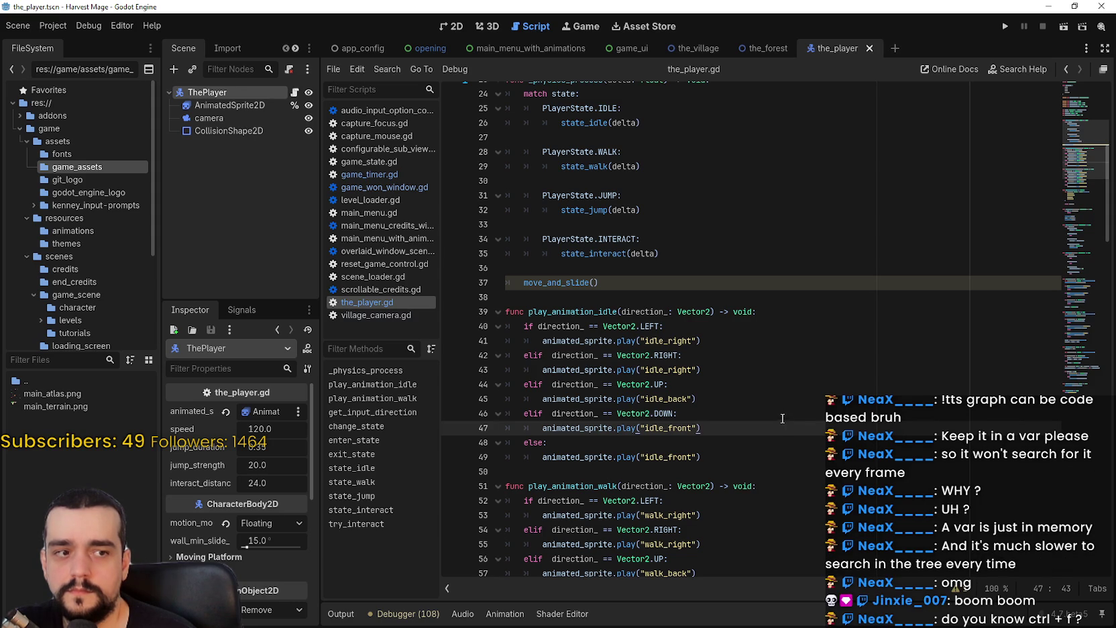
{"action": "left_click", "coordinate": [726, 238]}
{"action": "scroll", "coordinate": [716, 302], "scroll_direction": "up", "scroll_amount": 3}
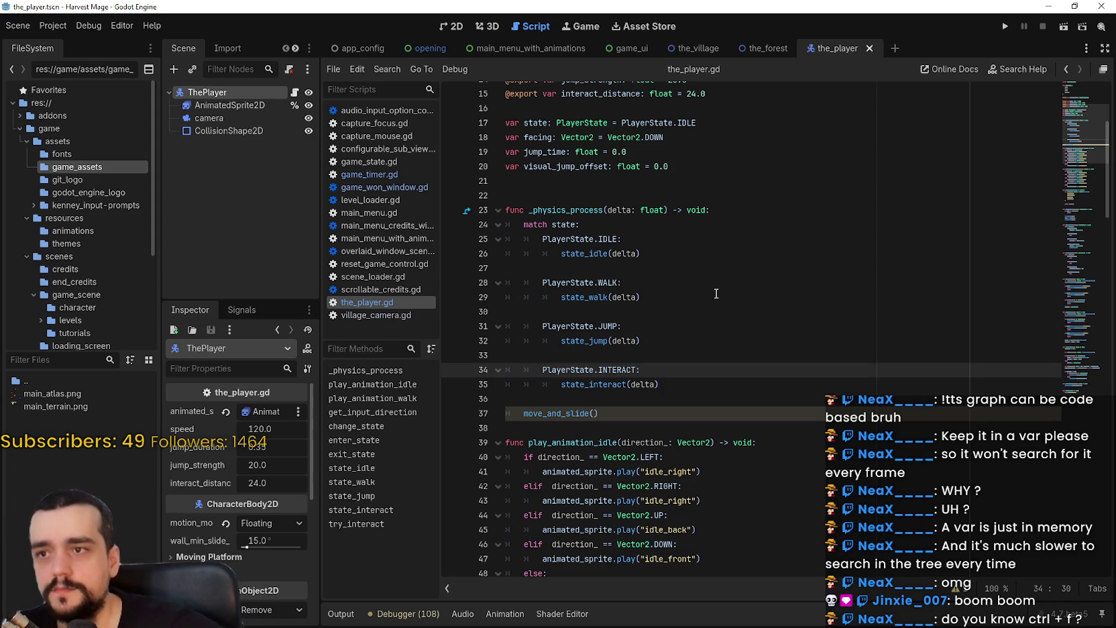
{"action": "scroll", "coordinate": [757, 228], "scroll_direction": "up", "scroll_amount": 5}
{"action": "left_click", "coordinate": [757, 227]}
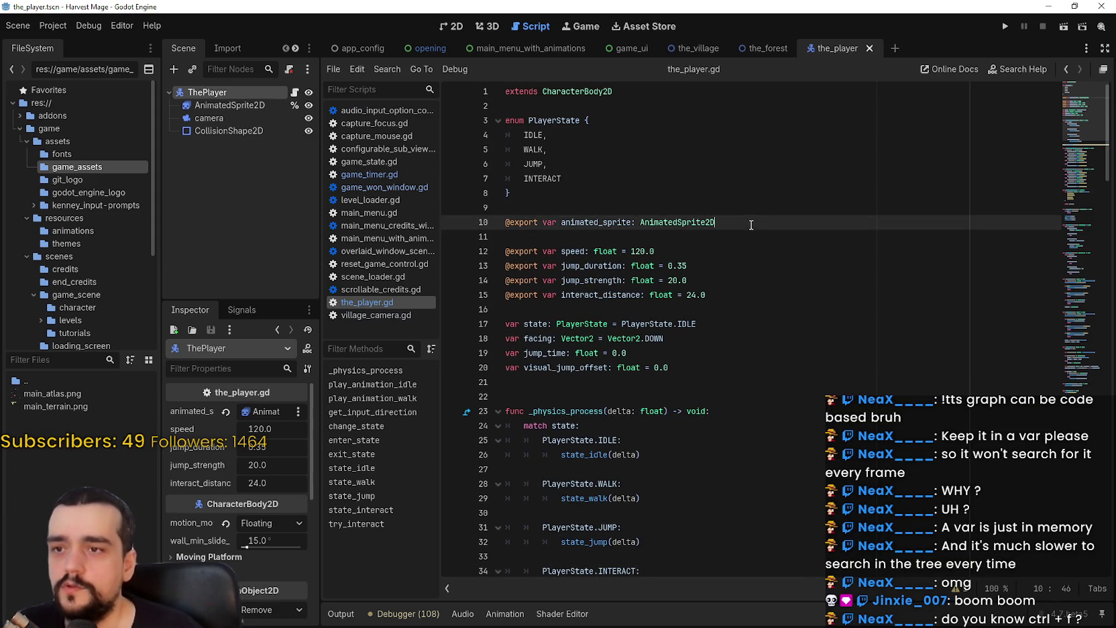
{"action": "left_click_drag", "start_coordinate": [758, 227], "coordinate": [336, 208]}
{"action": "key", "text": "shift+Down"}
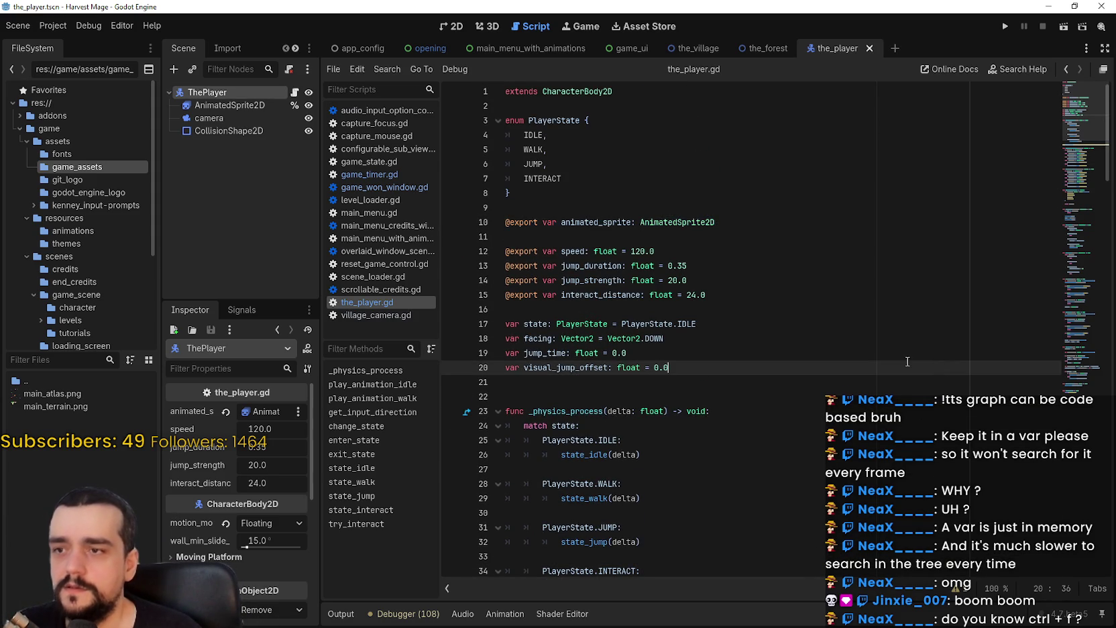
{"action": "scroll", "coordinate": [940, 363], "scroll_direction": "down", "scroll_amount": 1}
{"action": "double_click", "coordinate": [677, 179]}
{"action": "left_click_drag", "start_coordinate": [670, 175], "coordinate": [509, 174]}
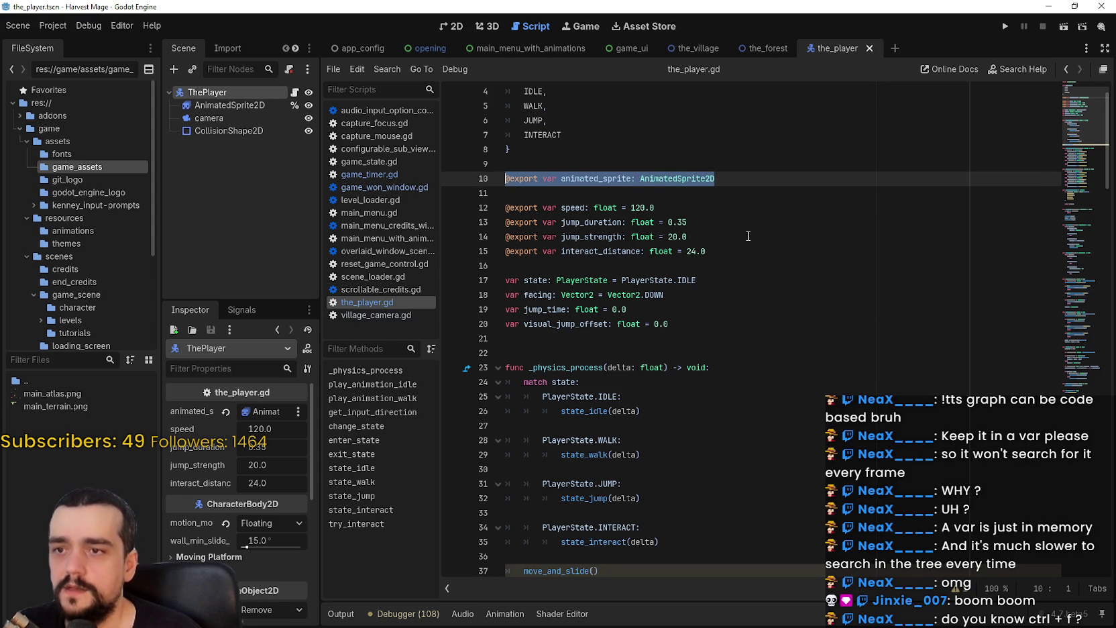
{"action": "left_click", "coordinate": [619, 186]}
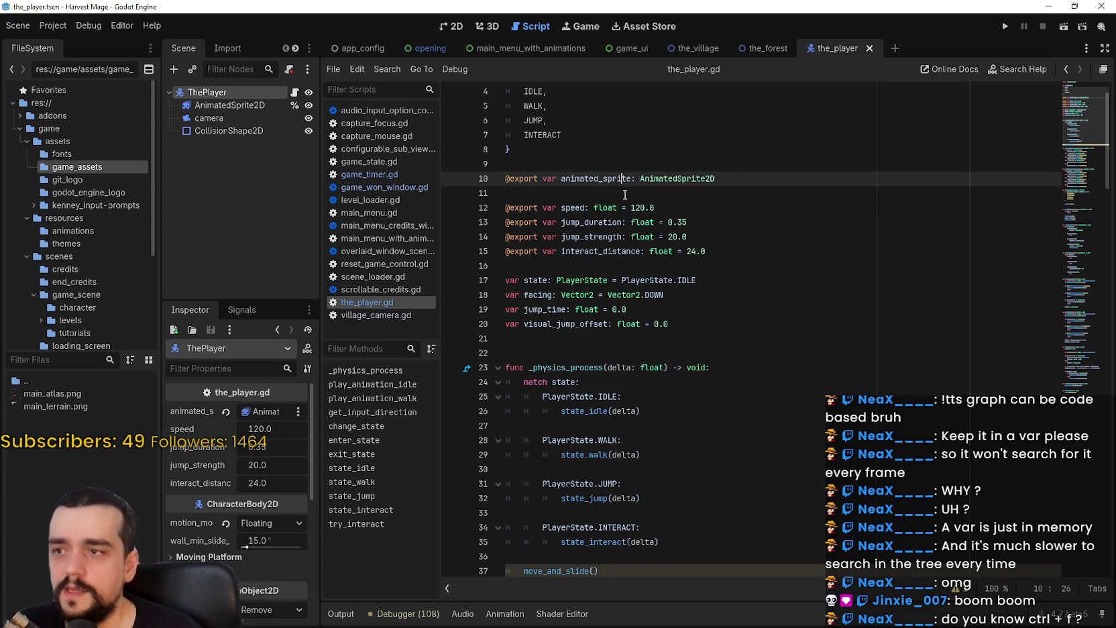
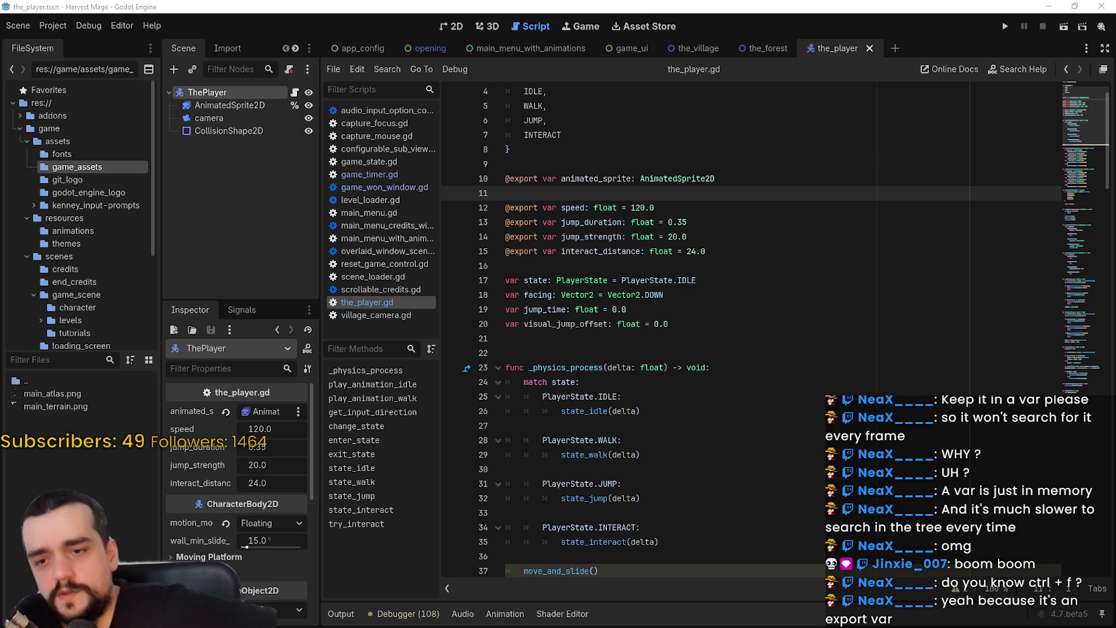
Step: Move the caret through lines 9–38 of the_player.gd before testing
{"action": "left_click", "coordinate": [740, 221]}
{"action": "left_click", "coordinate": [768, 195]}
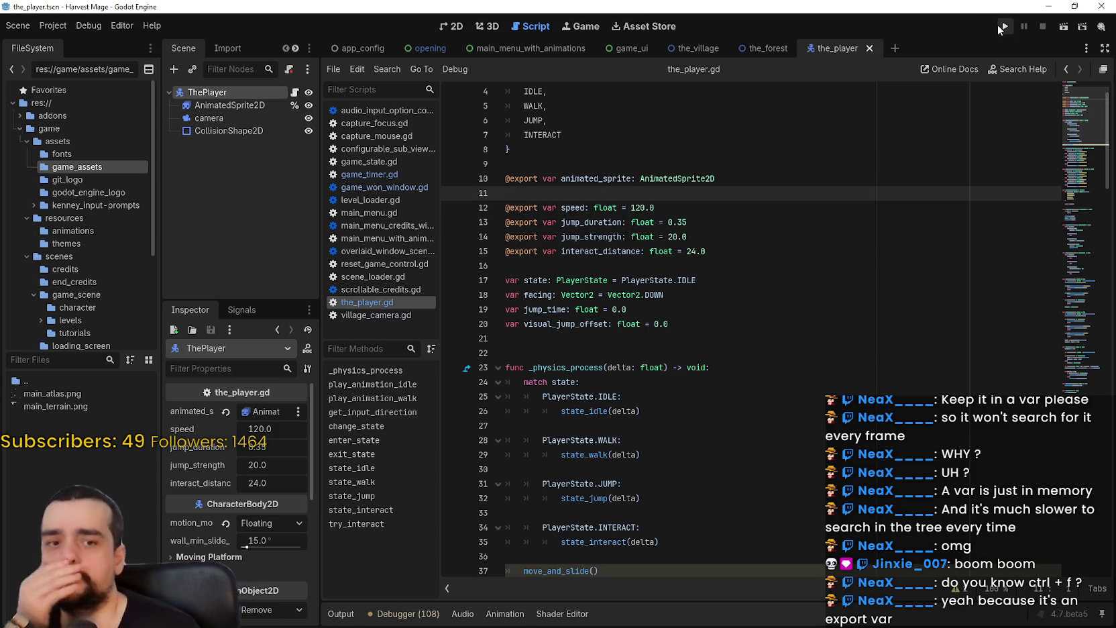
{"action": "left_click", "coordinate": [670, 164]}
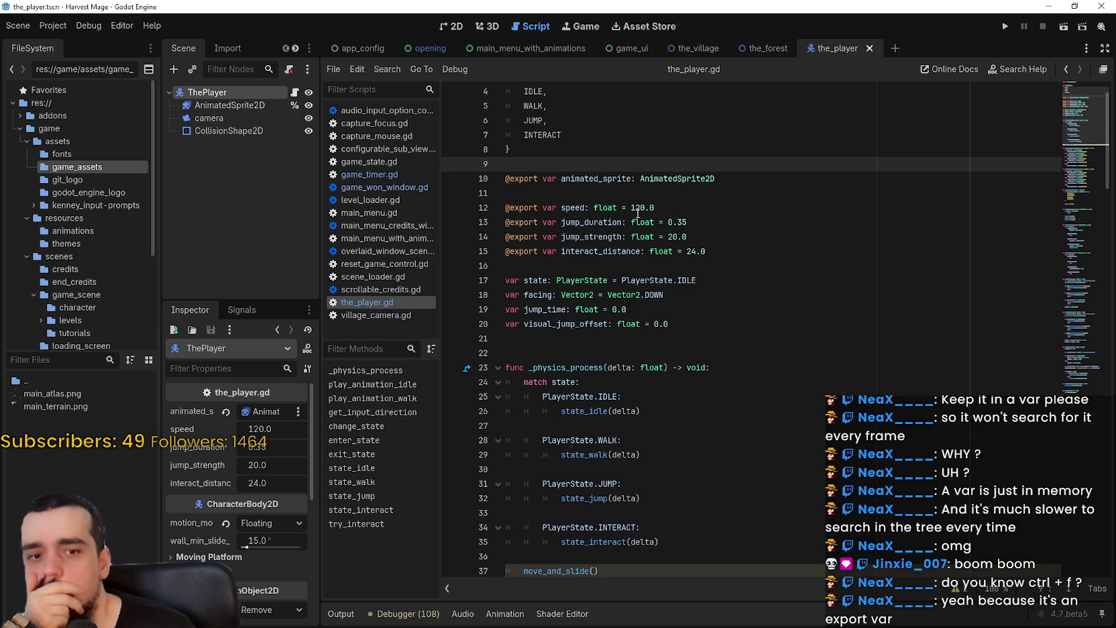
{"action": "scroll", "coordinate": [693, 486], "scroll_direction": "down", "scroll_amount": 4}
{"action": "left_click", "coordinate": [659, 410]}
Step: Run Harvest Mage, exit to the main menu, start a New Game in the village, then close it
{"action": "key", "text": "F5"}
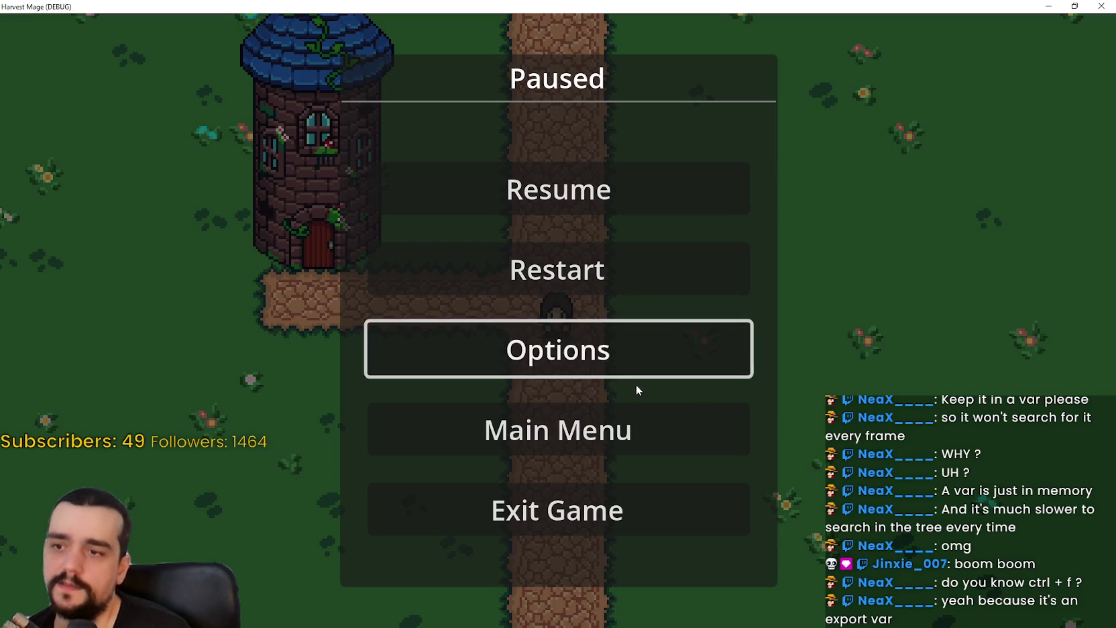
{"action": "left_click", "coordinate": [610, 437]}
{"action": "left_click", "coordinate": [469, 362]}
{"action": "left_click", "coordinate": [610, 429]}
{"action": "left_click", "coordinate": [614, 375]}
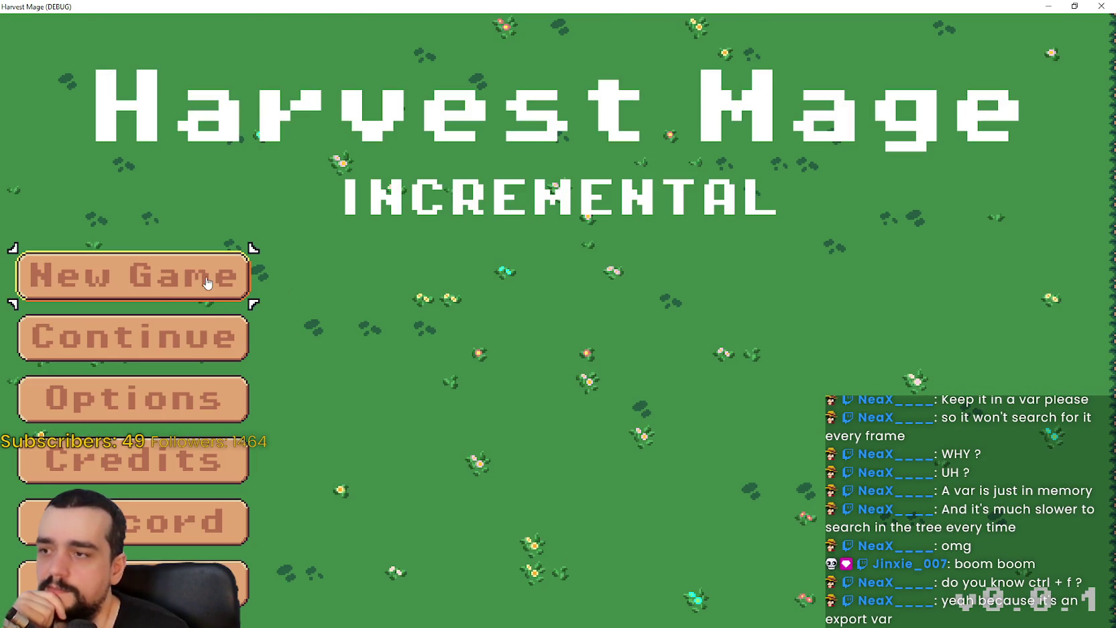
{"action": "left_click", "coordinate": [134, 275]}
{"action": "key", "text": "F8"}
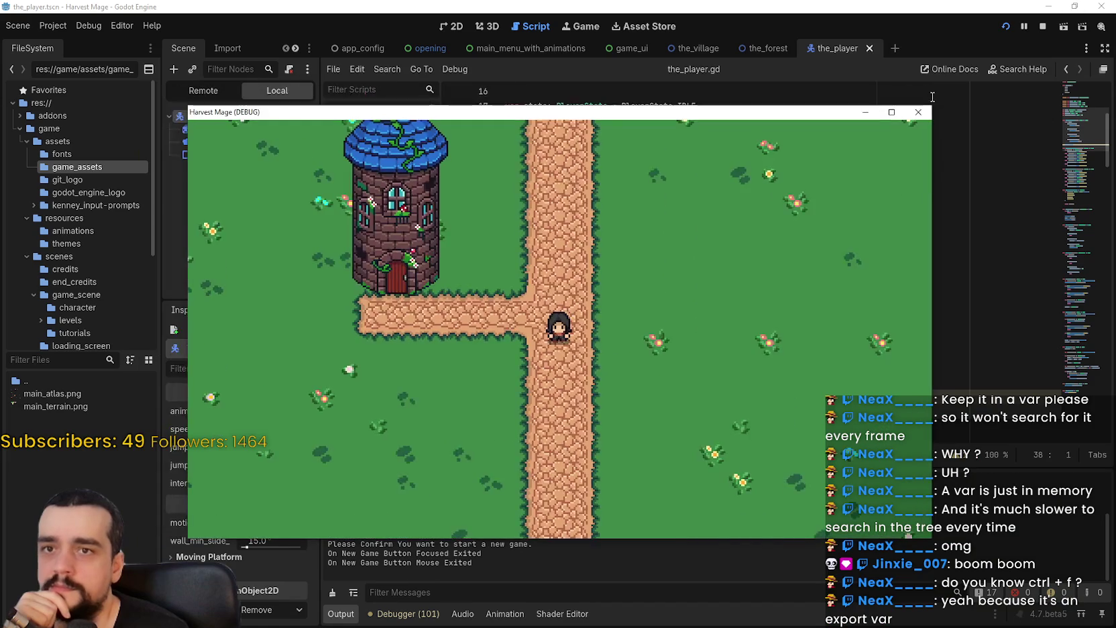
Step: Scroll the top of the_player.gd and briefly select lines 8–10
{"action": "scroll", "coordinate": [690, 302], "scroll_direction": "down", "scroll_amount": 1}
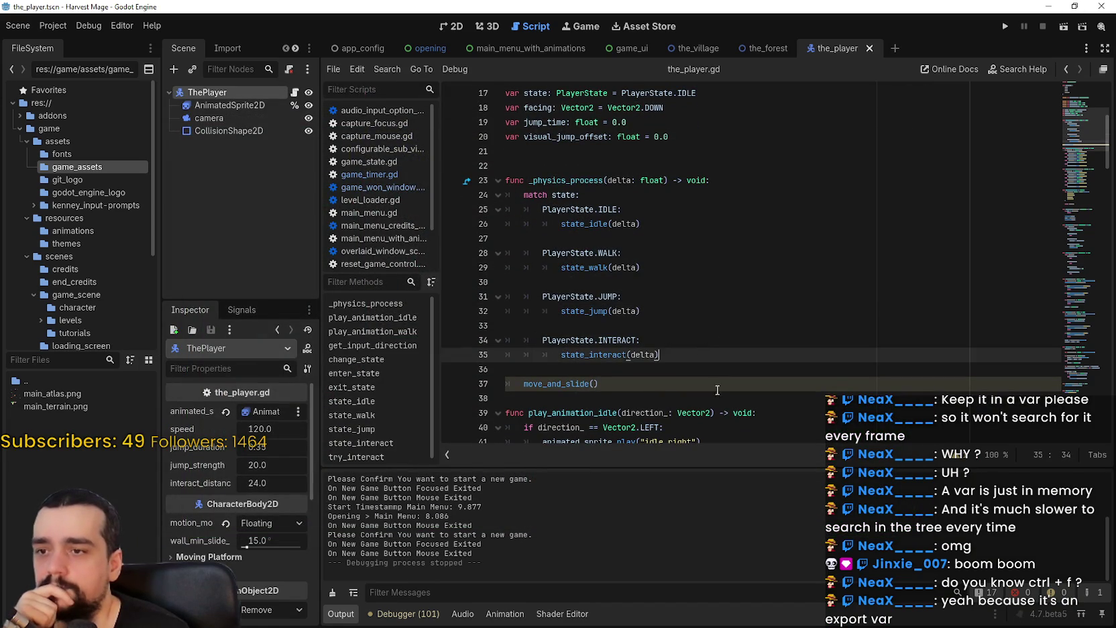
{"action": "scroll", "coordinate": [724, 380], "scroll_direction": "up", "scroll_amount": 4}
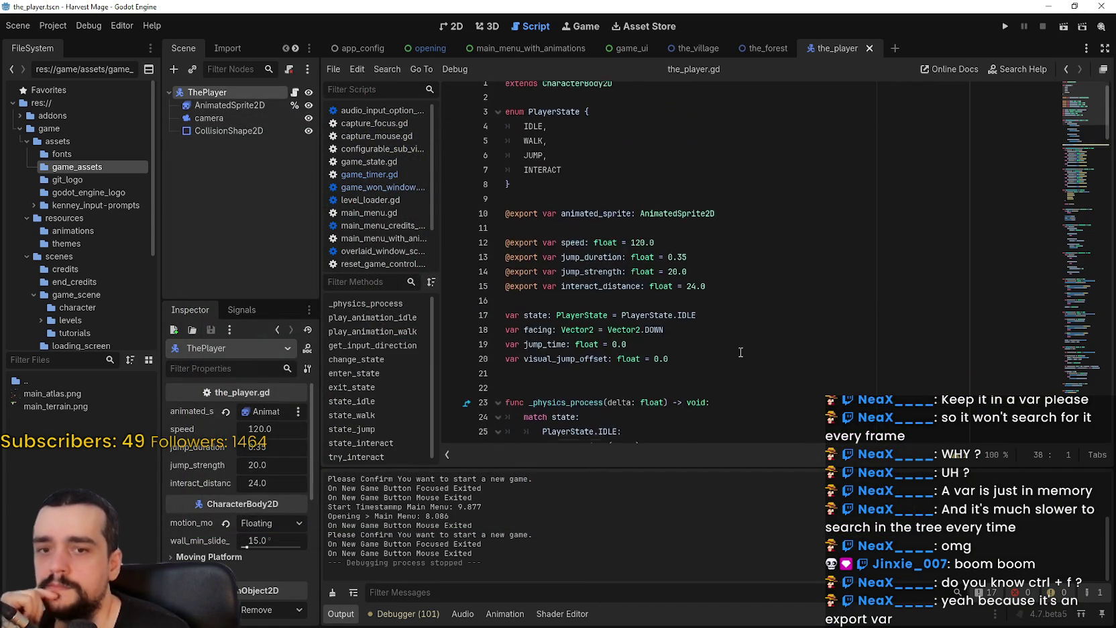
{"action": "scroll", "coordinate": [682, 262], "scroll_direction": "up", "scroll_amount": 1}
{"action": "left_click_drag", "start_coordinate": [755, 226], "coordinate": [419, 195]}
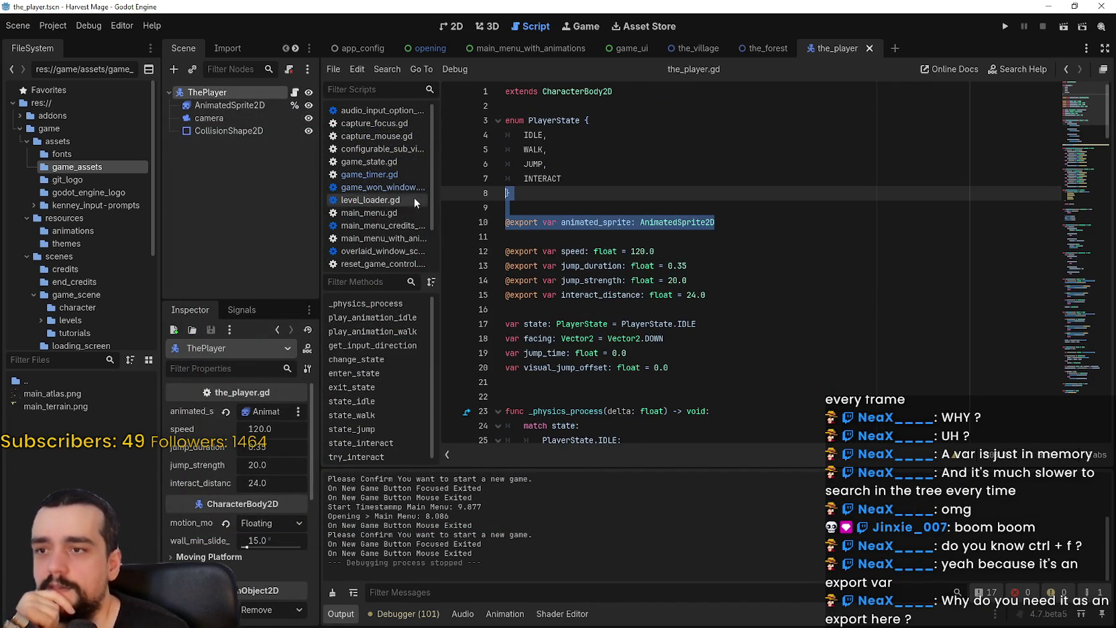
{"action": "left_click", "coordinate": [679, 236]}
{"action": "scroll", "coordinate": [690, 310], "scroll_direction": "down", "scroll_amount": 6}
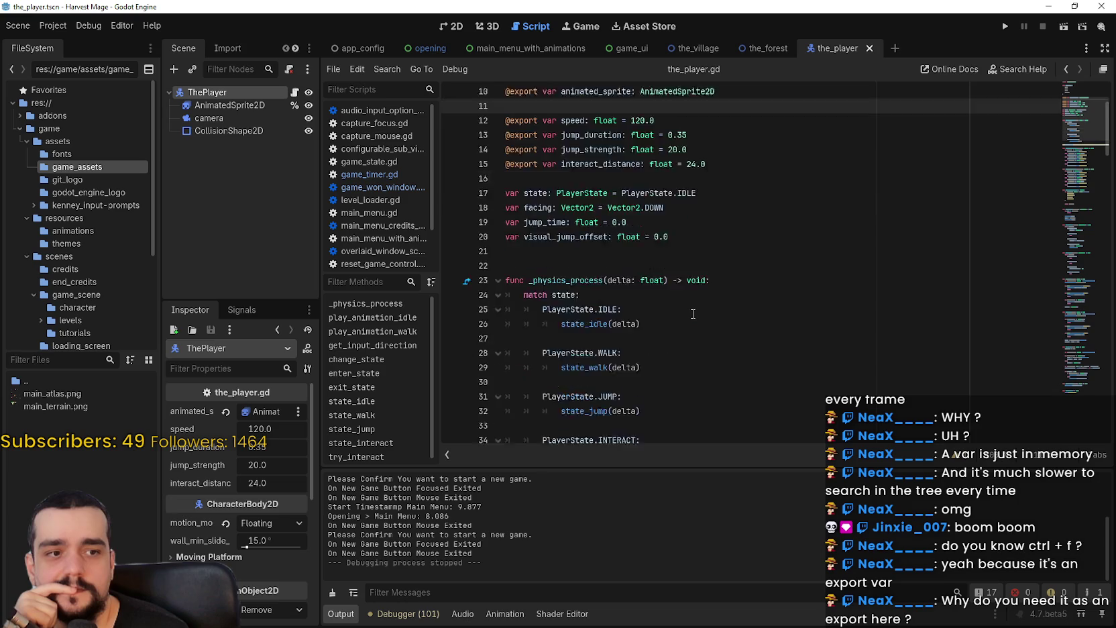
{"action": "scroll", "coordinate": [690, 308], "scroll_direction": "up", "scroll_amount": 3}
{"action": "scroll", "coordinate": [654, 226], "scroll_direction": "up", "scroll_amount": 1}
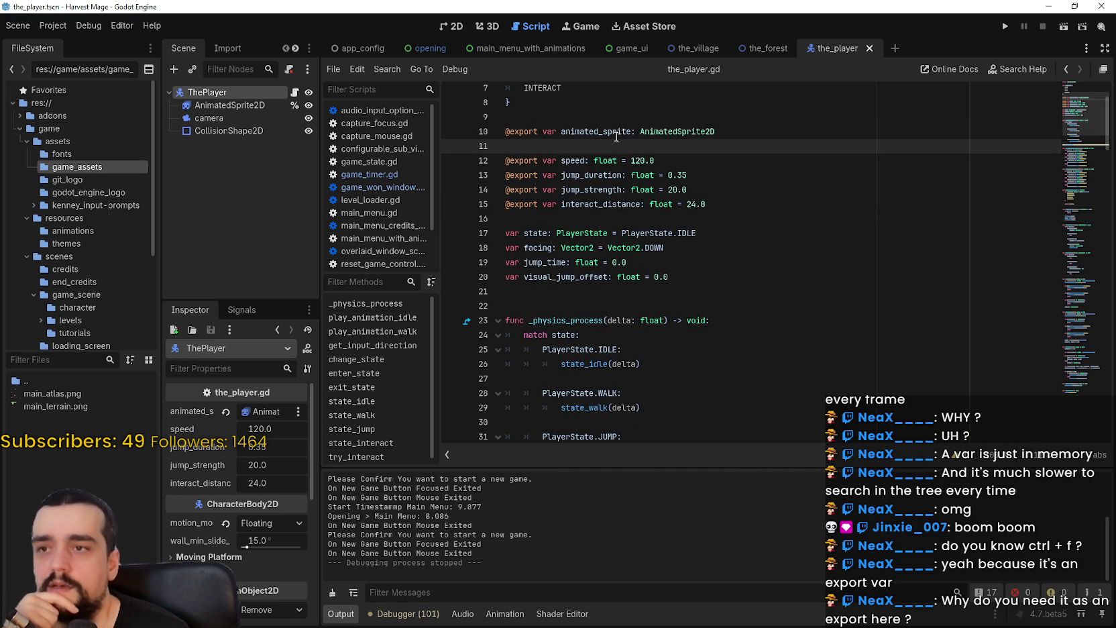
Step: Select the animated_sprite: AnimatedSprite2D declaration on line 10, then relaunch the project
{"action": "double_click", "coordinate": [616, 133]}
{"action": "left_click_drag", "start_coordinate": [615, 132], "coordinate": [747, 153]}
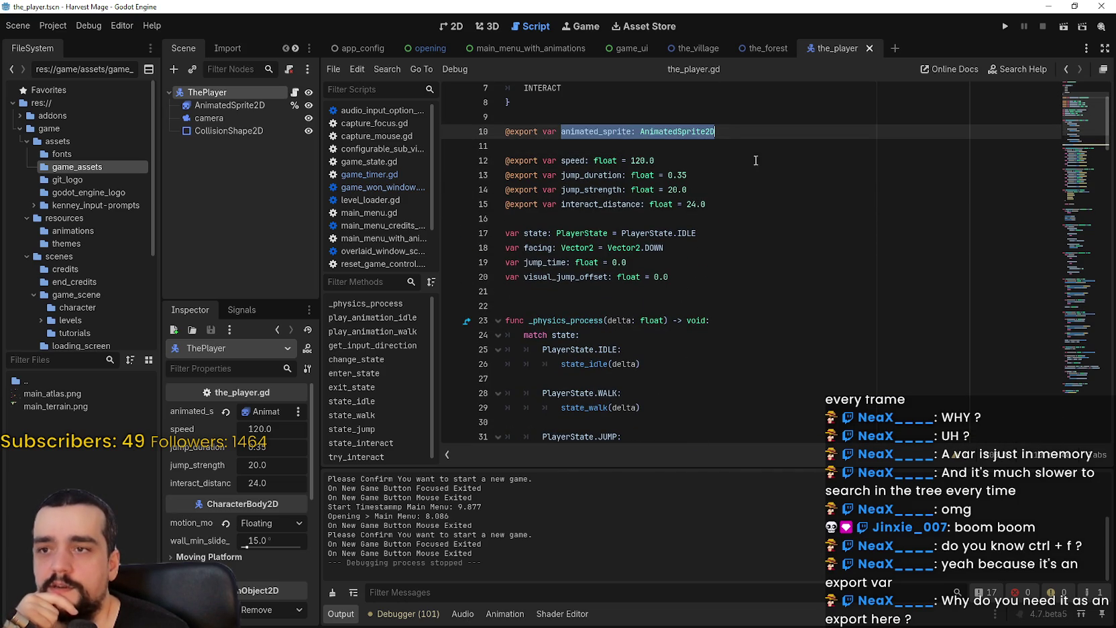
{"action": "key", "text": "Down"}
{"action": "key", "text": "Down"}
{"action": "left_click", "coordinate": [753, 131]}
{"action": "scroll", "coordinate": [753, 132], "scroll_direction": "up", "scroll_amount": 3}
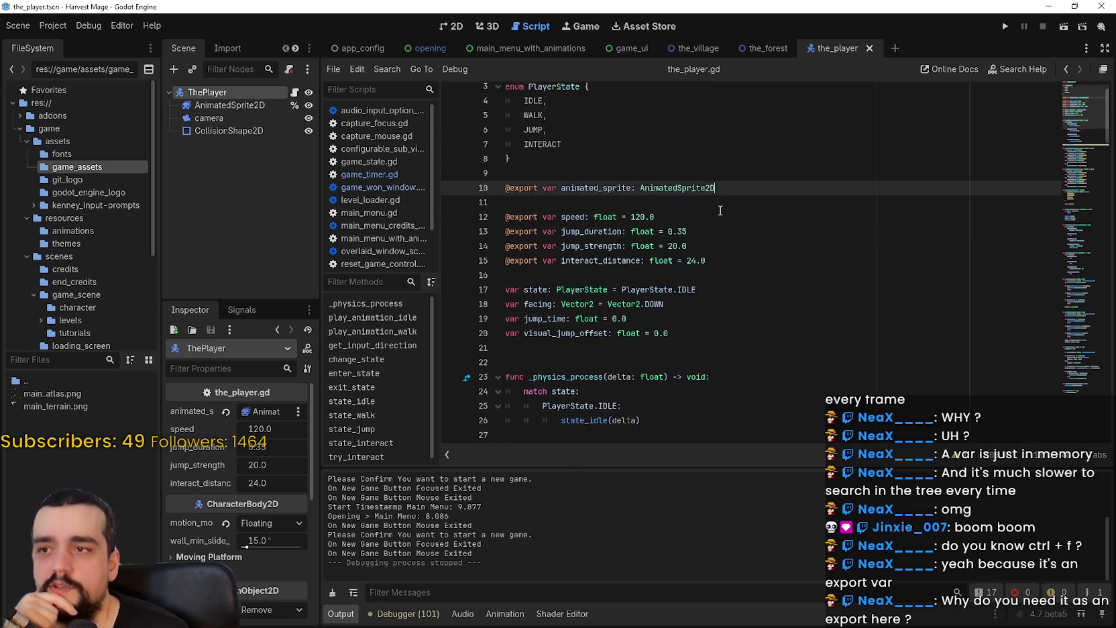
{"action": "left_click", "coordinate": [1001, 26]}
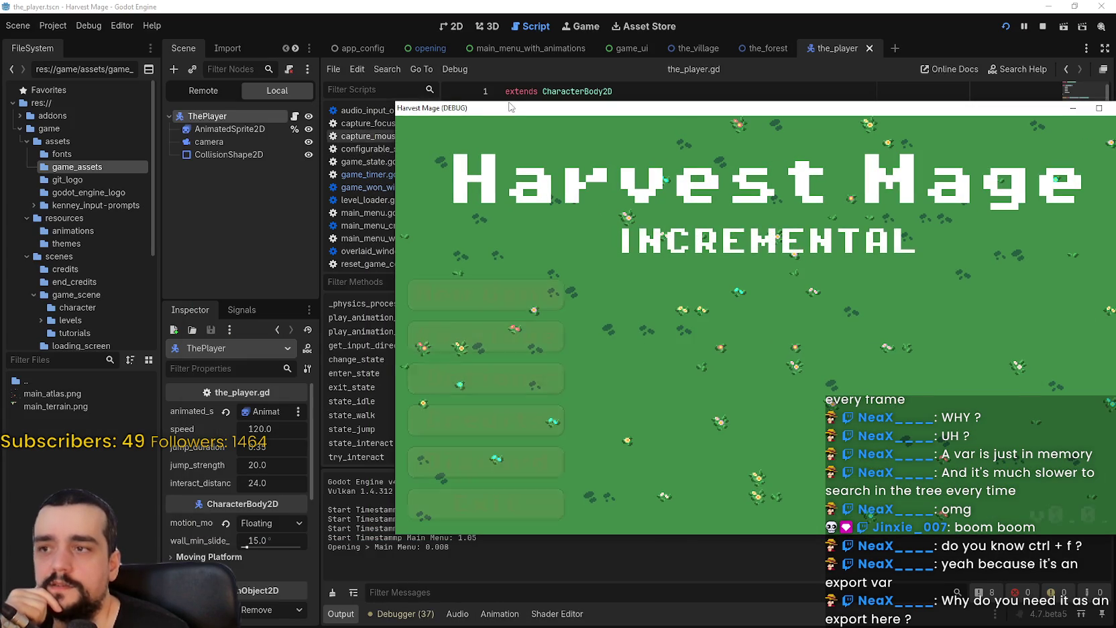
Step: Move the Harvest Mage window left and up, then start a New Game
{"action": "left_click_drag", "start_coordinate": [504, 108], "coordinate": [469, 105]}
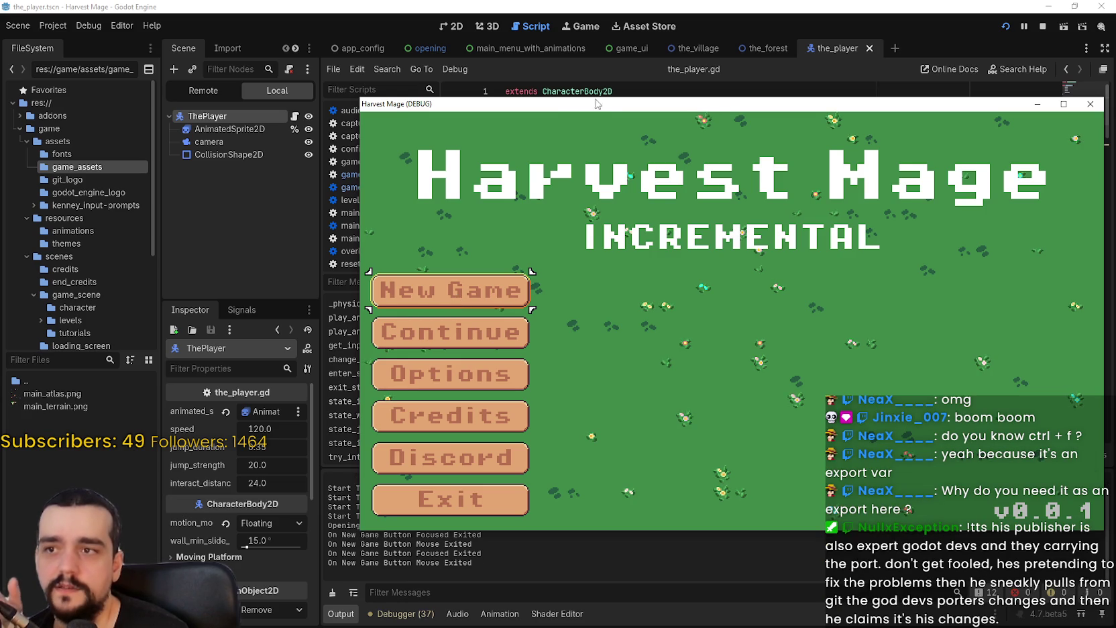
{"action": "left_click_drag", "start_coordinate": [596, 102], "coordinate": [482, 72]}
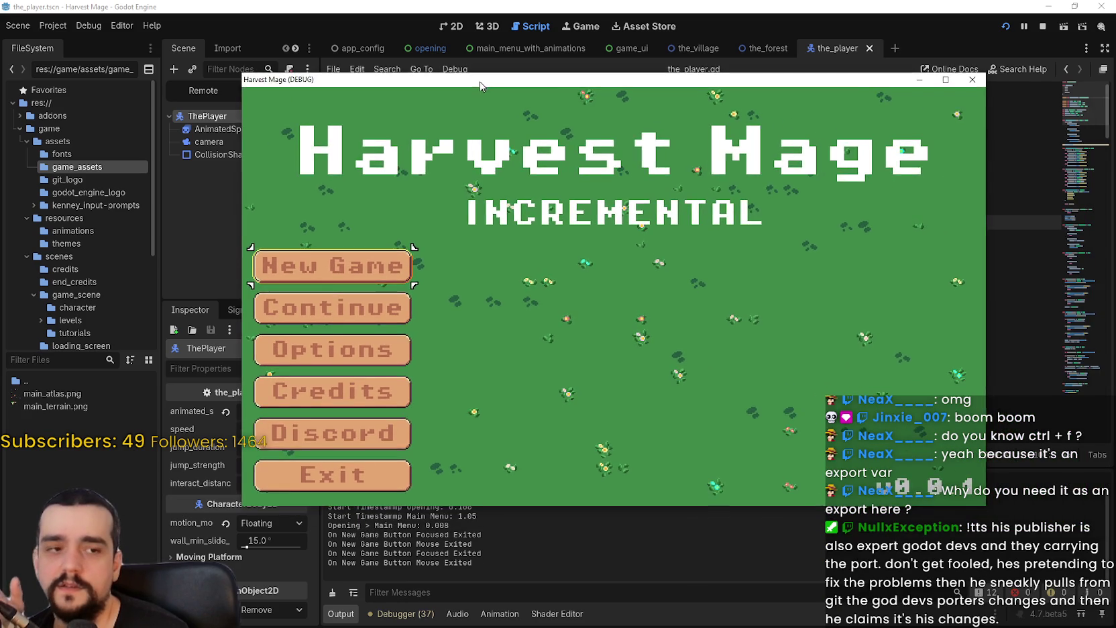
{"action": "left_click", "coordinate": [384, 260]}
{"action": "left_click", "coordinate": [382, 260]}
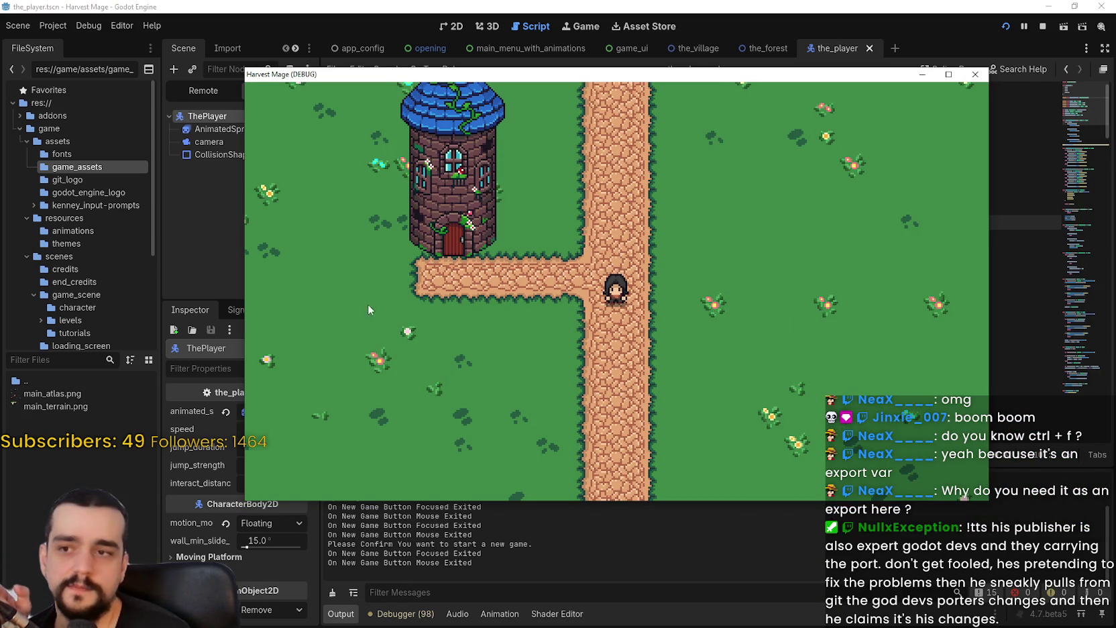
Step: Twice pause, exit to the main menu, and start a New Game again
{"action": "key", "text": "Escape"}
{"action": "left_click", "coordinate": [618, 352]}
{"action": "left_click", "coordinate": [692, 335]}
{"action": "left_click", "coordinate": [412, 267]}
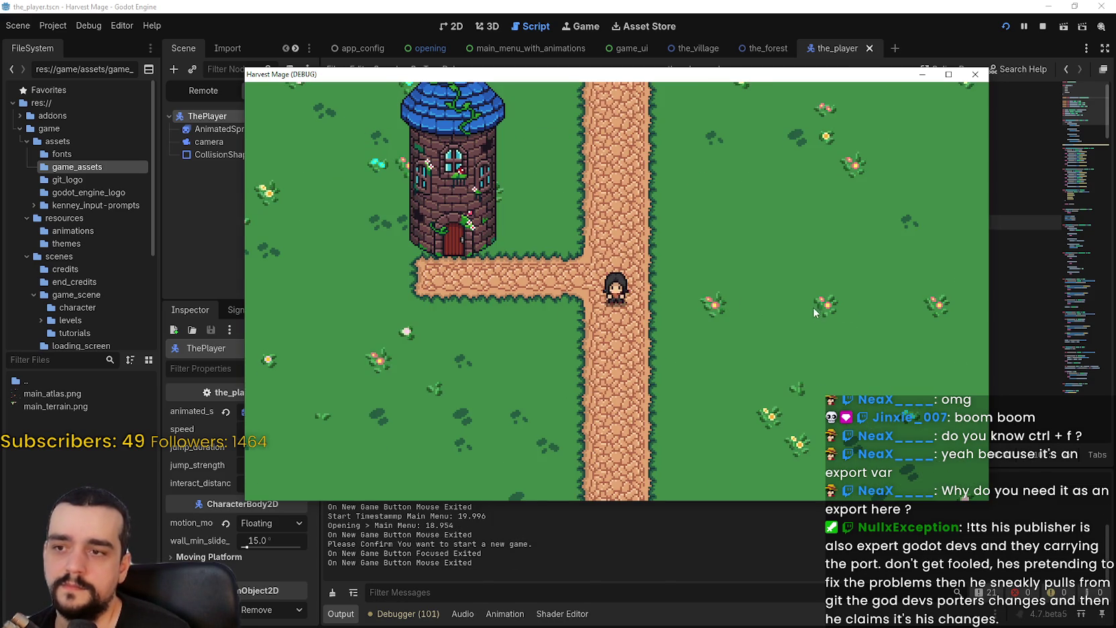
{"action": "key", "text": "Escape"}
{"action": "left_click", "coordinate": [622, 363]}
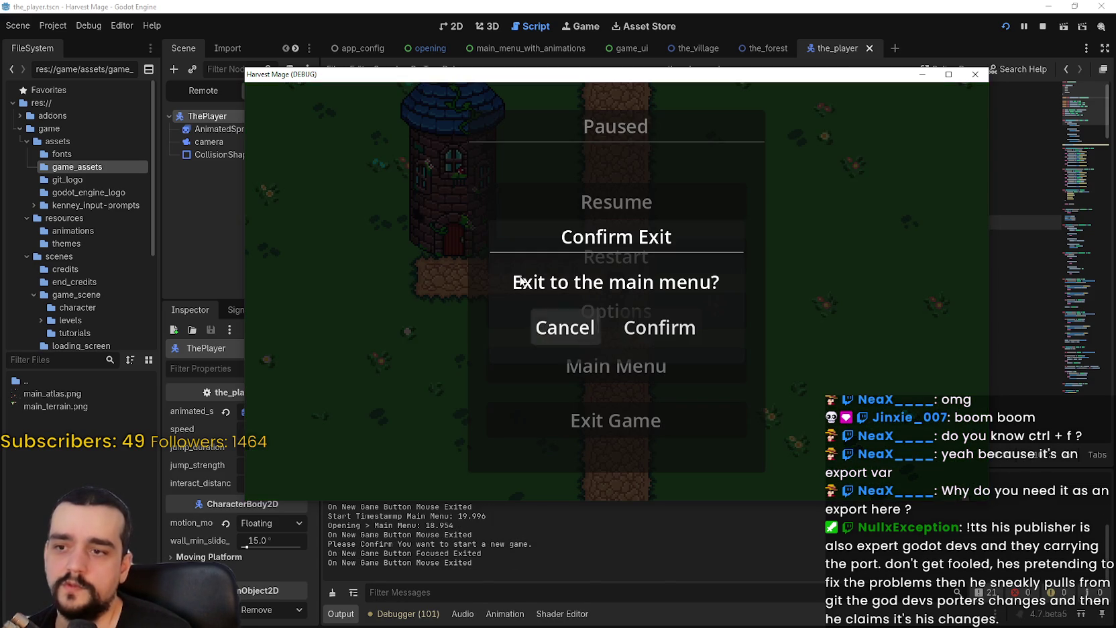
{"action": "left_click", "coordinate": [647, 326]}
{"action": "left_click", "coordinate": [402, 267]}
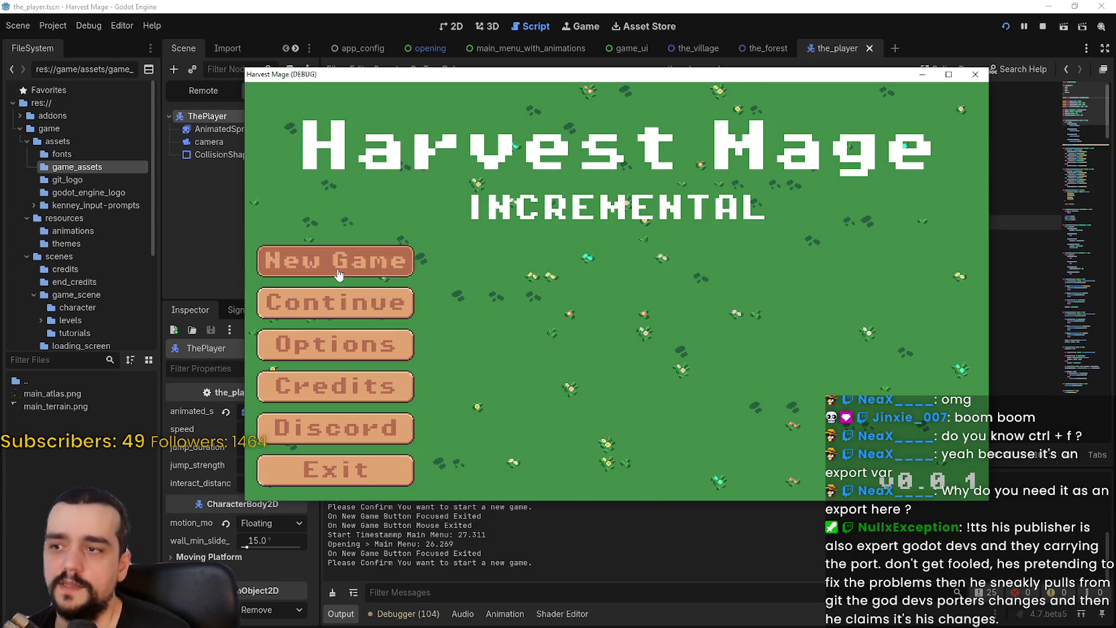
Step: Repeat the pause, return-to-title and New Game cycle two more times
{"action": "key", "text": "Escape"}
{"action": "left_click", "coordinate": [620, 363]}
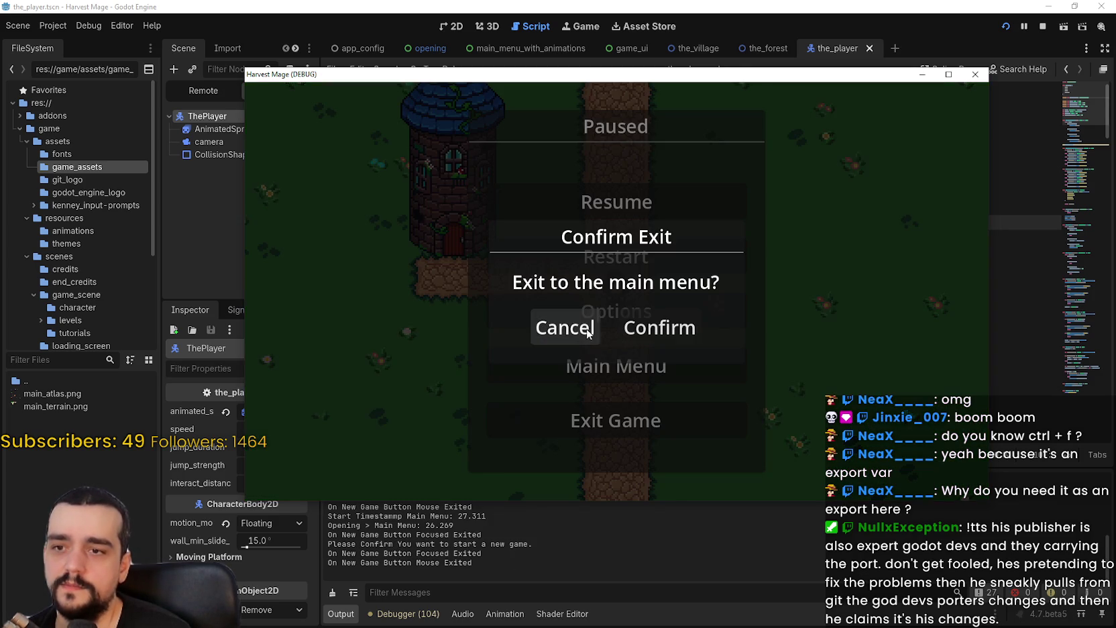
{"action": "left_click", "coordinate": [666, 341]}
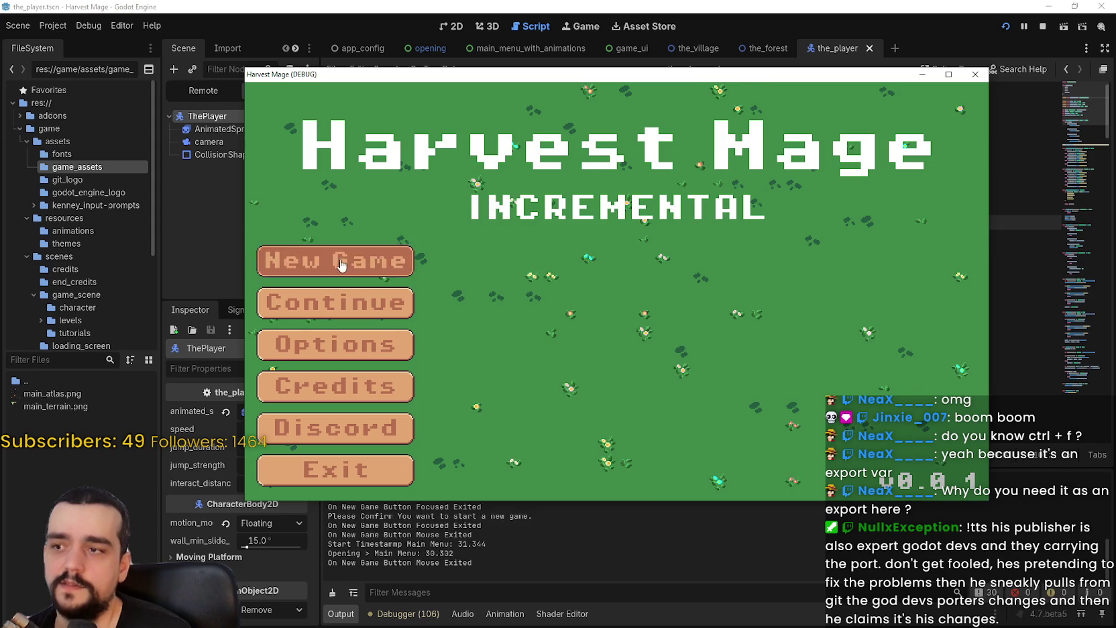
{"action": "left_click", "coordinate": [339, 262]}
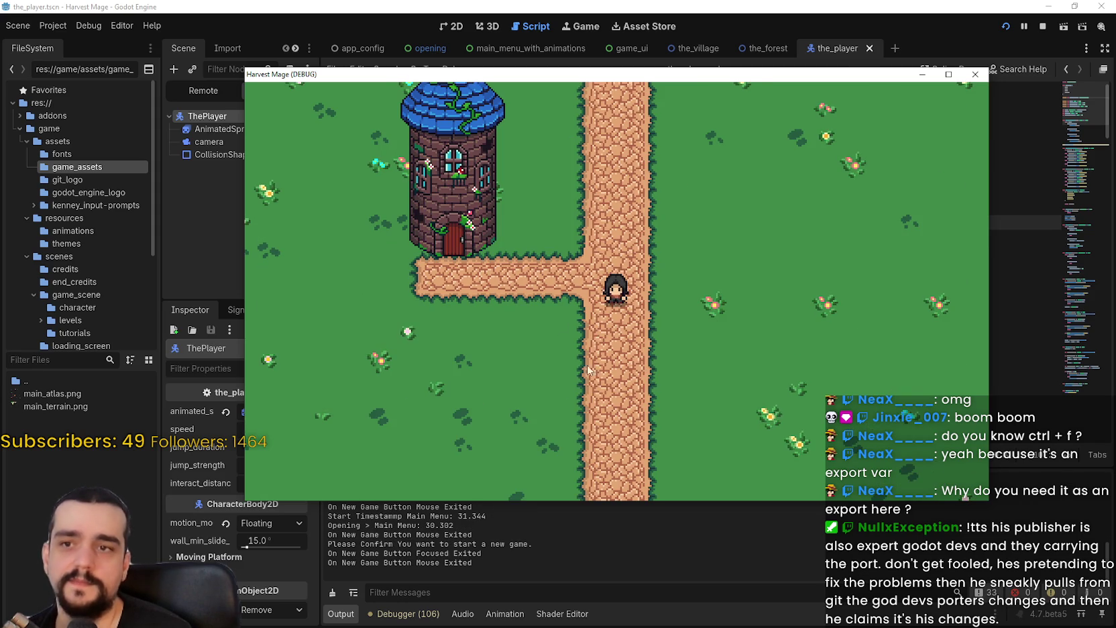
{"action": "key", "text": "Escape"}
{"action": "left_click", "coordinate": [560, 375]}
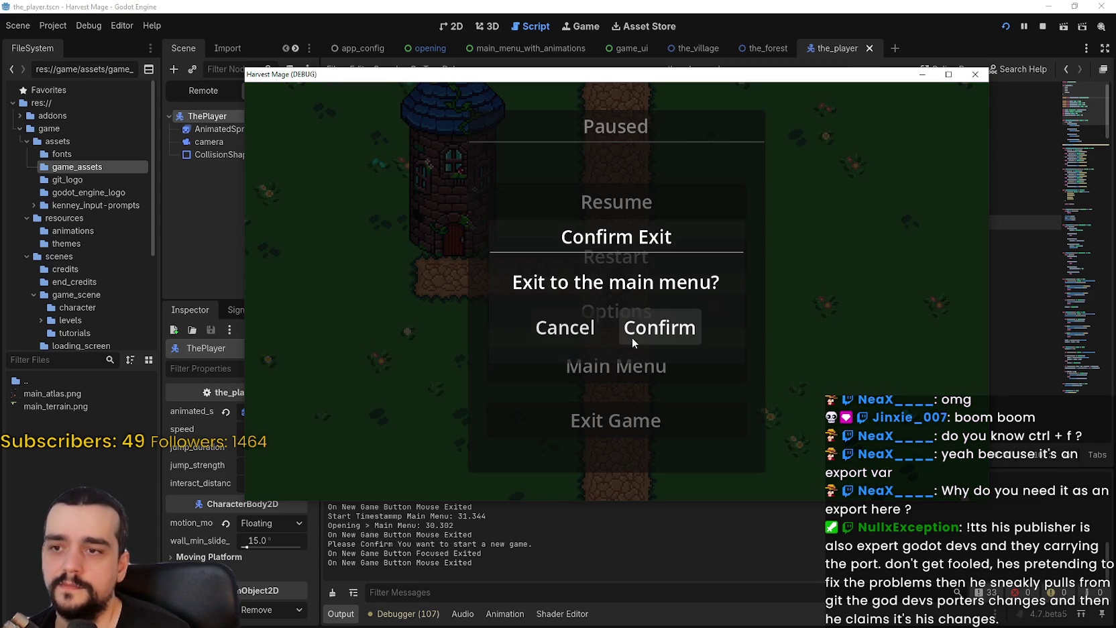
{"action": "left_click", "coordinate": [634, 334]}
{"action": "left_click", "coordinate": [335, 260]}
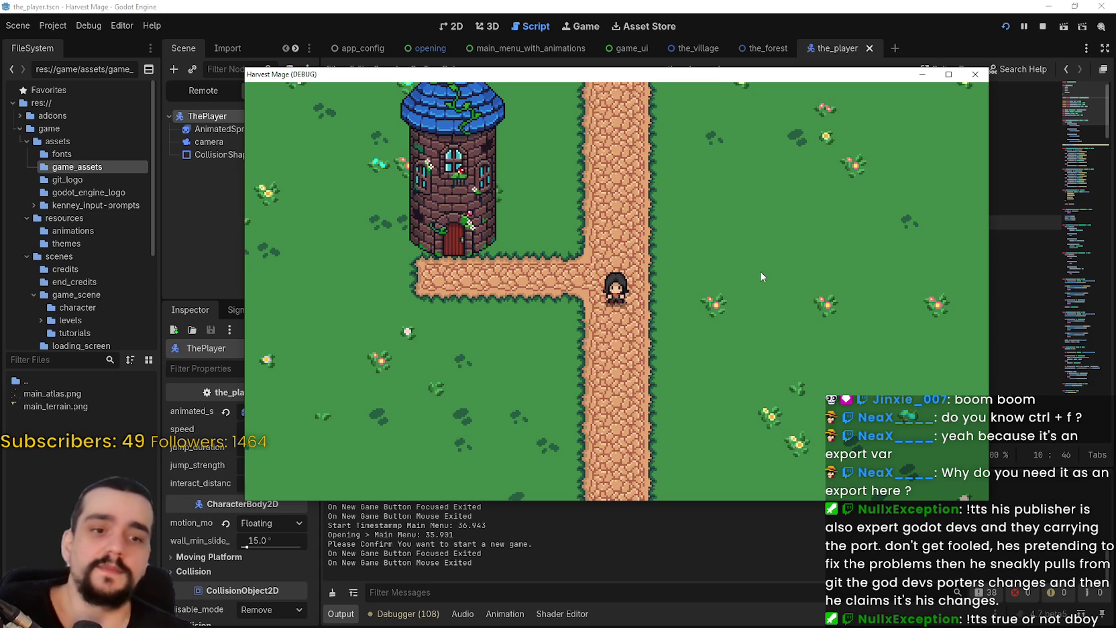
Step: Pause the game and confirm exiting to end the test run
{"action": "key", "text": "Escape"}
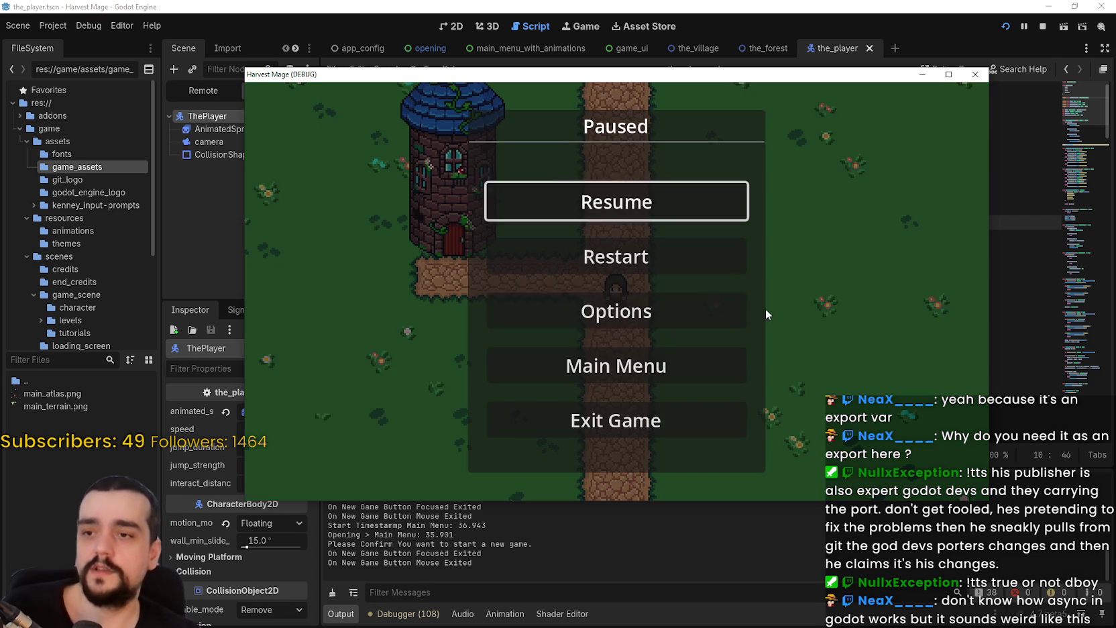
{"action": "left_click", "coordinate": [667, 419]}
{"action": "left_click", "coordinate": [670, 331]}
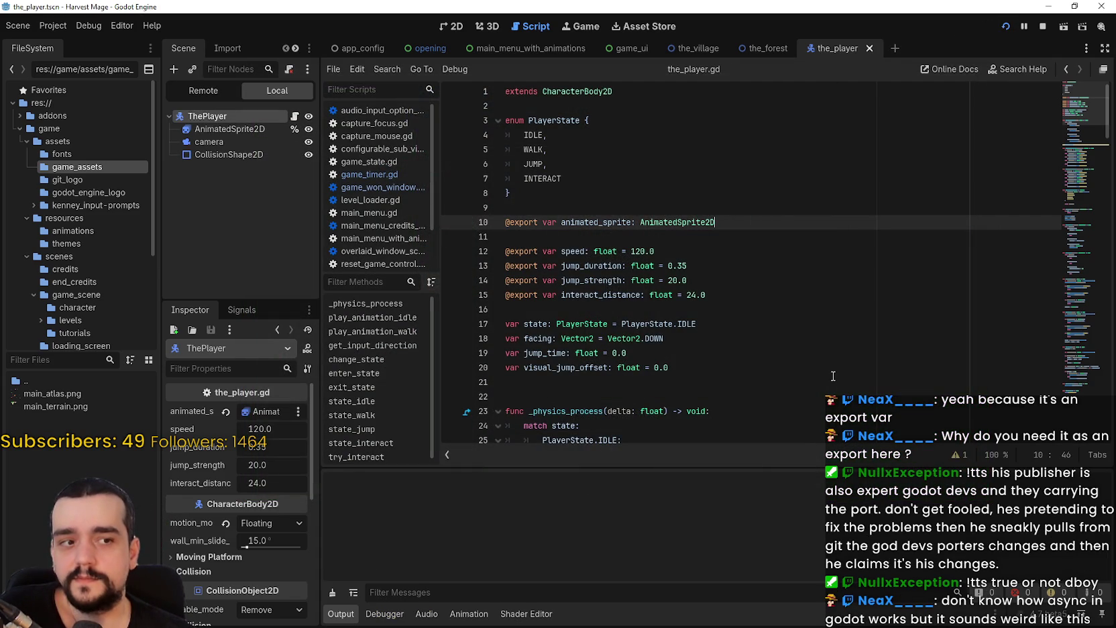
Step: Relaunch the project, maximize the game window and start a New Game
{"action": "key", "text": "F5"}
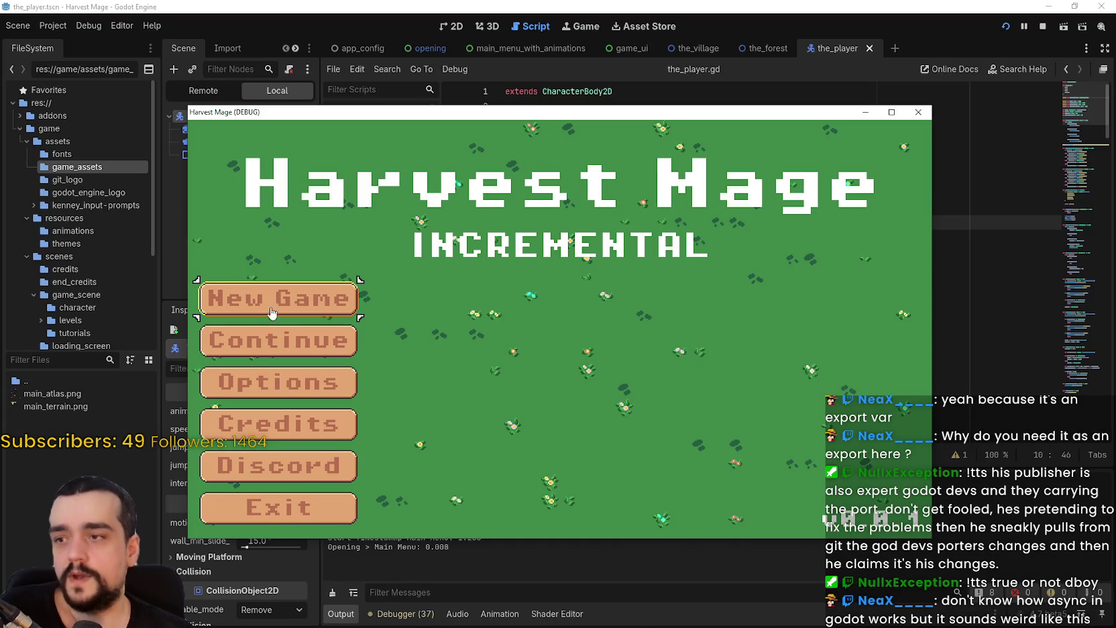
{"action": "left_click", "coordinate": [285, 303]}
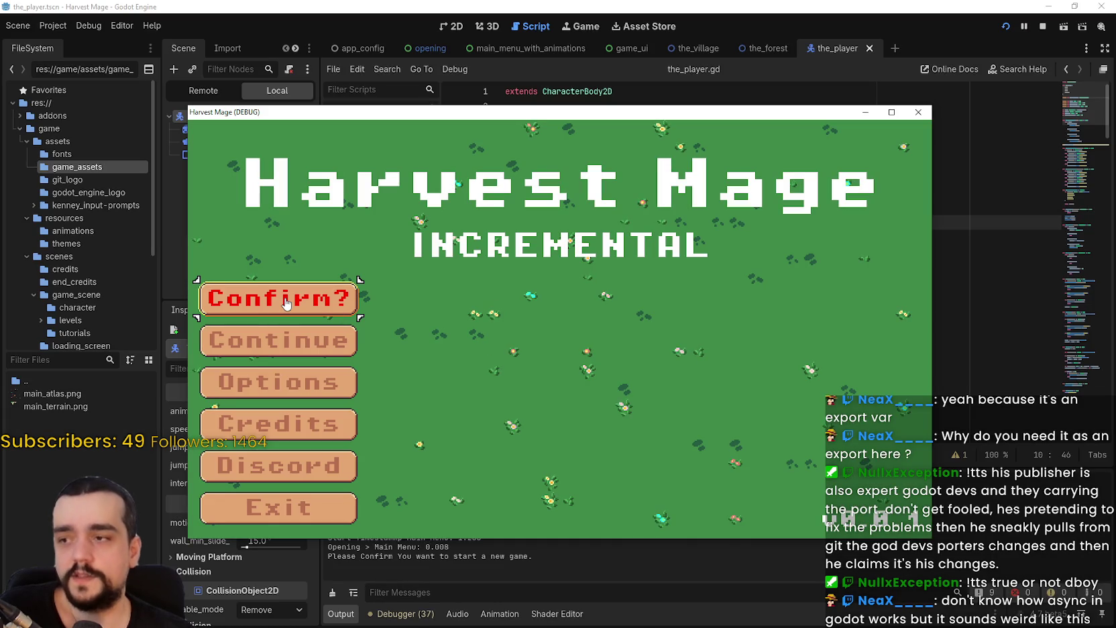
{"action": "left_click", "coordinate": [892, 112]}
{"action": "left_click", "coordinate": [161, 282]}
{"action": "left_click", "coordinate": [161, 281]}
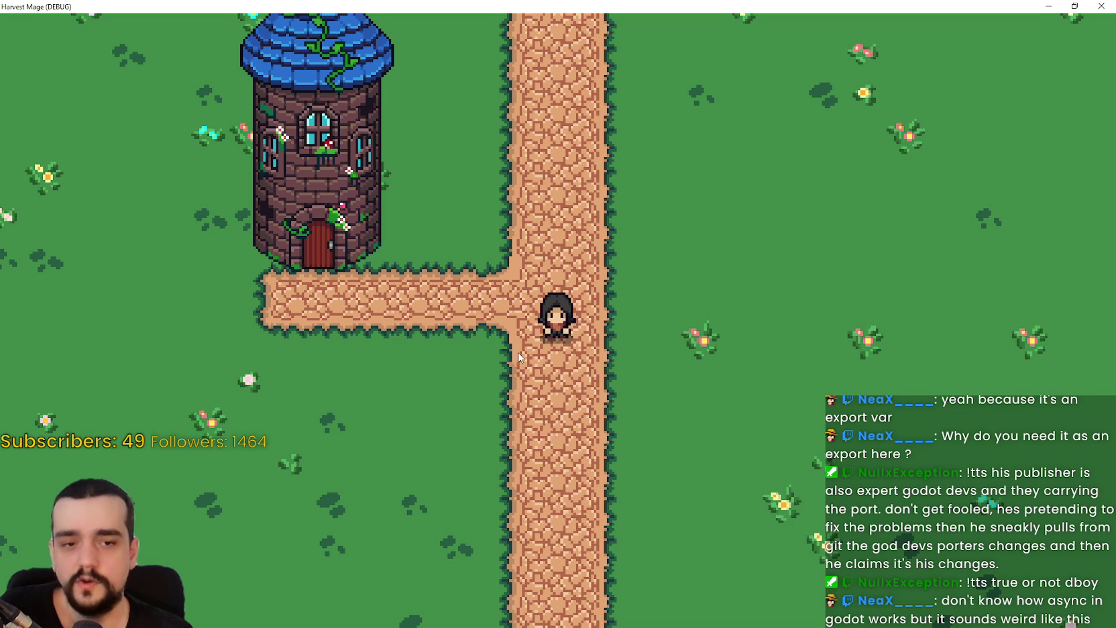
Step: Walk the player up and left with W, A, W, then return to the title screen
{"action": "key", "text": "w"}
{"action": "key", "text": "a"}
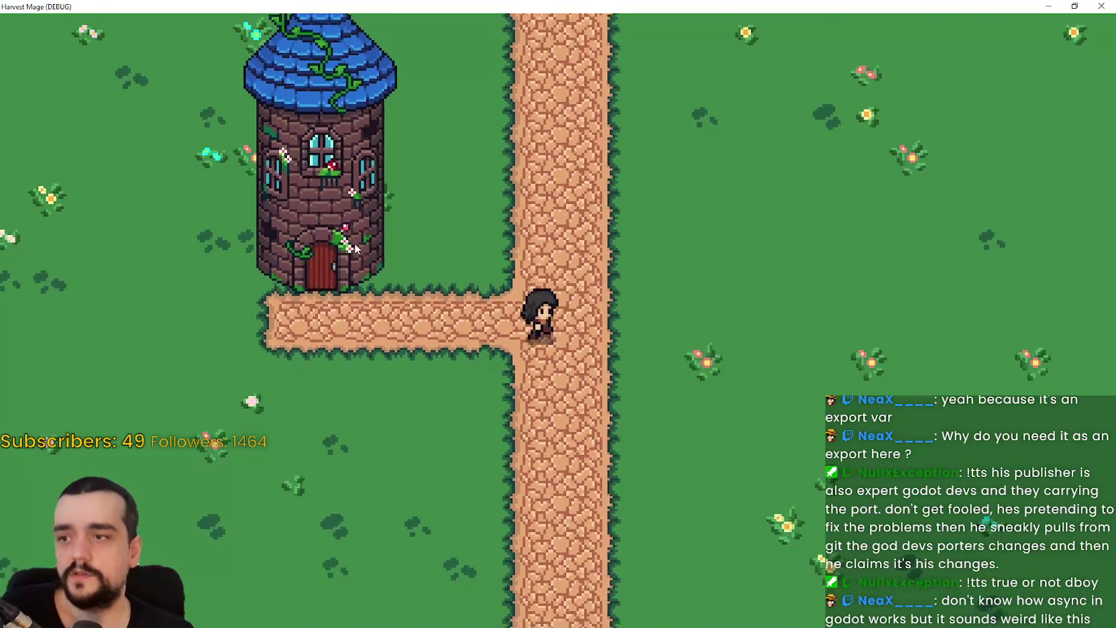
{"action": "key", "text": "w"}
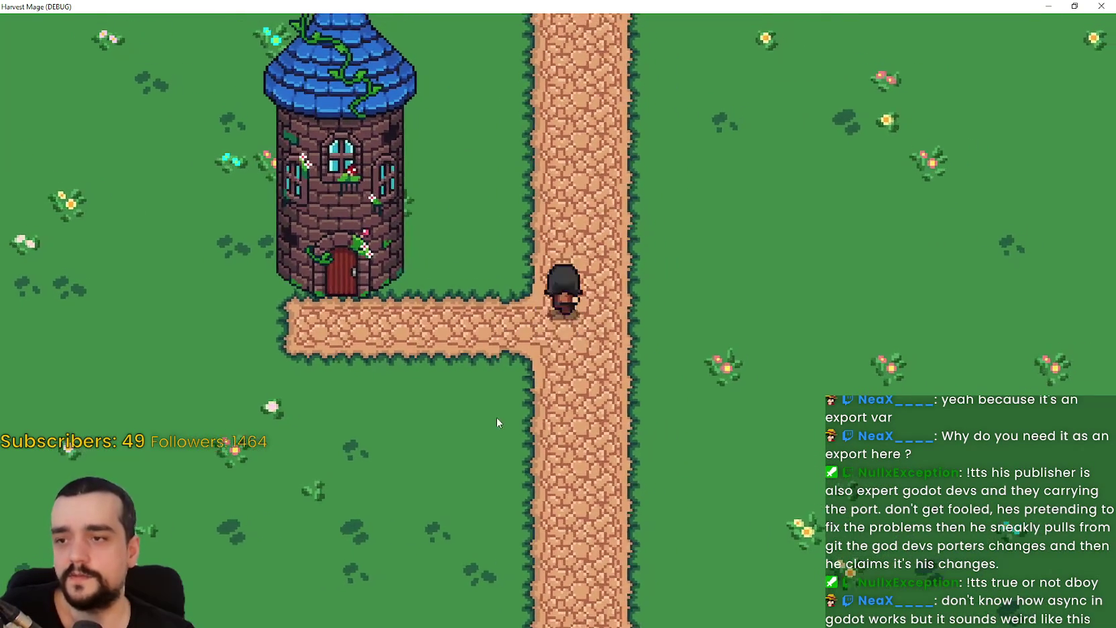
{"action": "key", "text": "Escape"}
{"action": "left_click", "coordinate": [526, 439]}
{"action": "left_click", "coordinate": [590, 382]}
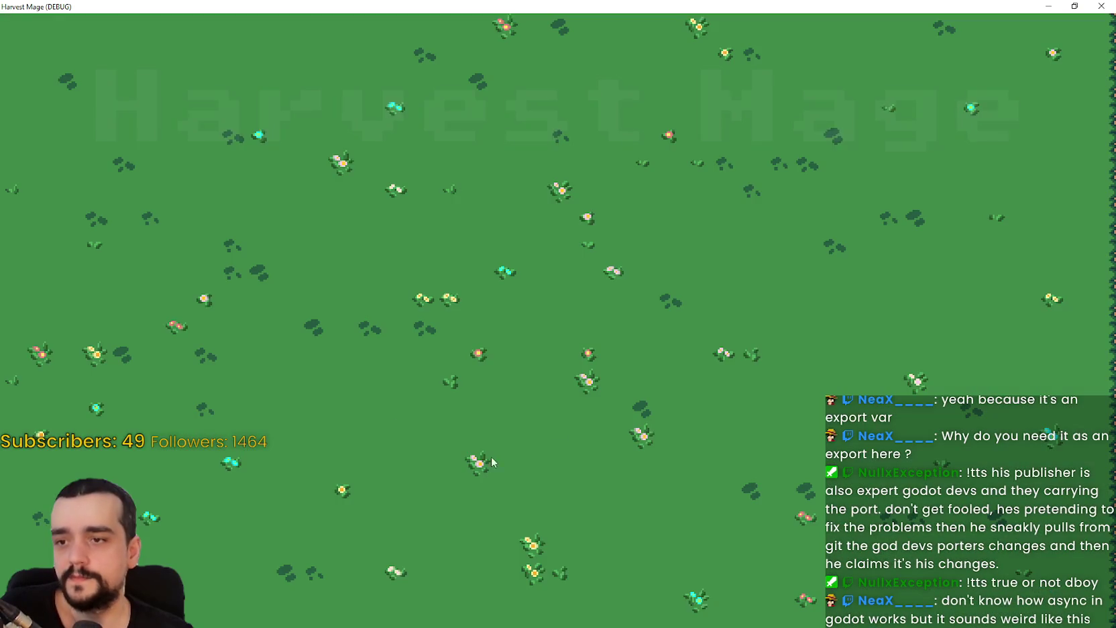
Step: Start a new game, walk right with D, then pause and confirm exiting to the main menu
{"action": "key", "text": "Return"}
{"action": "key", "text": "Return"}
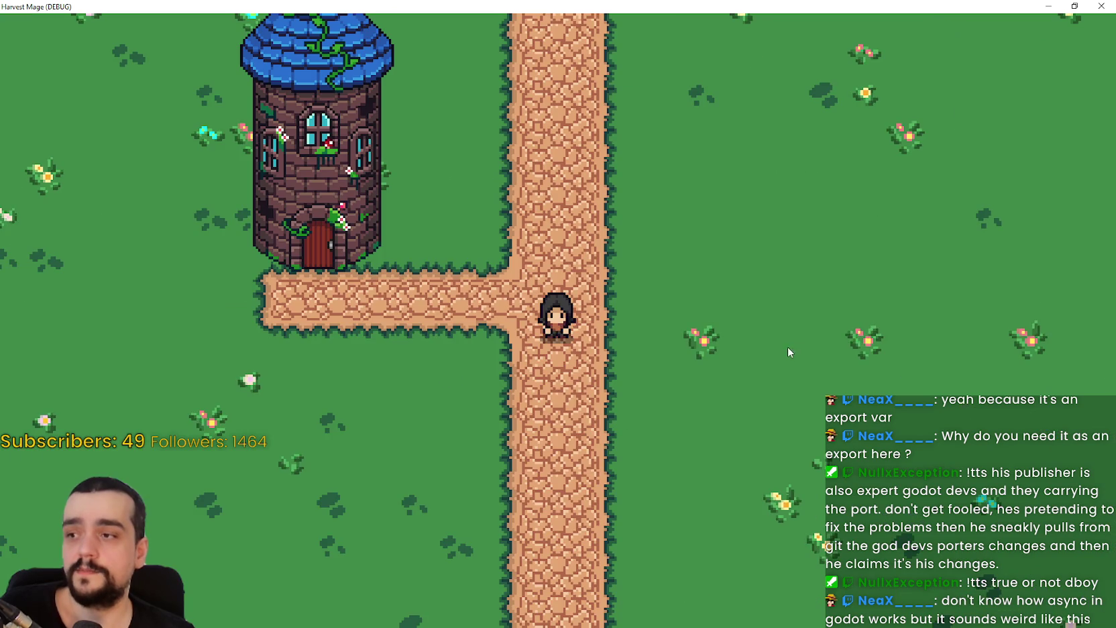
{"action": "key", "text": "d"}
{"action": "key", "text": "Escape"}
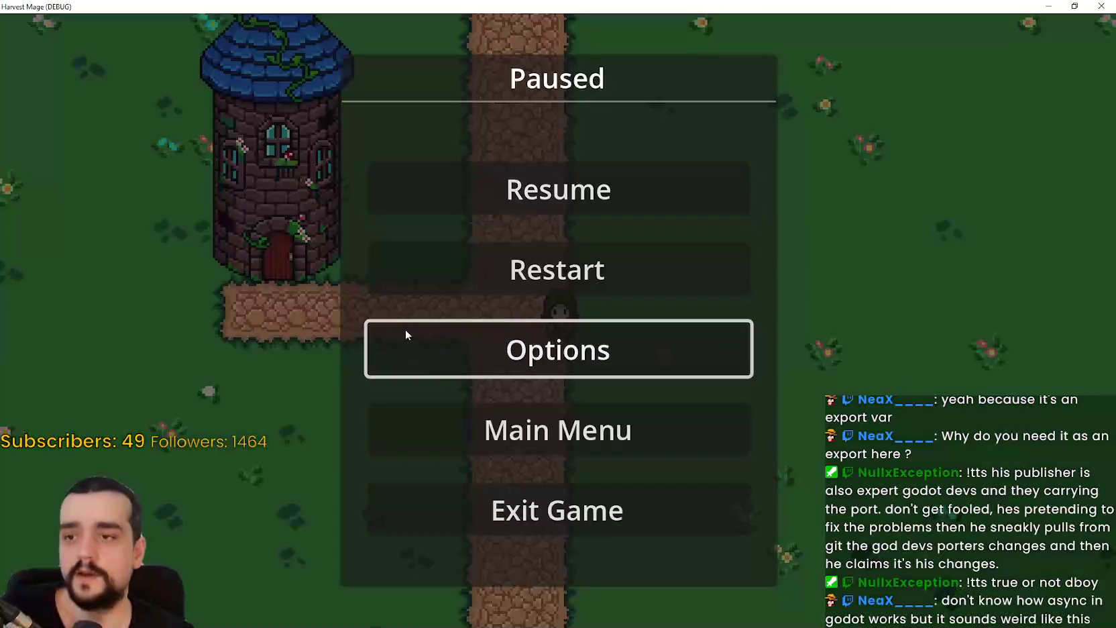
{"action": "left_click", "coordinate": [523, 419]}
{"action": "key", "text": "Escape"}
{"action": "key", "text": "Up"}
{"action": "key", "text": "Down"}
{"action": "key", "text": "Down"}
{"action": "left_click", "coordinate": [577, 433]}
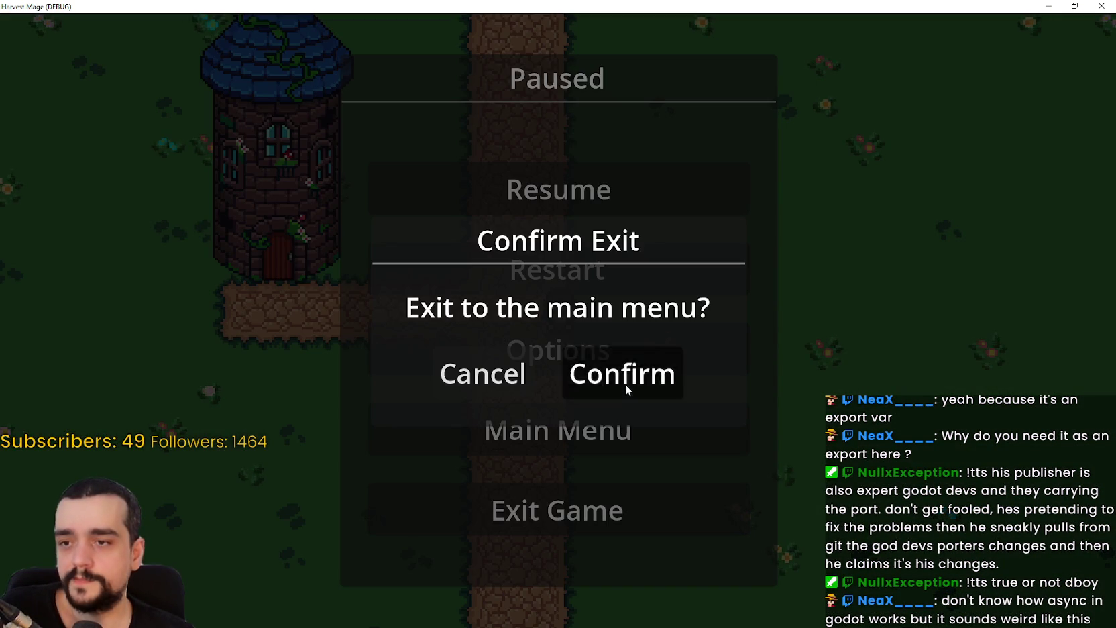
{"action": "left_click", "coordinate": [624, 379]}
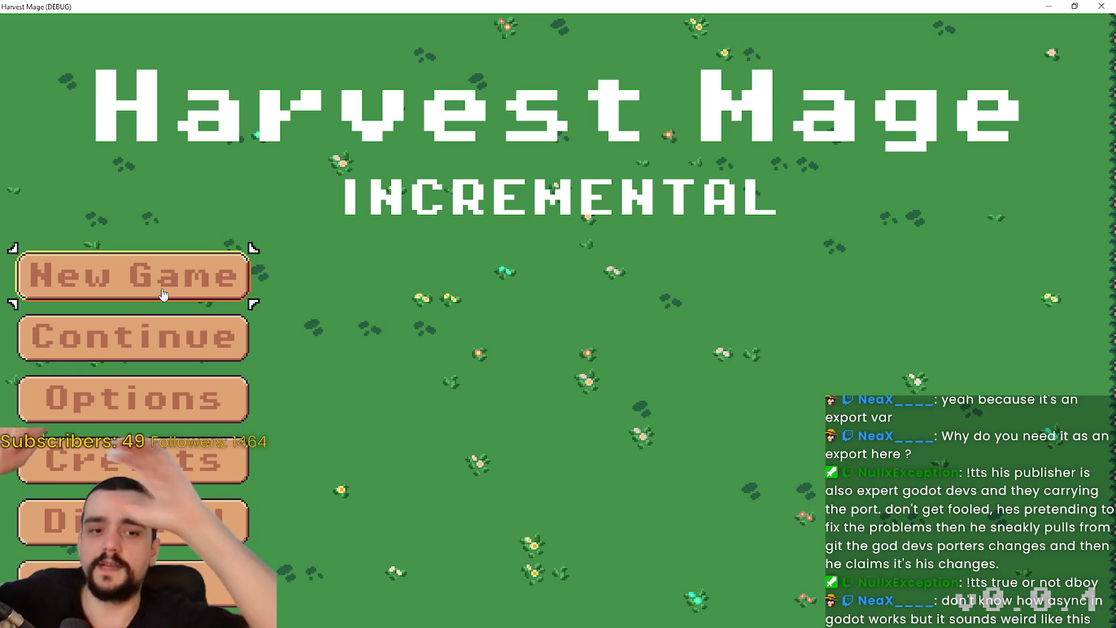
Step: Start a New Game, walk the player up and left with W and A, then exit to the main menu
{"action": "left_click", "coordinate": [165, 295]}
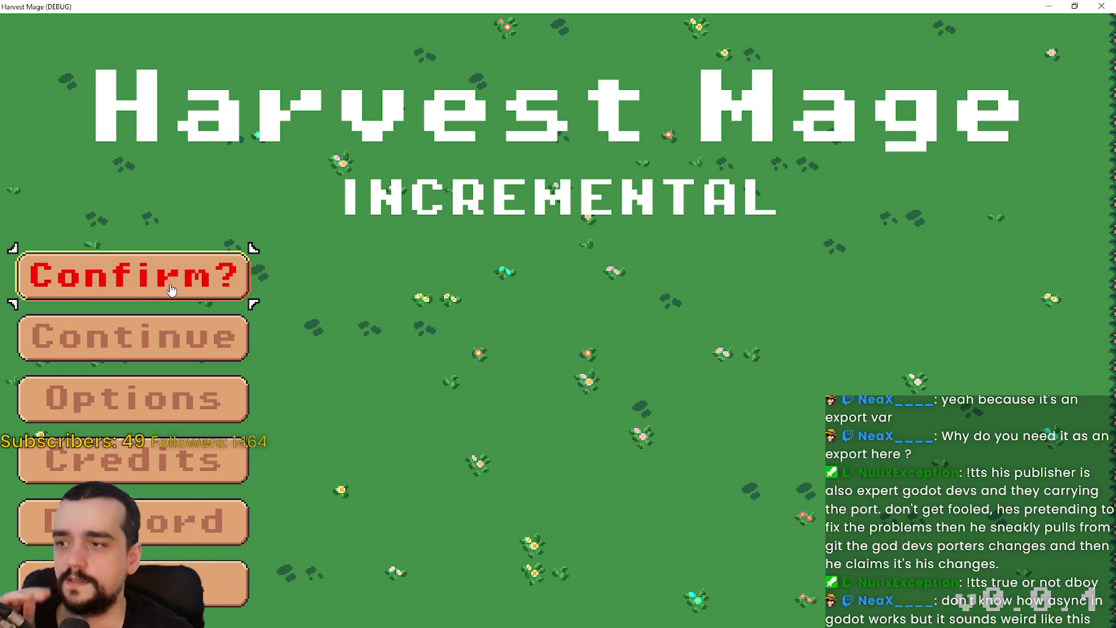
{"action": "key", "text": "Down"}
{"action": "key", "text": "Down"}
{"action": "key", "text": "Down"}
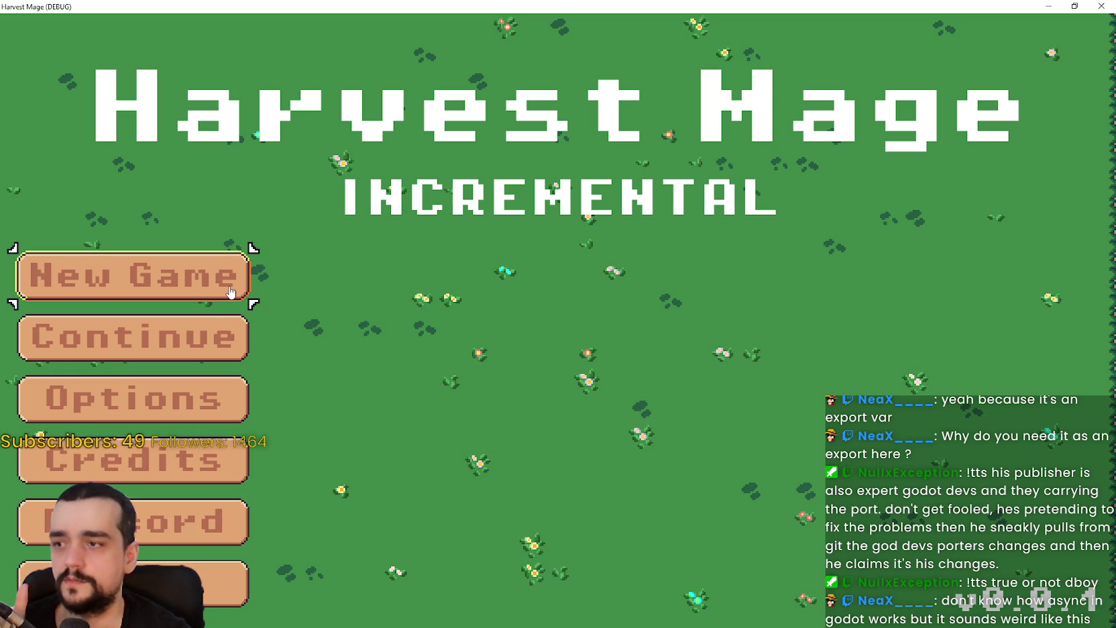
{"action": "left_click", "coordinate": [230, 292]}
{"action": "left_click", "coordinate": [230, 292]}
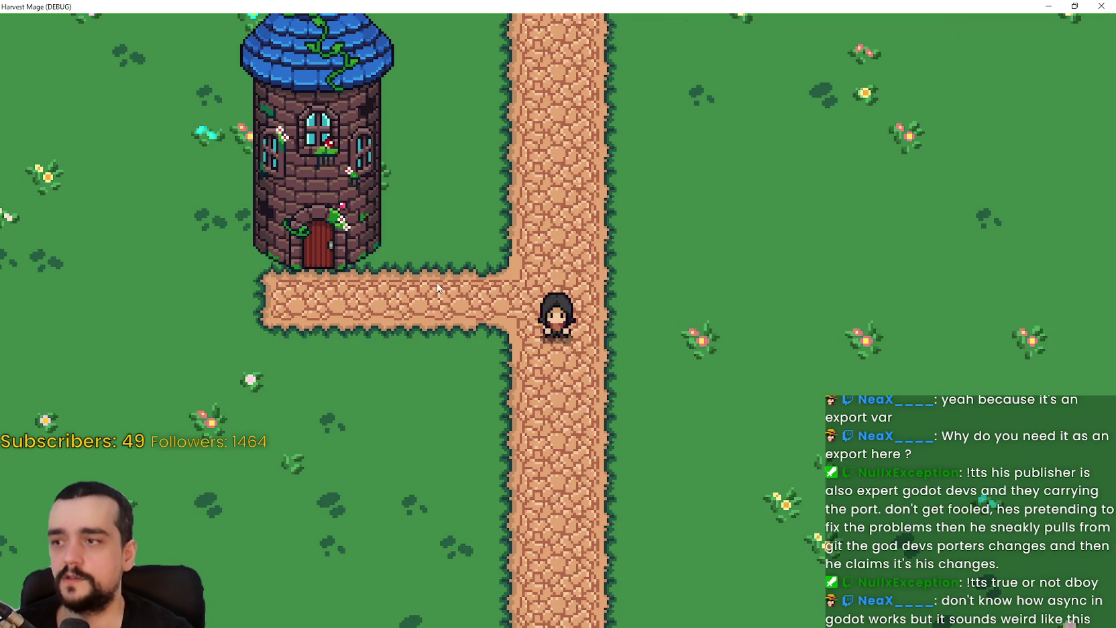
{"action": "key", "text": "w"}
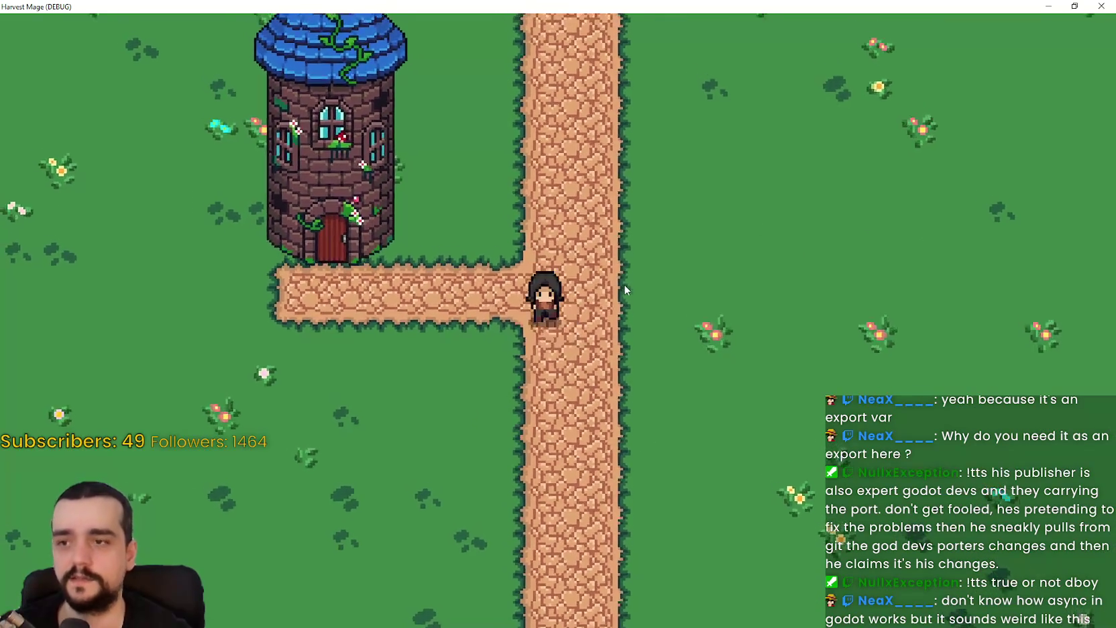
{"action": "key", "text": "a"}
{"action": "key", "text": "Escape"}
{"action": "left_click", "coordinate": [537, 427]}
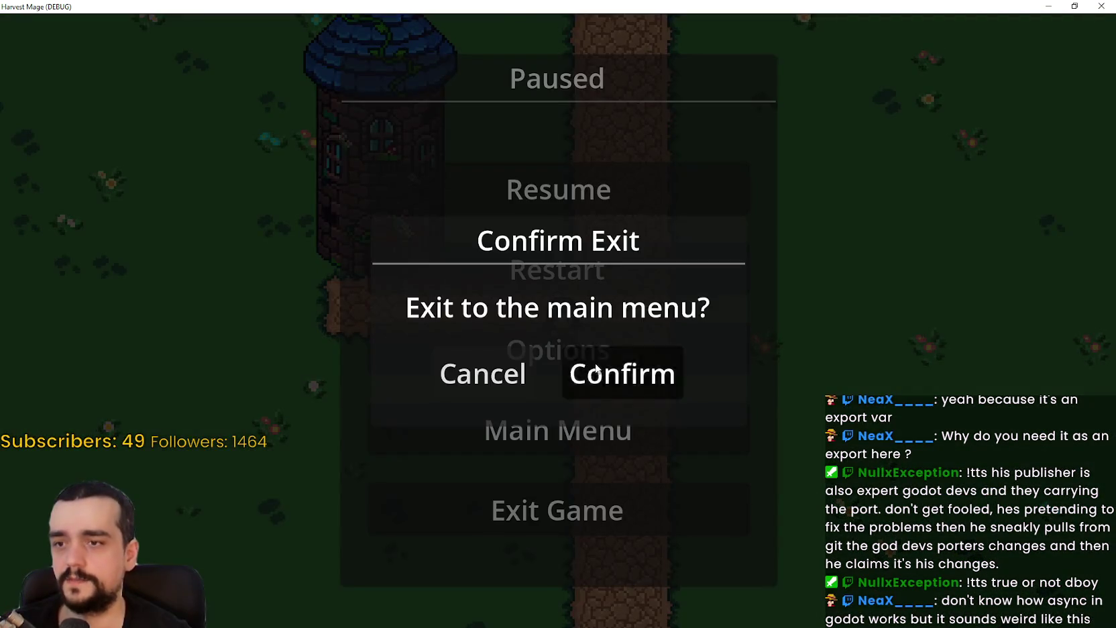
{"action": "left_click", "coordinate": [620, 370]}
Step: Restart from the title once more, then pause and quit the game entirely
{"action": "left_click", "coordinate": [137, 273]}
{"action": "left_click", "coordinate": [137, 273]}
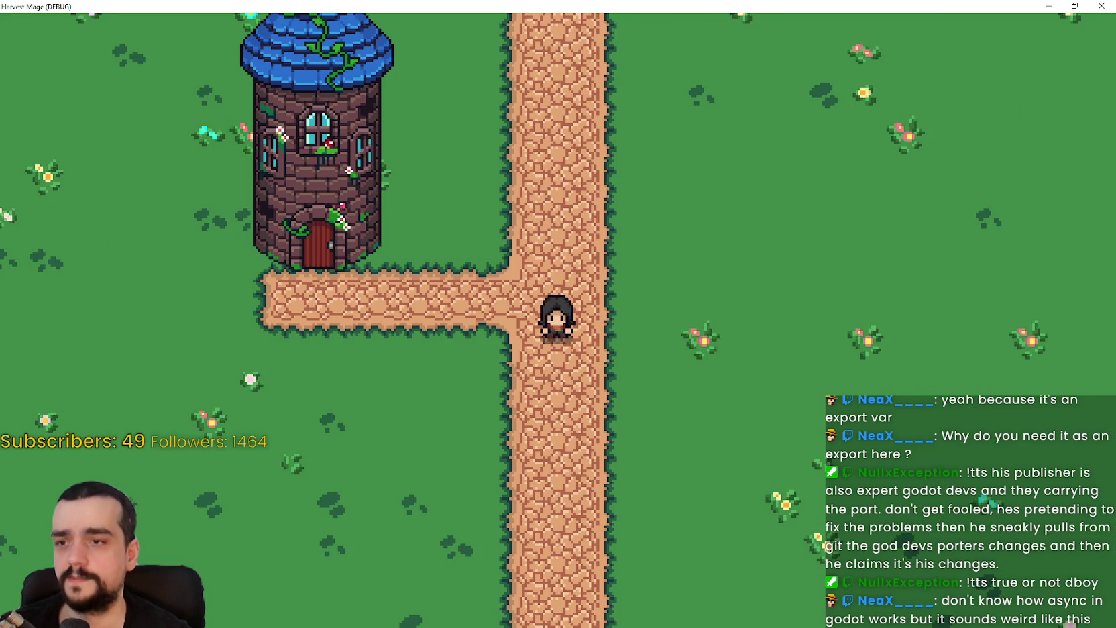
{"action": "key", "text": "Escape"}
{"action": "left_click", "coordinate": [542, 413]}
{"action": "left_click", "coordinate": [664, 377]}
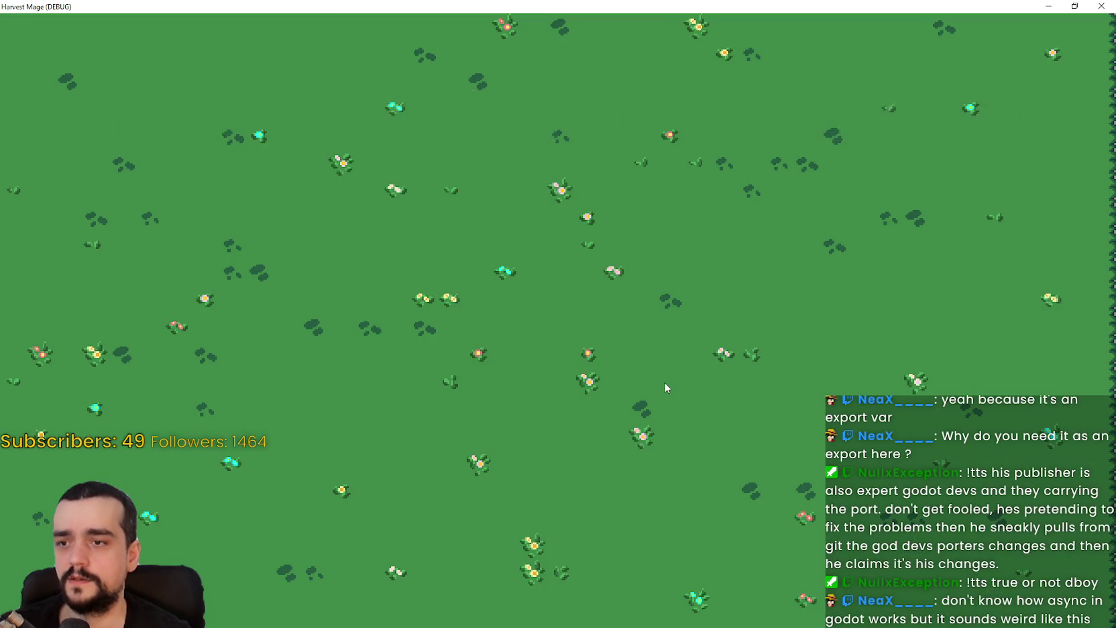
{"action": "key", "text": "Return"}
{"action": "key", "text": "Return"}
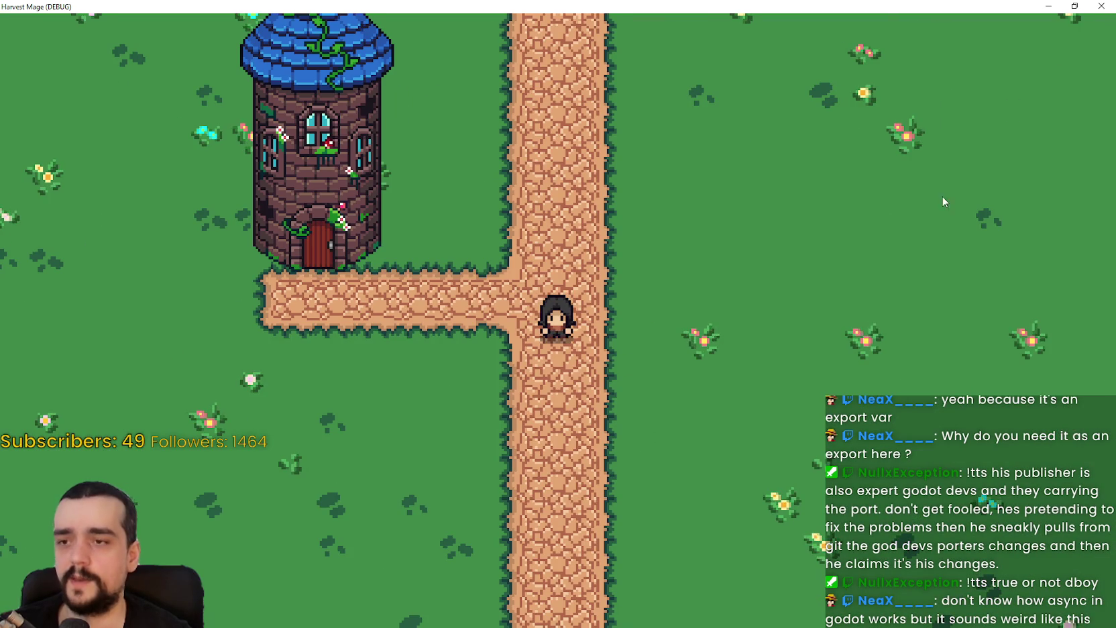
{"action": "key", "text": "Escape"}
{"action": "left_click", "coordinate": [672, 486]}
{"action": "left_click", "coordinate": [664, 375]}
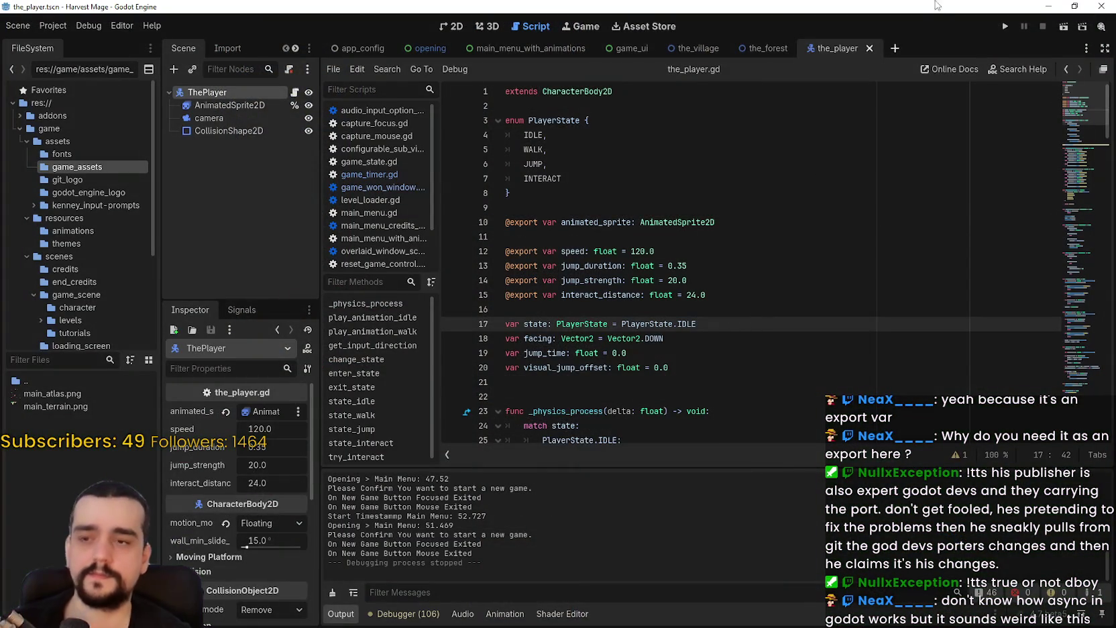
Step: Scroll the Output log and highlight the Main Menu load timestamp
{"action": "scroll", "coordinate": [485, 482], "scroll_direction": "up", "scroll_amount": 5}
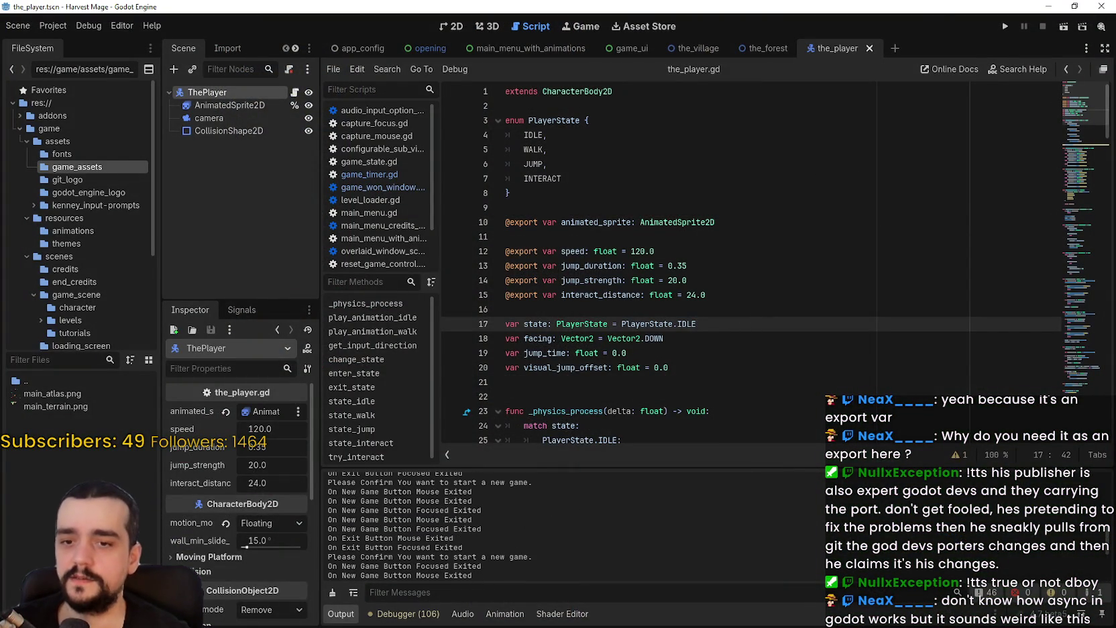
{"action": "scroll", "coordinate": [1106, 546], "scroll_direction": "up", "scroll_amount": 3}
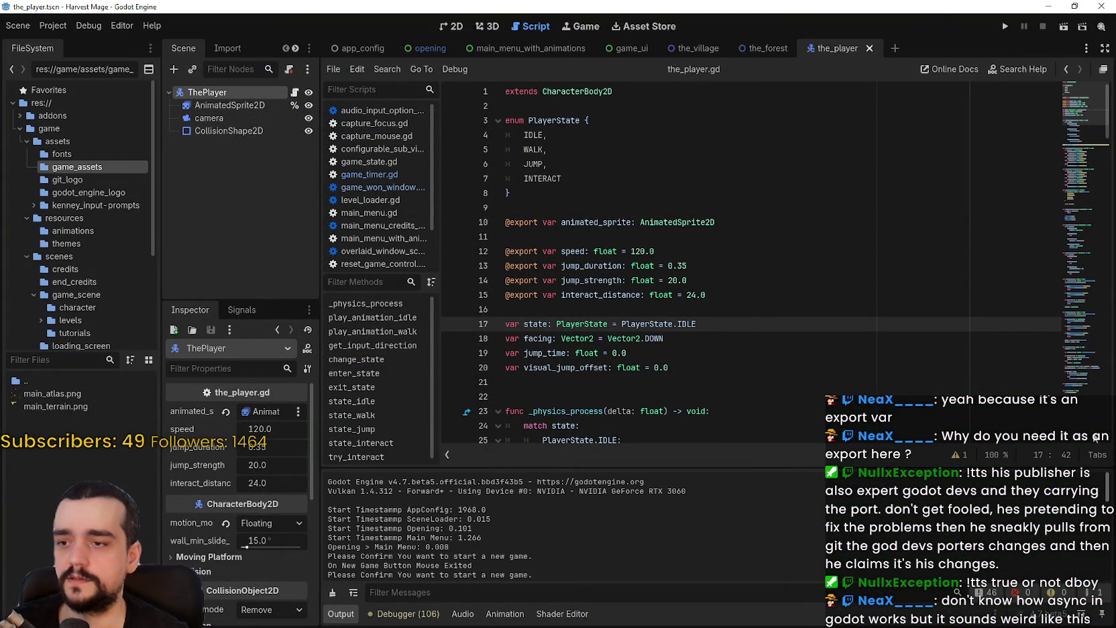
{"action": "scroll", "coordinate": [491, 504], "scroll_direction": "down", "scroll_amount": 1}
{"action": "left_click_drag", "start_coordinate": [454, 512], "coordinate": [407, 513]}
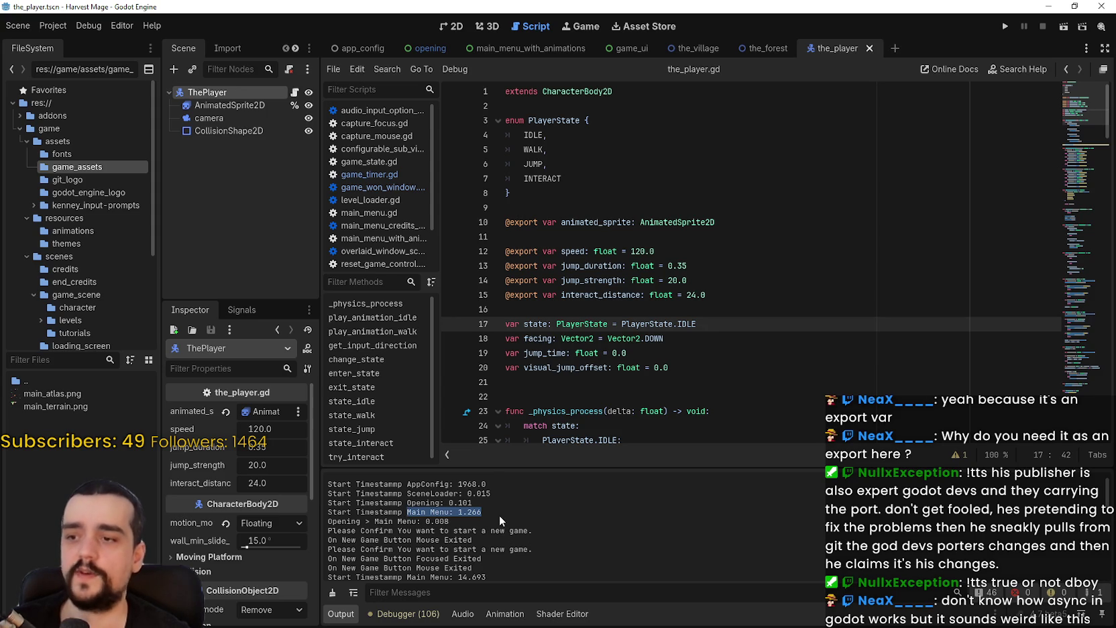
{"action": "left_click", "coordinate": [499, 503]}
Step: Select the Opening and Main Menu timestamp lines, ending on the Opening value 0.101
{"action": "scroll", "coordinate": [499, 503], "scroll_direction": "up", "scroll_amount": 1}
{"action": "left_click_drag", "start_coordinate": [496, 504], "coordinate": [328, 496]}
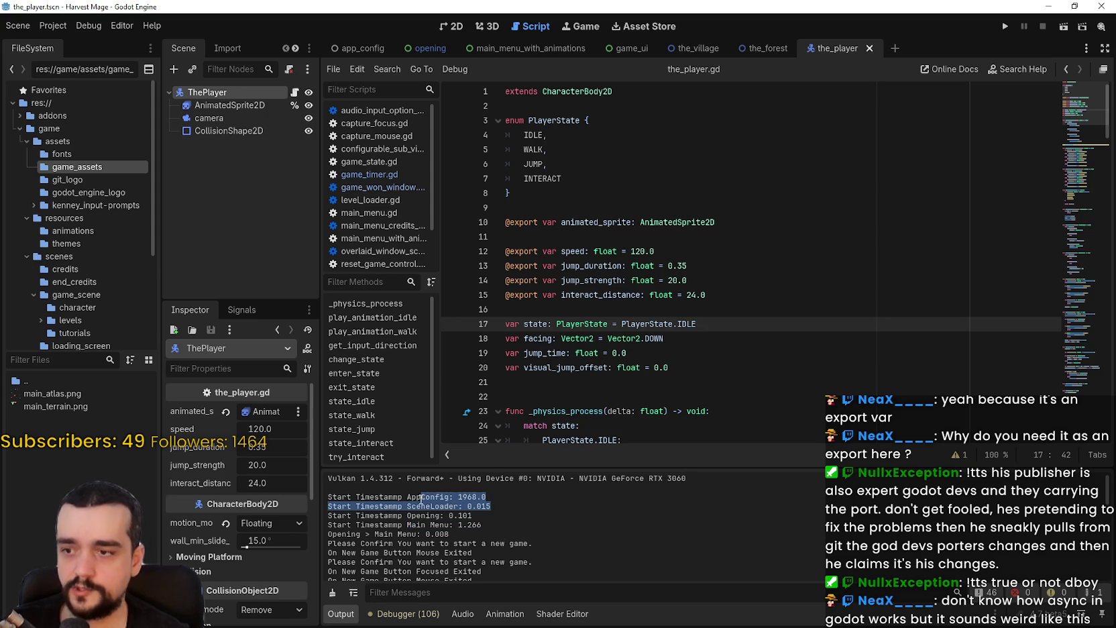
{"action": "left_click_drag", "start_coordinate": [486, 525], "coordinate": [319, 523]}
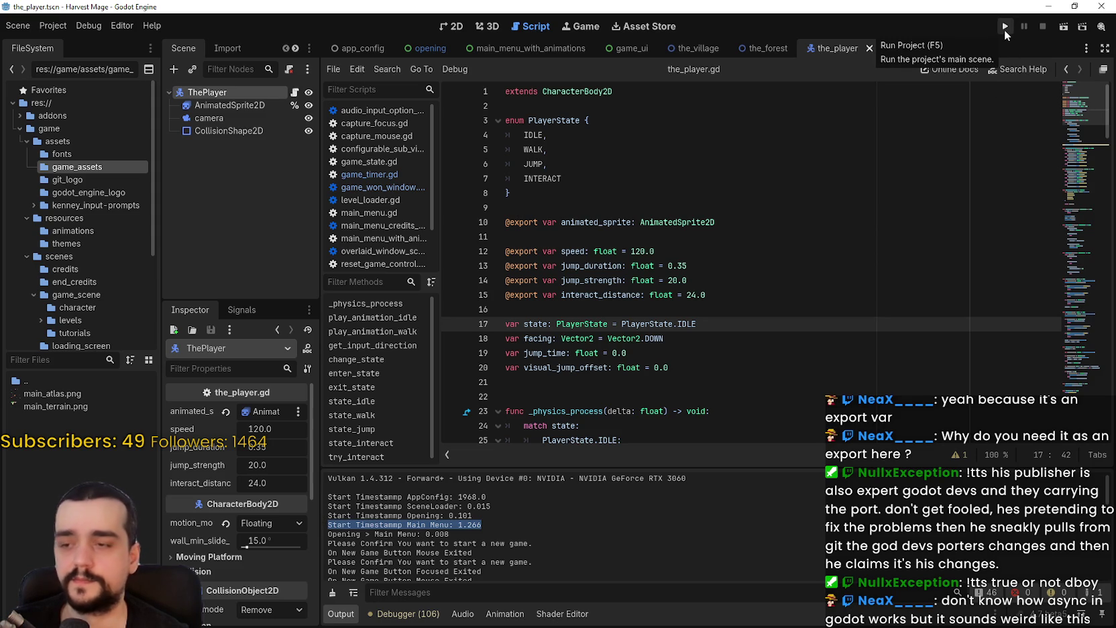
{"action": "left_click_drag", "start_coordinate": [497, 526], "coordinate": [327, 525]}
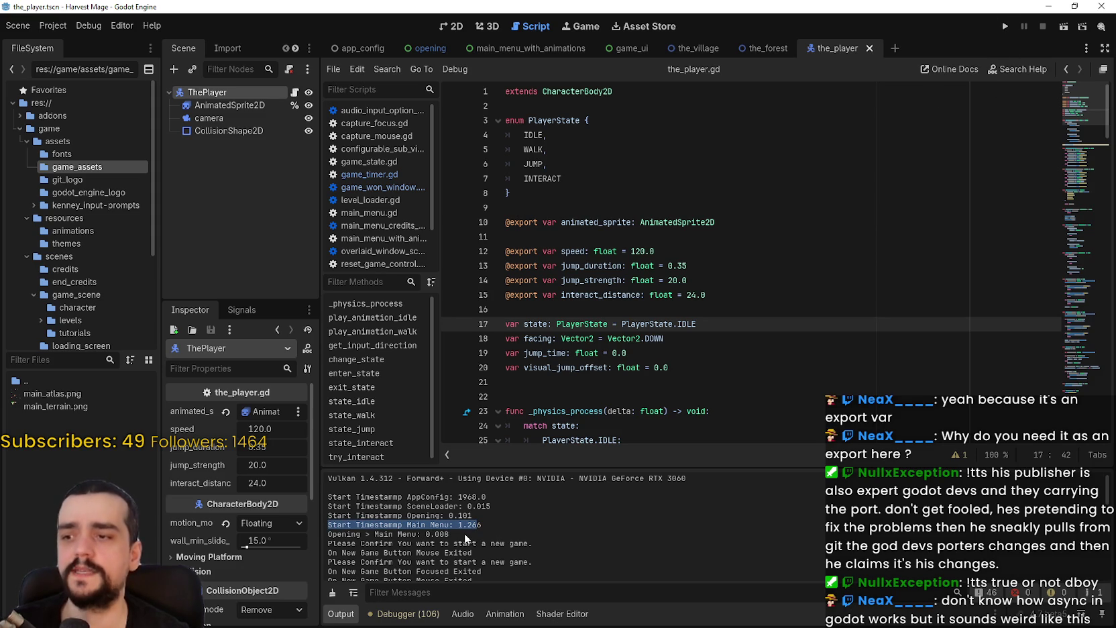
{"action": "left_click", "coordinate": [473, 521]}
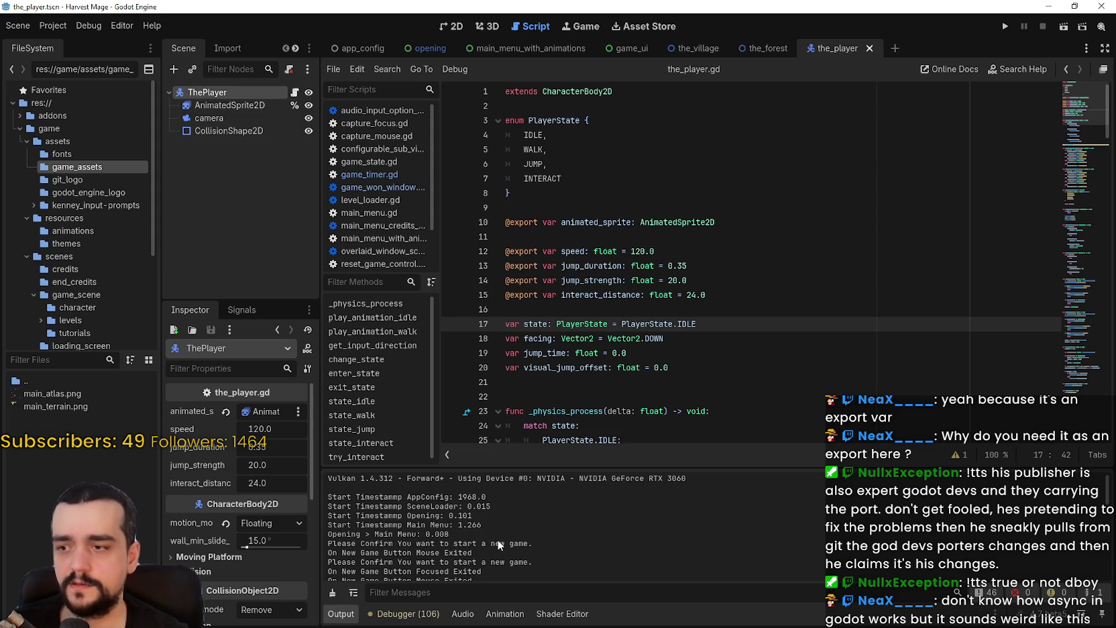
{"action": "left_click_drag", "start_coordinate": [362, 525], "coordinate": [326, 534]}
{"action": "left_click", "coordinate": [354, 536]}
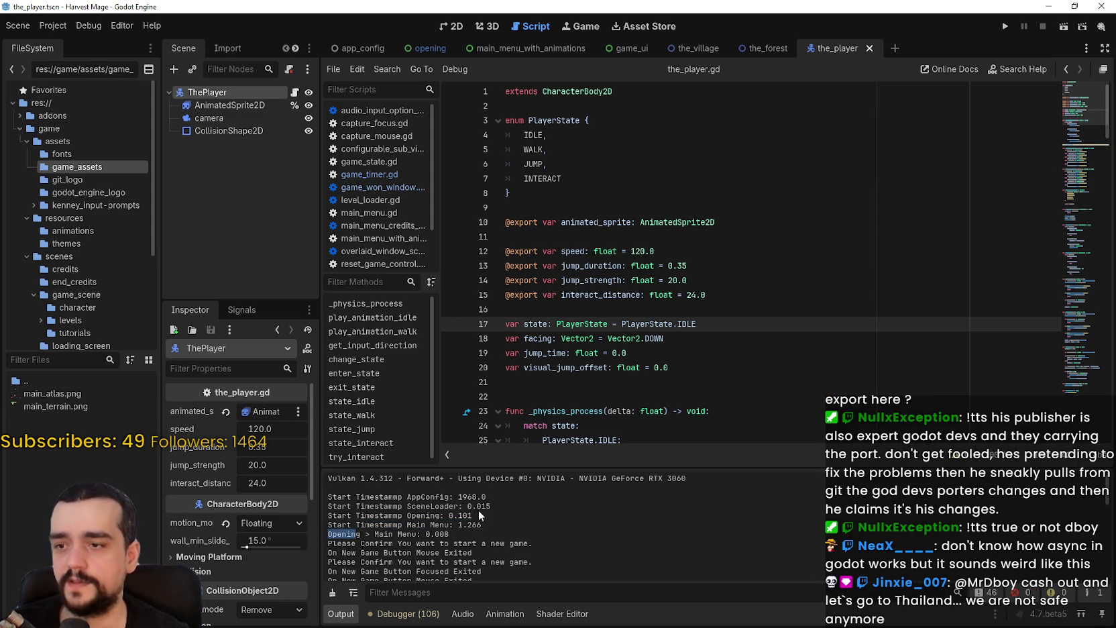
{"action": "left_click_drag", "start_coordinate": [473, 515], "coordinate": [444, 515]}
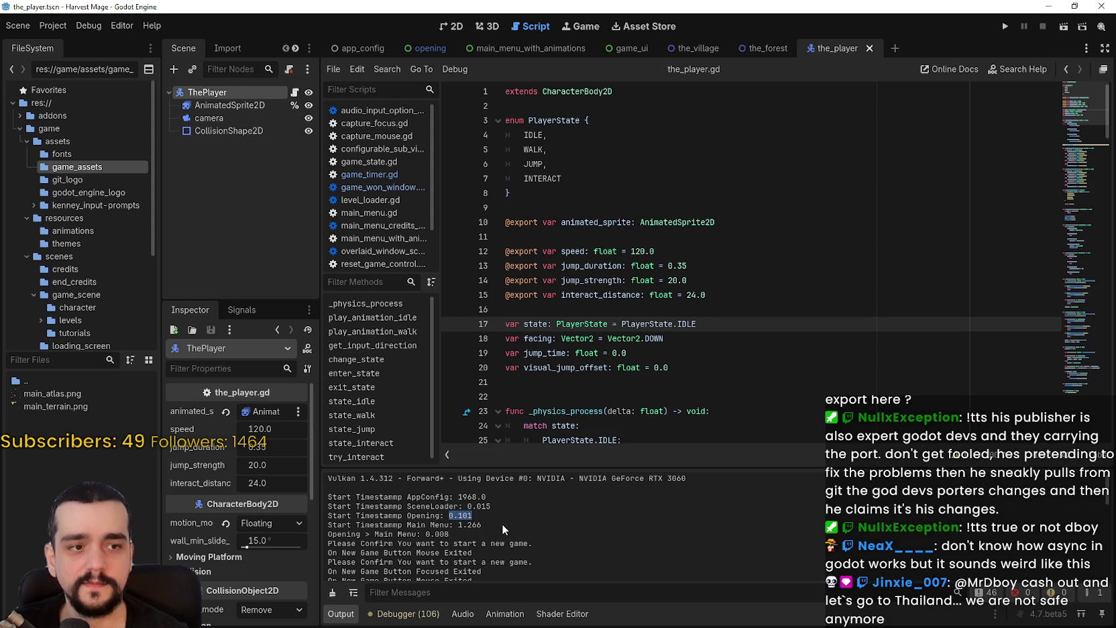
{"action": "left_click", "coordinate": [1005, 28]}
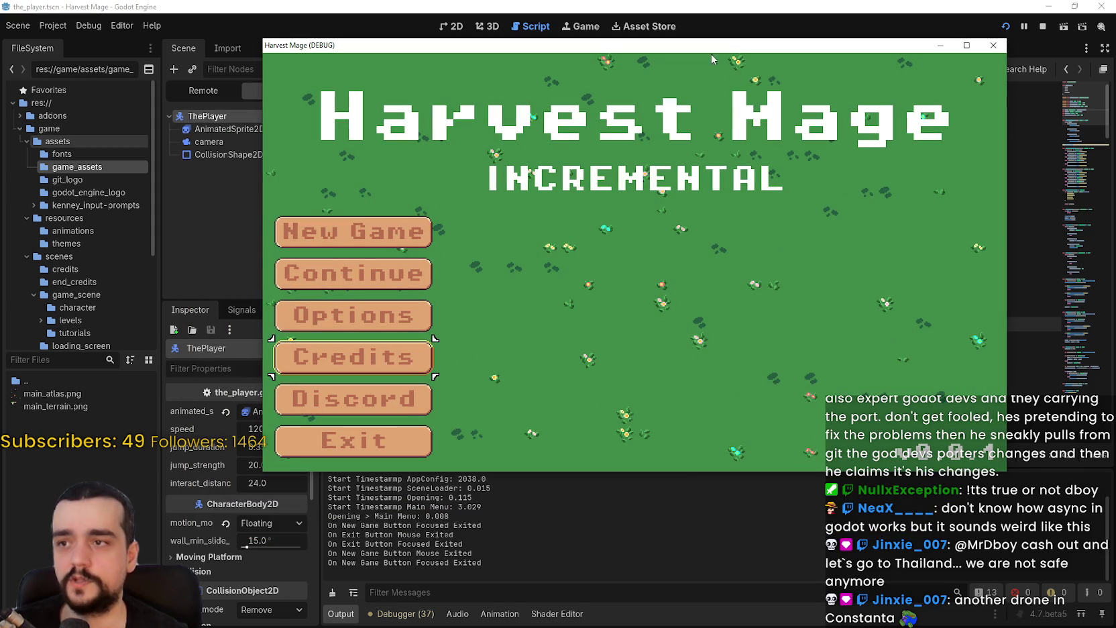
{"action": "left_click", "coordinate": [385, 436]}
{"action": "left_click", "coordinate": [385, 436]}
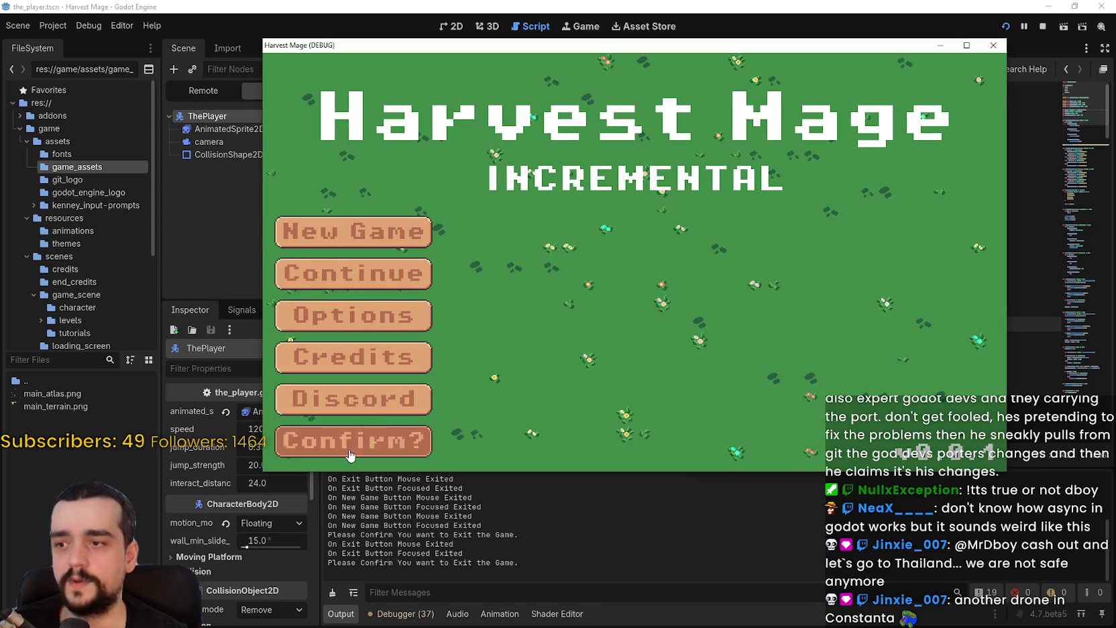
{"action": "left_click", "coordinate": [993, 45]}
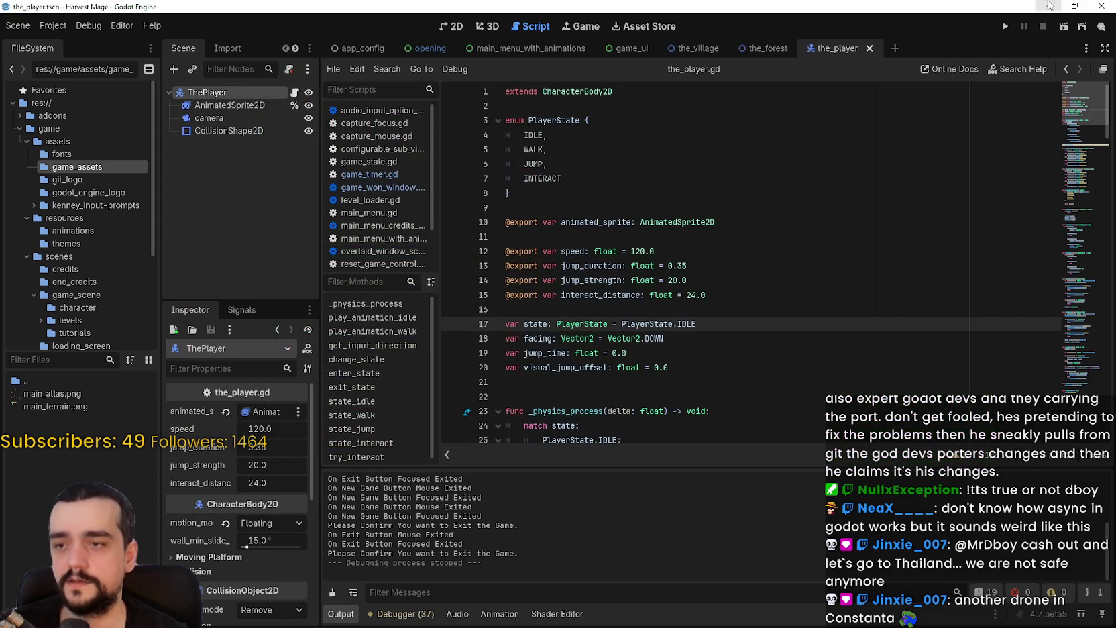
{"action": "left_click", "coordinate": [1006, 27]}
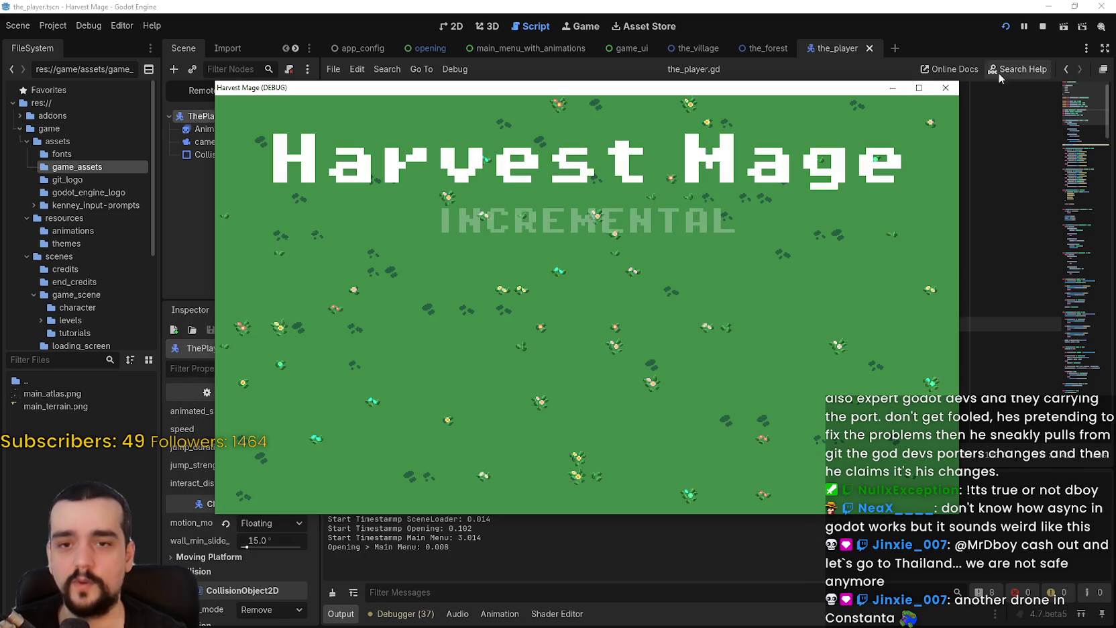
{"action": "left_click", "coordinate": [338, 491]}
{"action": "left_click", "coordinate": [339, 490]}
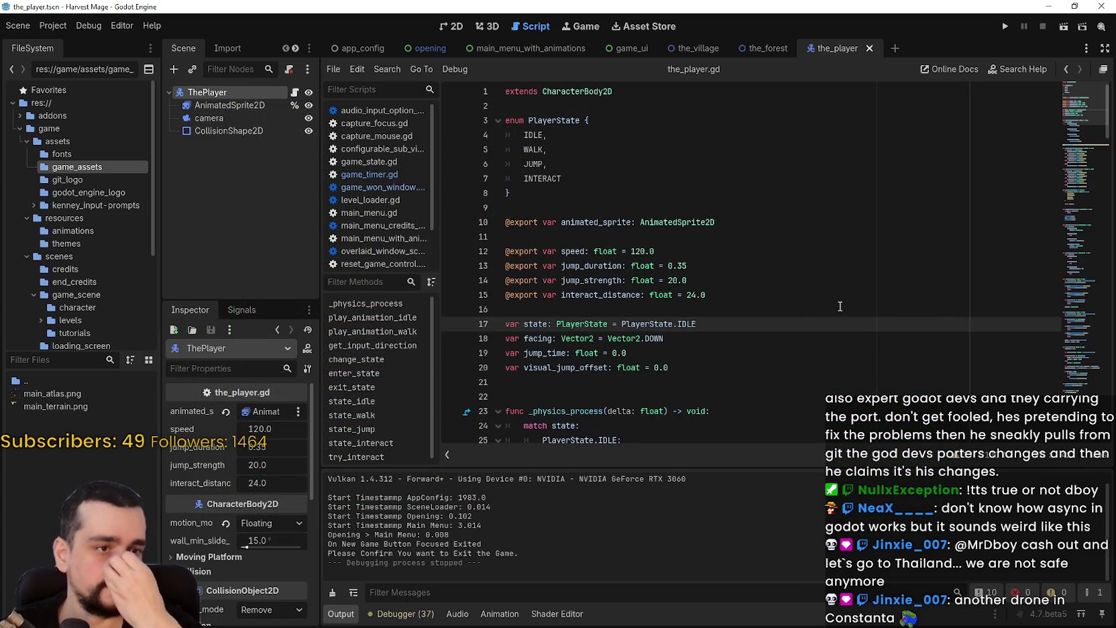
Step: Minimize Godot and the browser, then refresh the desktop from its context menu
{"action": "left_click", "coordinate": [840, 305]}
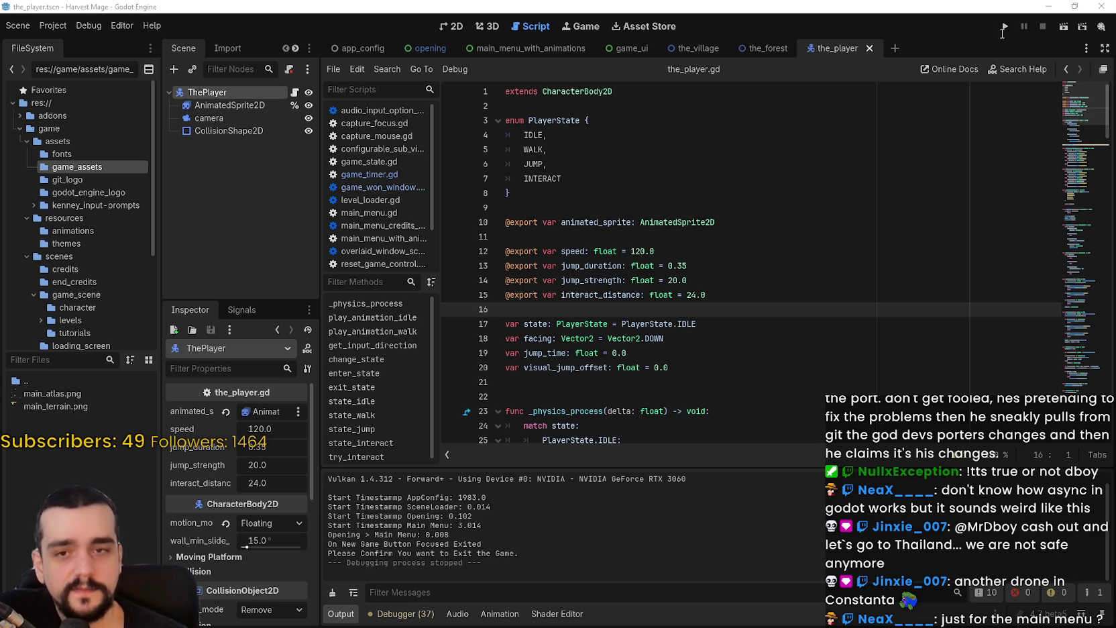
{"action": "left_click", "coordinate": [1048, 6]}
{"action": "left_click", "coordinate": [1047, 7]}
{"action": "right_click", "coordinate": [791, 287]}
{"action": "left_click", "coordinate": [839, 309]}
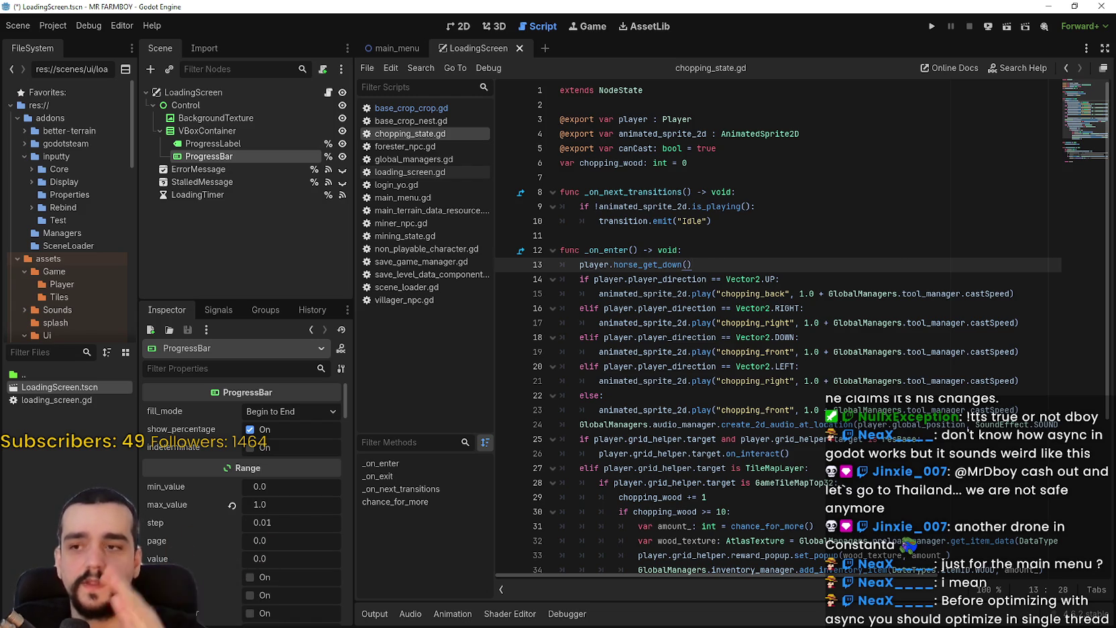
Step: Look over lines 8–24 of chopping_state.gd, then run the MR FARMBOY project
{"action": "left_click", "coordinate": [903, 191]}
{"action": "left_click", "coordinate": [897, 223]}
{"action": "left_click", "coordinate": [896, 236]}
{"action": "left_click_drag", "start_coordinate": [865, 309], "coordinate": [865, 424]}
{"action": "left_click", "coordinate": [866, 264]}
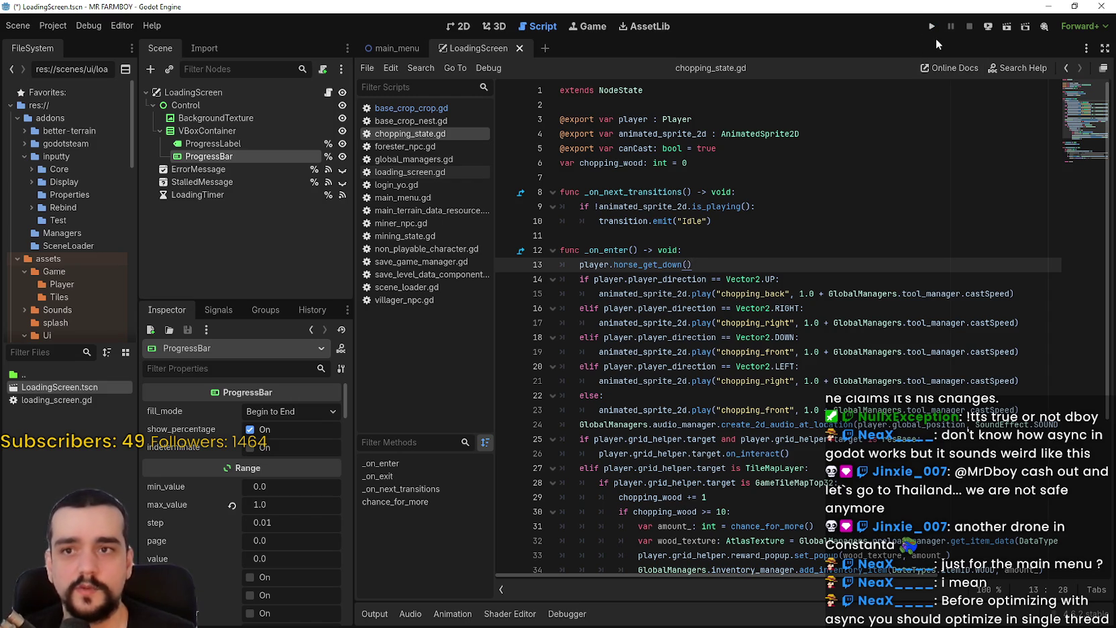
{"action": "left_click", "coordinate": [933, 28]}
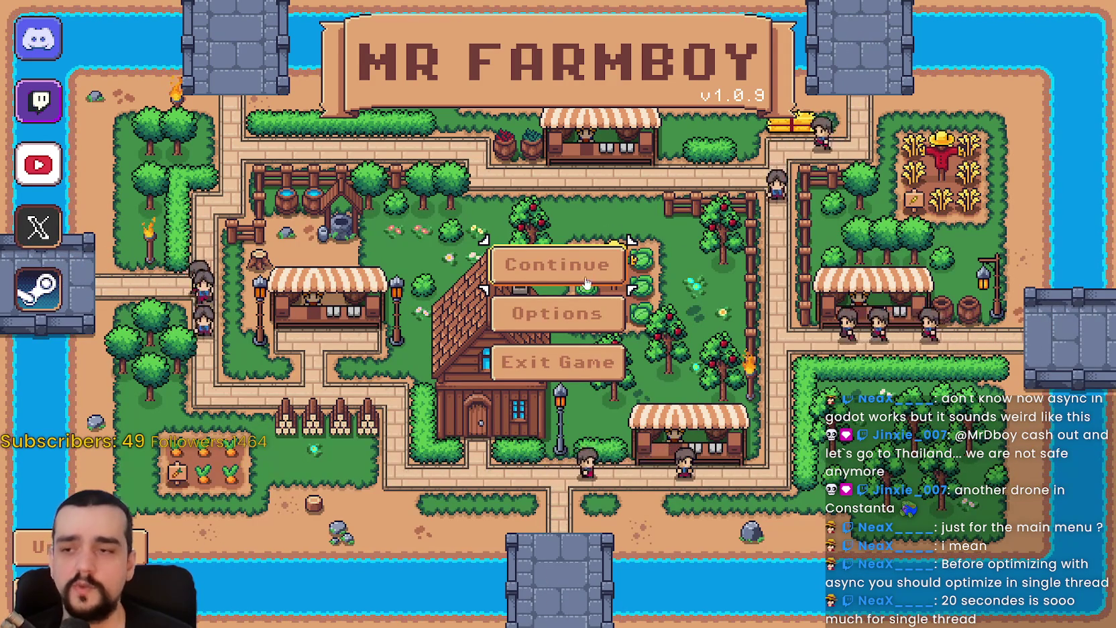
Step: Load the Save 1 game world, then pause and quit back to the editor
{"action": "left_click", "coordinate": [565, 263]}
{"action": "left_click", "coordinate": [530, 238]}
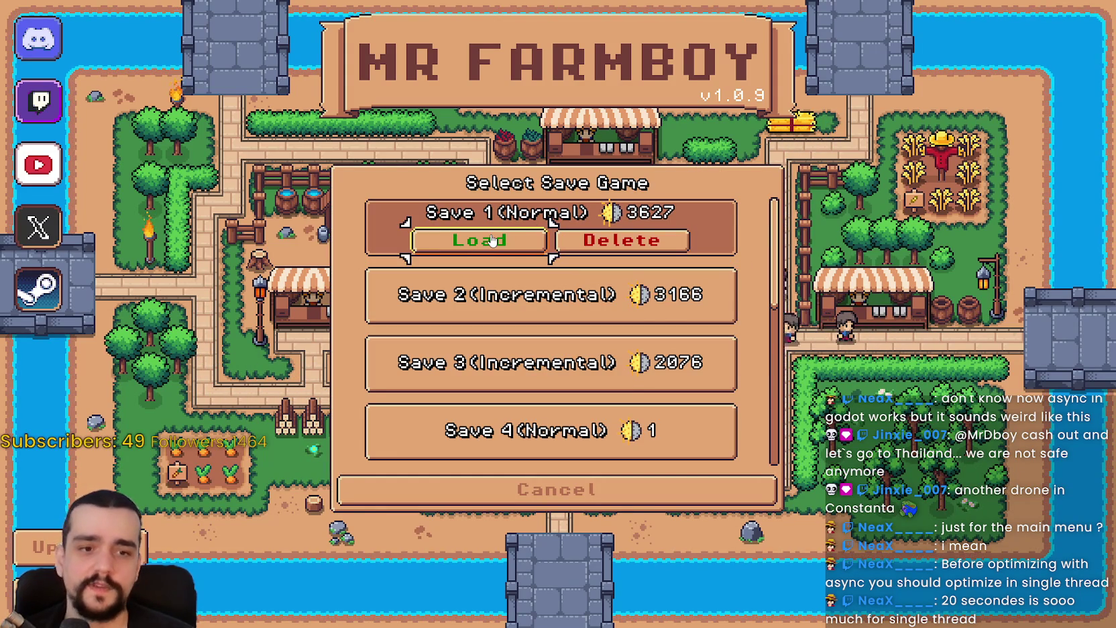
{"action": "left_click", "coordinate": [496, 239]}
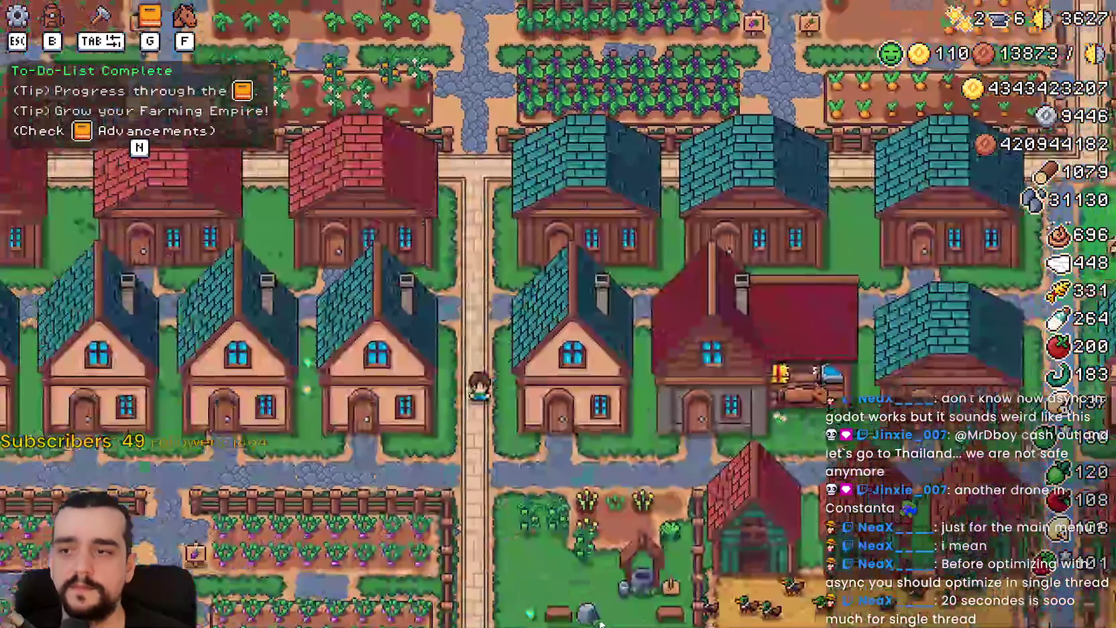
{"action": "key", "text": "Escape"}
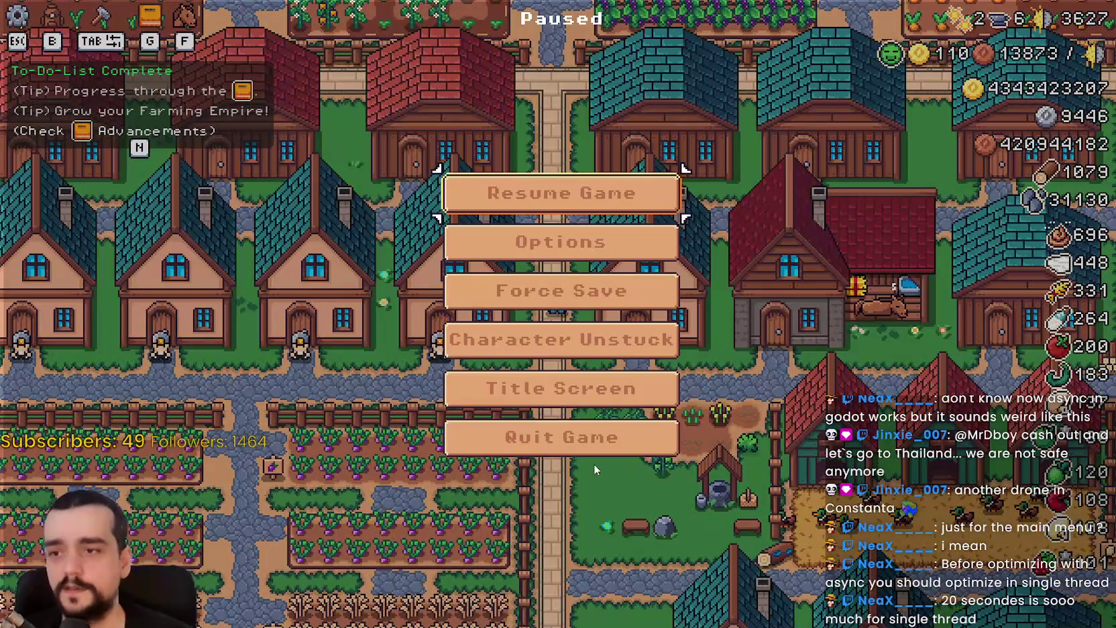
{"action": "left_click", "coordinate": [623, 436]}
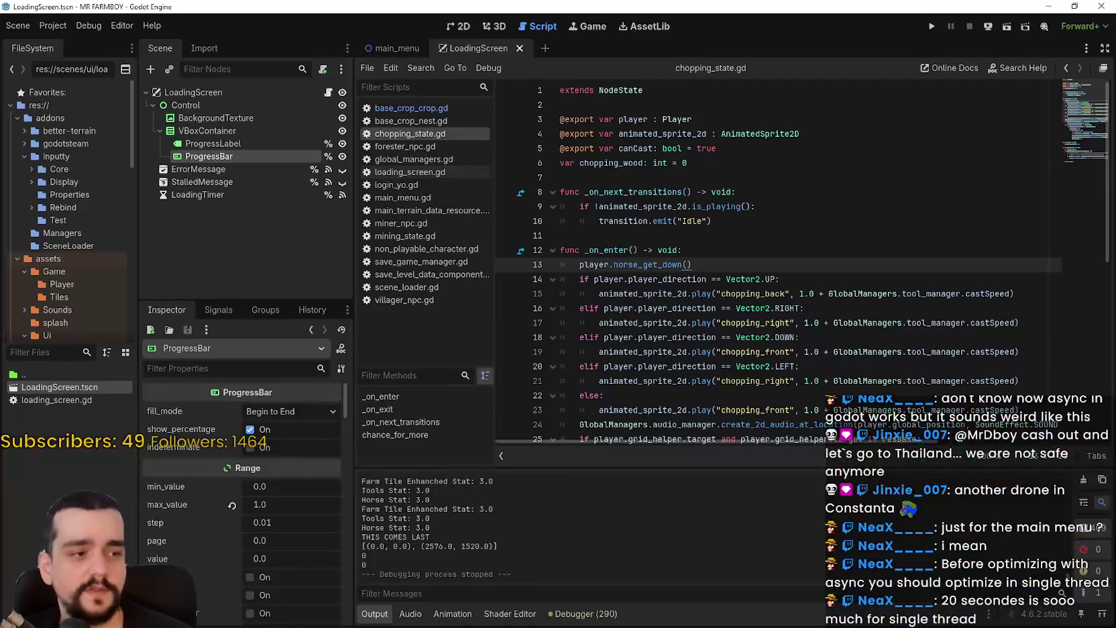
Step: Switch MR FARMBOY from dev-test to public-beta in its Steam Game Versions & Betas properties, then launch it
{"action": "key", "text": "alt+Tab"}
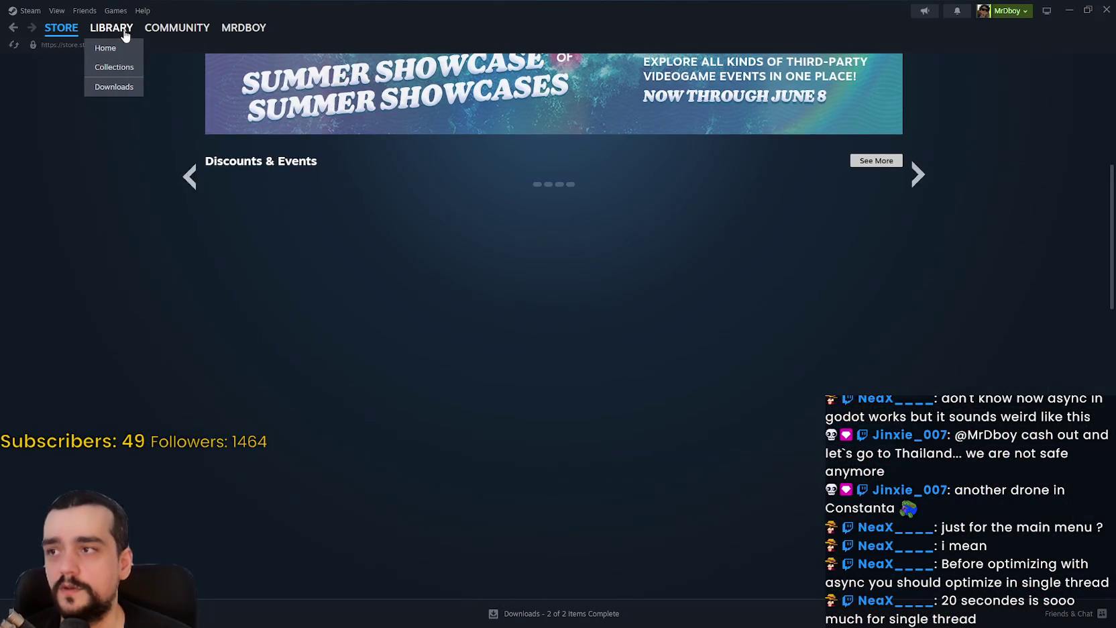
{"action": "left_click", "coordinate": [125, 35]}
{"action": "left_click", "coordinate": [155, 145]}
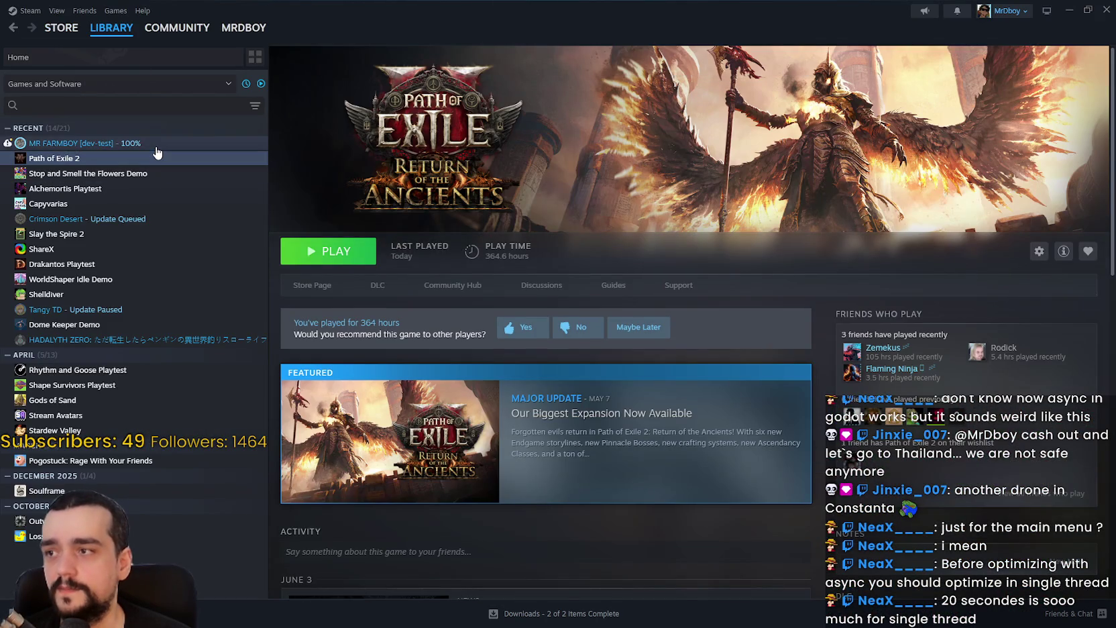
{"action": "right_click", "coordinate": [155, 146]}
{"action": "left_click", "coordinate": [187, 232]}
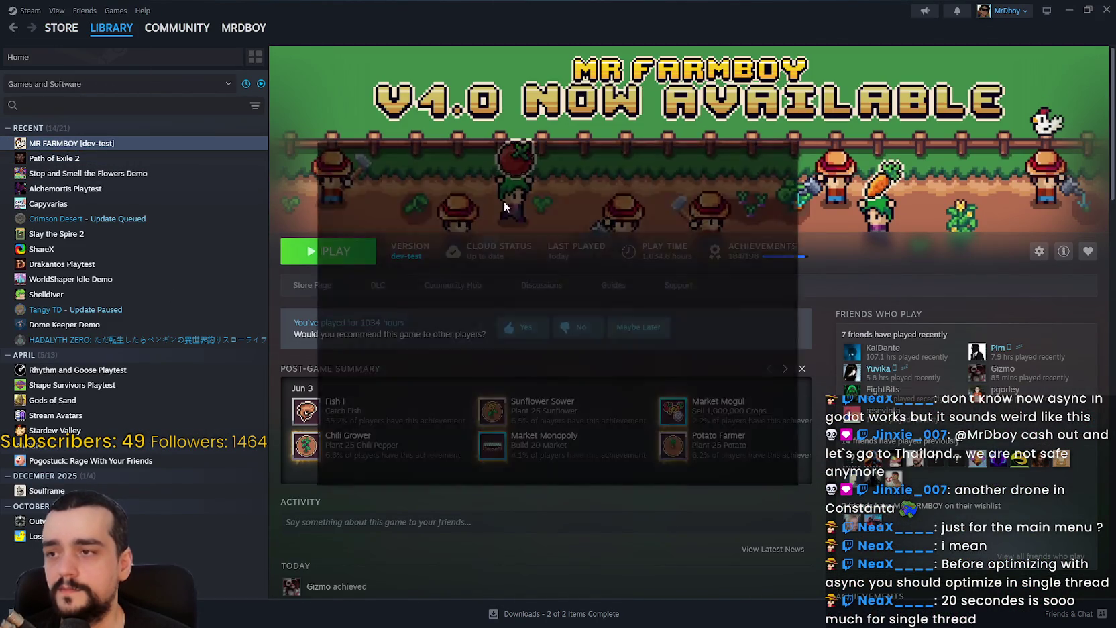
{"action": "left_click", "coordinate": [391, 240]}
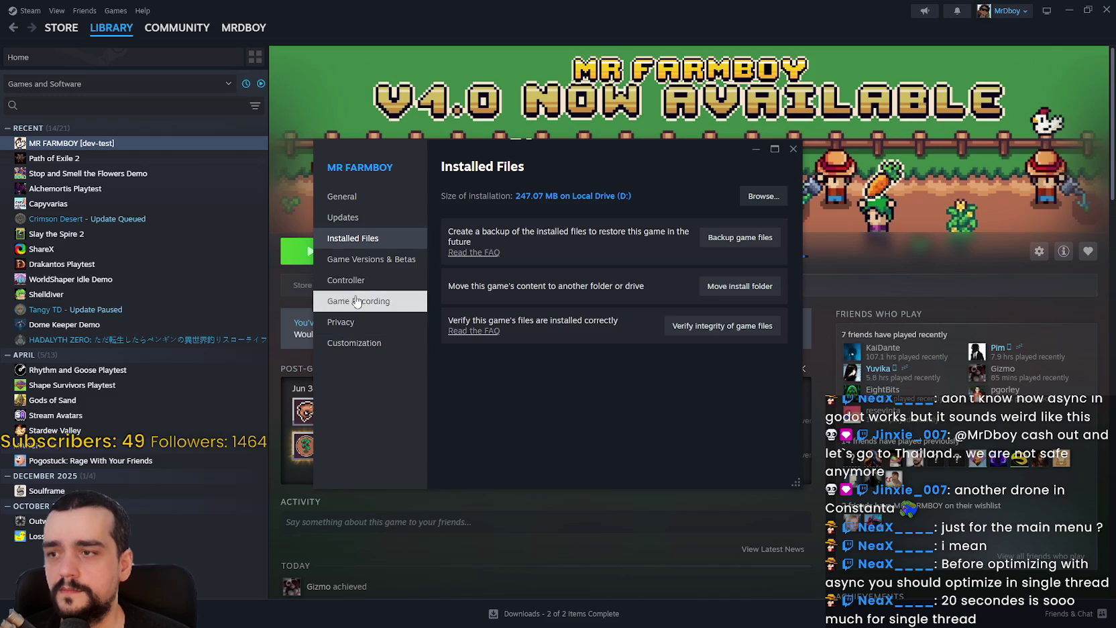
{"action": "left_click", "coordinate": [380, 278]}
{"action": "left_click", "coordinate": [377, 262]}
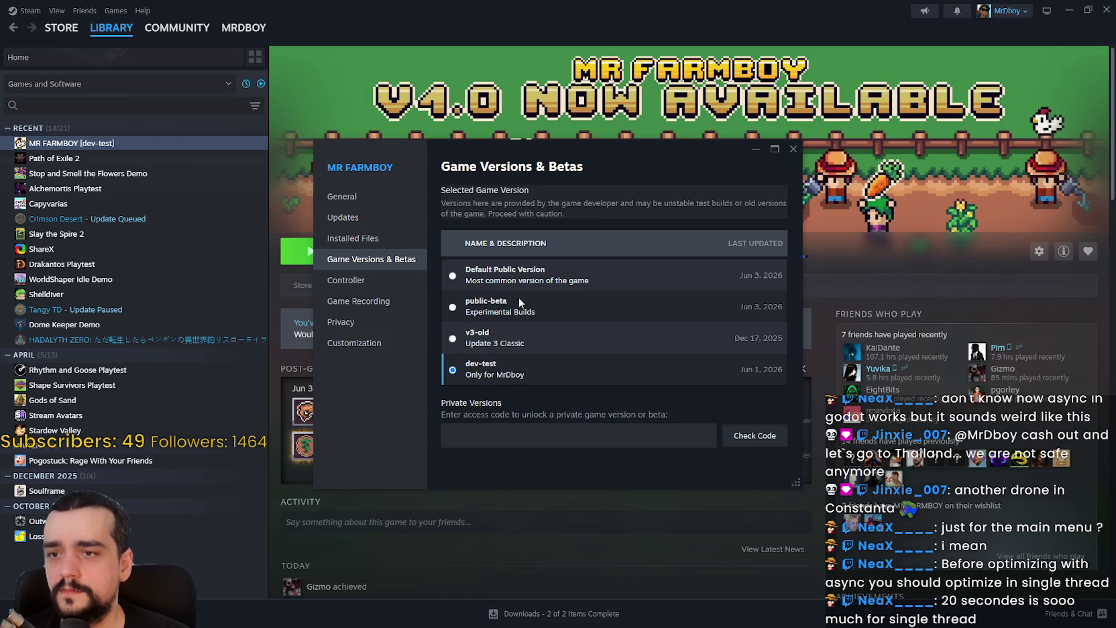
{"action": "left_click", "coordinate": [468, 307]}
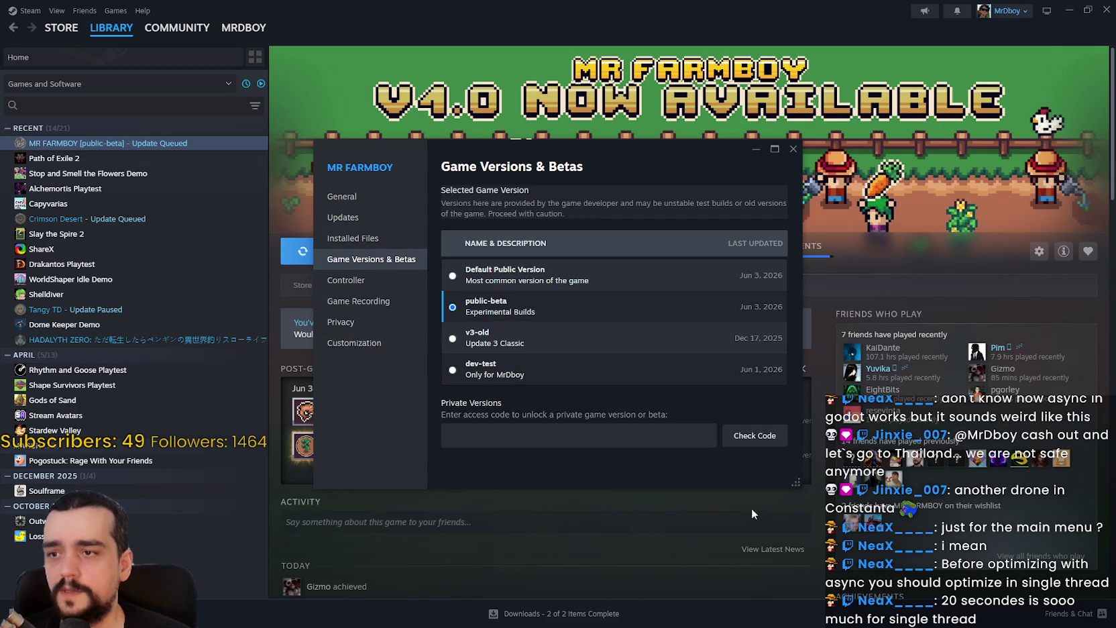
{"action": "left_click", "coordinate": [793, 148]}
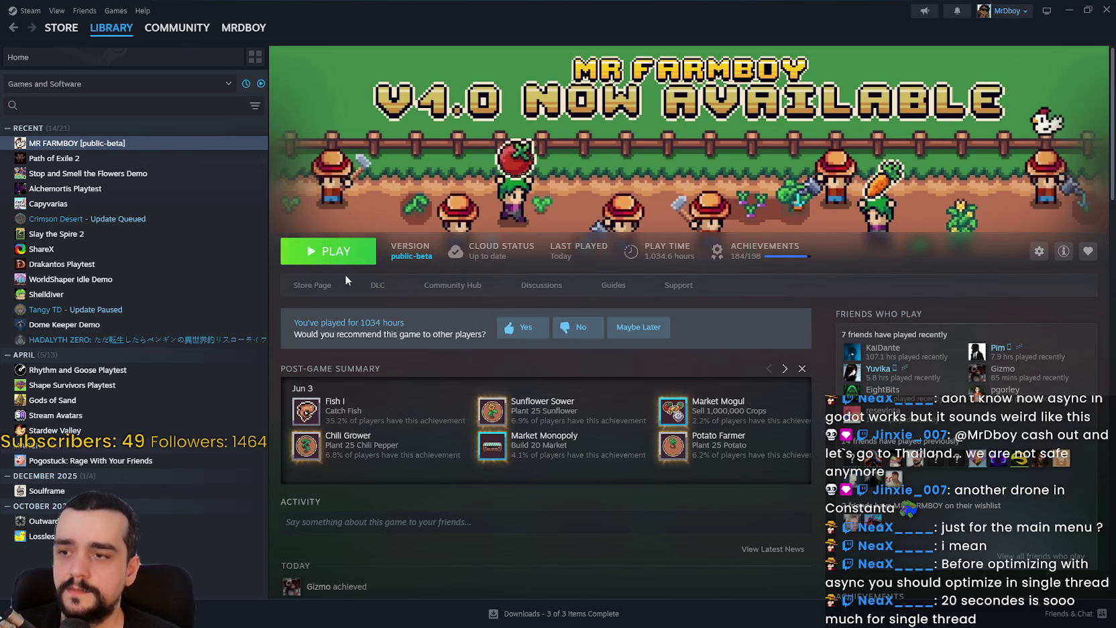
{"action": "left_click", "coordinate": [337, 261]}
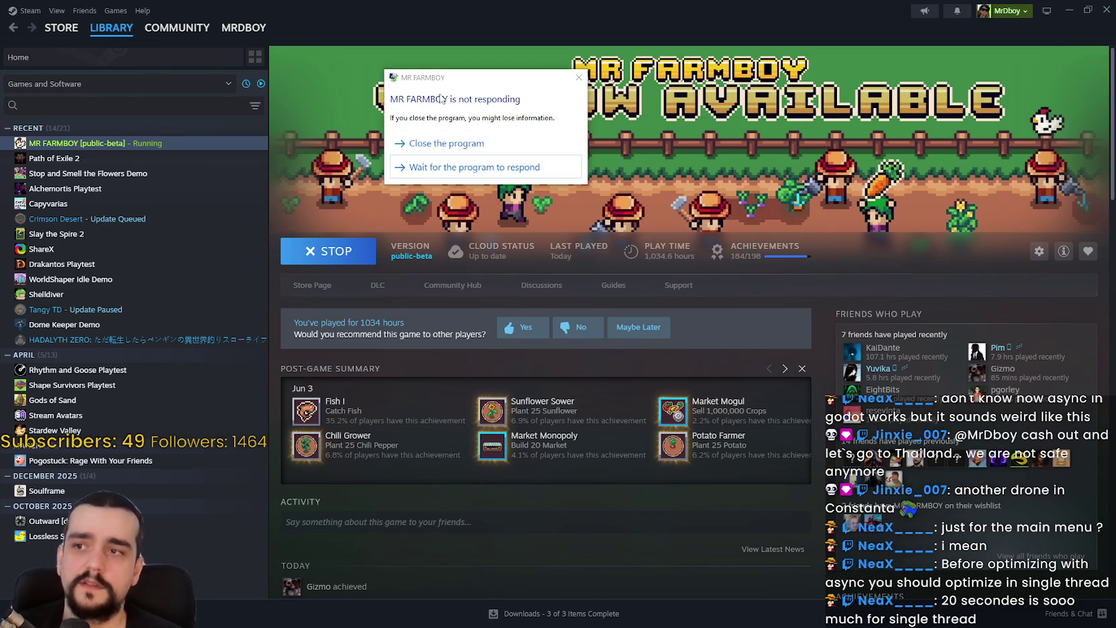
Step: Stop and relaunch the hung public-beta build, check Options and save select, then exit the game
{"action": "left_click_drag", "start_coordinate": [434, 82], "coordinate": [502, 58]}
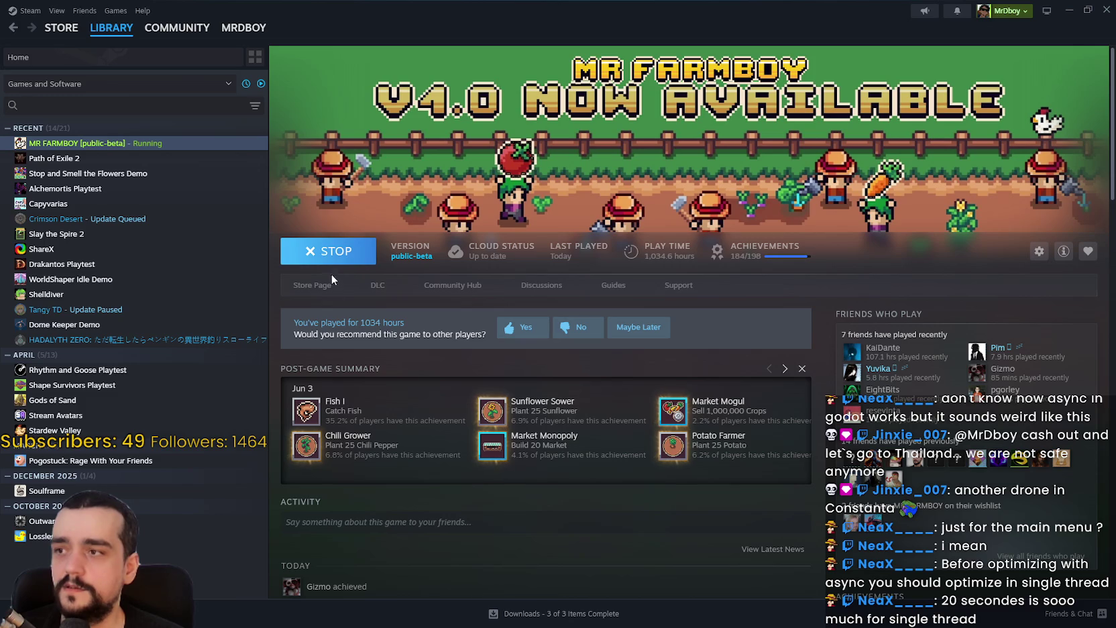
{"action": "left_click", "coordinate": [351, 260]}
{"action": "left_click", "coordinate": [351, 261]}
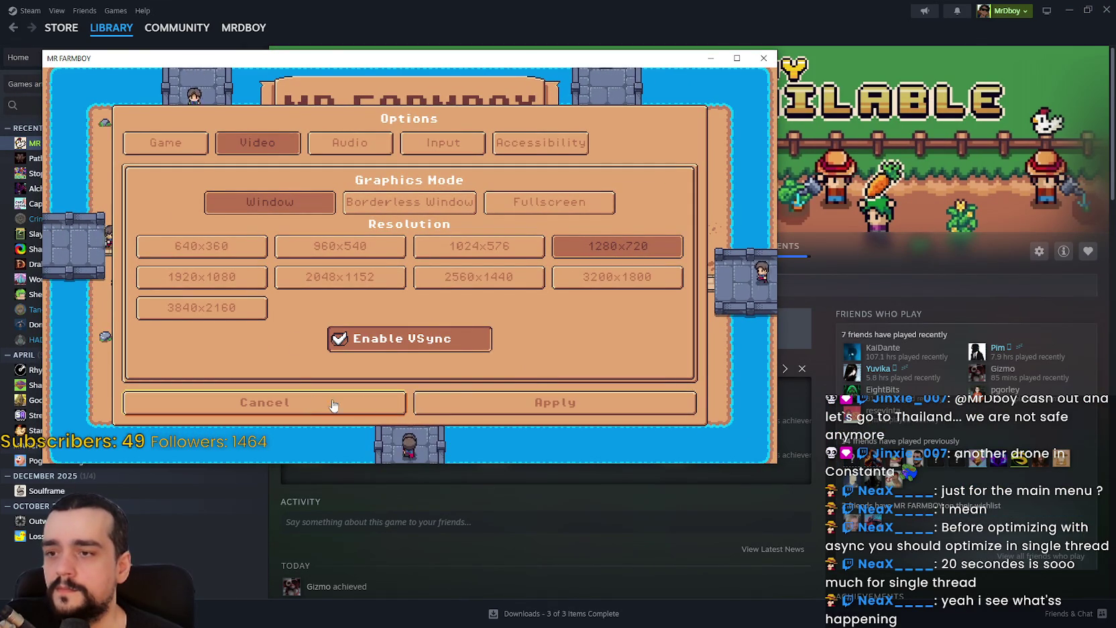
{"action": "left_click", "coordinate": [482, 399]}
{"action": "left_click", "coordinate": [428, 295]}
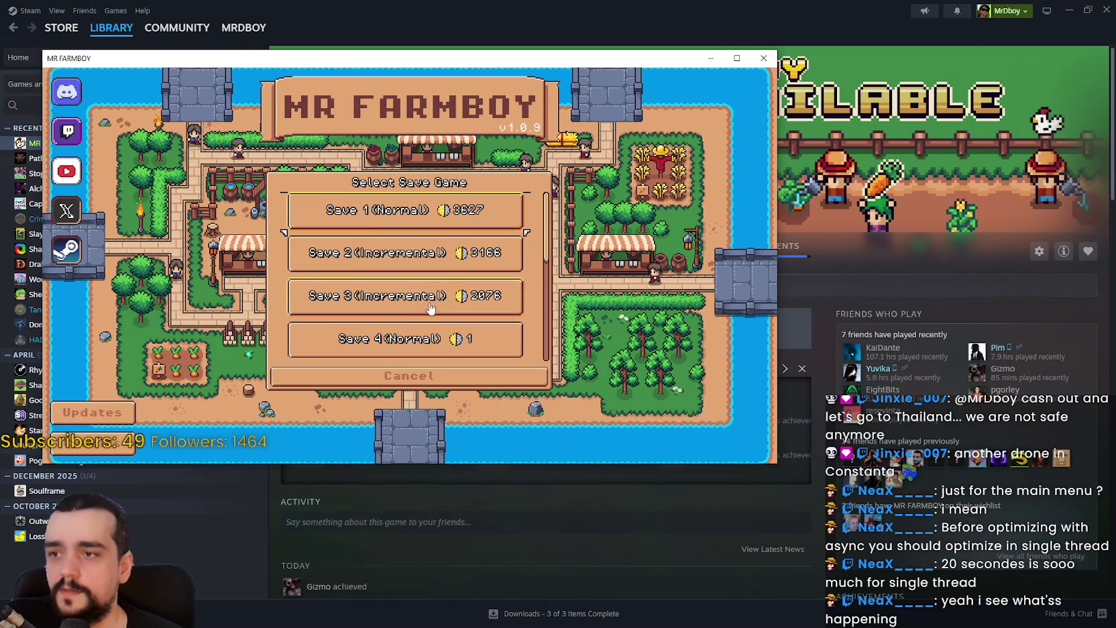
{"action": "left_click", "coordinate": [409, 375]}
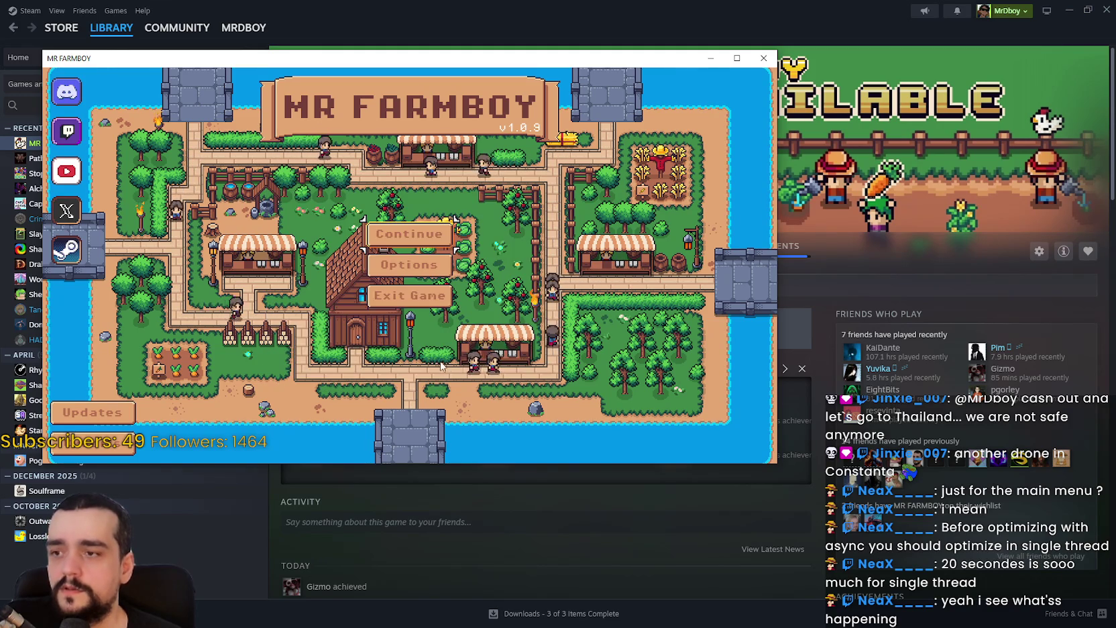
{"action": "left_click", "coordinate": [414, 301]}
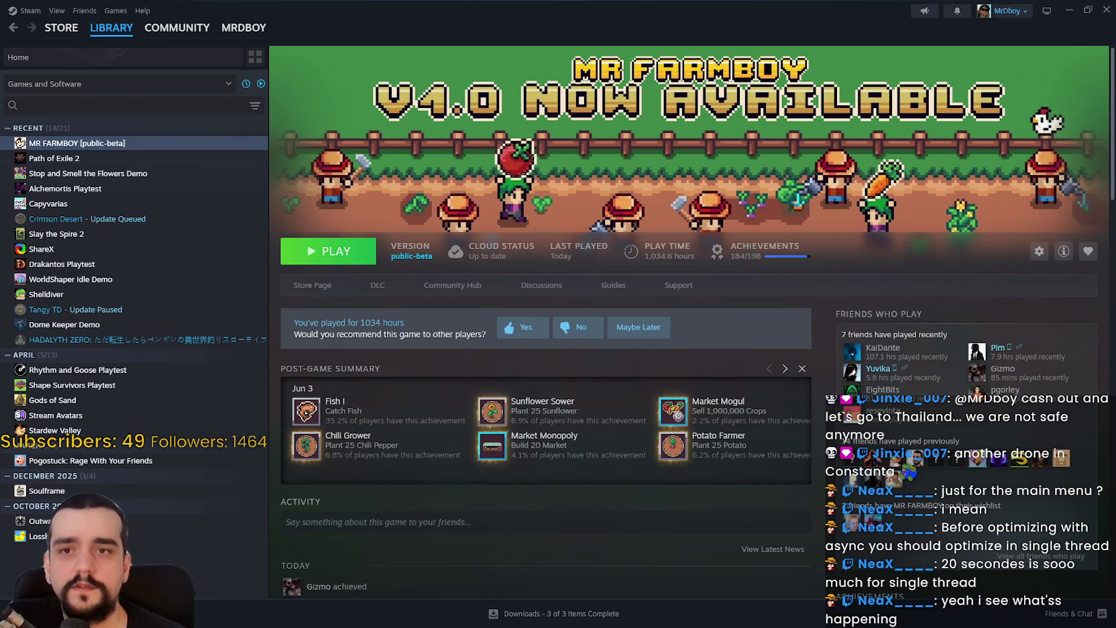
Step: Minimize Steam and the MR FARMBOY editor, then switch to the Harvest Mage editor showing the_player.gd
{"action": "left_click", "coordinate": [1069, 13]}
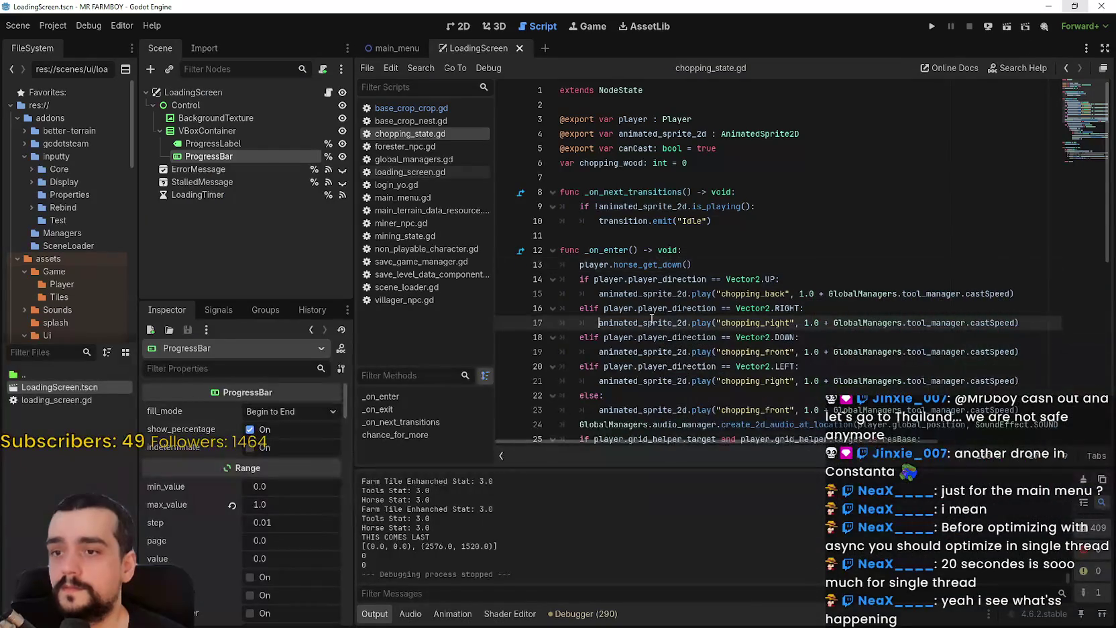
{"action": "scroll", "coordinate": [897, 264], "scroll_direction": "down", "scroll_amount": 2}
{"action": "left_click", "coordinate": [897, 264]}
{"action": "scroll", "coordinate": [897, 264], "scroll_direction": "down", "scroll_amount": 4}
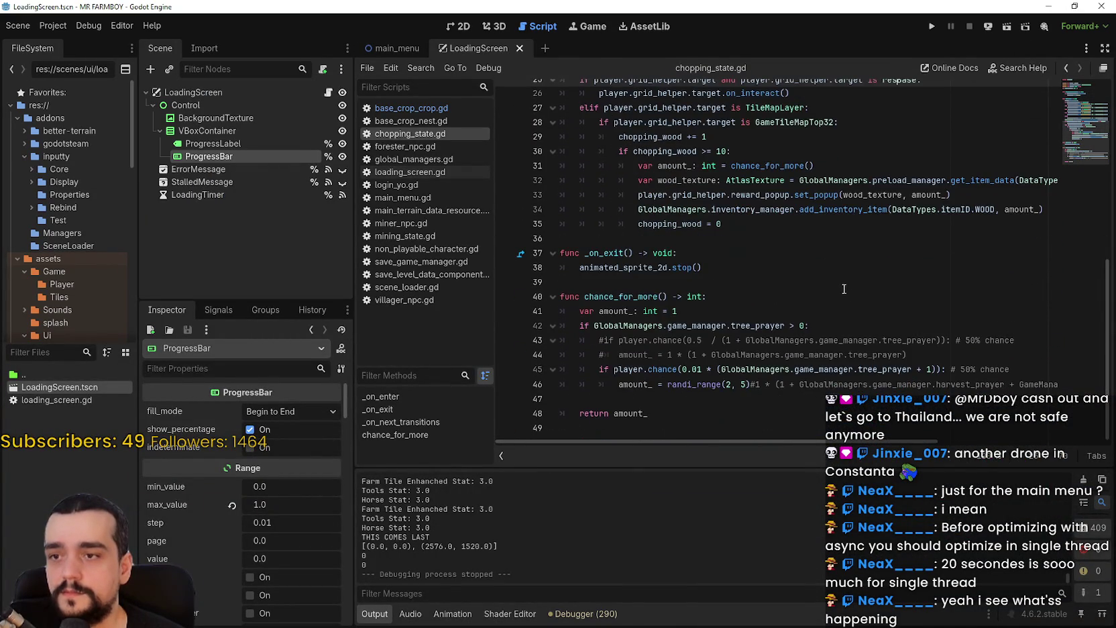
{"action": "left_click", "coordinate": [842, 281]}
{"action": "left_click", "coordinate": [1038, 11]}
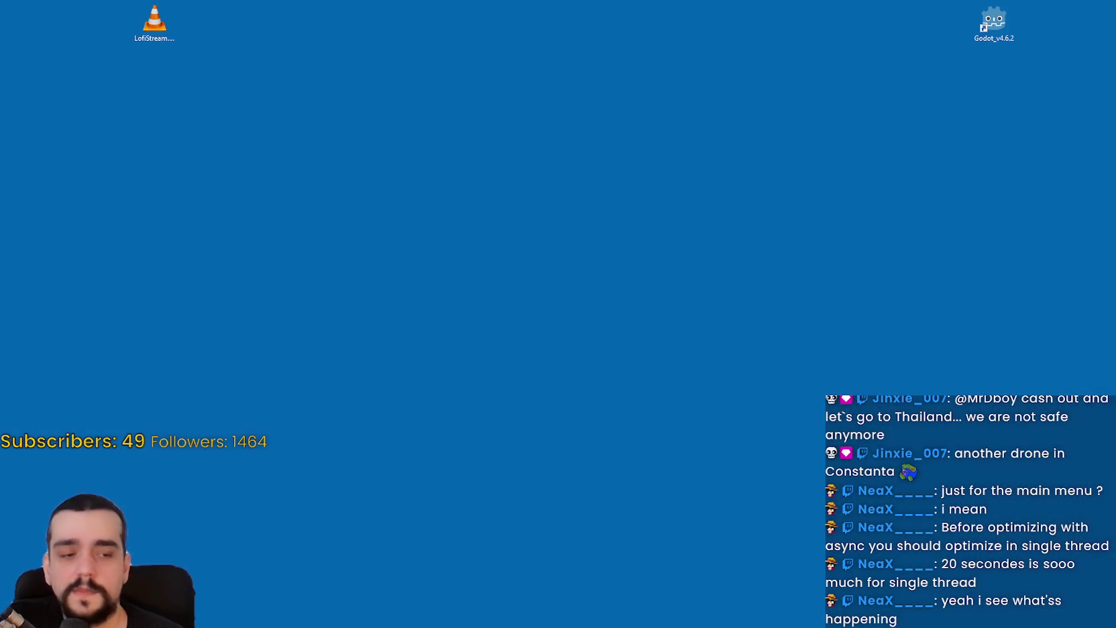
{"action": "key", "text": "alt+Tab"}
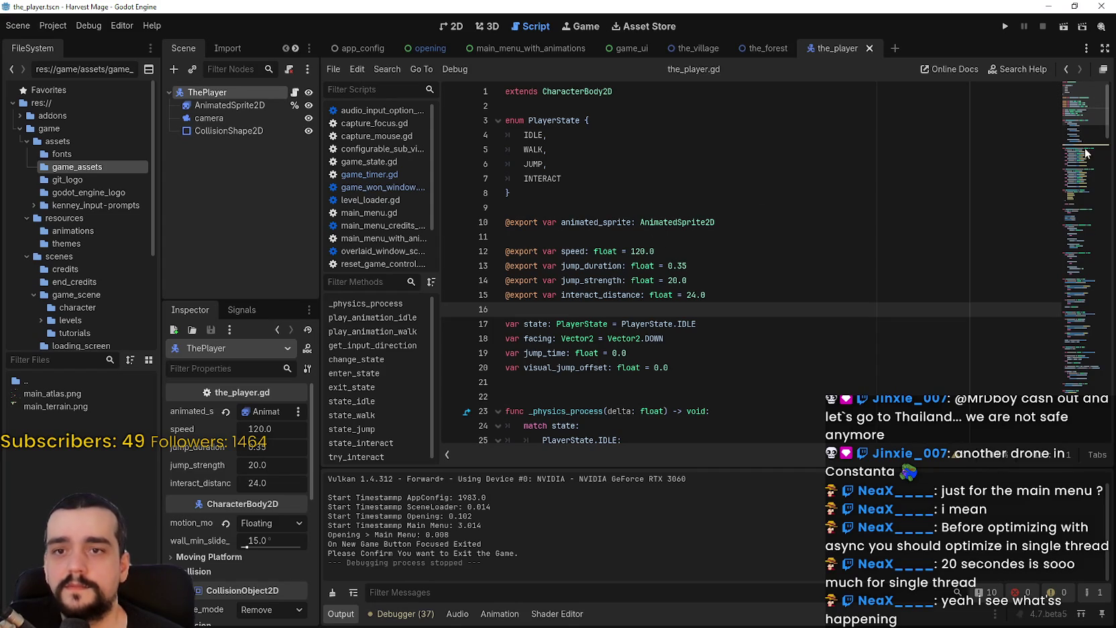
Step: Maximize the editor window, then briefly open and close Project Settings
{"action": "left_click", "coordinate": [1074, 6]}
{"action": "left_click", "coordinate": [867, 107]}
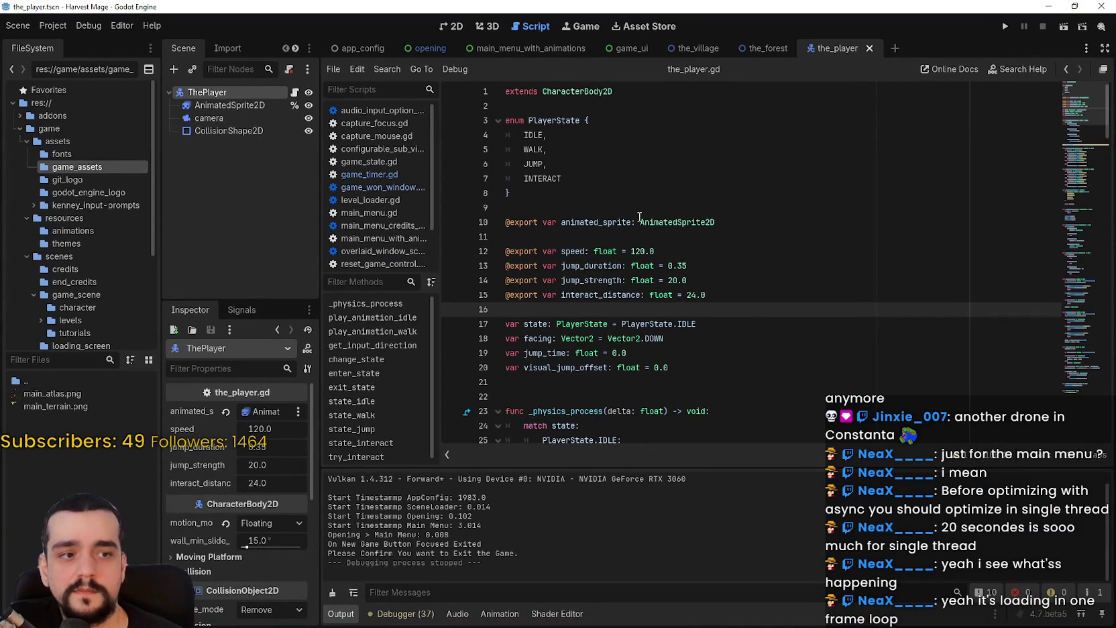
{"action": "left_click", "coordinate": [67, 30]}
{"action": "left_click", "coordinate": [88, 32]}
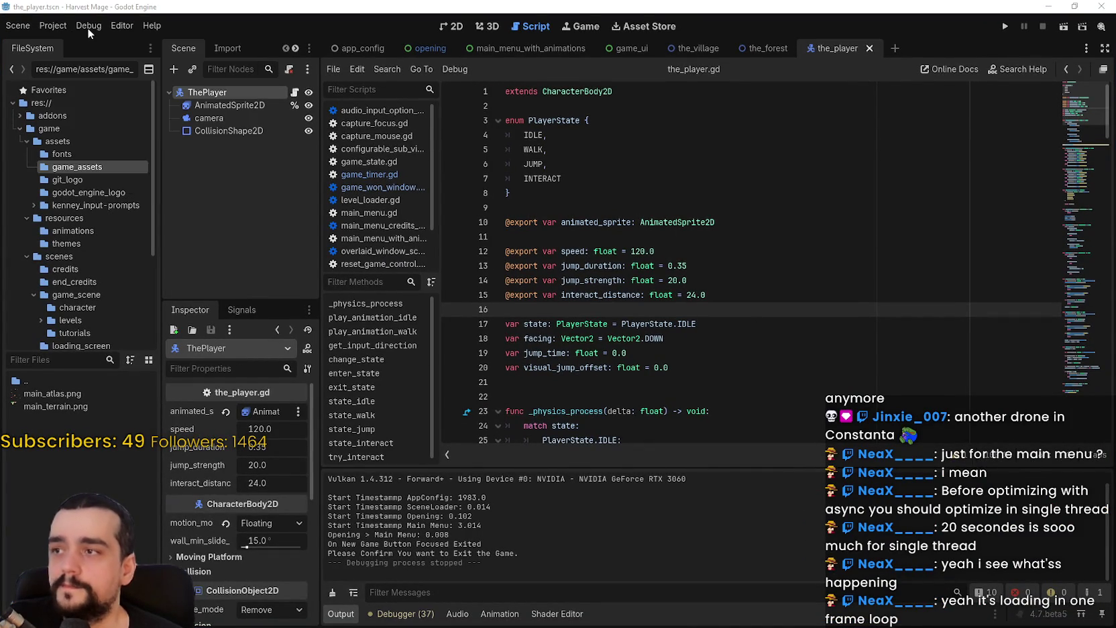
{"action": "left_click", "coordinate": [1066, 148]}
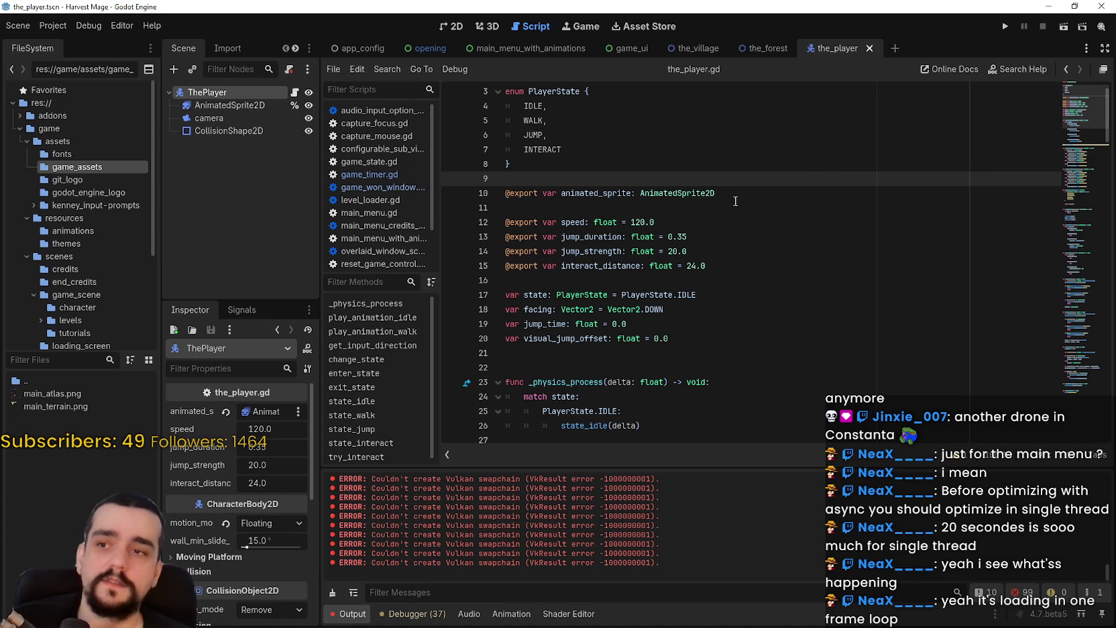
Step: Scroll down the_player.gd to the _physics_process function
{"action": "left_click", "coordinate": [115, 26]}
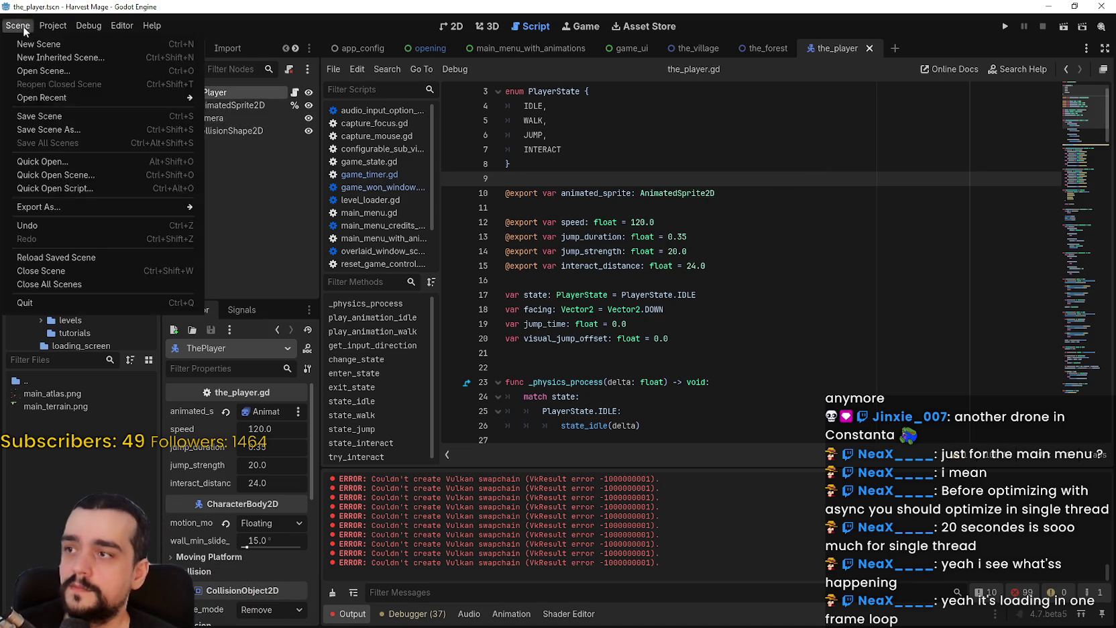
{"action": "left_click", "coordinate": [671, 295]}
{"action": "scroll", "coordinate": [670, 268], "scroll_direction": "down", "scroll_amount": 3}
{"action": "left_click", "coordinate": [687, 230]}
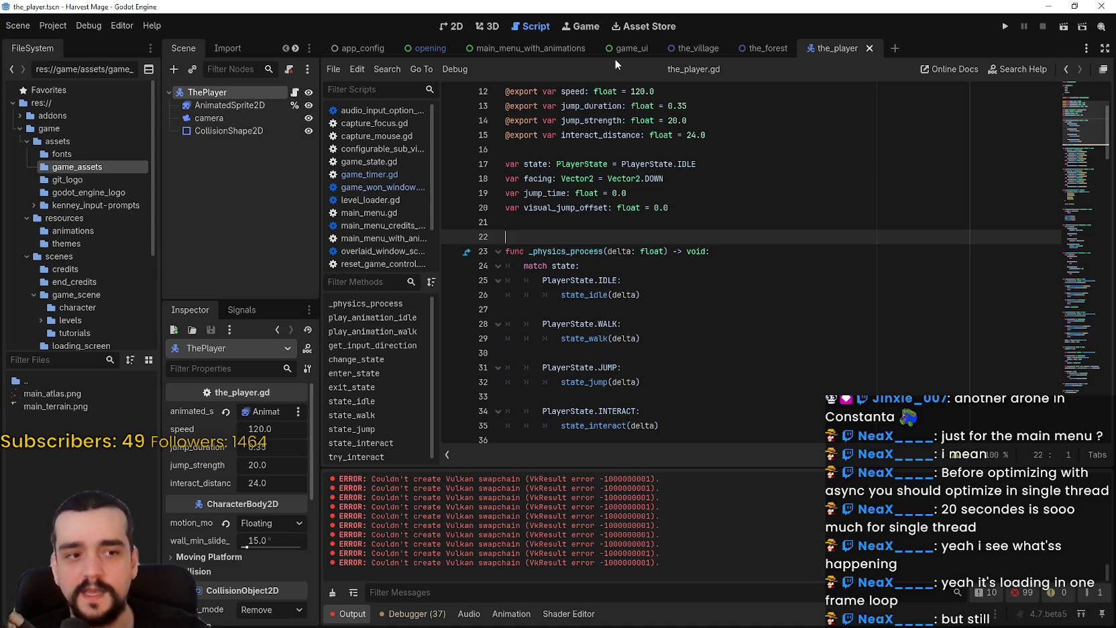
{"action": "scroll", "coordinate": [585, 372], "scroll_direction": "down", "scroll_amount": 1}
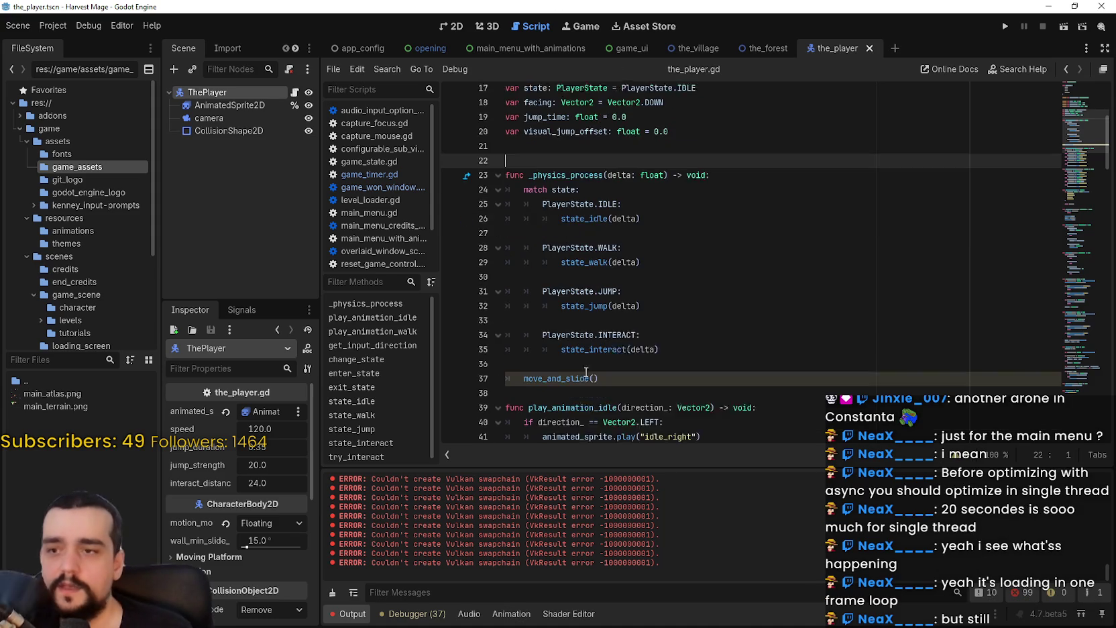
{"action": "scroll", "coordinate": [585, 371], "scroll_direction": "down", "scroll_amount": 1}
Step: Step through the JUMP case, the move_and_slide() line and the play_animation_idle call
{"action": "left_click", "coordinate": [637, 276]}
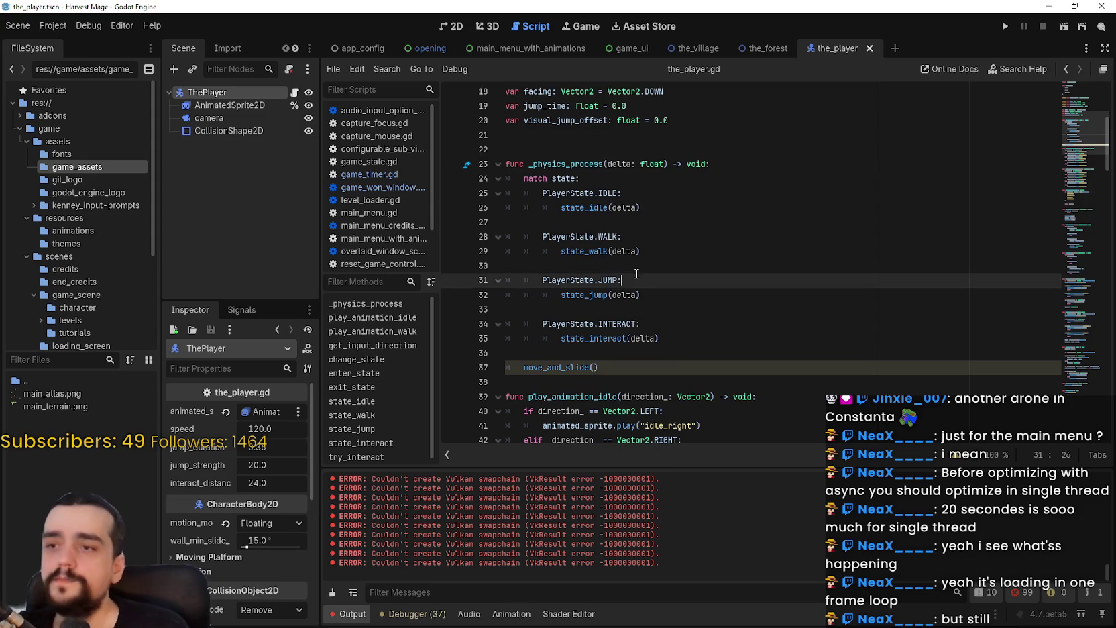
{"action": "left_click", "coordinate": [597, 310]}
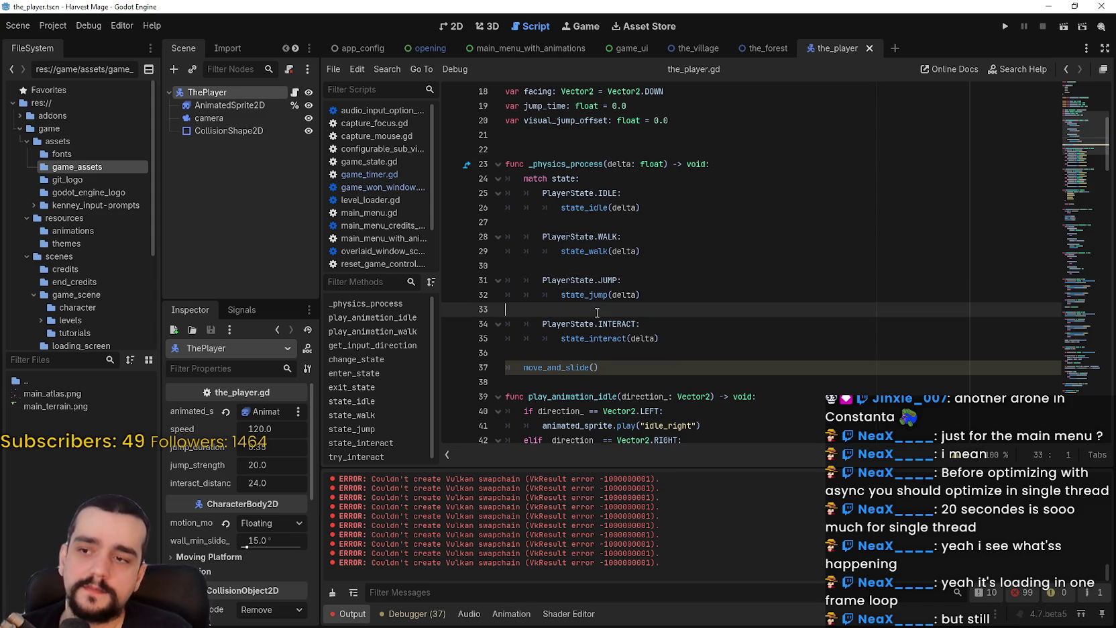
{"action": "left_click", "coordinate": [575, 353]}
{"action": "scroll", "coordinate": [575, 353], "scroll_direction": "down", "scroll_amount": 1}
{"action": "left_click", "coordinate": [587, 324]}
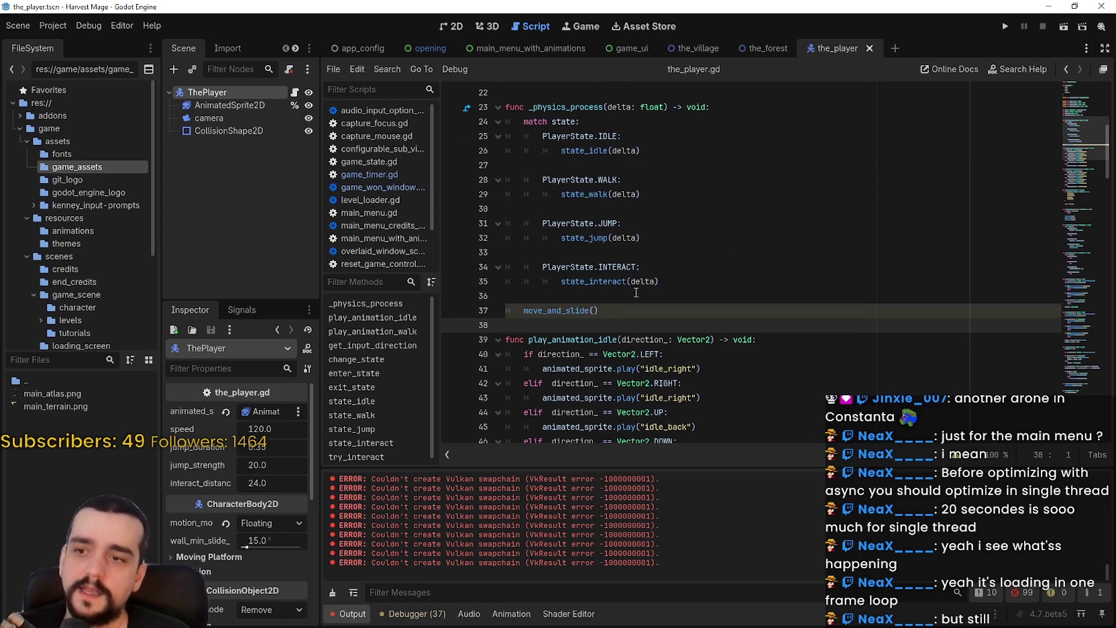
Step: Review the lines above move_and_slide(), then open Project Settings on the Input Map page
{"action": "scroll", "coordinate": [1082, 170], "scroll_direction": "down", "scroll_amount": 4}
{"action": "scroll", "coordinate": [1082, 170], "scroll_direction": "up", "scroll_amount": 2}
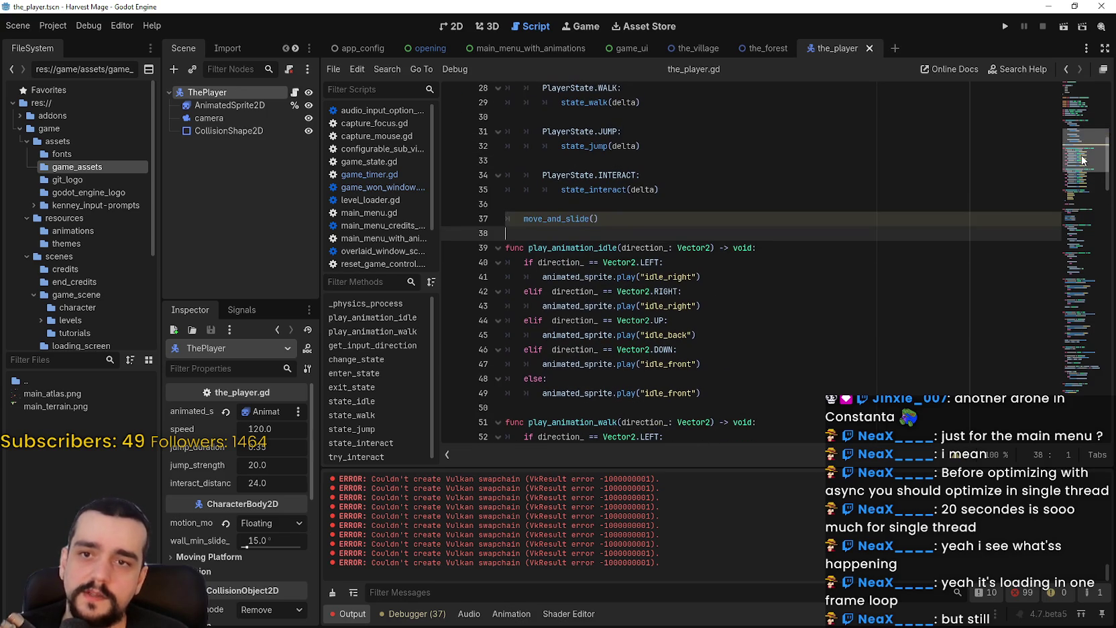
{"action": "left_click", "coordinate": [908, 205]}
{"action": "scroll", "coordinate": [886, 225], "scroll_direction": "up", "scroll_amount": 1}
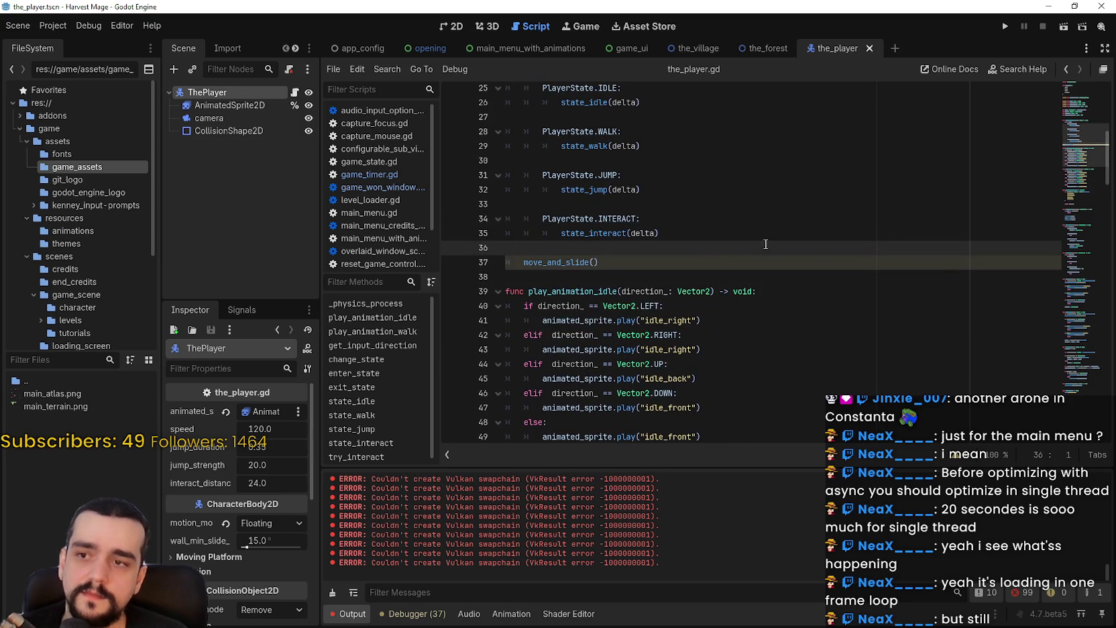
{"action": "left_click", "coordinate": [53, 25]}
{"action": "left_click", "coordinate": [67, 43]}
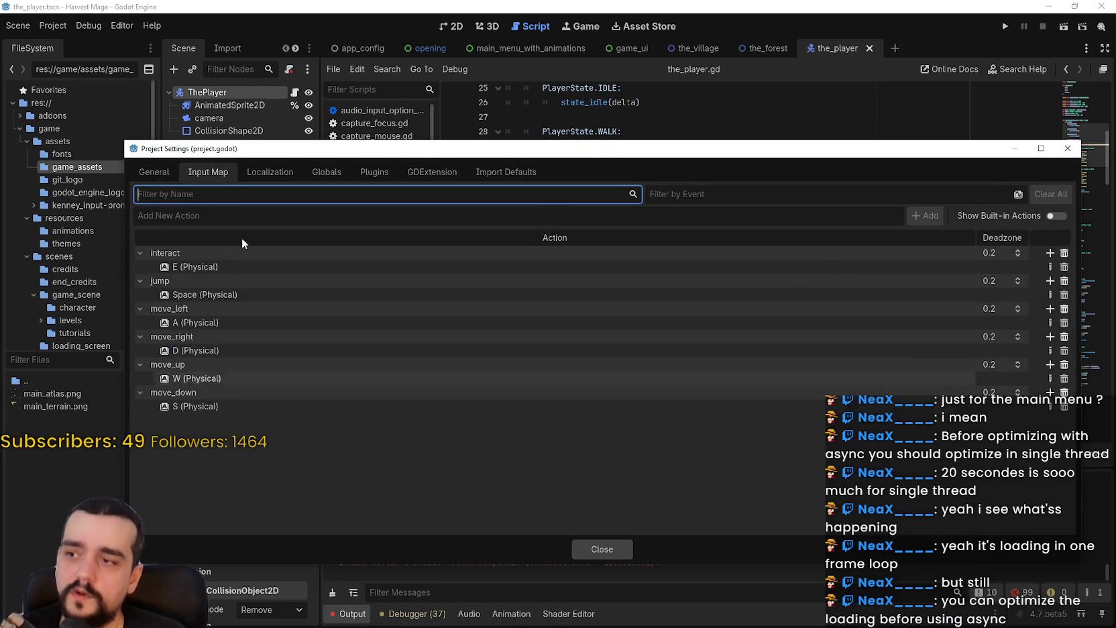
Step: Look through the General, Plugins and Globals tabs of Project Settings, then close it
{"action": "left_click", "coordinate": [143, 173]}
{"action": "left_click", "coordinate": [374, 172]}
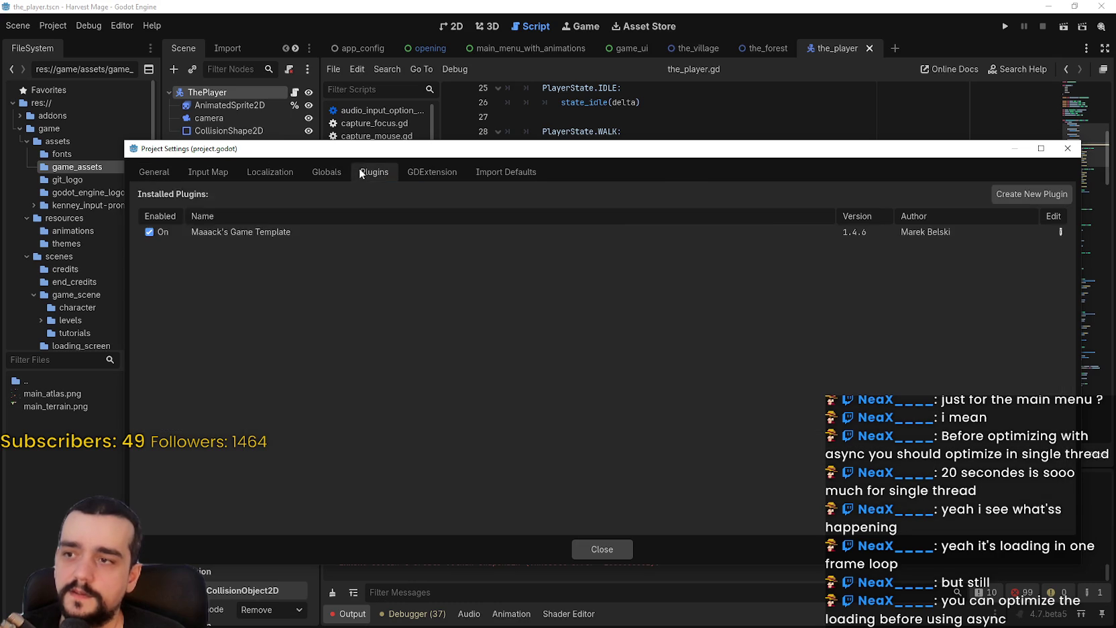
{"action": "left_click", "coordinate": [327, 172]}
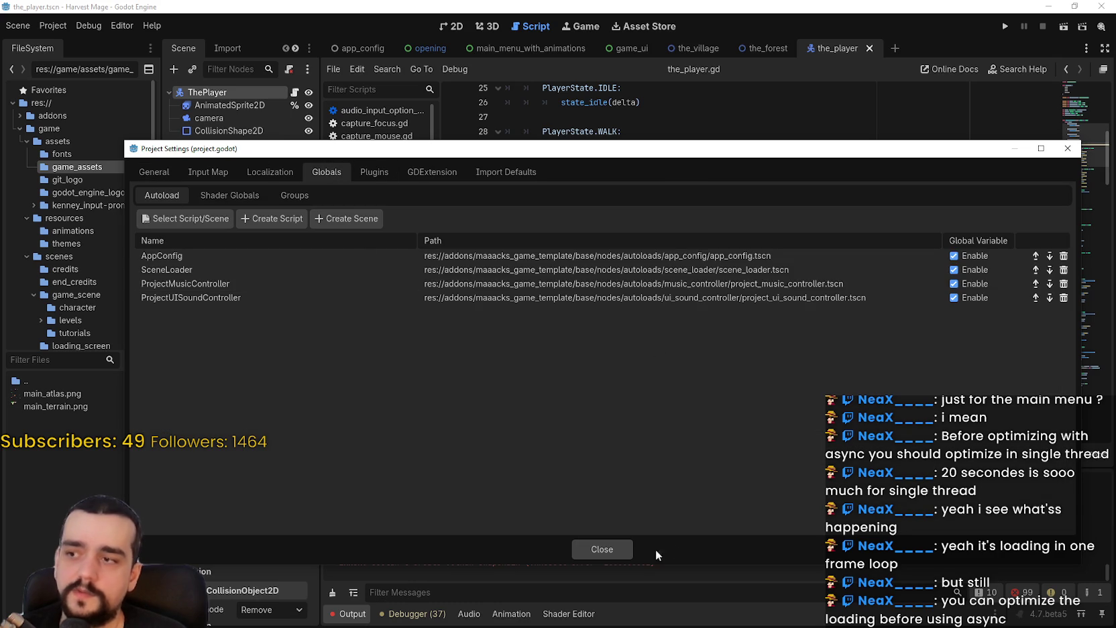
{"action": "left_click", "coordinate": [606, 549]}
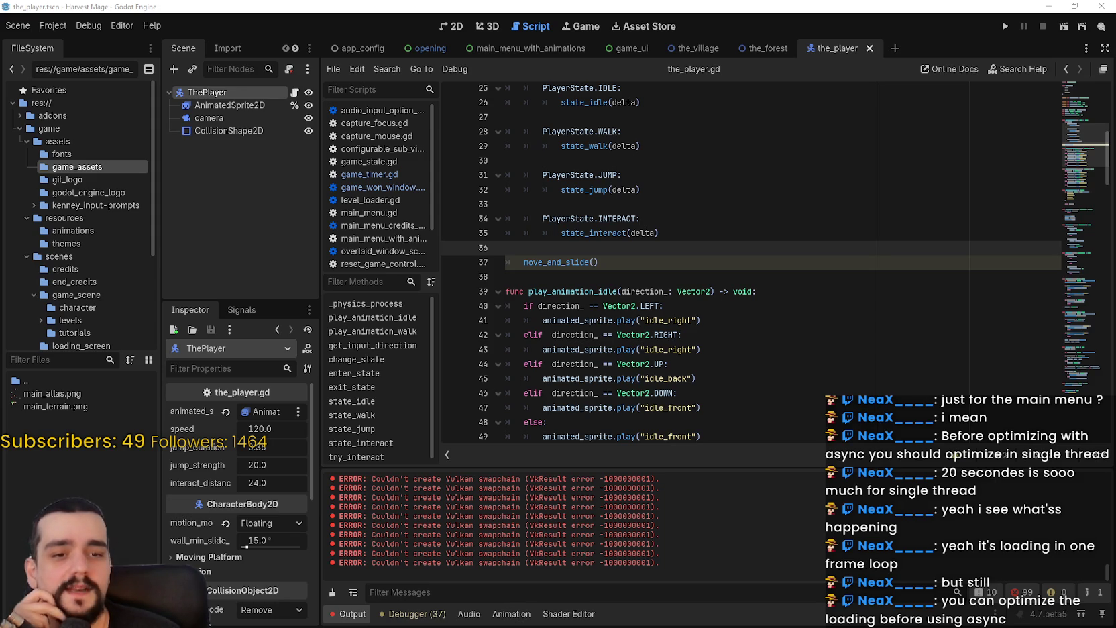
{"action": "scroll", "coordinate": [671, 302], "scroll_direction": "down", "scroll_amount": 3}
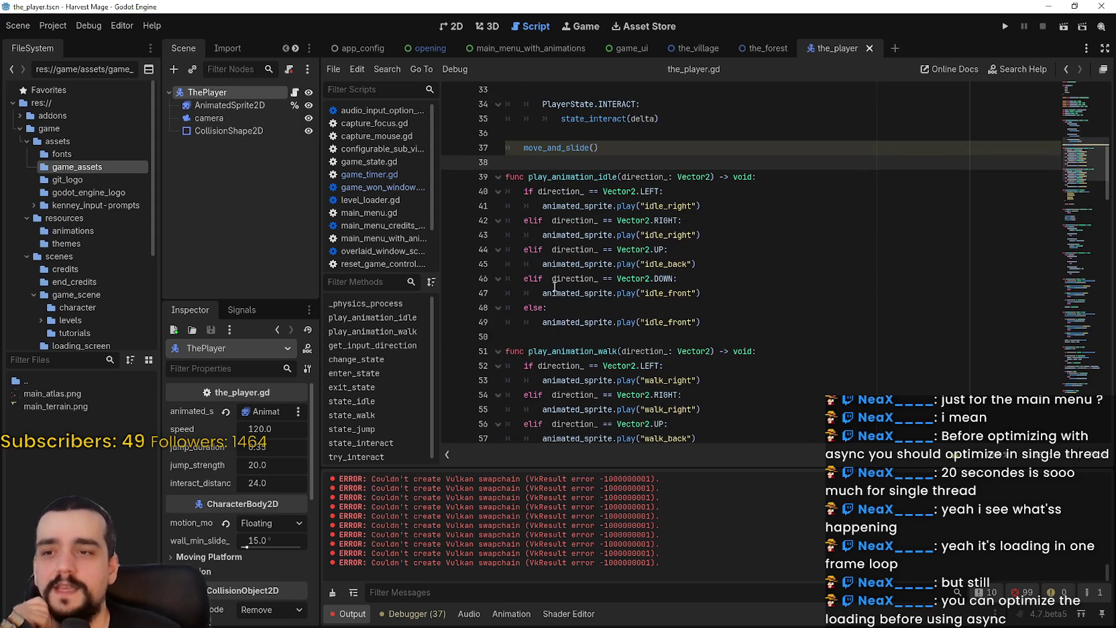
{"action": "left_click", "coordinate": [655, 338]}
{"action": "scroll", "coordinate": [671, 322], "scroll_direction": "down", "scroll_amount": 2}
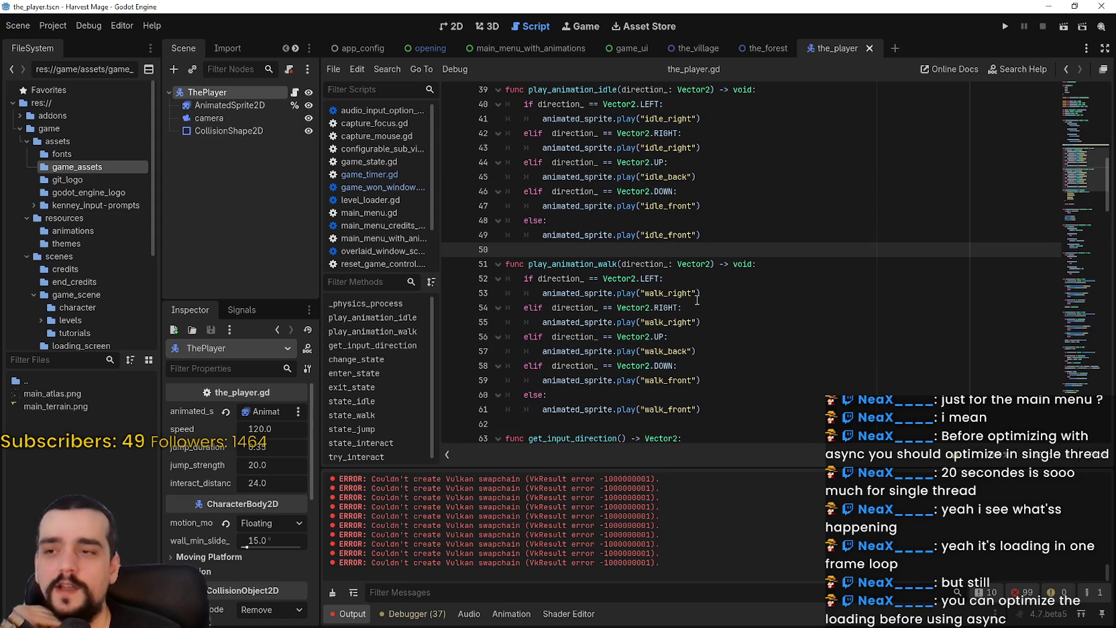
{"action": "left_click", "coordinate": [712, 240]}
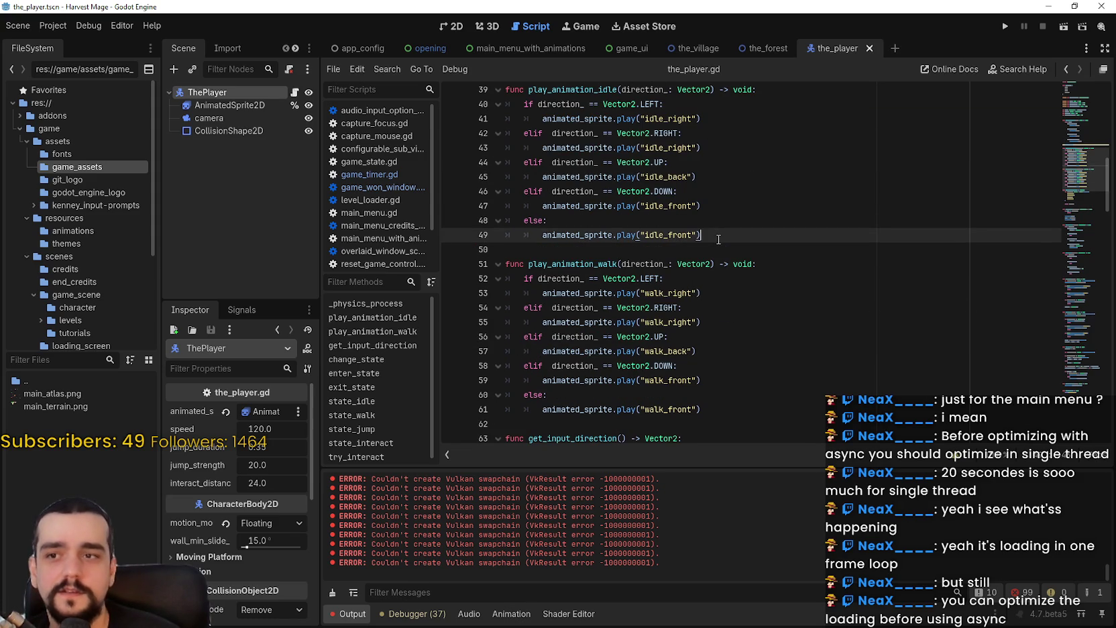
{"action": "scroll", "coordinate": [716, 239], "scroll_direction": "up", "scroll_amount": 2}
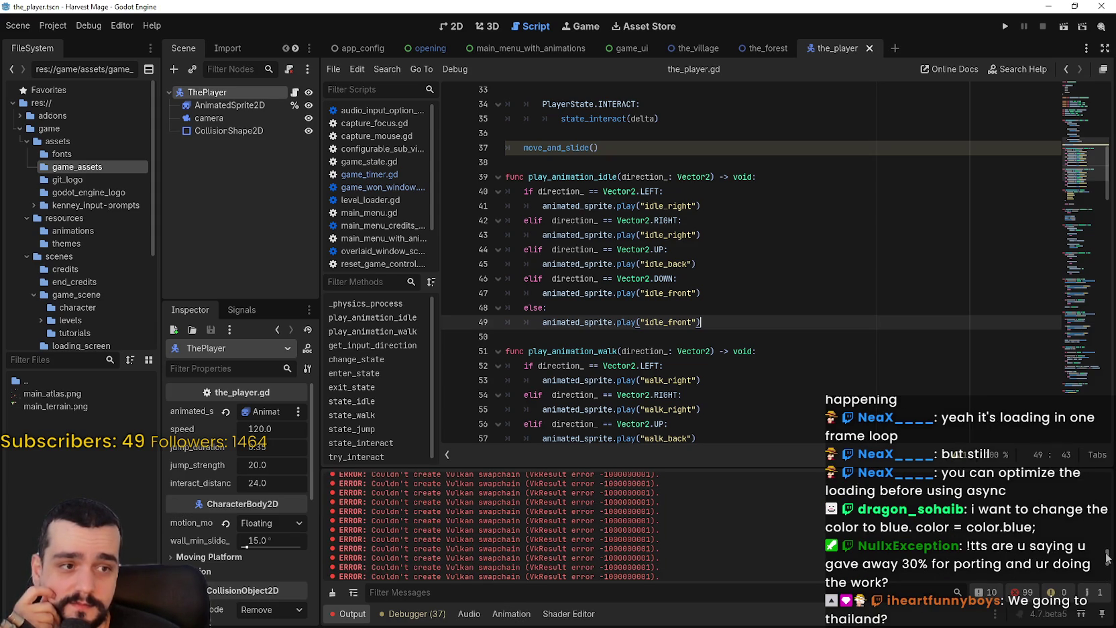
{"action": "mouse_move", "coordinate": [1107, 558]}
{"action": "left_mouse_down"}
{"action": "mouse_move", "coordinate": [1108, 473]}
{"action": "mouse_move", "coordinate": [1108, 495]}
{"action": "left_mouse_up"}
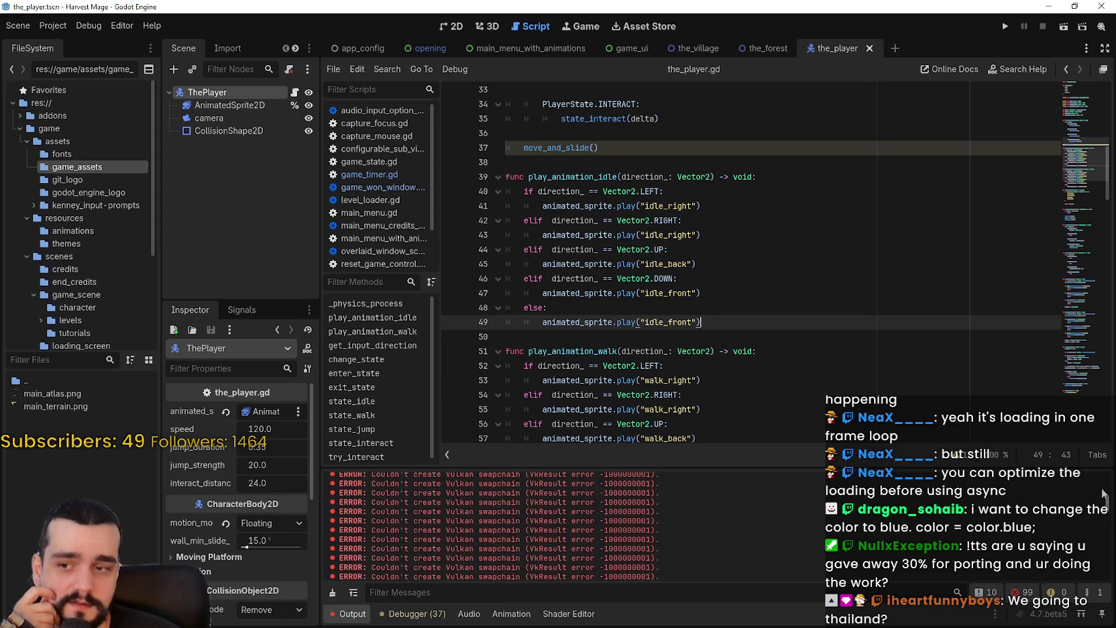
{"action": "mouse_move", "coordinate": [1103, 498]}
{"action": "left_mouse_down"}
{"action": "mouse_move", "coordinate": [1103, 486]}
{"action": "mouse_move", "coordinate": [1100, 520]}
{"action": "left_mouse_up"}
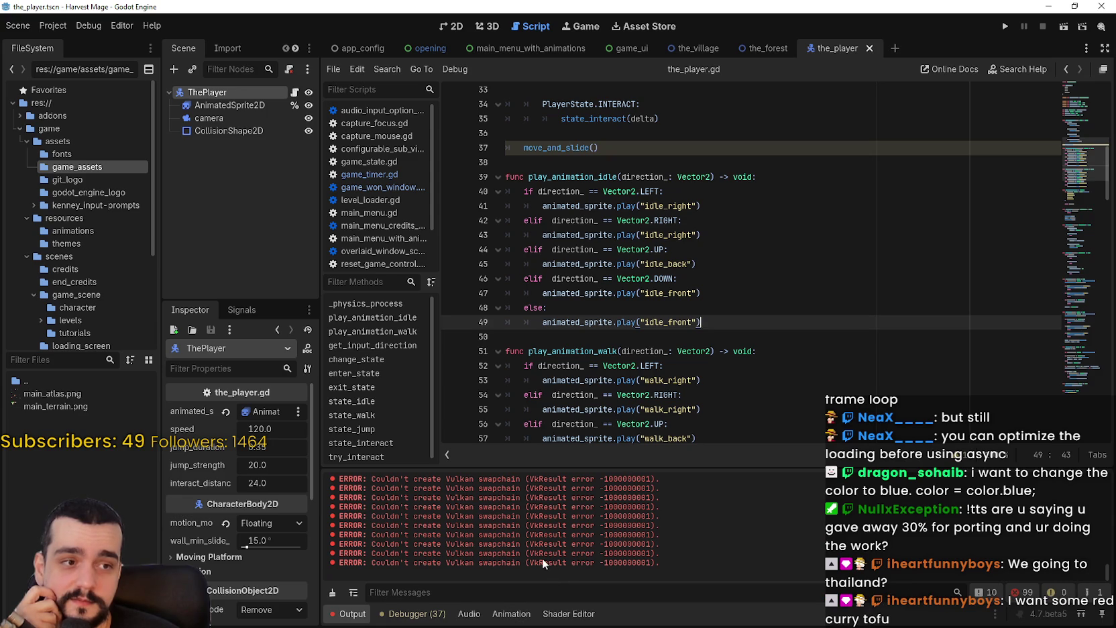
{"action": "left_click", "coordinate": [651, 347]}
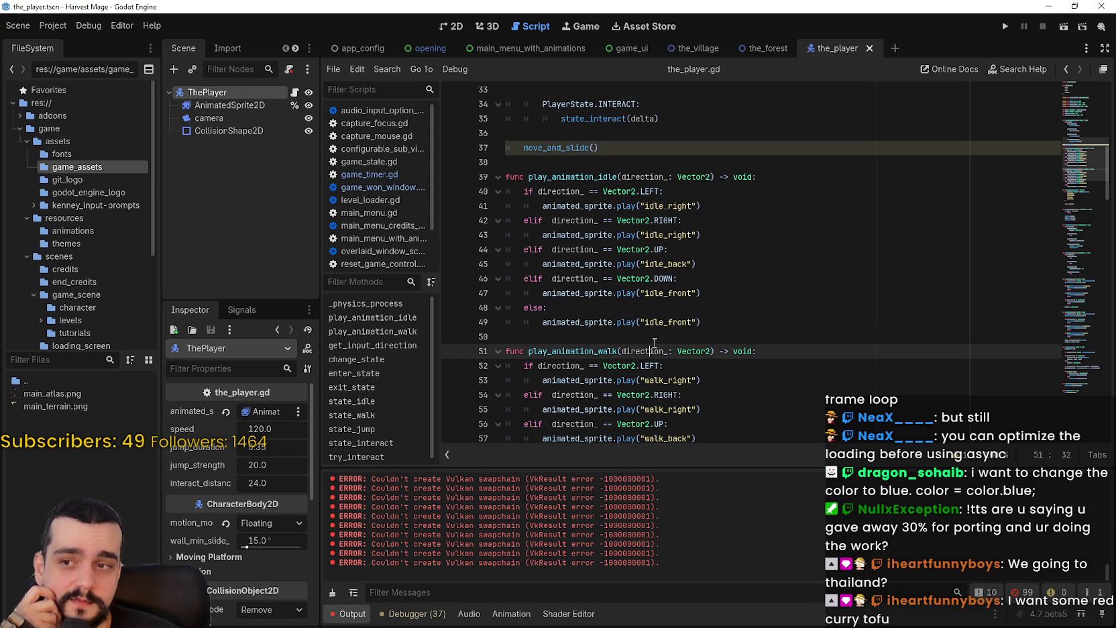
{"action": "scroll", "coordinate": [651, 347], "scroll_direction": "down", "scroll_amount": 5}
{"action": "left_click", "coordinate": [624, 323]}
{"action": "left_click", "coordinate": [635, 299]}
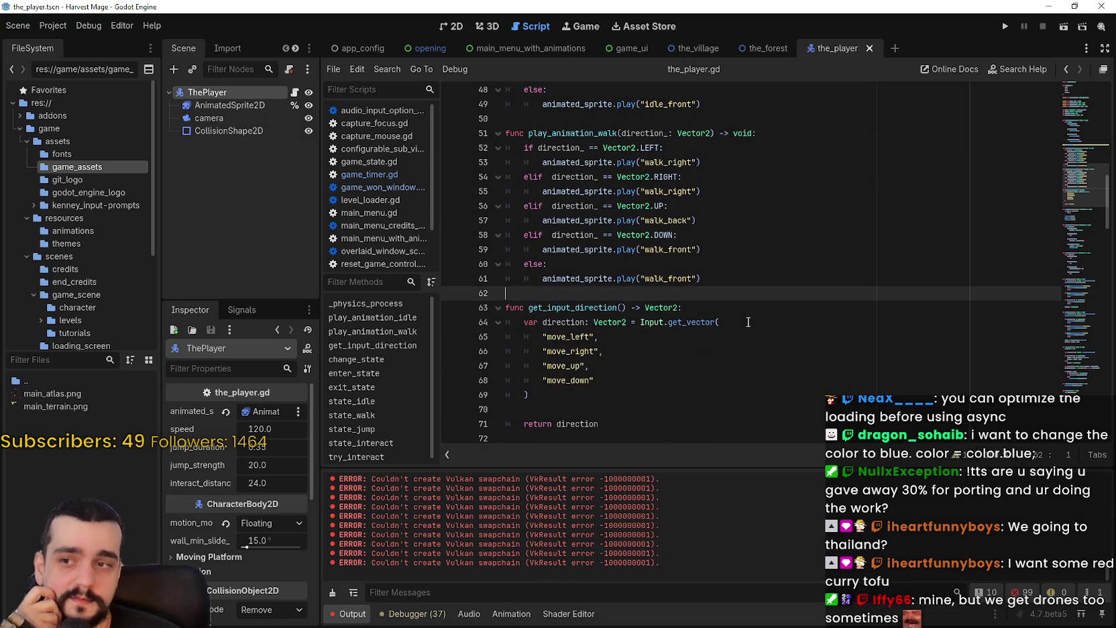
{"action": "scroll", "coordinate": [747, 319], "scroll_direction": "down", "scroll_amount": 3}
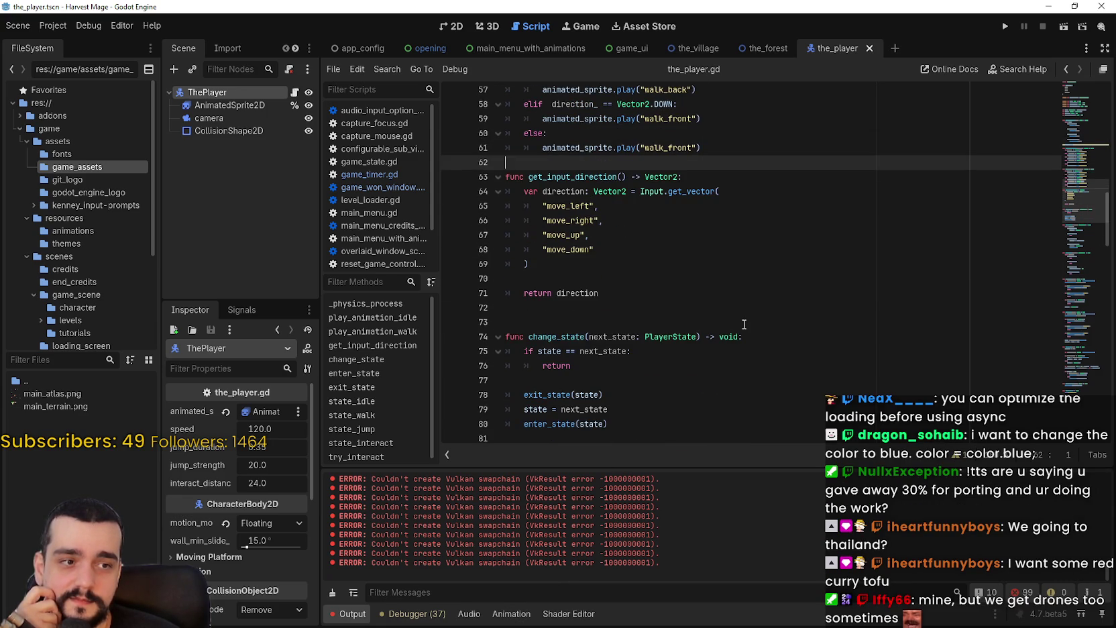
{"action": "left_click", "coordinate": [756, 133]}
{"action": "scroll", "coordinate": [756, 132], "scroll_direction": "up", "scroll_amount": 3}
{"action": "mouse_move", "coordinate": [1069, 177]}
{"action": "left_mouse_down"}
{"action": "mouse_move", "coordinate": [1052, 300]}
{"action": "mouse_move", "coordinate": [1068, 388]}
{"action": "left_mouse_up"}
{"action": "left_click", "coordinate": [668, 380]}
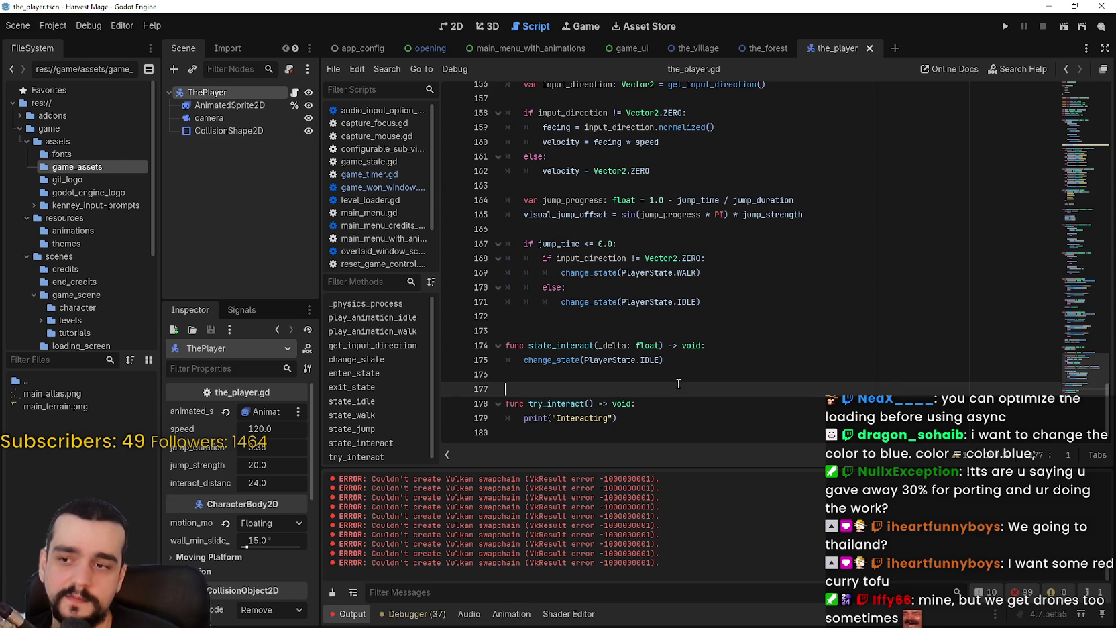
{"action": "left_click", "coordinate": [642, 320]}
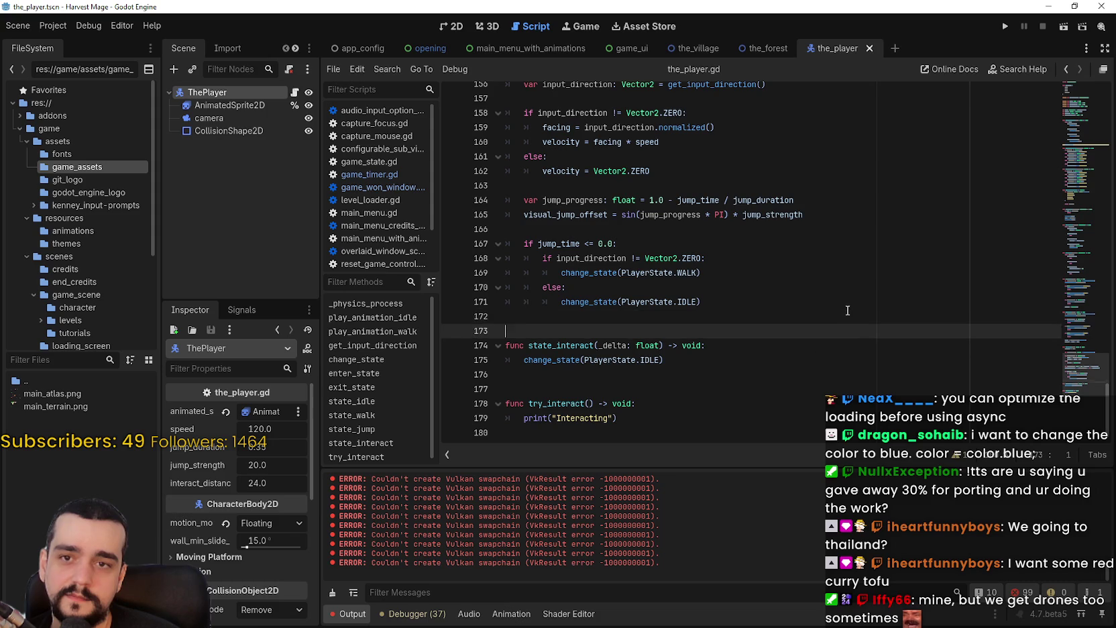
{"action": "left_click", "coordinate": [711, 374]}
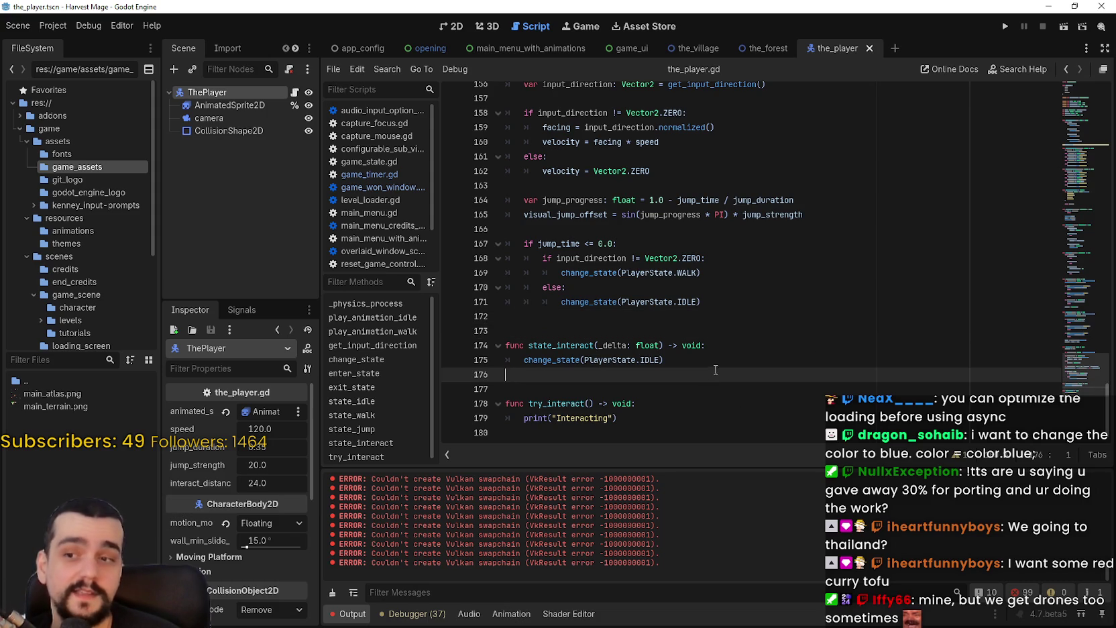
{"action": "scroll", "coordinate": [1071, 248], "scroll_direction": "up", "scroll_amount": 15}
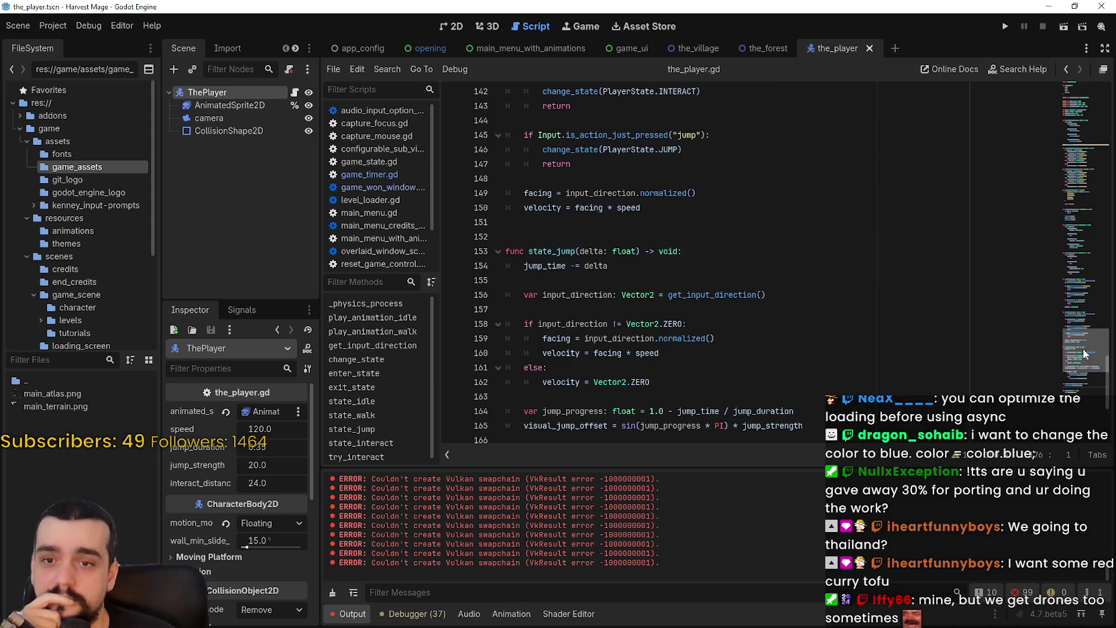
{"action": "mouse_move", "coordinate": [1071, 247]}
{"action": "left_mouse_down"}
{"action": "mouse_move", "coordinate": [1030, 361]}
{"action": "mouse_move", "coordinate": [1037, 428]}
{"action": "mouse_move", "coordinate": [1045, 233]}
{"action": "mouse_move", "coordinate": [1069, 98]}
{"action": "mouse_move", "coordinate": [1083, 410]}
{"action": "left_mouse_up"}
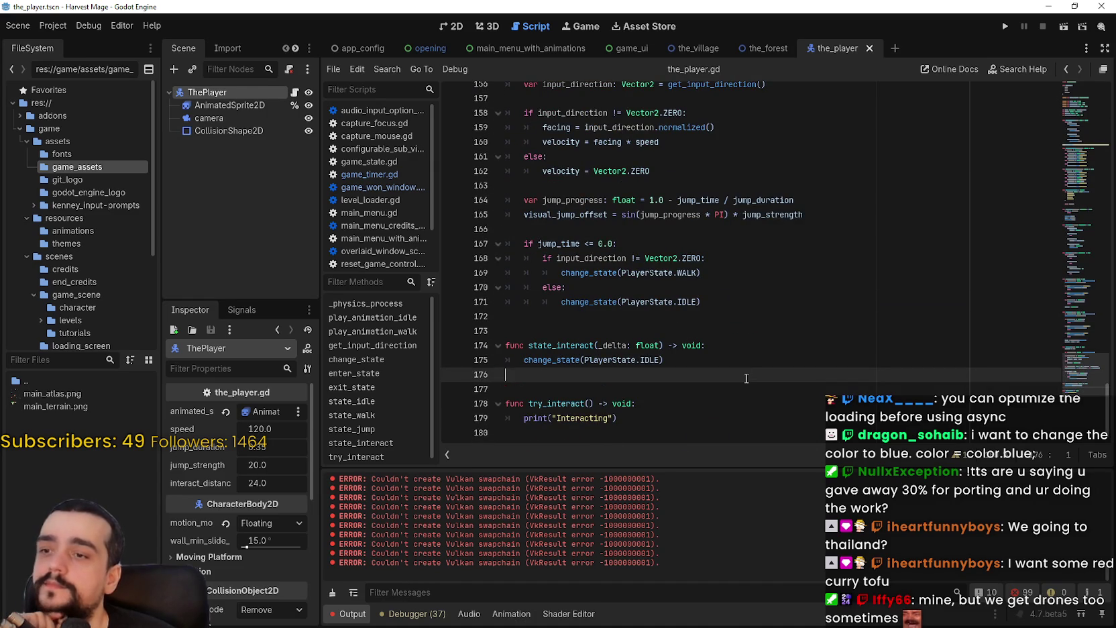
{"action": "left_click", "coordinate": [733, 318]}
{"action": "scroll", "coordinate": [733, 318], "scroll_direction": "up", "scroll_amount": 2}
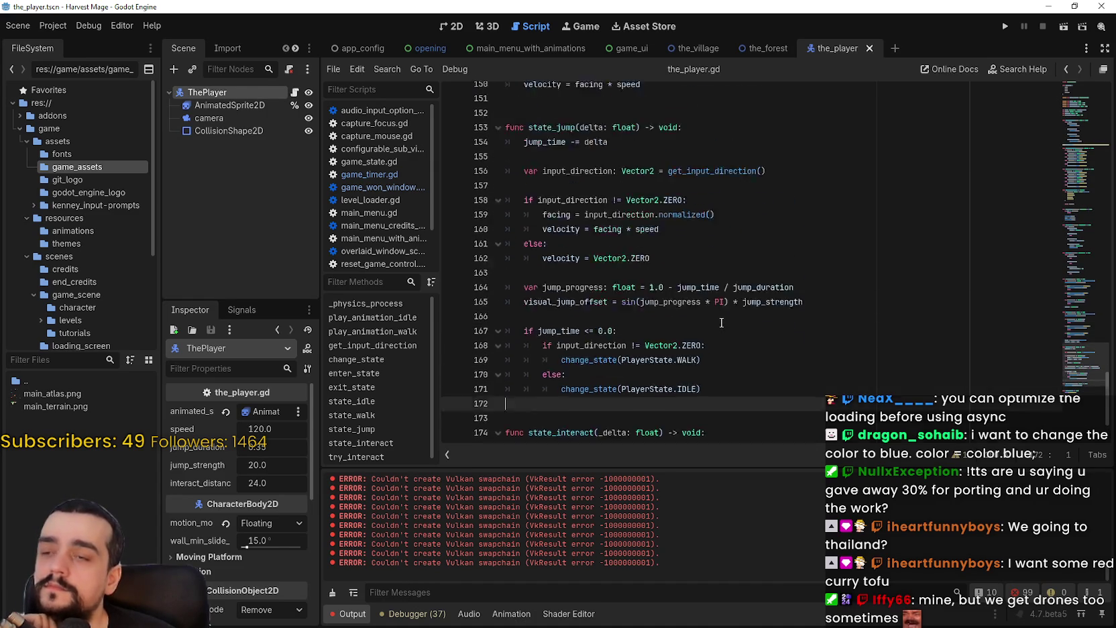
{"action": "left_click", "coordinate": [657, 317]}
{"action": "left_click", "coordinate": [640, 270]}
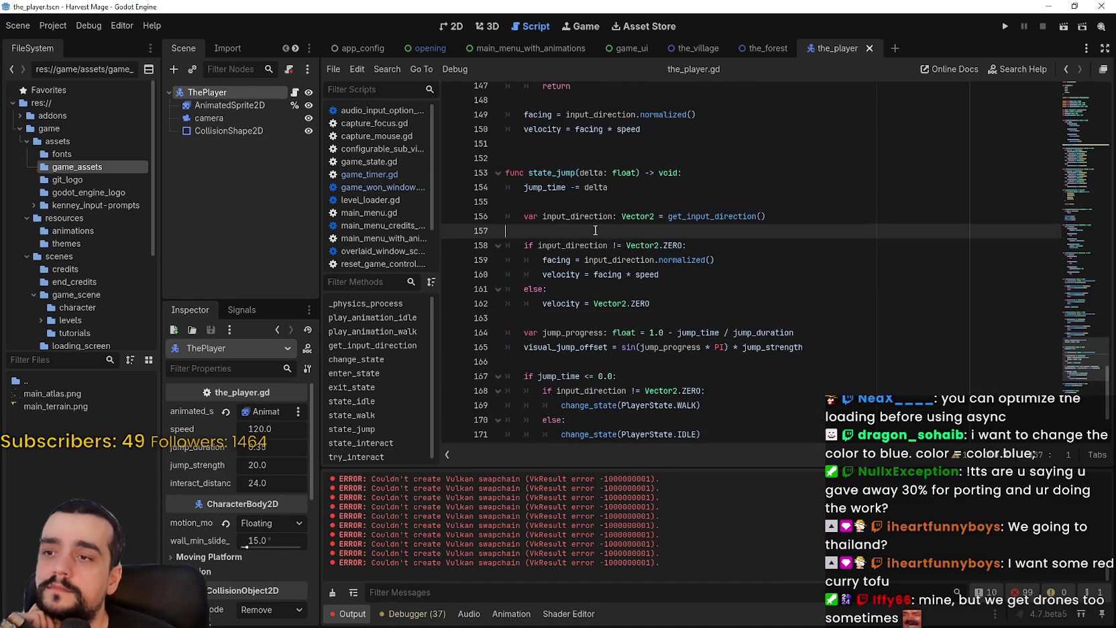
{"action": "scroll", "coordinate": [671, 235], "scroll_direction": "up", "scroll_amount": 2}
{"action": "left_click", "coordinate": [644, 274]}
{"action": "left_click", "coordinate": [710, 196]}
{"action": "scroll", "coordinate": [805, 201], "scroll_direction": "up", "scroll_amount": 6}
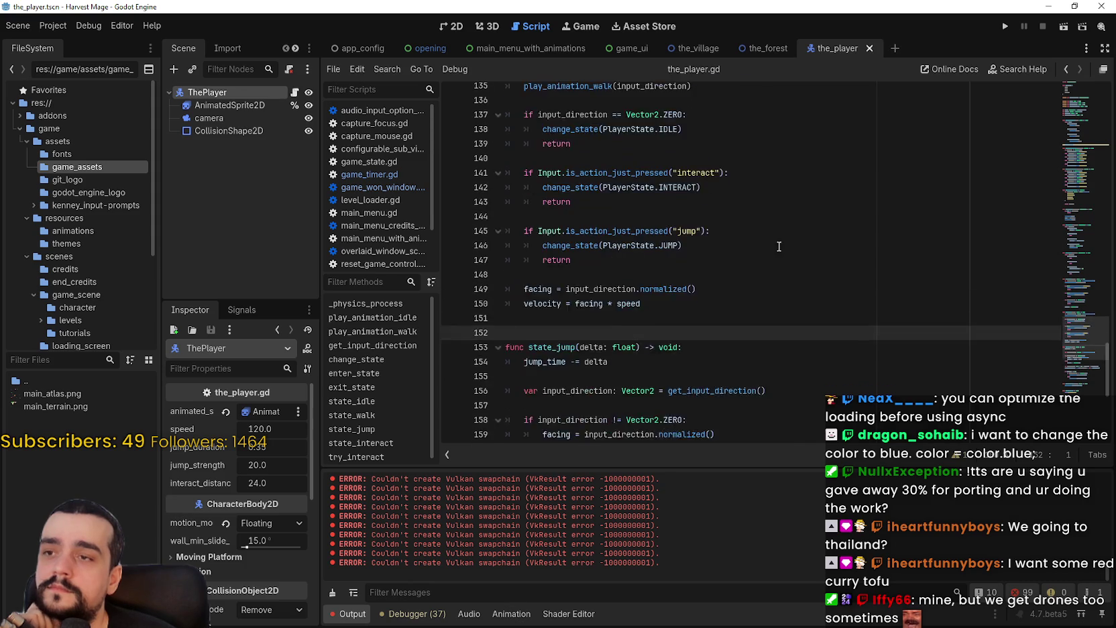
{"action": "scroll", "coordinate": [721, 233], "scroll_direction": "down", "scroll_amount": 10}
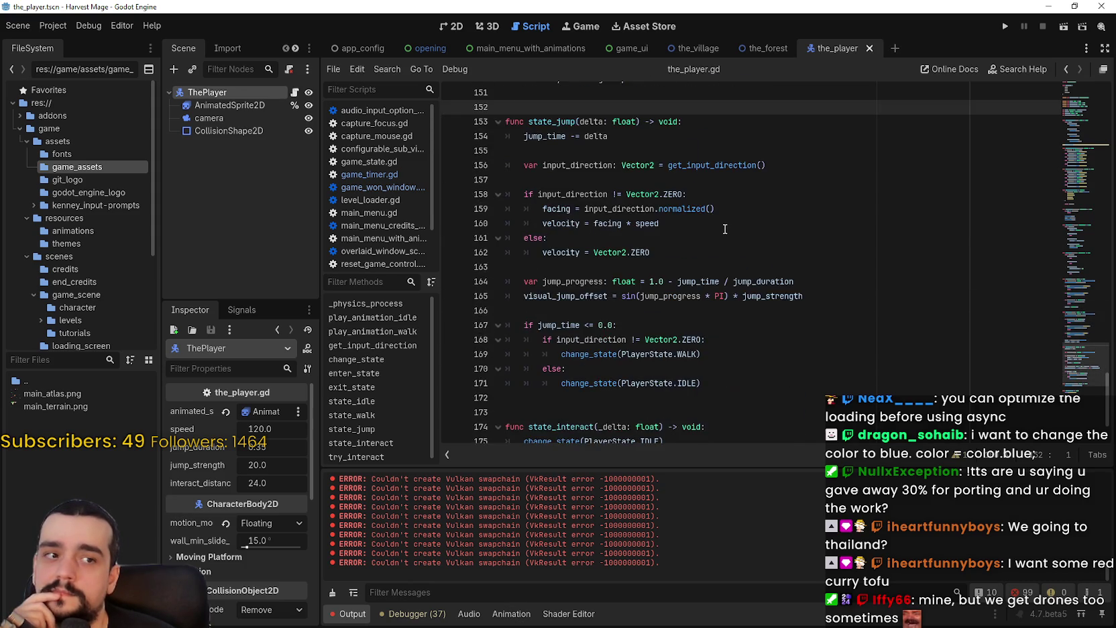
{"action": "scroll", "coordinate": [726, 227], "scroll_direction": "up", "scroll_amount": 5}
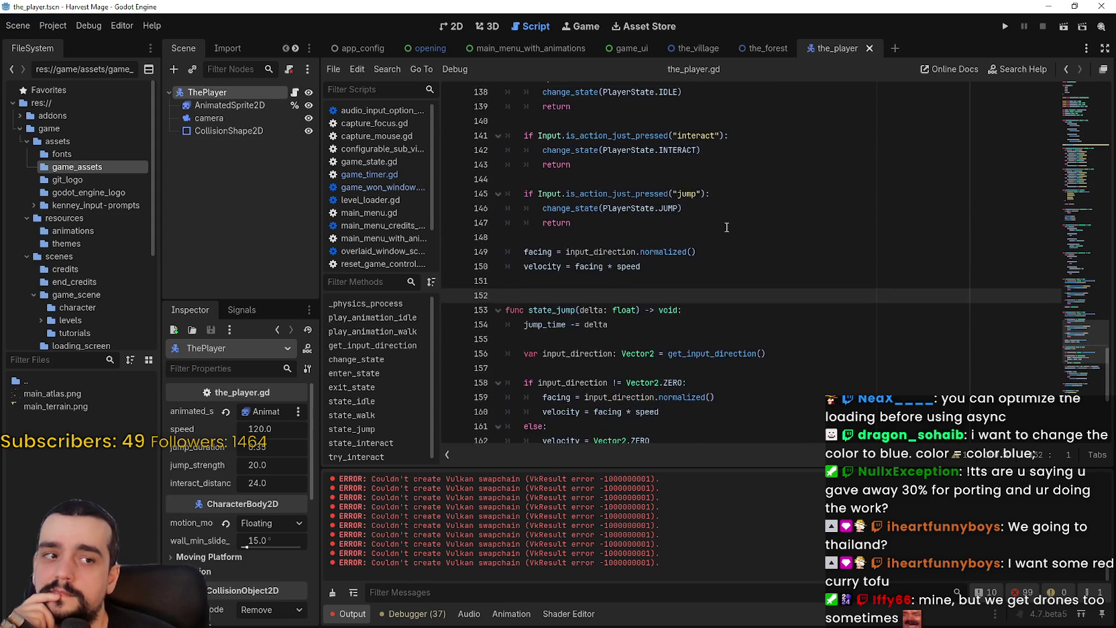
{"action": "scroll", "coordinate": [728, 226], "scroll_direction": "down", "scroll_amount": 4}
{"action": "scroll", "coordinate": [727, 228], "scroll_direction": "down", "scroll_amount": 1}
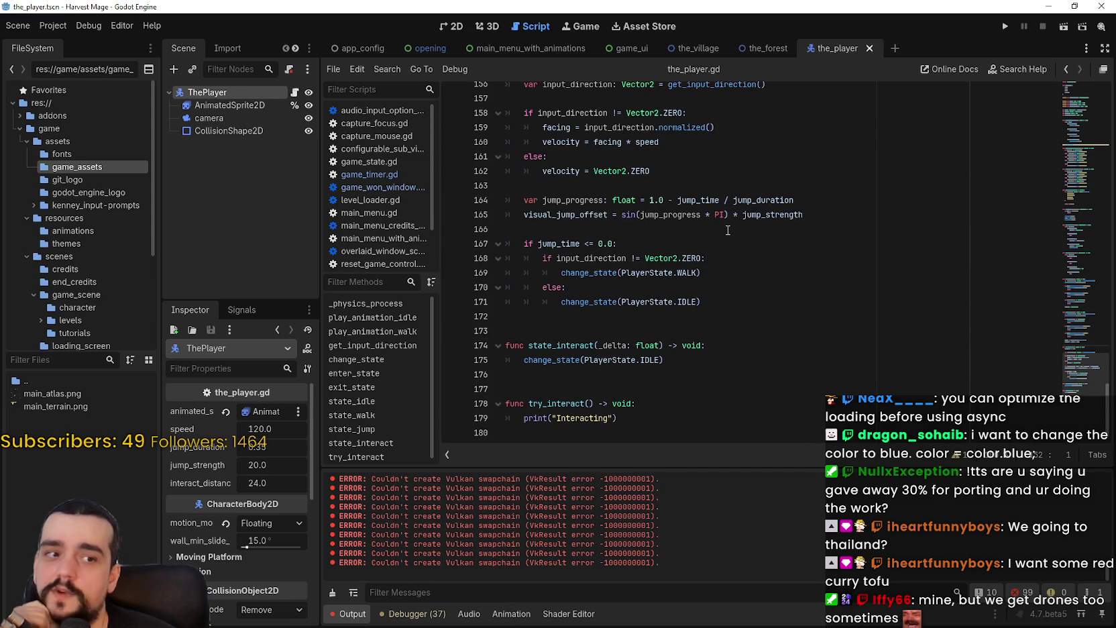
{"action": "scroll", "coordinate": [727, 230], "scroll_direction": "up", "scroll_amount": 6}
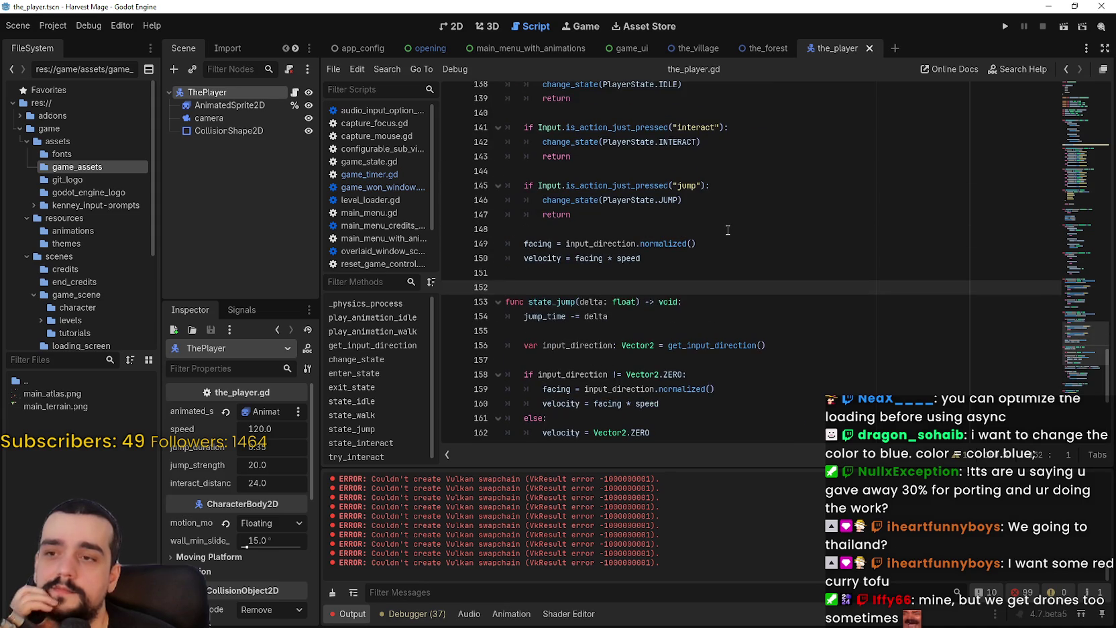
{"action": "left_click", "coordinate": [617, 274]}
{"action": "left_click", "coordinate": [617, 228]}
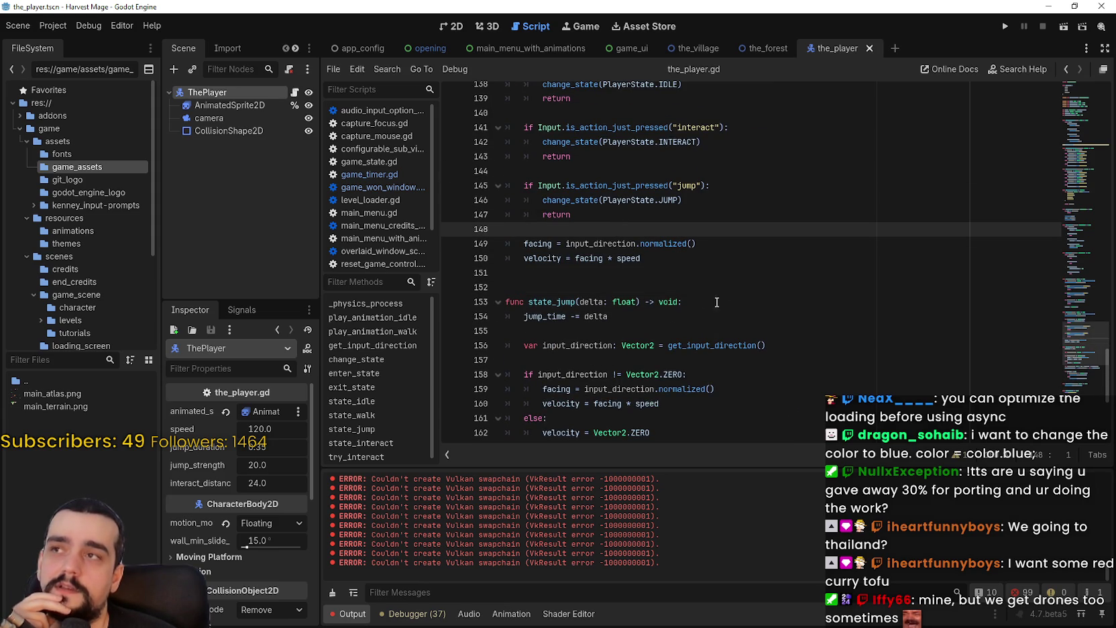
{"action": "left_click", "coordinate": [602, 214]}
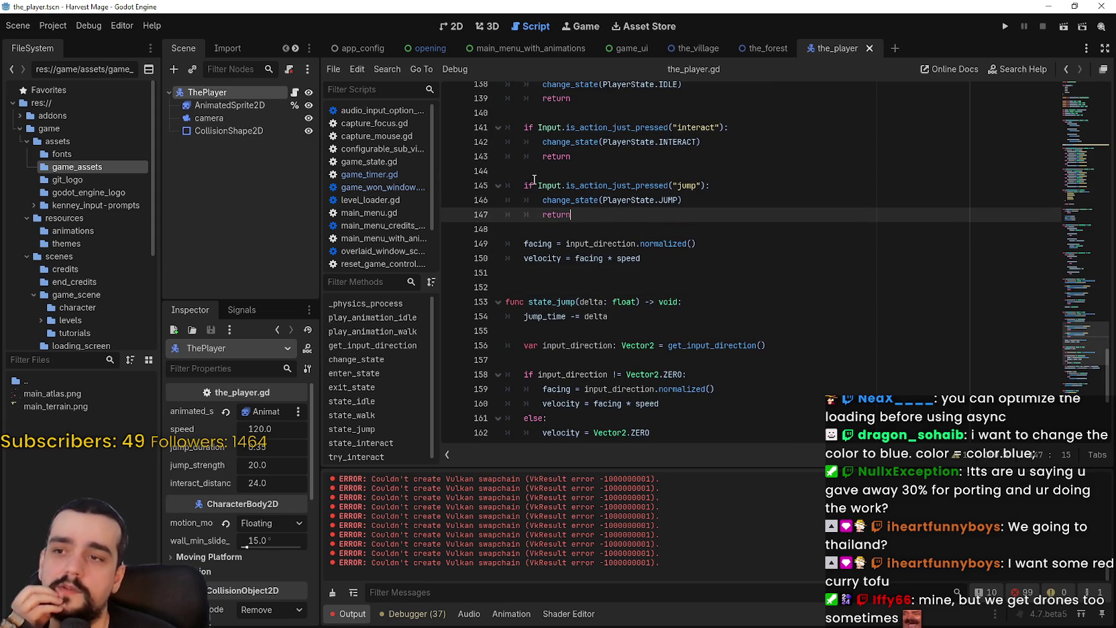
{"action": "left_click", "coordinate": [641, 156]}
{"action": "scroll", "coordinate": [602, 194], "scroll_direction": "up", "scroll_amount": 2}
{"action": "left_click", "coordinate": [587, 186]}
{"action": "left_click_drag", "start_coordinate": [542, 185], "coordinate": [484, 158]}
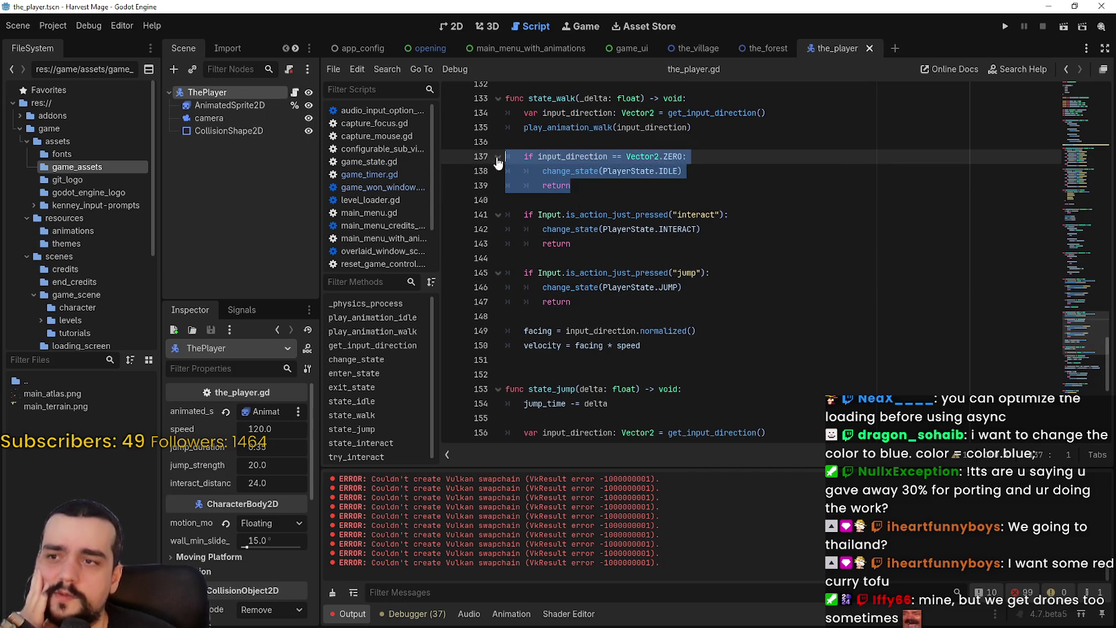
{"action": "scroll", "coordinate": [577, 221], "scroll_direction": "up", "scroll_amount": 2}
{"action": "left_click", "coordinate": [561, 262]}
{"action": "left_click_drag", "start_coordinate": [595, 262], "coordinate": [508, 233]}
{"action": "left_click", "coordinate": [603, 321]}
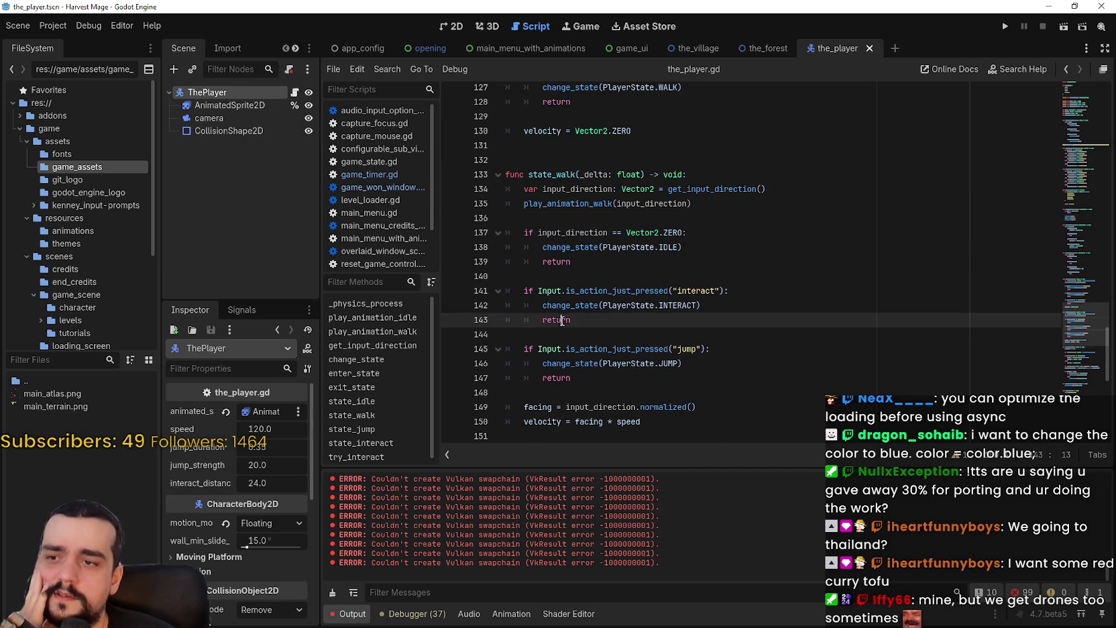
{"action": "left_click", "coordinate": [518, 294], "text": "shift"}
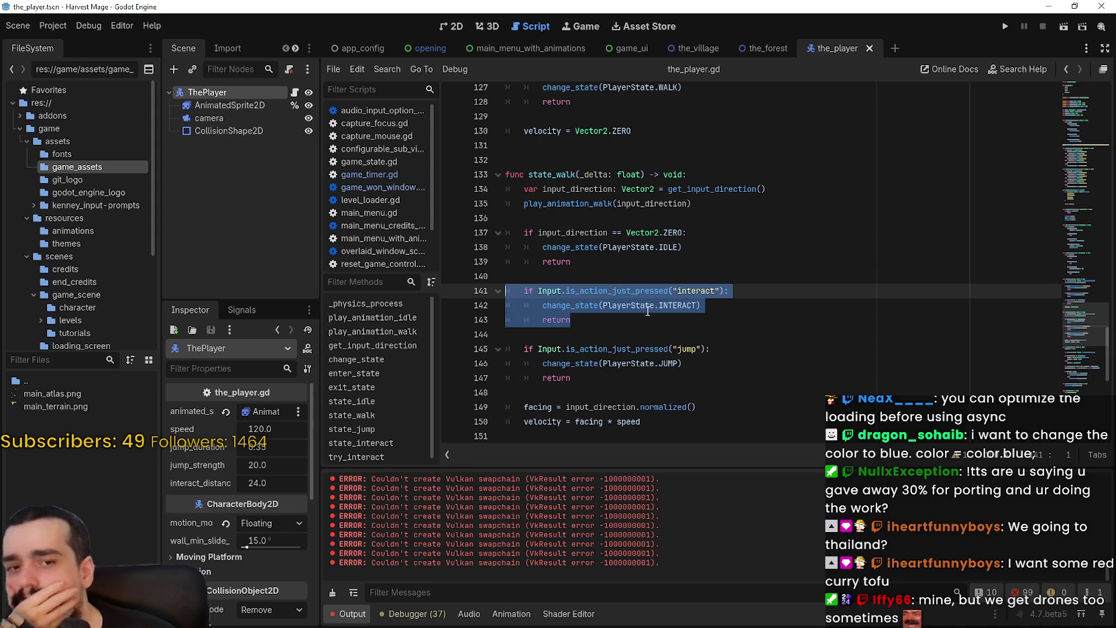
{"action": "scroll", "coordinate": [648, 291], "scroll_direction": "up", "scroll_amount": 4}
{"action": "mouse_move", "coordinate": [1077, 301]}
{"action": "left_mouse_down"}
{"action": "mouse_move", "coordinate": [1068, 139]}
{"action": "mouse_move", "coordinate": [1085, 88]}
{"action": "mouse_move", "coordinate": [1083, 396]}
{"action": "mouse_move", "coordinate": [1067, 128]}
{"action": "mouse_move", "coordinate": [1057, 328]}
{"action": "mouse_move", "coordinate": [1079, 405]}
{"action": "mouse_move", "coordinate": [1078, 329]}
{"action": "mouse_move", "coordinate": [1075, 362]}
{"action": "mouse_move", "coordinate": [1042, 145]}
{"action": "mouse_move", "coordinate": [1042, 160]}
{"action": "left_mouse_up"}
Step: Add animated_sprite.flip_h = true under the LEFT check in play_animation_idle
{"action": "left_click", "coordinate": [719, 179]}
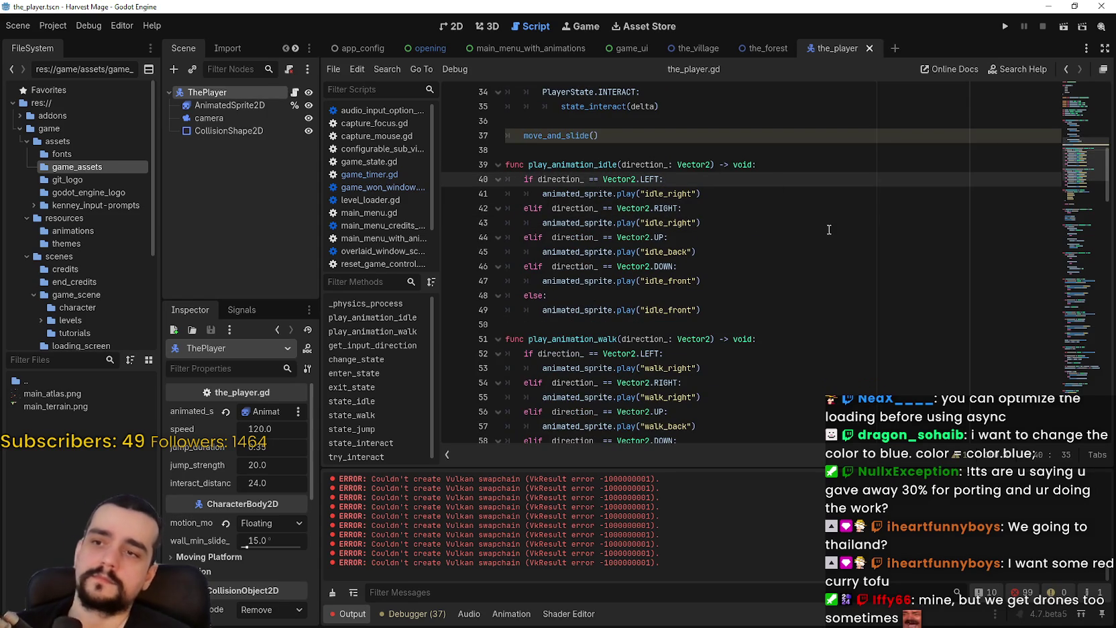
{"action": "key", "text": "Return"}
{"action": "type", "text": "anim"}
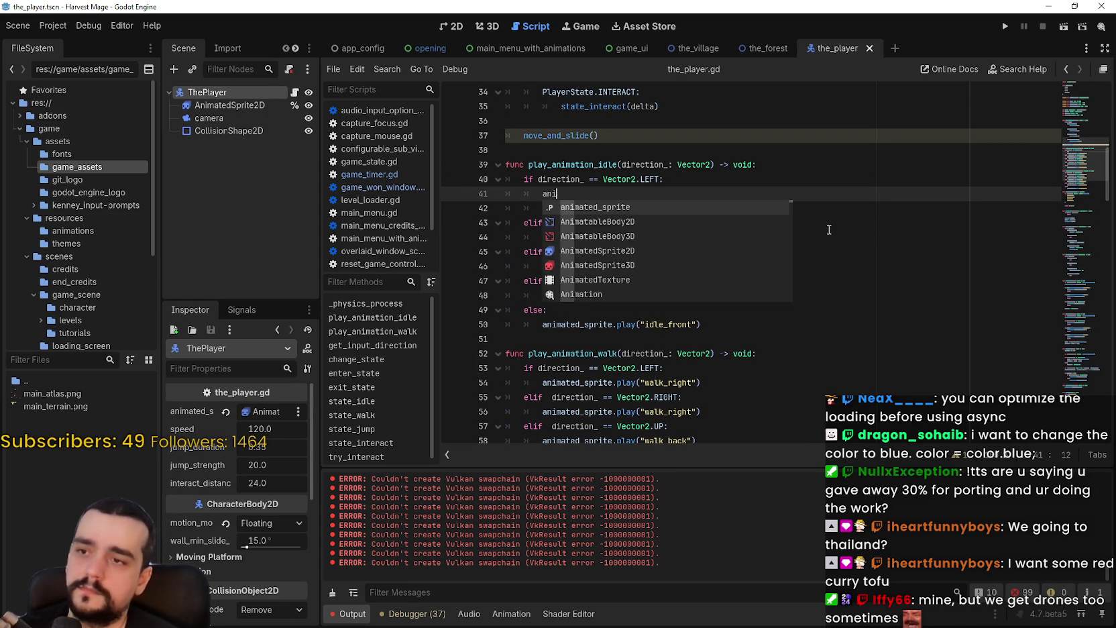
{"action": "key", "text": "Return"}
{"action": "type", "text": "."}
{"action": "key", "text": "BackSpace"}
{"action": "type", "text": "fli"}
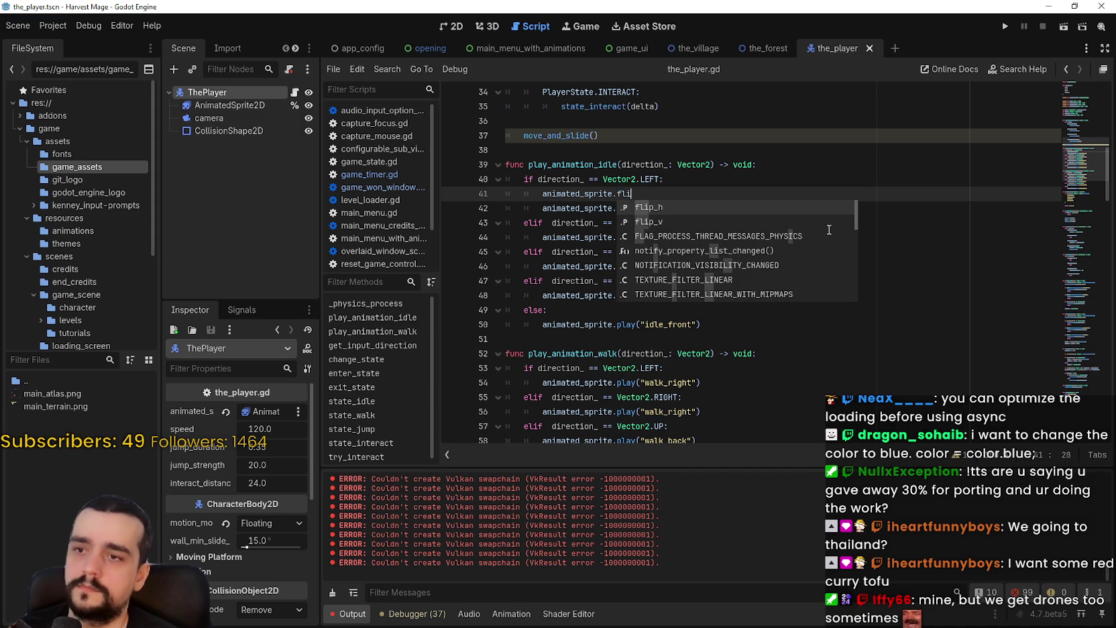
{"action": "type", "text": "p_h = "}
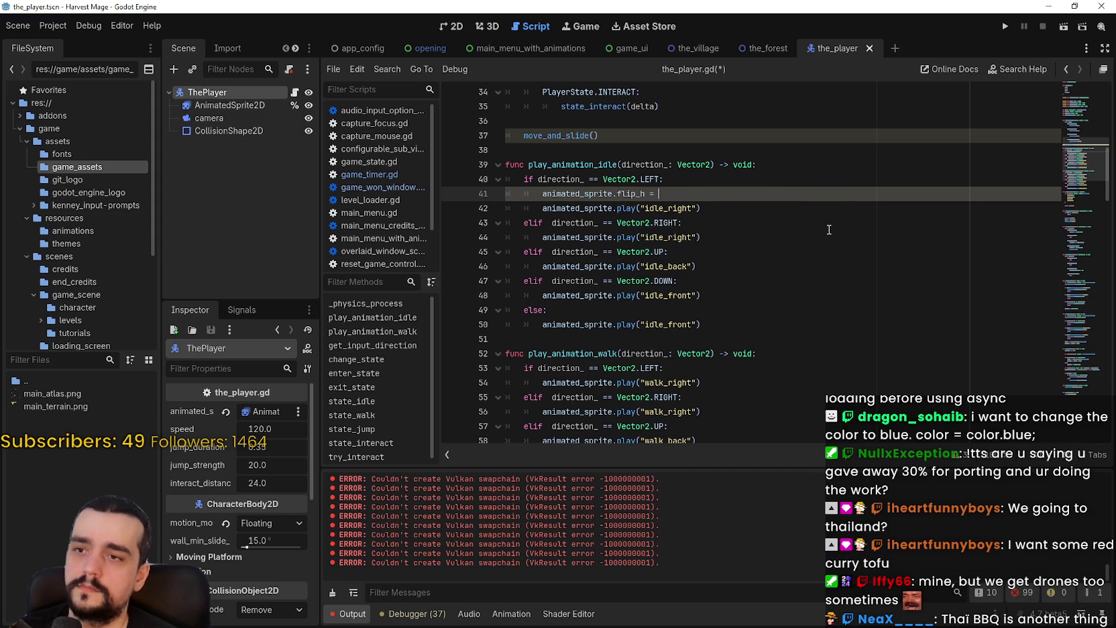
{"action": "type", "text": "true"}
{"action": "key", "text": "Return"}
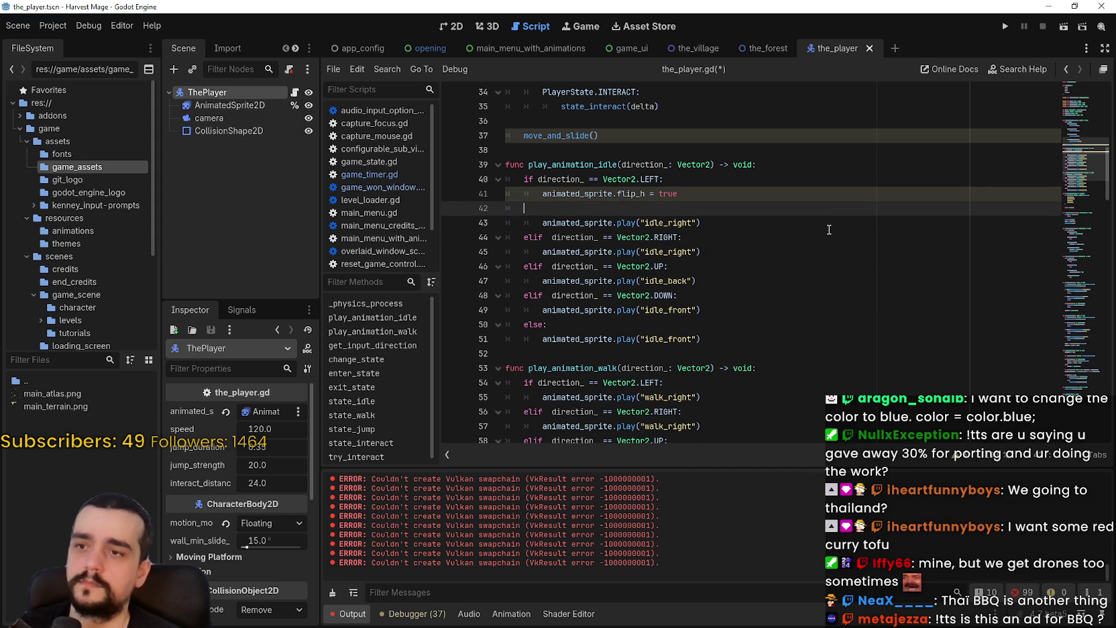
{"action": "key", "text": "BackSpace"}
Step: Copy the flip_h statement to the top of play_animation_idle and save the script
{"action": "left_click", "coordinate": [811, 325]}
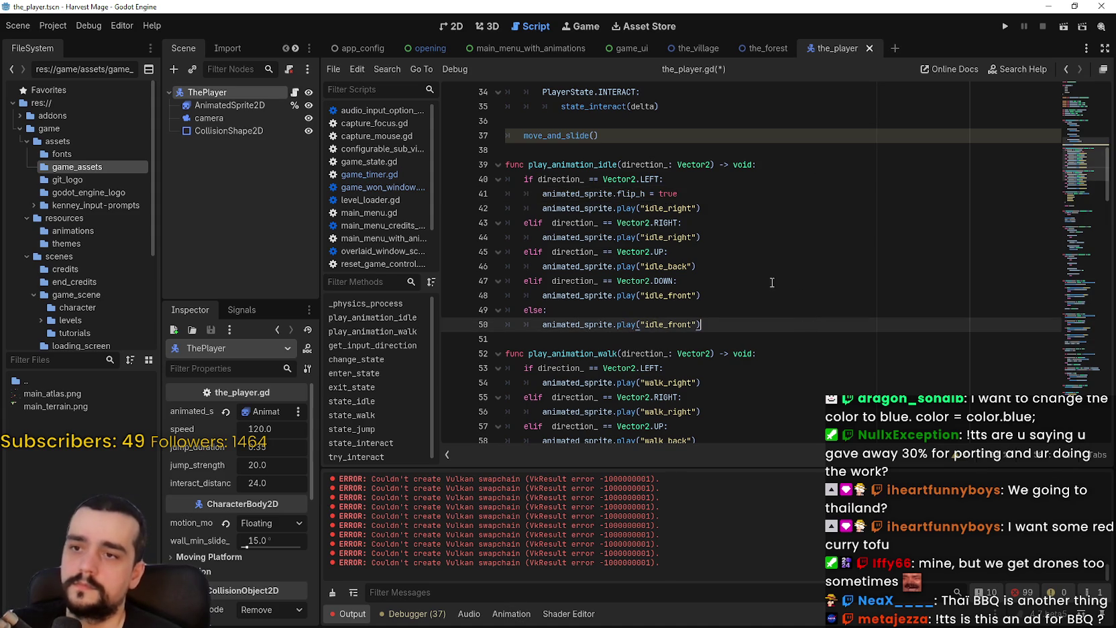
{"action": "left_click_drag", "start_coordinate": [542, 194], "coordinate": [727, 200]}
{"action": "key", "text": "ctrl+c"}
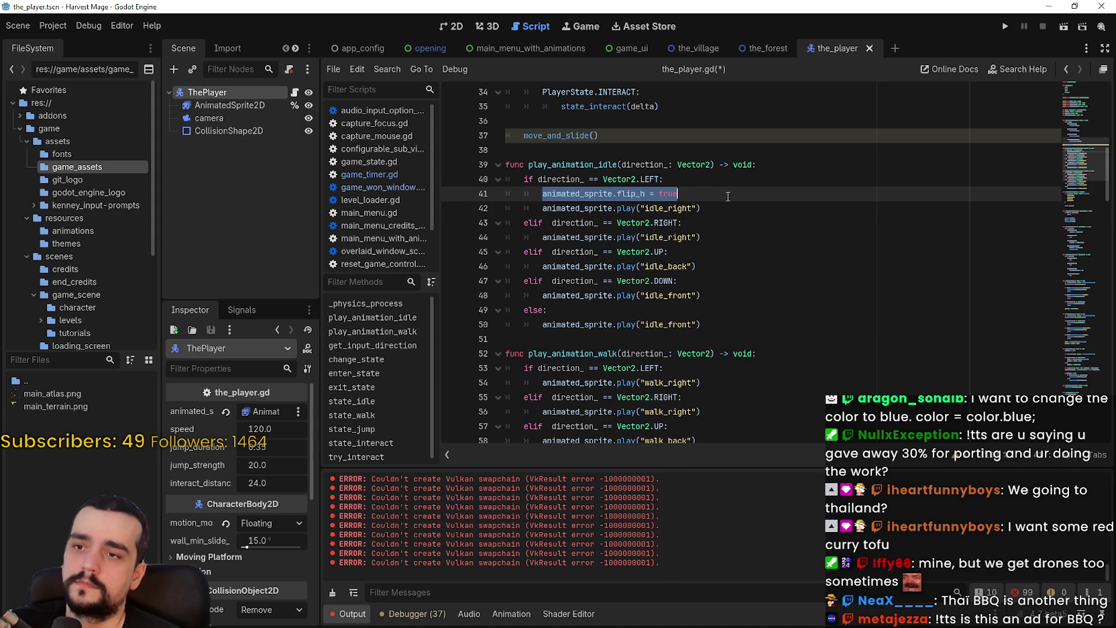
{"action": "left_click", "coordinate": [798, 161]}
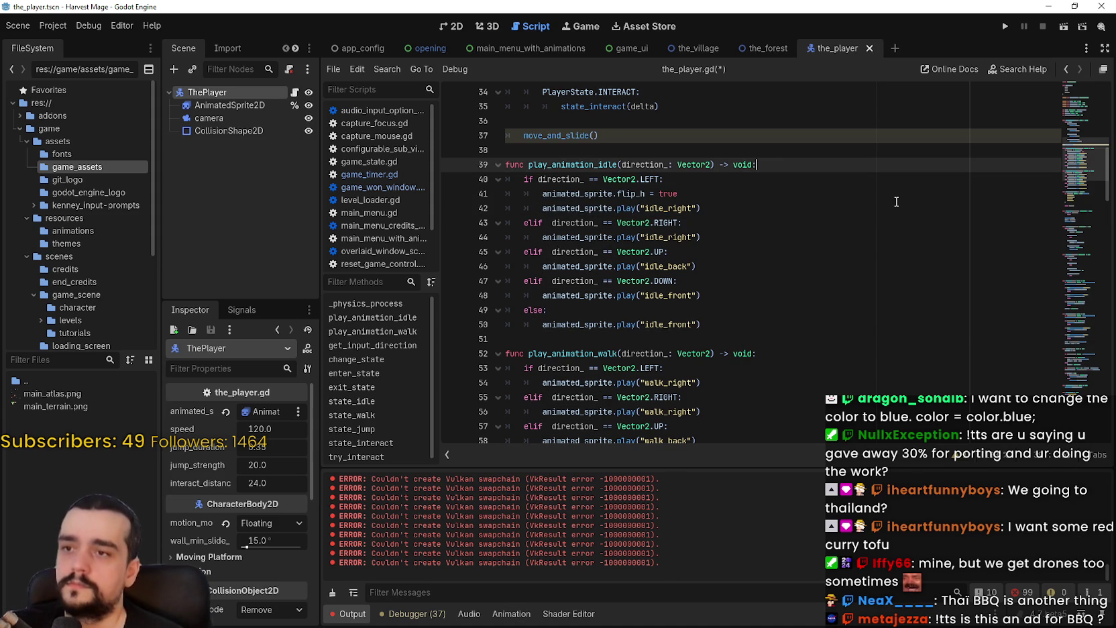
{"action": "key", "text": "Return"}
{"action": "key", "text": "ctrl+v"}
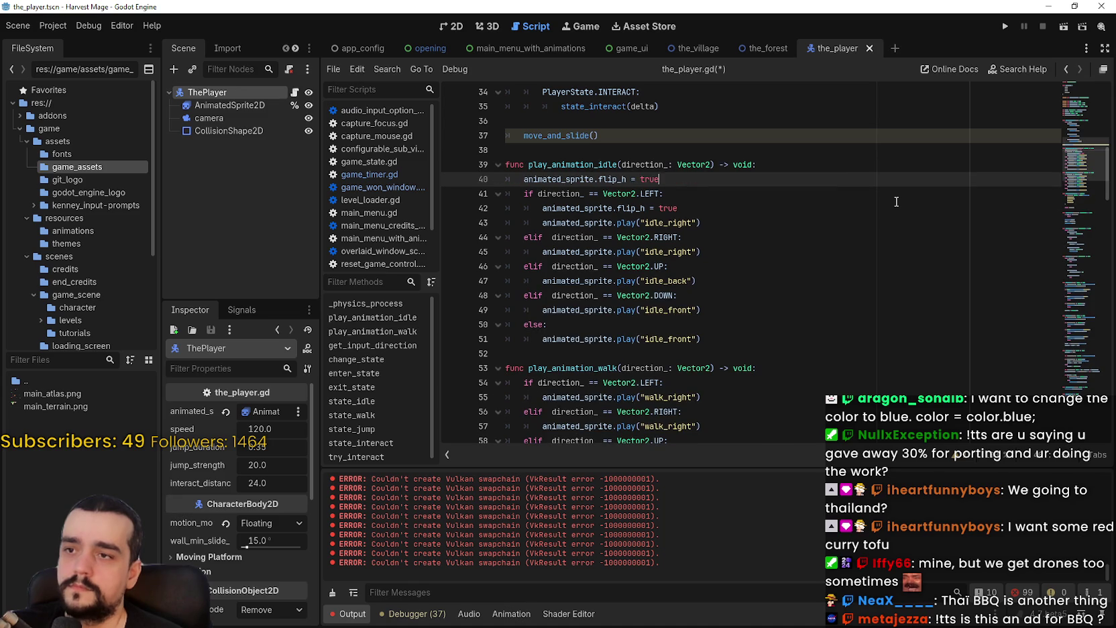
{"action": "type", "text": "fals"}
{"action": "key", "text": "ctrl+s"}
Step: Paste animated_sprite.flip_h = true into play_animation_walk's LEFT branch
{"action": "left_click", "coordinate": [694, 208]}
{"action": "left_click", "coordinate": [542, 208], "text": "shift"}
{"action": "left_click", "coordinate": [763, 396]}
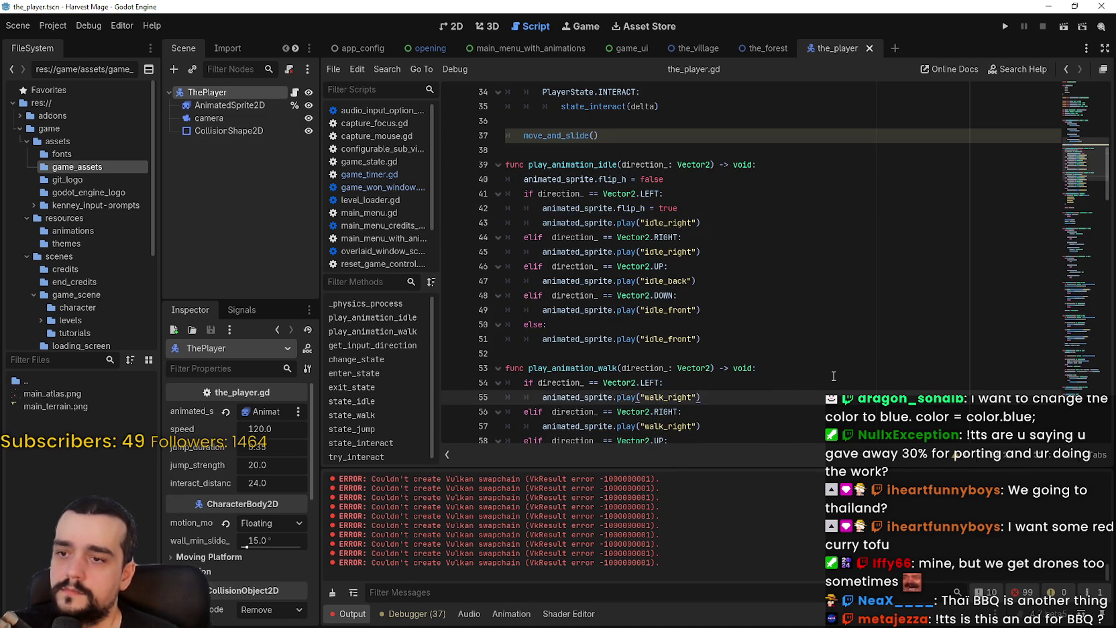
{"action": "key", "text": "Return"}
{"action": "key", "text": "ctrl+v"}
{"action": "key", "text": "alt+Up"}
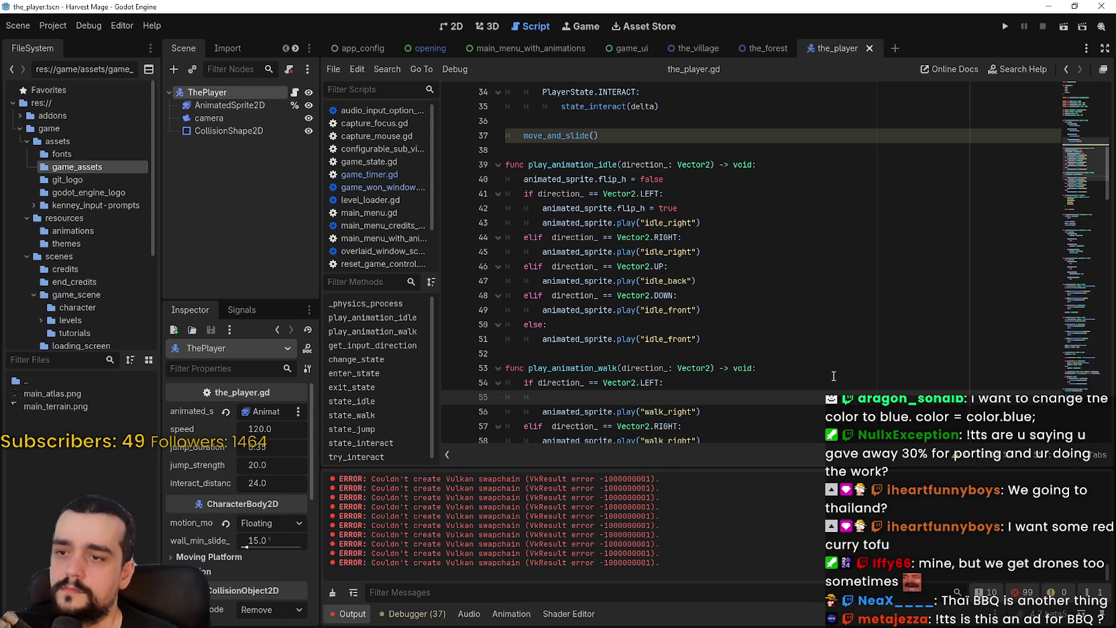
Step: Add animated_sprite.flip_h = false at the top of play_animation_walk and run the project
{"action": "left_click", "coordinate": [774, 367]}
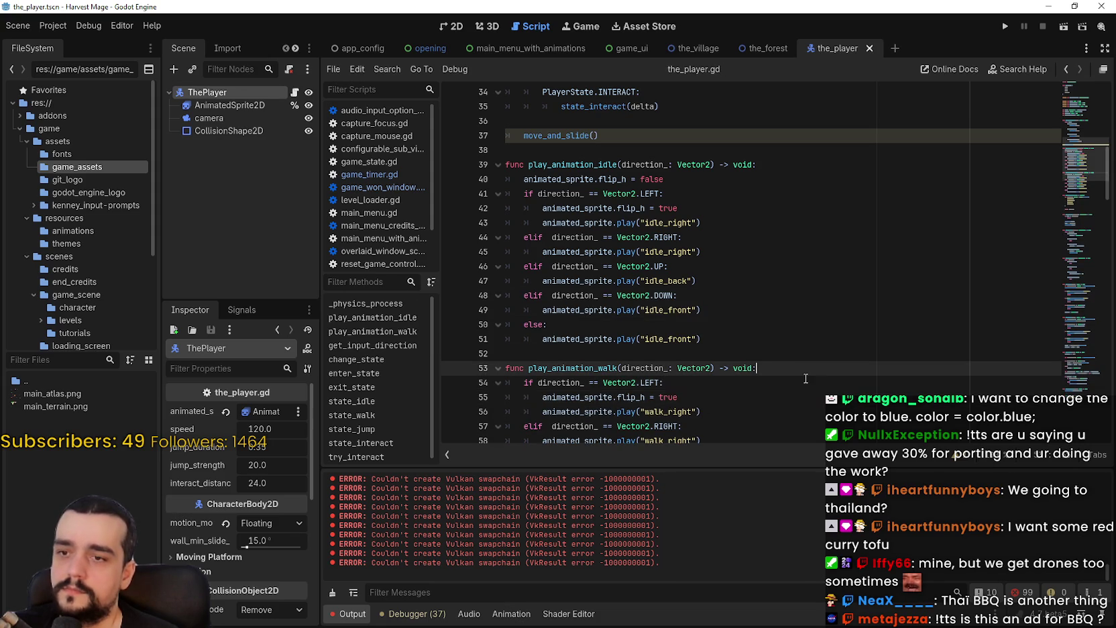
{"action": "key", "text": "Return"}
{"action": "key", "text": "ctrl+v"}
{"action": "key", "text": "BackSpace"}
{"action": "type", "text": "false"}
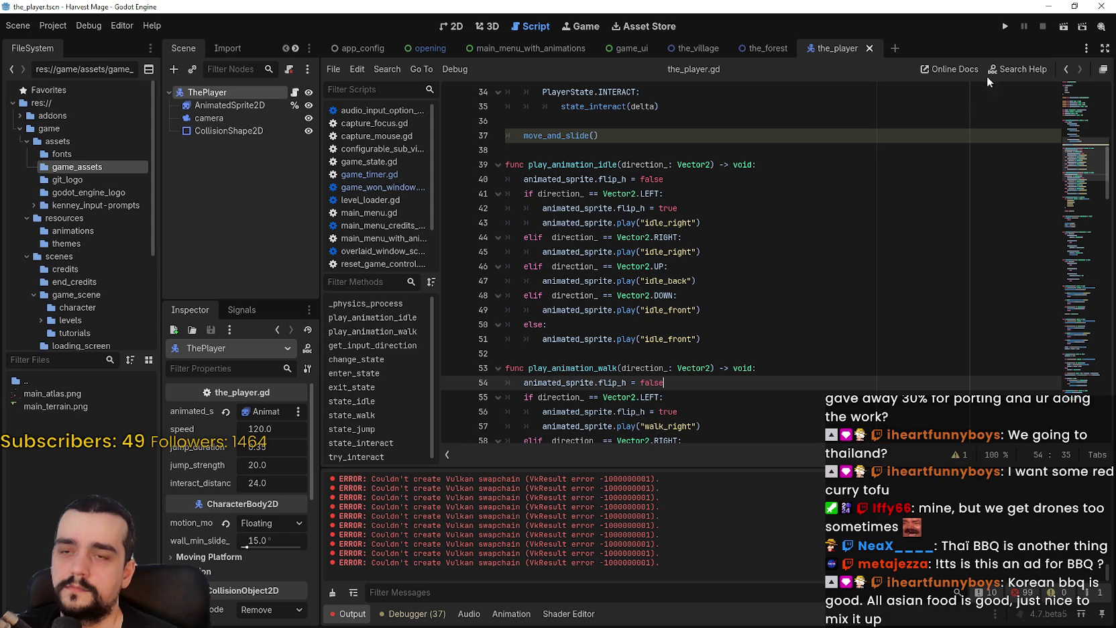
{"action": "left_click", "coordinate": [1005, 27]}
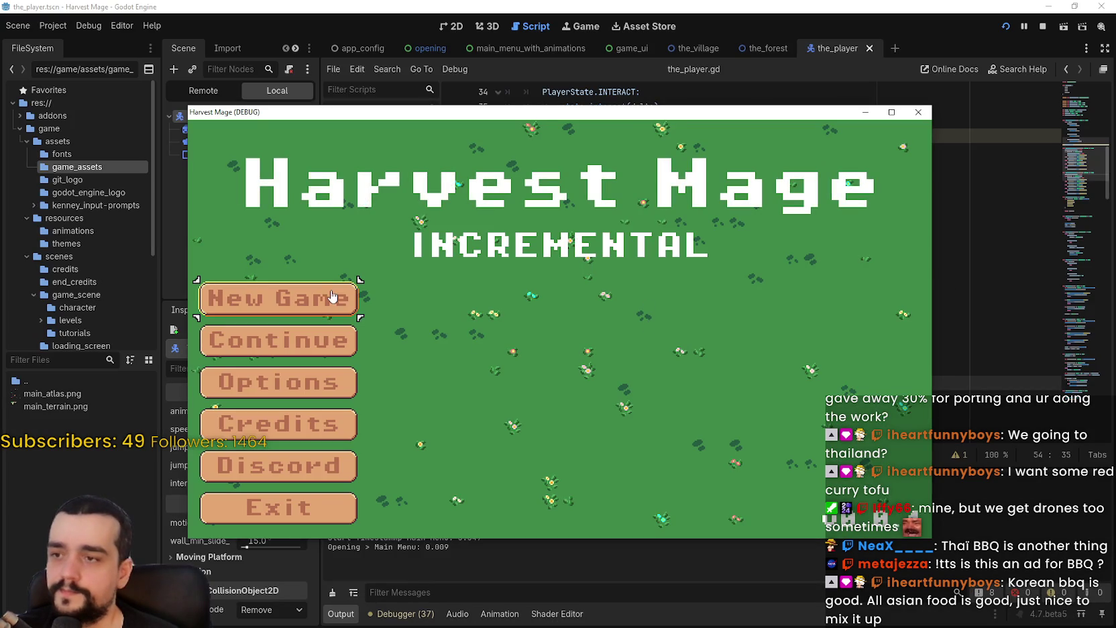
Step: Start a new game and walk the player left, right, up and down around the village to check facing
{"action": "left_click", "coordinate": [330, 295]}
{"action": "left_click", "coordinate": [330, 295]}
{"action": "key", "text": "Right"}
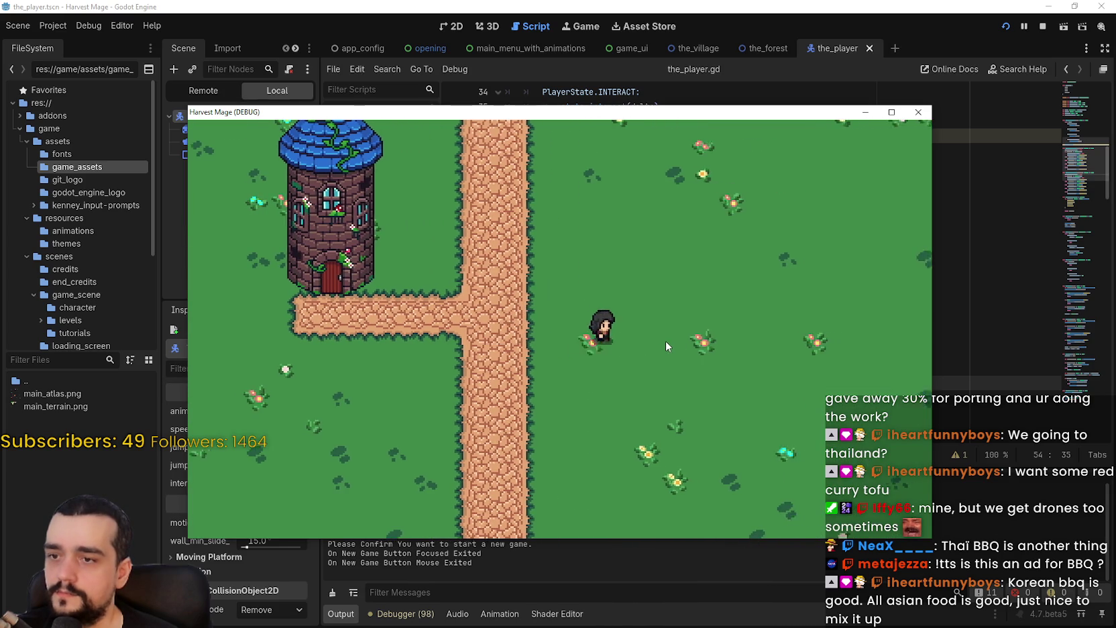
{"action": "key", "text": "Left"}
{"action": "key", "text": "Right"}
{"action": "key", "text": "Up"}
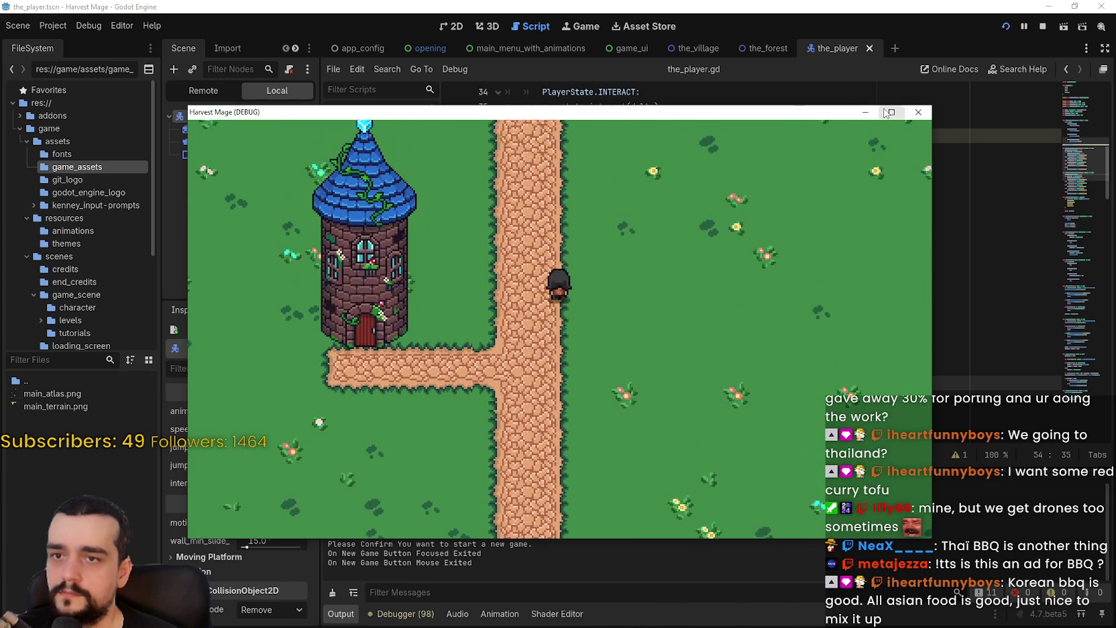
{"action": "key", "text": "Down"}
{"action": "key", "text": "Down"}
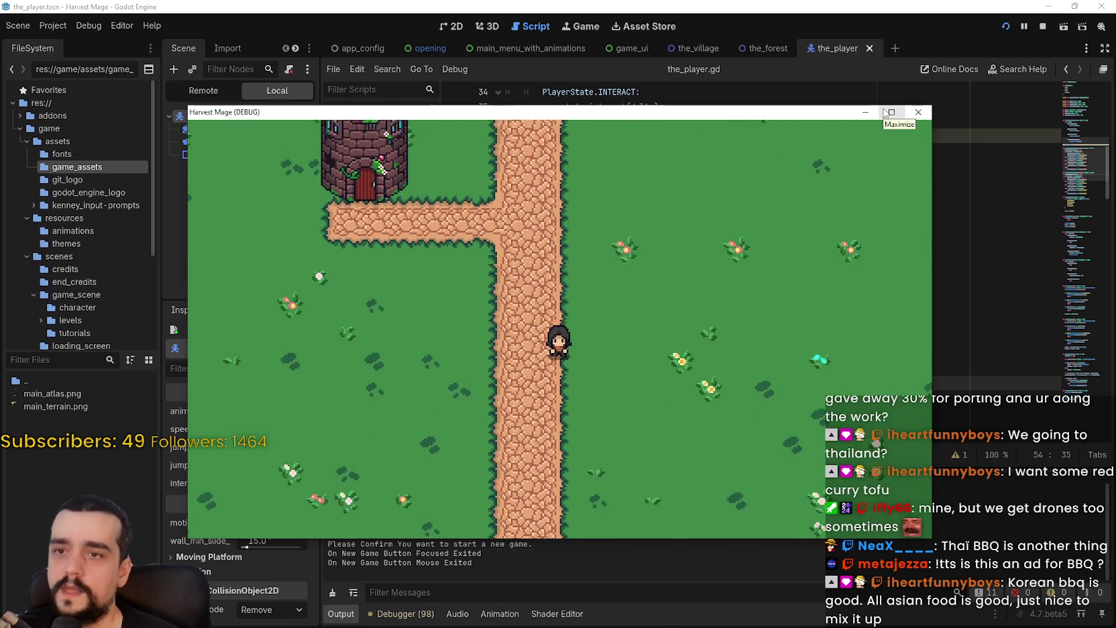
{"action": "key", "text": "Up"}
{"action": "key", "text": "Right"}
{"action": "key", "text": "Right"}
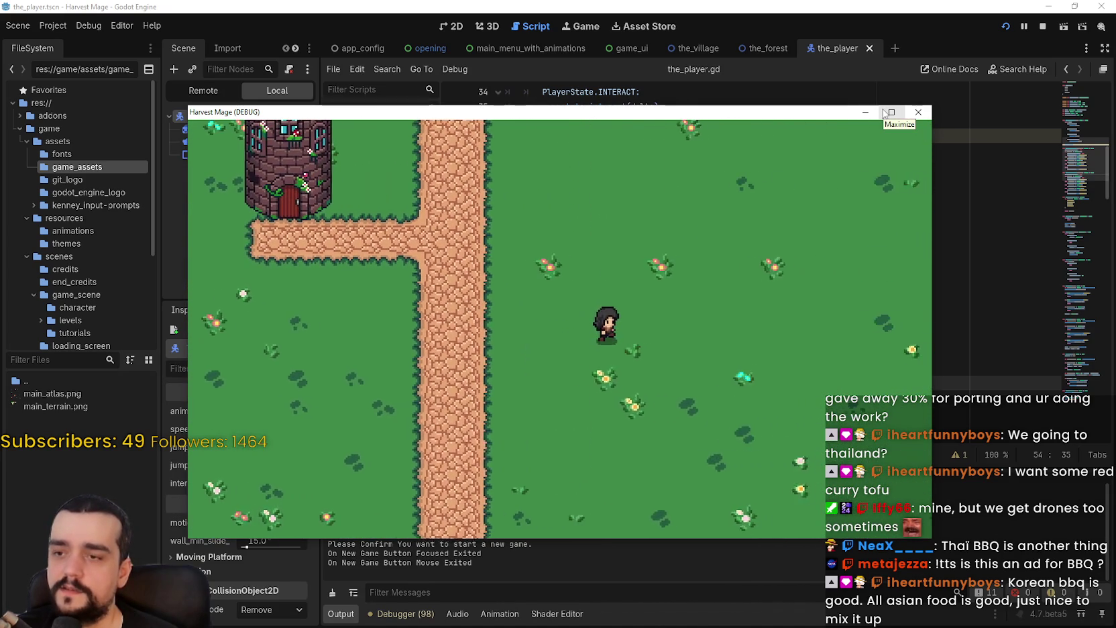
{"action": "key", "text": "Up"}
{"action": "key", "text": "Right"}
{"action": "key", "text": "Down"}
Step: Walk the player left and down once more, then stop the running game
{"action": "key", "text": "Left"}
{"action": "key", "text": "Right"}
{"action": "key", "text": "Down"}
{"action": "left_click", "coordinate": [1043, 26]}
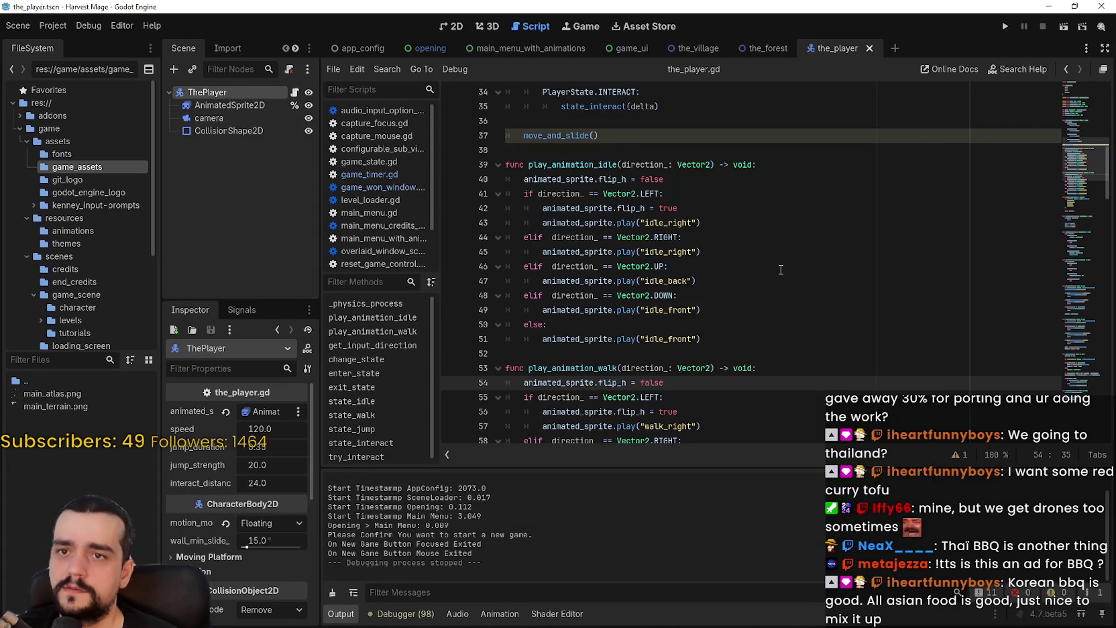
Step: Comment out the idle function's else fallback line with #
{"action": "left_click", "coordinate": [779, 357]}
{"action": "left_click", "coordinate": [528, 325]}
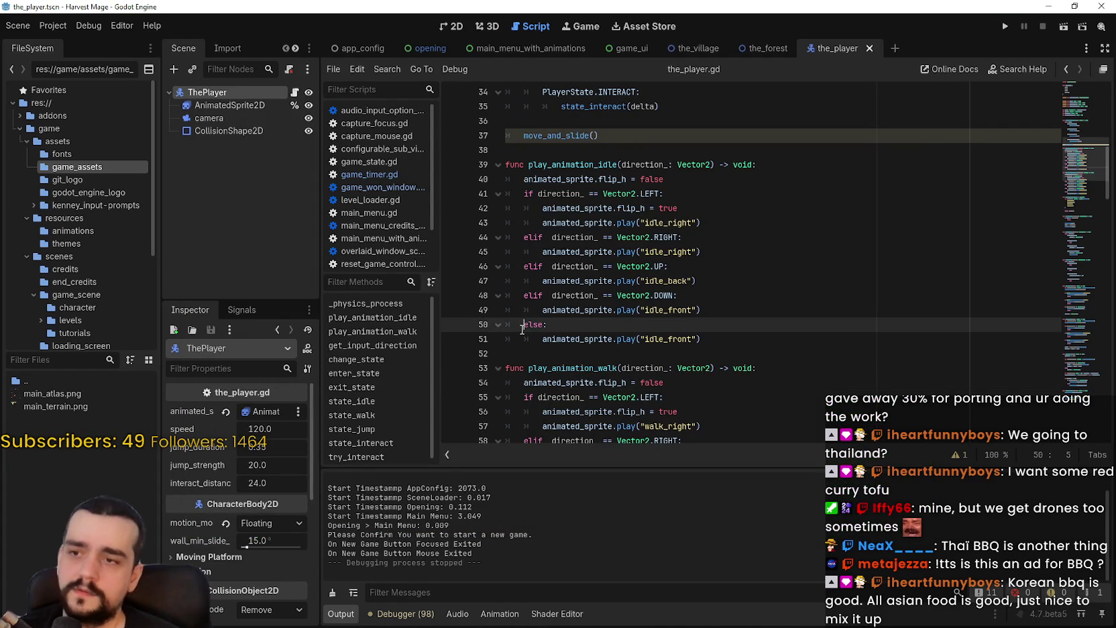
{"action": "left_click", "coordinate": [526, 338]}
{"action": "type", "text": "#"}
Step: Comment out the walk function's else and walk_front lines, save, and relaunch the game
{"action": "scroll", "coordinate": [526, 335], "scroll_direction": "down", "scroll_amount": 5}
{"action": "left_click", "coordinate": [526, 310]}
{"action": "type", "text": "#"}
{"action": "left_click", "coordinate": [527, 326]}
{"action": "type", "text": "#"}
{"action": "key", "text": "ctrl+s"}
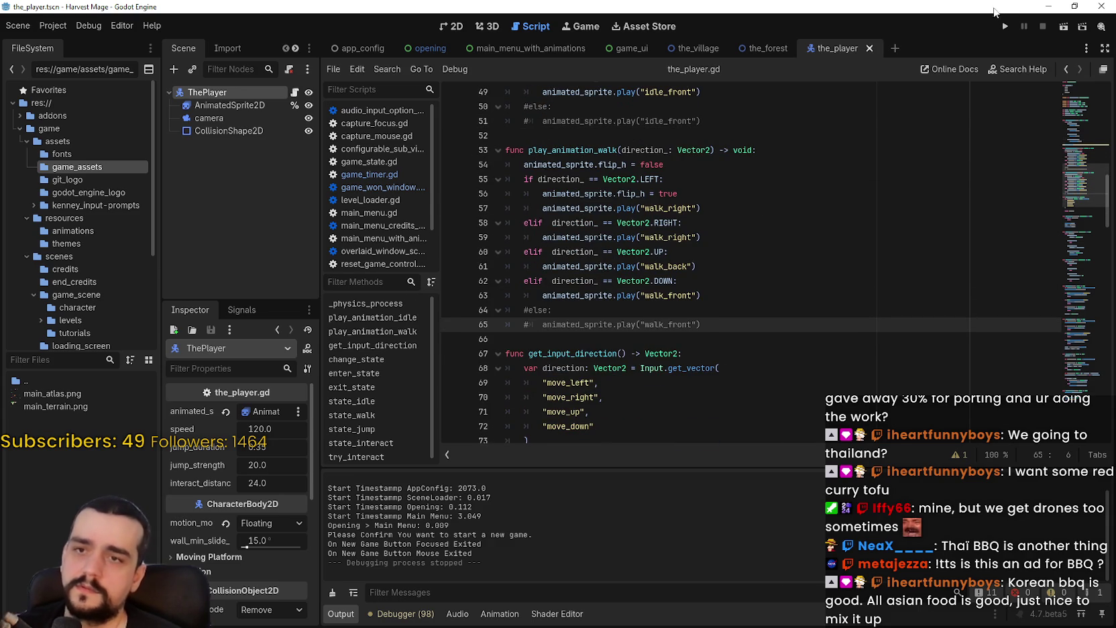
{"action": "left_click", "coordinate": [1007, 26]}
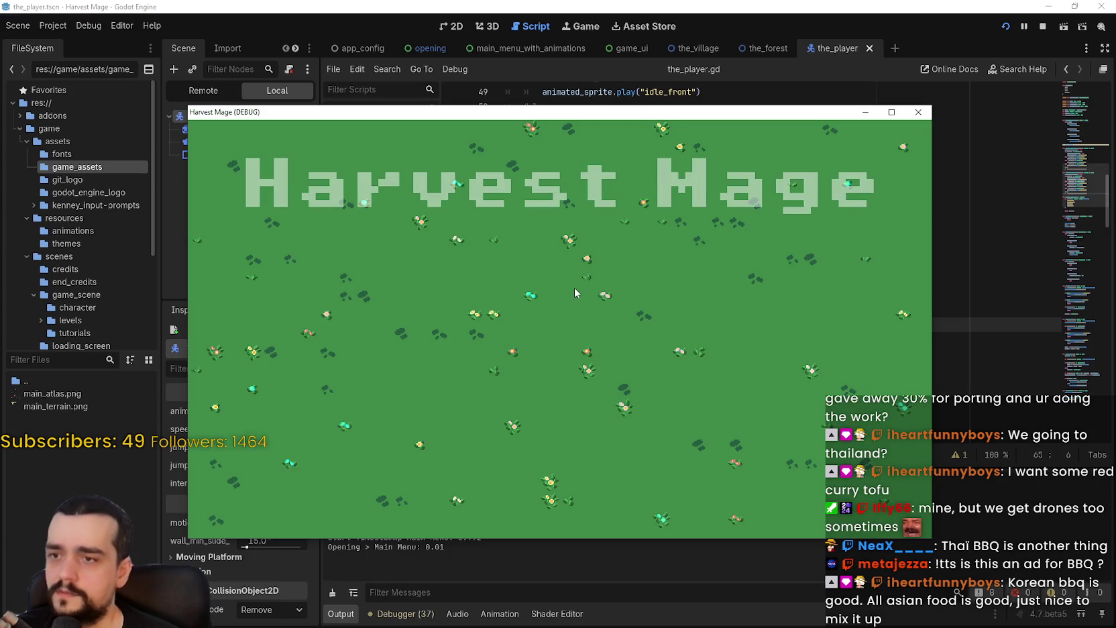
{"action": "left_click", "coordinate": [336, 306]}
{"action": "key", "text": "d"}
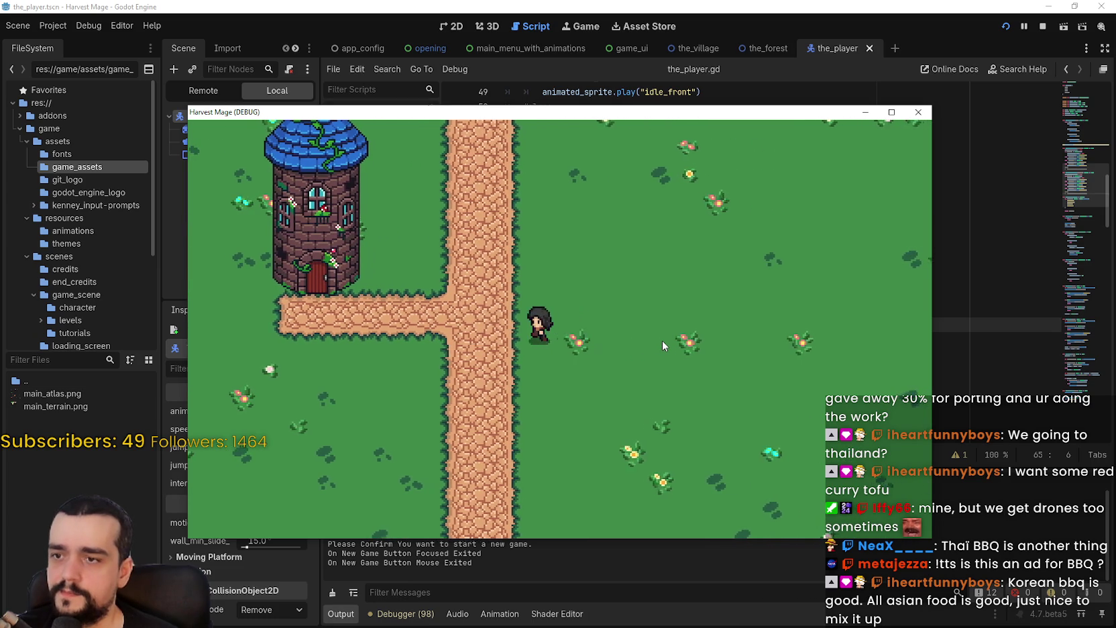
{"action": "key", "text": "a"}
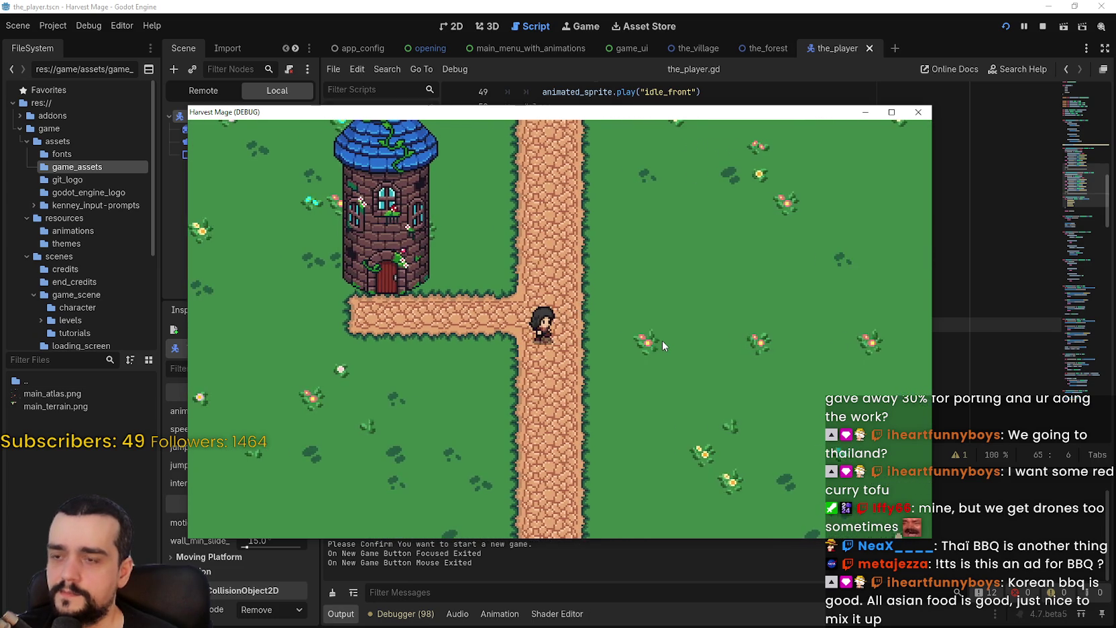
{"action": "key", "text": "w"}
{"action": "key", "text": "s"}
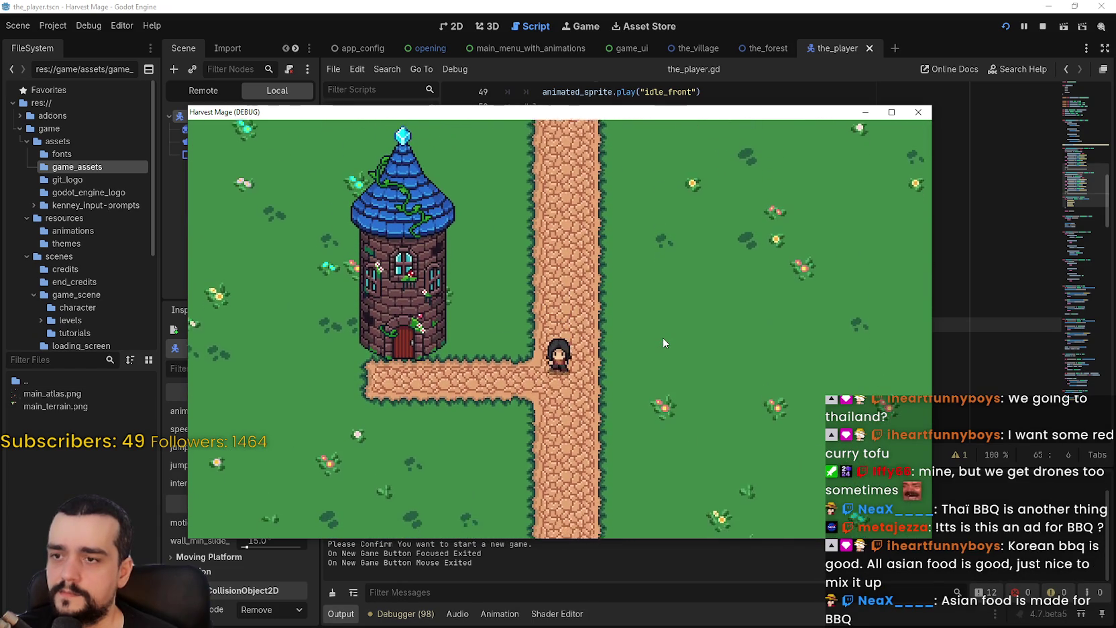
{"action": "key", "text": "a"}
{"action": "key", "text": "d"}
{"action": "key", "text": "s"}
{"action": "key", "text": "a"}
{"action": "key", "text": "w"}
{"action": "key", "text": "d"}
{"action": "key", "text": "a"}
{"action": "key", "text": "s"}
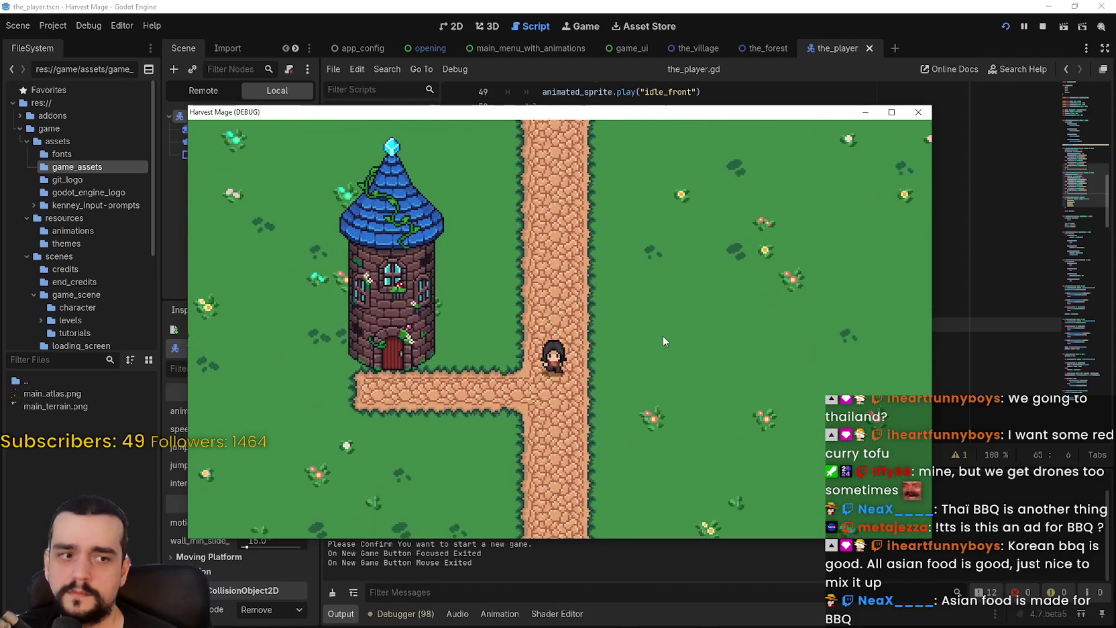
{"action": "key", "text": "w"}
{"action": "key", "text": "s"}
{"action": "key", "text": "d"}
{"action": "key", "text": "w"}
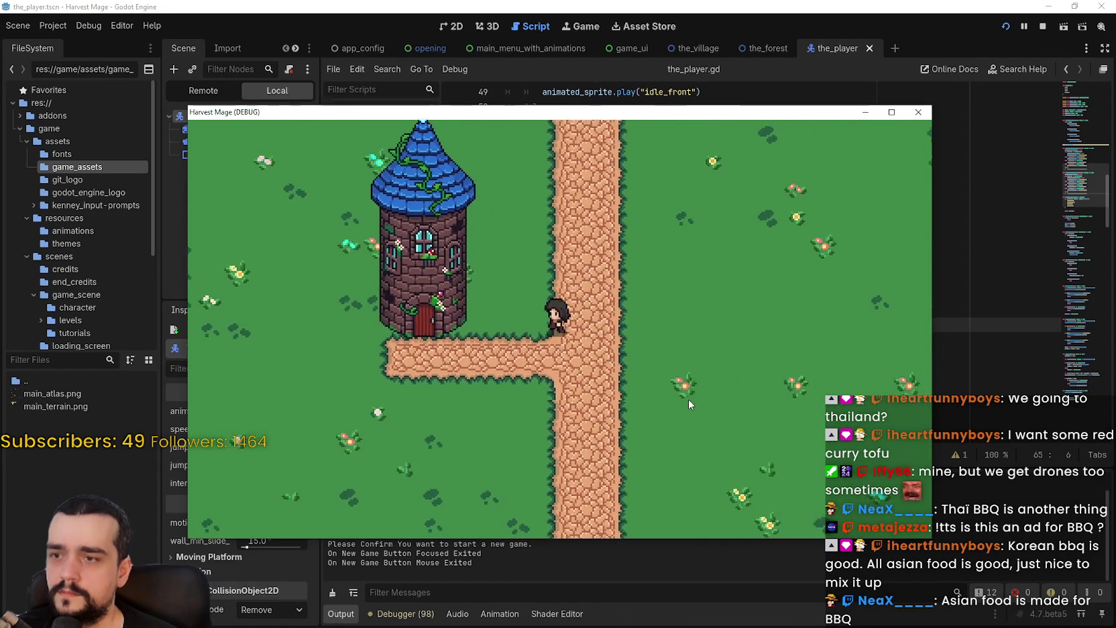
{"action": "left_click", "coordinate": [1039, 27]}
{"action": "scroll", "coordinate": [657, 343], "scroll_direction": "down", "scroll_amount": 10}
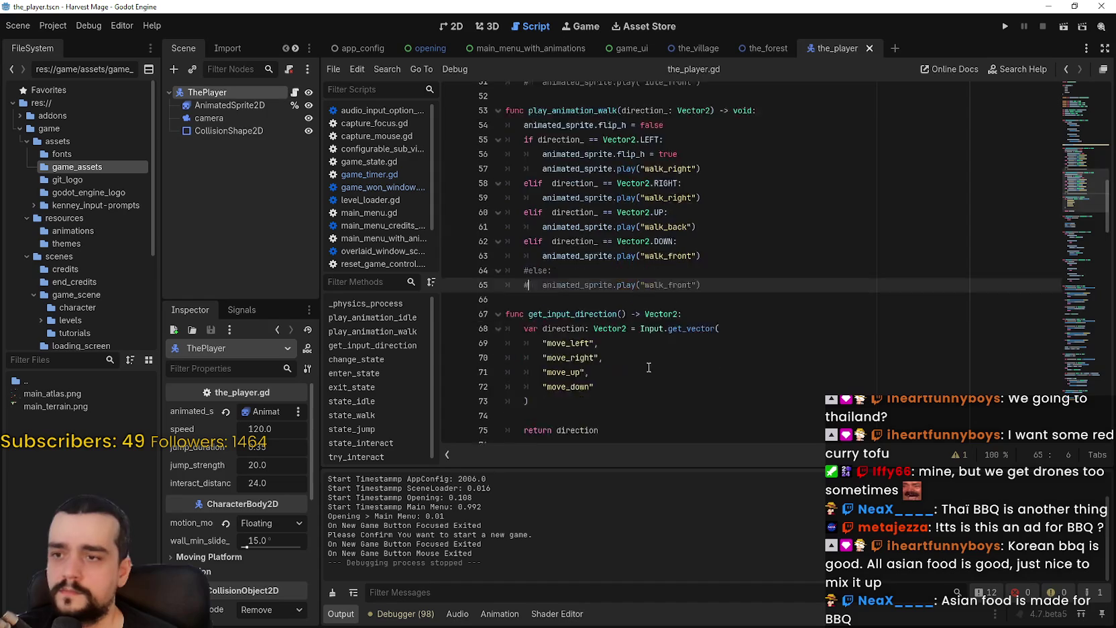
{"action": "scroll", "coordinate": [657, 343], "scroll_direction": "down", "scroll_amount": 7}
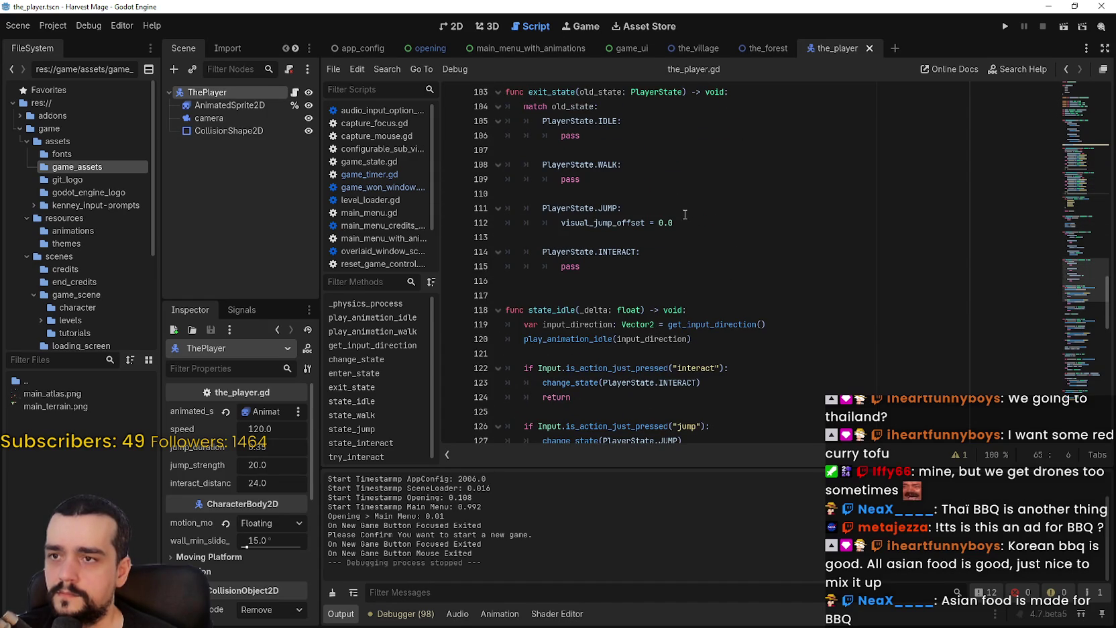
{"action": "scroll", "coordinate": [696, 266], "scroll_direction": "up", "scroll_amount": 1}
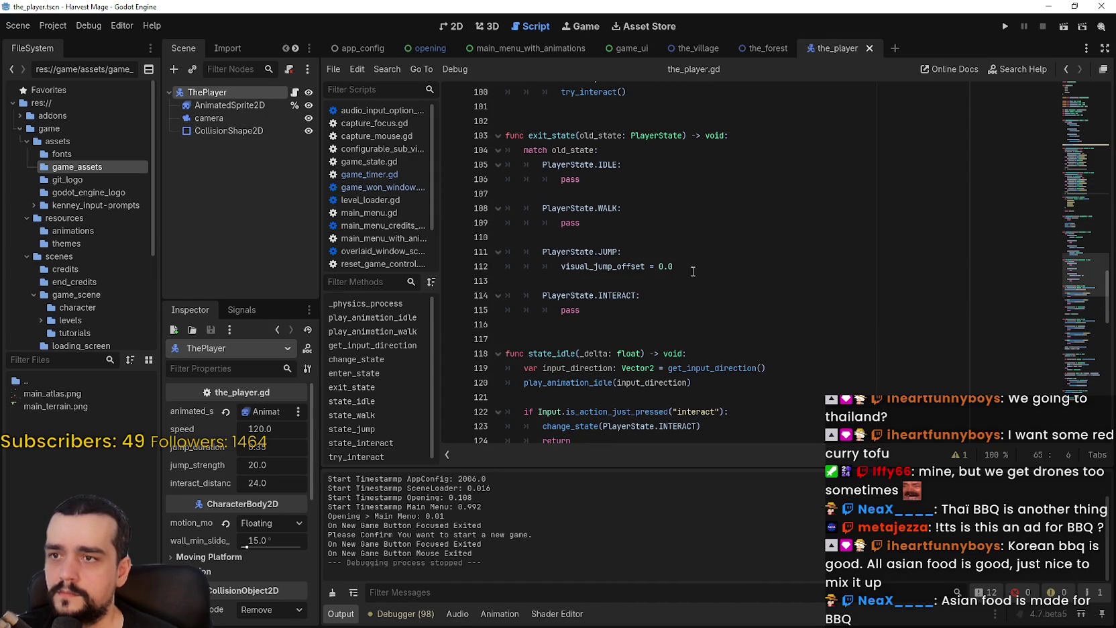
{"action": "left_click", "coordinate": [585, 148]}
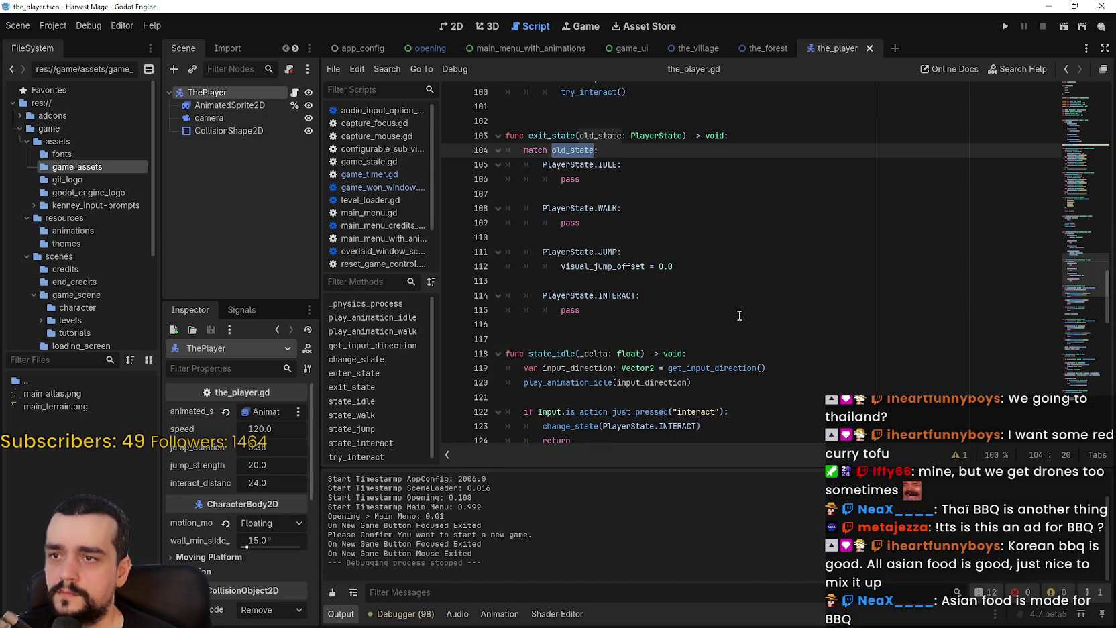
{"action": "scroll", "coordinate": [737, 314], "scroll_direction": "down", "scroll_amount": 1}
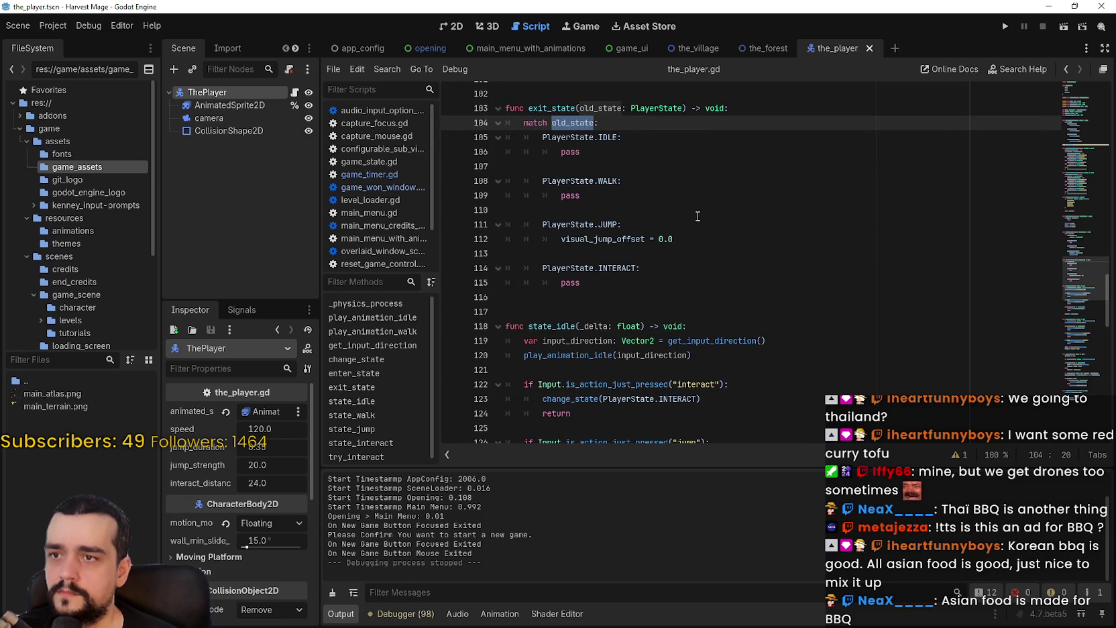
{"action": "left_click", "coordinate": [1078, 305]}
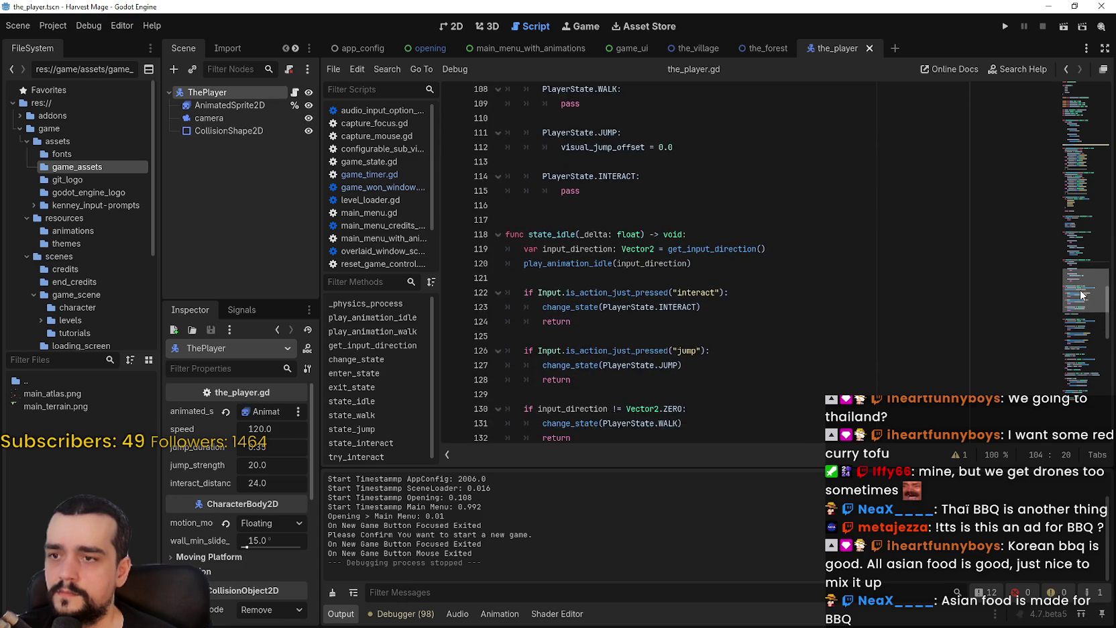
{"action": "mouse_move", "coordinate": [1078, 305]}
{"action": "left_mouse_down"}
{"action": "mouse_move", "coordinate": [1072, 349]}
{"action": "mouse_move", "coordinate": [1066, 199]}
{"action": "left_mouse_up"}
{"action": "scroll", "coordinate": [593, 212], "scroll_direction": "up", "scroll_amount": 8}
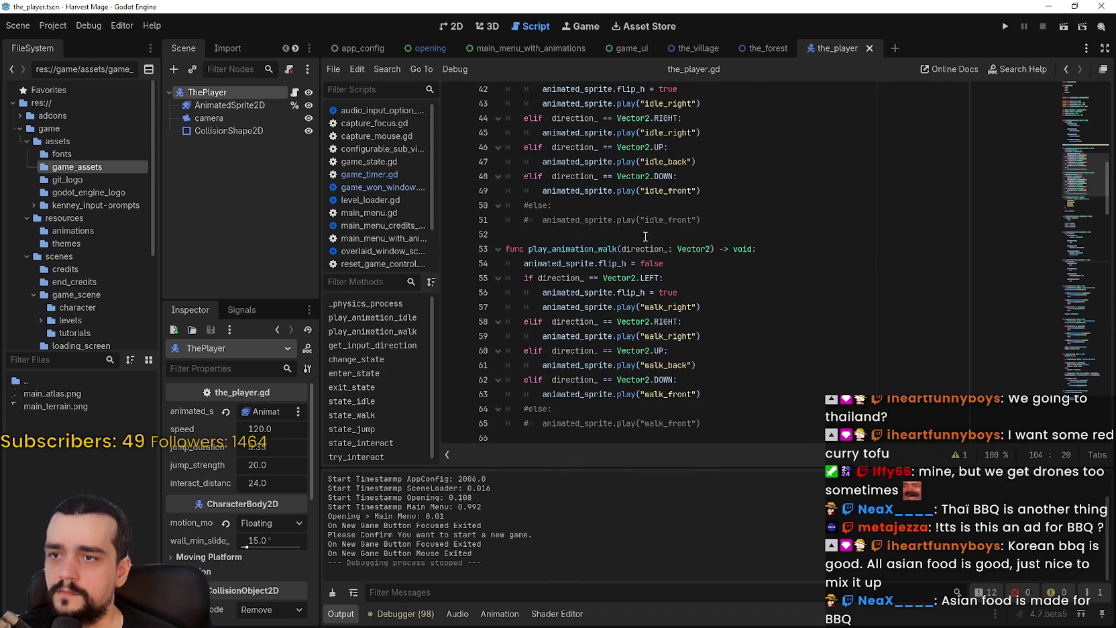
{"action": "double_click", "coordinate": [593, 219]}
{"action": "scroll", "coordinate": [604, 255], "scroll_direction": "down", "scroll_amount": 9}
{"action": "scroll", "coordinate": [611, 275], "scroll_direction": "down", "scroll_amount": 10}
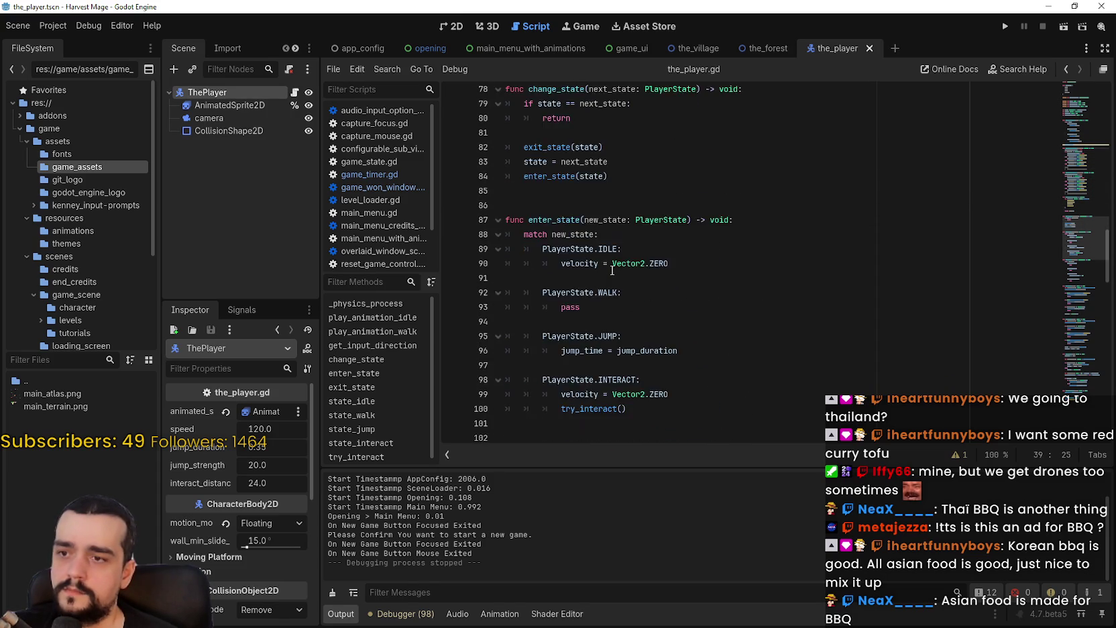
{"action": "scroll", "coordinate": [802, 308], "scroll_direction": "up", "scroll_amount": 3}
{"action": "left_click", "coordinate": [770, 293]}
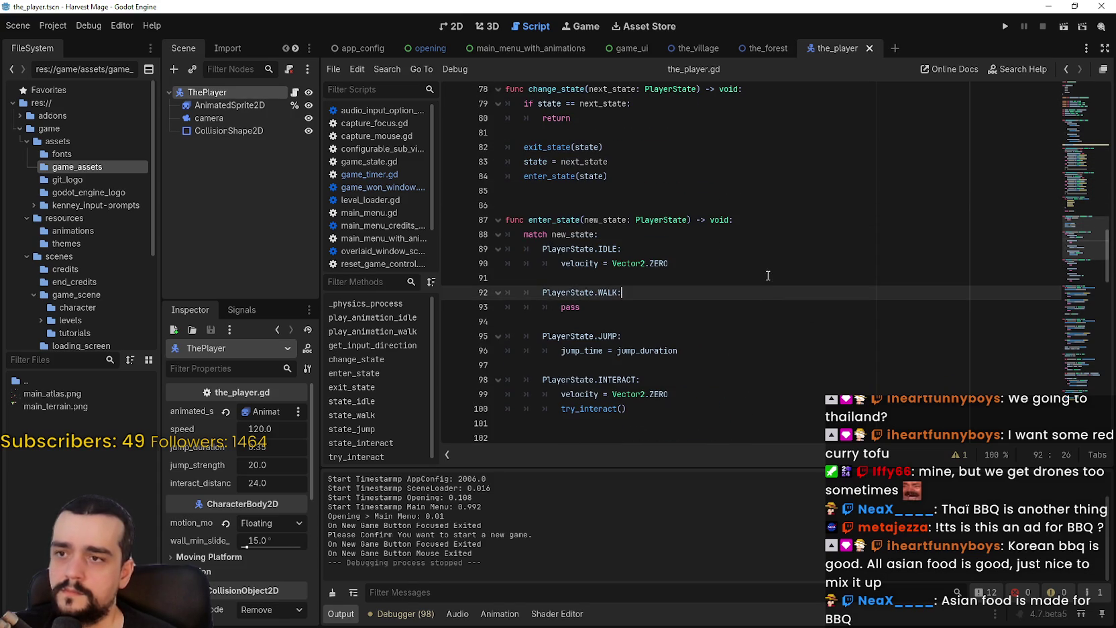
{"action": "scroll", "coordinate": [765, 288], "scroll_direction": "down", "scroll_amount": 1}
{"action": "scroll", "coordinate": [758, 280], "scroll_direction": "down", "scroll_amount": 5}
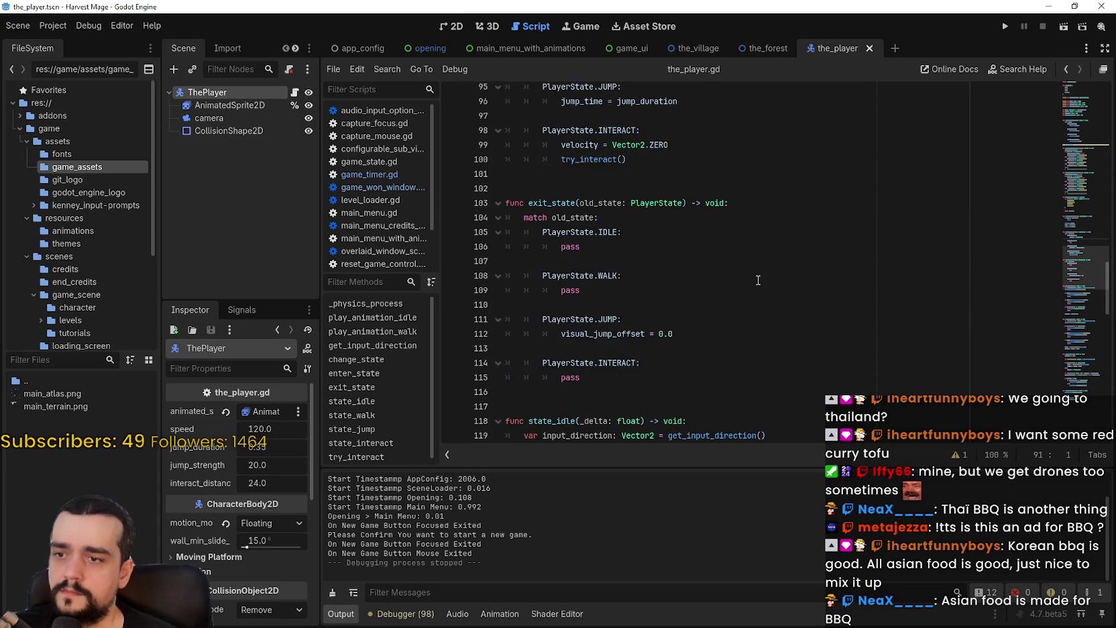
{"action": "left_click", "coordinate": [605, 240]}
{"action": "left_click_drag", "start_coordinate": [579, 284], "coordinate": [562, 289]}
Step: Replace pass in exit_state's WALK case with a play_animation_idle( call
{"action": "type", "text": "play_animation_idle"}
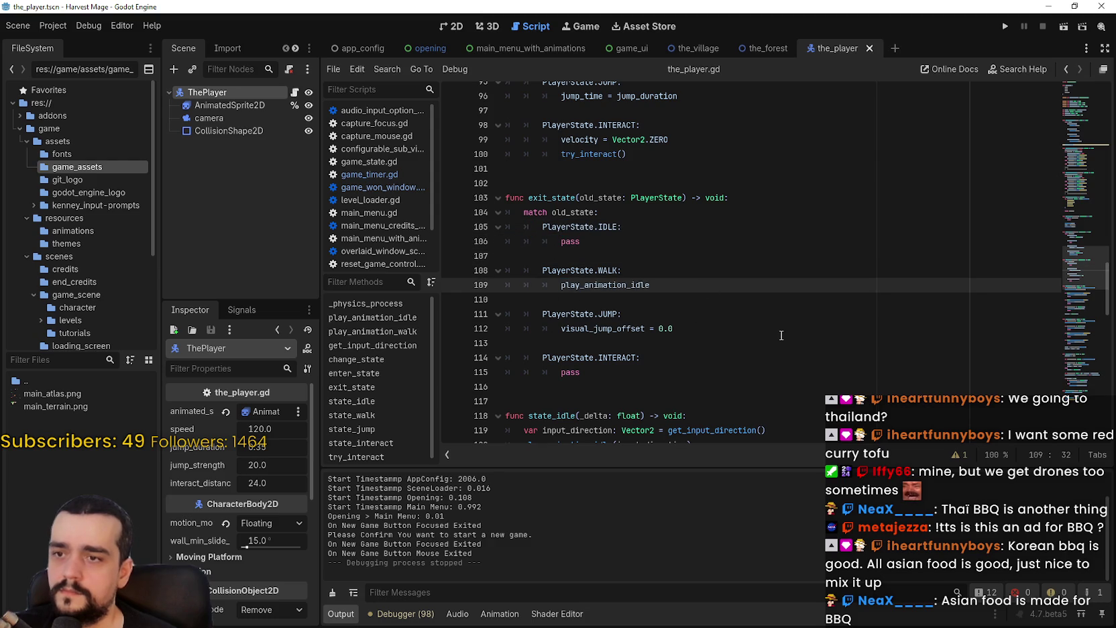
{"action": "type", "text": "("}
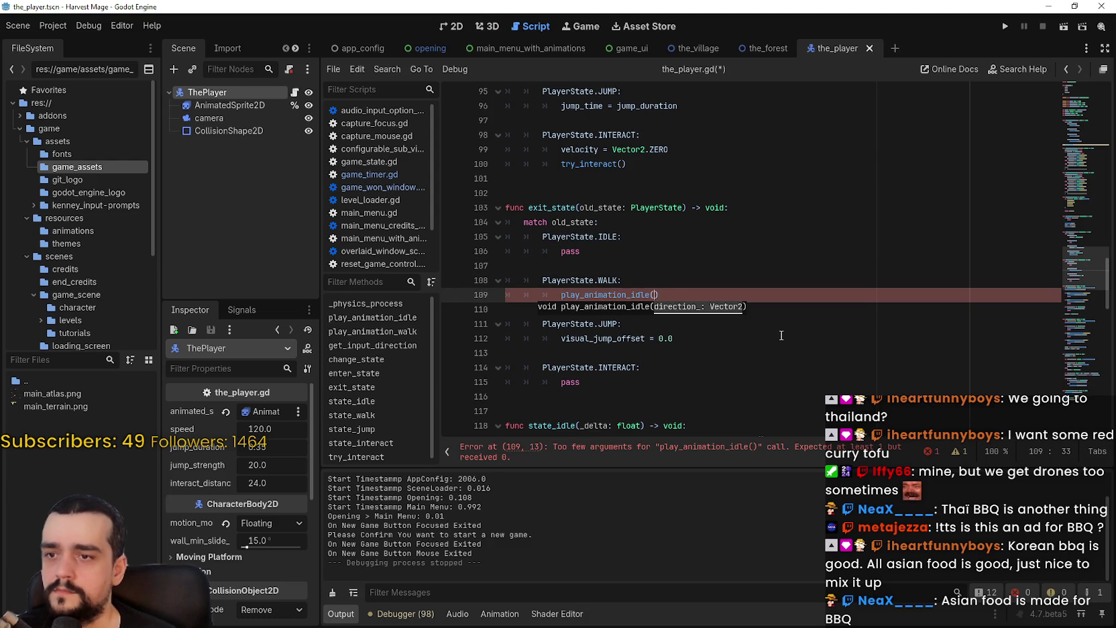
{"action": "left_click", "coordinate": [706, 350]}
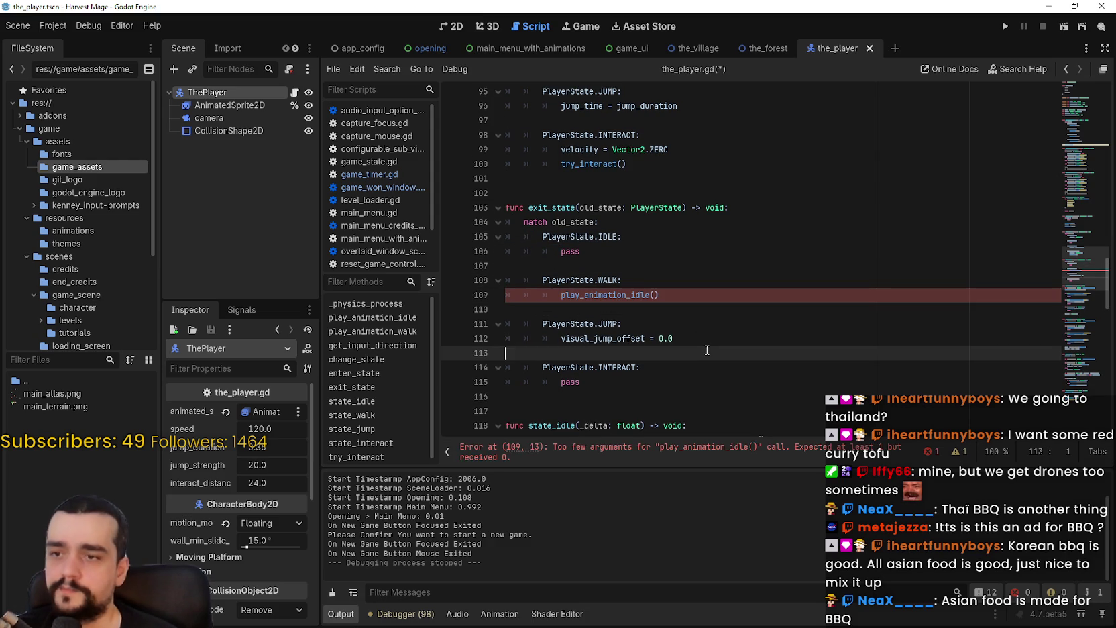
Step: Inspect old_state in exit_state and the direction_ == Vector2.LEFT checks in the animation functions
{"action": "double_click", "coordinate": [604, 207]}
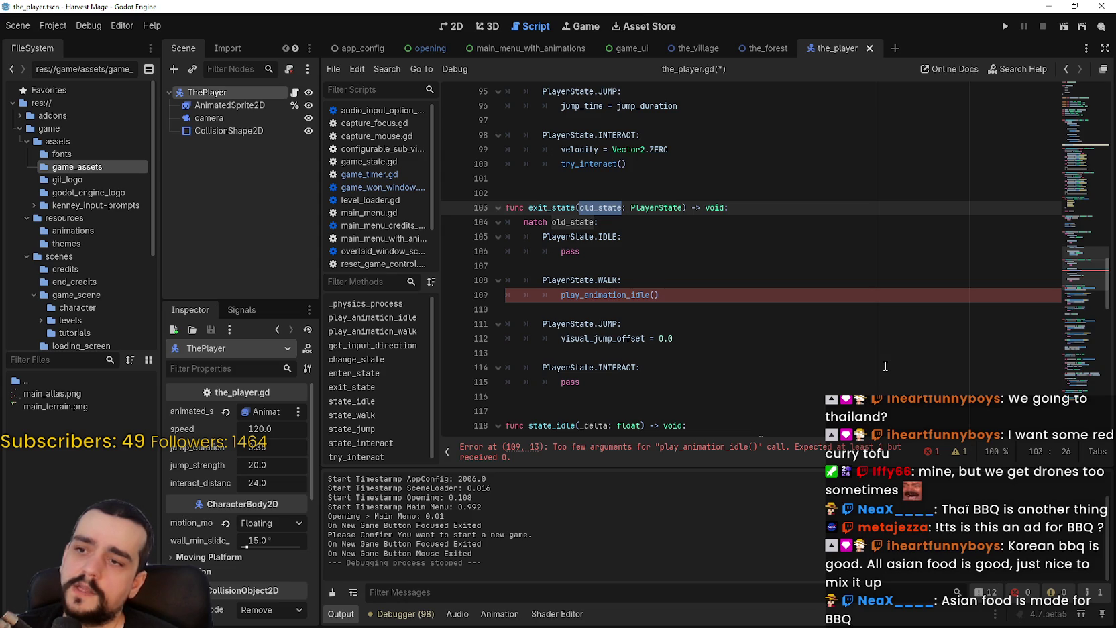
{"action": "left_click", "coordinate": [561, 295]}
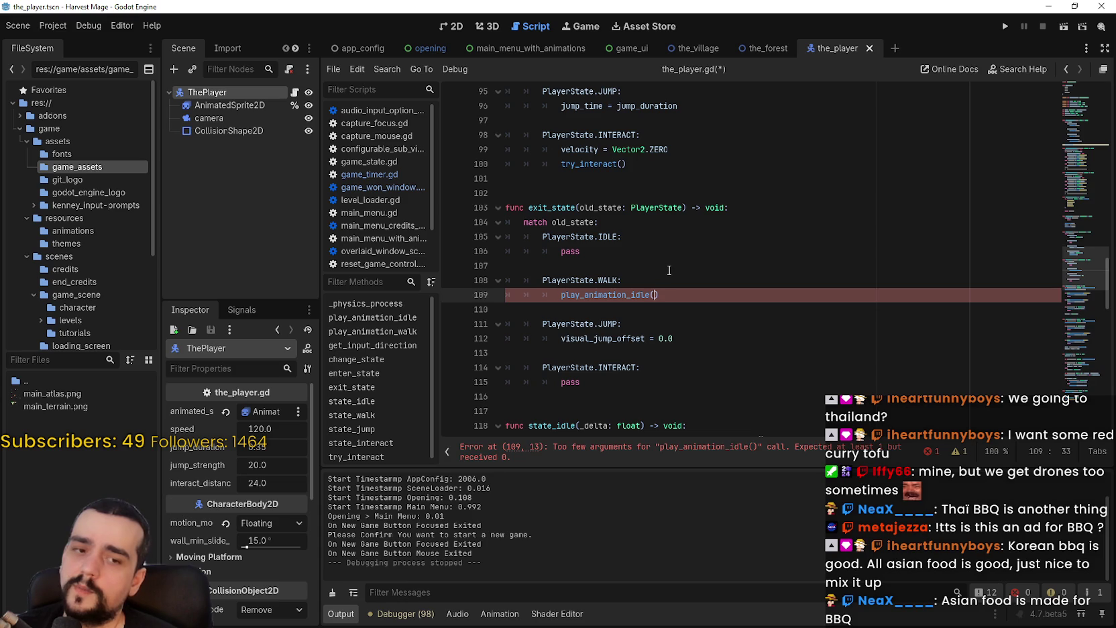
{"action": "scroll", "coordinate": [647, 251], "scroll_direction": "down", "scroll_amount": 1}
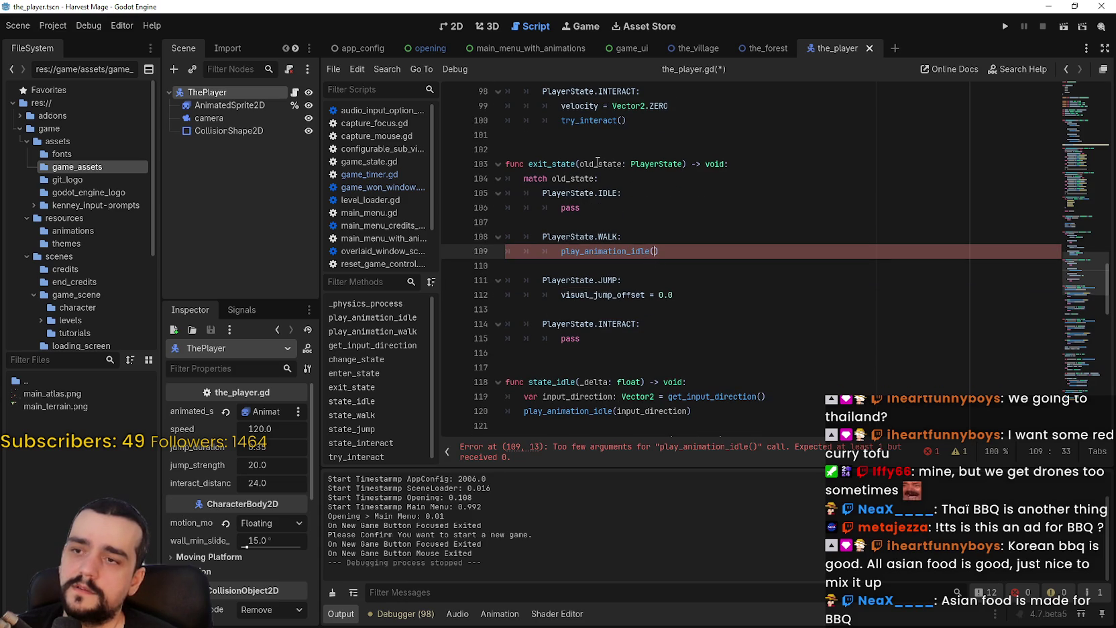
{"action": "double_click", "coordinate": [577, 179]}
{"action": "scroll", "coordinate": [556, 252], "scroll_direction": "up", "scroll_amount": 7}
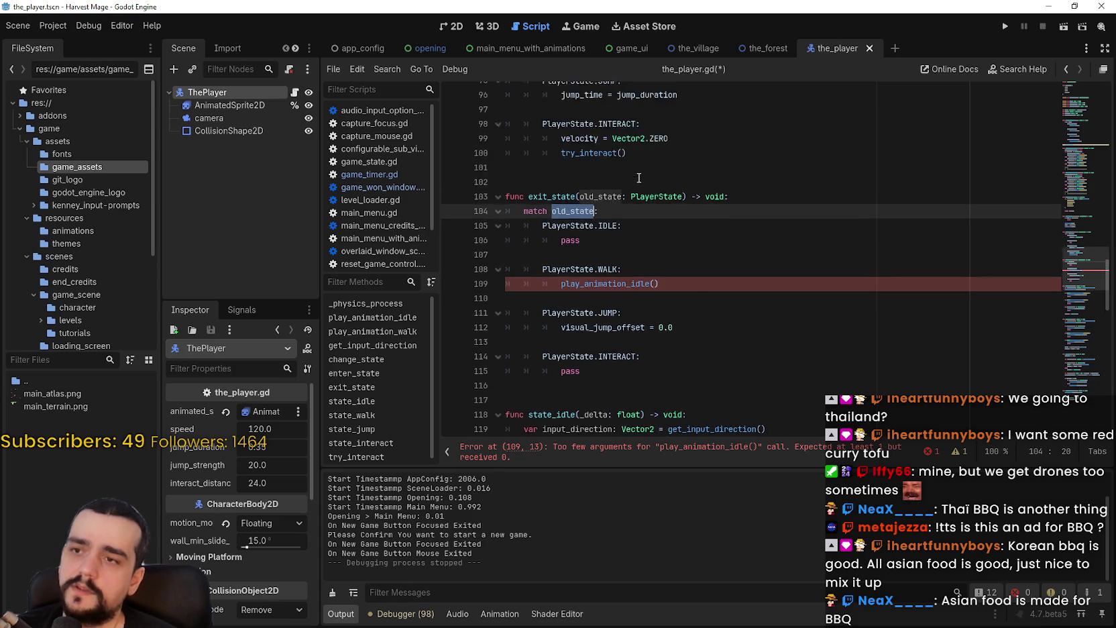
{"action": "scroll", "coordinate": [556, 252], "scroll_direction": "up", "scroll_amount": 12}
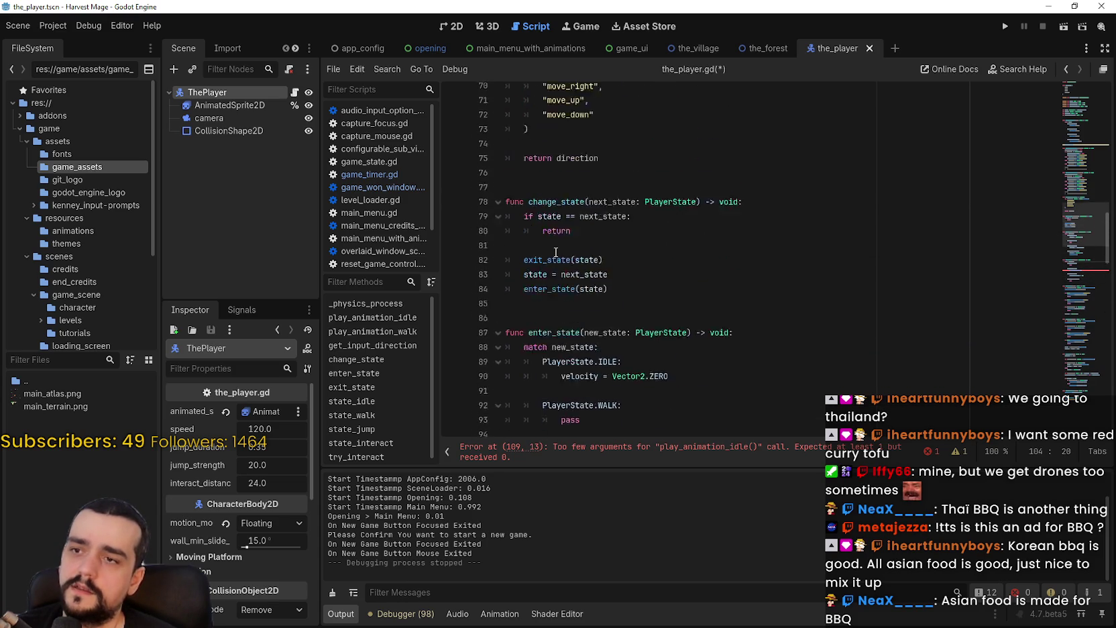
{"action": "double_click", "coordinate": [560, 279]}
{"action": "scroll", "coordinate": [556, 271], "scroll_direction": "up", "scroll_amount": 5}
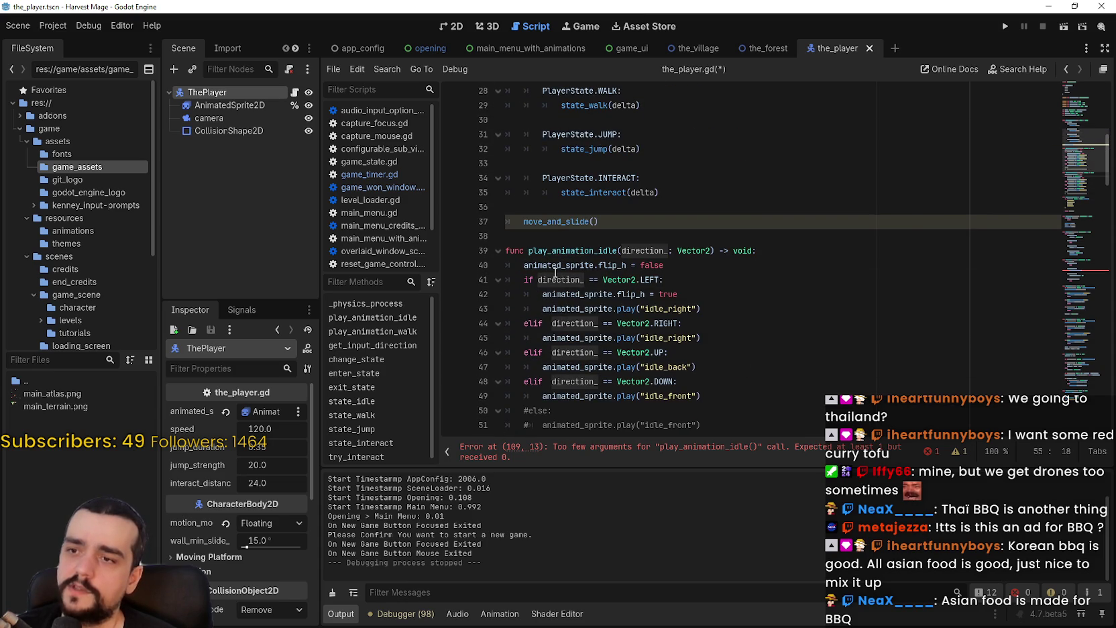
{"action": "double_click", "coordinate": [556, 279]}
{"action": "left_click_drag", "start_coordinate": [660, 280], "coordinate": [538, 280]}
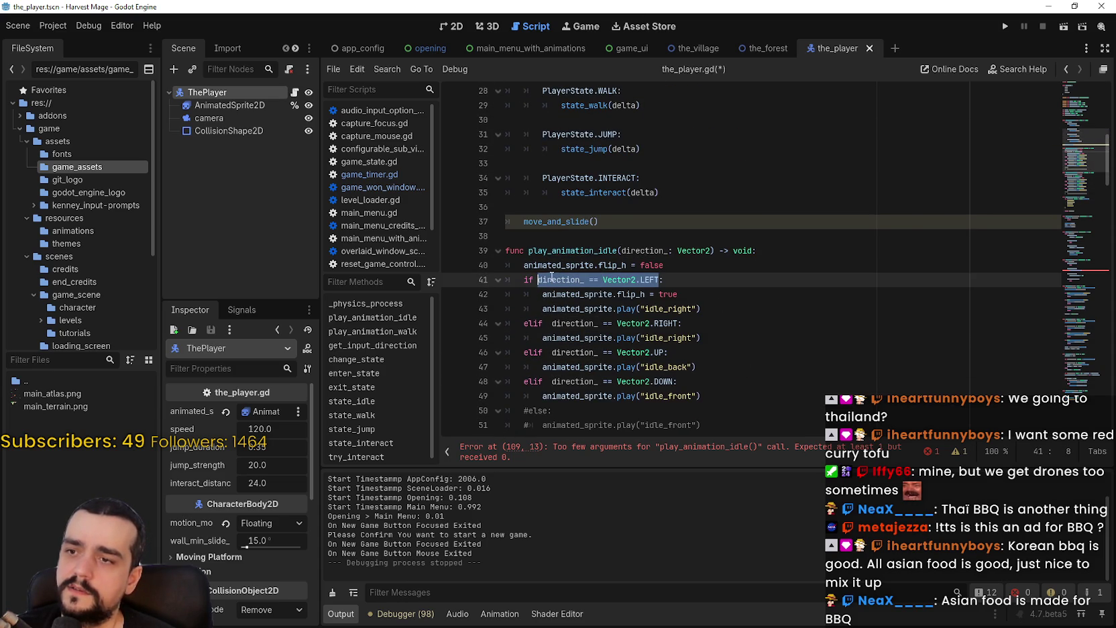
{"action": "scroll", "coordinate": [603, 365], "scroll_direction": "up", "scroll_amount": 8}
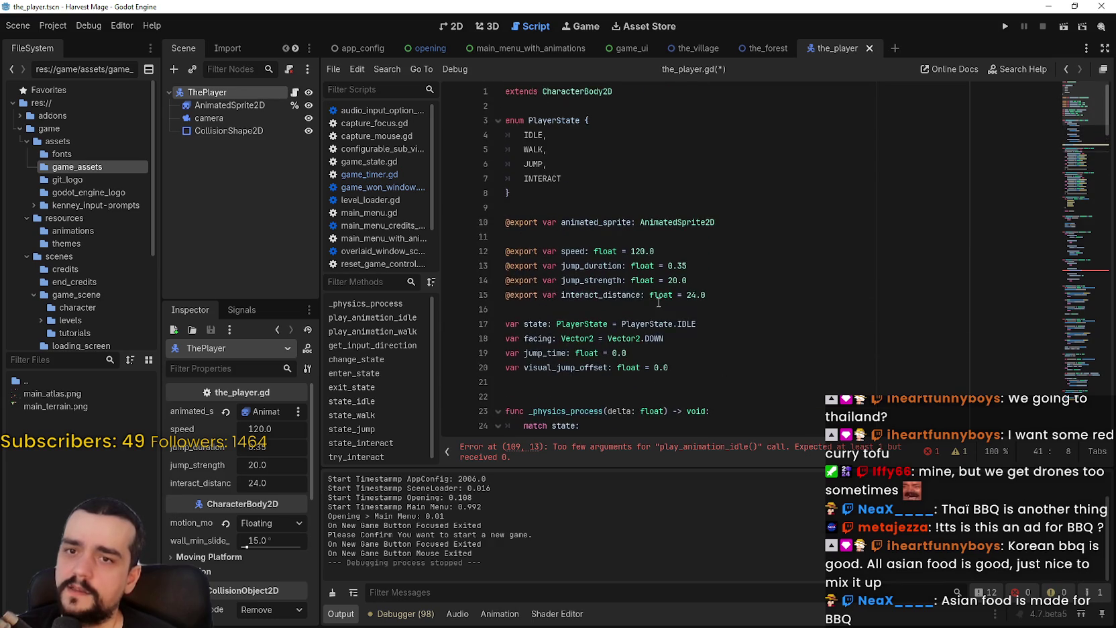
Step: Scroll up to the variable declarations and select the facing variable
{"action": "left_click", "coordinate": [629, 265]}
{"action": "scroll", "coordinate": [738, 336], "scroll_direction": "up", "scroll_amount": 1}
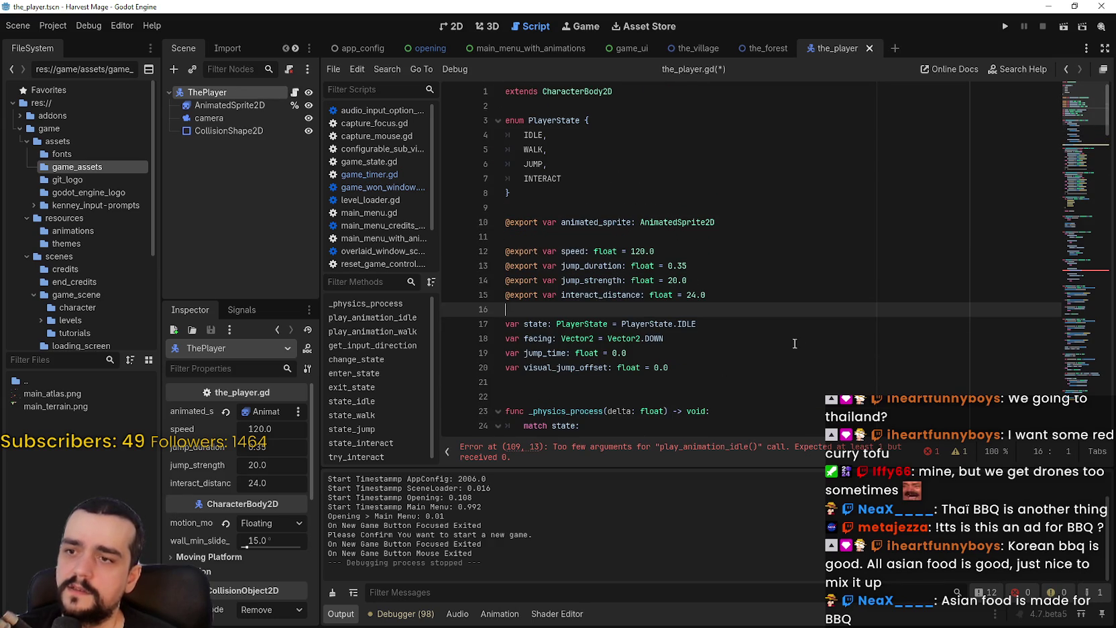
{"action": "key", "text": "Up"}
{"action": "key", "text": "Up"}
{"action": "key", "text": "Up"}
{"action": "key", "text": "Up"}
{"action": "key", "text": "Up"}
{"action": "left_click", "coordinate": [728, 387]}
{"action": "key", "text": "Up"}
{"action": "key", "text": "Up"}
{"action": "key", "text": "Up"}
{"action": "left_click", "coordinate": [732, 386]}
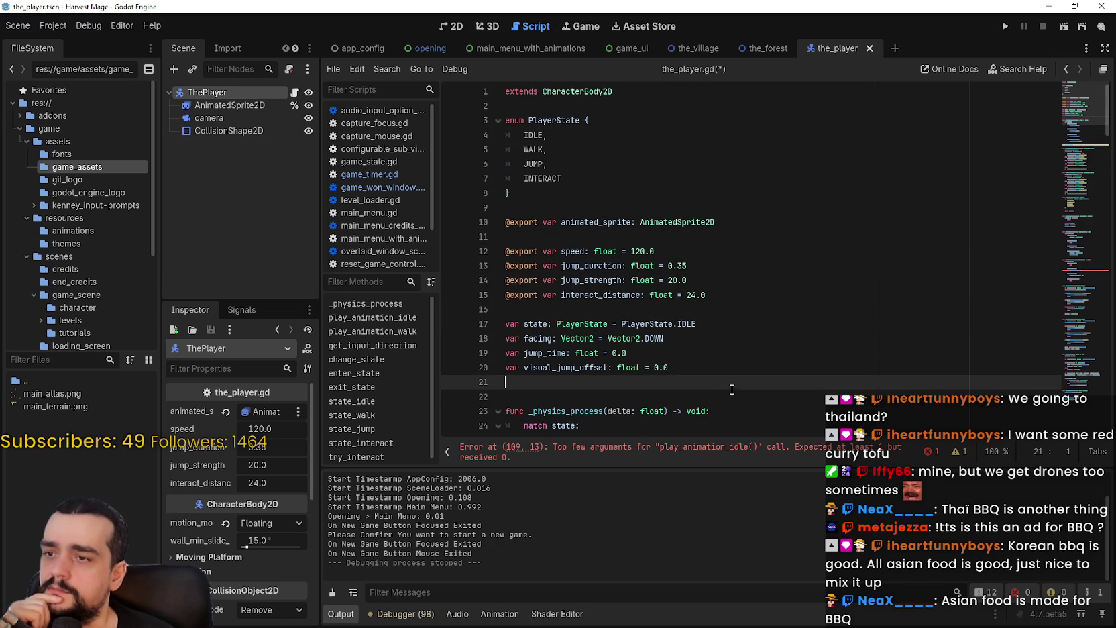
{"action": "left_click", "coordinate": [525, 328]}
{"action": "double_click", "coordinate": [538, 338]}
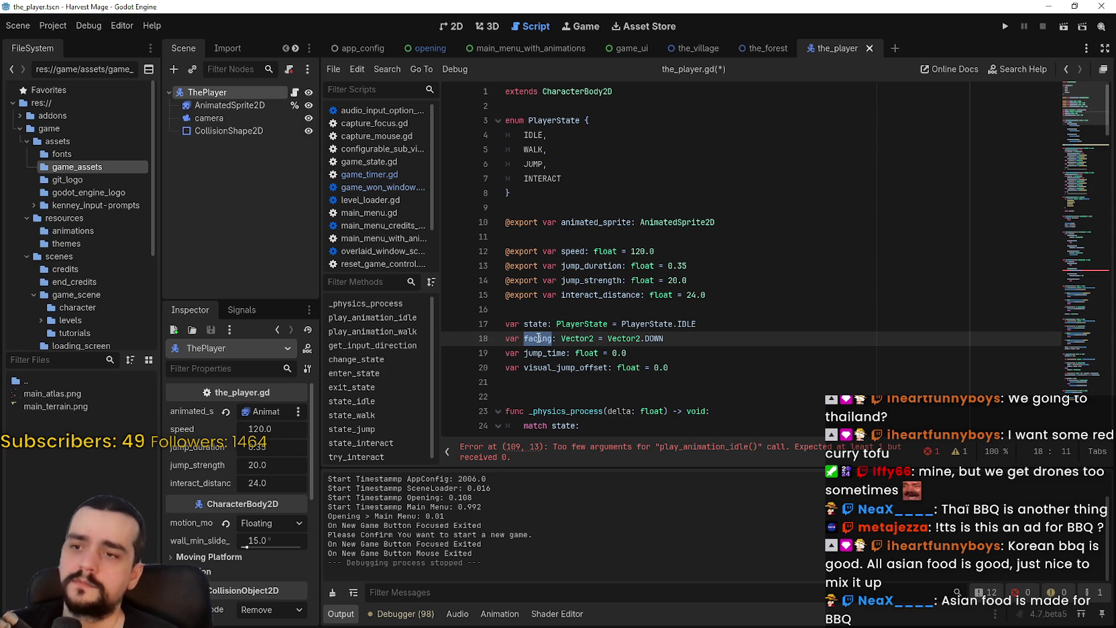
Step: Search the script for 'facing' and step through each of its uses
{"action": "key", "text": "ctrl+f"}
{"action": "left_click", "coordinate": [938, 456]}
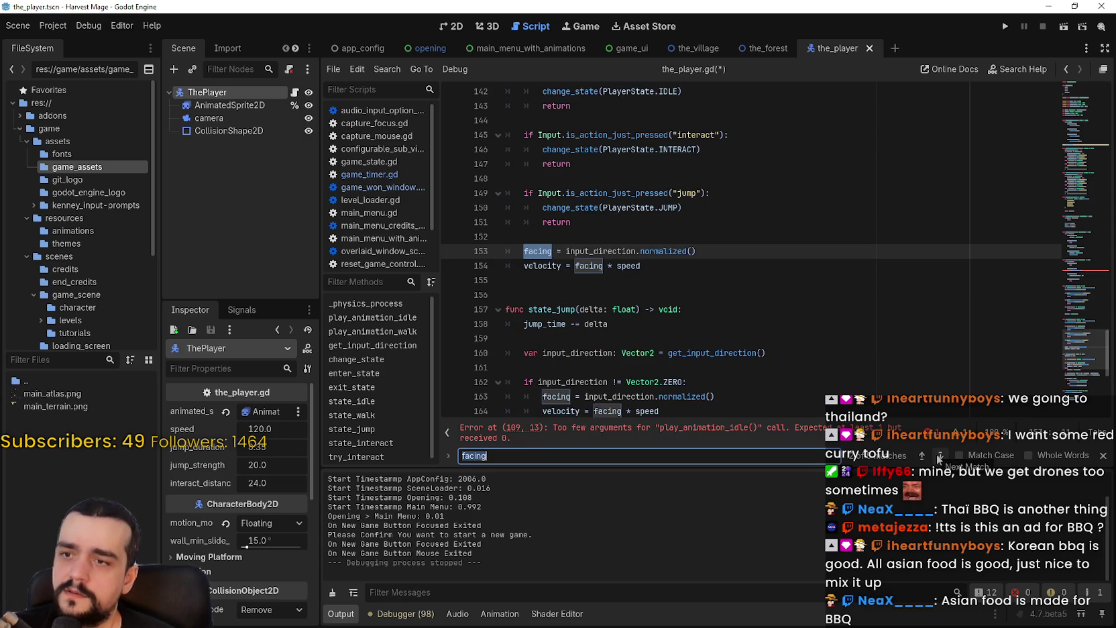
{"action": "left_click", "coordinate": [938, 455]}
{"action": "left_click", "coordinate": [938, 456]}
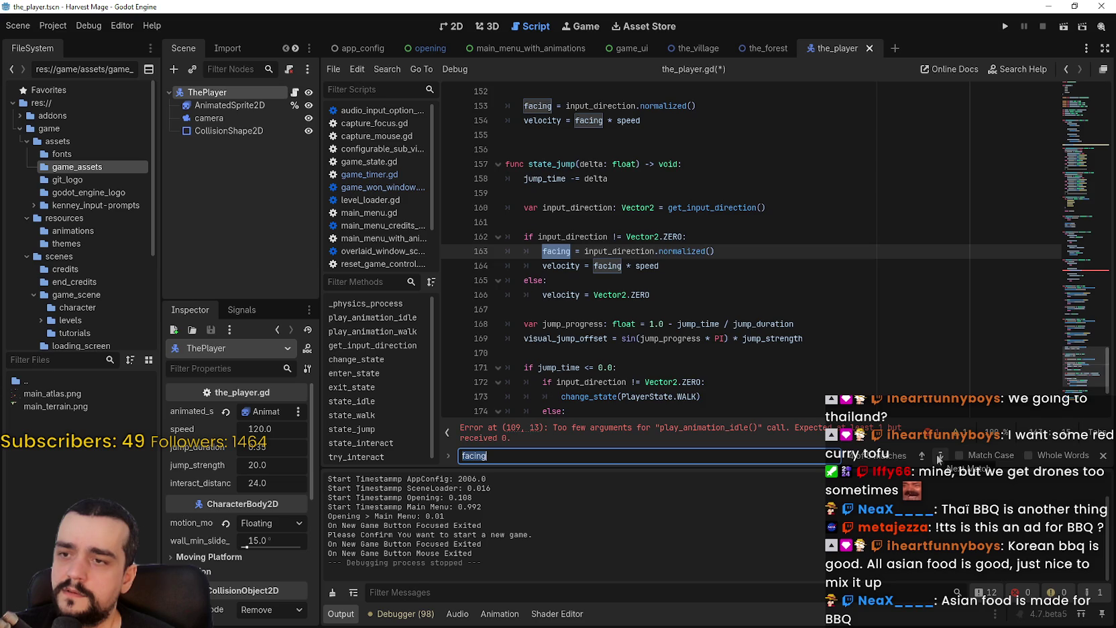
{"action": "left_click", "coordinate": [938, 455]}
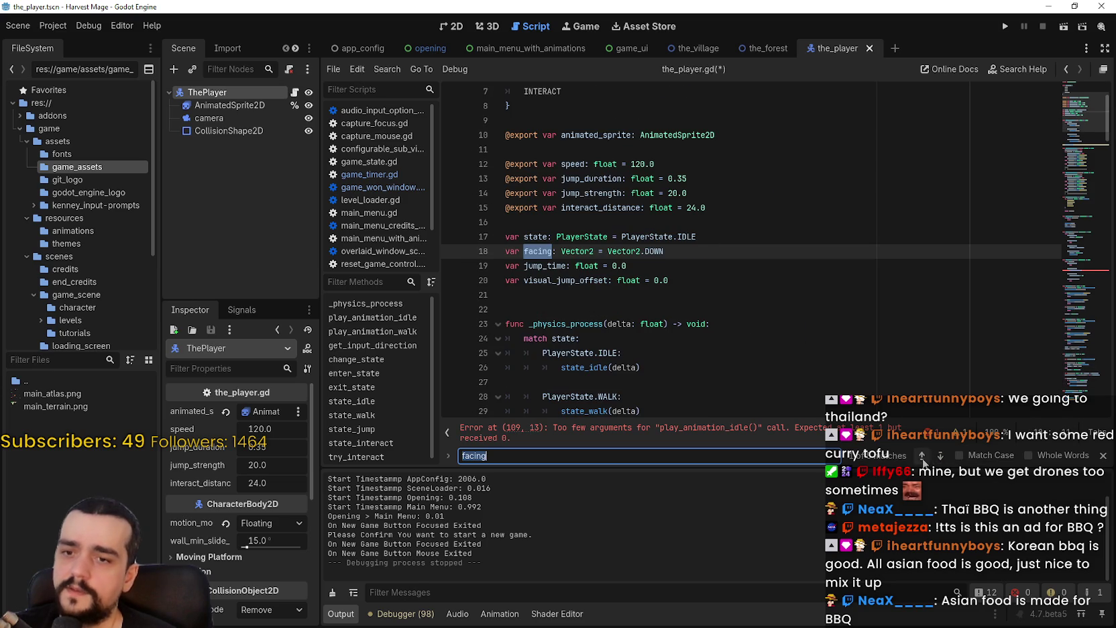
{"action": "left_click", "coordinate": [921, 455]}
Step: Pass facing as the argument to play_animation_idle on line 109 and save
{"action": "left_click", "coordinate": [692, 433]}
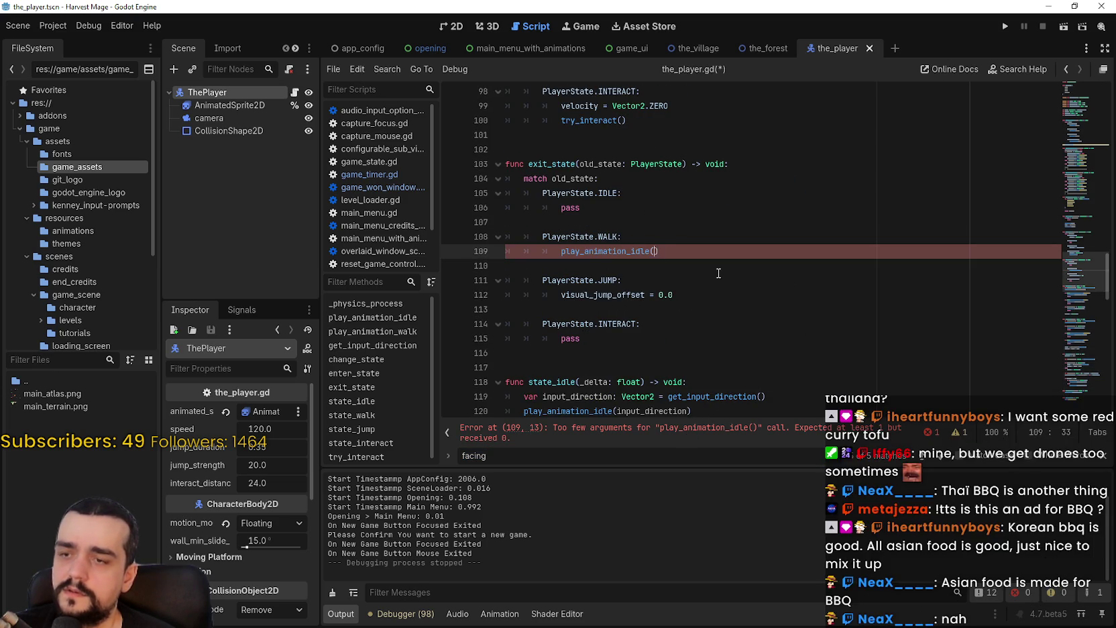
{"action": "type", "text": "fac"}
{"action": "key", "text": "Return"}
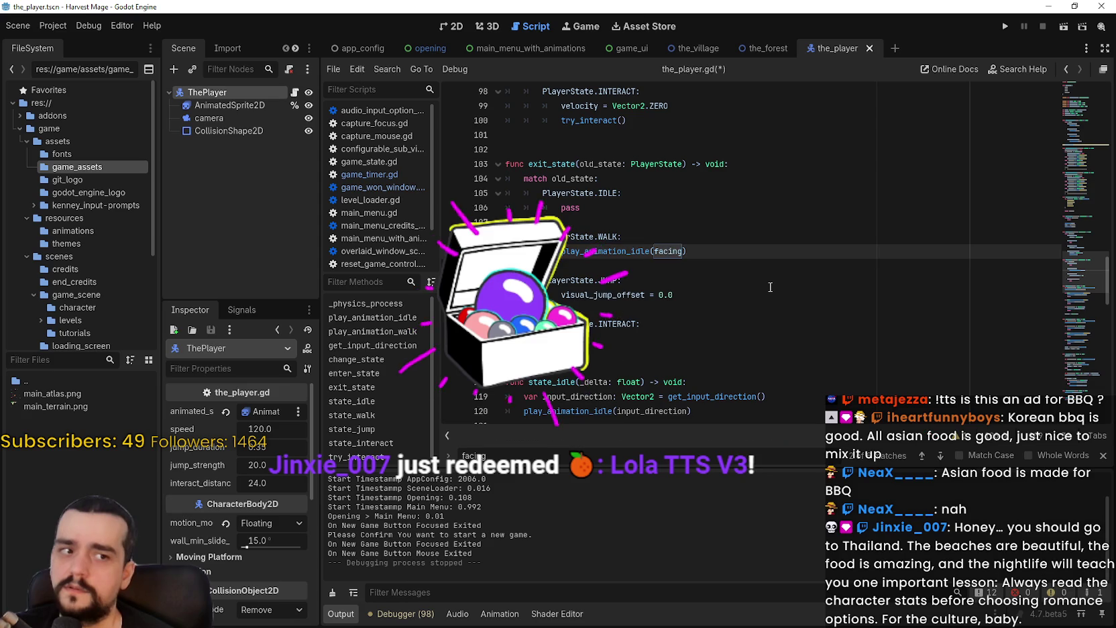
{"action": "key", "text": "ctrl+s"}
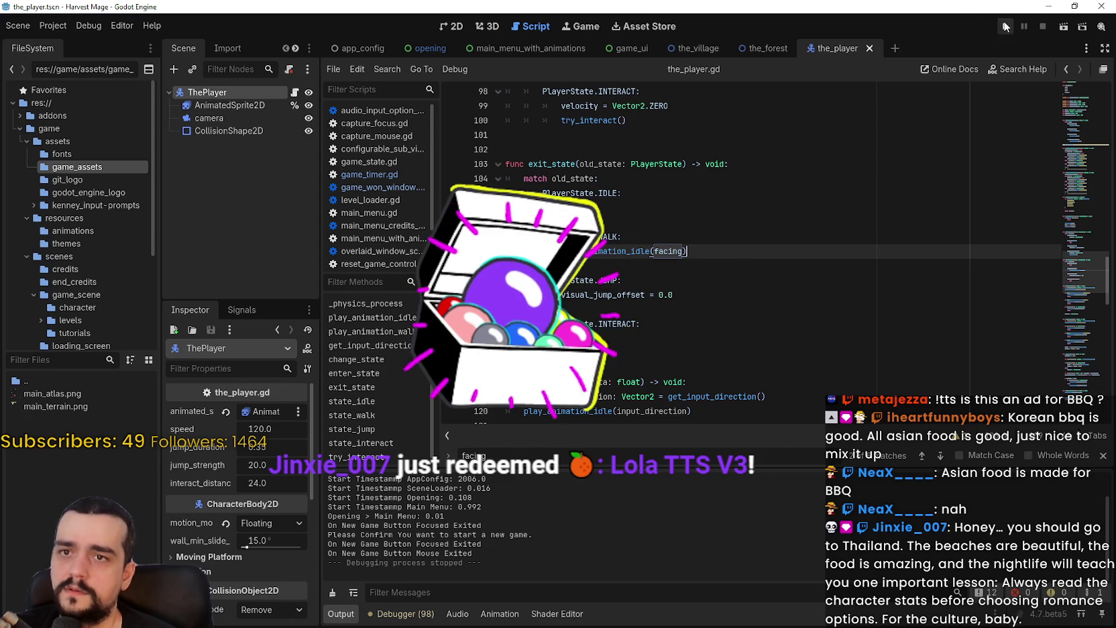
Step: Run the game, start a new game, and walk the player left, right and up the path
{"action": "left_click", "coordinate": [1004, 26]}
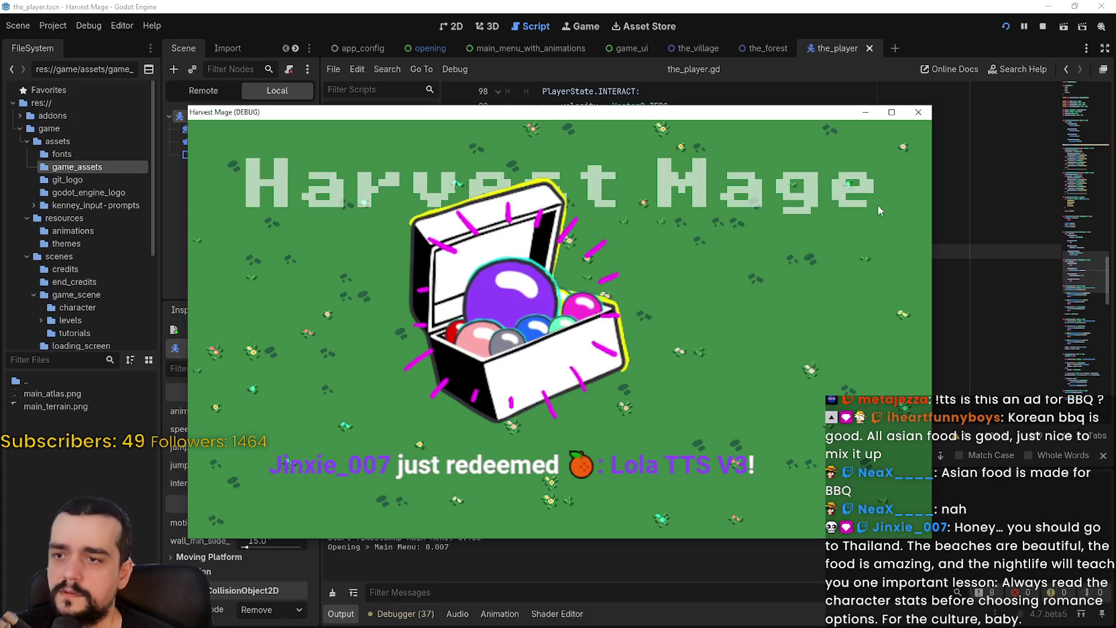
{"action": "left_click", "coordinate": [265, 302]}
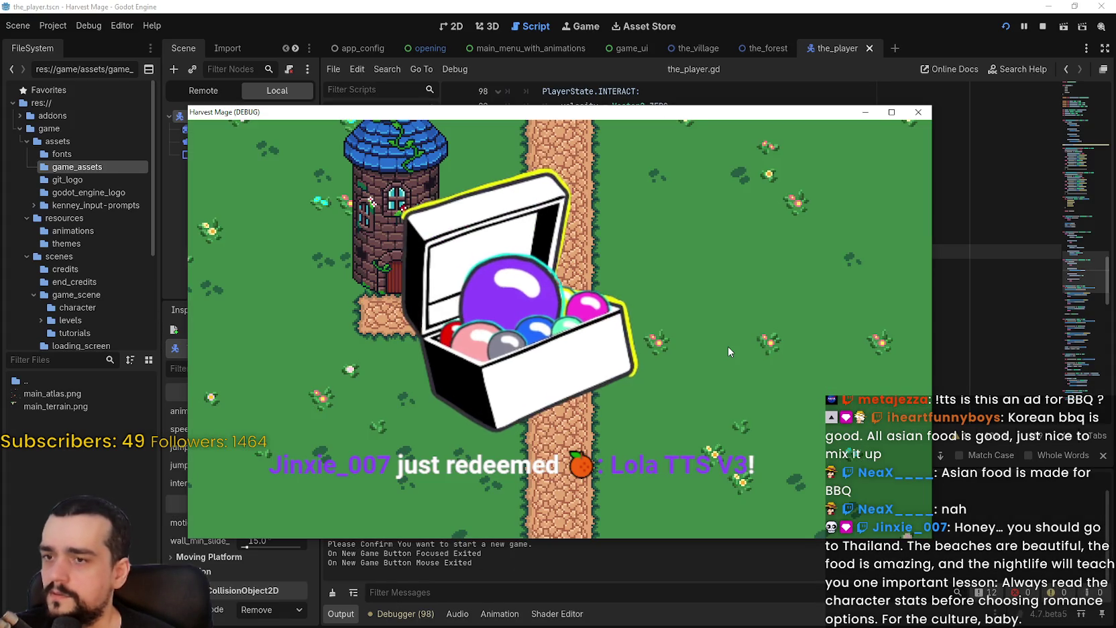
{"action": "key", "text": "Left"}
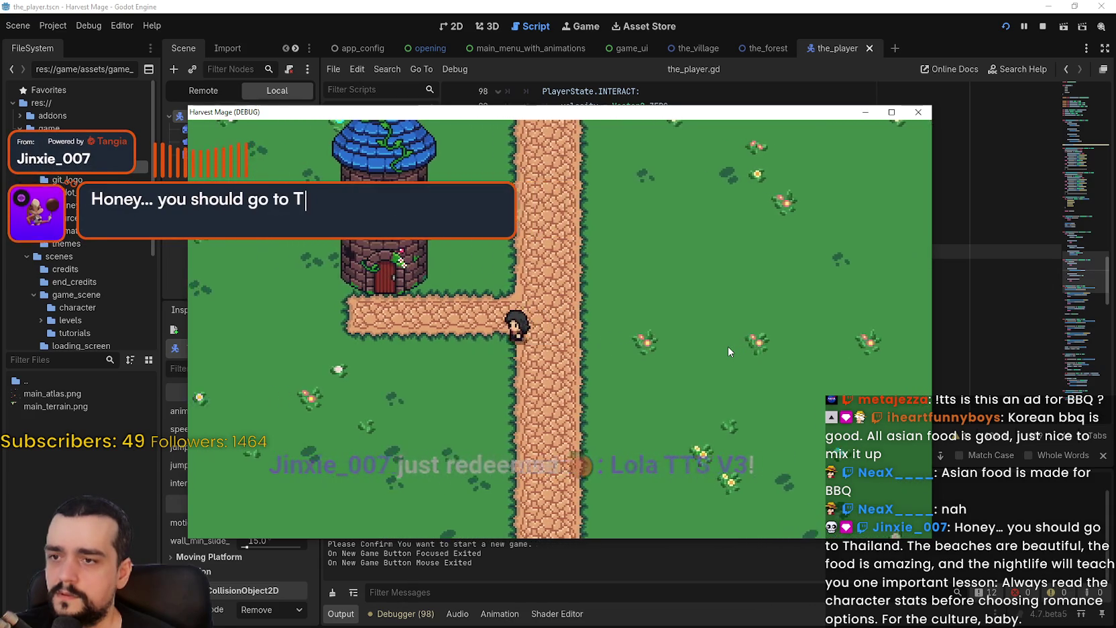
{"action": "key", "text": "Right"}
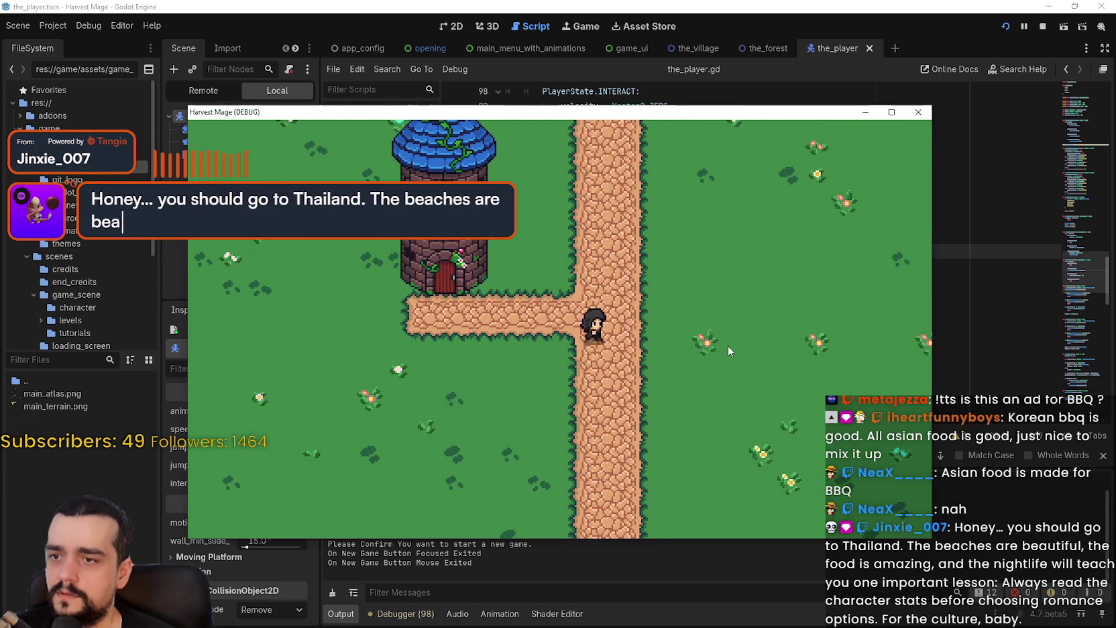
{"action": "key", "text": "Left"}
{"action": "key", "text": "Up"}
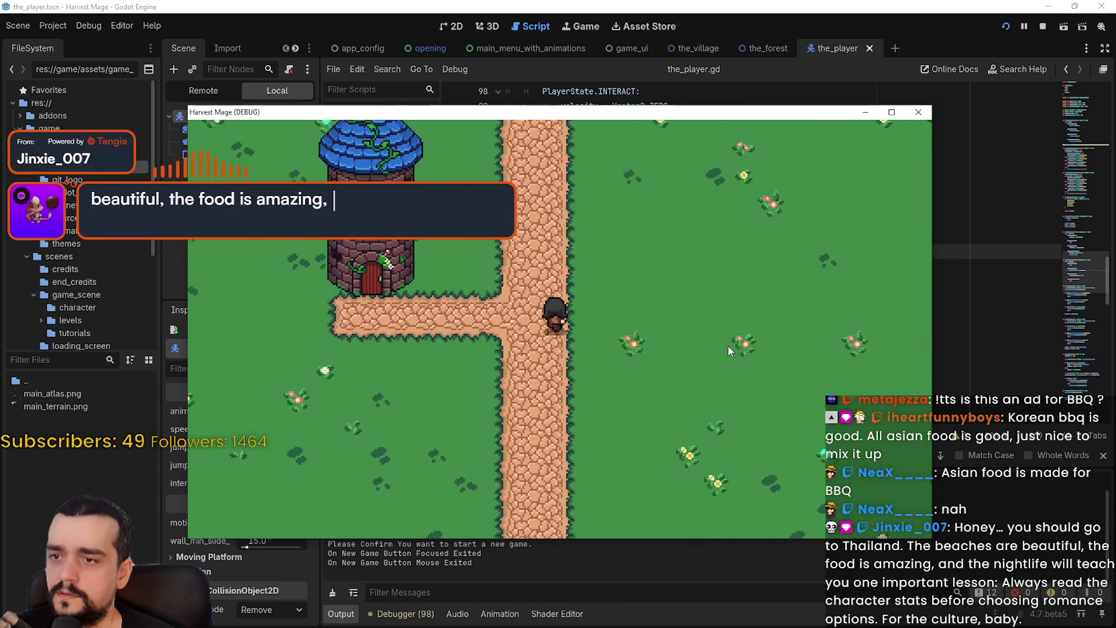
{"action": "key", "text": "Up"}
Step: Walk the player diagonally across the grass, then return to the editor's animation functions
{"action": "key", "text": "Down"}
{"action": "key", "text": "Right"}
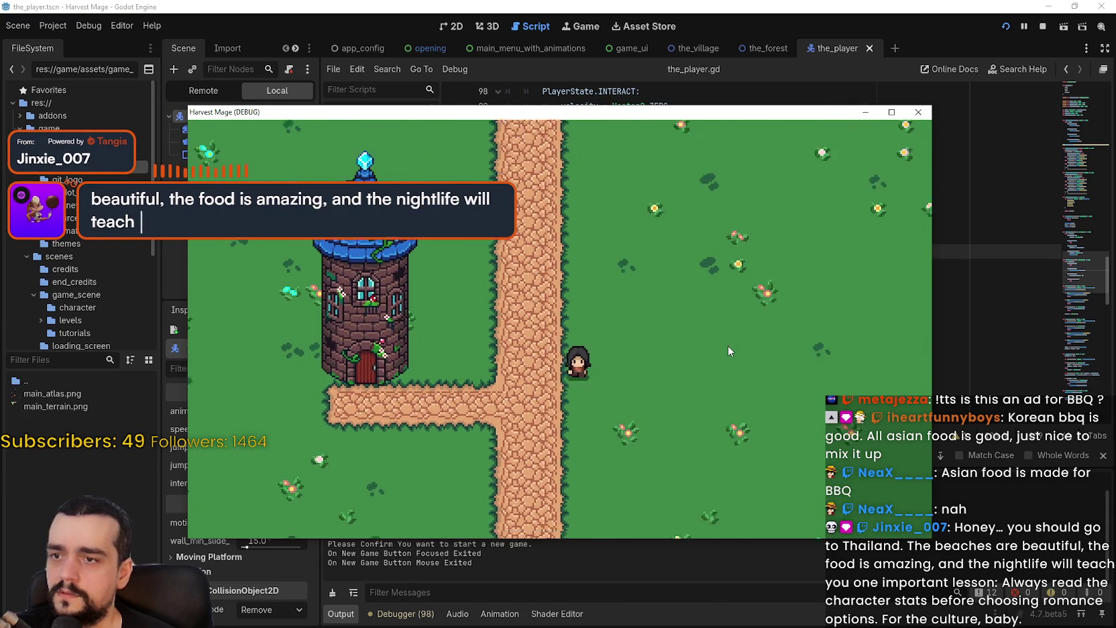
{"action": "key", "text": "Left"}
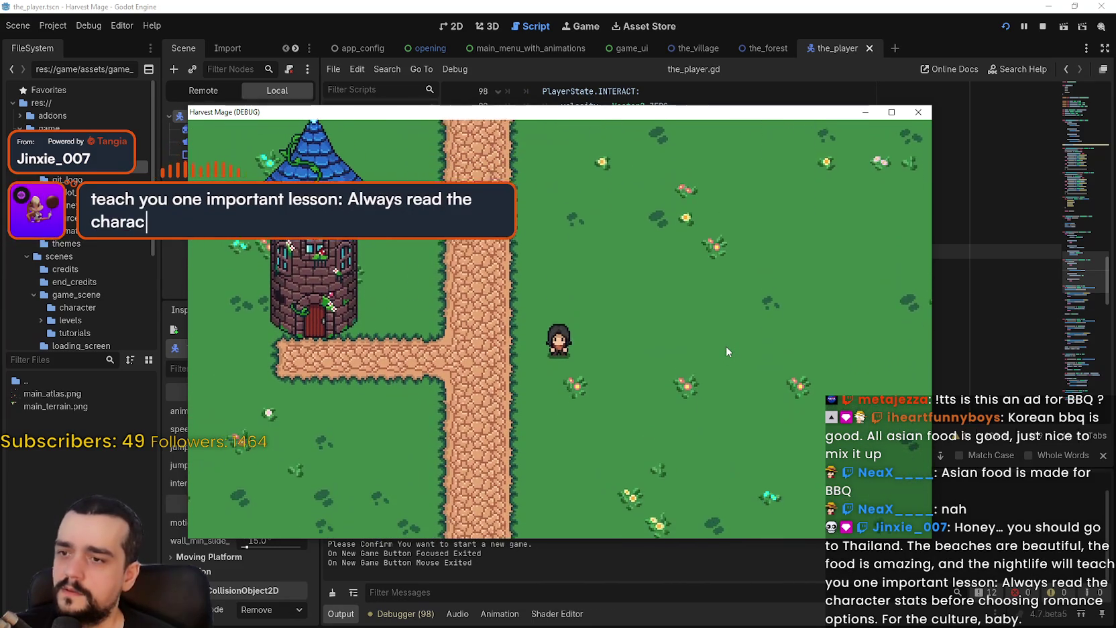
{"action": "key", "text": "Up"}
{"action": "key", "text": "Right"}
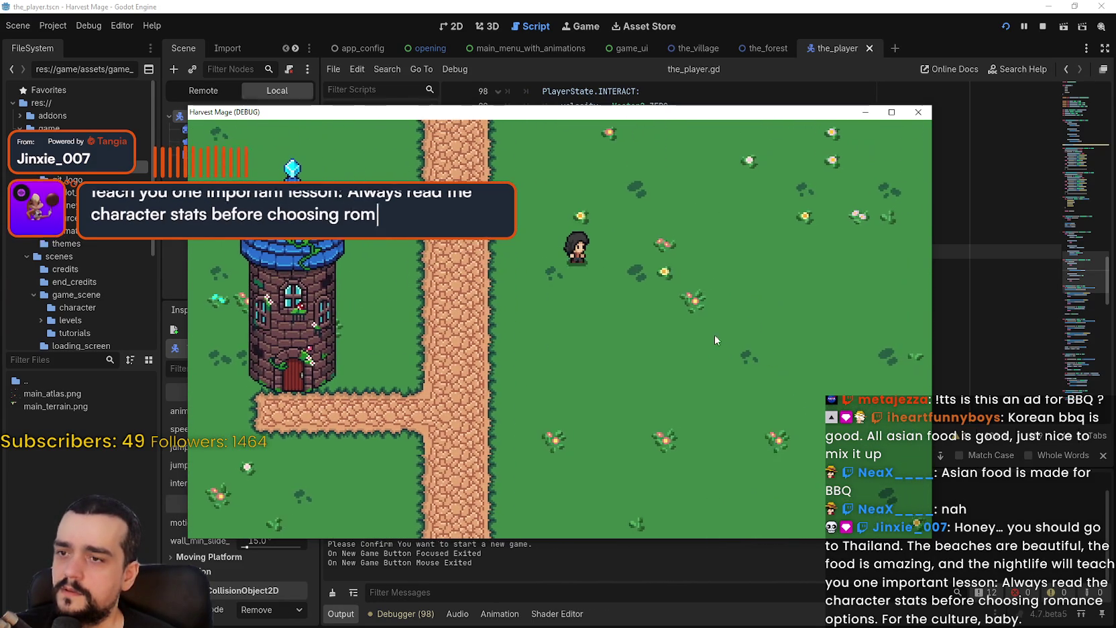
{"action": "left_click", "coordinate": [628, 5]}
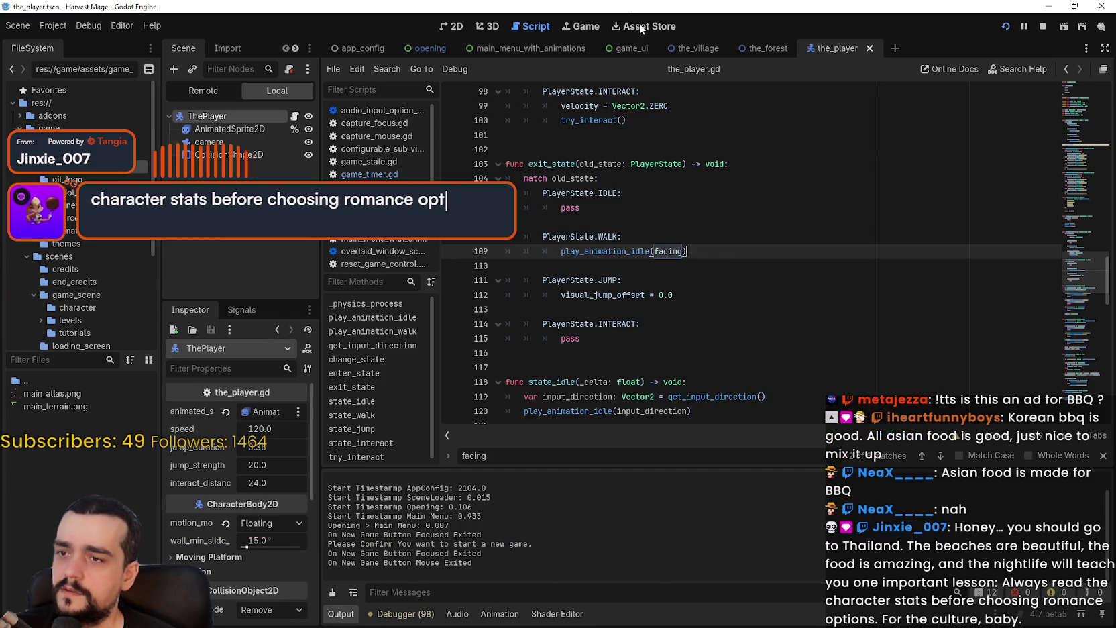
{"action": "left_click", "coordinate": [1077, 166]}
{"action": "left_click", "coordinate": [689, 114]}
{"action": "double_click", "coordinate": [697, 325]}
{"action": "left_click", "coordinate": [695, 346]}
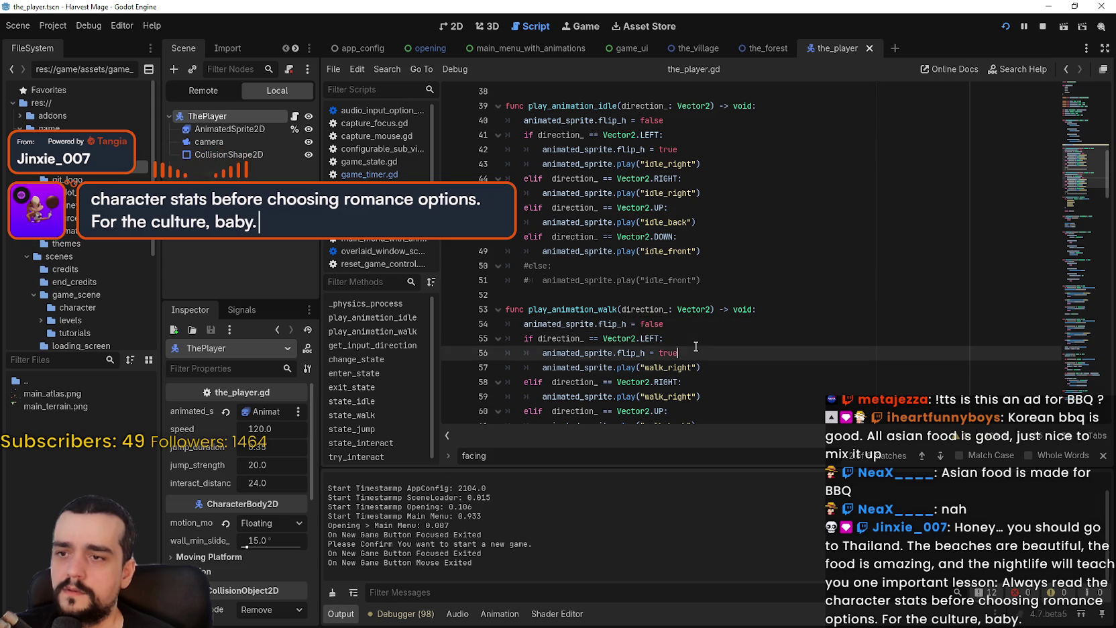
{"action": "scroll", "coordinate": [698, 328], "scroll_direction": "down", "scroll_amount": 2}
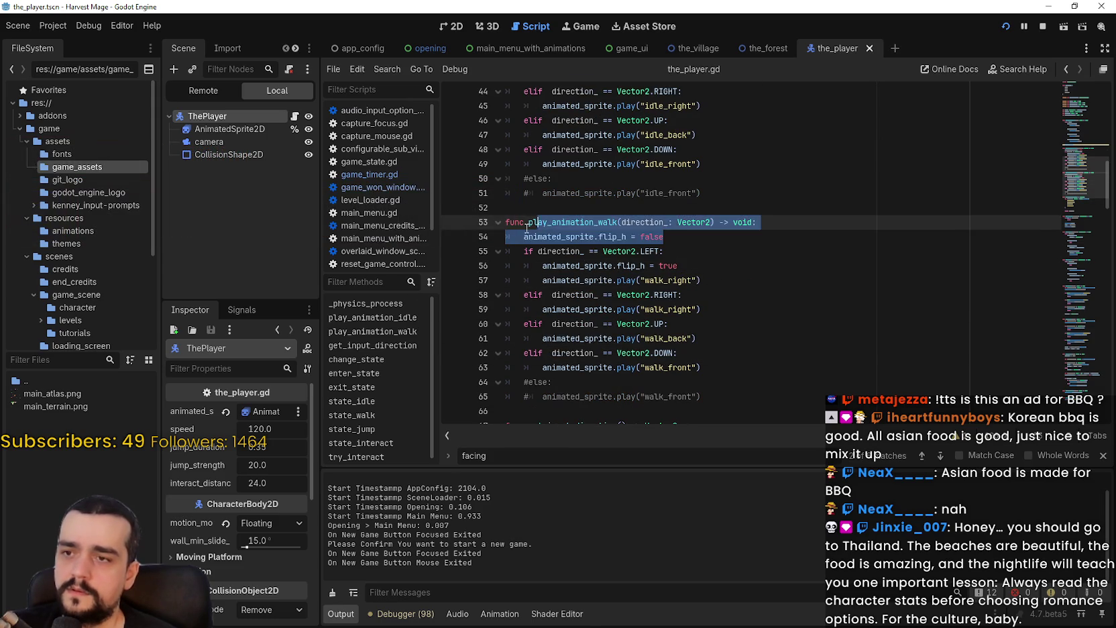
{"action": "left_click", "coordinate": [733, 247]}
{"action": "key", "text": "Down"}
{"action": "key", "text": "Left"}
{"action": "key", "text": "Left"}
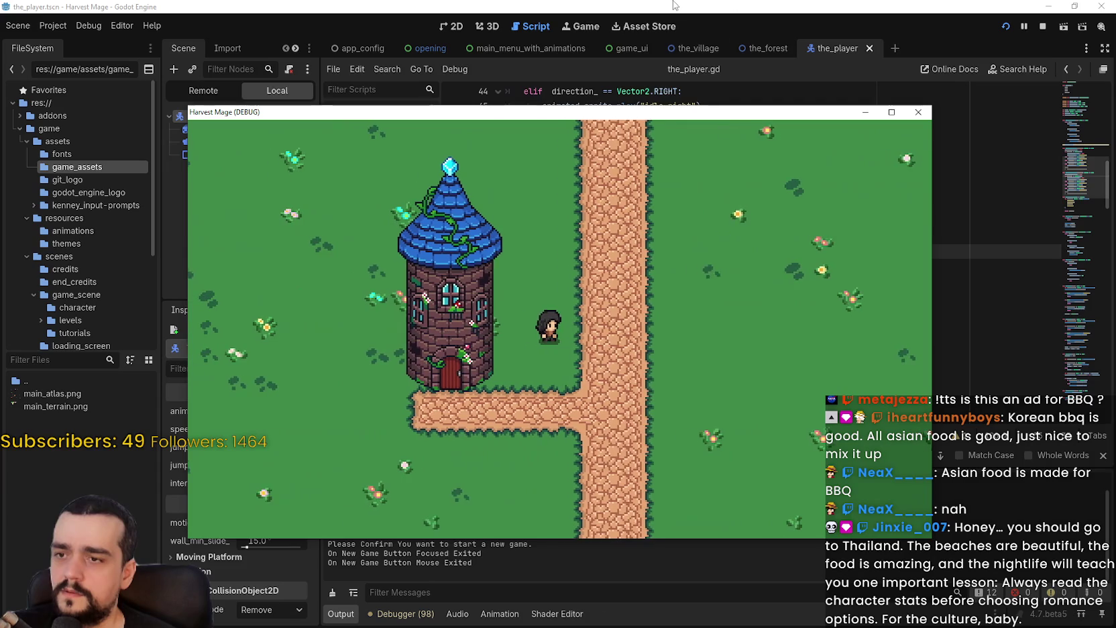
{"action": "key", "text": "Right"}
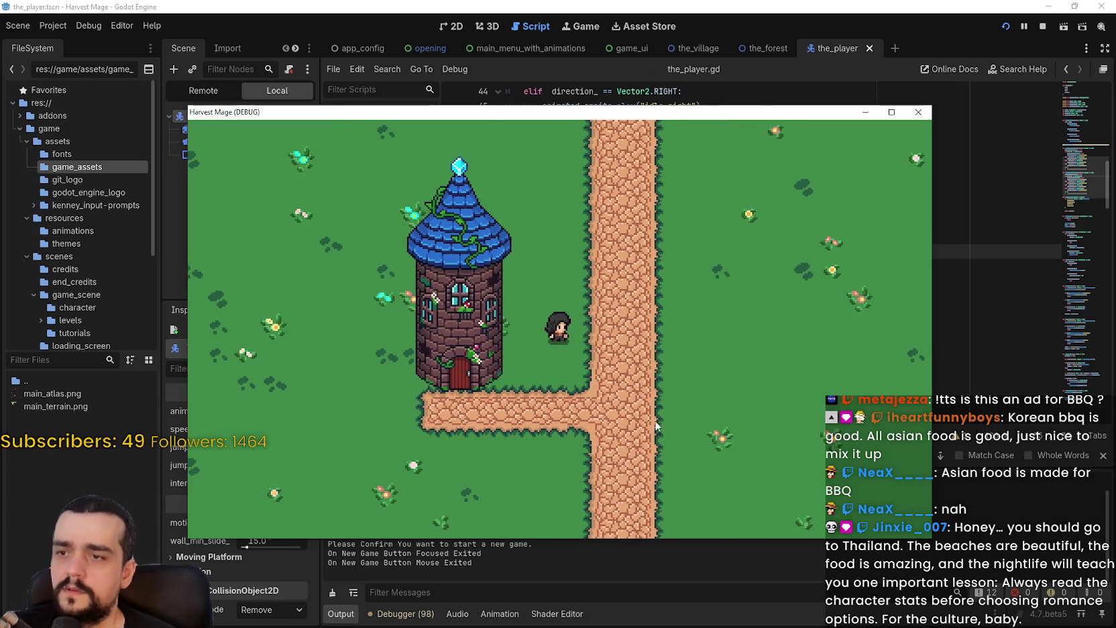
{"action": "key", "text": "Left"}
{"action": "left_click", "coordinate": [627, 4]}
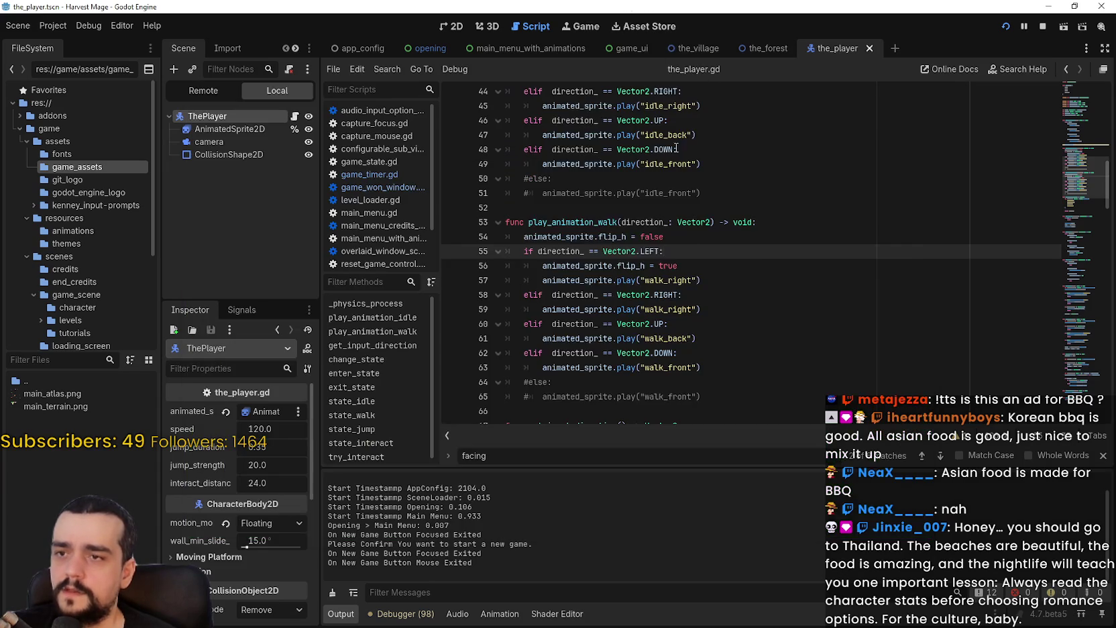
{"action": "scroll", "coordinate": [664, 225], "scroll_direction": "up", "scroll_amount": 3}
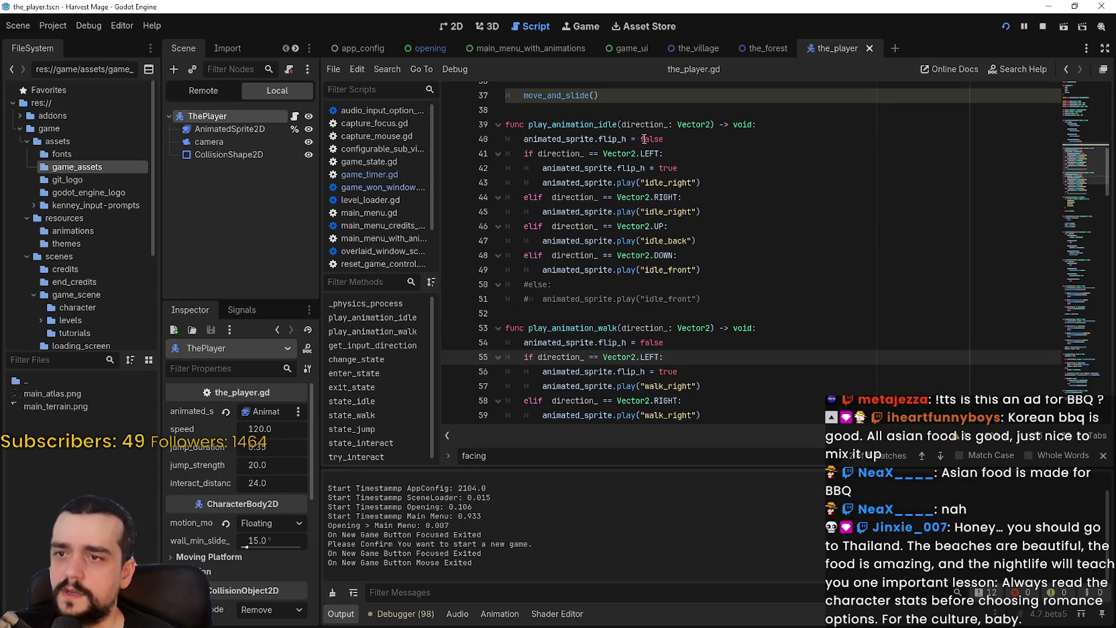
{"action": "double_click", "coordinate": [644, 139]}
{"action": "double_click", "coordinate": [634, 167]}
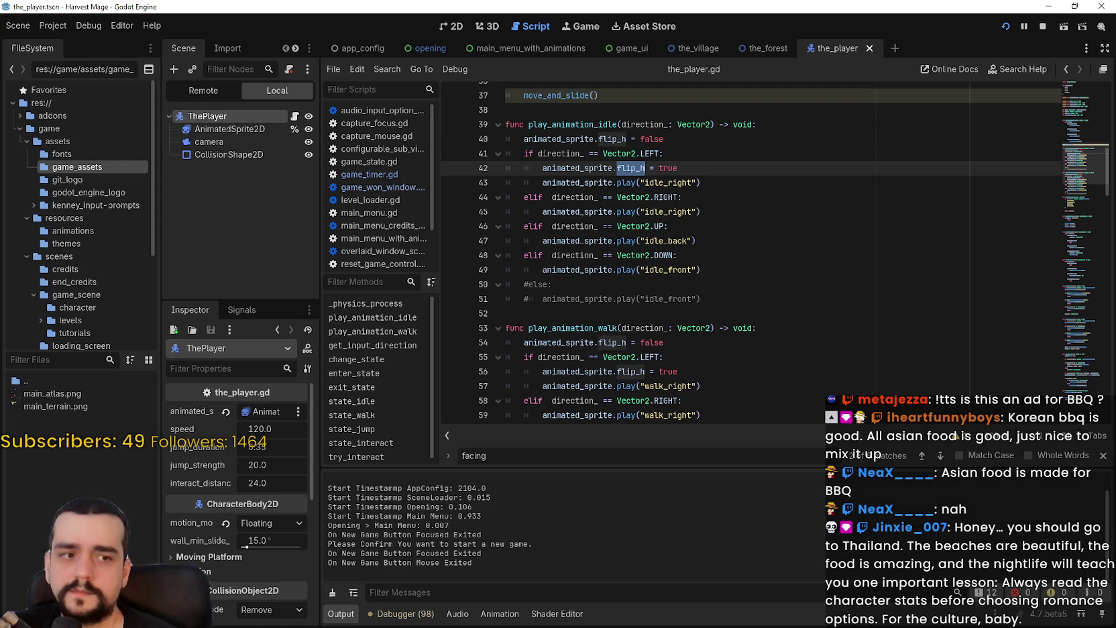
{"action": "left_click", "coordinate": [764, 245]}
{"action": "key", "text": "F5"}
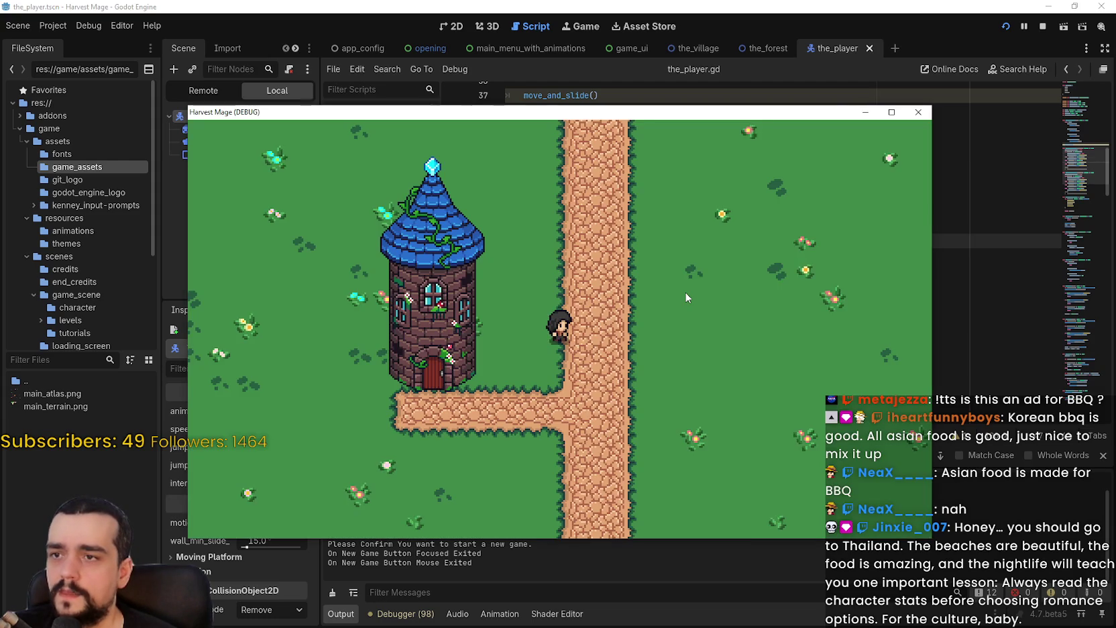
{"action": "key", "text": "Down"}
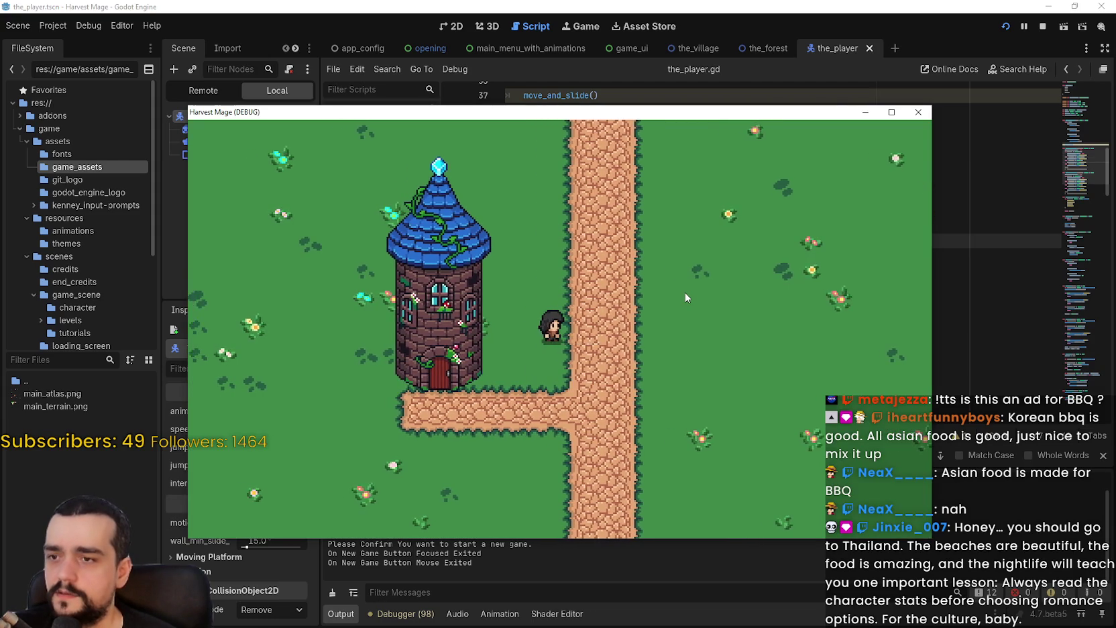
{"action": "key", "text": "Up"}
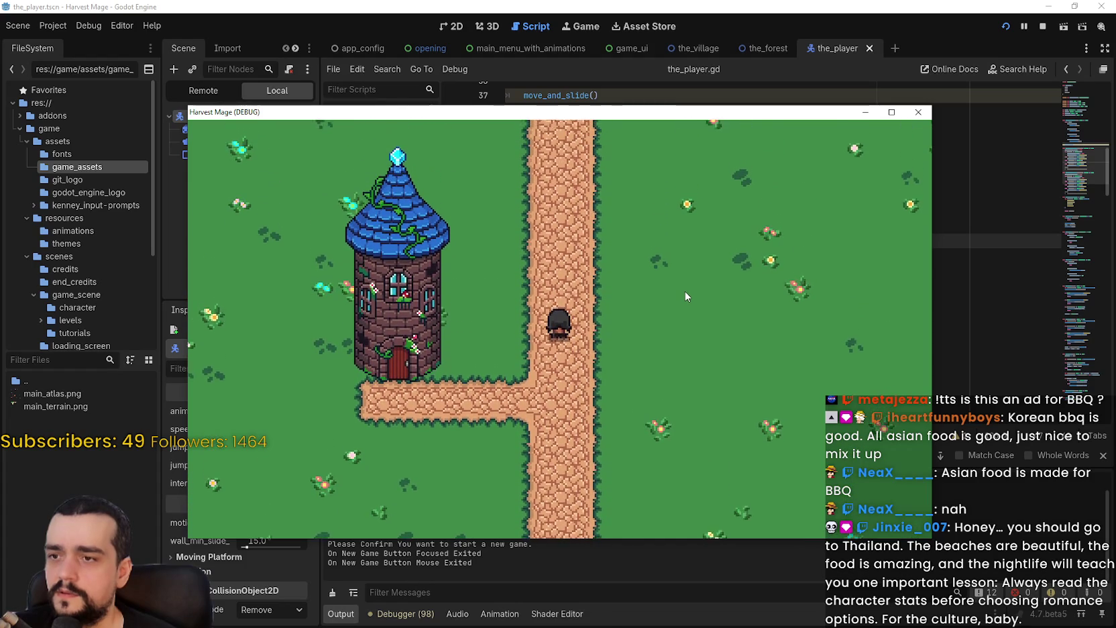
{"action": "key", "text": "Left"}
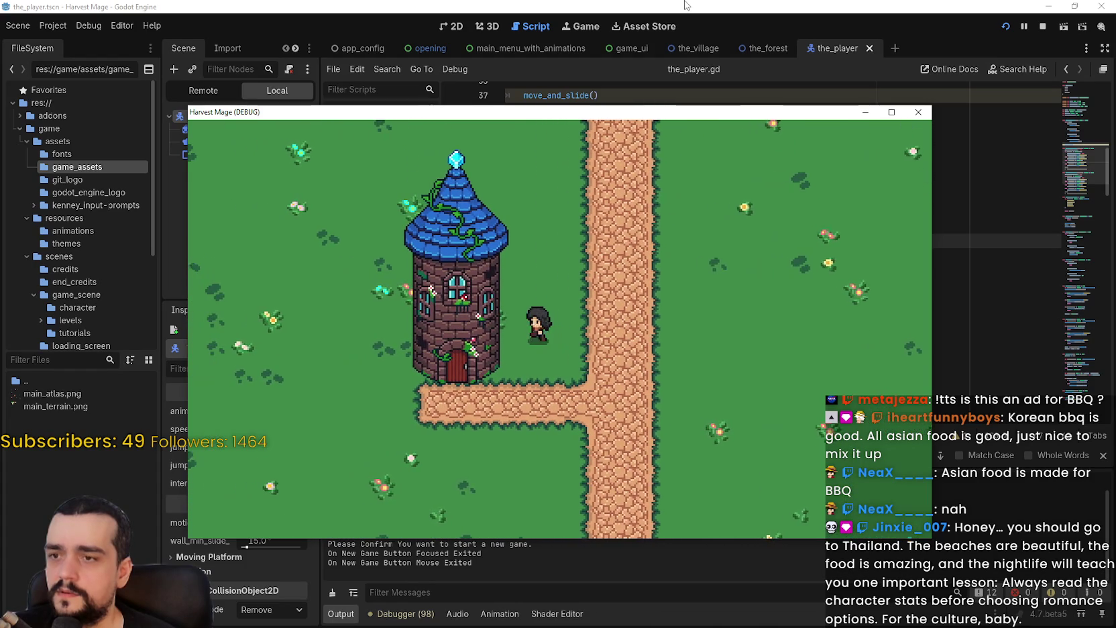
{"action": "key", "text": "Right"}
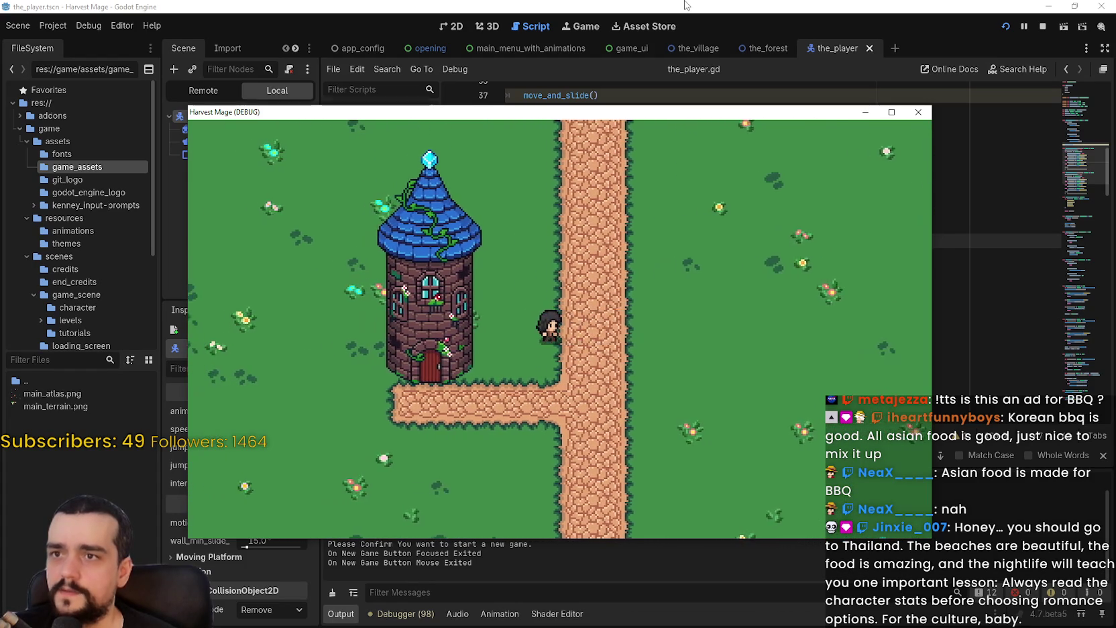
{"action": "key", "text": "F8"}
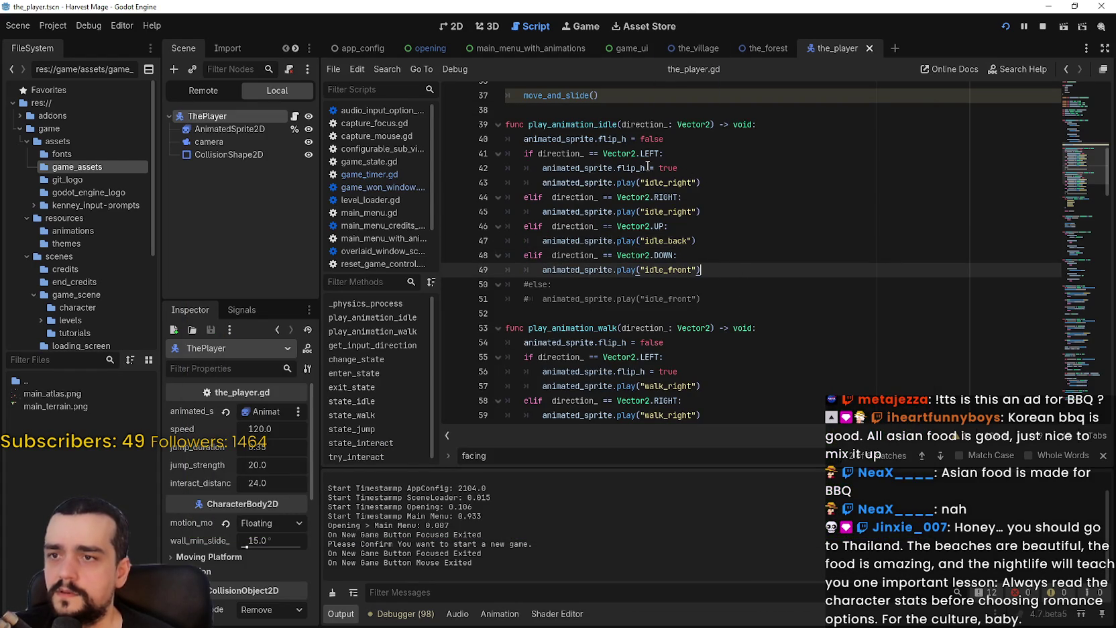
Step: Review the LEFT facing checks on lines 41–42 and the play_animation call on line 109
{"action": "left_click", "coordinate": [642, 154]}
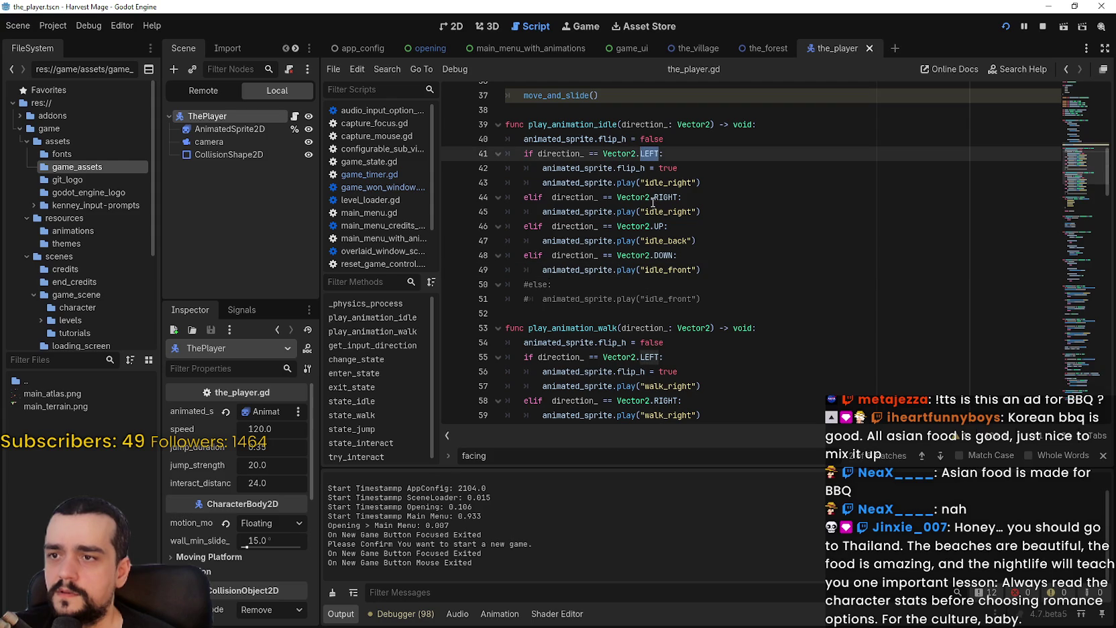
{"action": "left_click", "coordinate": [659, 169]}
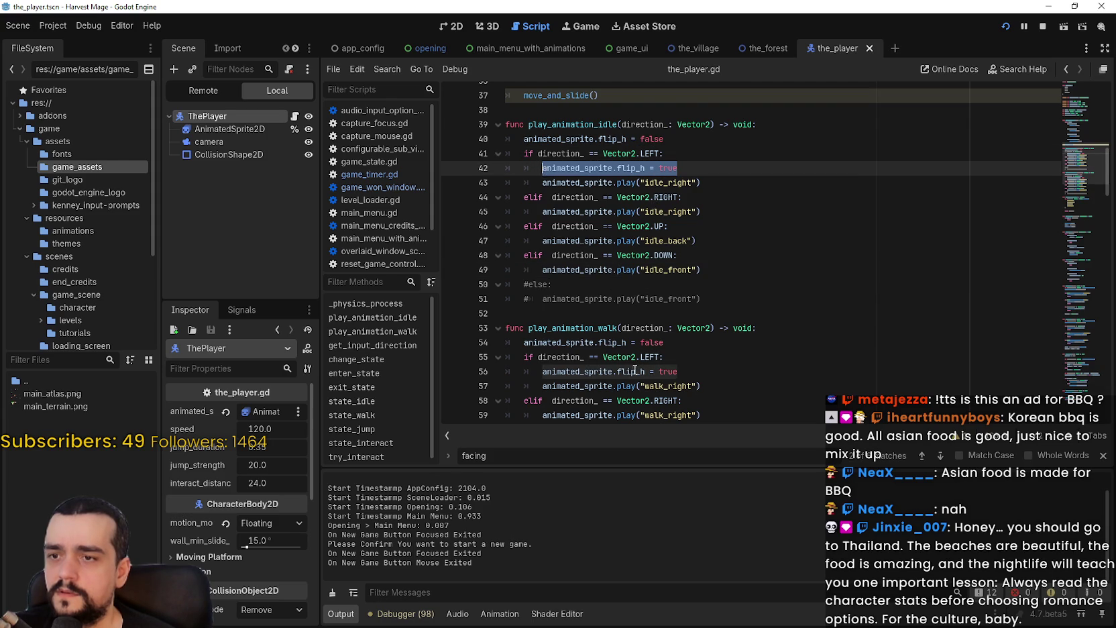
{"action": "scroll", "coordinate": [629, 353], "scroll_direction": "down", "scroll_amount": 9}
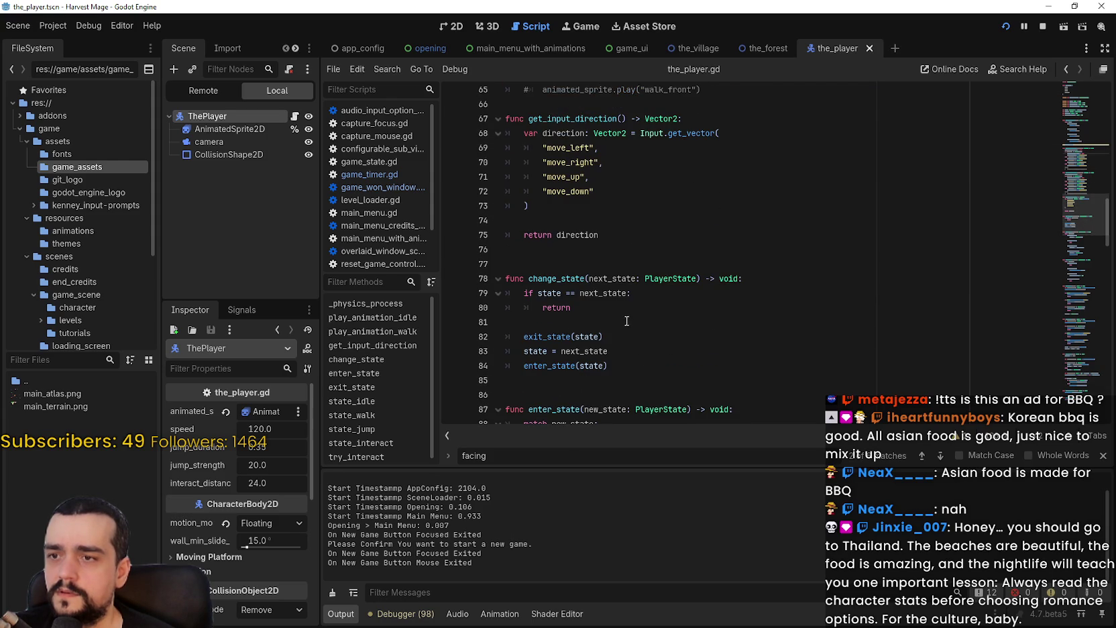
{"action": "scroll", "coordinate": [626, 320], "scroll_direction": "down", "scroll_amount": 4}
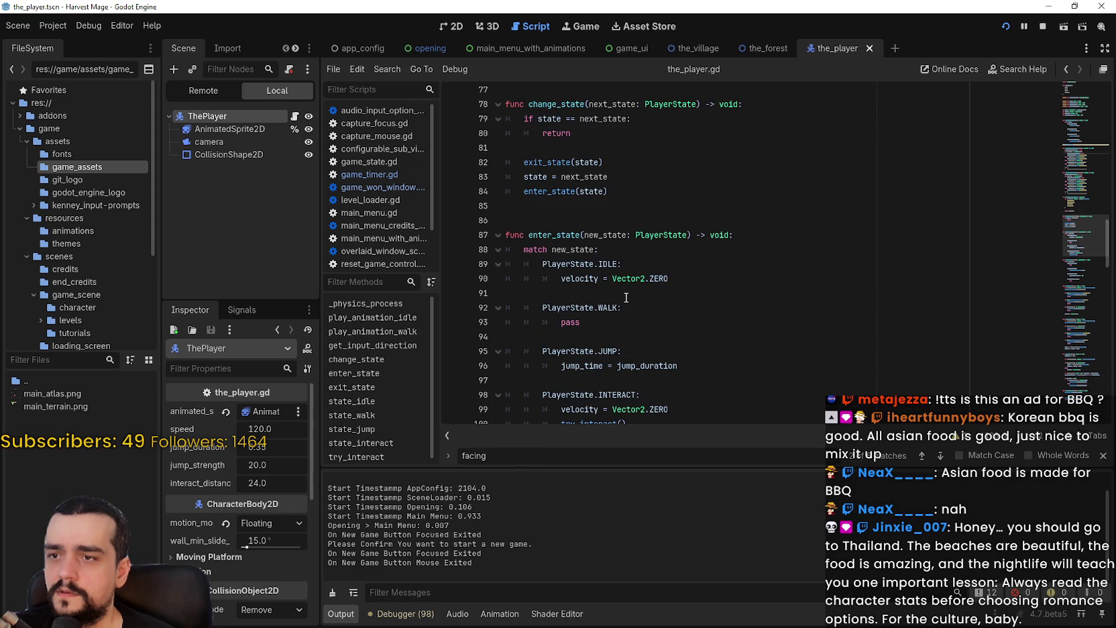
{"action": "scroll", "coordinate": [626, 297], "scroll_direction": "down", "scroll_amount": 2}
{"action": "scroll", "coordinate": [627, 322], "scroll_direction": "down", "scroll_amount": 4}
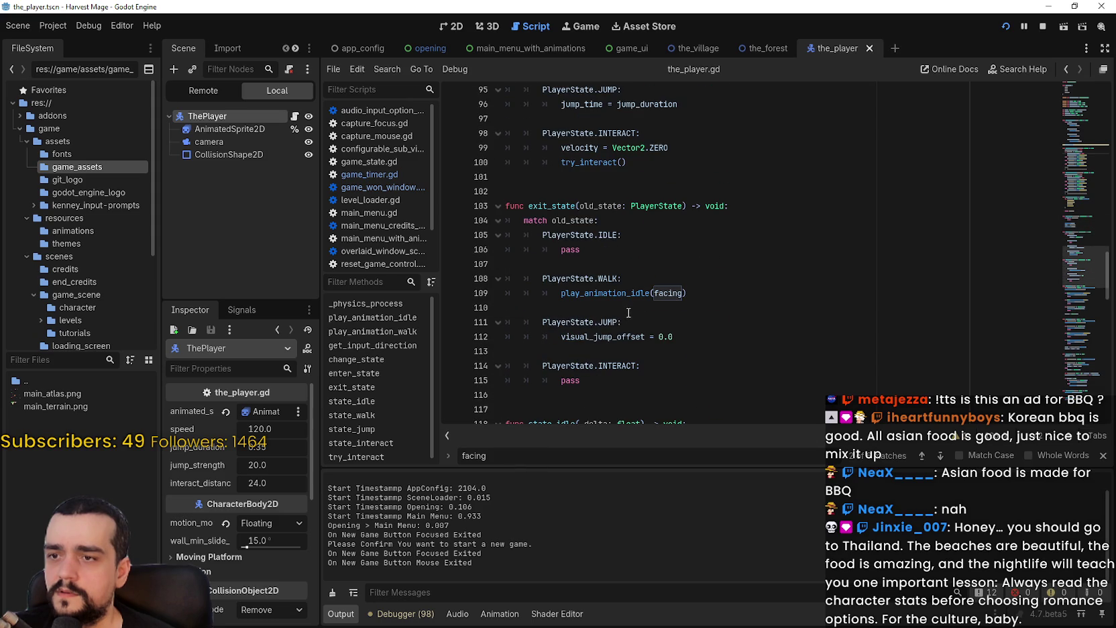
{"action": "left_click", "coordinate": [627, 293]}
Step: Close the facing search and select the direction_: Vector2 parameter on line 39
{"action": "left_click", "coordinate": [1105, 457]}
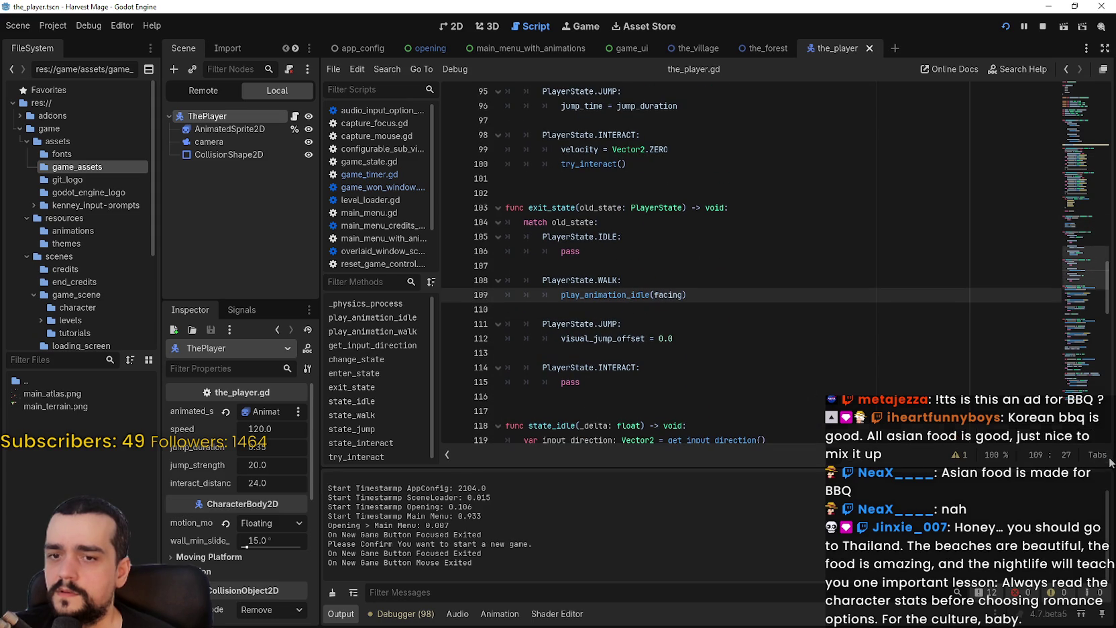
{"action": "left_click_drag", "start_coordinate": [1076, 268], "coordinate": [1052, 158]}
{"action": "left_click", "coordinate": [688, 246]}
{"action": "left_click_drag", "start_coordinate": [711, 246], "coordinate": [621, 246]}
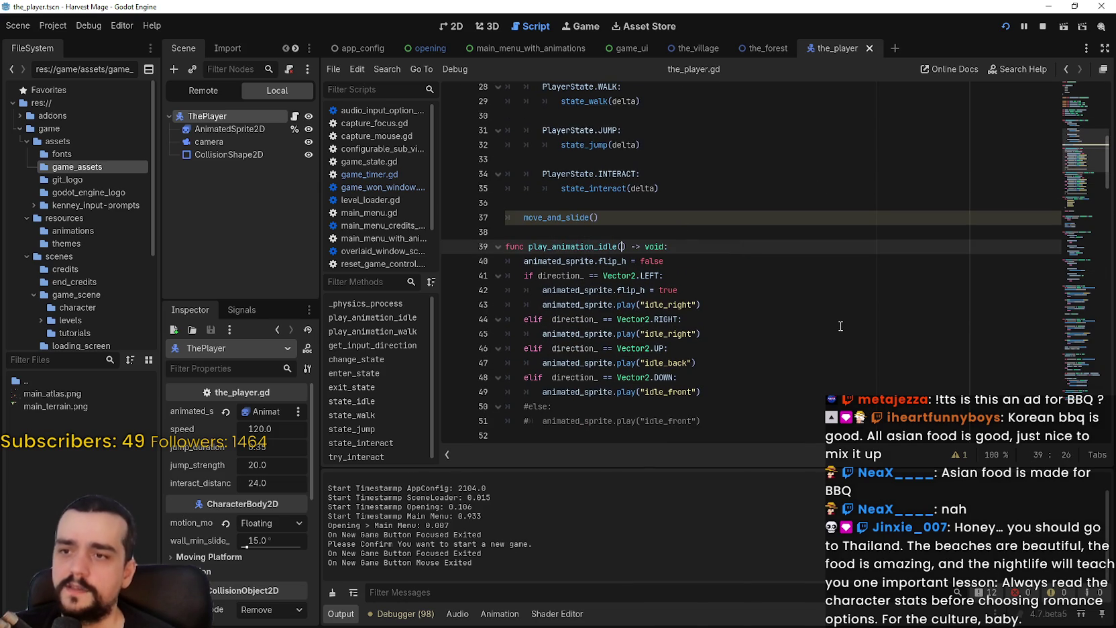
Step: Drop play_animation_idle's parameter and replace direction_ with facing in its checks on lines 41–48
{"action": "key", "text": "BackSpace"}
{"action": "left_click", "coordinate": [664, 275]}
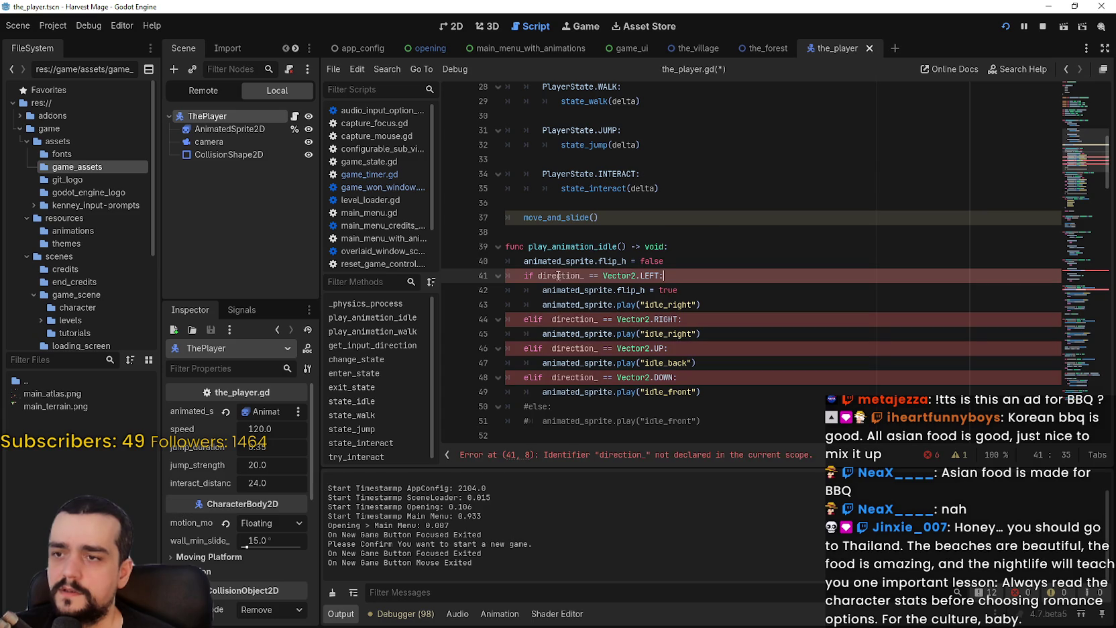
{"action": "type", "text": "facing"}
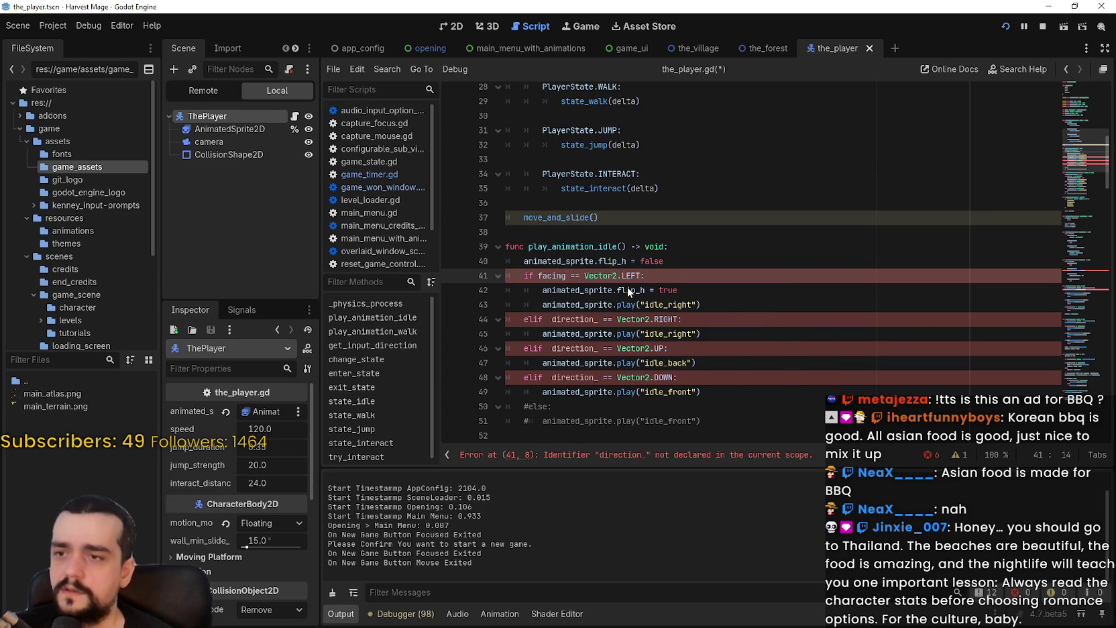
{"action": "double_click", "coordinate": [552, 275]}
{"action": "key", "text": "ctrl+c"}
{"action": "double_click", "coordinate": [584, 319]}
{"action": "key", "text": "ctrl+v"}
{"action": "double_click", "coordinate": [578, 347]}
{"action": "double_click", "coordinate": [574, 377]}
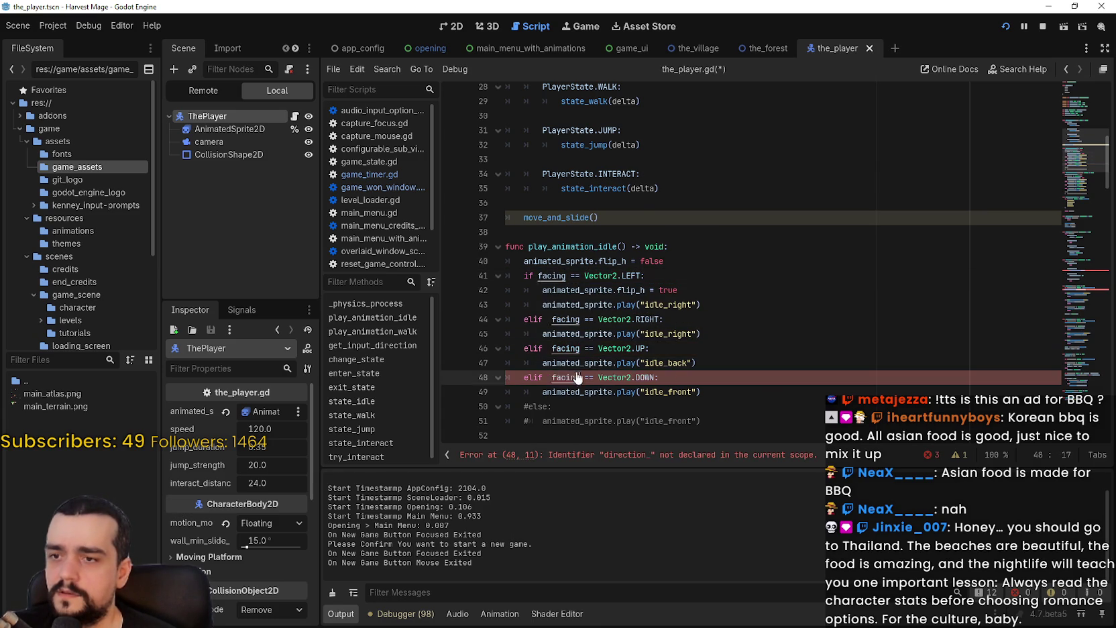
{"action": "key", "text": "ctrl+v"}
Step: Replace direction_ with facing in the play_animation_walk checks on lines 55–62
{"action": "scroll", "coordinate": [577, 362], "scroll_direction": "down", "scroll_amount": 5}
{"action": "double_click", "coordinate": [565, 265]}
{"action": "key", "text": "ctrl+v"}
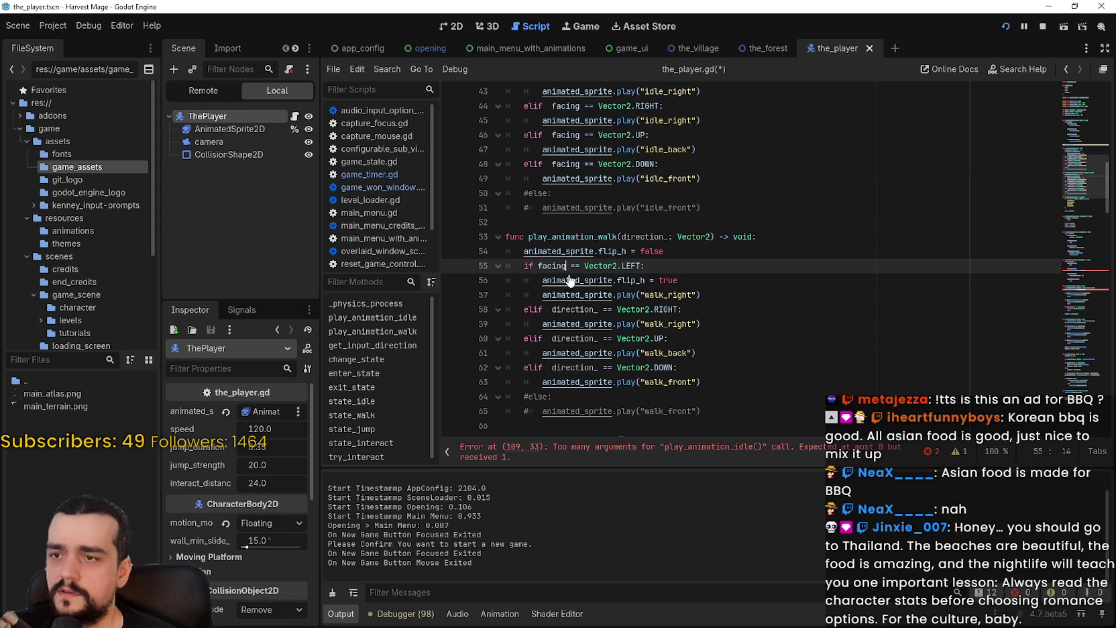
{"action": "double_click", "coordinate": [564, 309]}
{"action": "key", "text": "ctrl+v"}
{"action": "double_click", "coordinate": [567, 338]}
{"action": "key", "text": "ctrl+v"}
{"action": "double_click", "coordinate": [574, 367]}
{"action": "left_click", "coordinate": [643, 238]}
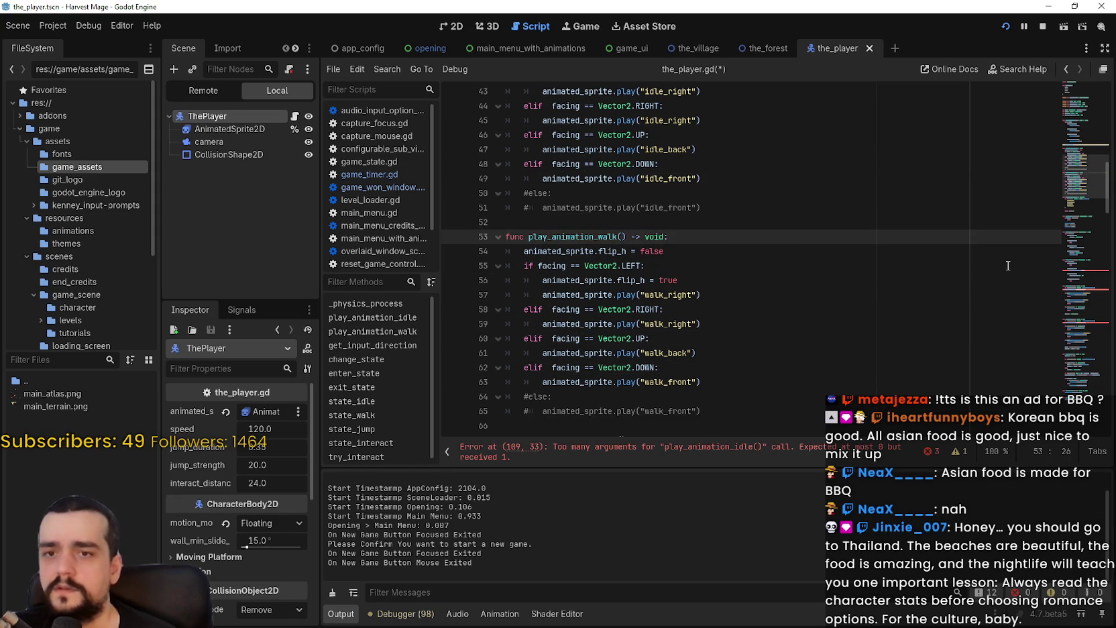
Step: Remove the arguments from the animation calls flagged as errors on lines 109, 120 and 139
{"action": "left_click", "coordinate": [1092, 268]}
{"action": "double_click", "coordinate": [671, 352]}
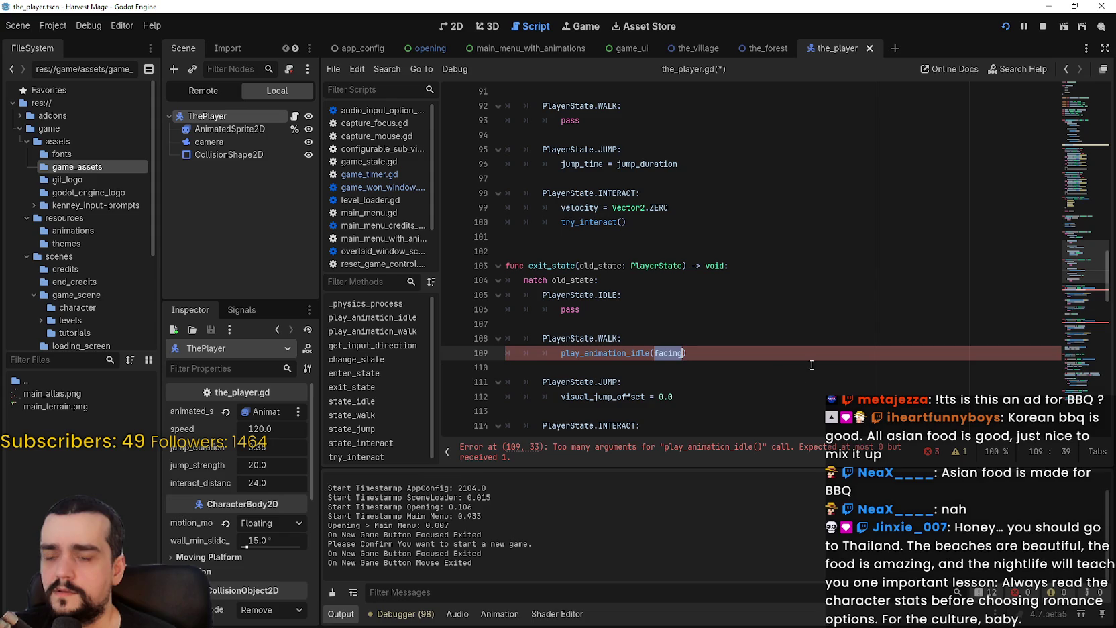
{"action": "left_click", "coordinate": [1097, 292]}
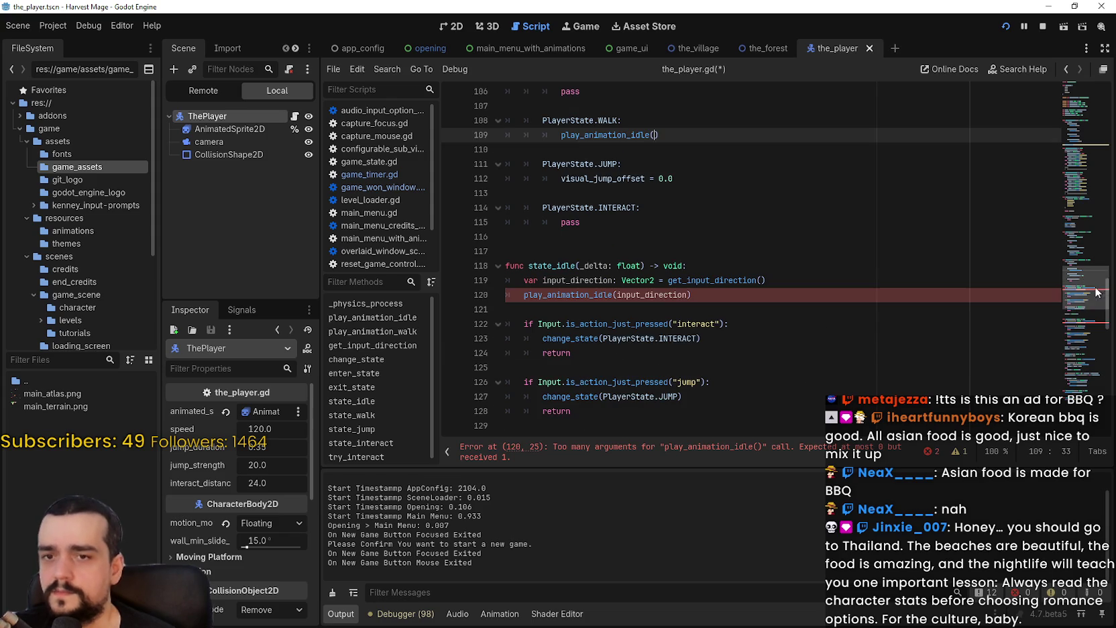
{"action": "left_click", "coordinate": [677, 295]}
{"action": "double_click", "coordinate": [668, 295]}
{"action": "key", "text": "BackSpace"}
{"action": "scroll", "coordinate": [1016, 326], "scroll_direction": "down", "scroll_amount": 2}
{"action": "left_click", "coordinate": [1089, 327]}
{"action": "double_click", "coordinate": [643, 280]}
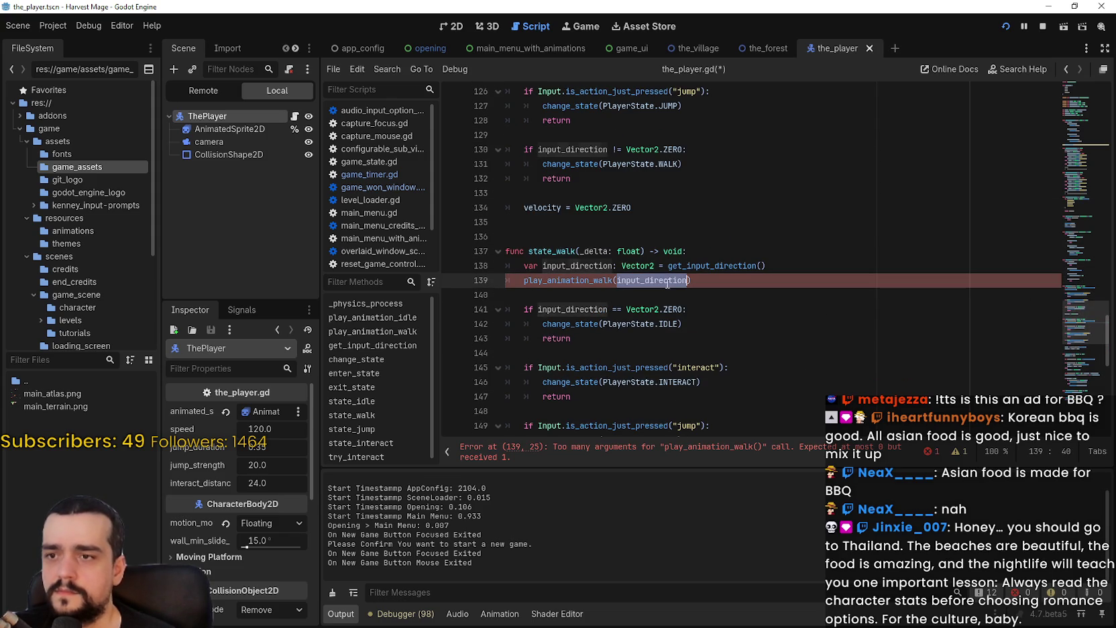
{"action": "key", "text": "BackSpace"}
Step: Save the_player.gd and restart the running game
{"action": "left_click", "coordinate": [869, 257]}
{"action": "left_click", "coordinate": [872, 150]}
{"action": "key", "text": "ctrl+s"}
{"action": "left_click", "coordinate": [1042, 26]}
{"action": "left_click", "coordinate": [1004, 26]}
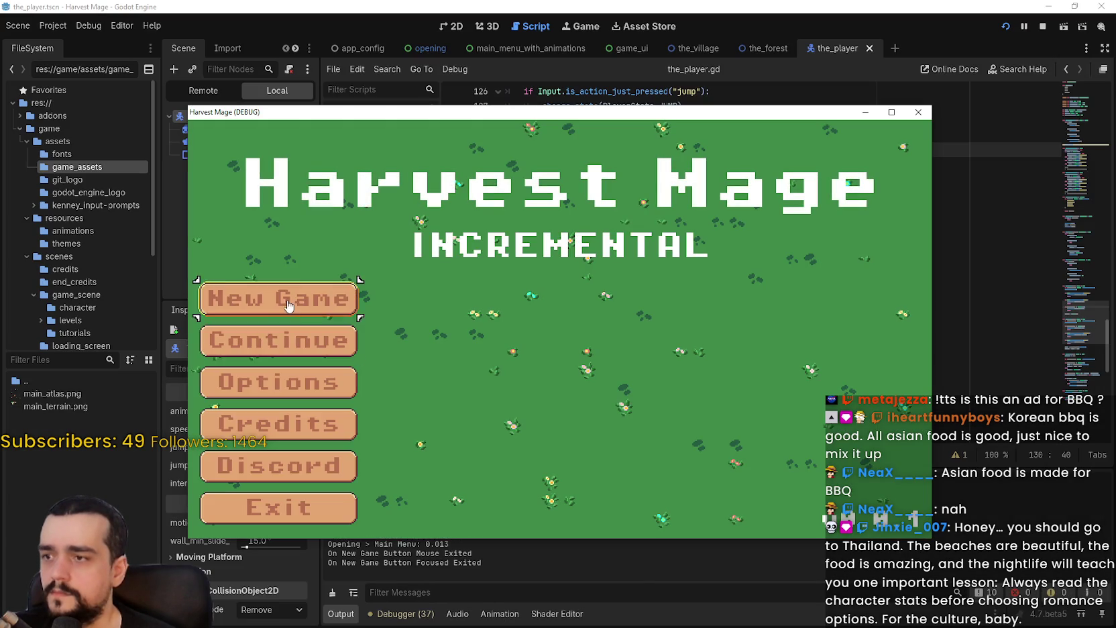
Step: Start a new game, maximize the game window, and walk the player along the village path
{"action": "left_click", "coordinate": [245, 303]}
{"action": "key", "text": "Right"}
{"action": "key", "text": "Left"}
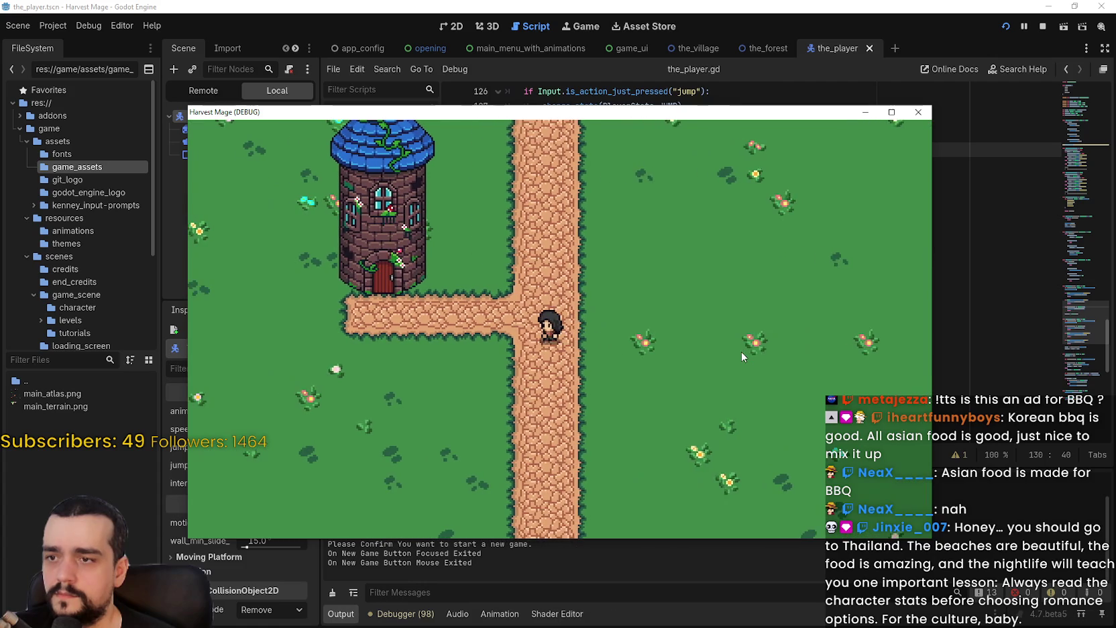
{"action": "key", "text": "Up"}
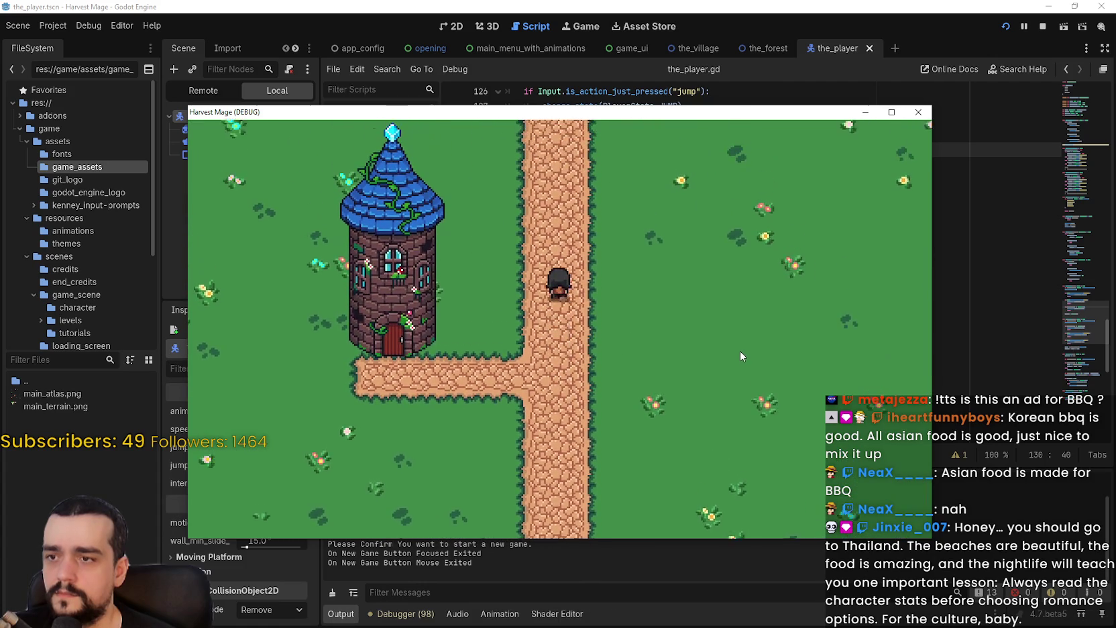
{"action": "key", "text": "Right"}
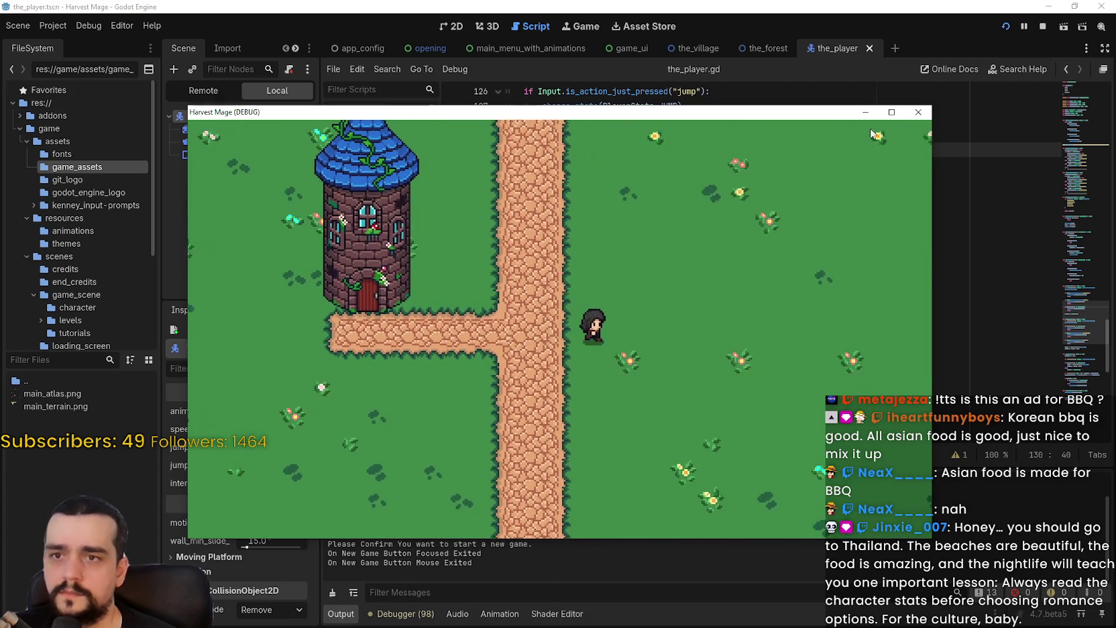
{"action": "key", "text": "super+Up"}
{"action": "key", "text": "Left"}
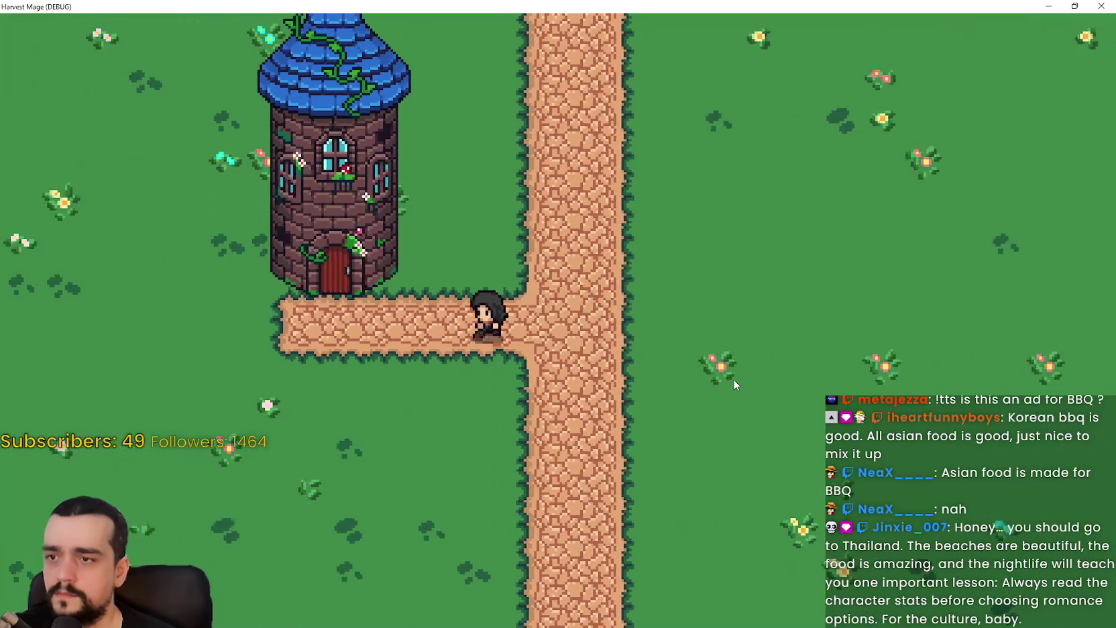
{"action": "key", "text": "Up"}
{"action": "key", "text": "Up"}
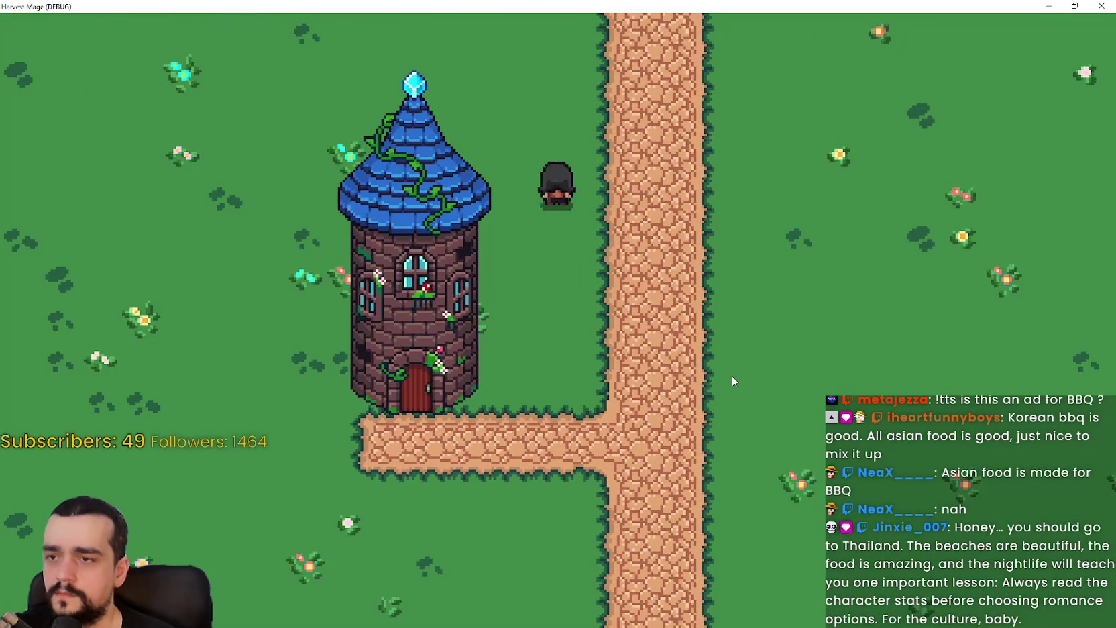
{"action": "key", "text": "Right"}
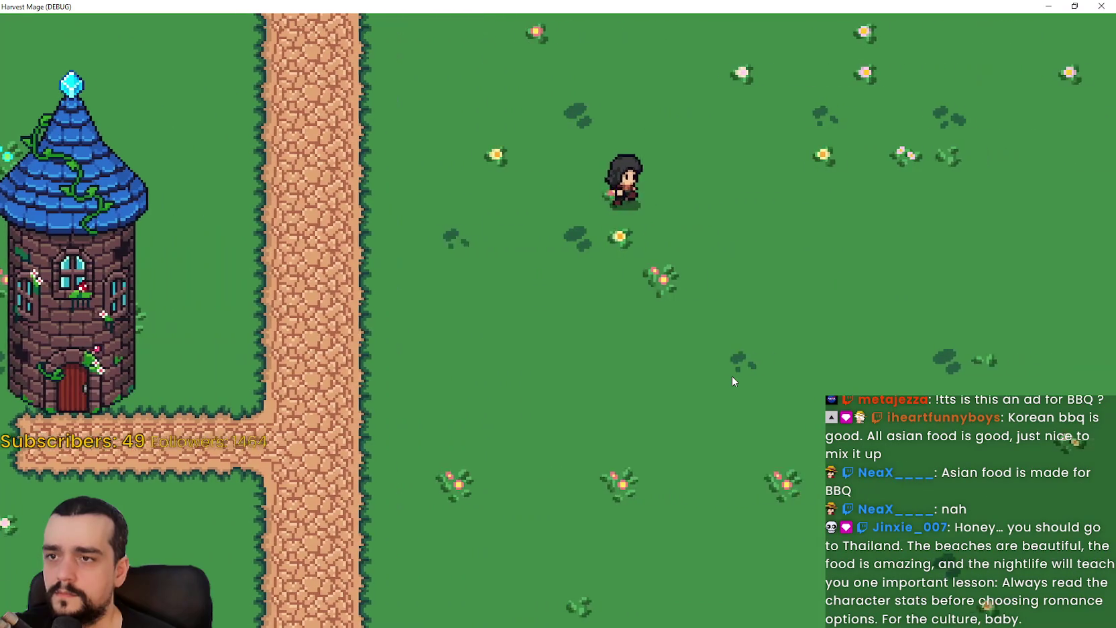
{"action": "key", "text": "Down"}
{"action": "key", "text": "Left"}
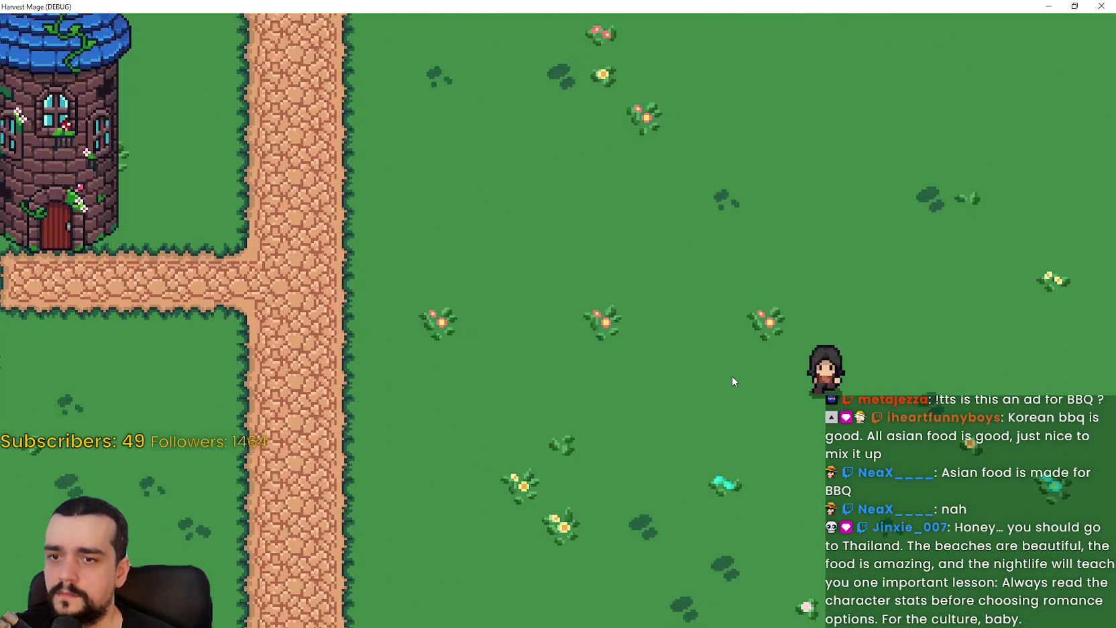
{"action": "key", "text": "Up"}
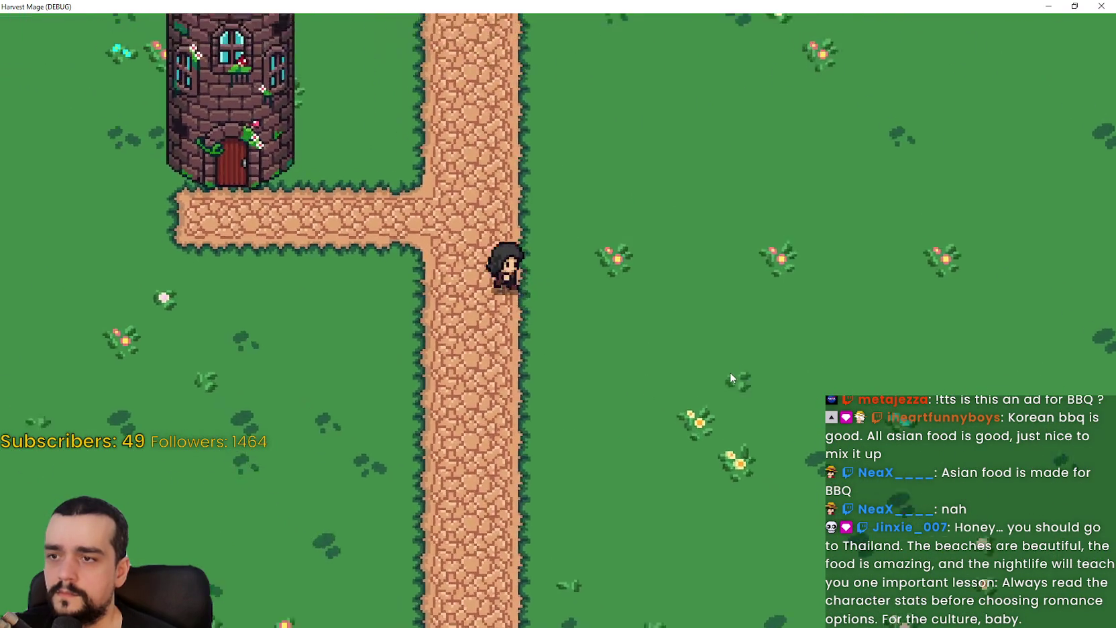
{"action": "key", "text": "Right"}
Step: Keep walking the player in every direction, including diagonals, around the tower and grass
{"action": "key", "text": "Left"}
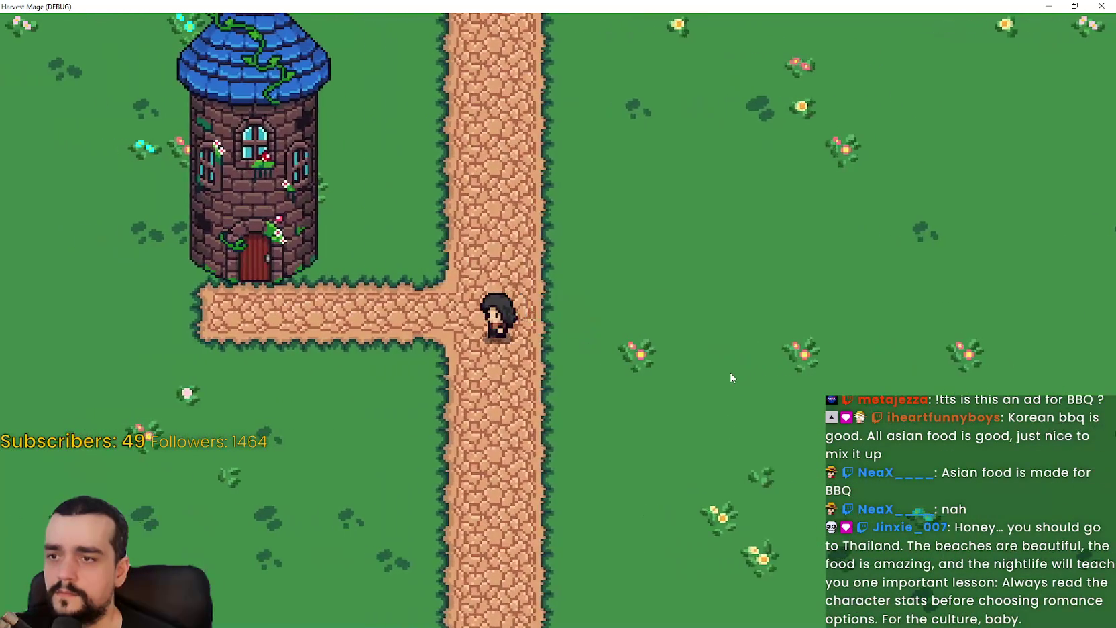
{"action": "key", "text": "Down"}
{"action": "key", "text": "Down"}
{"action": "key", "text": "Right"}
{"action": "key", "text": "Left"}
{"action": "key", "text": "Left"}
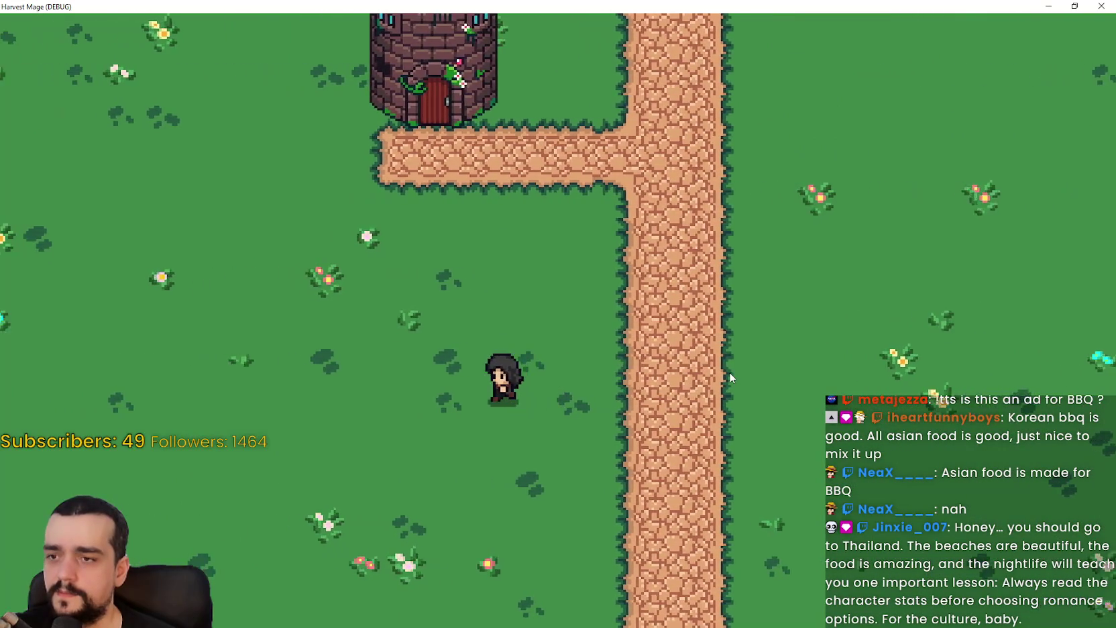
{"action": "key", "text": "Up"}
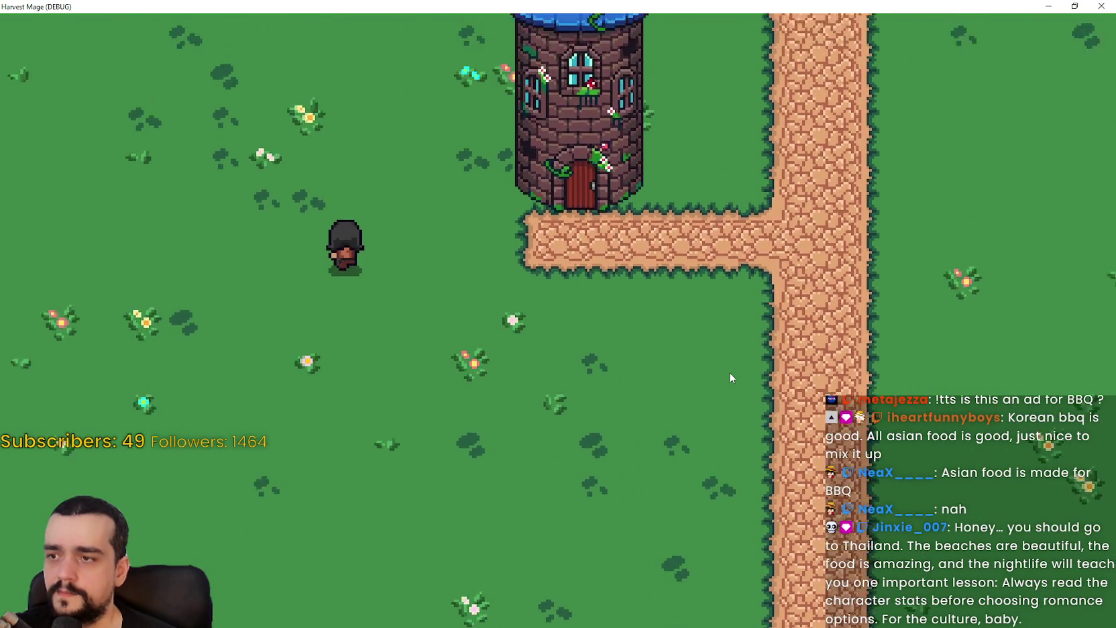
{"action": "key", "text": "Right"}
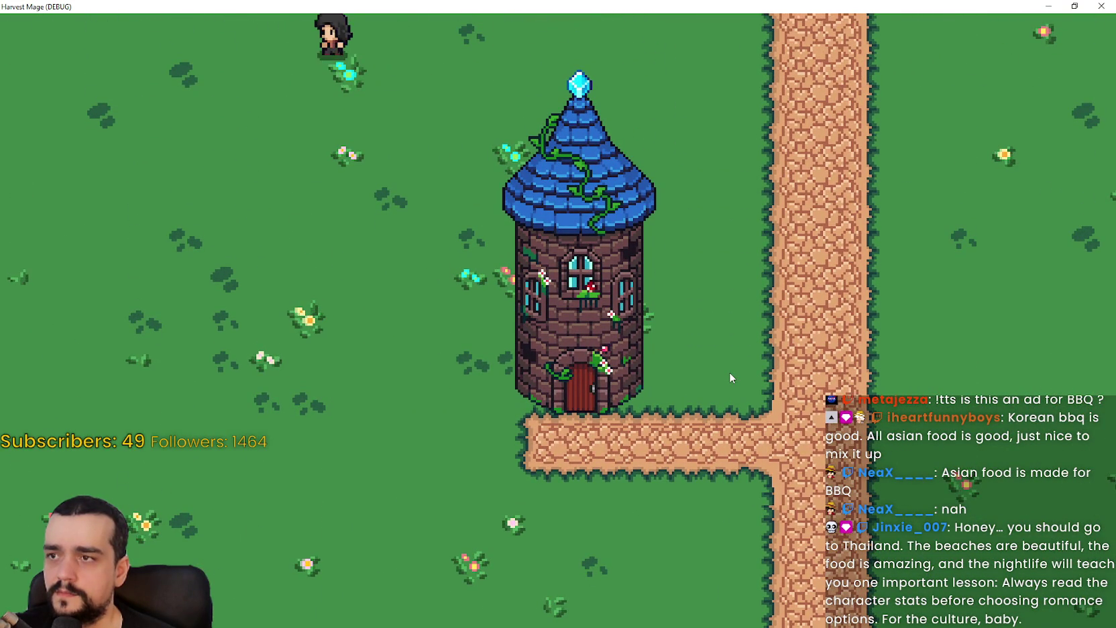
{"action": "key", "text": "Down"}
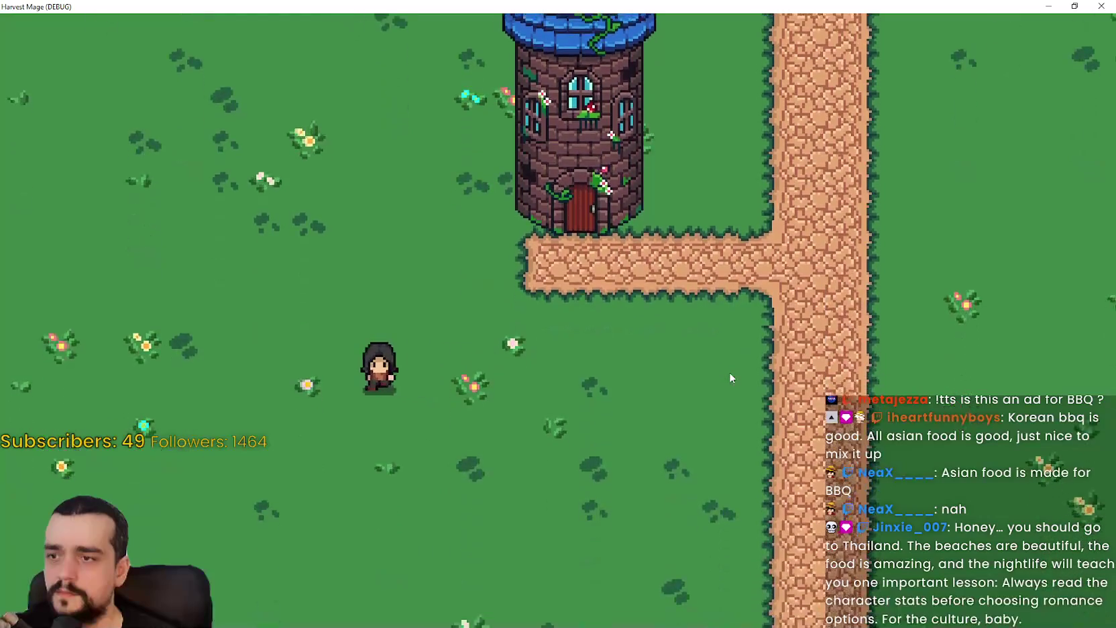
{"action": "key", "text": "Right"}
{"action": "key", "text": "Up"}
{"action": "key", "text": "Down"}
{"action": "key", "text": "Right"}
{"action": "key", "text": "Up"}
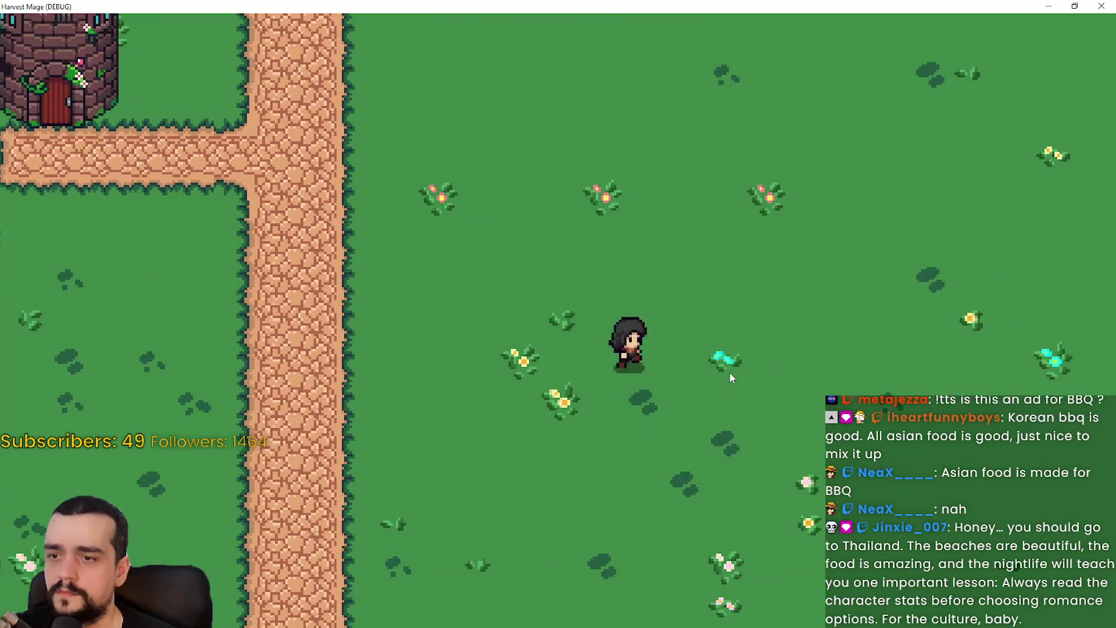
{"action": "key", "text": "Left"}
{"action": "key", "text": "Up"}
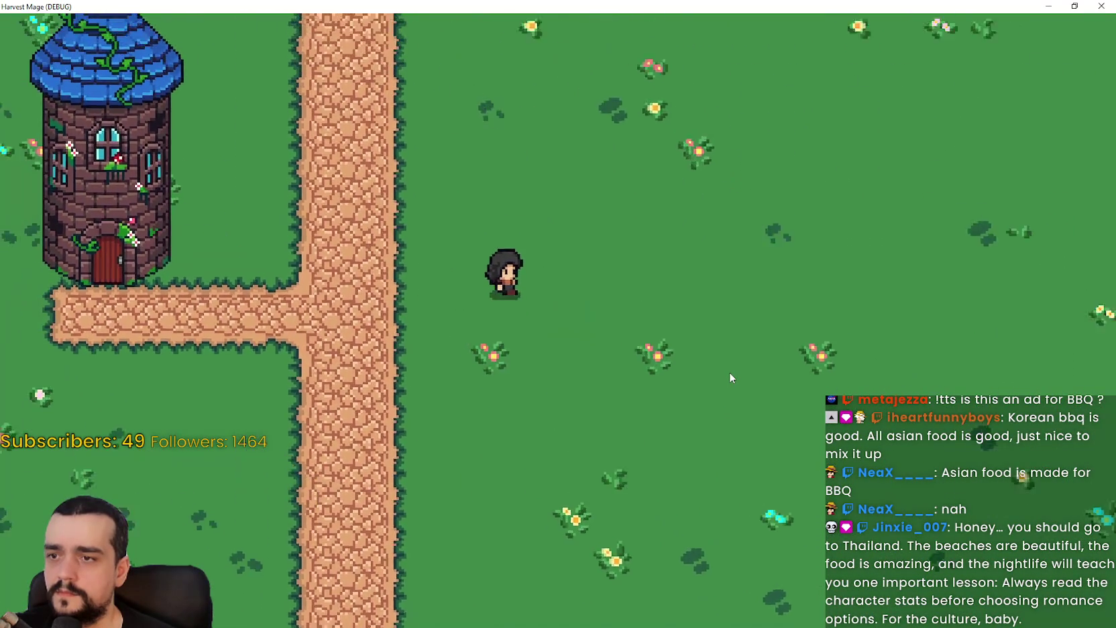
{"action": "key", "text": "Left"}
{"action": "key", "text": "Down"}
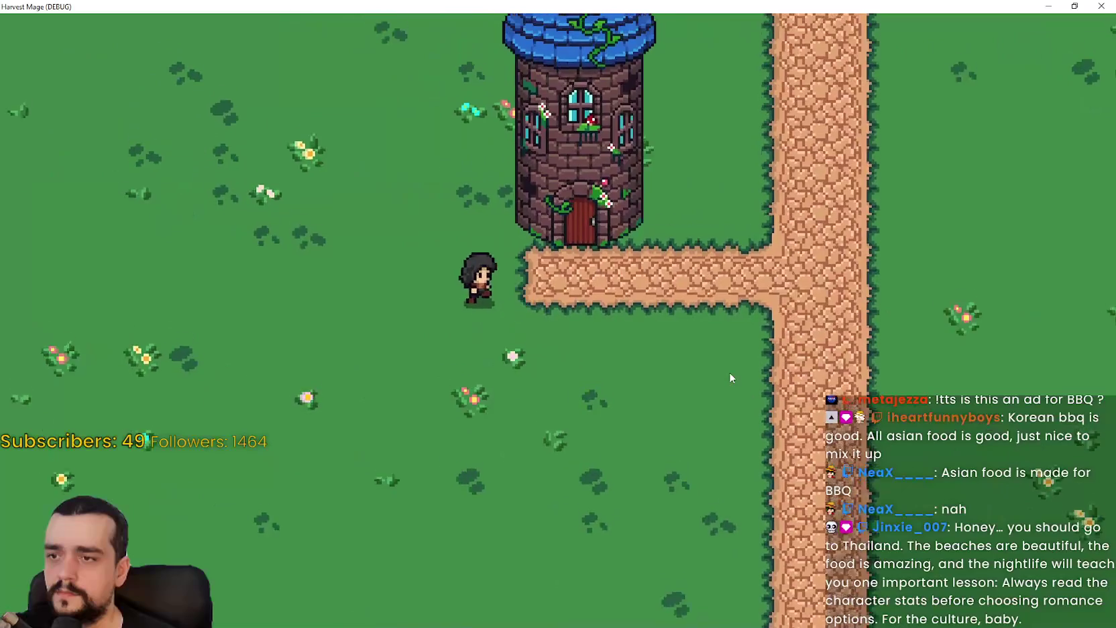
{"action": "key", "text": "Right"}
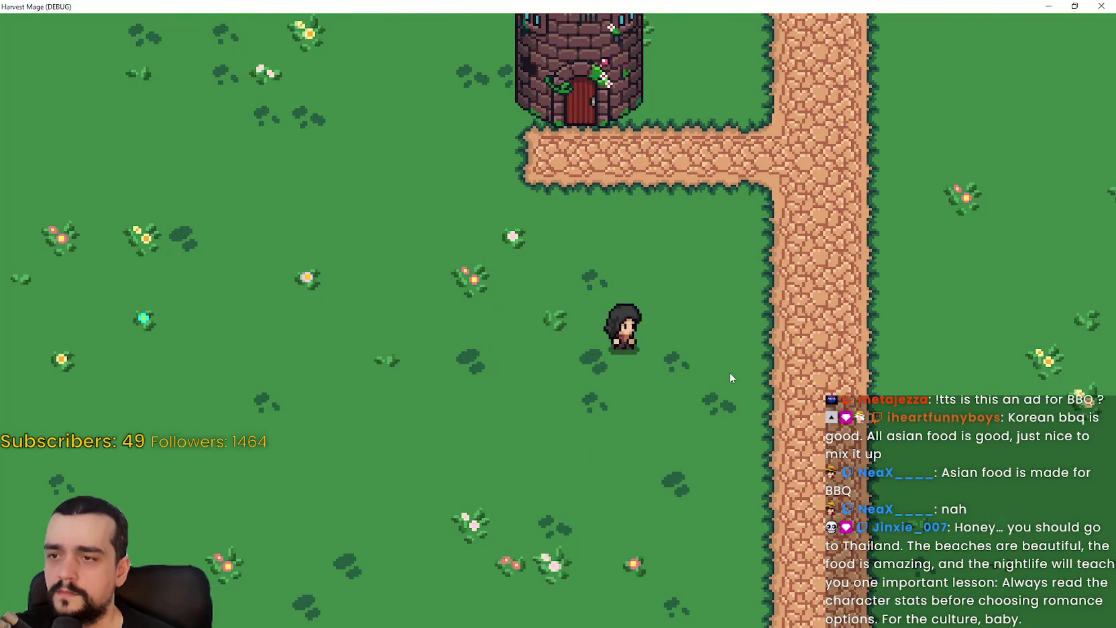
{"action": "key", "text": "Left"}
{"action": "key", "text": "Up"}
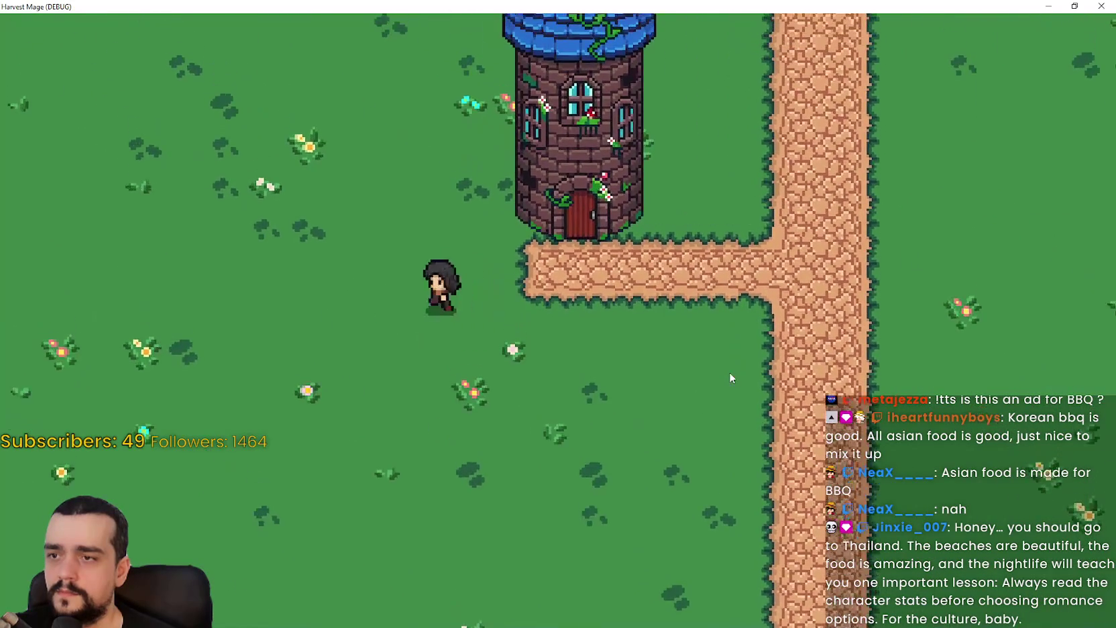
{"action": "key", "text": "Right"}
{"action": "key", "text": "Right"}
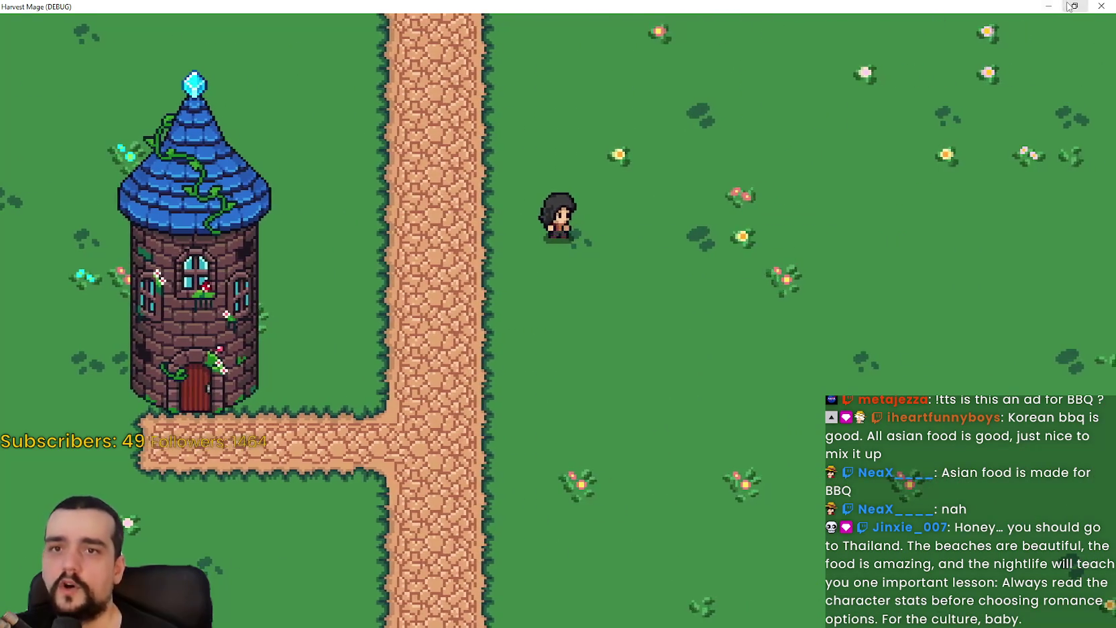
Step: Stop the playtest and select the idle_right animation in the SpriteFrames list
{"action": "left_click", "coordinate": [1101, 6]}
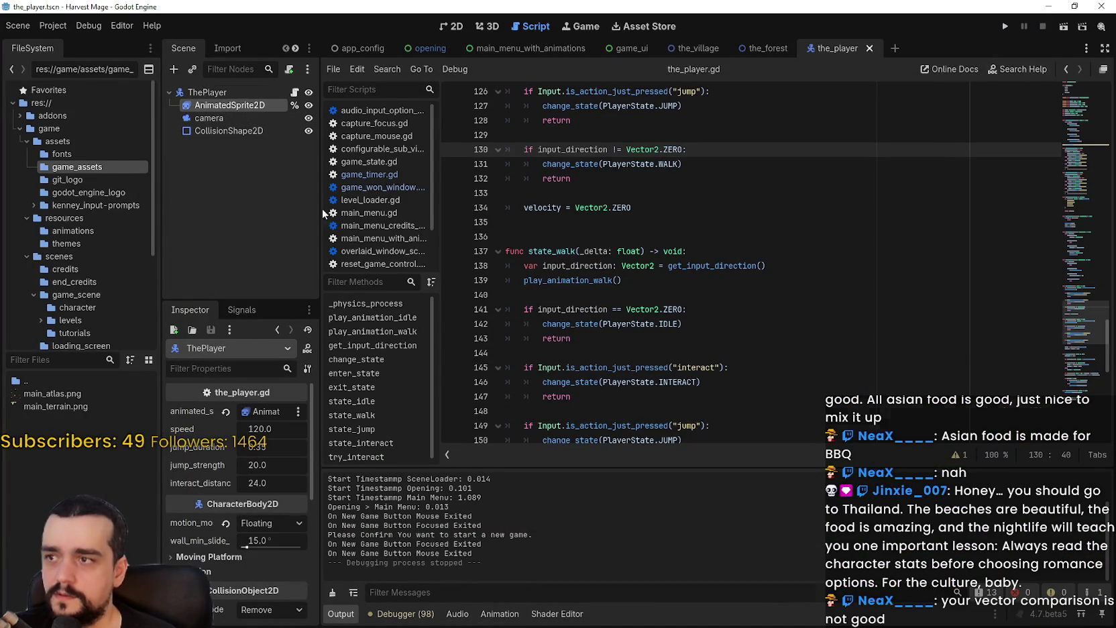
{"action": "scroll", "coordinate": [416, 503], "scroll_direction": "up", "scroll_amount": 2}
{"action": "left_click", "coordinate": [422, 562]}
Step: Scroll through the_player.gd from line 143 back up to the animation functions
{"action": "scroll", "coordinate": [421, 560], "scroll_direction": "down", "scroll_amount": 6}
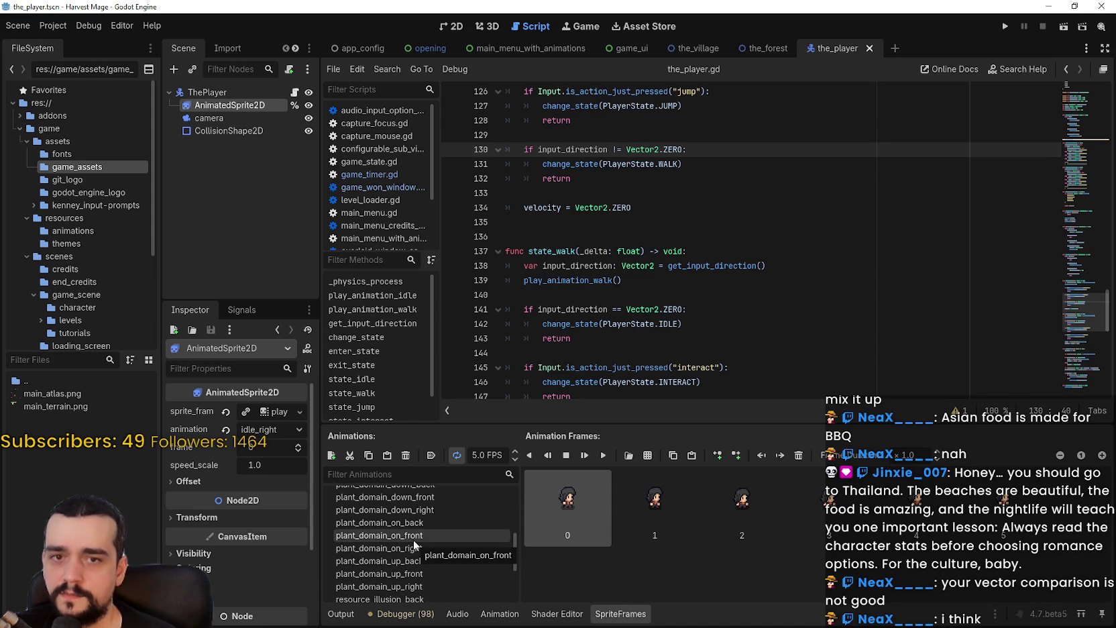
{"action": "scroll", "coordinate": [720, 244], "scroll_direction": "up", "scroll_amount": 3}
{"action": "scroll", "coordinate": [721, 244], "scroll_direction": "down", "scroll_amount": 5}
{"action": "scroll", "coordinate": [721, 244], "scroll_direction": "down", "scroll_amount": 2}
{"action": "left_click", "coordinate": [679, 210]}
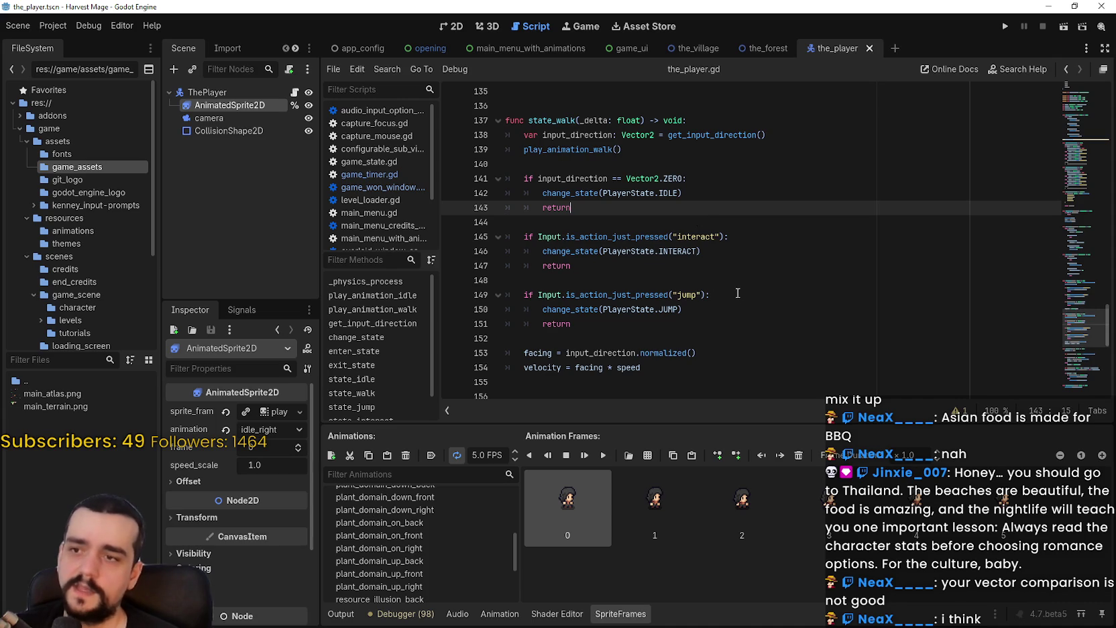
{"action": "scroll", "coordinate": [737, 293], "scroll_direction": "up", "scroll_amount": 1}
{"action": "scroll", "coordinate": [739, 300], "scroll_direction": "down", "scroll_amount": 3}
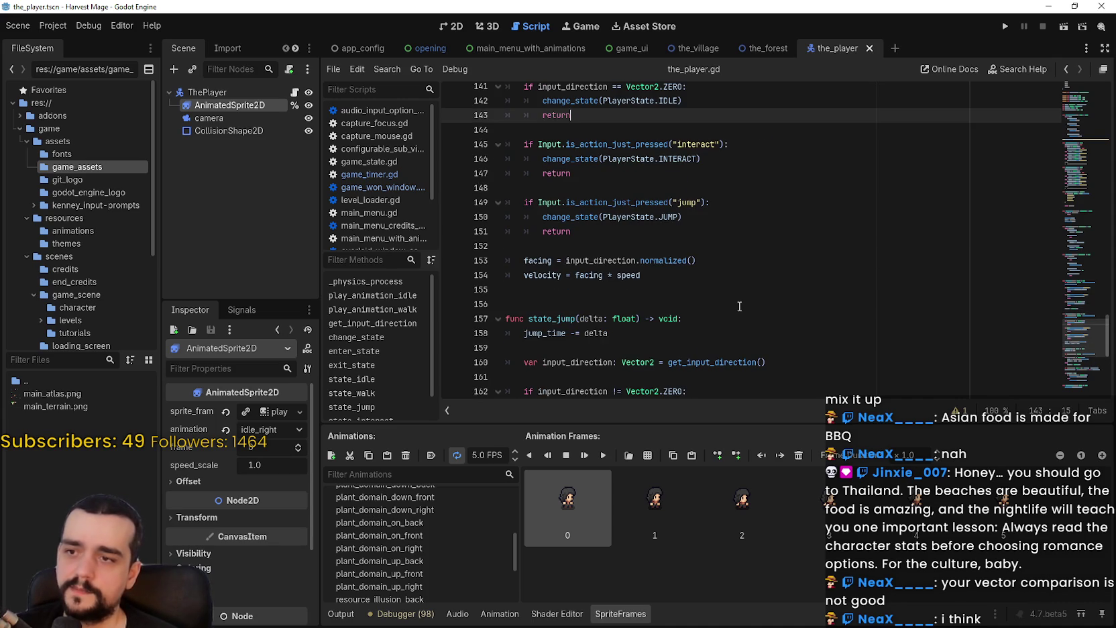
{"action": "scroll", "coordinate": [738, 306], "scroll_direction": "down", "scroll_amount": 3}
{"action": "scroll", "coordinate": [739, 306], "scroll_direction": "up", "scroll_amount": 8}
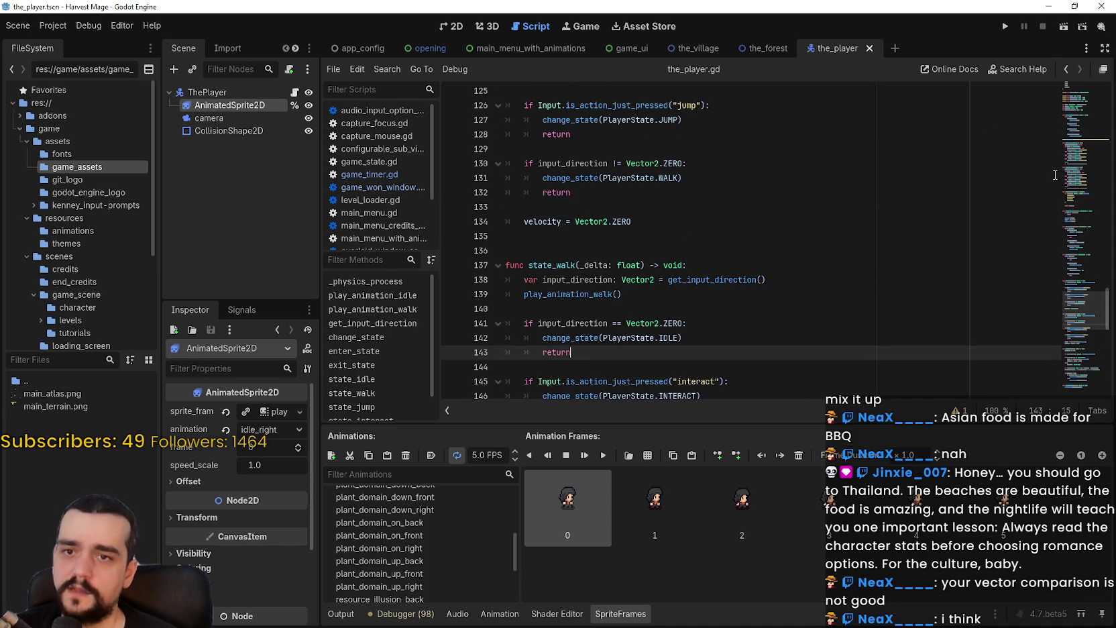
{"action": "left_click", "coordinate": [1076, 189]}
{"action": "scroll", "coordinate": [588, 262], "scroll_direction": "up", "scroll_amount": 1}
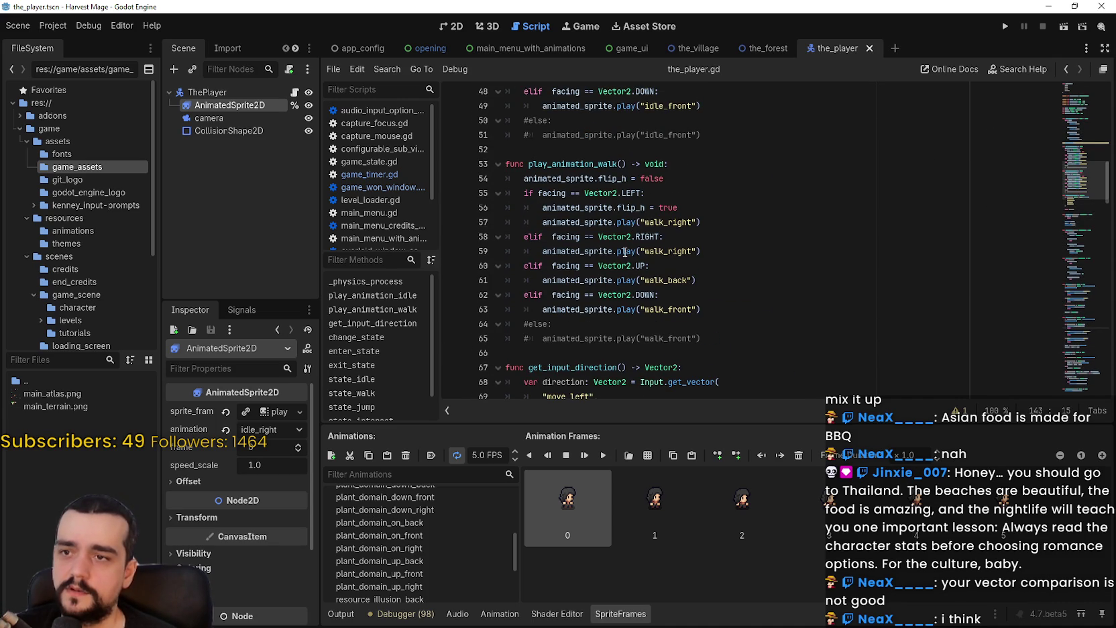
Step: Inspect the walk function's facing branches on lines 55–63, including walk_back and walk_front
{"action": "left_click", "coordinate": [691, 280]}
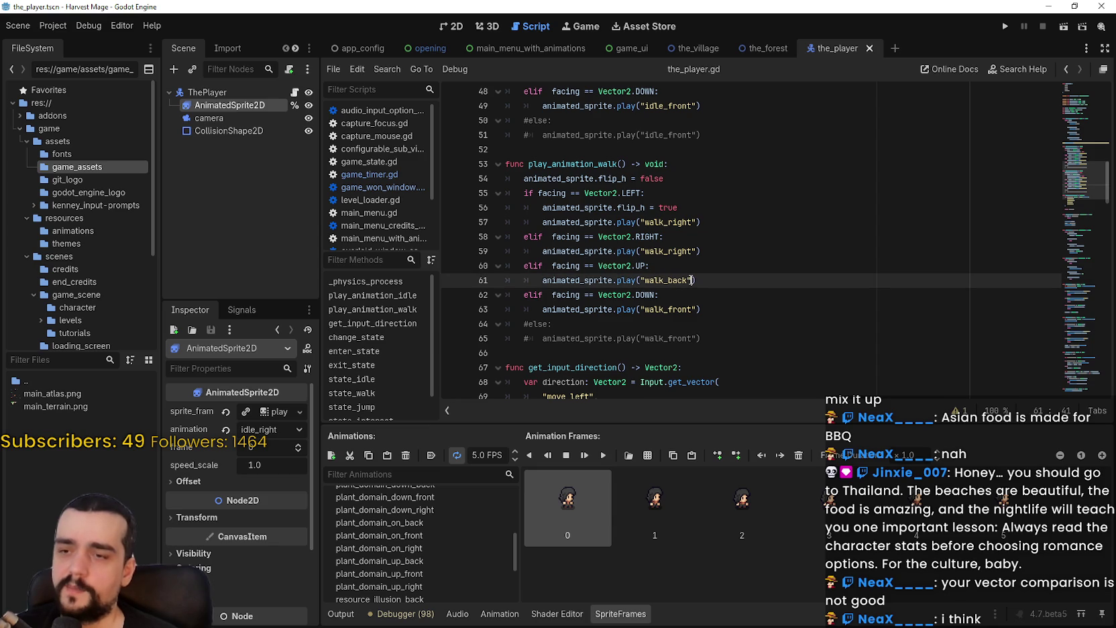
{"action": "left_click_drag", "start_coordinate": [701, 222], "coordinate": [506, 195]}
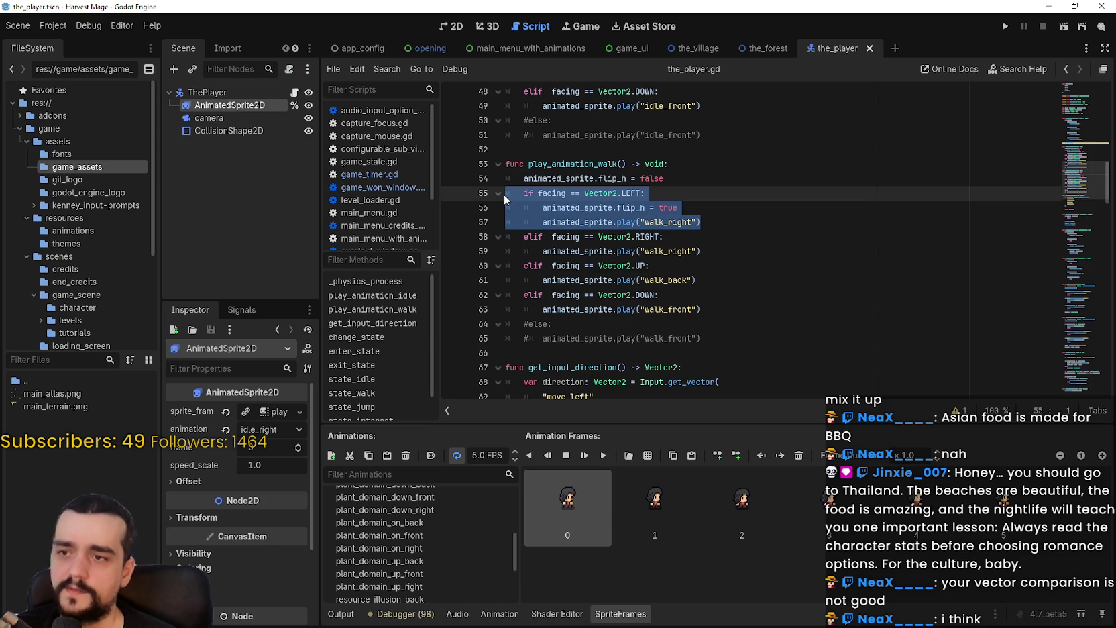
{"action": "left_click", "coordinate": [645, 197]}
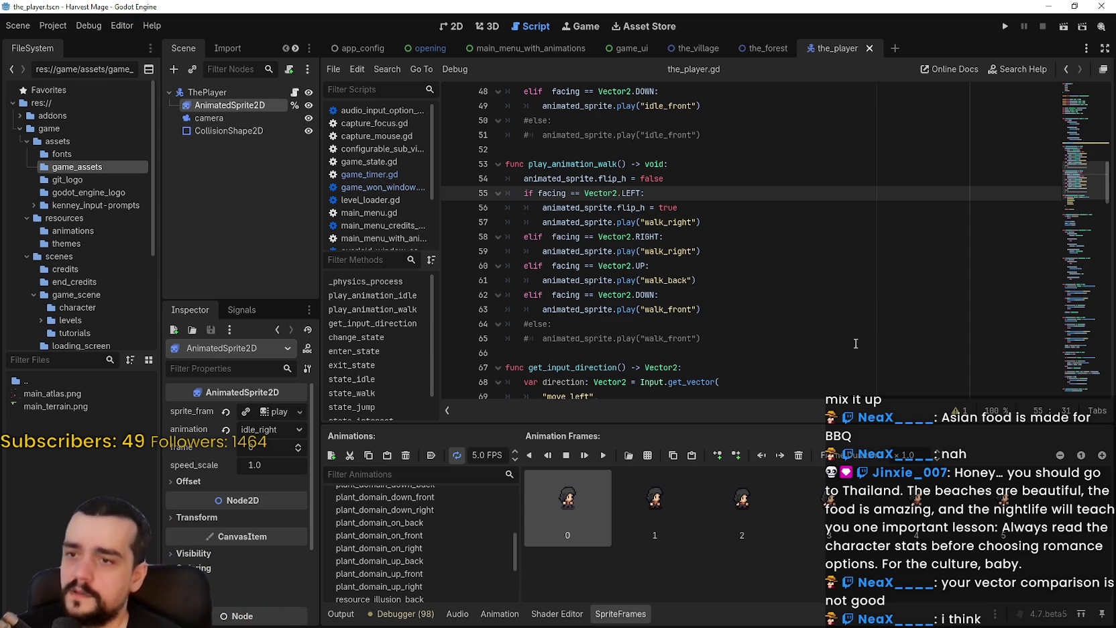
{"action": "left_click", "coordinate": [729, 293]}
{"action": "double_click", "coordinate": [674, 281]}
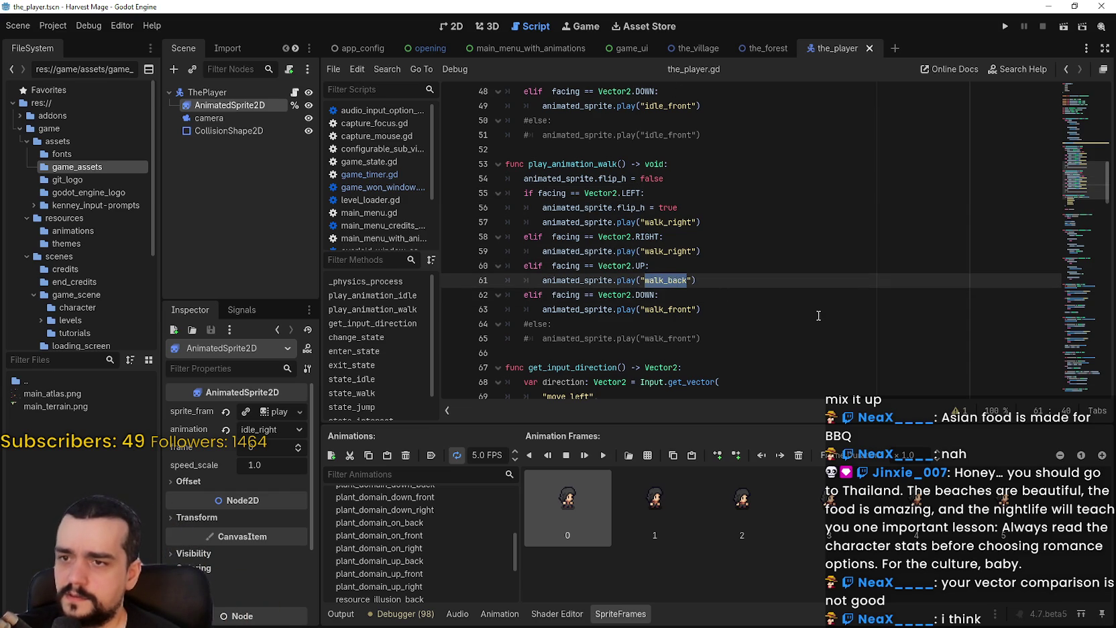
{"action": "left_click", "coordinate": [661, 307]}
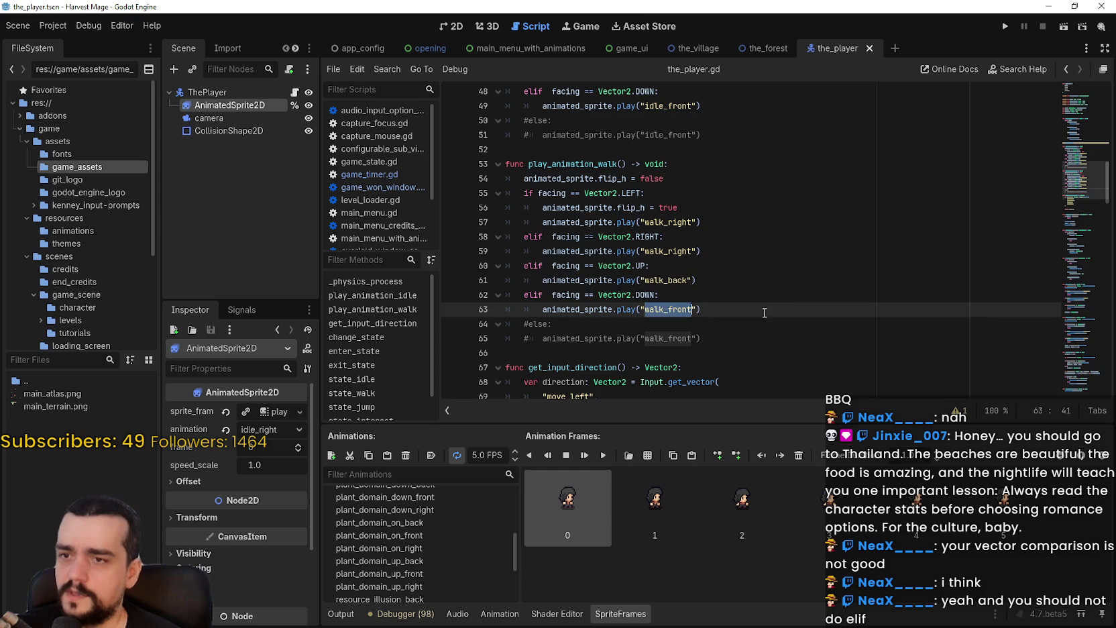
{"action": "scroll", "coordinate": [590, 303], "scroll_direction": "up", "scroll_amount": 1}
{"action": "mouse_move", "coordinate": [506, 208]}
{"action": "left_mouse_down"}
{"action": "mouse_move", "coordinate": [701, 266]}
{"action": "mouse_move", "coordinate": [497, 239]}
{"action": "left_mouse_up"}
{"action": "left_click", "coordinate": [716, 266]}
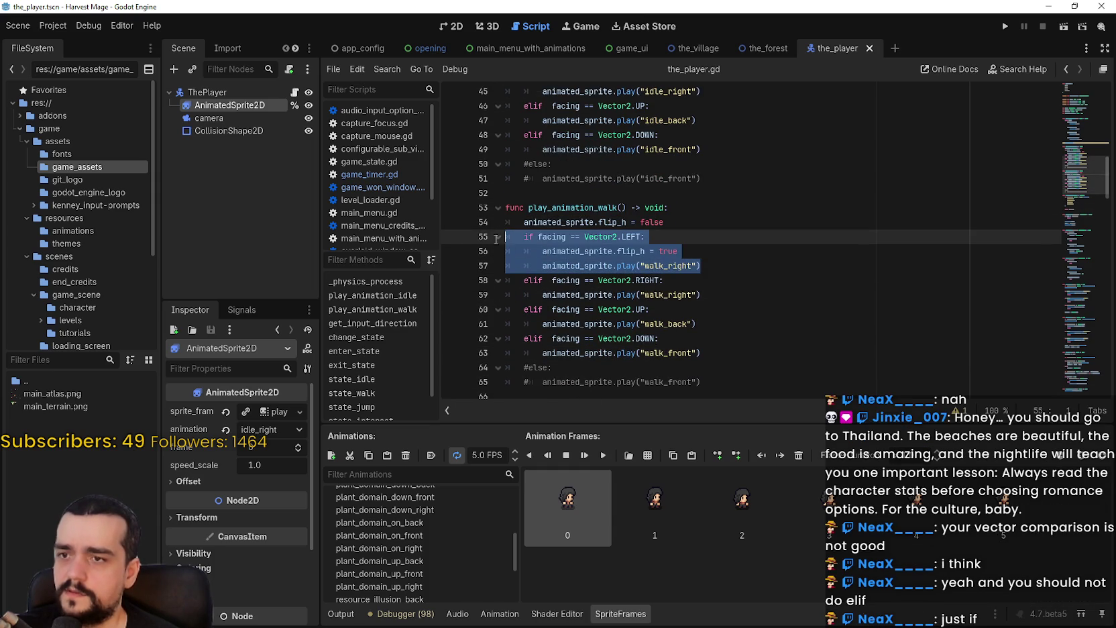
{"action": "left_click", "coordinate": [706, 293]}
{"action": "left_click_drag", "start_coordinate": [706, 293], "coordinate": [485, 270]}
{"action": "left_click", "coordinate": [645, 295]}
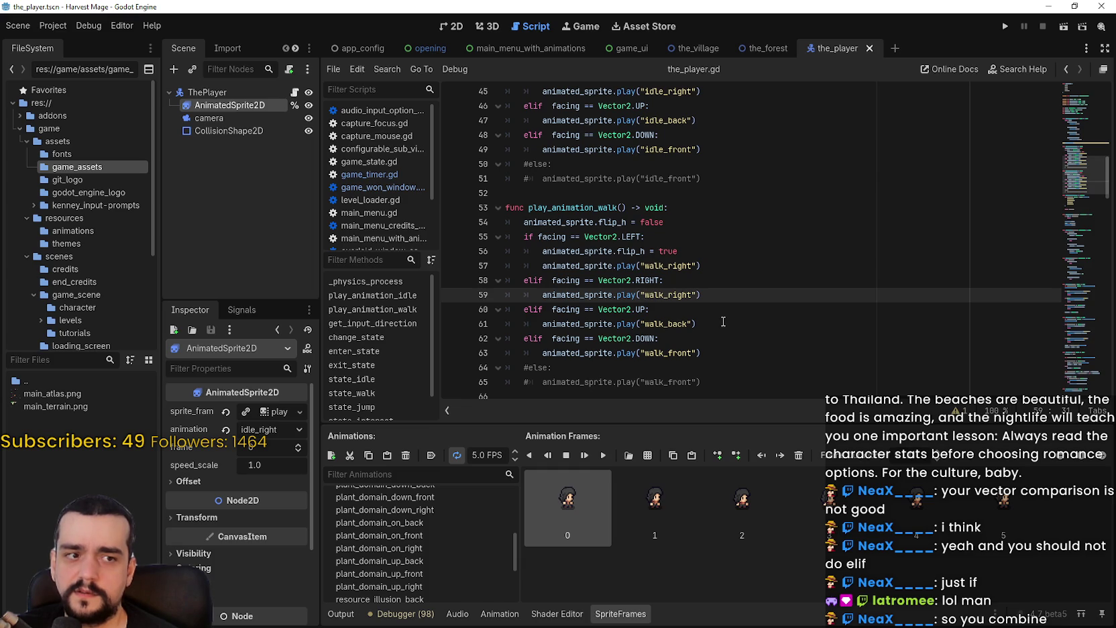
{"action": "left_click", "coordinate": [723, 321]}
Step: Change every elif to if in the walk and idle functions, then run the game with F5
{"action": "left_click", "coordinate": [535, 280]}
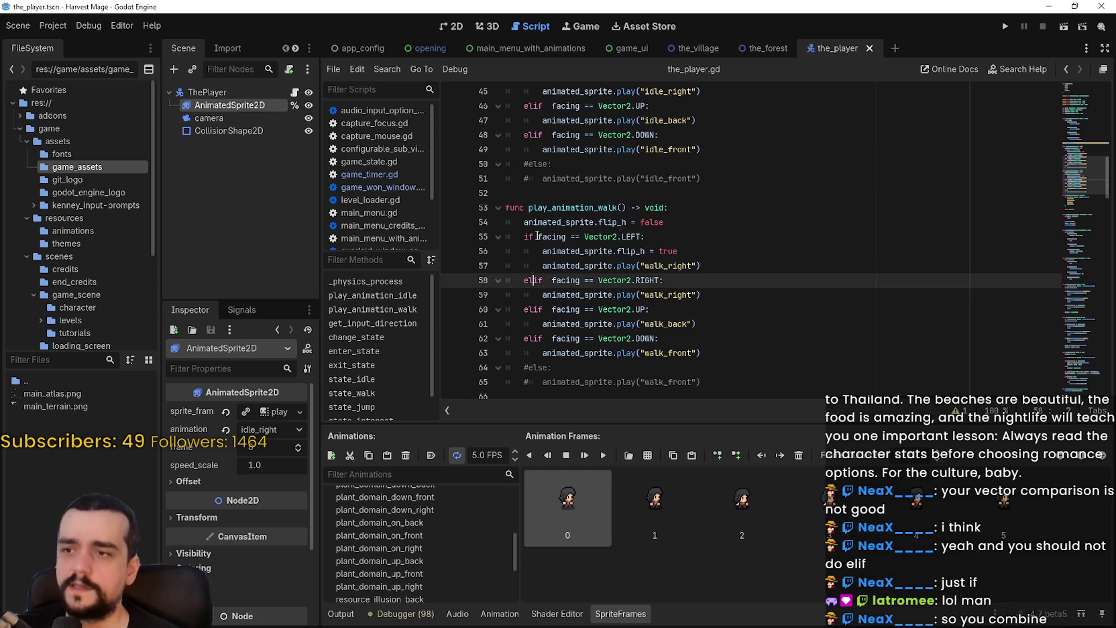
{"action": "double_click", "coordinate": [529, 237]}
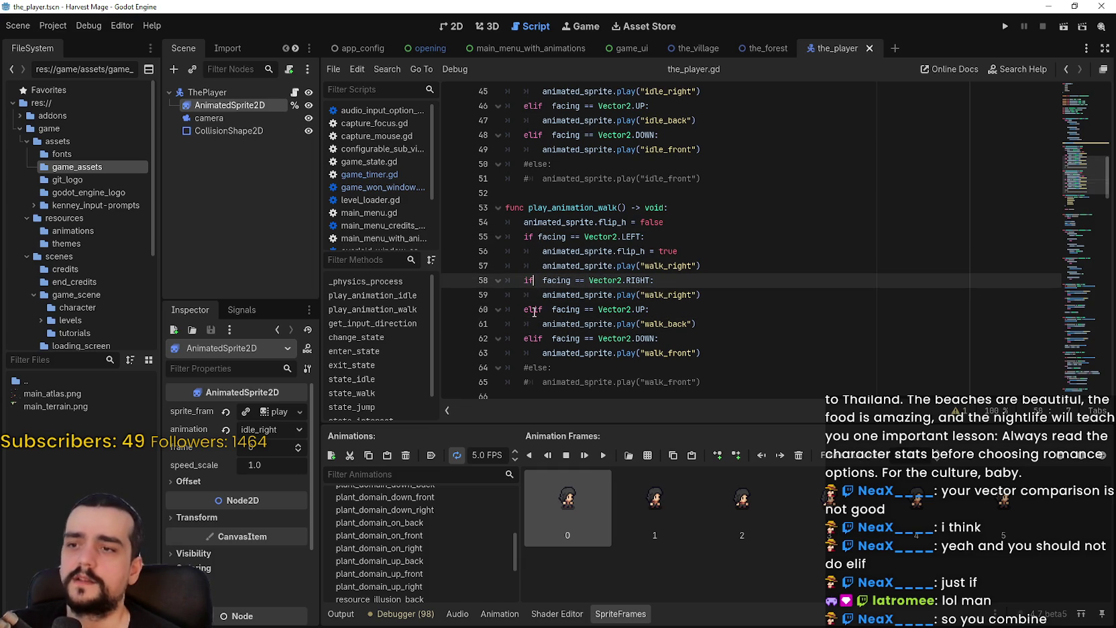
{"action": "key", "text": "ctrl+d"}
{"action": "key", "text": "ctrl+d"}
{"action": "type", "text": "if"}
{"action": "scroll", "coordinate": [560, 291], "scroll_direction": "up", "scroll_amount": 1}
{"action": "double_click", "coordinate": [532, 178]}
{"action": "type", "text": "if"}
{"action": "double_click", "coordinate": [533, 149]}
{"action": "type", "text": "if"}
{"action": "left_click", "coordinate": [537, 119]}
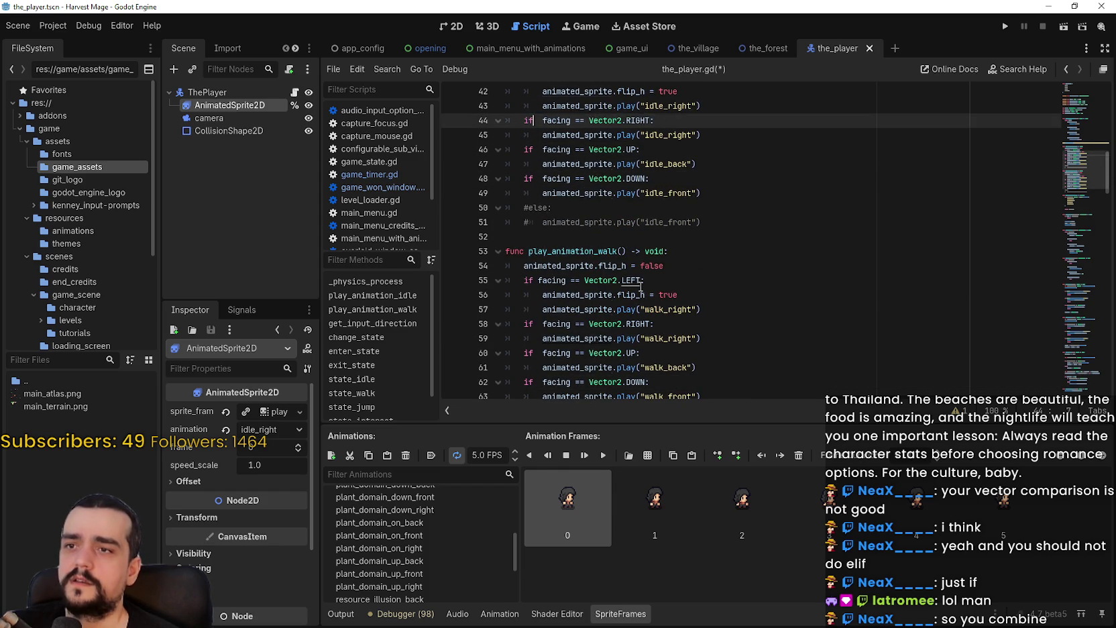
{"action": "key", "text": "F5"}
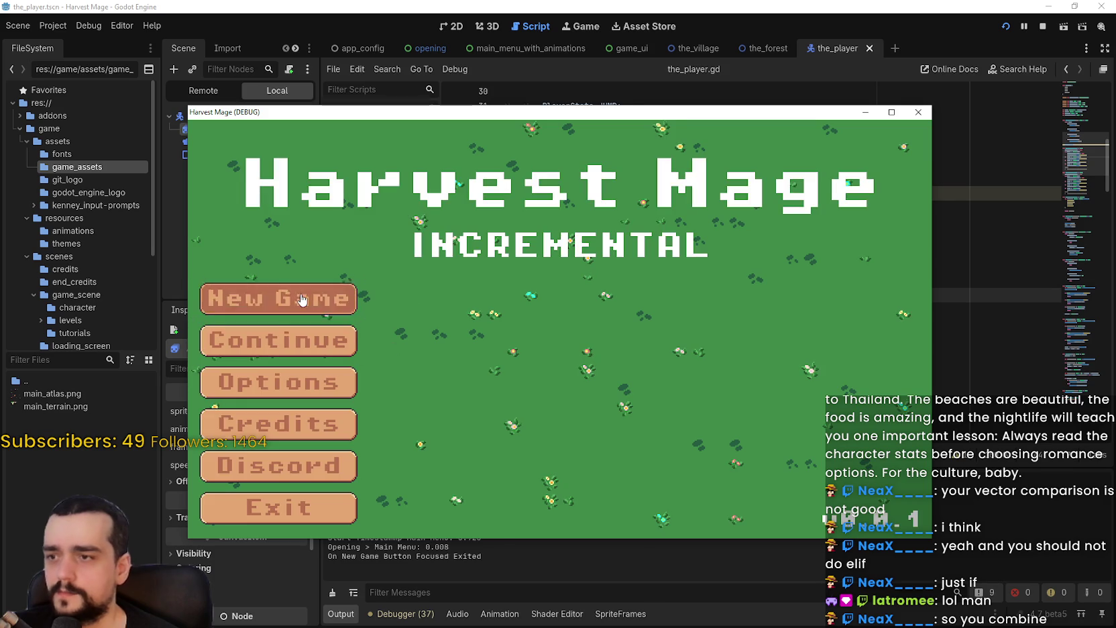
Step: Start a new game and walk the character left, right, and diagonally up and down
{"action": "left_click", "coordinate": [282, 295]}
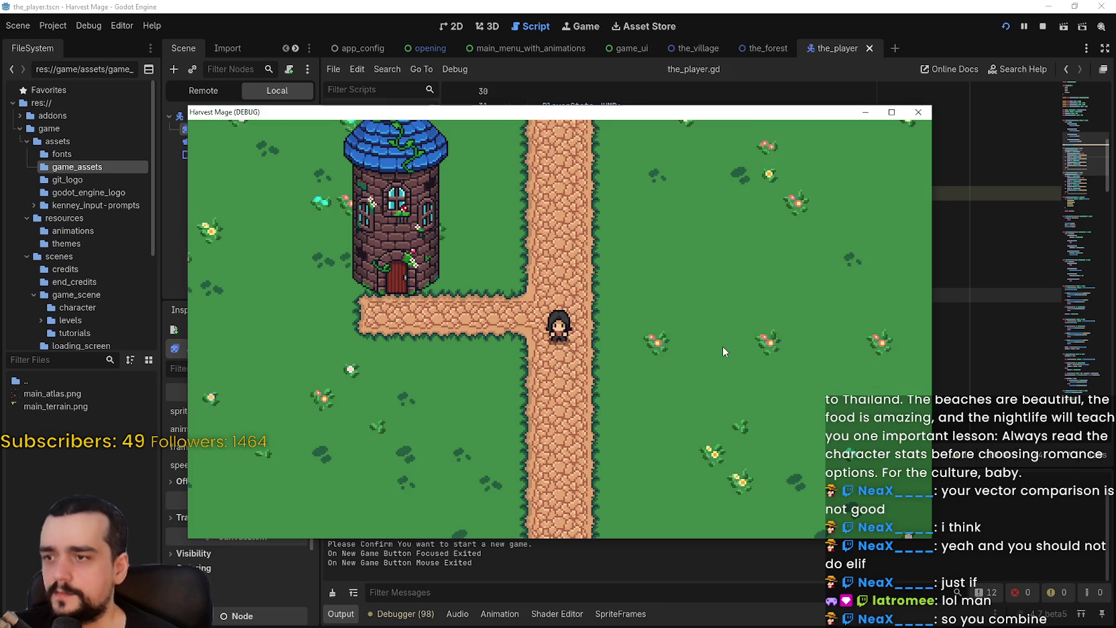
{"action": "key", "text": "Left"}
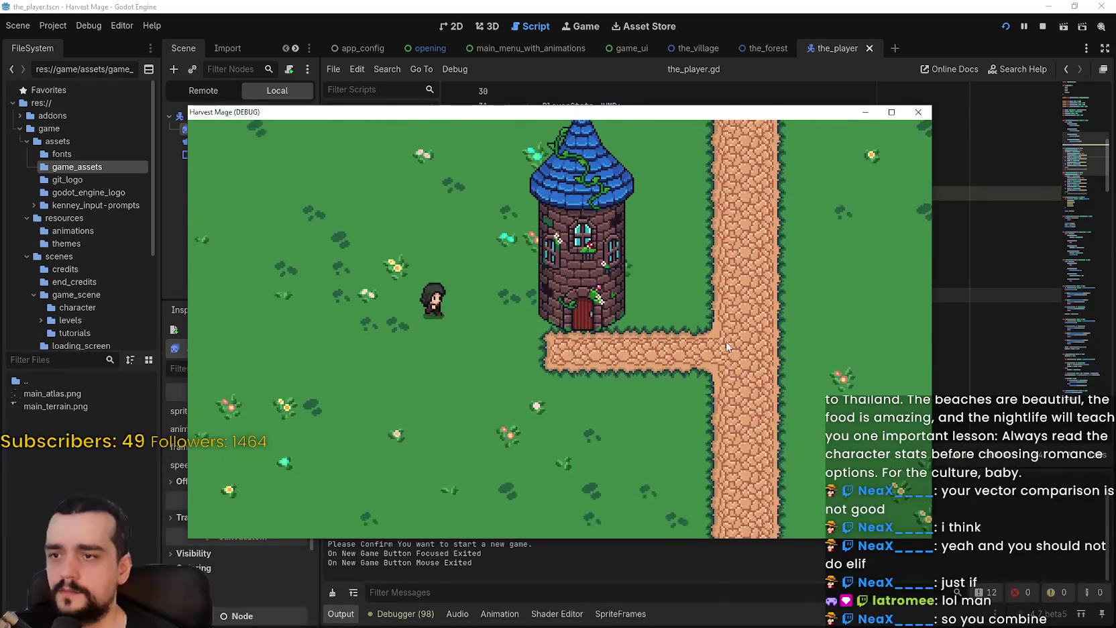
{"action": "key", "text": "Right"}
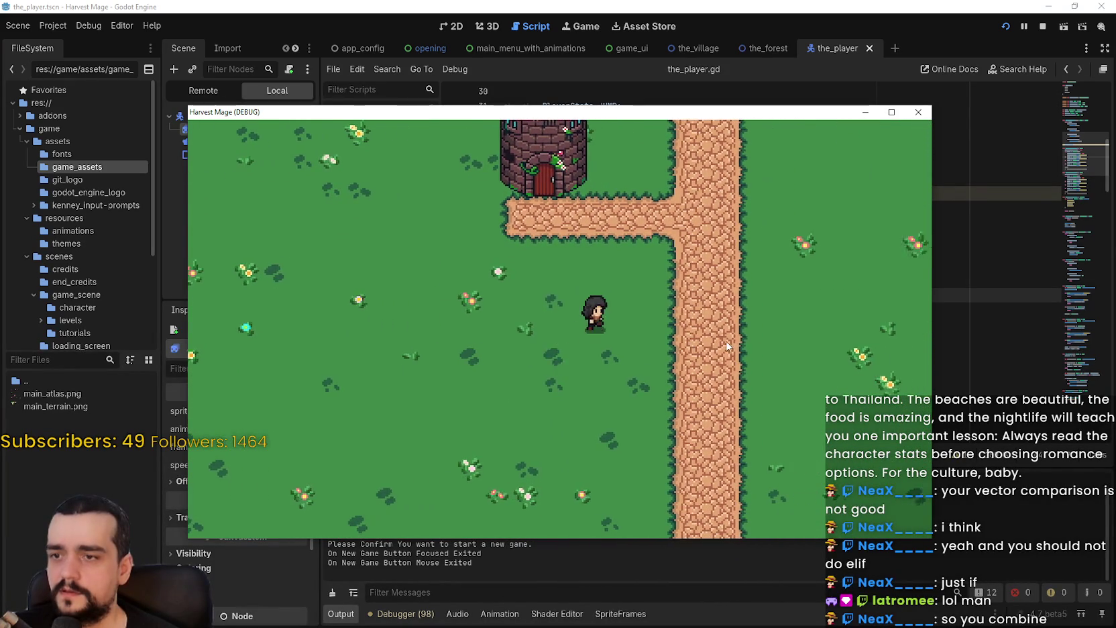
{"action": "key", "text": "Left"}
{"action": "key", "text": "Up"}
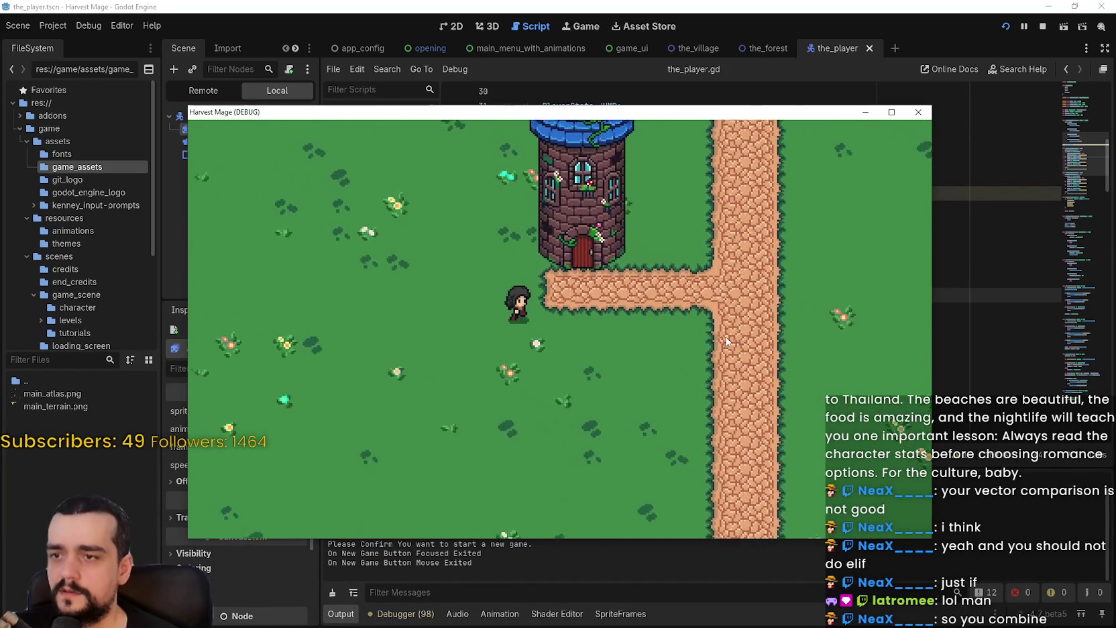
{"action": "key", "text": "Down"}
{"action": "key", "text": "Left"}
{"action": "key", "text": "Right"}
{"action": "key", "text": "Right"}
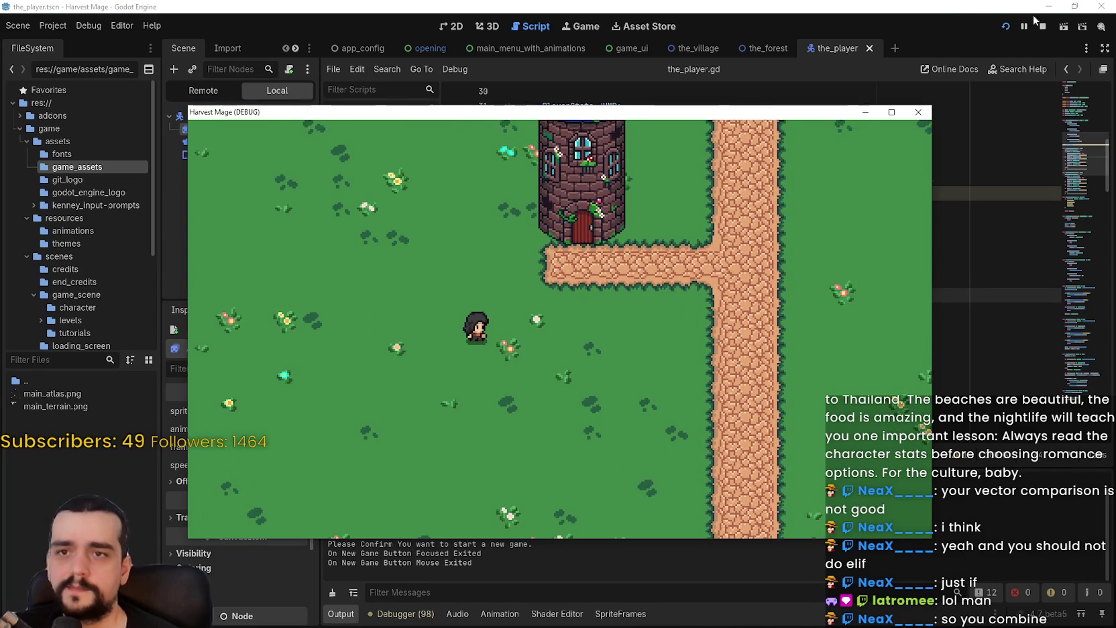
Step: Stop the running game and return to line 48 of the script
{"action": "left_click", "coordinate": [1040, 25]}
{"action": "left_click", "coordinate": [731, 353]}
{"action": "scroll", "coordinate": [733, 255], "scroll_direction": "down", "scroll_amount": 2}
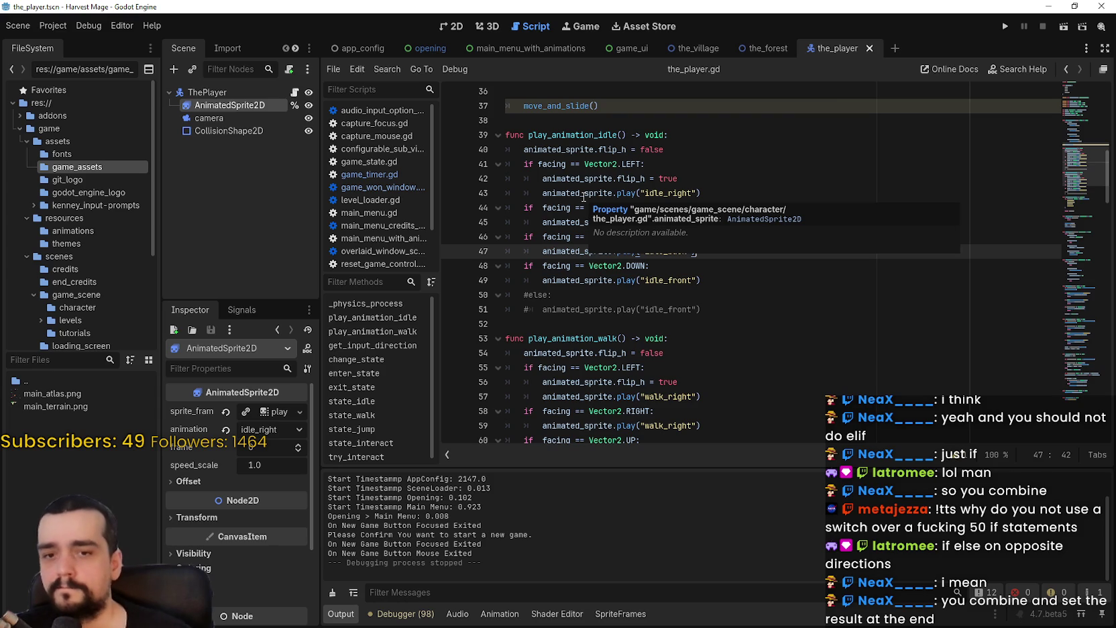
Step: Restore line 44's elif and drop the input_direction argument from play_animation_walk()
{"action": "left_click", "coordinate": [655, 338]}
{"action": "scroll", "coordinate": [661, 319], "scroll_direction": "down", "scroll_amount": 3}
{"action": "key", "text": "ctrl+z"}
{"action": "key", "text": "ctrl+z"}
{"action": "key", "text": "ctrl+z"}
{"action": "key", "text": "ctrl+z"}
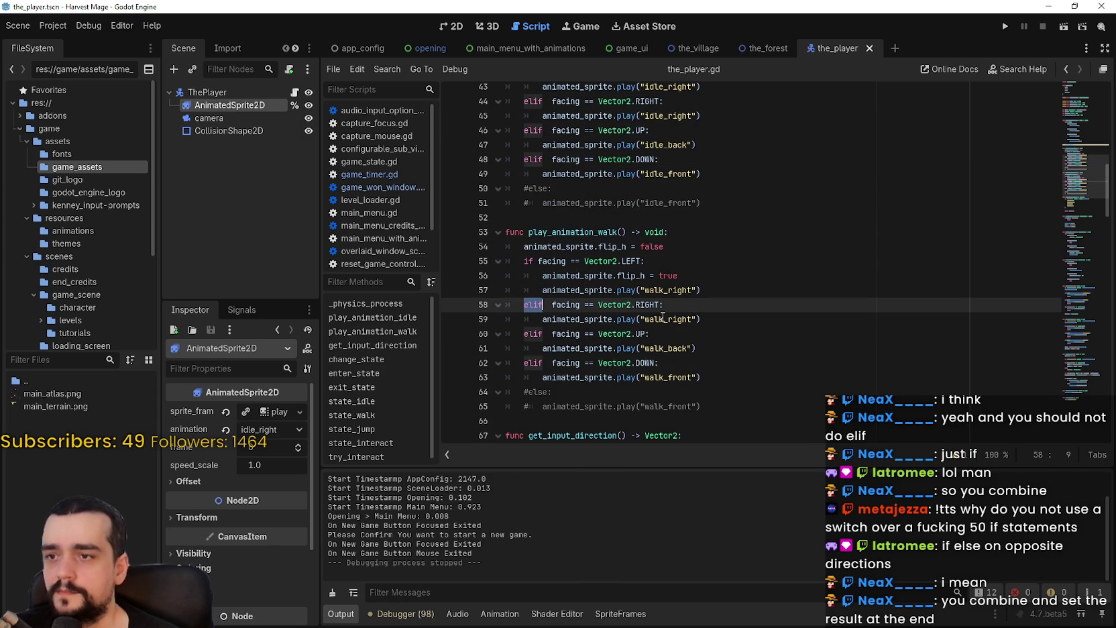
{"action": "key", "text": "ctrl+z"}
{"action": "key", "text": "ctrl+z"}
{"action": "key", "text": "ctrl+z"}
{"action": "key", "text": "ctrl+z"}
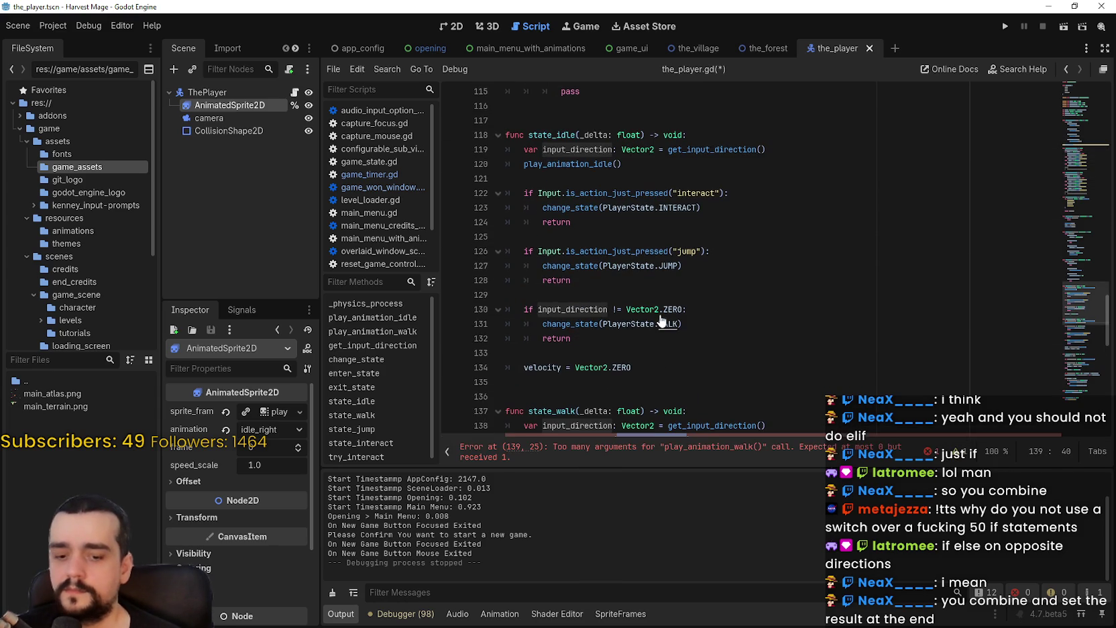
{"action": "key", "text": "ctrl+z"}
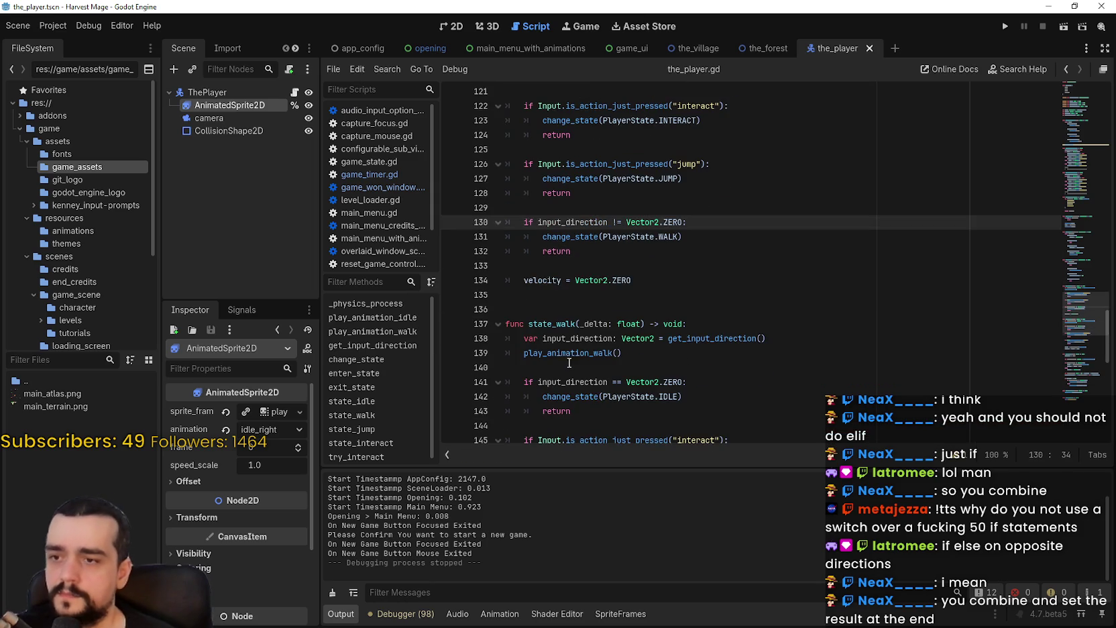
Step: Delete the commented #else lines from both the idle and walk functions
{"action": "scroll", "coordinate": [604, 329], "scroll_direction": "up", "scroll_amount": 3}
{"action": "scroll", "coordinate": [587, 315], "scroll_direction": "up", "scroll_amount": 15}
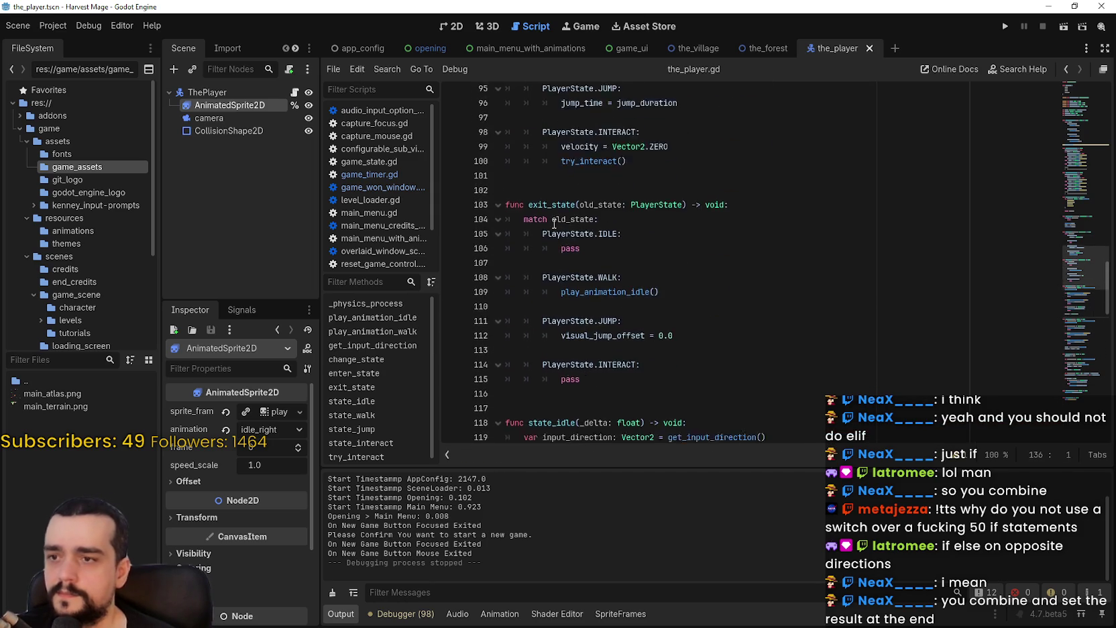
{"action": "scroll", "coordinate": [561, 277], "scroll_direction": "up", "scroll_amount": 9}
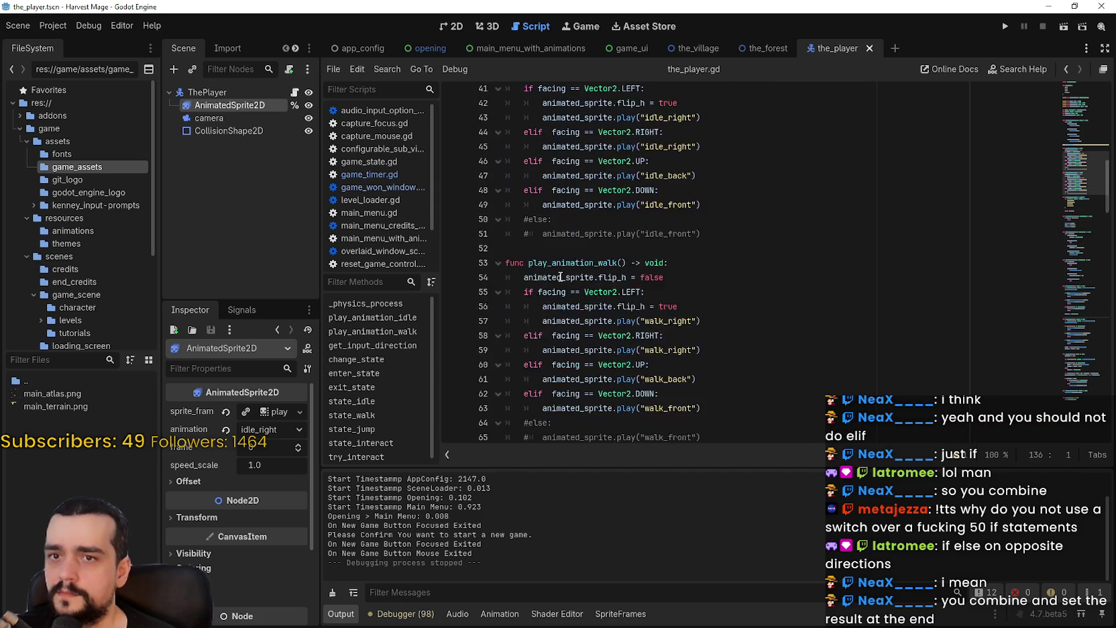
{"action": "mouse_move", "coordinate": [734, 305]}
{"action": "left_mouse_down"}
{"action": "mouse_move", "coordinate": [523, 304]}
{"action": "mouse_move", "coordinate": [474, 285]}
{"action": "left_mouse_up"}
{"action": "key", "text": "BackSpace"}
{"action": "key", "text": "BackSpace"}
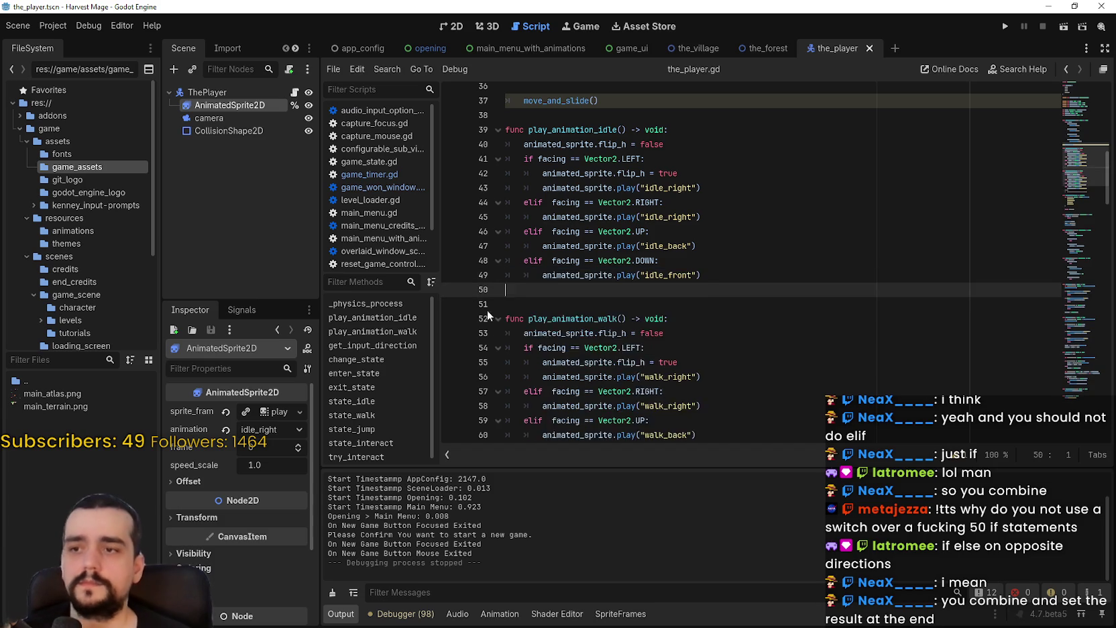
{"action": "scroll", "coordinate": [586, 269], "scroll_direction": "down", "scroll_amount": 2}
{"action": "mouse_move", "coordinate": [554, 376]}
{"action": "left_mouse_down"}
{"action": "mouse_move", "coordinate": [694, 390]}
{"action": "mouse_move", "coordinate": [700, 362]}
{"action": "left_mouse_up"}
{"action": "key", "text": "BackSpace"}
{"action": "key", "text": "BackSpace"}
Step: Save the_player.gd and place the caret on blank line 62
{"action": "key", "text": "ctrl+s"}
{"action": "scroll", "coordinate": [726, 268], "scroll_direction": "down", "scroll_amount": 3}
{"action": "left_click", "coordinate": [725, 266]}
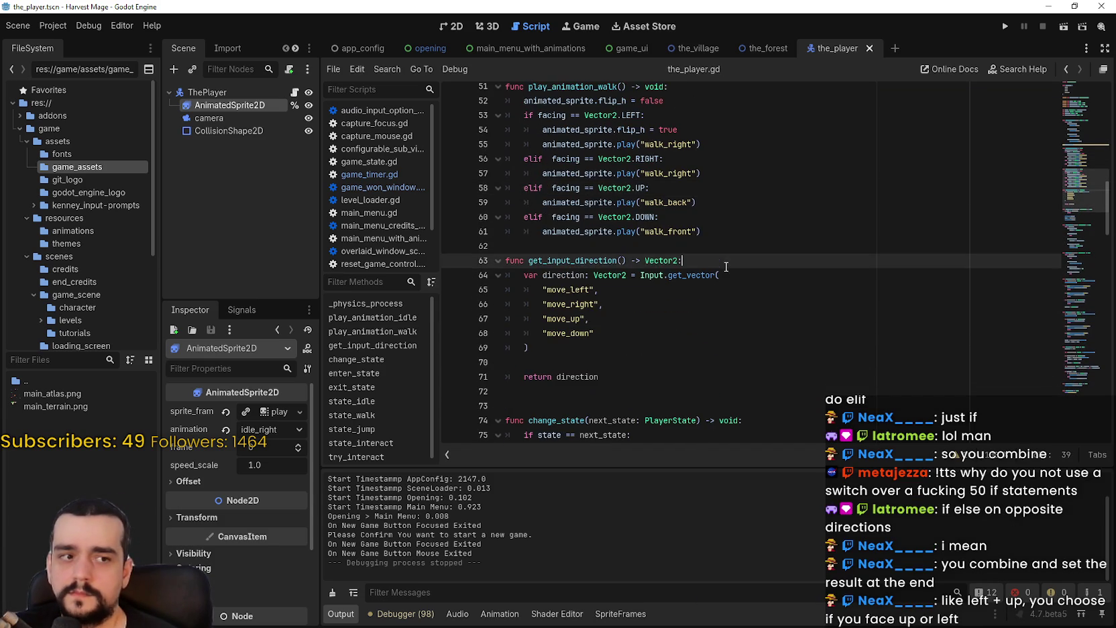
{"action": "scroll", "coordinate": [724, 268], "scroll_direction": "up", "scroll_amount": 2}
{"action": "left_click", "coordinate": [722, 313]}
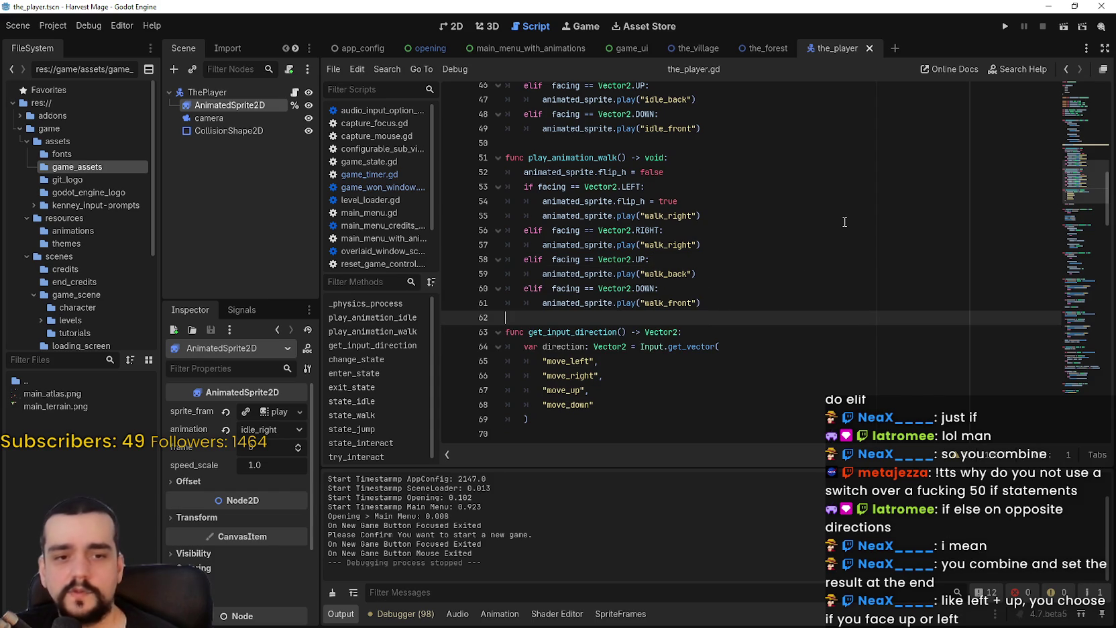
{"action": "left_click", "coordinate": [1004, 26]}
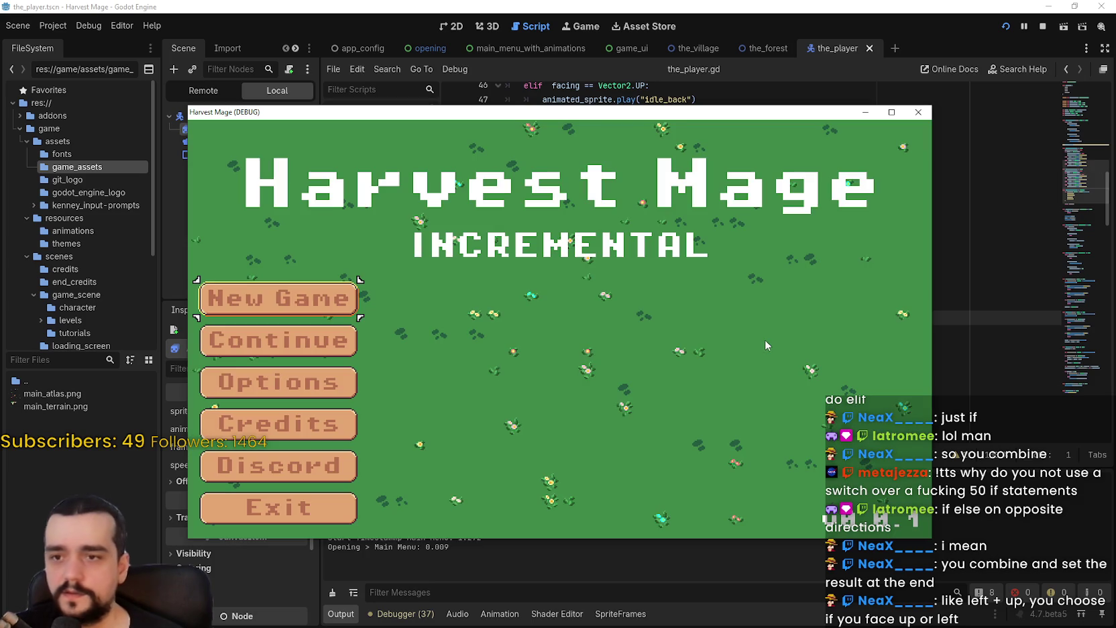
{"action": "key", "text": "Return"}
{"action": "key", "text": "Return"}
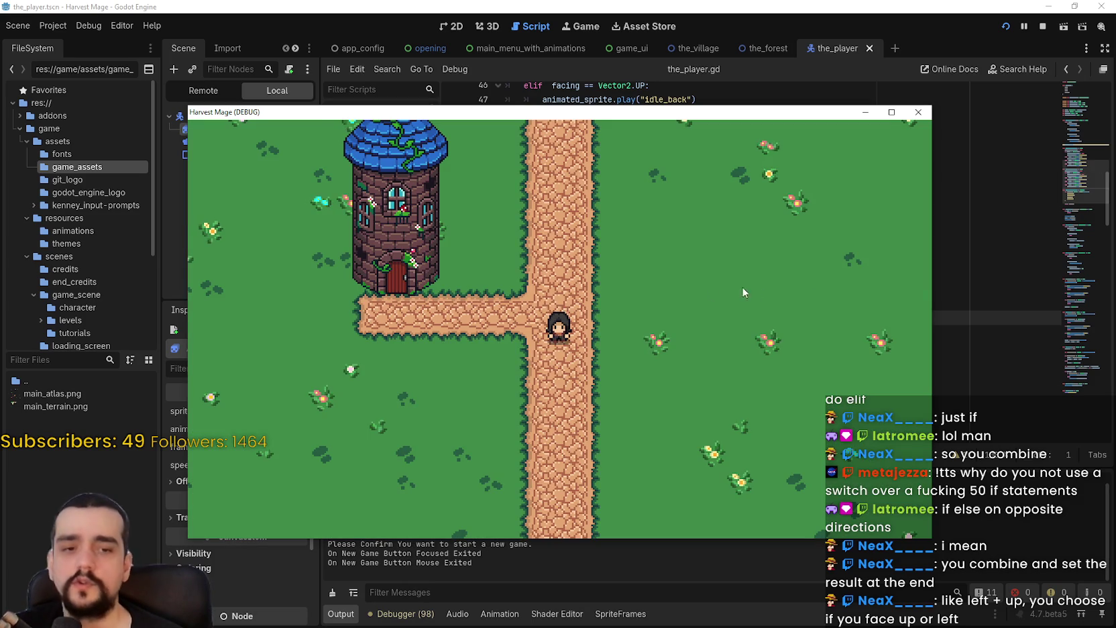
{"action": "key", "text": "Right"}
{"action": "key", "text": "Right"}
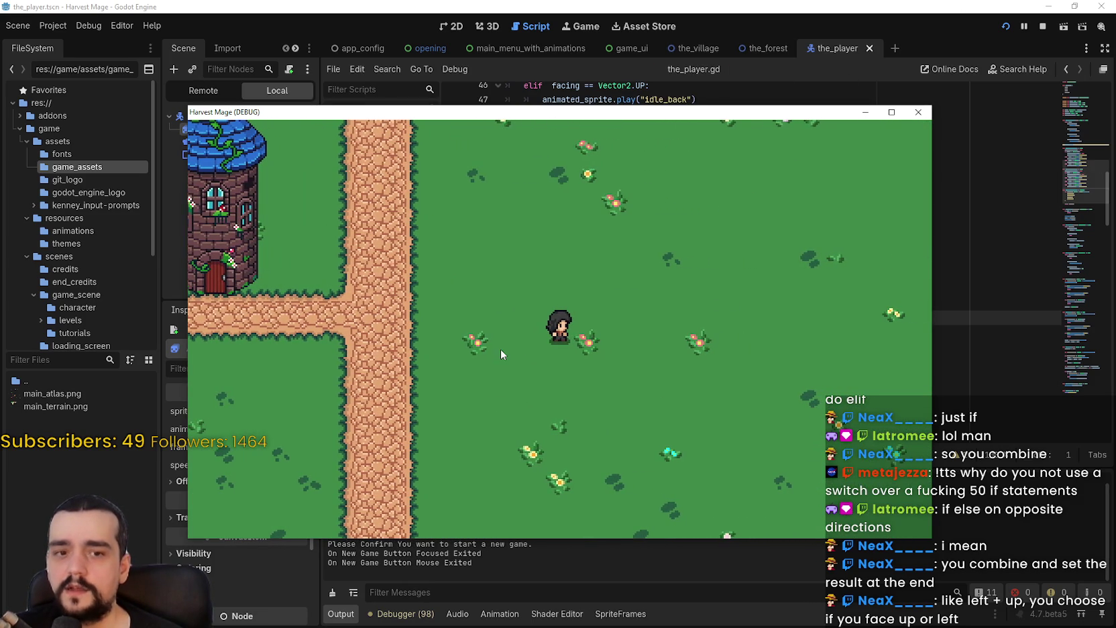
{"action": "left_click", "coordinate": [891, 113]}
{"action": "key", "text": "Right"}
{"action": "key", "text": "Up"}
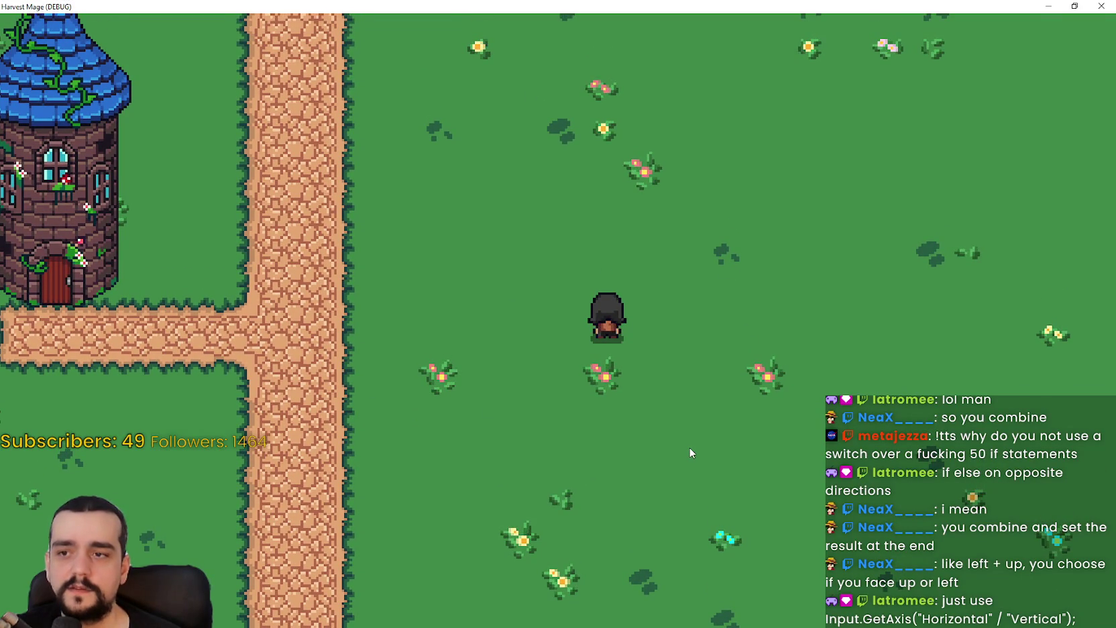
{"action": "key", "text": "Right"}
{"action": "key", "text": "Up"}
{"action": "key", "text": "Down"}
{"action": "key", "text": "Up"}
{"action": "key", "text": "Right"}
{"action": "key", "text": "Up"}
{"action": "key", "text": "Right"}
{"action": "key", "text": "Left"}
{"action": "key", "text": "Down"}
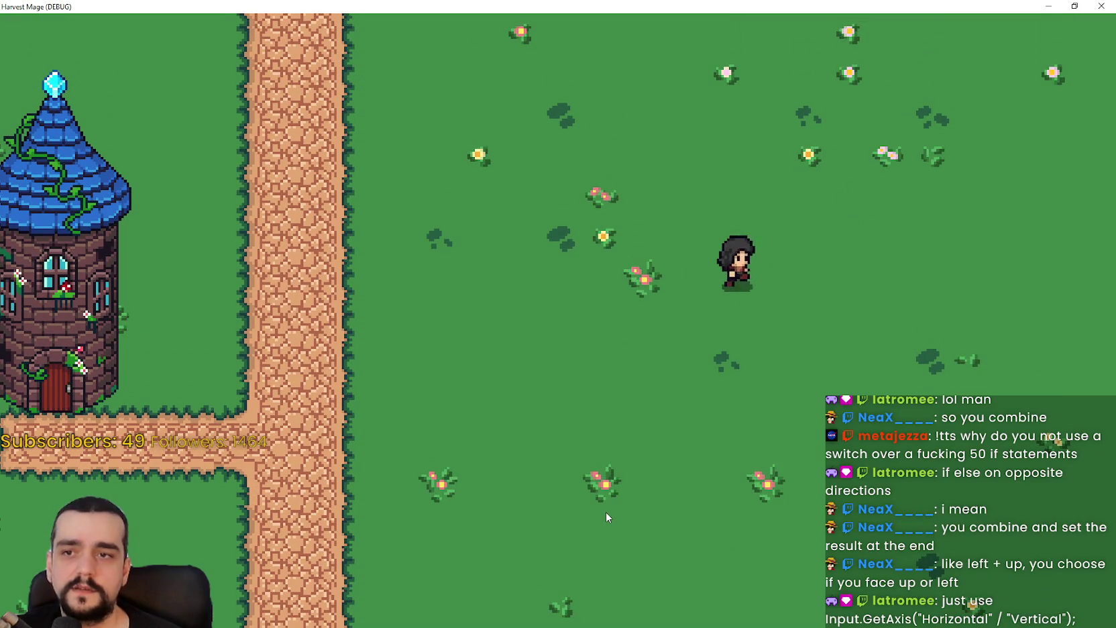
{"action": "key", "text": "Up"}
{"action": "key", "text": "Right"}
{"action": "key", "text": "Up"}
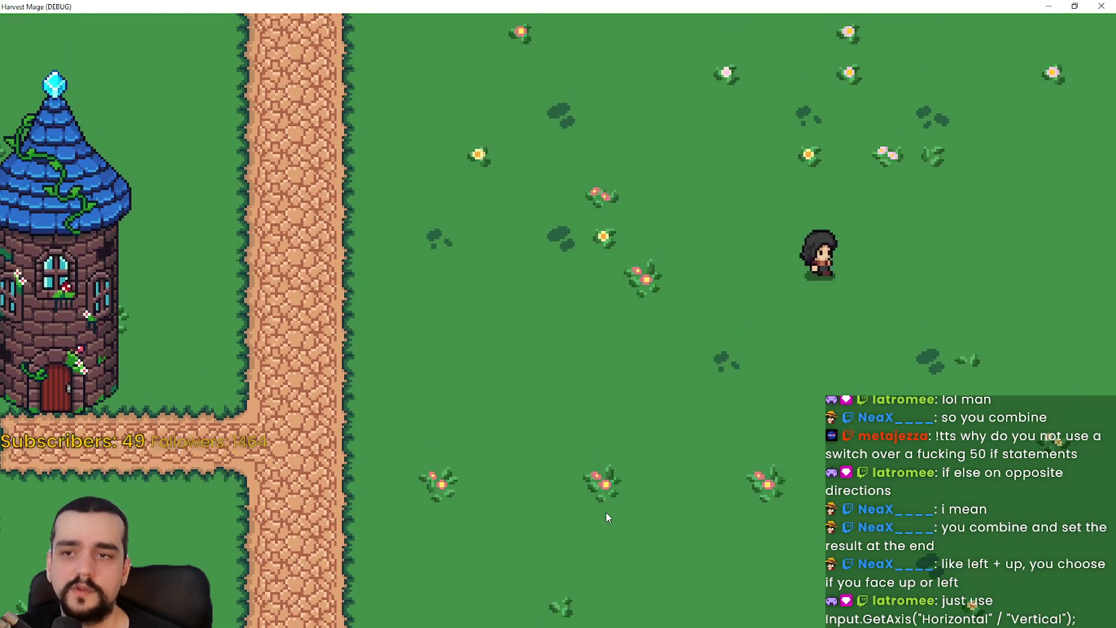
{"action": "key", "text": "Down"}
{"action": "key", "text": "Left"}
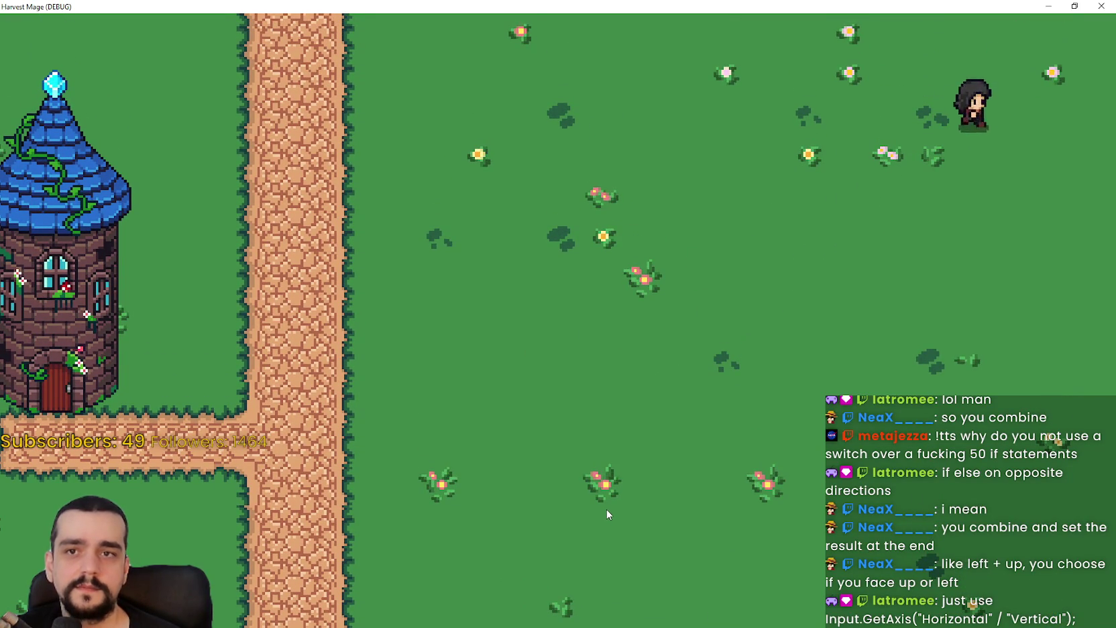
{"action": "key", "text": "Left"}
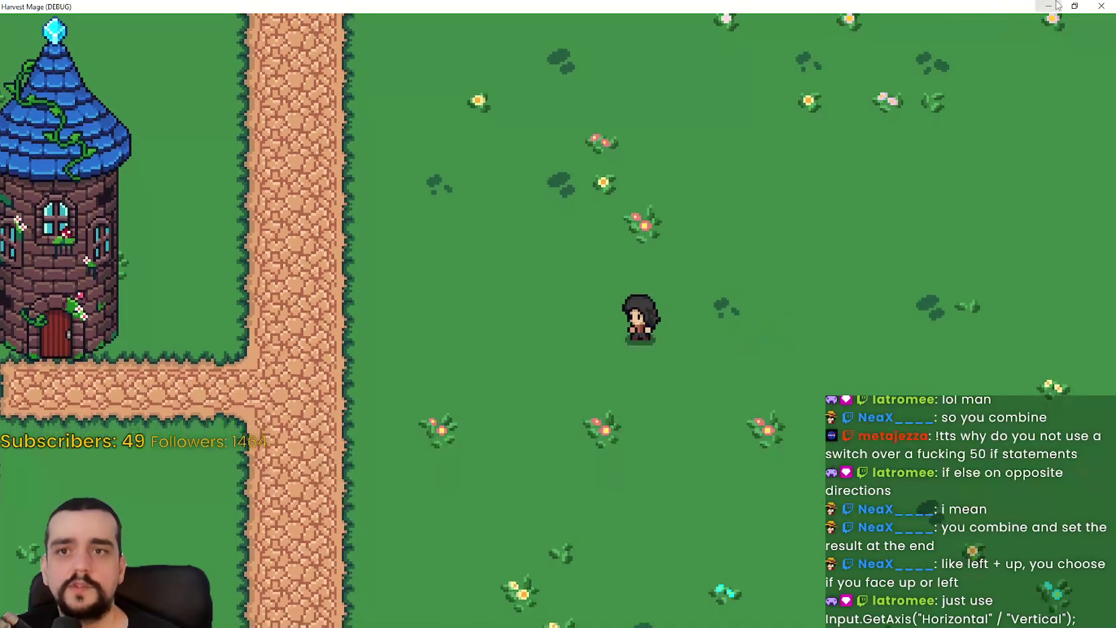
{"action": "key", "text": "Right"}
{"action": "key", "text": "Left"}
{"action": "key", "text": "Up"}
{"action": "key", "text": "Left"}
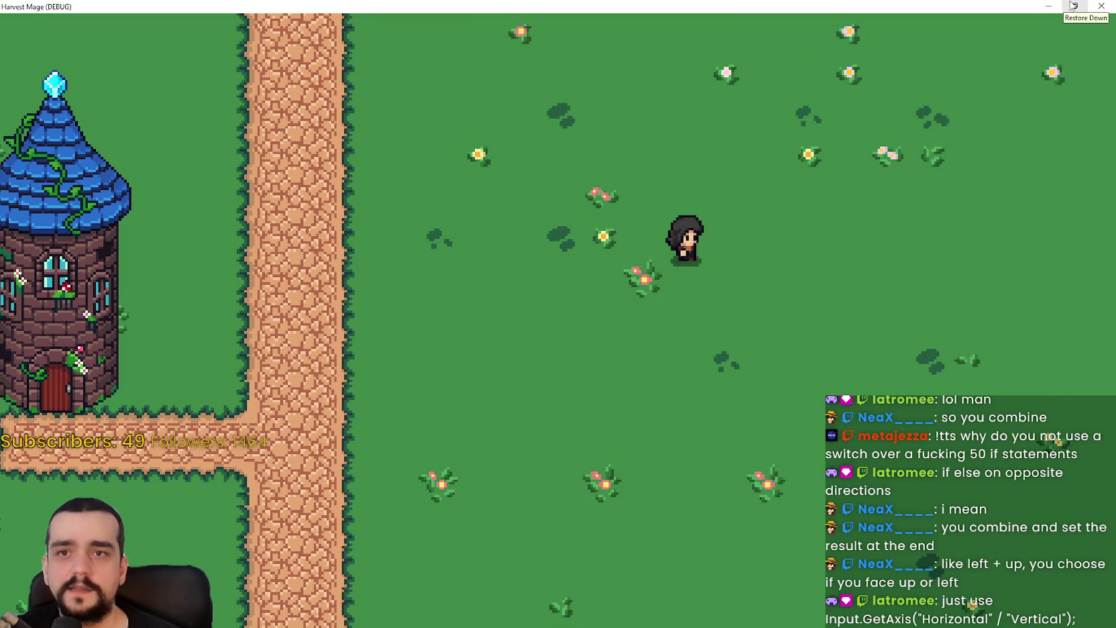
{"action": "key", "text": "Down"}
{"action": "left_click", "coordinate": [1073, 6]}
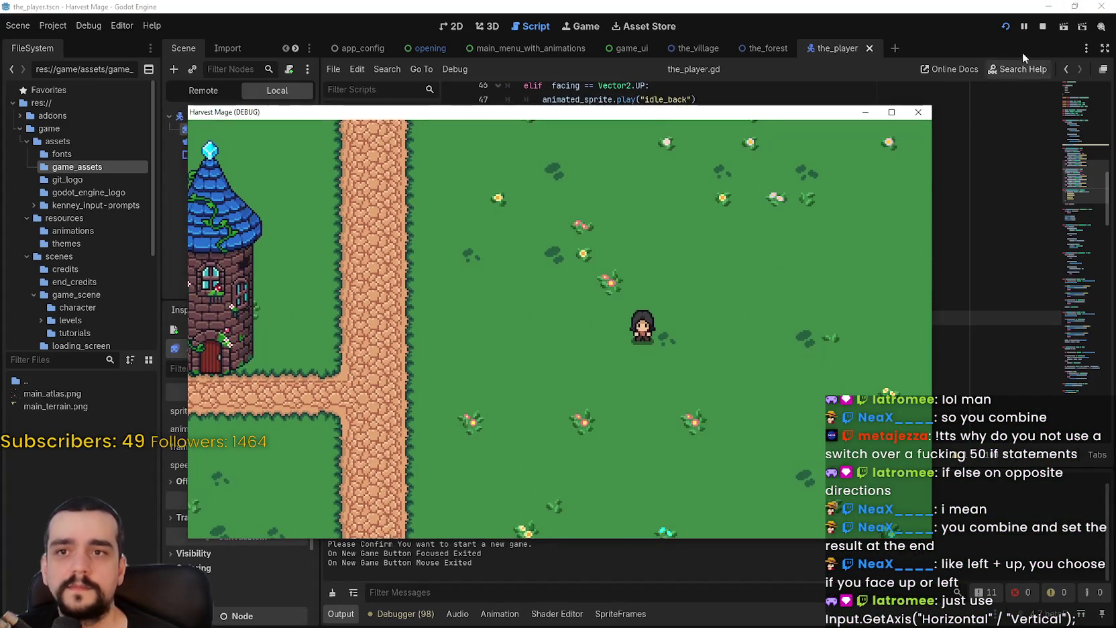
{"action": "left_click", "coordinate": [1042, 27]}
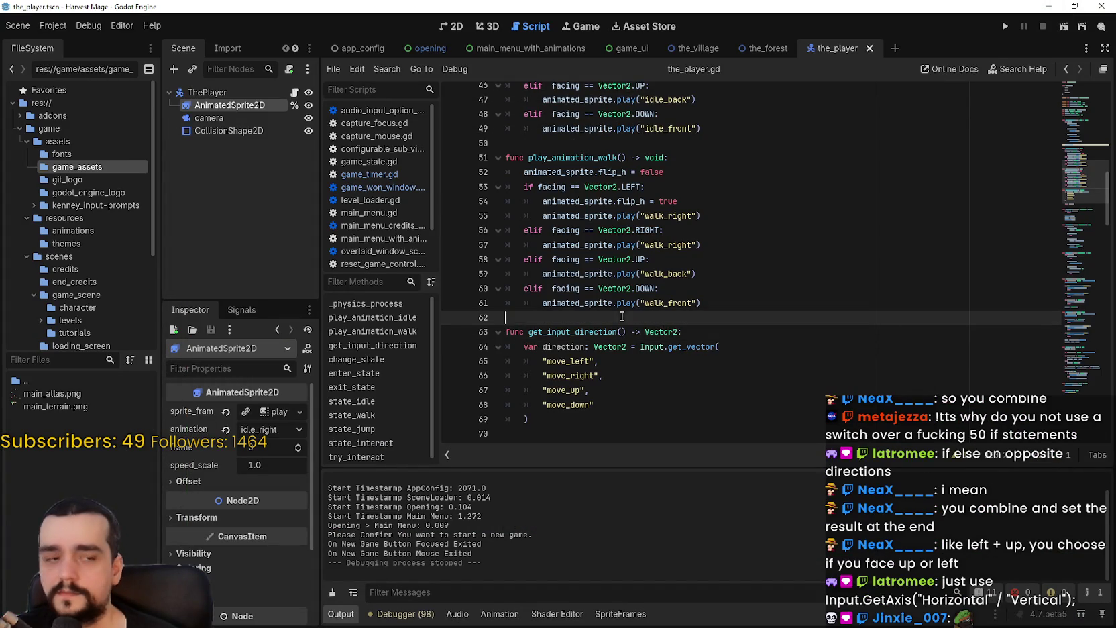
{"action": "scroll", "coordinate": [633, 405], "scroll_direction": "down", "scroll_amount": 2}
{"action": "left_click", "coordinate": [558, 353]}
{"action": "left_click", "coordinate": [555, 374]}
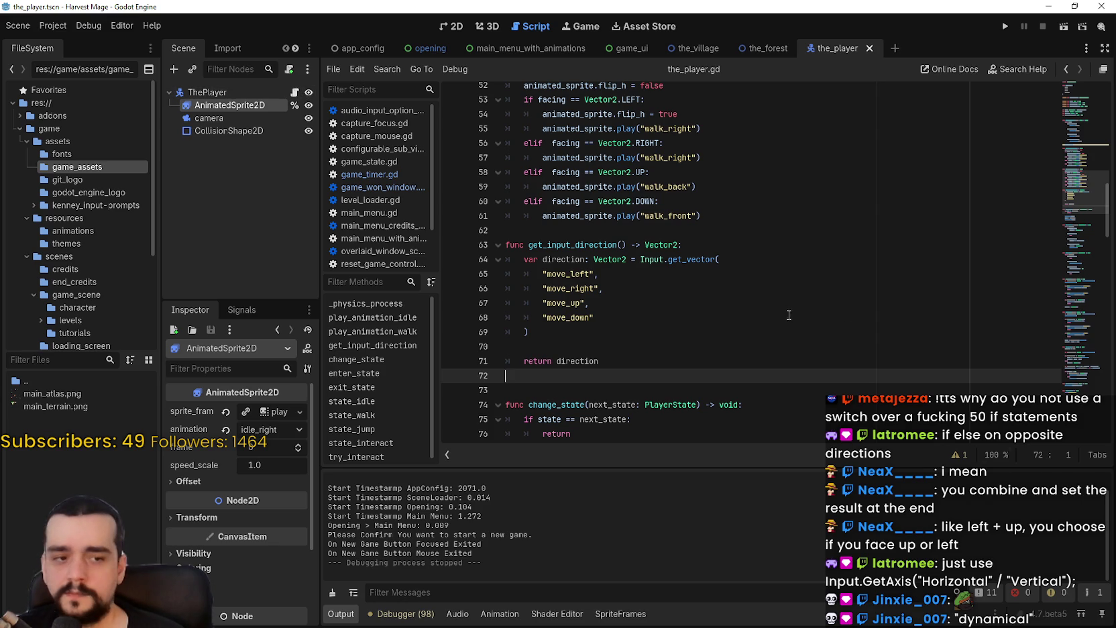
{"action": "left_click", "coordinate": [819, 330]}
{"action": "scroll", "coordinate": [819, 329], "scroll_direction": "up", "scroll_amount": 3}
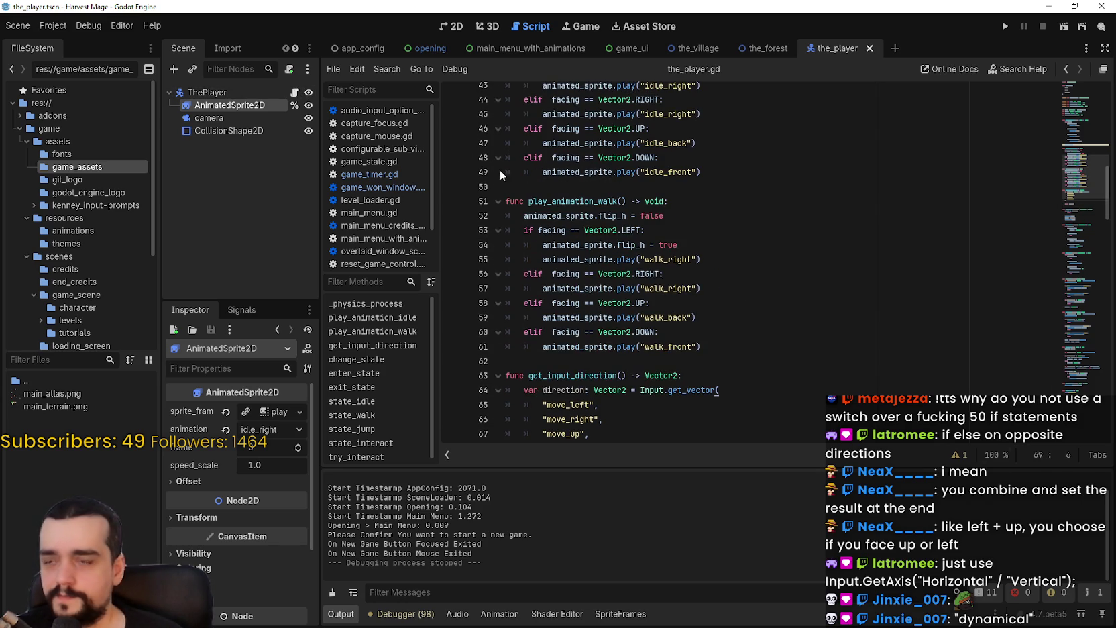
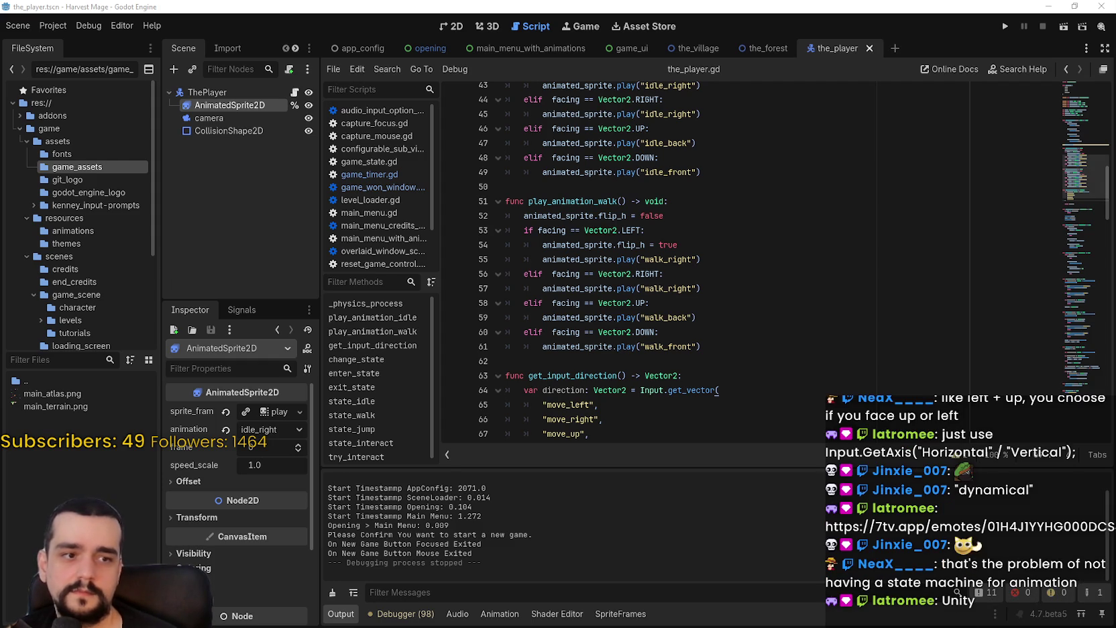
Step: Review the_player.gd's walk, idle and change_state code, then show the SpriteFrames panel
{"action": "left_click", "coordinate": [789, 234]}
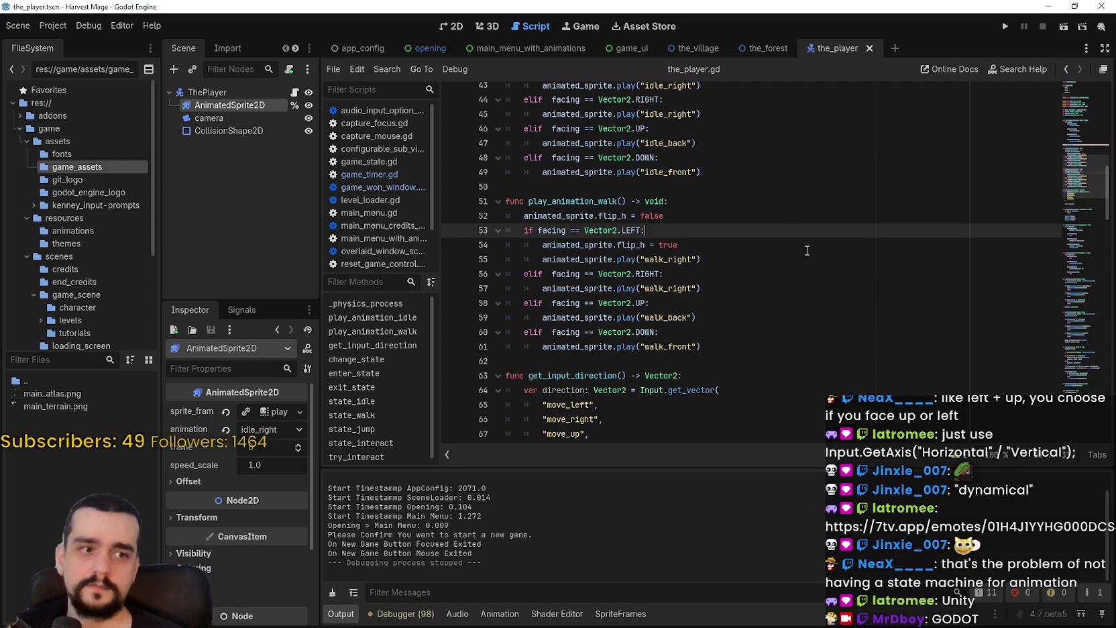
{"action": "left_click", "coordinate": [765, 260]}
{"action": "scroll", "coordinate": [731, 248], "scroll_direction": "down", "scroll_amount": 2}
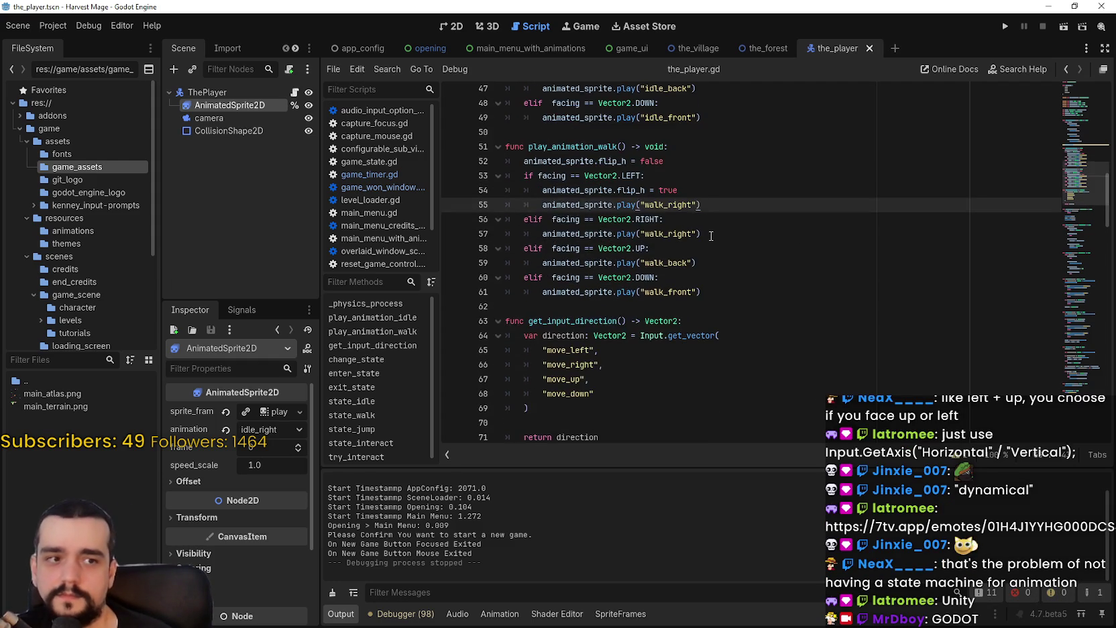
{"action": "scroll", "coordinate": [711, 236], "scroll_direction": "up", "scroll_amount": 3}
{"action": "scroll", "coordinate": [711, 235], "scroll_direction": "up", "scroll_amount": 2}
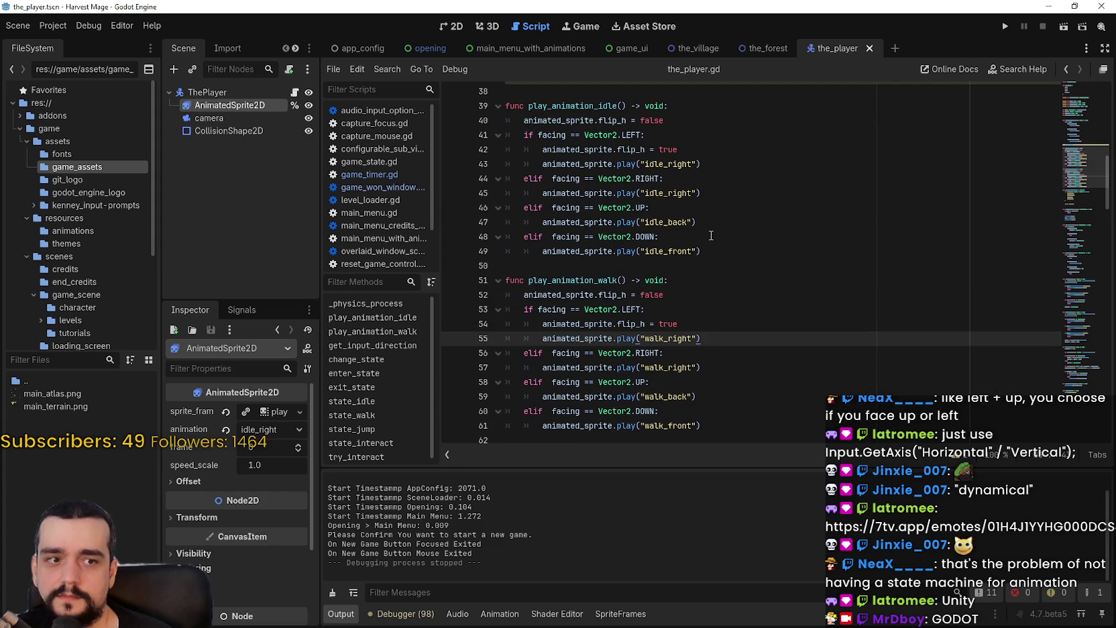
{"action": "scroll", "coordinate": [670, 221], "scroll_direction": "down", "scroll_amount": 3}
{"action": "left_click", "coordinate": [604, 200]}
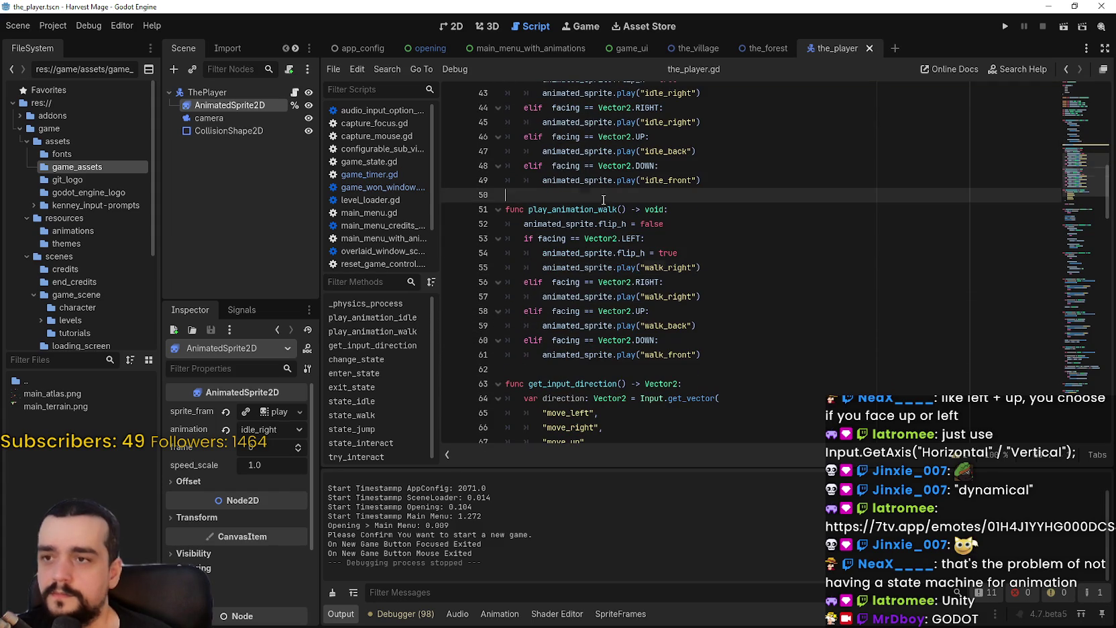
{"action": "scroll", "coordinate": [728, 321], "scroll_direction": "up", "scroll_amount": 2}
{"action": "scroll", "coordinate": [721, 301], "scroll_direction": "down", "scroll_amount": 2}
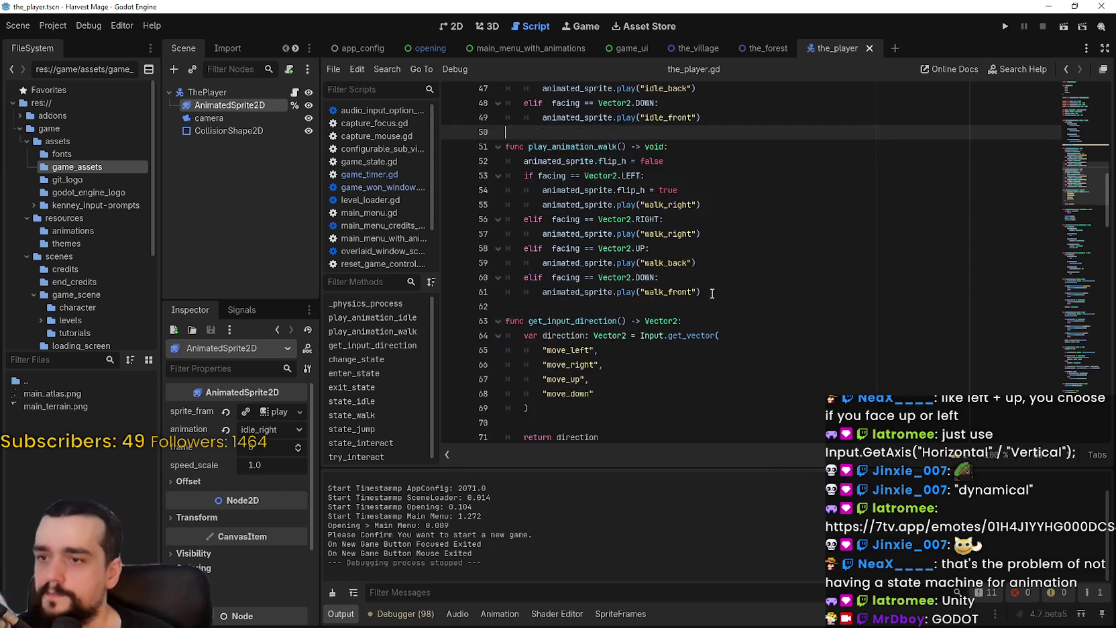
{"action": "scroll", "coordinate": [680, 271], "scroll_direction": "down", "scroll_amount": 5}
{"action": "left_click", "coordinate": [627, 246]}
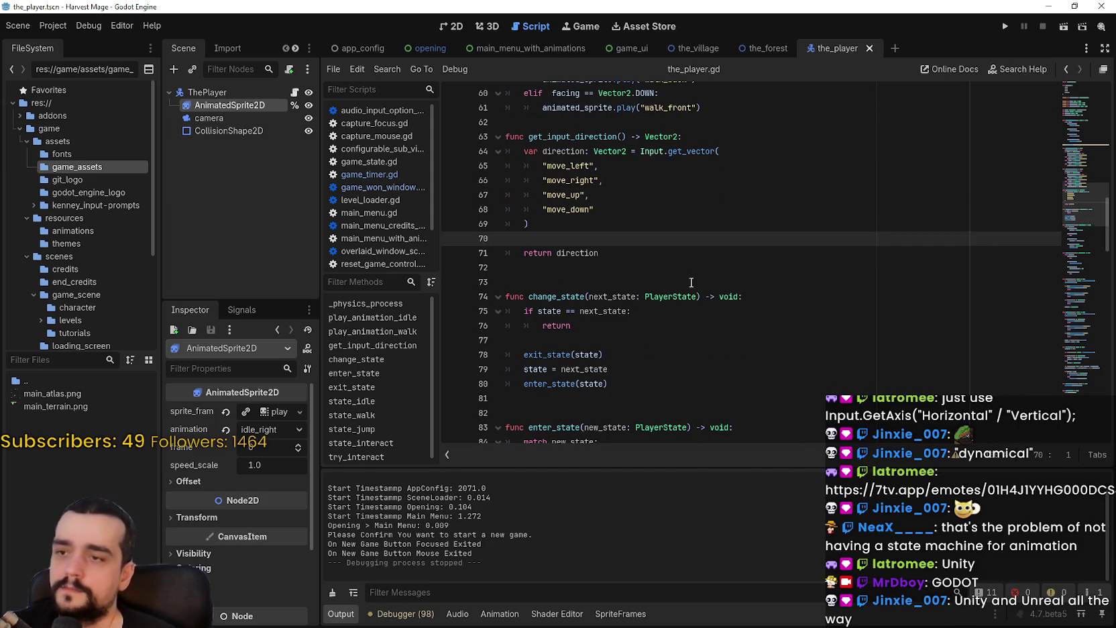
{"action": "left_click", "coordinate": [703, 305]}
{"action": "scroll", "coordinate": [718, 307], "scroll_direction": "up", "scroll_amount": 4}
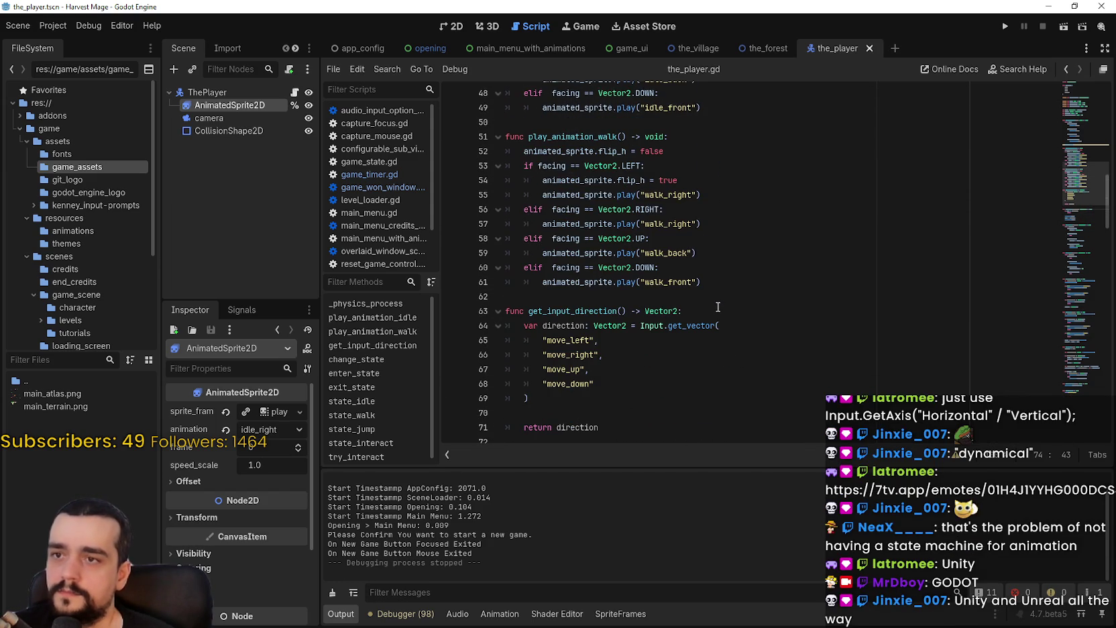
{"action": "scroll", "coordinate": [718, 307], "scroll_direction": "down", "scroll_amount": 8}
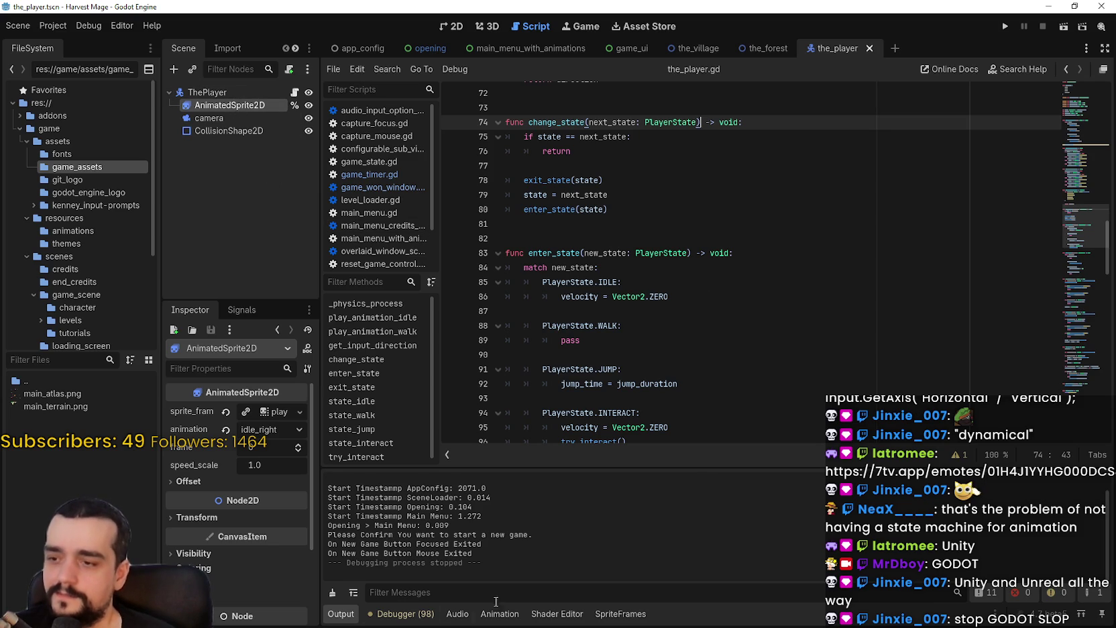
{"action": "left_click", "coordinate": [619, 614]}
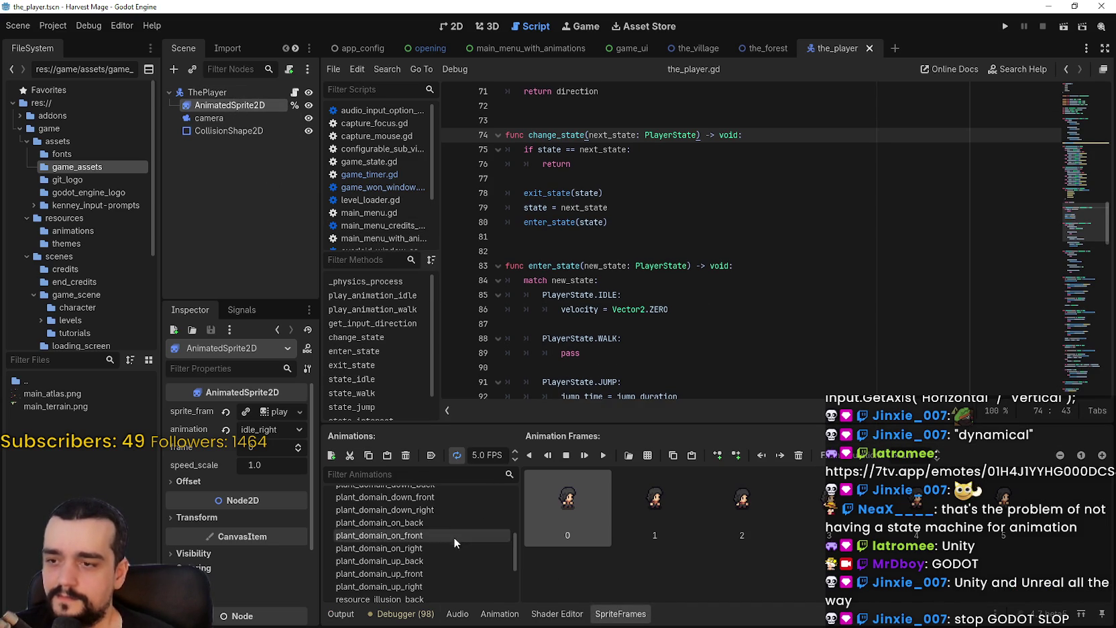
Step: Duplicate the idle_right animation and rename the copy to idle_left
{"action": "scroll", "coordinate": [419, 572], "scroll_direction": "up", "scroll_amount": 3}
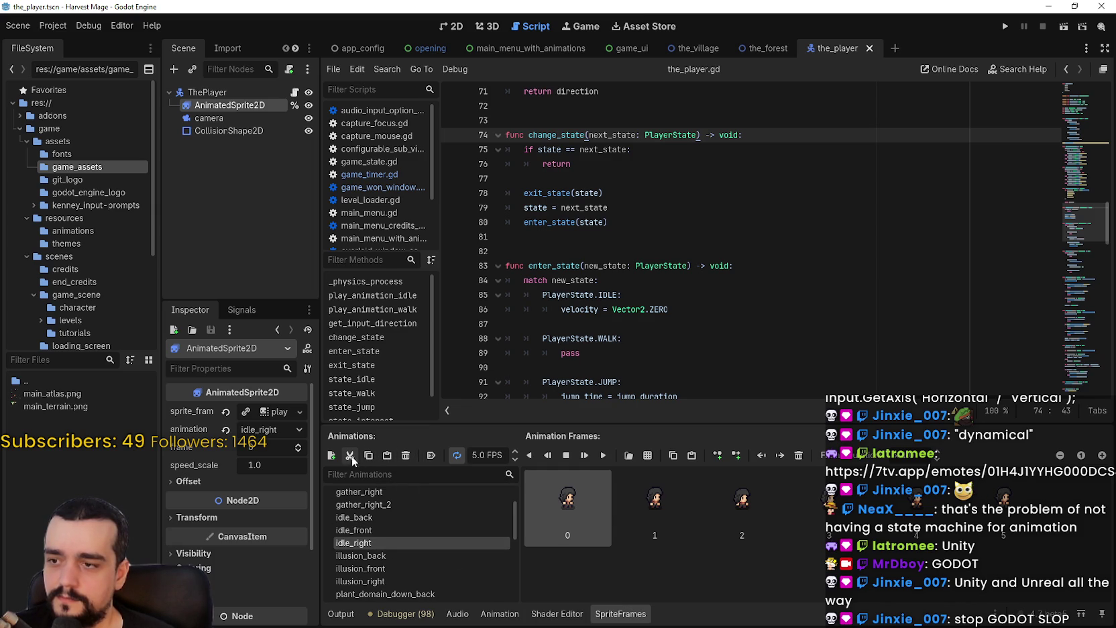
{"action": "left_click", "coordinate": [387, 456]}
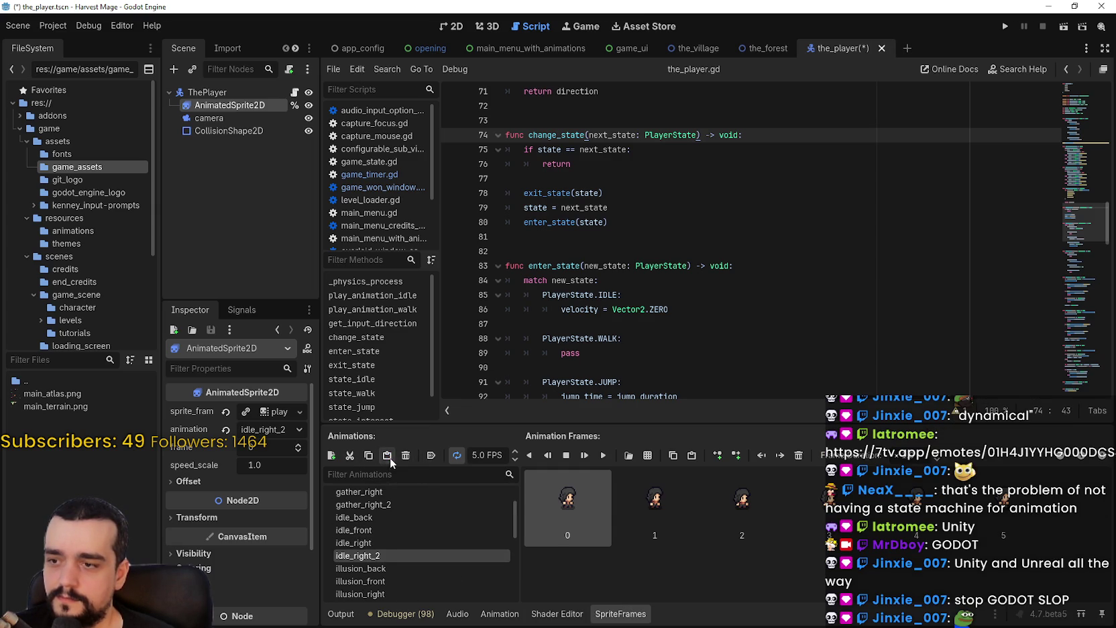
{"action": "left_click", "coordinate": [385, 558]}
{"action": "left_click_drag", "start_coordinate": [387, 557], "coordinate": [356, 551]}
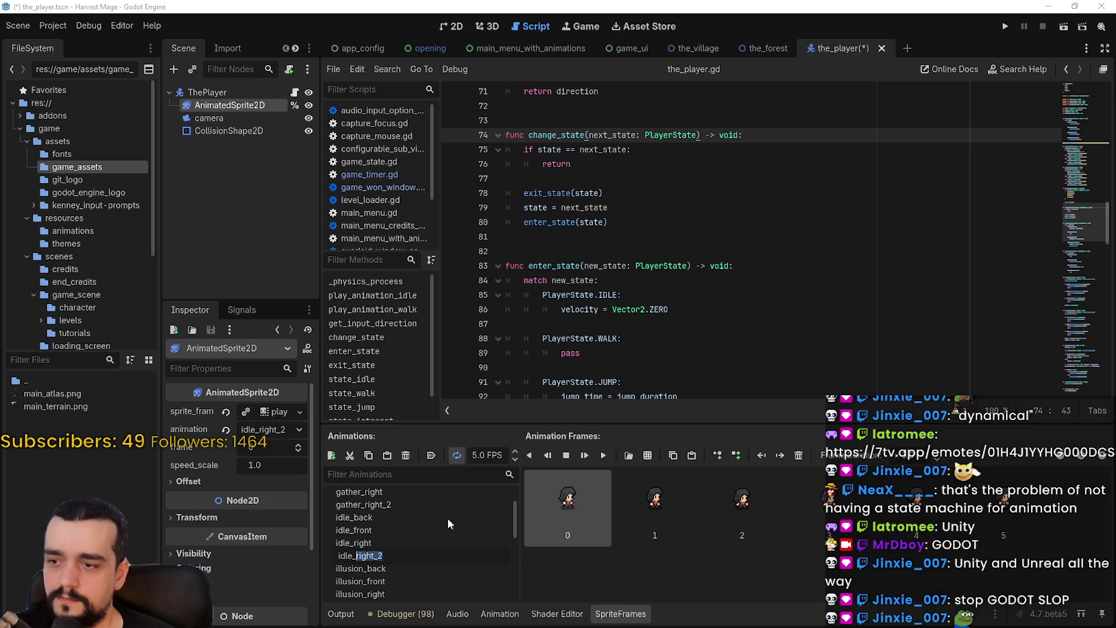
{"action": "type", "text": "left"}
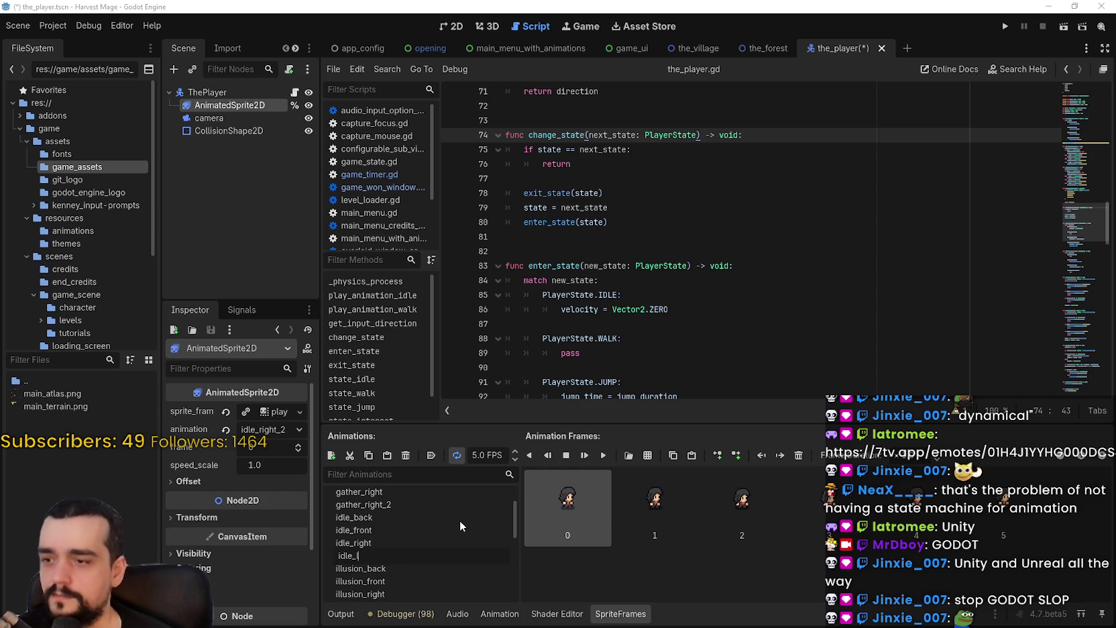
{"action": "key", "text": "Return"}
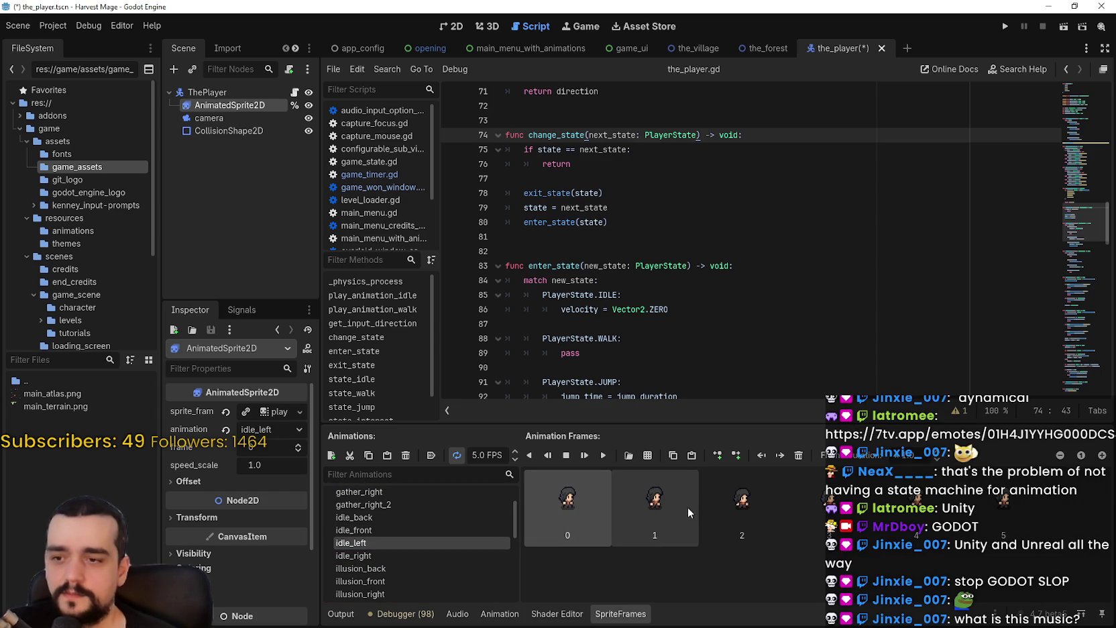
Step: Inspect idle_left's frames, selecting them individually and all together and checking their options
{"action": "left_click_drag", "start_coordinate": [673, 508], "coordinate": [927, 528]}
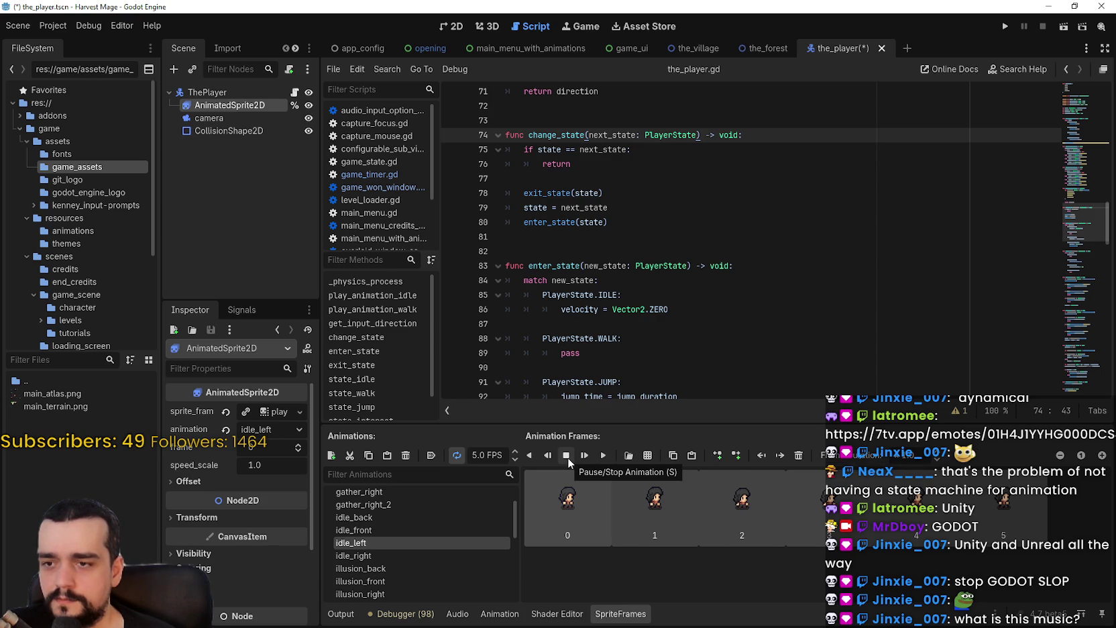
{"action": "right_click", "coordinate": [569, 505]}
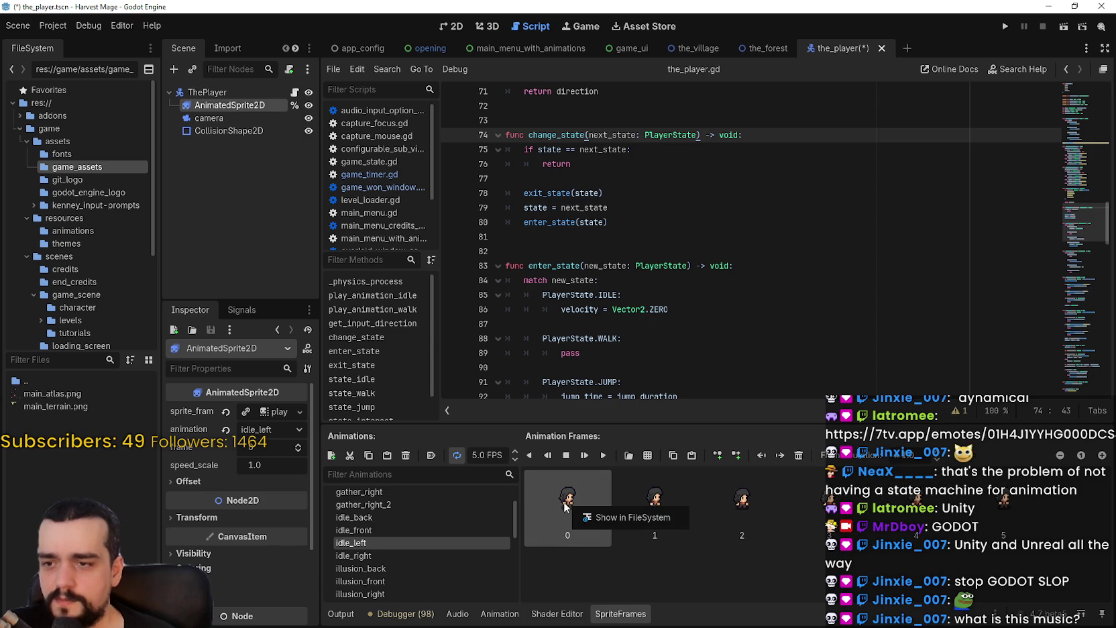
{"action": "left_click", "coordinate": [574, 499]}
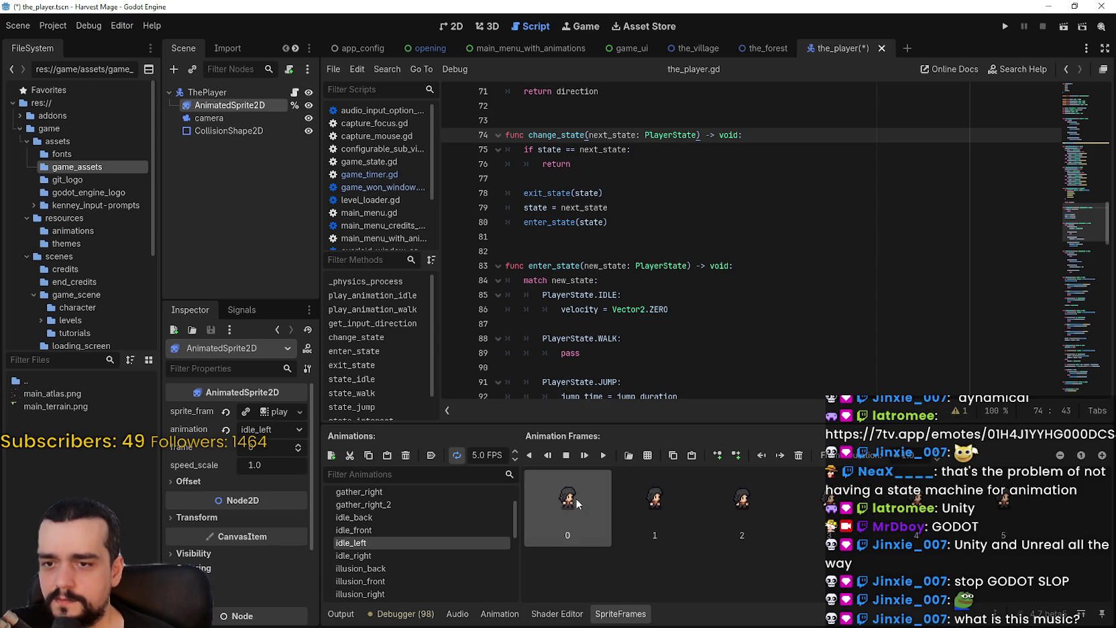
{"action": "key", "text": "ctrl+a"}
{"action": "right_click", "coordinate": [641, 515]}
{"action": "key", "text": "Escape"}
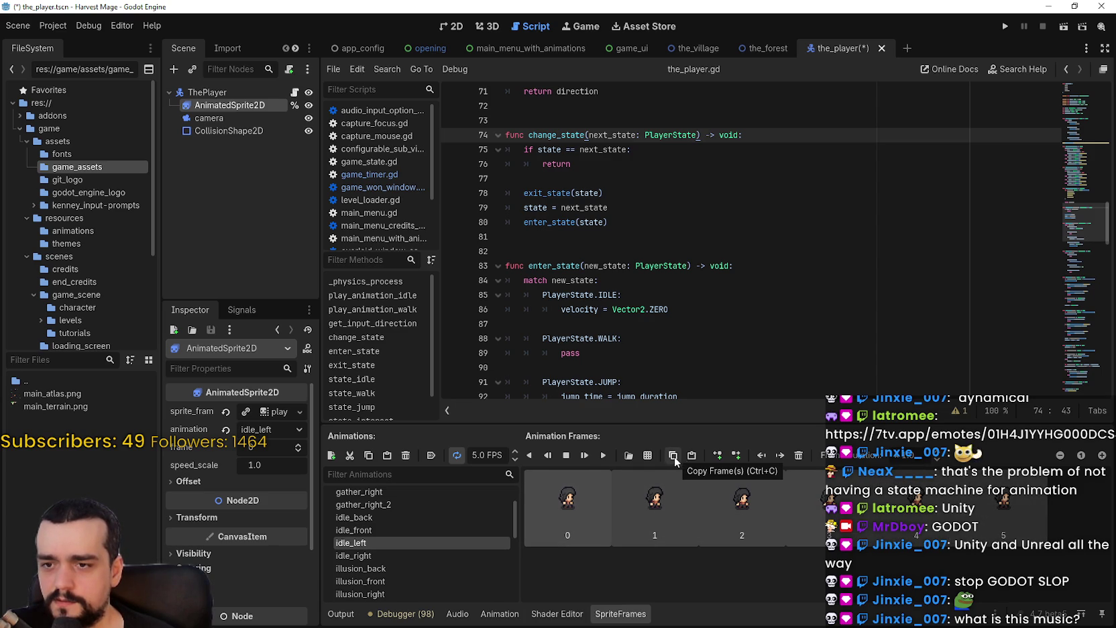
{"action": "left_click", "coordinate": [540, 508]}
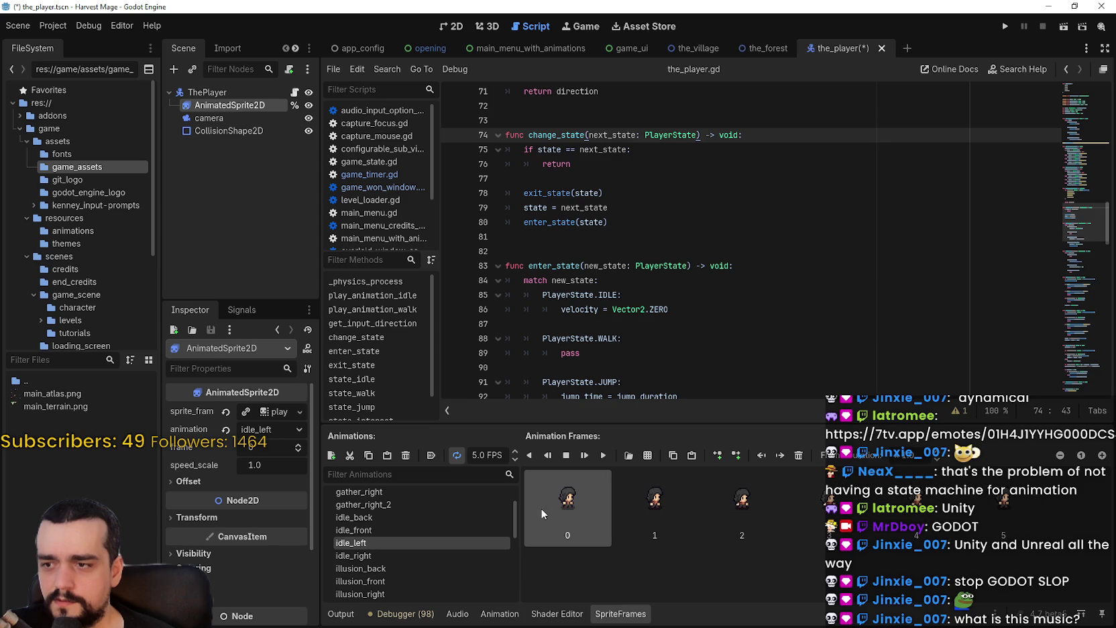
{"action": "left_click", "coordinate": [1002, 513], "text": "shift"}
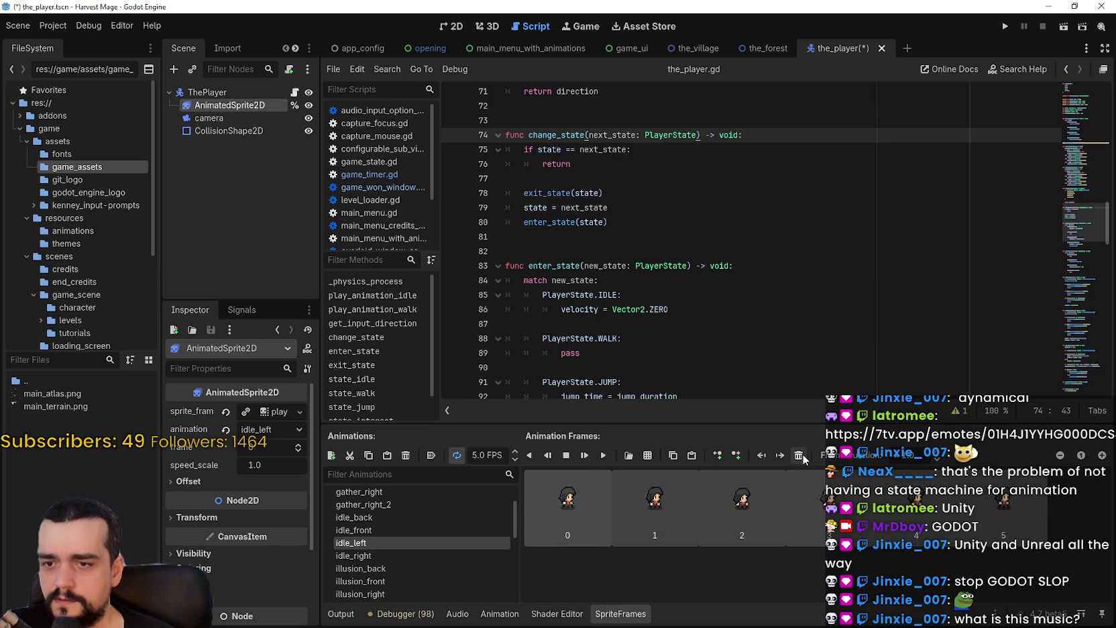
{"action": "left_click", "coordinate": [575, 504]}
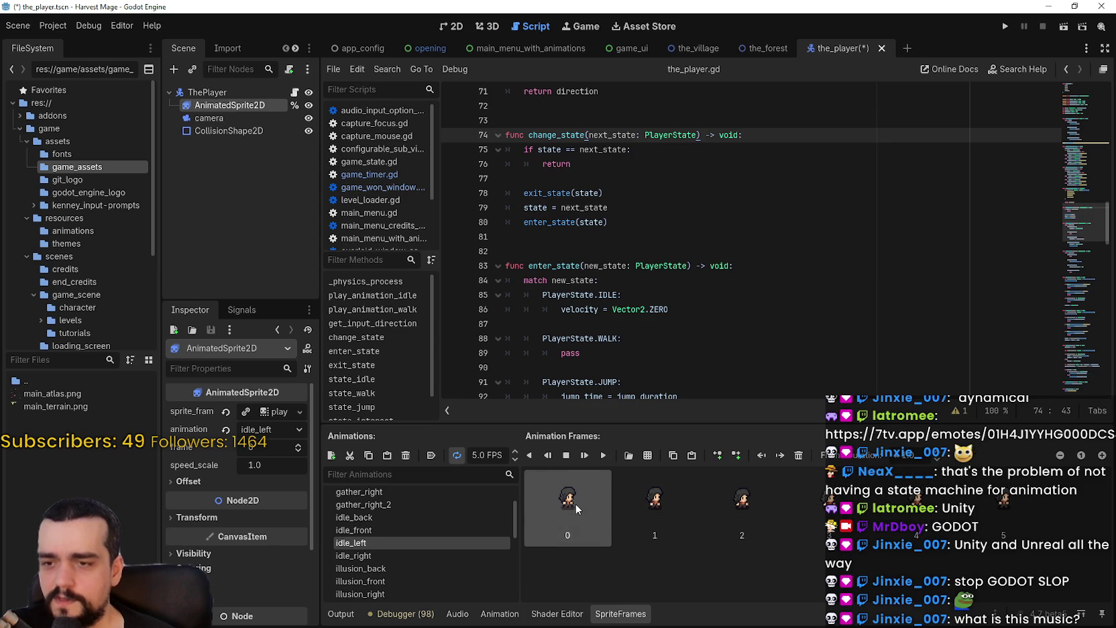
{"action": "left_click", "coordinate": [1043, 504], "text": "shift"}
{"action": "left_click", "coordinate": [628, 496]}
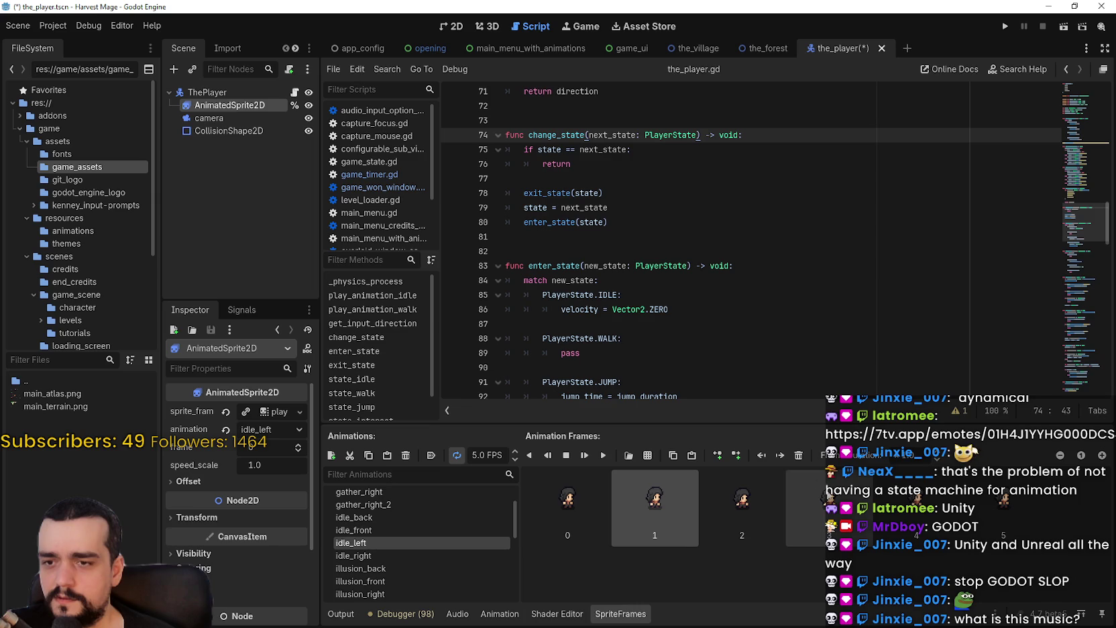
{"action": "left_click", "coordinate": [579, 503]}
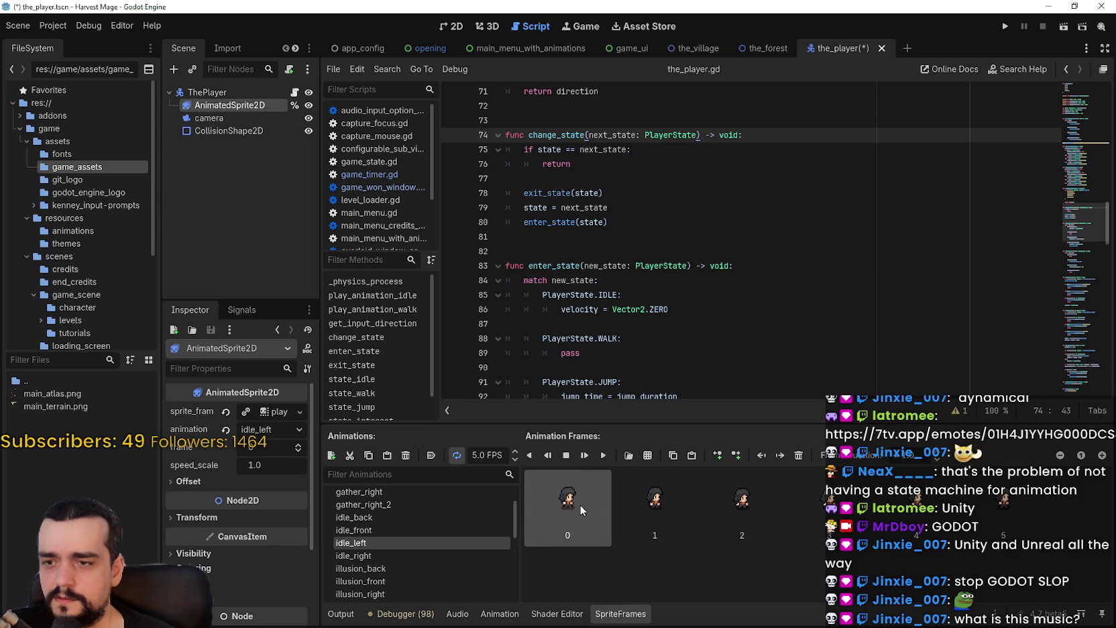
Step: Load game/assets/game_assets/main_atlas.png into the sprite-sheet frame picker and zoom in
{"action": "left_click", "coordinate": [646, 456]}
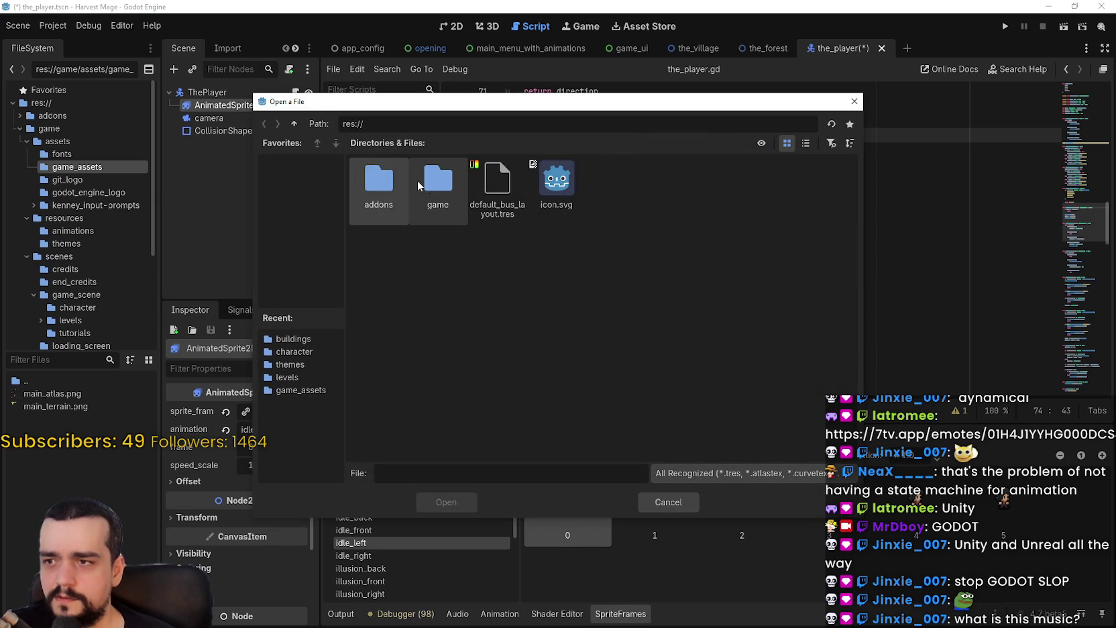
{"action": "double_click", "coordinate": [437, 187]}
{"action": "double_click", "coordinate": [379, 179]}
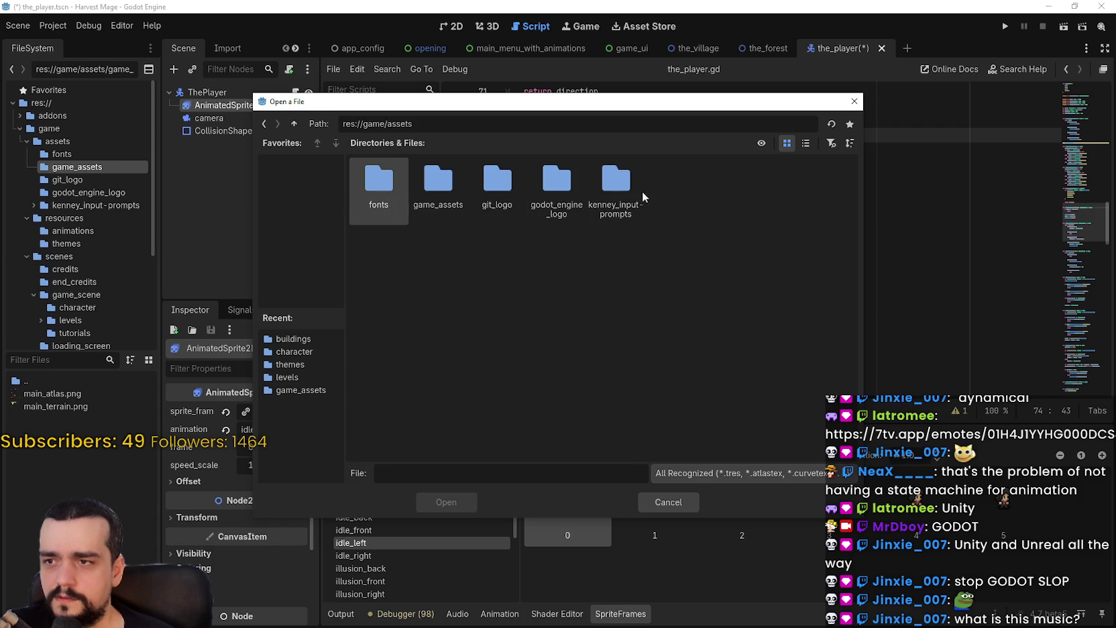
{"action": "double_click", "coordinate": [438, 181]}
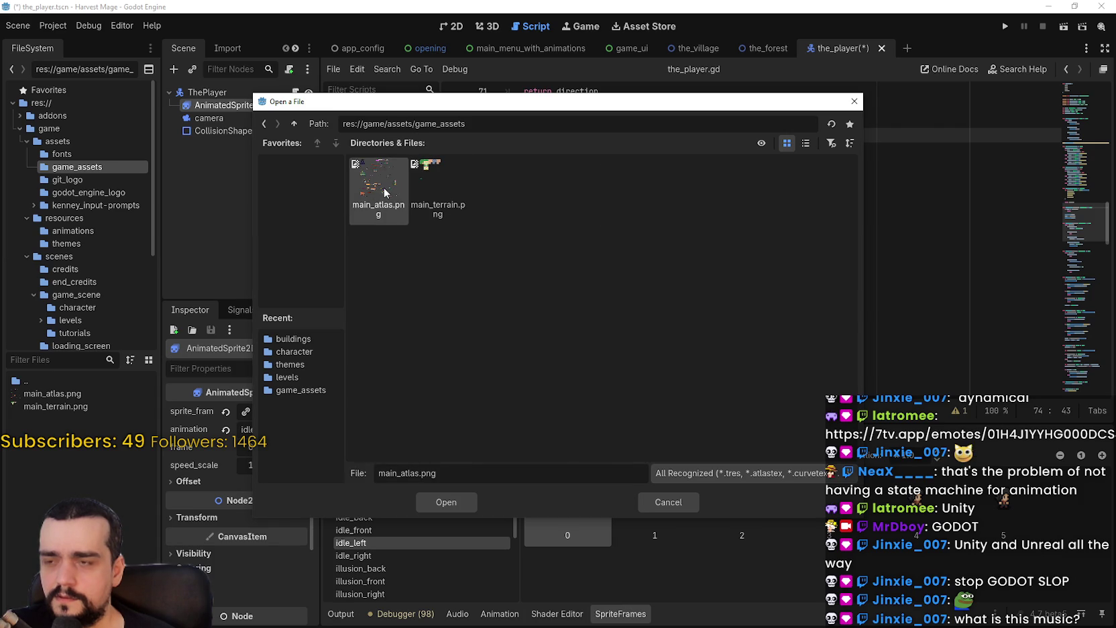
{"action": "double_click", "coordinate": [385, 193]}
{"action": "left_click", "coordinate": [636, 180]}
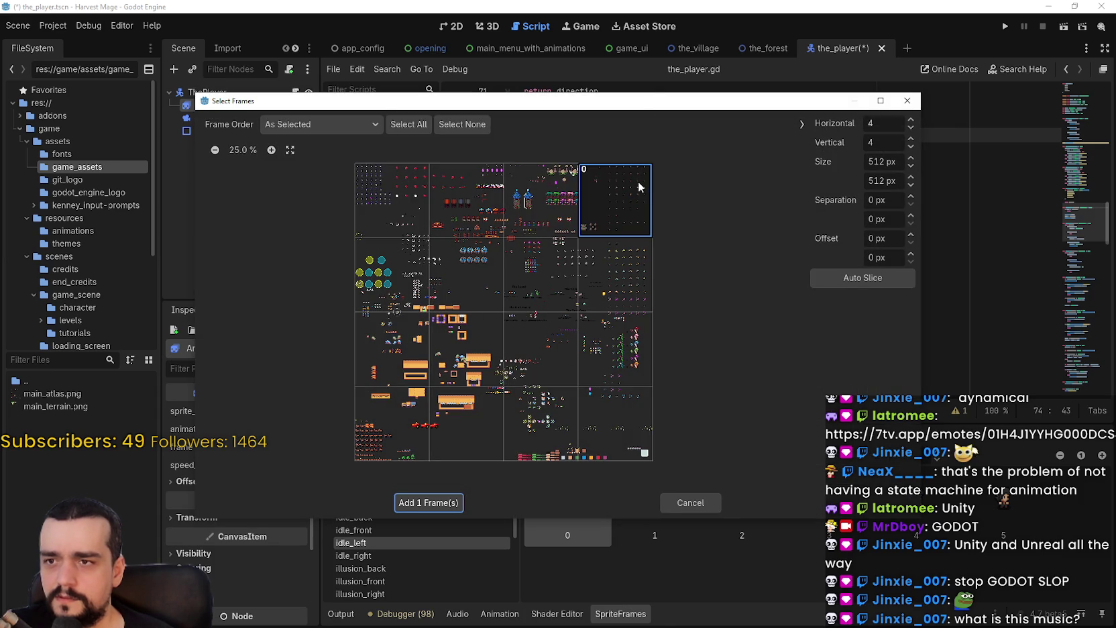
{"action": "left_click", "coordinate": [271, 149]}
{"action": "left_click", "coordinate": [271, 149]}
{"action": "left_click", "coordinate": [271, 149]}
{"action": "left_click", "coordinate": [271, 149]}
{"action": "left_click", "coordinate": [270, 149]}
Step: Set the atlas frame size to 48×48 px
{"action": "left_click", "coordinate": [879, 161]}
{"action": "type", "text": "42"}
{"action": "key", "text": "Tab"}
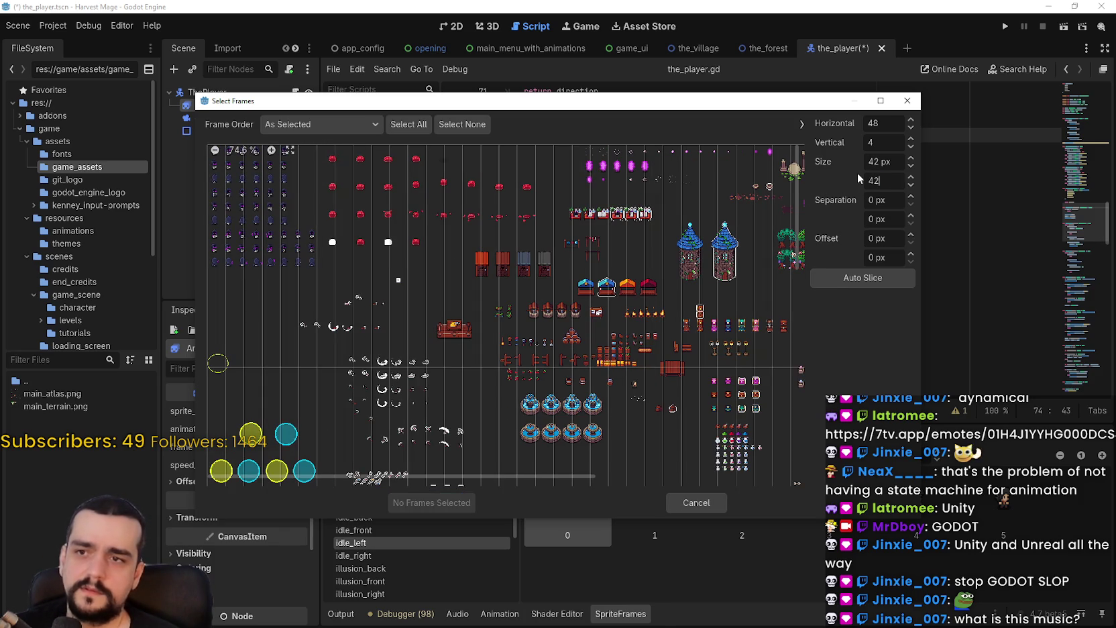
{"action": "left_click", "coordinate": [897, 159]}
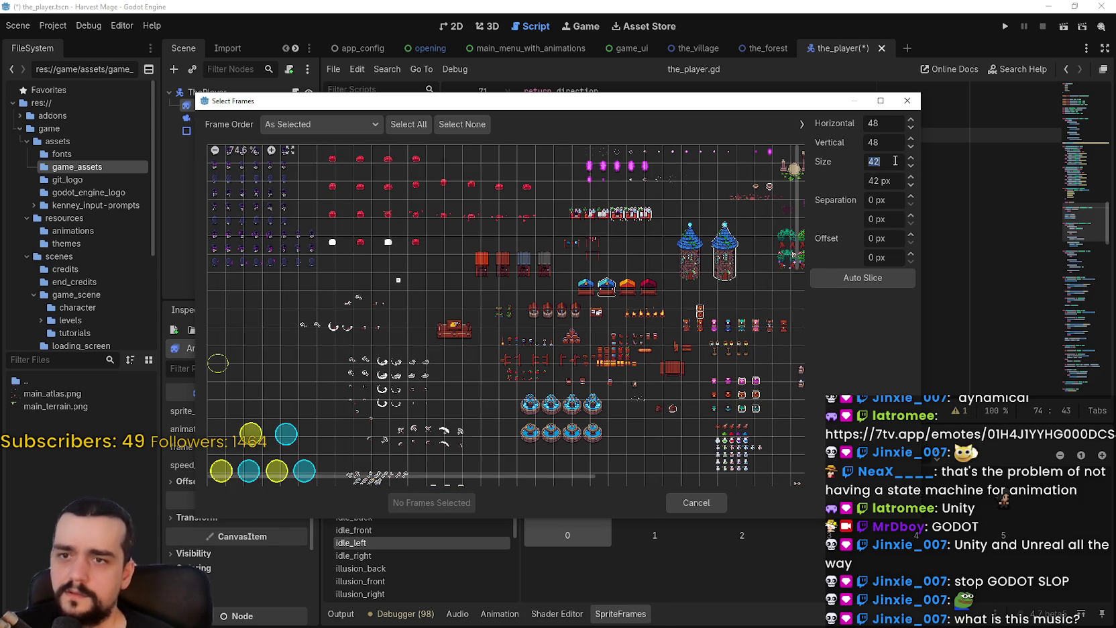
{"action": "left_click_drag", "start_coordinate": [461, 482], "coordinate": [771, 463]}
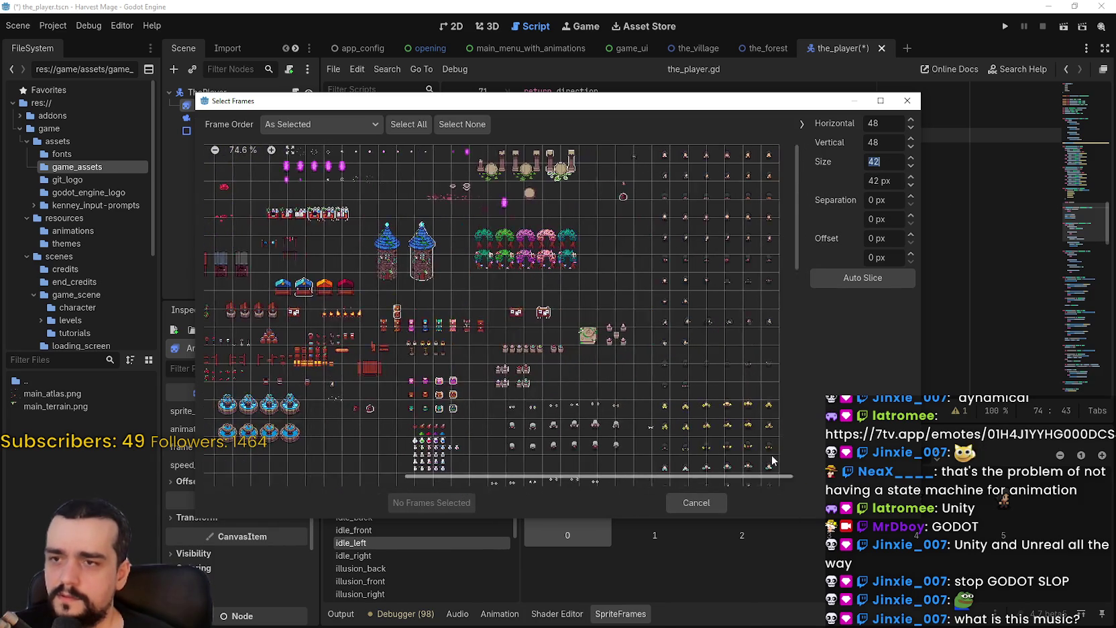
{"action": "type", "text": "48"}
{"action": "left_click", "coordinate": [885, 181]}
{"action": "type", "text": "4"}
{"action": "key", "text": "BackSpace"}
{"action": "key", "text": "BackSpace"}
{"action": "type", "text": "8"}
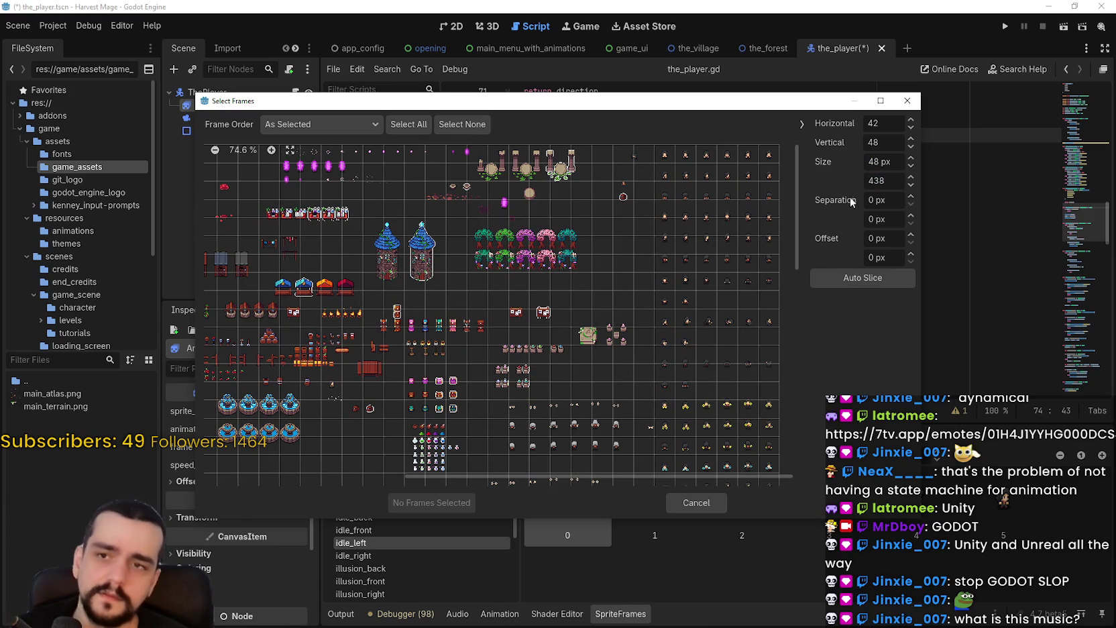
{"action": "left_click", "coordinate": [885, 161]}
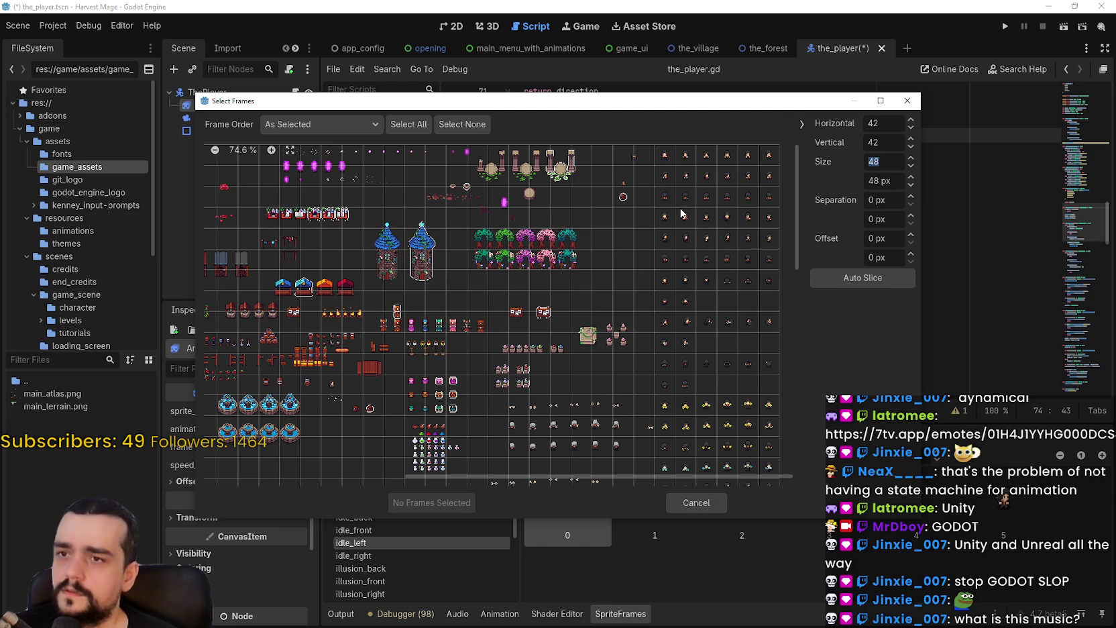
Step: Select six frames in one character row, cancel the picker, and show idle_left
{"action": "left_click_drag", "start_coordinate": [664, 176], "coordinate": [770, 175]}
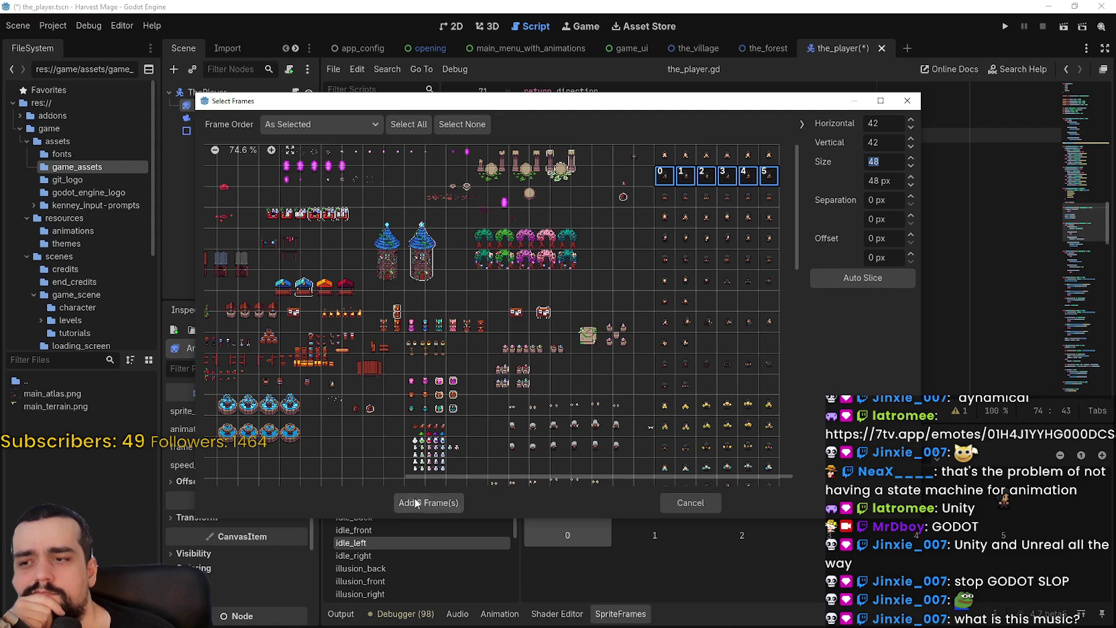
{"action": "left_click", "coordinate": [668, 499]}
{"action": "left_click", "coordinate": [425, 537]}
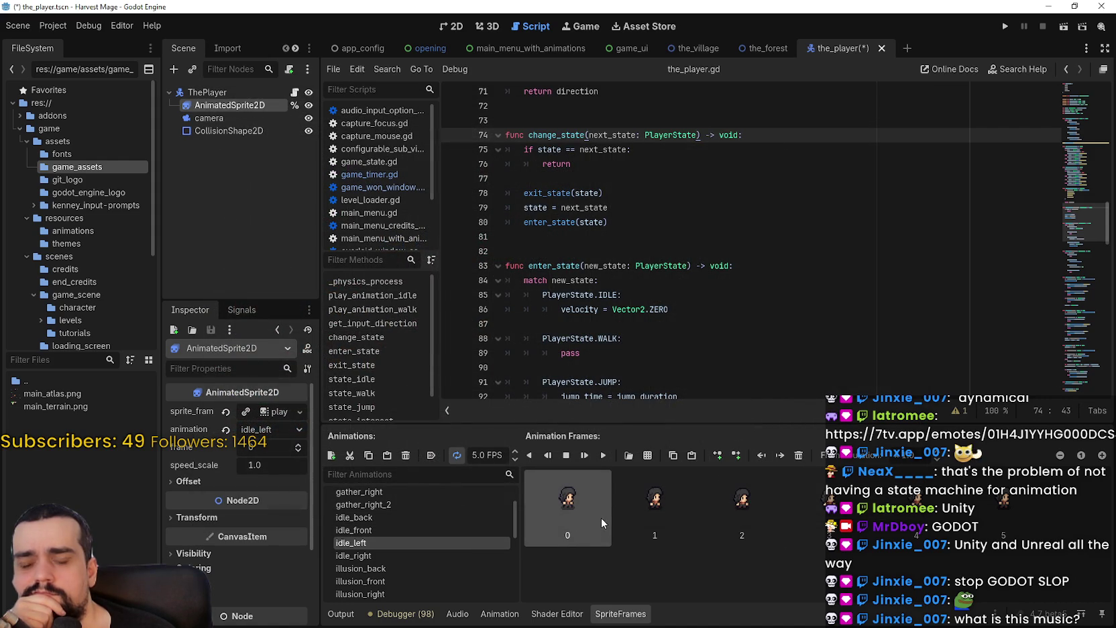
{"action": "left_click", "coordinate": [624, 482]}
{"action": "left_click", "coordinate": [609, 492]}
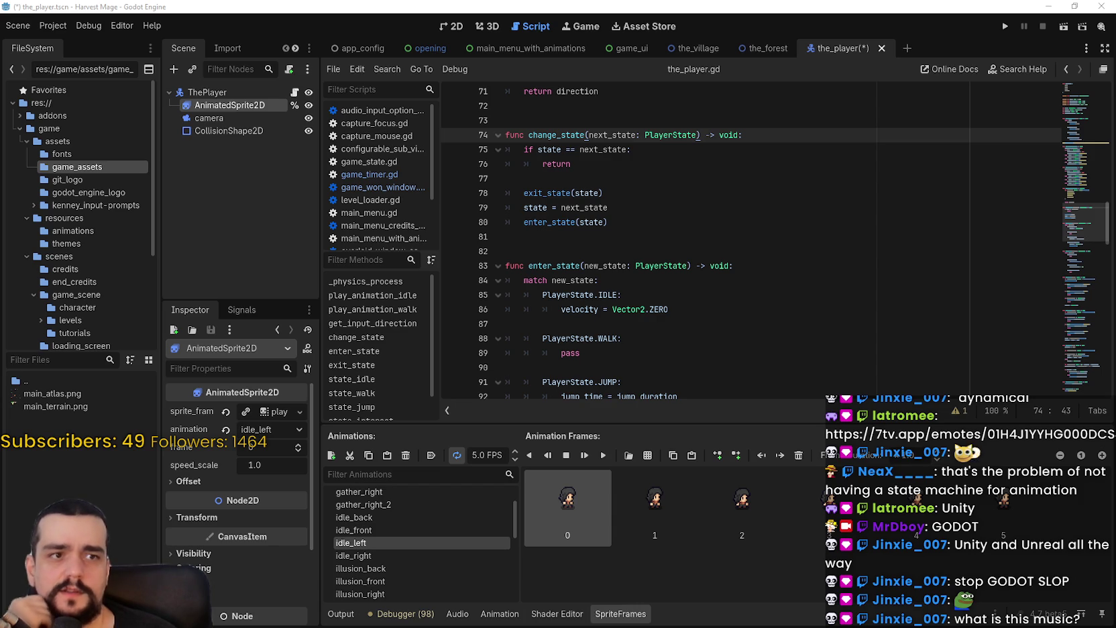
{"action": "key", "text": "alt+Tab"}
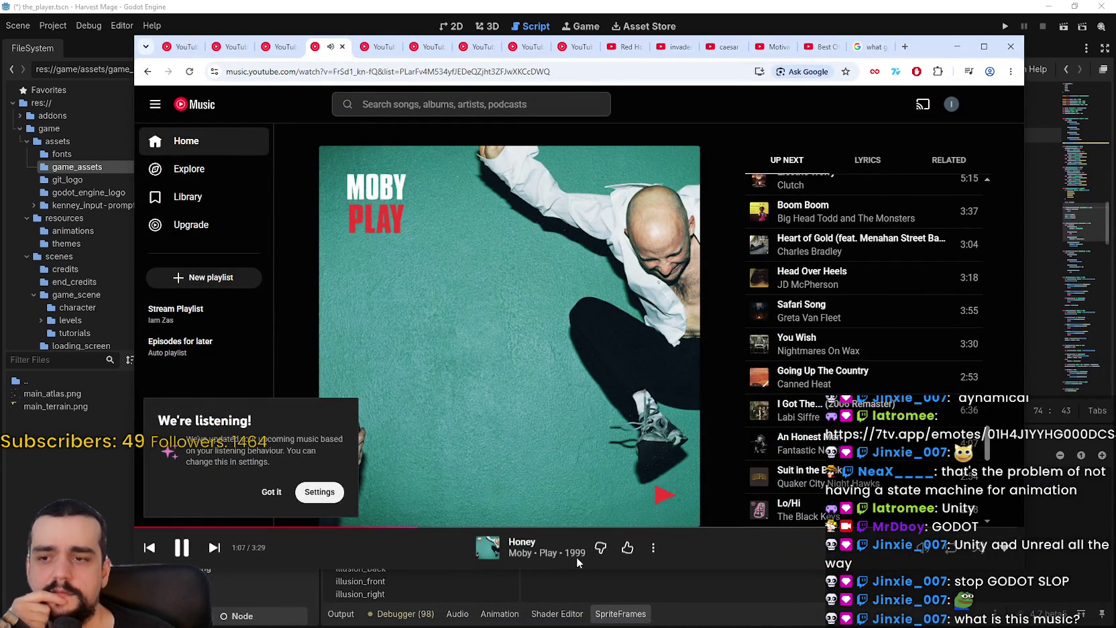
{"action": "left_click", "coordinate": [957, 47]}
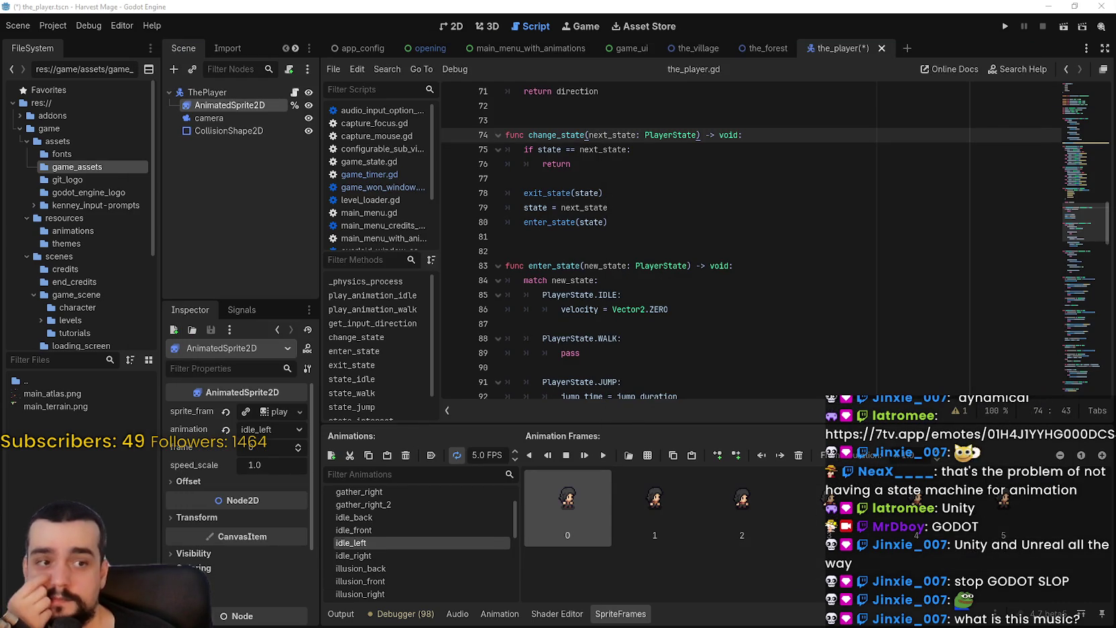
{"action": "key", "text": "Down"}
{"action": "key", "text": "Down"}
{"action": "key", "text": "Down"}
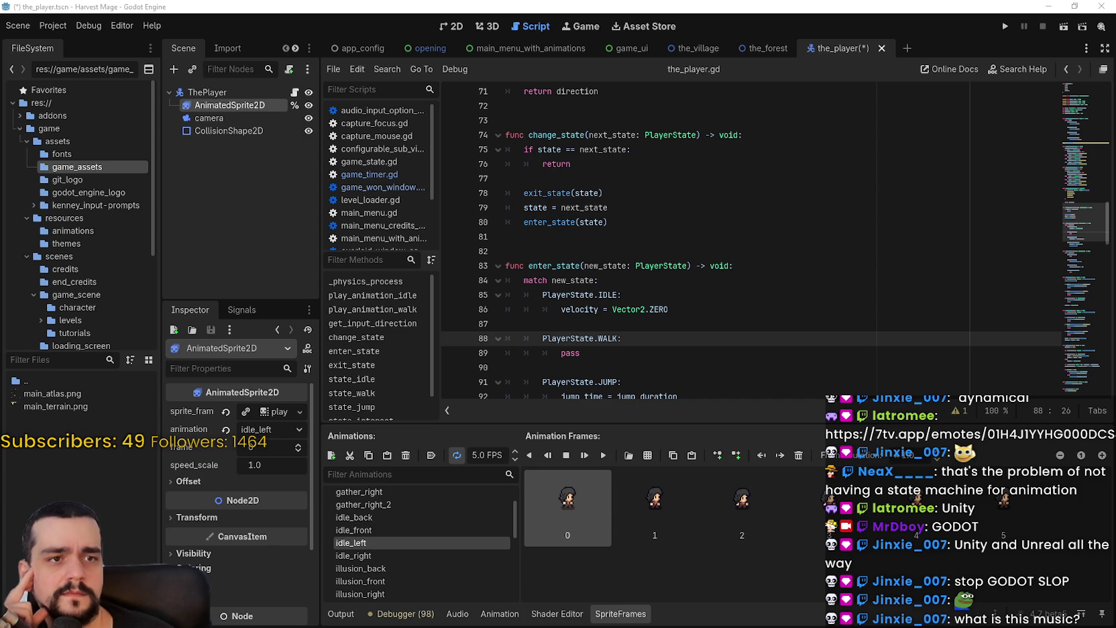
{"action": "key", "text": "alt+Tab"}
{"action": "scroll", "coordinate": [654, 348], "scroll_direction": "down", "scroll_amount": 5}
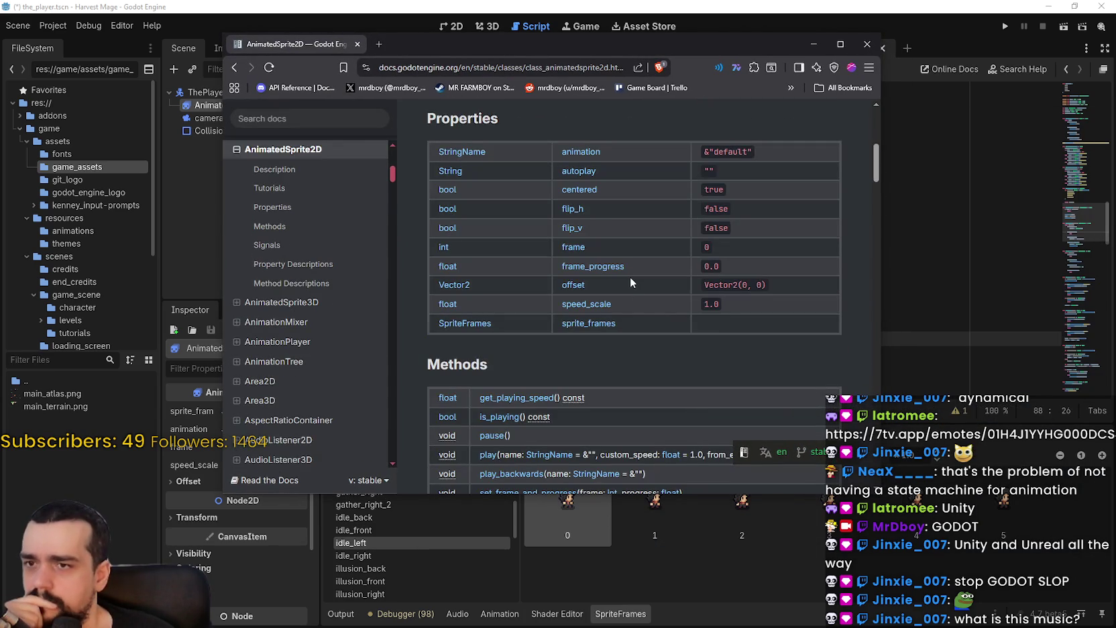
{"action": "scroll", "coordinate": [629, 277], "scroll_direction": "down", "scroll_amount": 15}
{"action": "scroll", "coordinate": [633, 276], "scroll_direction": "down", "scroll_amount": 10}
{"action": "scroll", "coordinate": [636, 281], "scroll_direction": "down", "scroll_amount": 10}
{"action": "scroll", "coordinate": [635, 278], "scroll_direction": "down", "scroll_amount": 5}
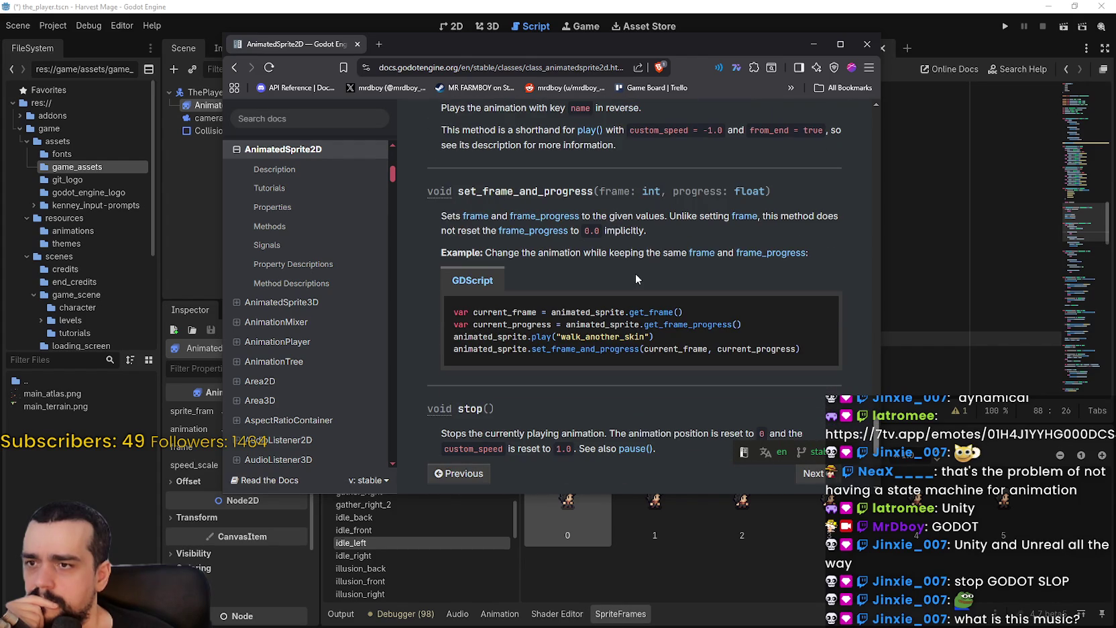
{"action": "scroll", "coordinate": [635, 278], "scroll_direction": "down", "scroll_amount": 5}
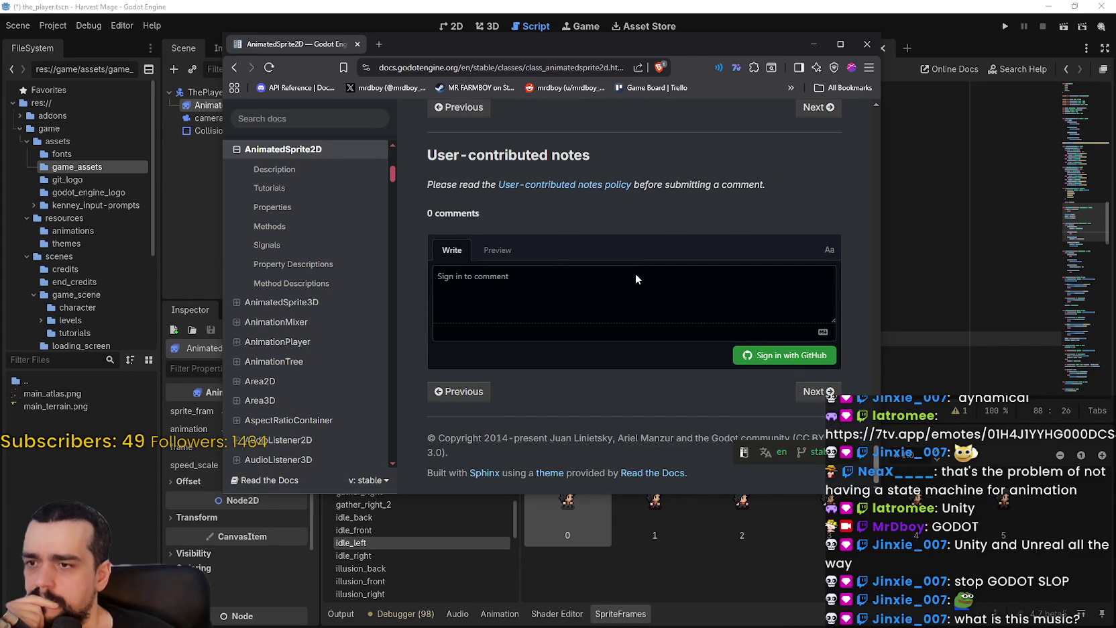
{"action": "left_click", "coordinate": [867, 43]}
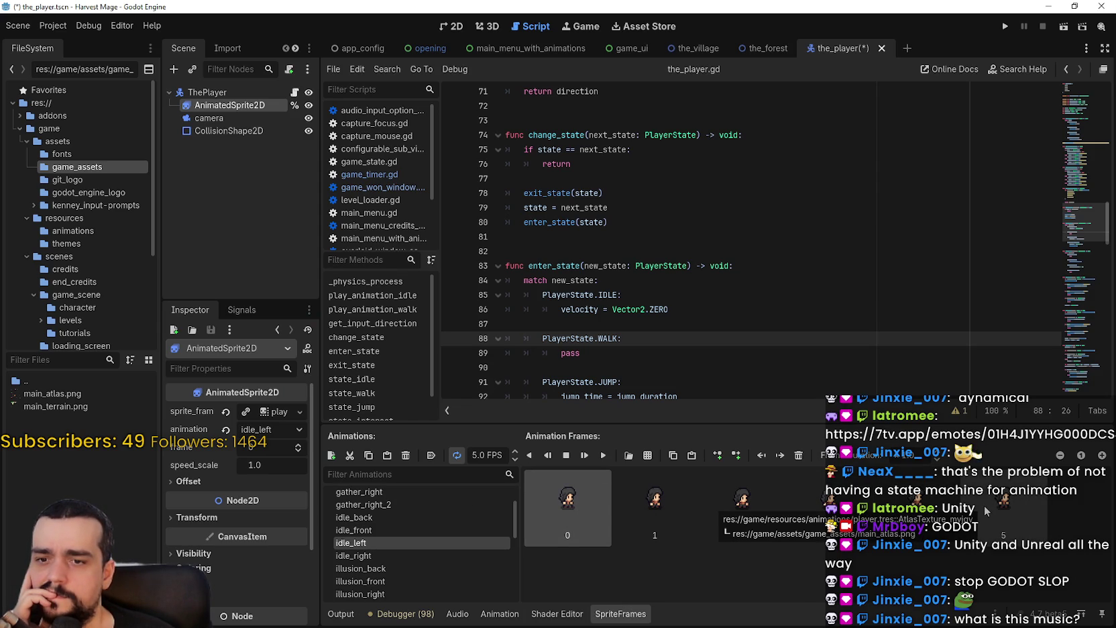
Step: Open main_atlas.png from the FileSystem dock in the external image editor, Aseprite
{"action": "left_click", "coordinate": [679, 510]}
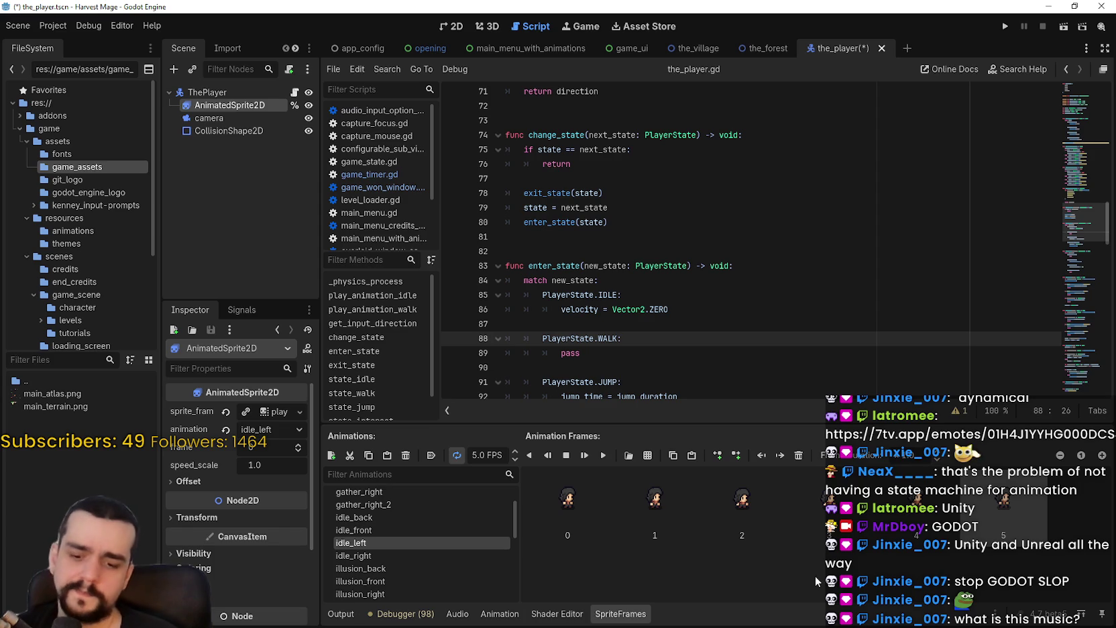
{"action": "right_click", "coordinate": [72, 409]}
{"action": "left_click", "coordinate": [58, 397]}
{"action": "right_click", "coordinate": [58, 397]}
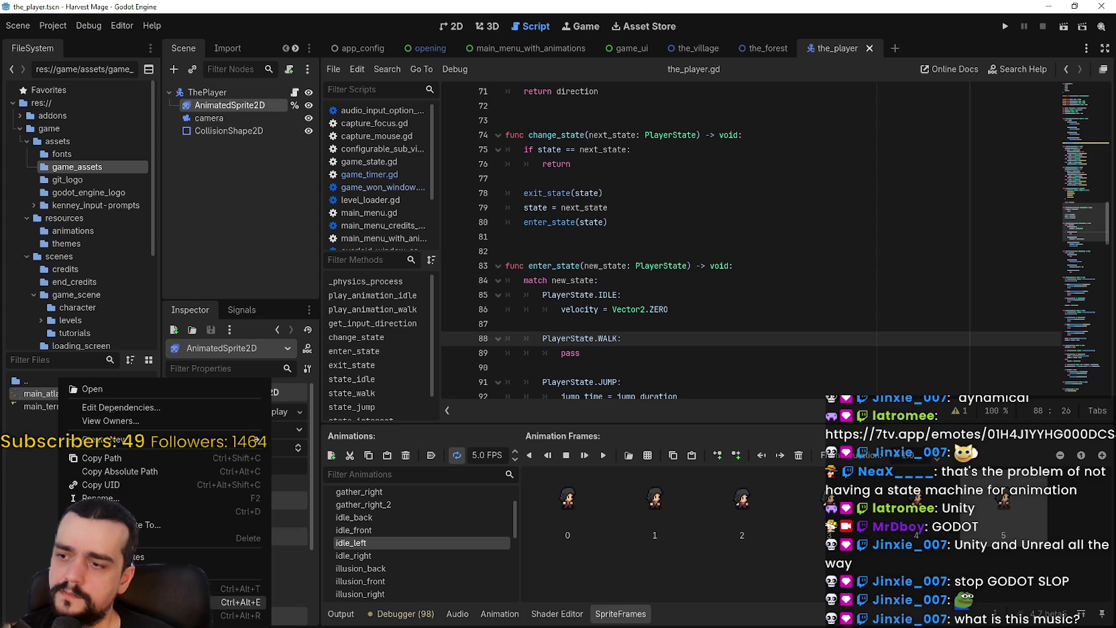
{"action": "left_click", "coordinate": [154, 602]}
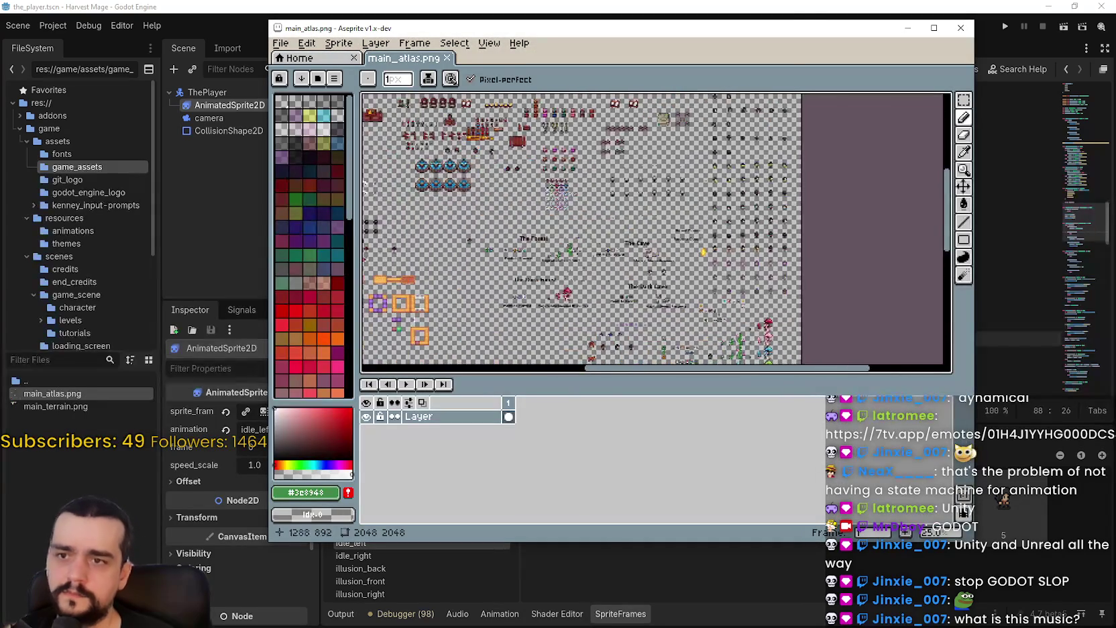
Step: Maximize Aseprite and hide the timeline to enlarge the main_atlas.png canvas
{"action": "scroll", "coordinate": [597, 238], "scroll_direction": "up", "scroll_amount": 5}
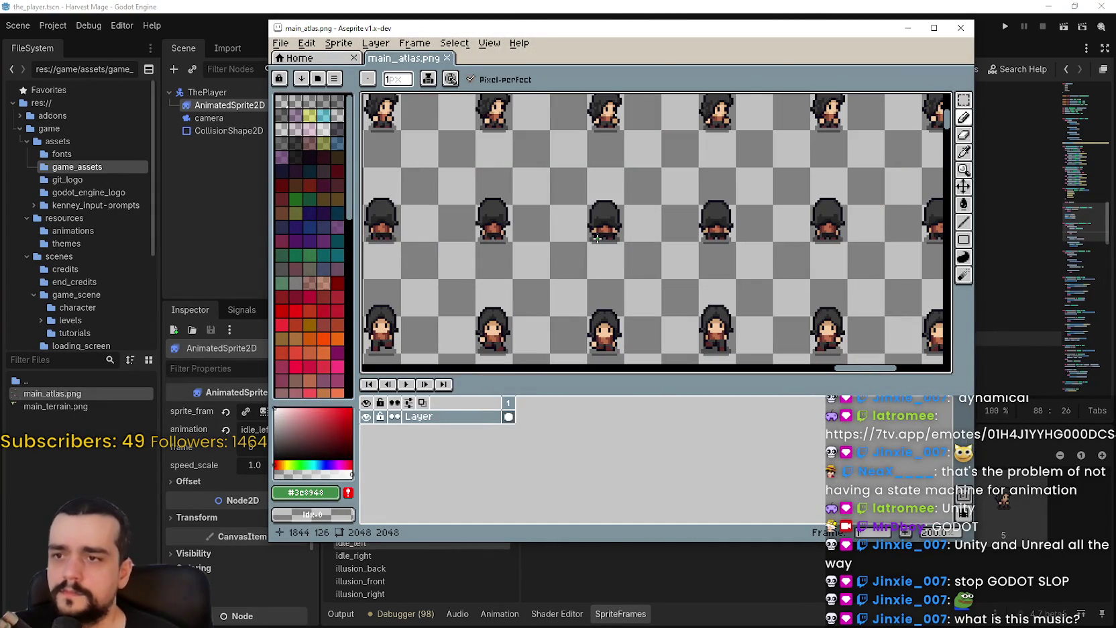
{"action": "left_click", "coordinate": [933, 29]}
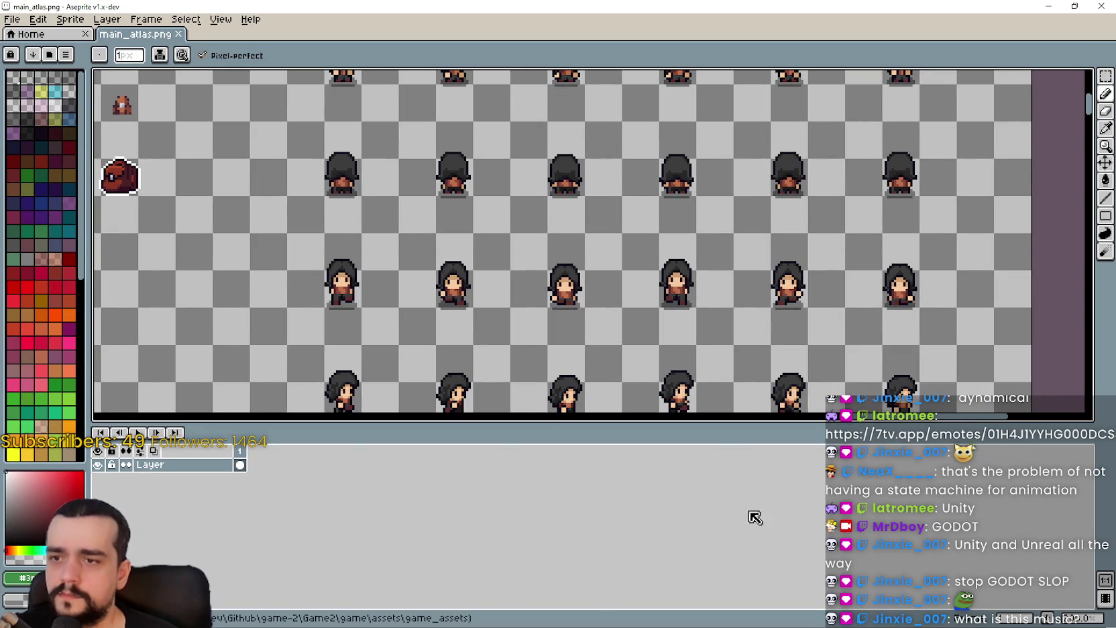
{"action": "key", "text": "Tab"}
Step: Zoom around the character sprite rows, then close Aseprite to return to Godot
{"action": "scroll", "coordinate": [635, 423], "scroll_direction": "up", "scroll_amount": 3}
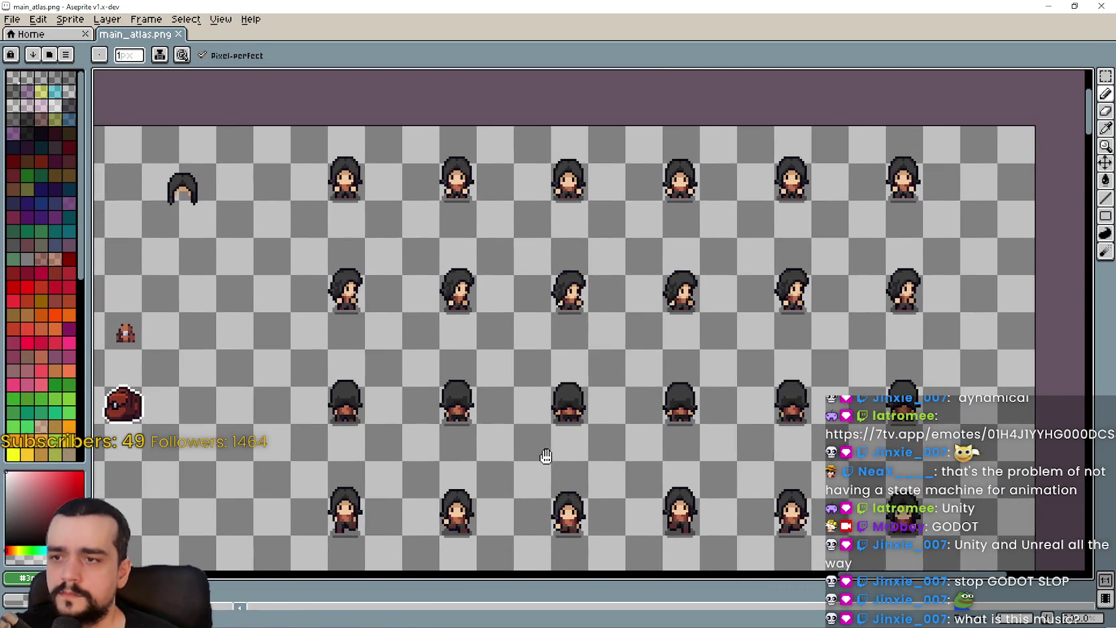
{"action": "scroll", "coordinate": [509, 303], "scroll_direction": "down", "scroll_amount": 1}
{"action": "scroll", "coordinate": [502, 295], "scroll_direction": "down", "scroll_amount": 10}
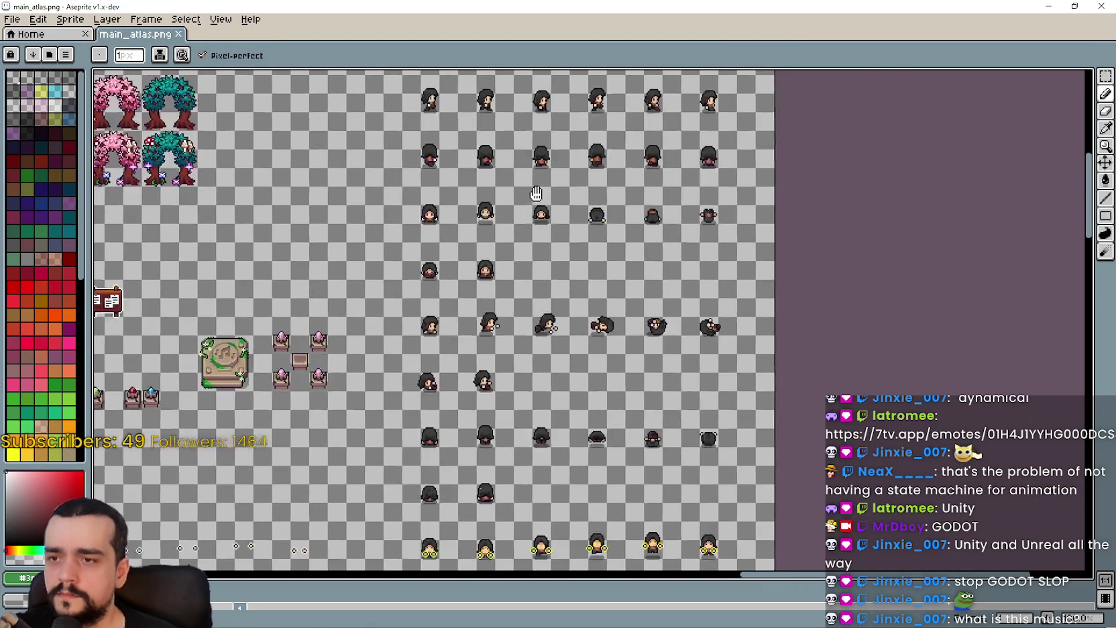
{"action": "scroll", "coordinate": [527, 70], "scroll_direction": "down", "scroll_amount": 4}
{"action": "scroll", "coordinate": [531, 281], "scroll_direction": "up", "scroll_amount": 3}
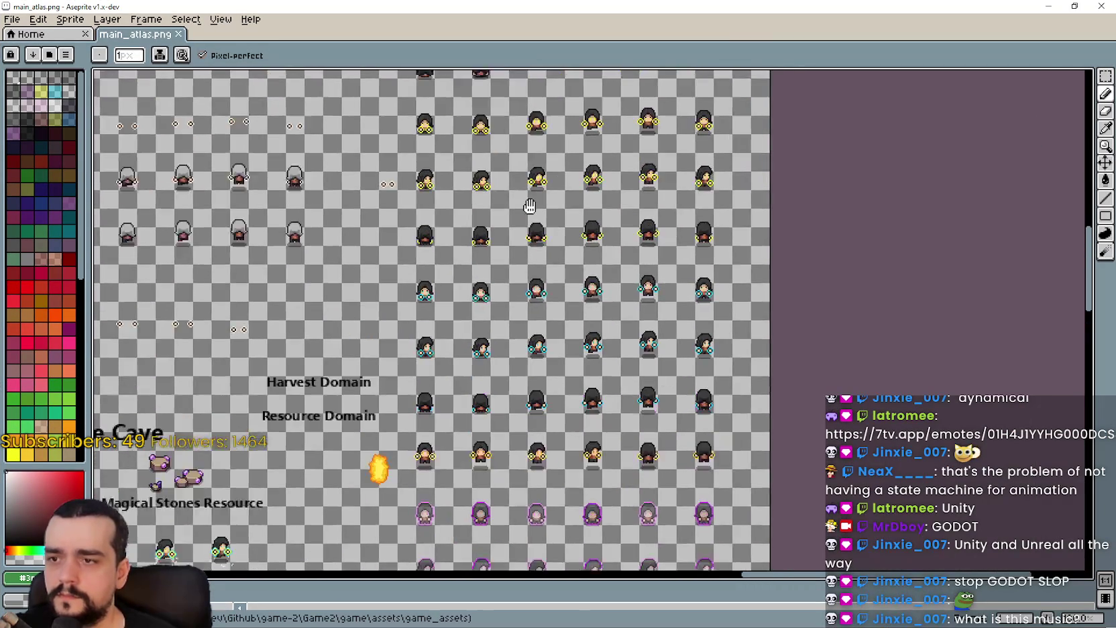
{"action": "scroll", "coordinate": [531, 281], "scroll_direction": "up", "scroll_amount": 4}
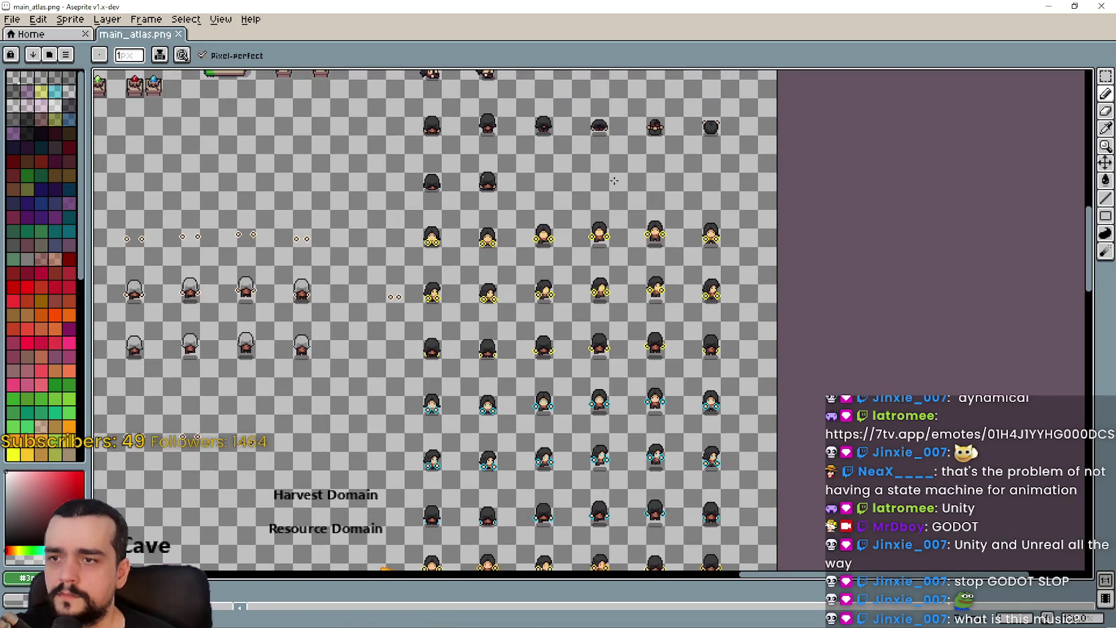
{"action": "scroll", "coordinate": [586, 342], "scroll_direction": "down", "scroll_amount": 2}
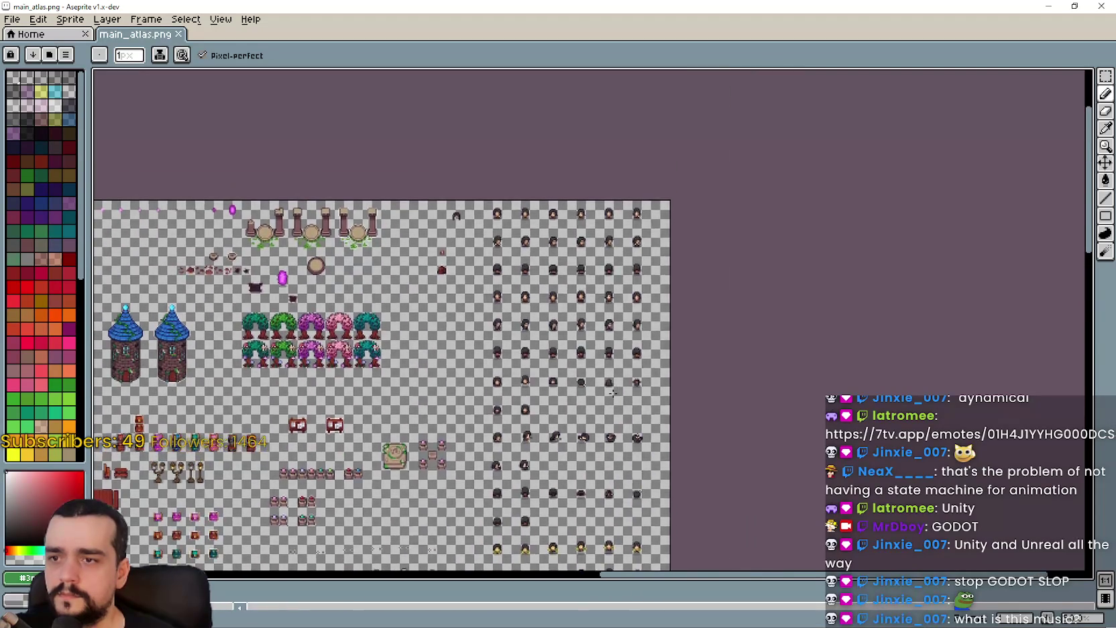
{"action": "scroll", "coordinate": [585, 435], "scroll_direction": "up", "scroll_amount": 2}
{"action": "scroll", "coordinate": [585, 436], "scroll_direction": "down", "scroll_amount": 2}
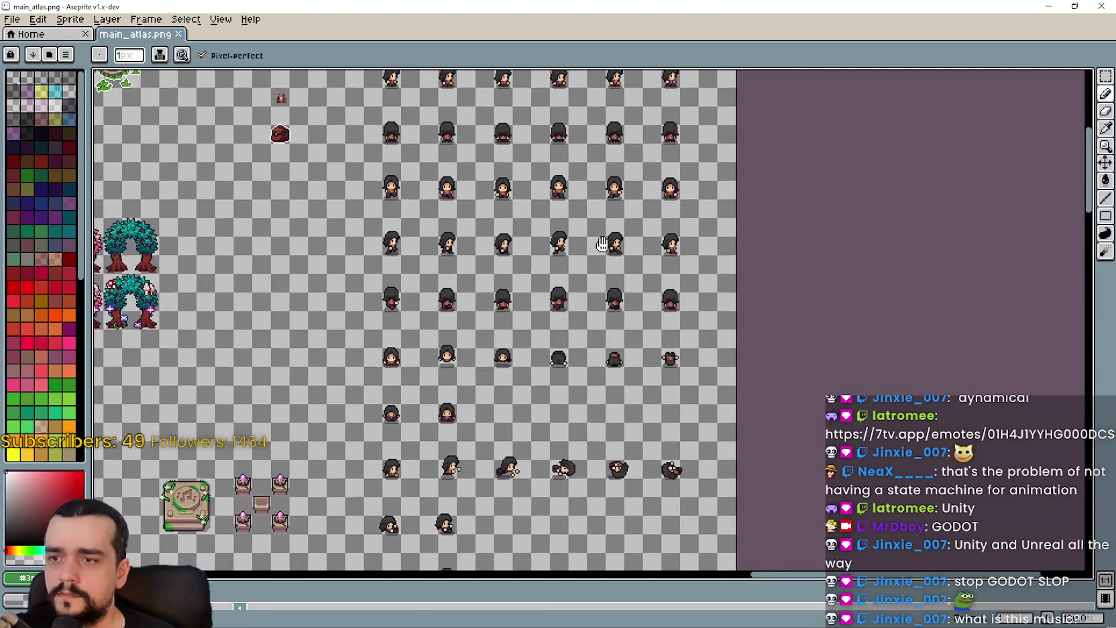
{"action": "scroll", "coordinate": [605, 417], "scroll_direction": "up", "scroll_amount": 2}
{"action": "scroll", "coordinate": [604, 417], "scroll_direction": "down", "scroll_amount": 2}
{"action": "scroll", "coordinate": [604, 417], "scroll_direction": "up", "scroll_amount": 2}
{"action": "scroll", "coordinate": [564, 272], "scroll_direction": "down", "scroll_amount": 2}
{"action": "scroll", "coordinate": [560, 194], "scroll_direction": "up", "scroll_amount": 2}
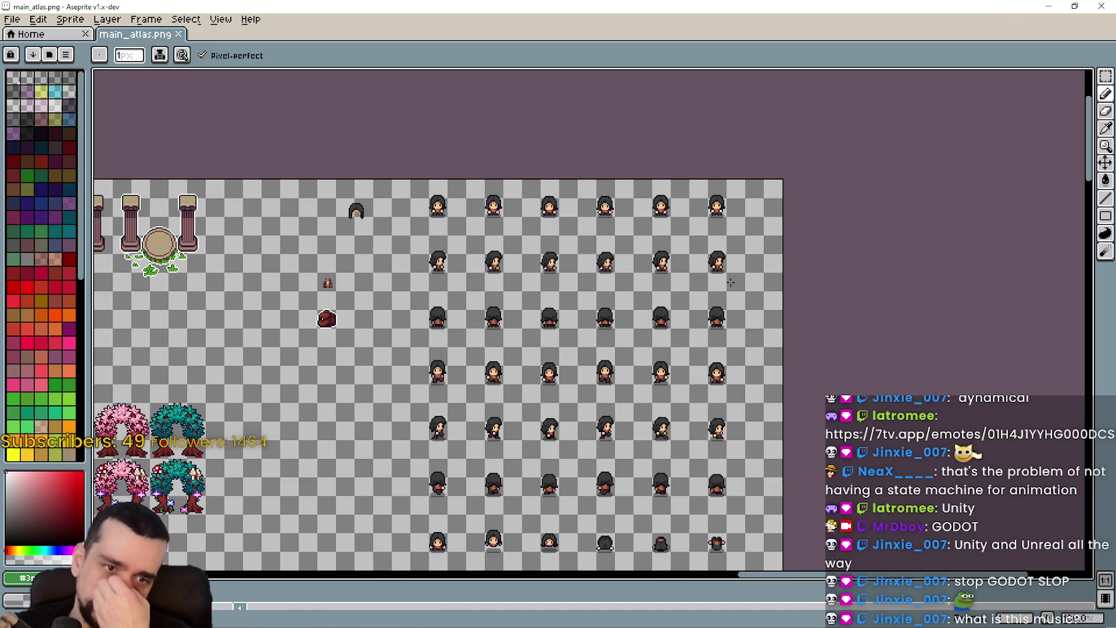
{"action": "scroll", "coordinate": [428, 296], "scroll_direction": "down", "scroll_amount": 2}
{"action": "scroll", "coordinate": [474, 286], "scroll_direction": "up", "scroll_amount": 2}
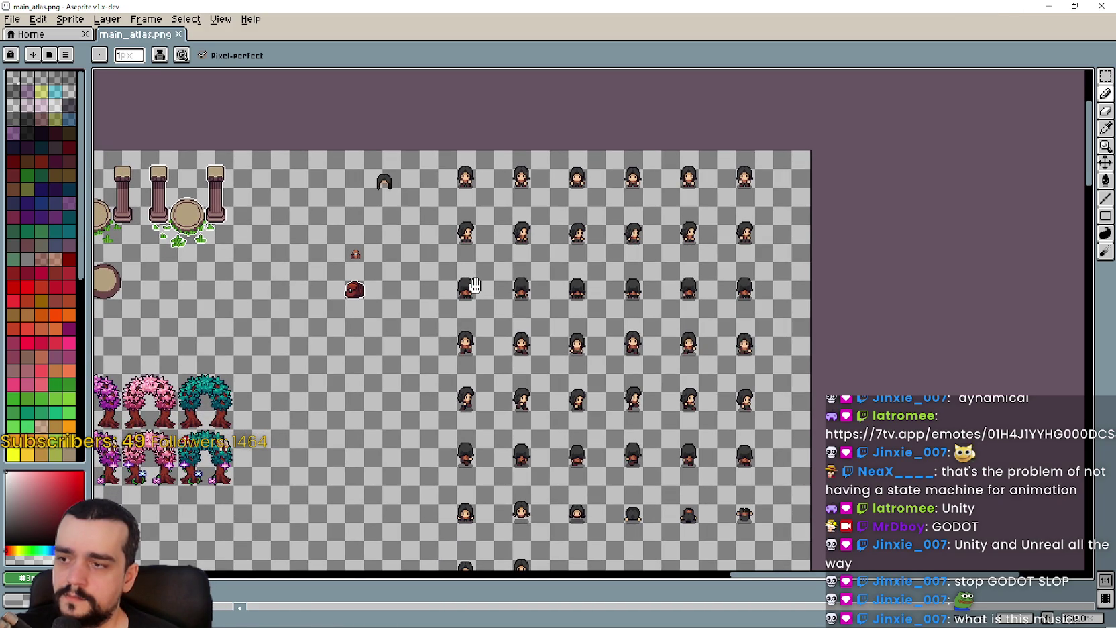
{"action": "scroll", "coordinate": [474, 286], "scroll_direction": "down", "scroll_amount": 2}
{"action": "scroll", "coordinate": [459, 339], "scroll_direction": "up", "scroll_amount": 2}
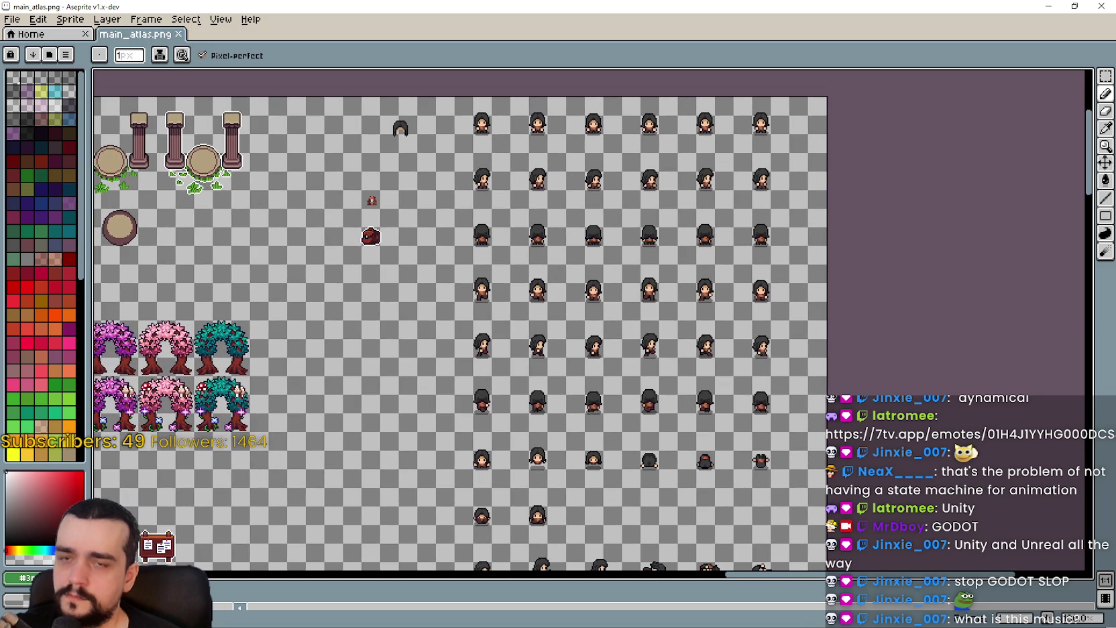
{"action": "left_click", "coordinate": [1047, 9]}
Step: Comment out line 40's flip_h reset and paste flip_h = false into the RIGHT idle branch
{"action": "scroll", "coordinate": [1034, 166], "scroll_direction": "up", "scroll_amount": 4}
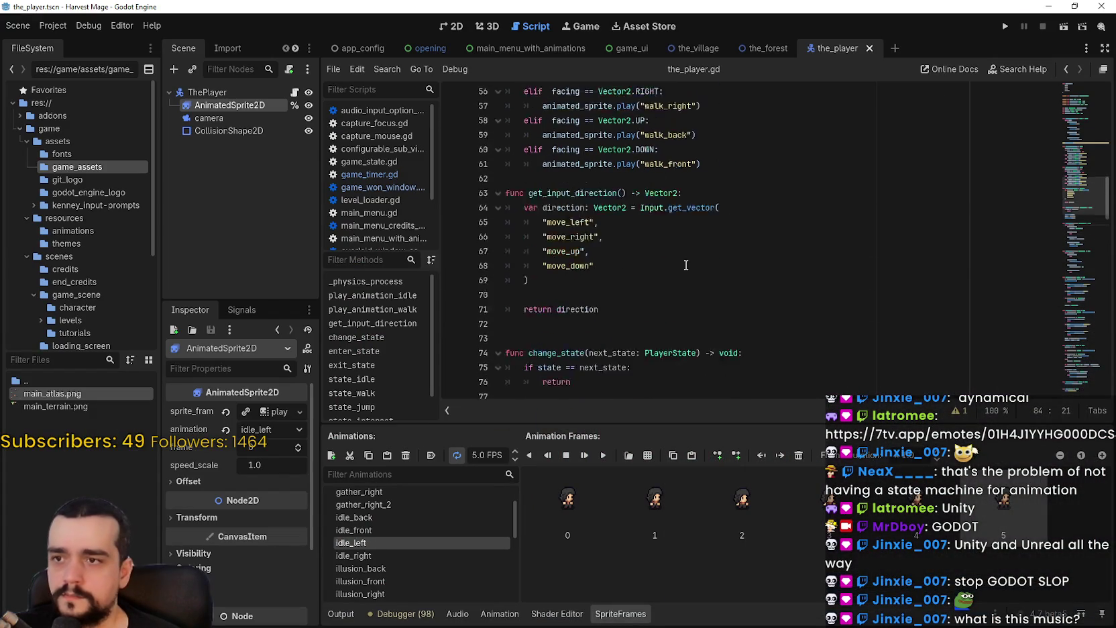
{"action": "scroll", "coordinate": [738, 234], "scroll_direction": "up", "scroll_amount": 6}
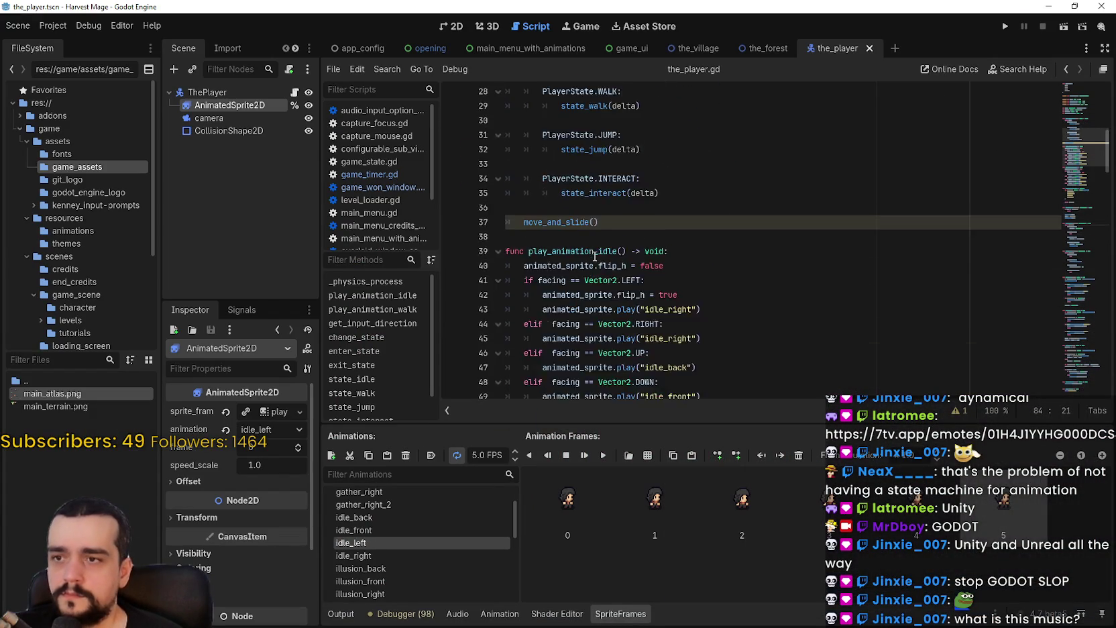
{"action": "left_click", "coordinate": [519, 176]}
{"action": "left_click_drag", "start_coordinate": [664, 179], "coordinate": [519, 179]}
{"action": "key", "text": "ctrl+c"}
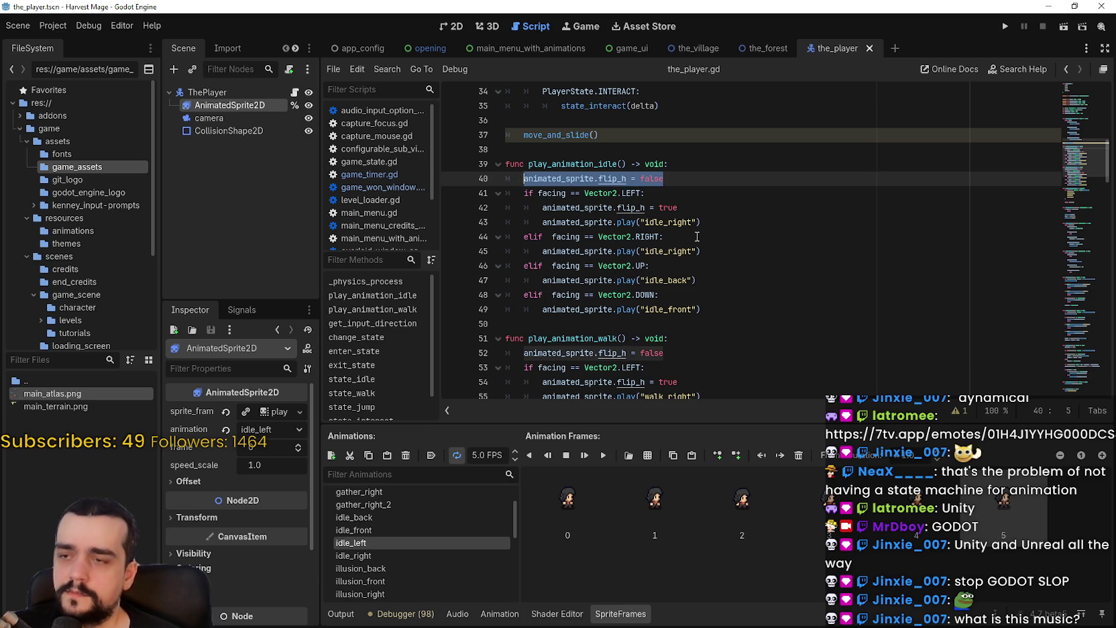
{"action": "left_click", "coordinate": [714, 250]}
{"action": "key", "text": "Return"}
{"action": "key", "text": "ctrl+v"}
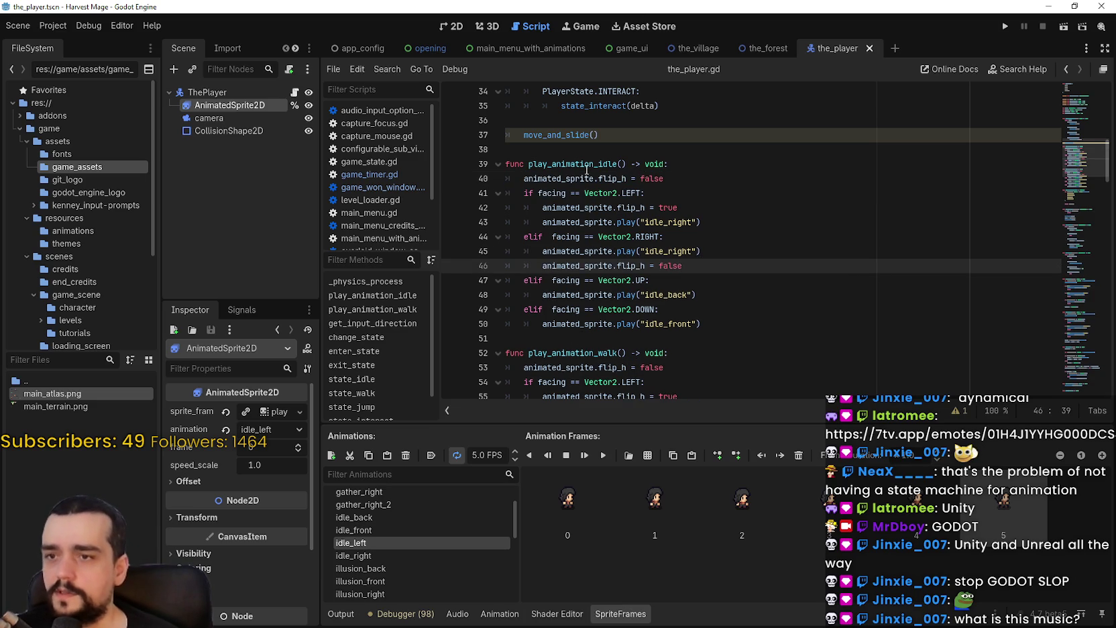
{"action": "left_click", "coordinate": [524, 178]}
{"action": "type", "text": "#"}
Step: Place flip_h = false before the idle_right play and remove the duplicate line
{"action": "scroll", "coordinate": [655, 290], "scroll_direction": "down", "scroll_amount": 1}
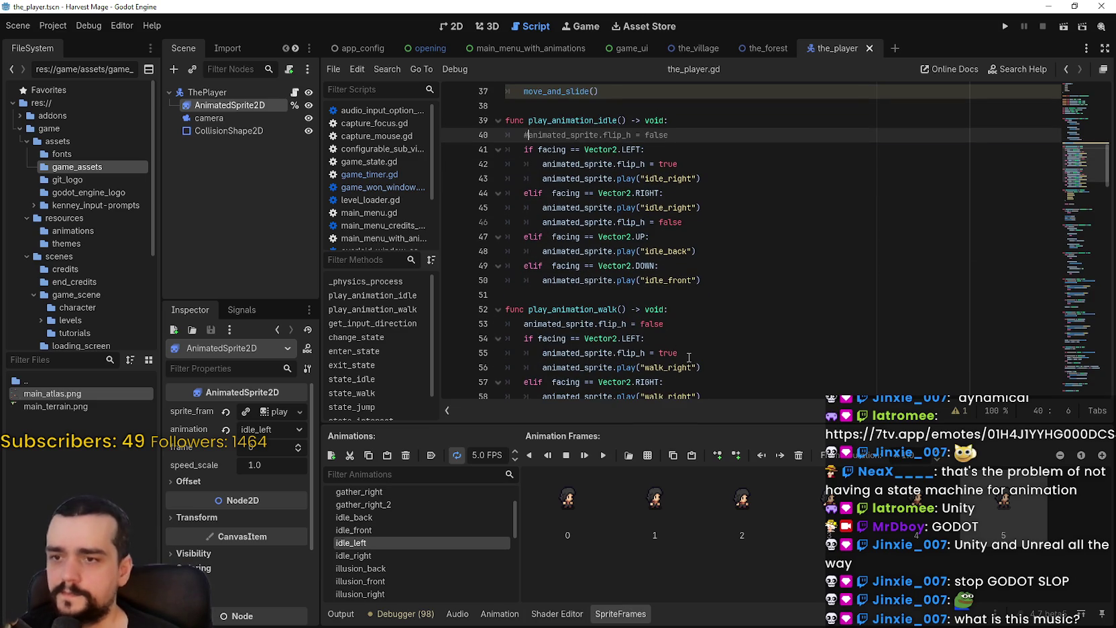
{"action": "scroll", "coordinate": [733, 371], "scroll_direction": "down", "scroll_amount": 2}
{"action": "left_click", "coordinate": [720, 301]}
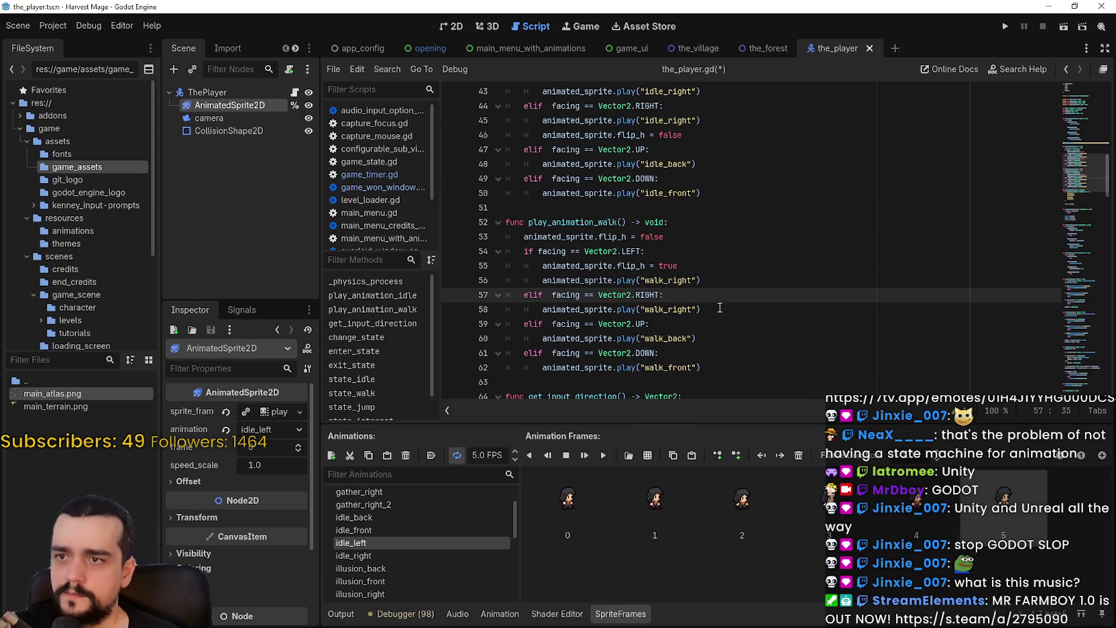
{"action": "key", "text": "Return"}
{"action": "type", "text": "animated_sprite.flip_h = false"}
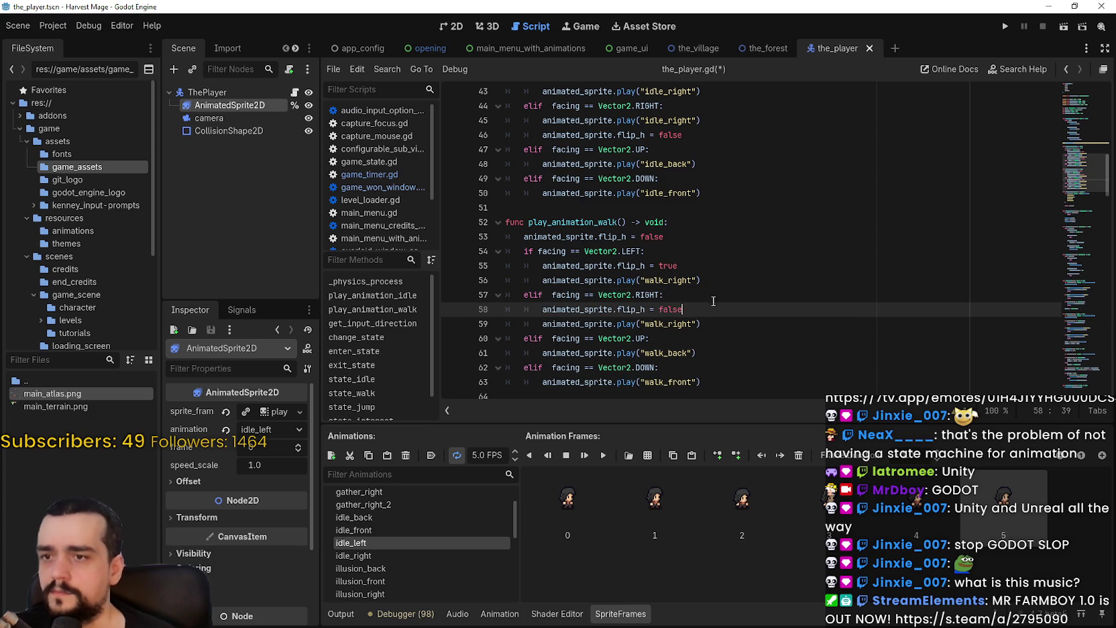
{"action": "left_click_drag", "start_coordinate": [682, 135], "coordinate": [537, 128]}
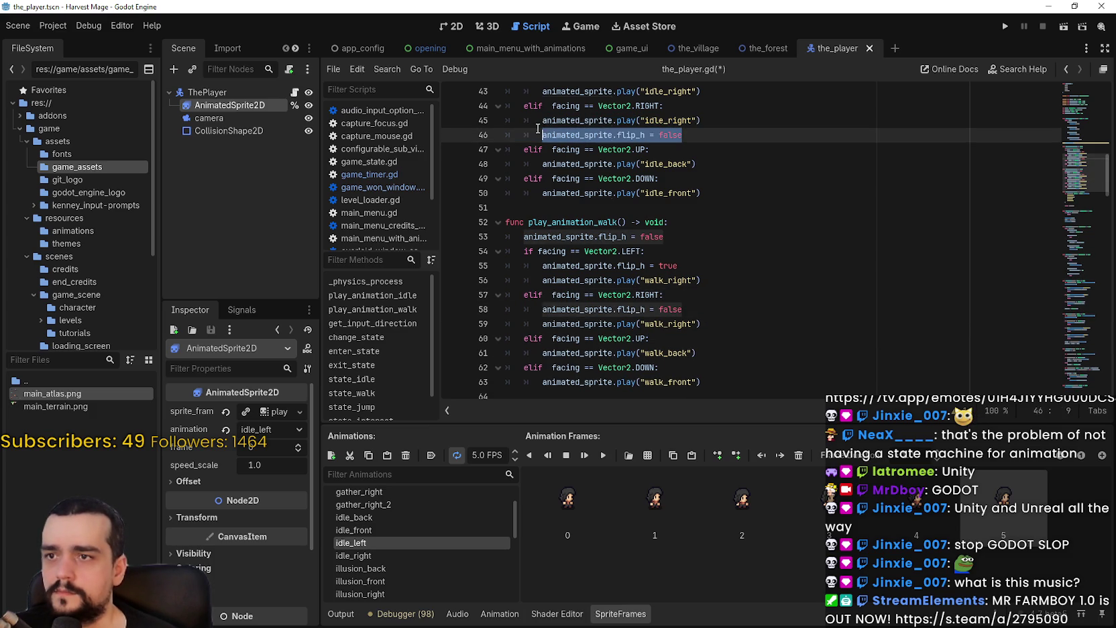
{"action": "left_click", "coordinate": [712, 107]}
{"action": "key", "text": "Return"}
{"action": "key", "text": "ctrl+v"}
{"action": "left_click_drag", "start_coordinate": [683, 149], "coordinate": [463, 145]}
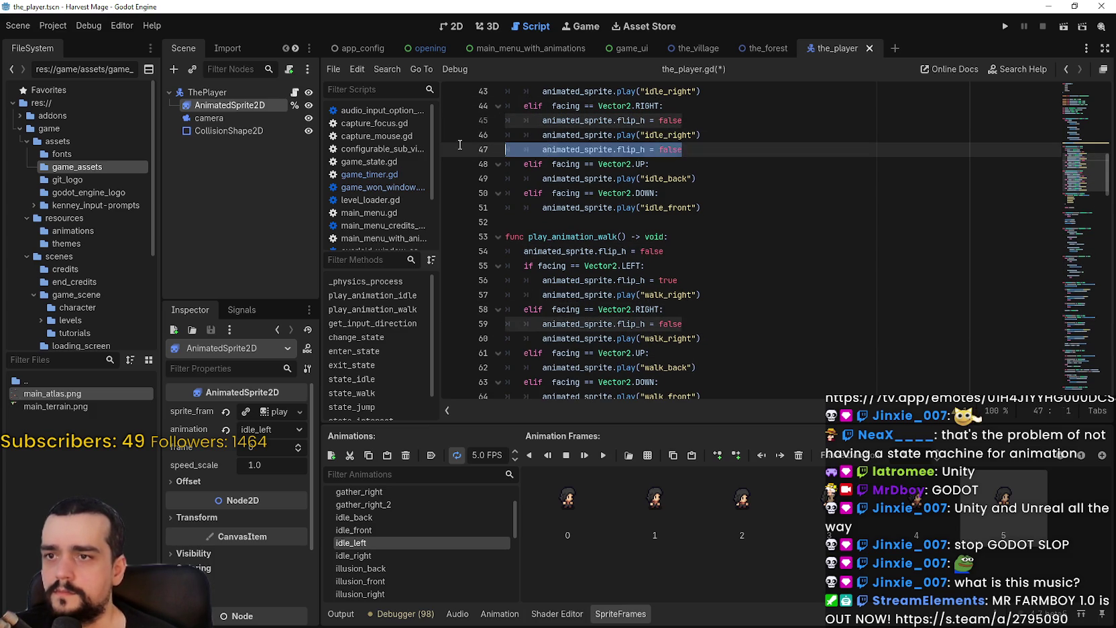
{"action": "key", "text": "BackSpace"}
{"action": "key", "text": "BackSpace"}
Step: Delete the walk function's flip_h reset line, then save and run the game with F5
{"action": "left_click_drag", "start_coordinate": [664, 237], "coordinate": [491, 234]}
{"action": "key", "text": "BackSpace"}
{"action": "key", "text": "BackSpace"}
{"action": "key", "text": "F5"}
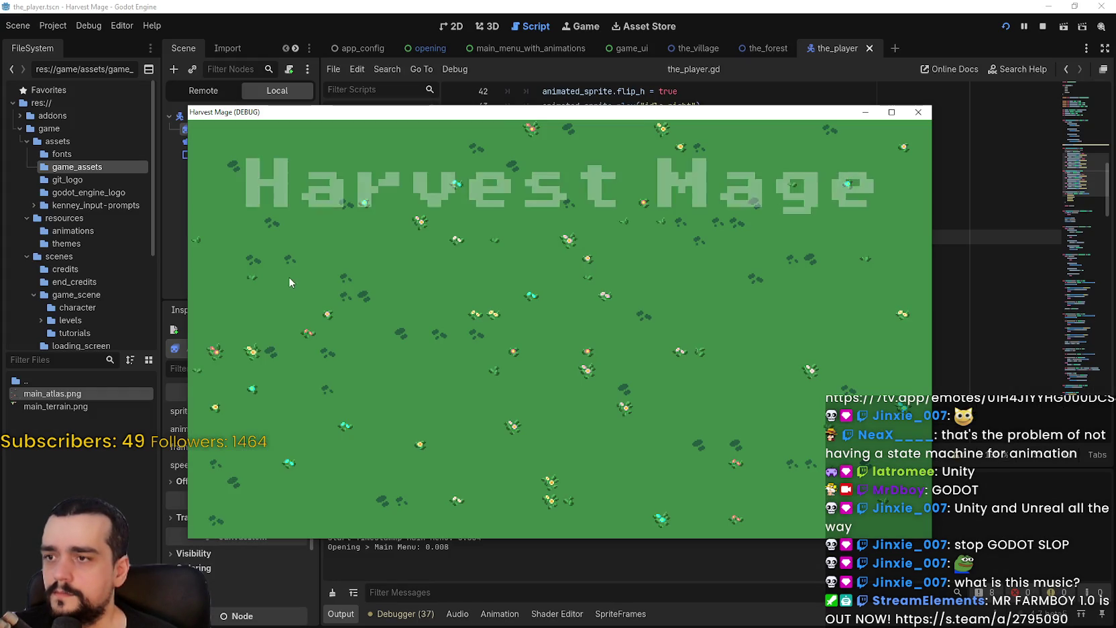
Step: Start a new game and walk the mage left, right, up and down around the tower
{"action": "left_click", "coordinate": [285, 297]}
{"action": "key", "text": "d"}
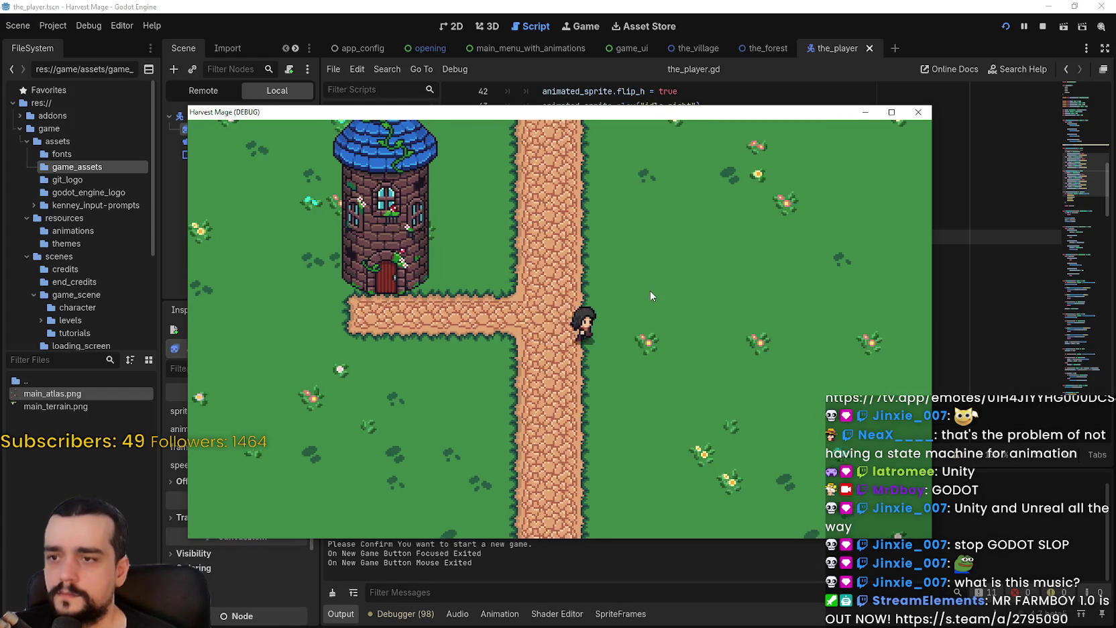
{"action": "key", "text": "a"}
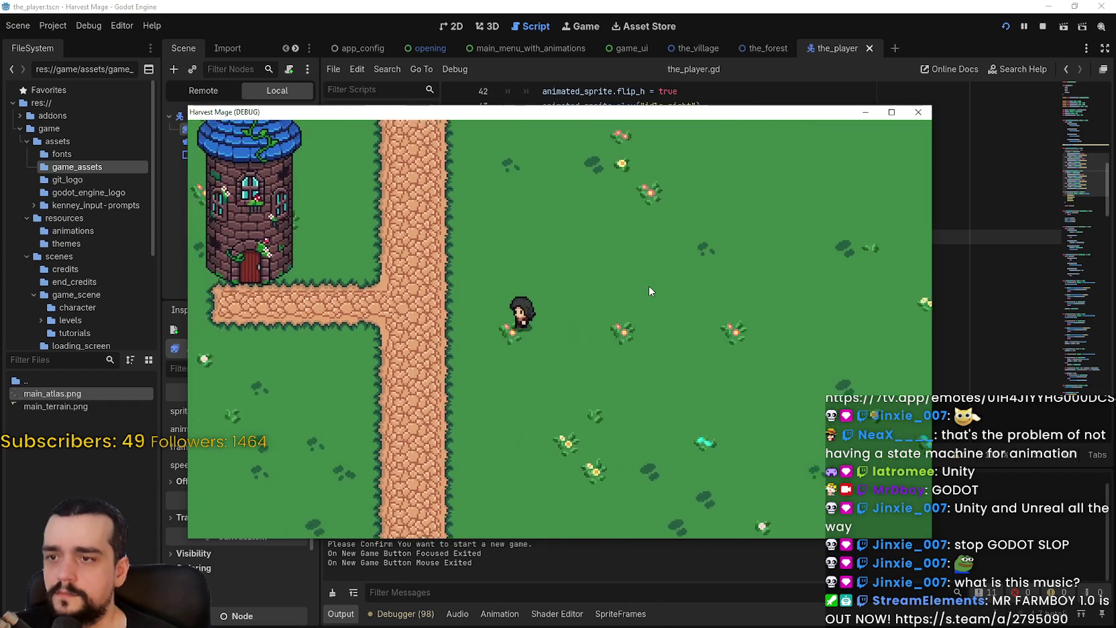
{"action": "key", "text": "d"}
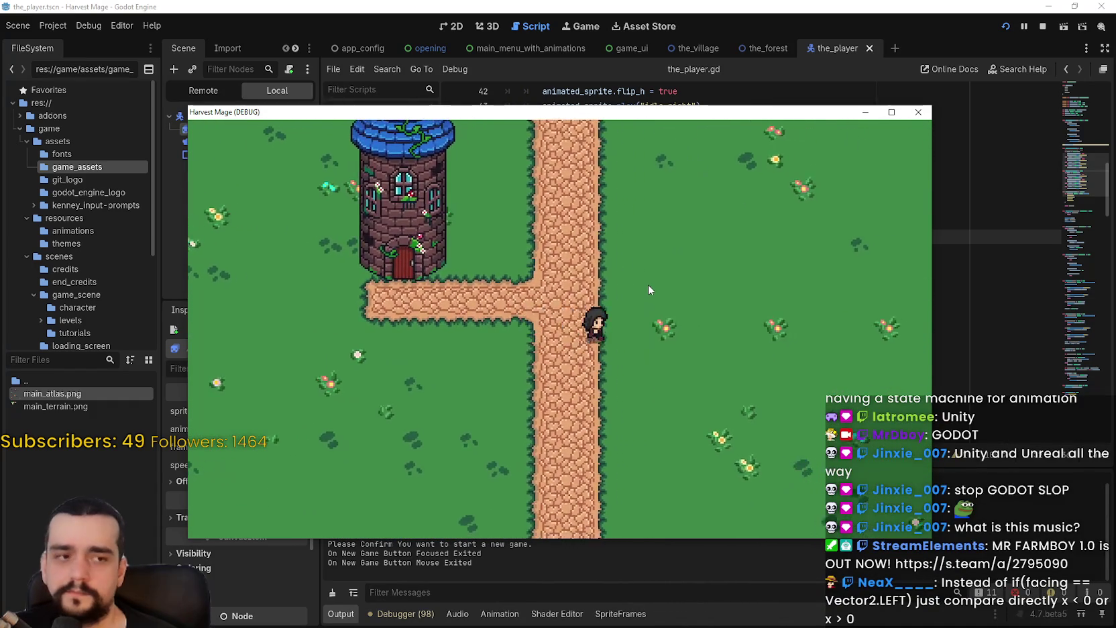
{"action": "key", "text": "w"}
{"action": "key", "text": "d"}
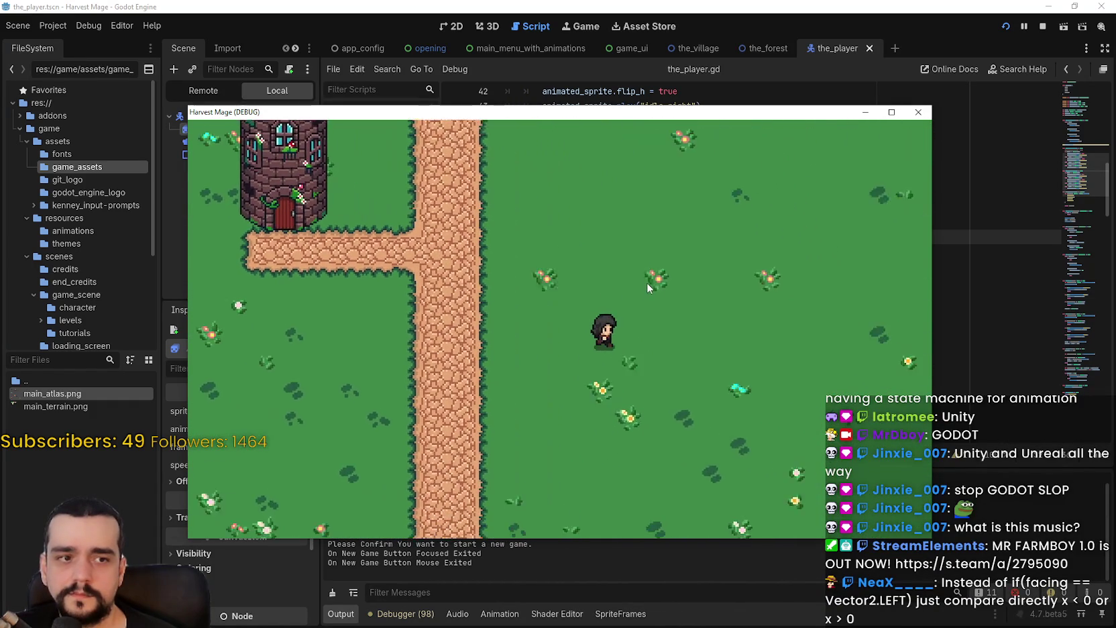
{"action": "key", "text": "a"}
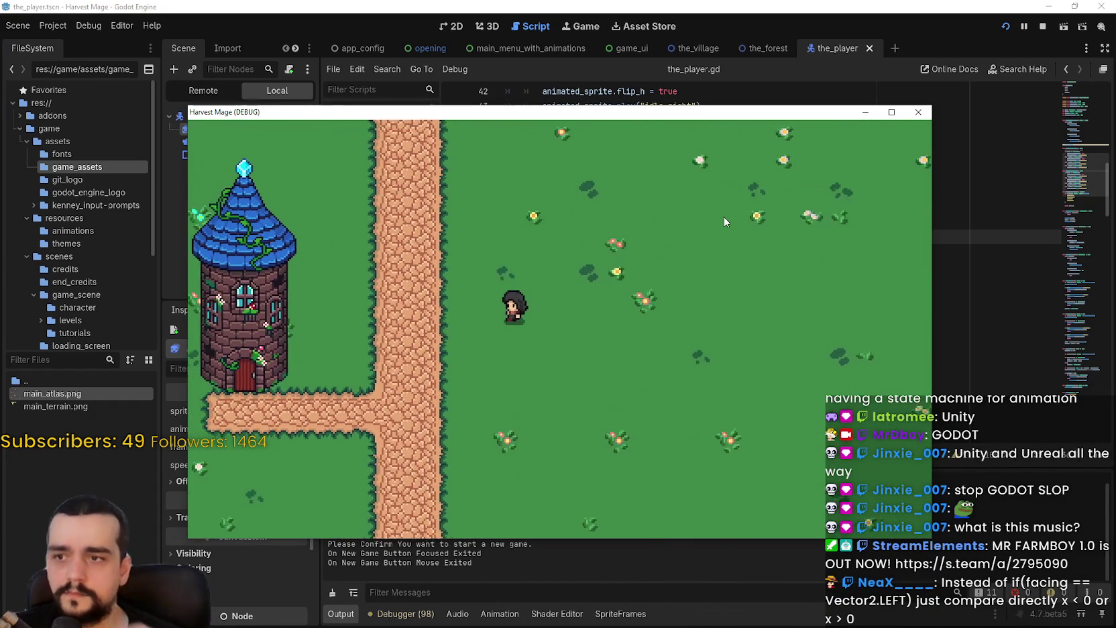
{"action": "key", "text": "s"}
{"action": "key", "text": "s"}
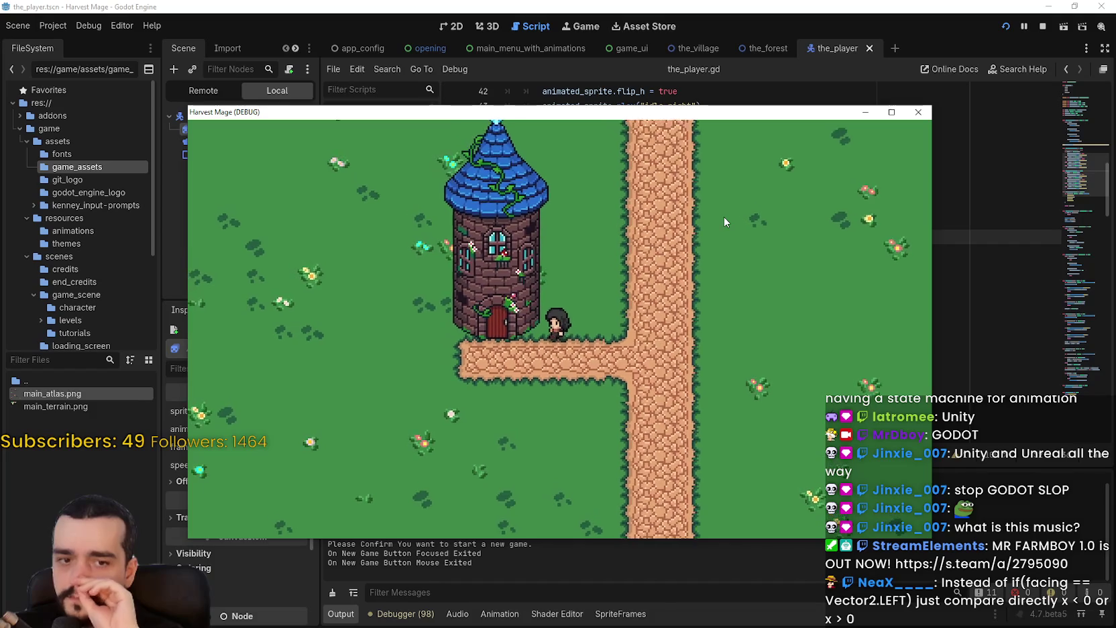
{"action": "key", "text": "d"}
{"action": "key", "text": "w"}
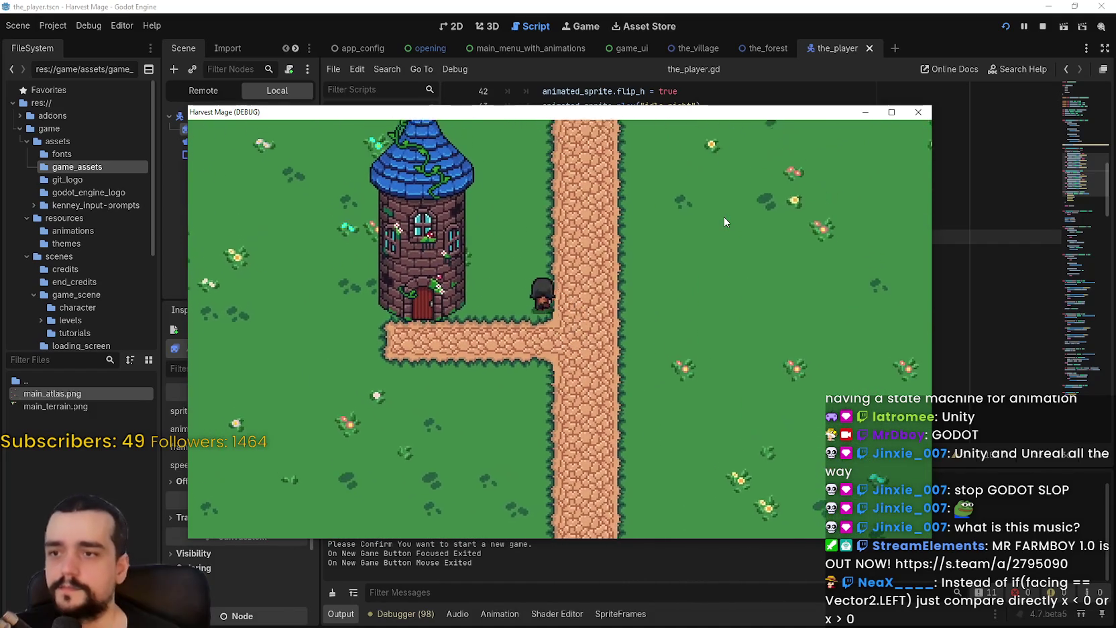
{"action": "key", "text": "a"}
{"action": "key", "text": "w"}
{"action": "key", "text": "d"}
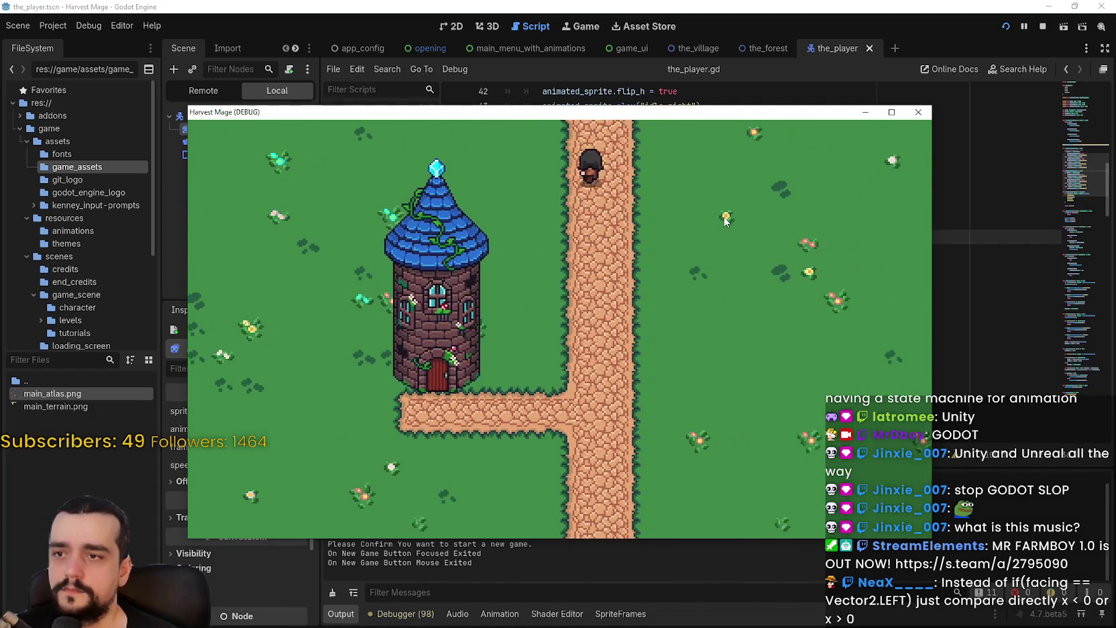
Step: Weave the mage along the dirt paths, then restore the game window and stop the run
{"action": "key", "text": "super+Up"}
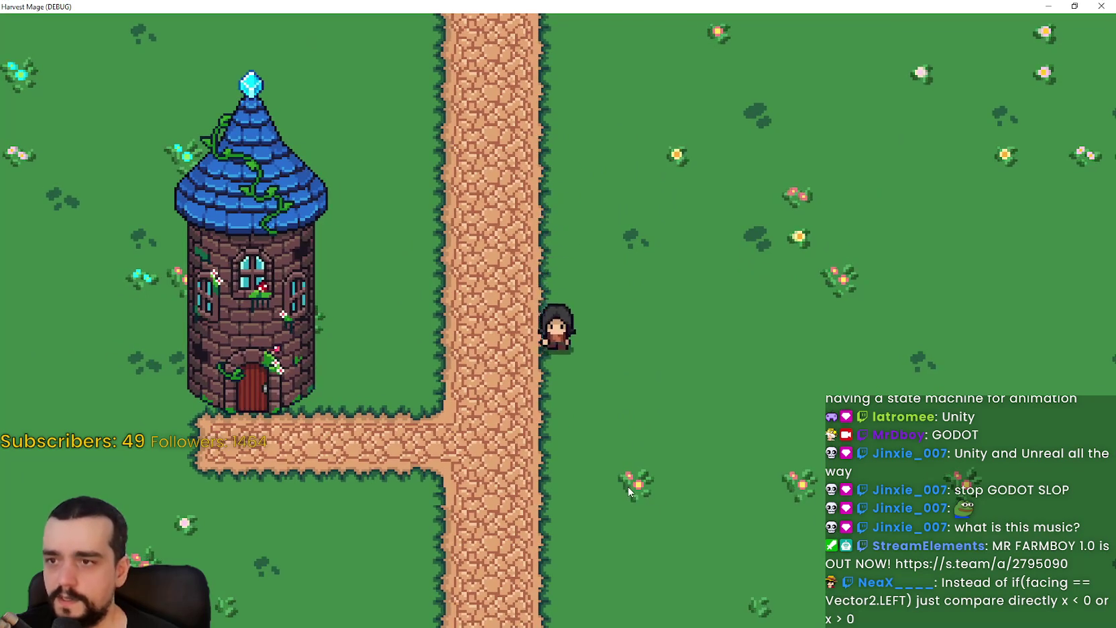
{"action": "key", "text": "s"}
{"action": "key", "text": "a"}
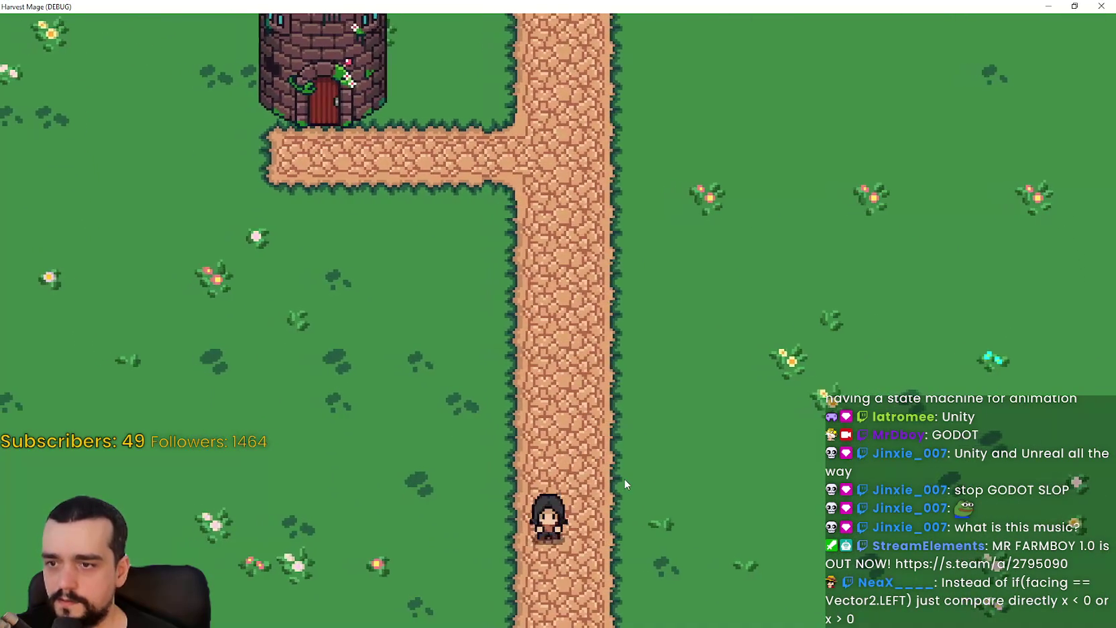
{"action": "key", "text": "w"}
{"action": "key", "text": "d"}
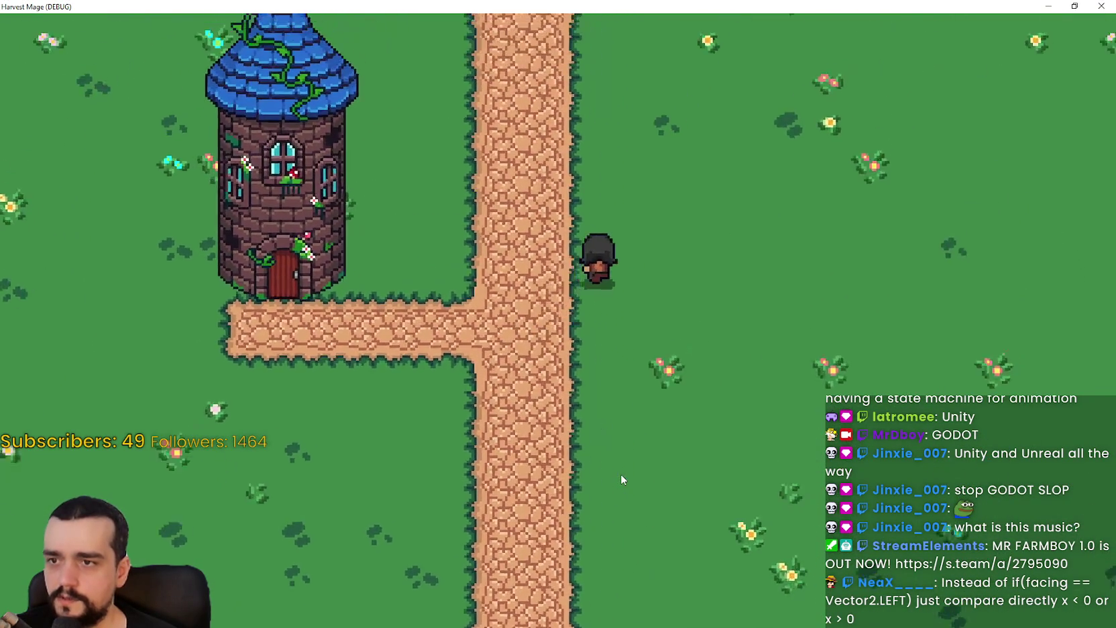
{"action": "key", "text": "a"}
{"action": "key", "text": "w"}
{"action": "key", "text": "d"}
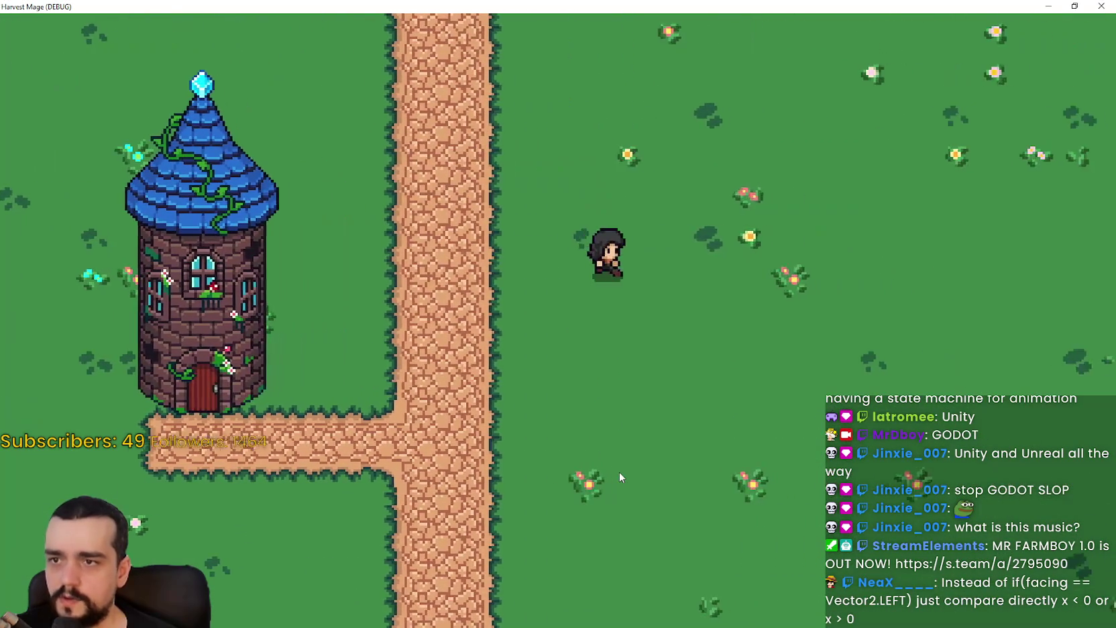
{"action": "key", "text": "d"}
{"action": "key", "text": "w"}
{"action": "key", "text": "s"}
{"action": "key", "text": "a"}
{"action": "key", "text": "a"}
{"action": "key", "text": "w"}
{"action": "key", "text": "s"}
{"action": "key", "text": "s"}
{"action": "key", "text": "a"}
{"action": "key", "text": "d"}
{"action": "key", "text": "w"}
{"action": "key", "text": "a"}
{"action": "key", "text": "d"}
{"action": "key", "text": "w"}
{"action": "key", "text": "a"}
{"action": "key", "text": "d"}
{"action": "key", "text": "a"}
{"action": "key", "text": "s"}
{"action": "left_click", "coordinate": [1074, 6]}
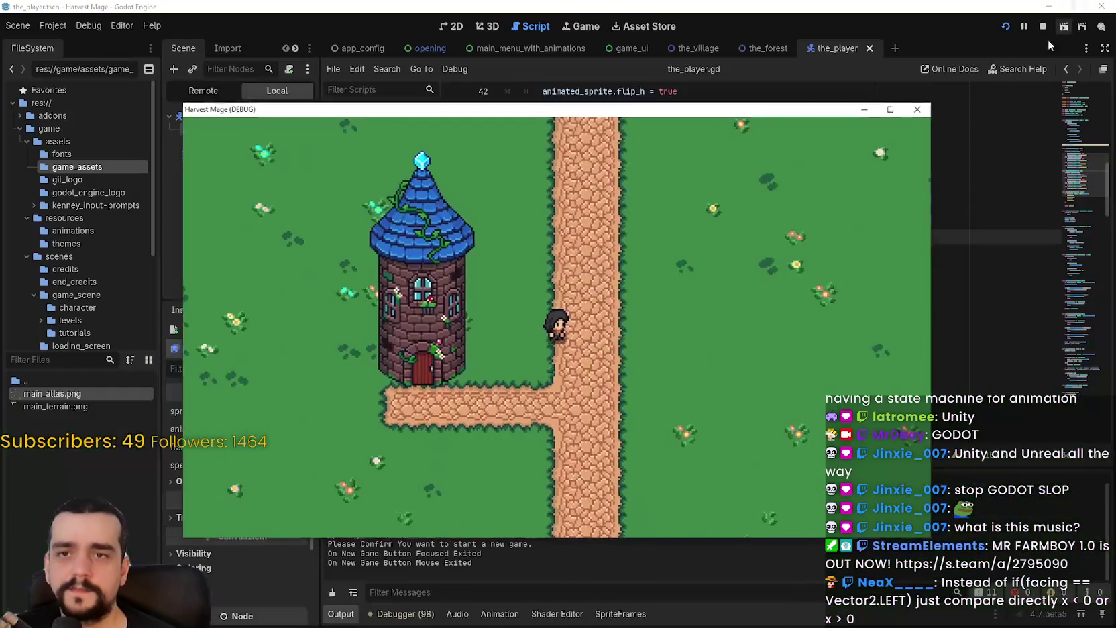
{"action": "left_click", "coordinate": [916, 106]}
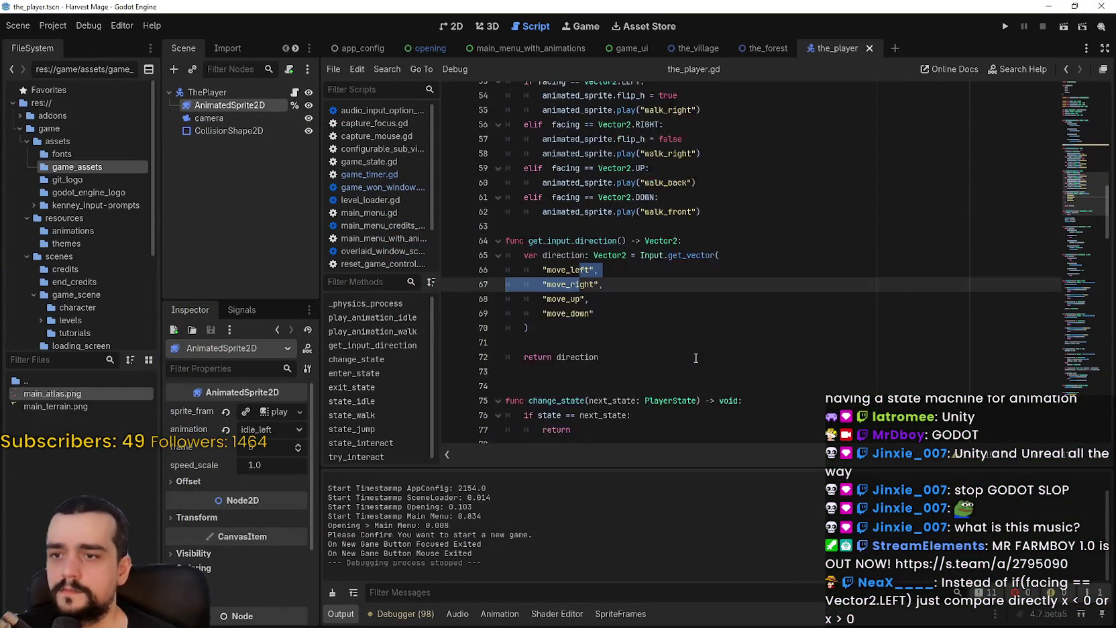
Step: Add a new play_animation_jump function below the walk function
{"action": "scroll", "coordinate": [695, 358], "scroll_direction": "down", "scroll_amount": 4}
{"action": "scroll", "coordinate": [668, 284], "scroll_direction": "up", "scroll_amount": 7}
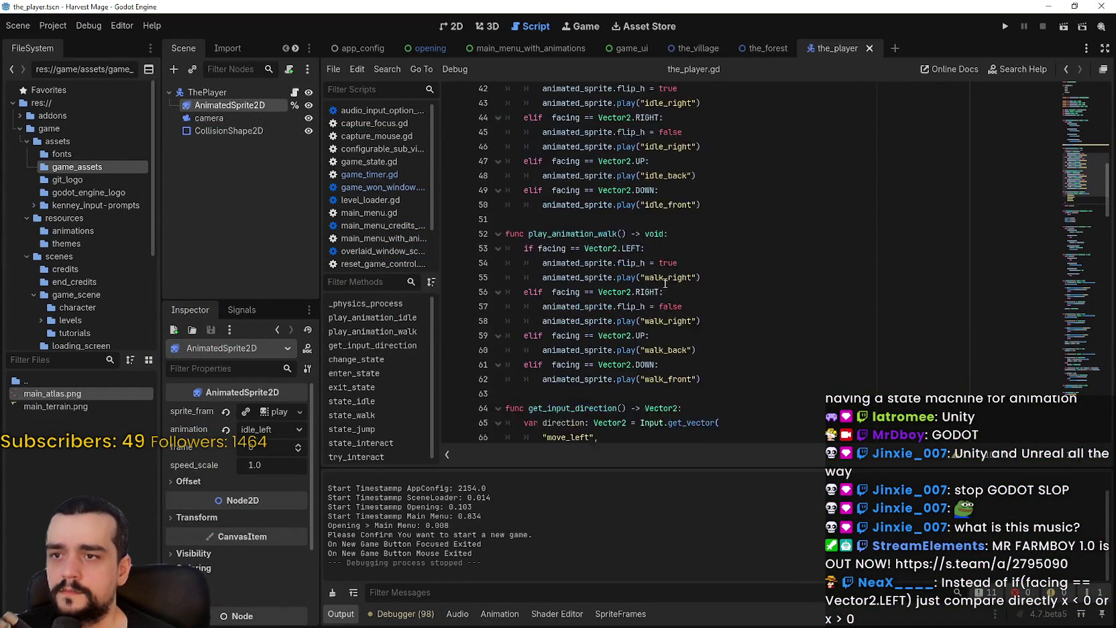
{"action": "scroll", "coordinate": [667, 285], "scroll_direction": "up", "scroll_amount": 6}
{"action": "scroll", "coordinate": [704, 322], "scroll_direction": "down", "scroll_amount": 8}
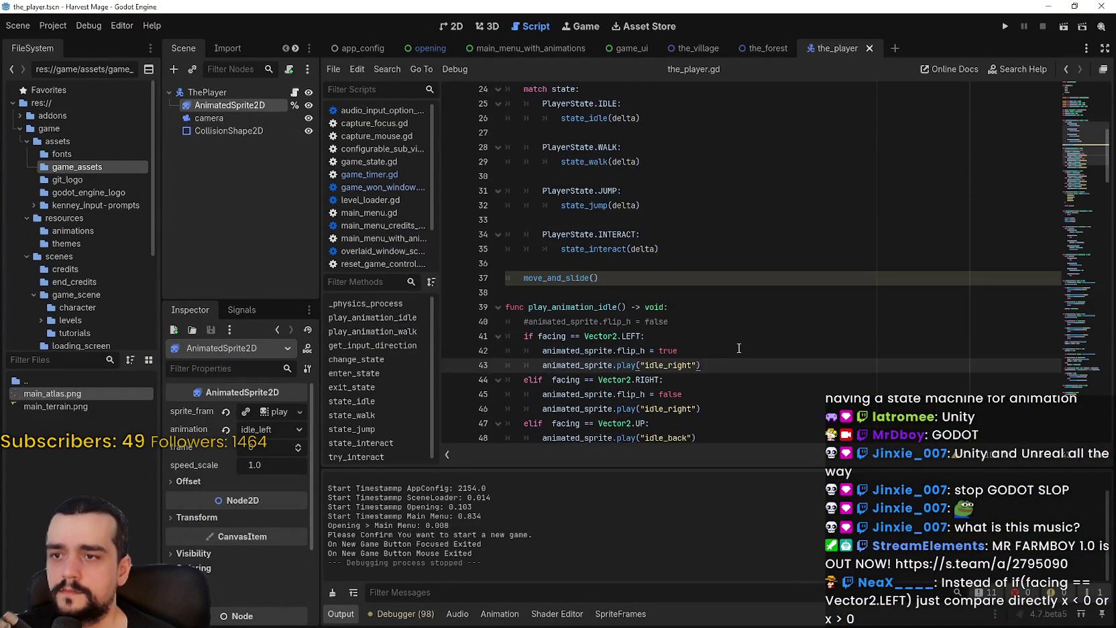
{"action": "left_click", "coordinate": [618, 265]}
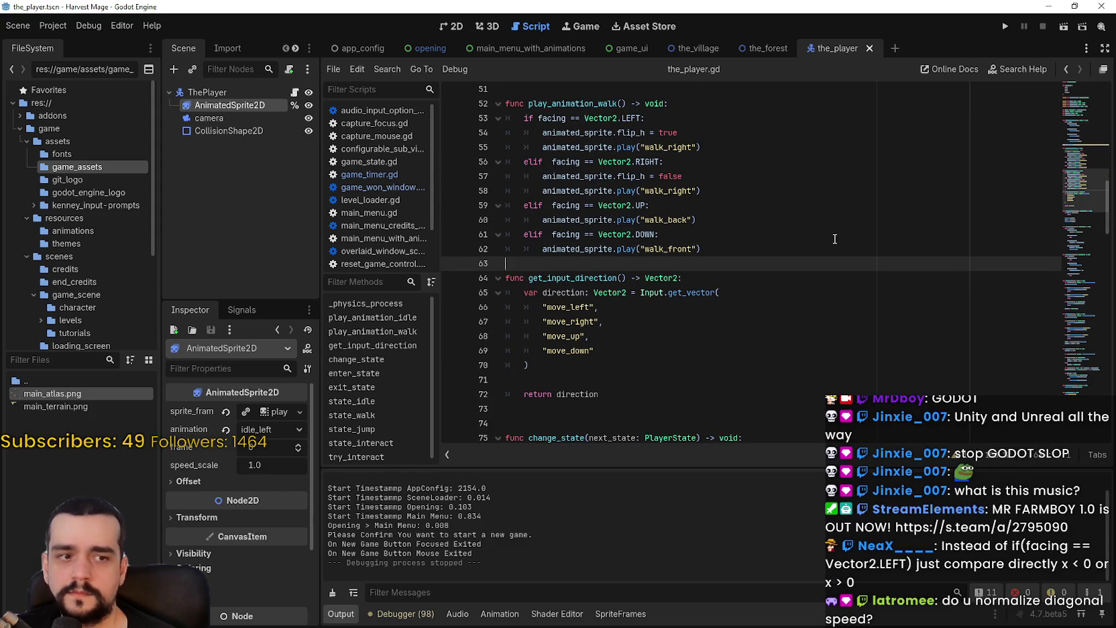
{"action": "key", "text": "Return"}
{"action": "type", "text": "fu"}
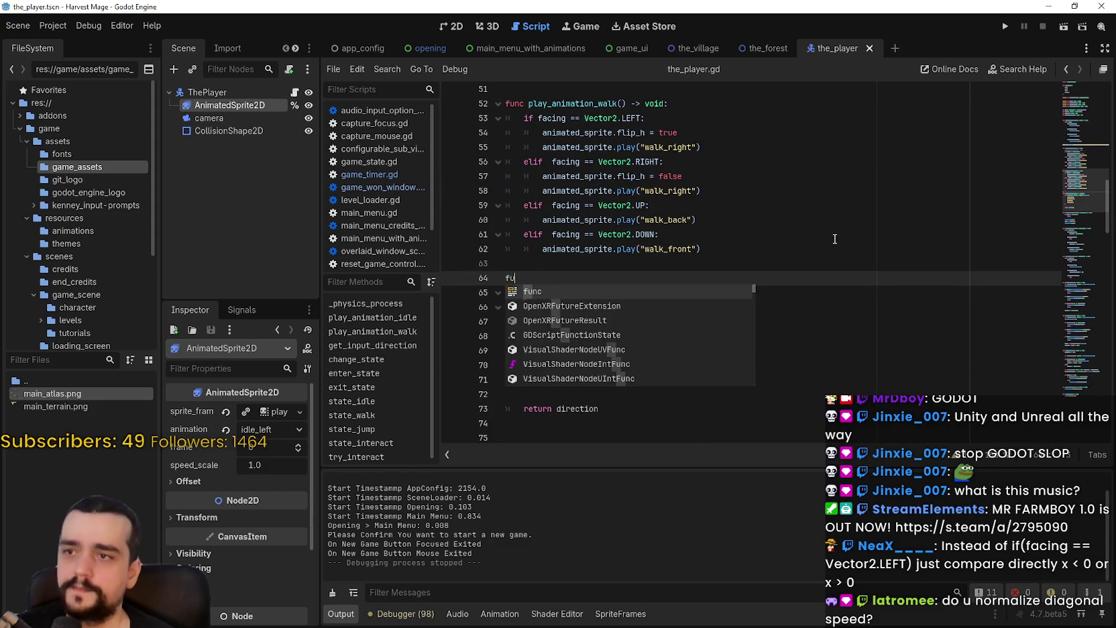
{"action": "type", "text": "nc play_animation_jump() -> void:"}
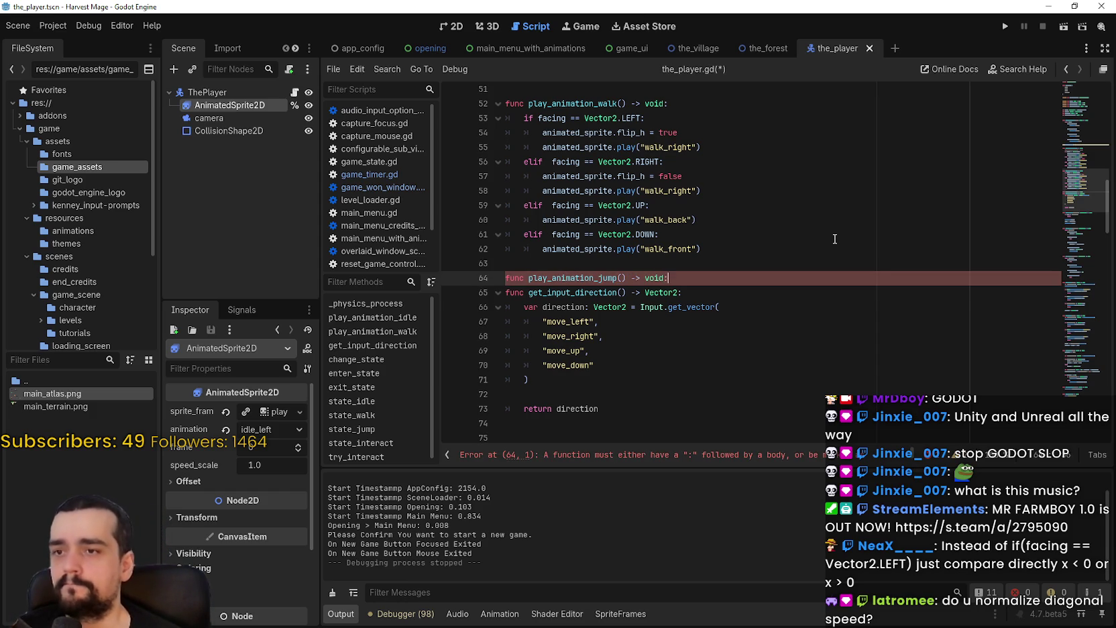
{"action": "key", "text": "Return"}
Step: Copy the walk function's facing branches into play_animation_jump's body
{"action": "left_click_drag", "start_coordinate": [699, 249], "coordinate": [503, 124]}
{"action": "key", "text": "ctrl+c"}
{"action": "left_click", "coordinate": [541, 292]}
{"action": "key", "text": "ctrl+v"}
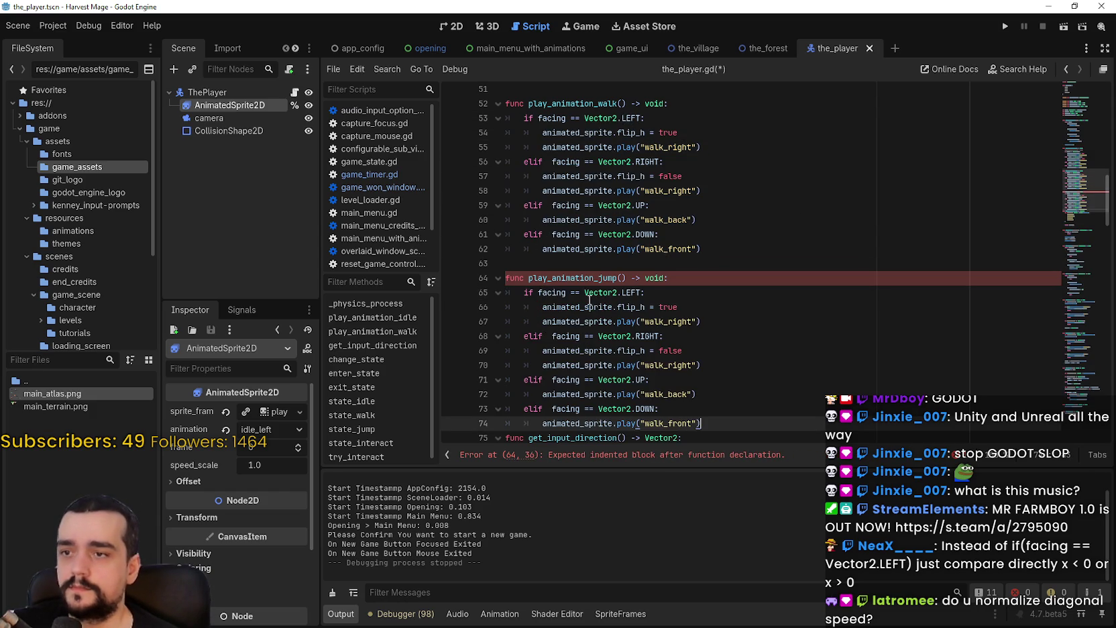
Step: Change the play() calls to roll_right for left/right, roll_back for up and roll_front for down
{"action": "double_click", "coordinate": [682, 322]}
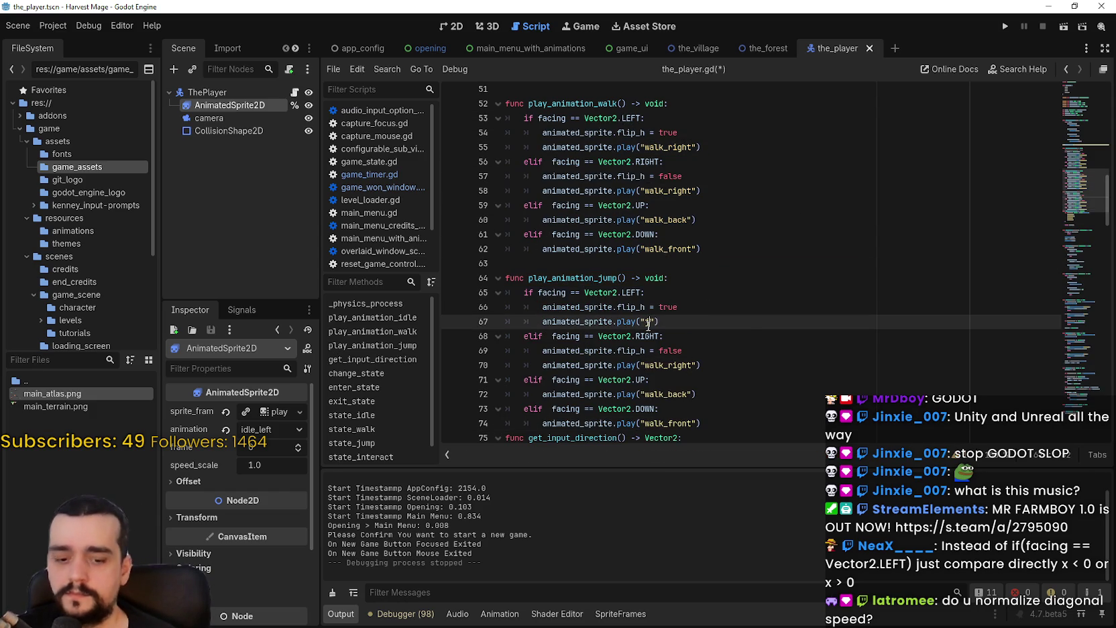
{"action": "type", "text": "u"}
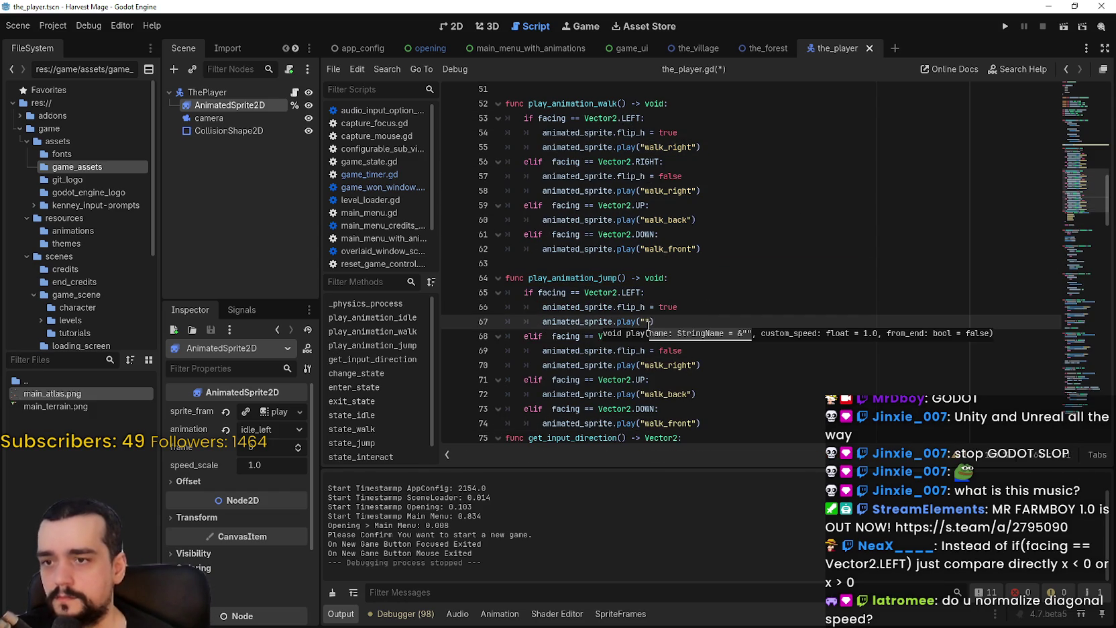
{"action": "left_click", "coordinate": [621, 614]}
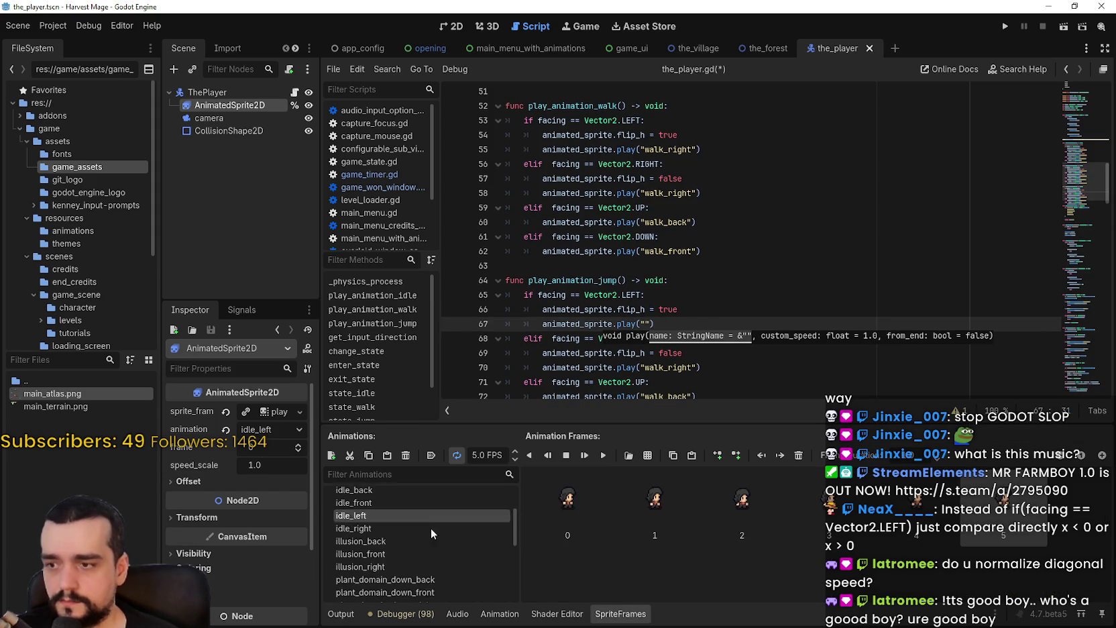
{"action": "scroll", "coordinate": [448, 566], "scroll_direction": "down", "scroll_amount": 8}
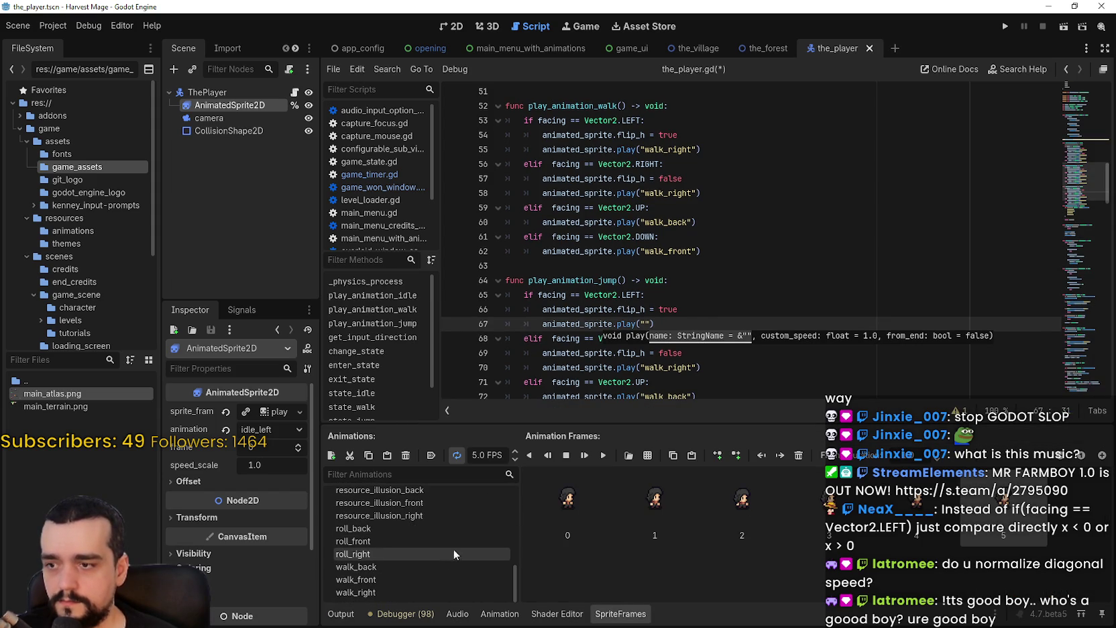
{"action": "left_click", "coordinate": [645, 323]}
{"action": "type", "text": "roll_right"}
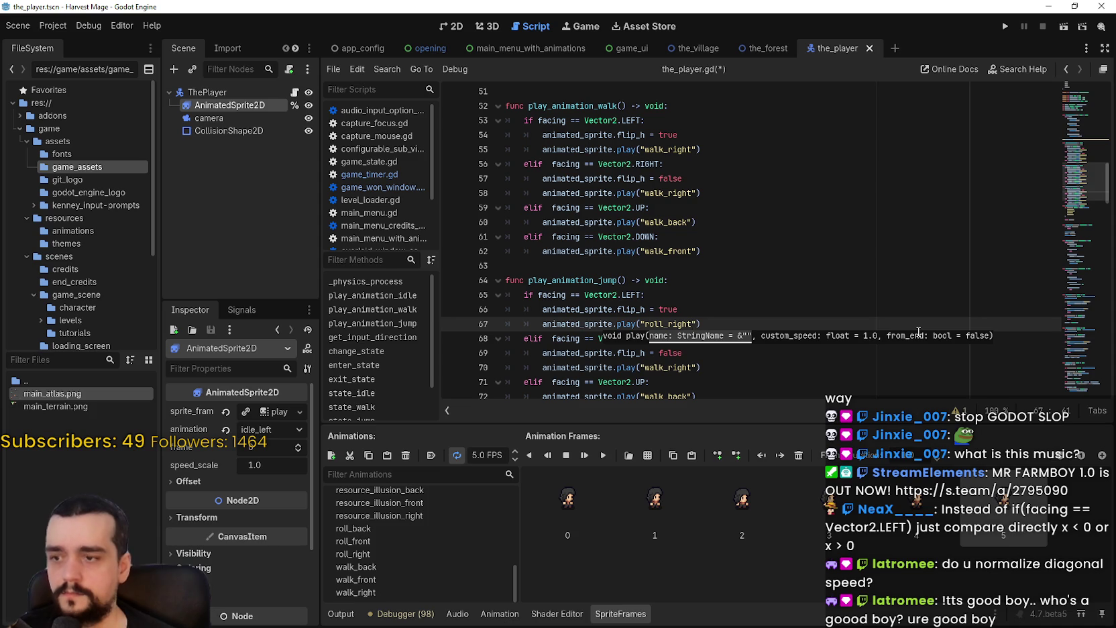
{"action": "scroll", "coordinate": [658, 255], "scroll_direction": "down", "scroll_amount": 2}
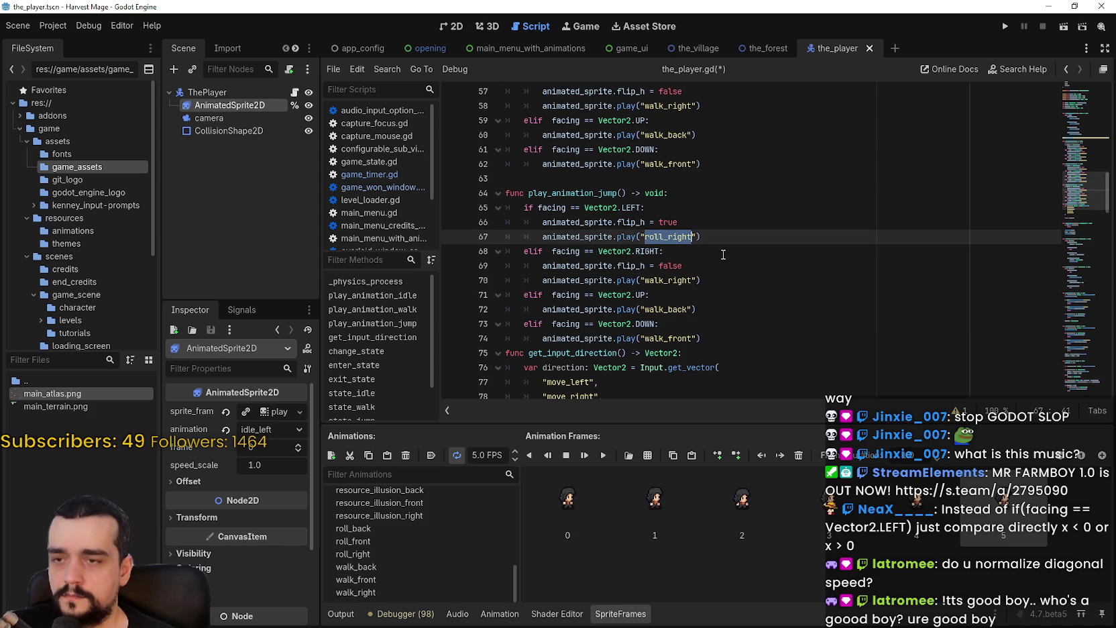
{"action": "double_click", "coordinate": [680, 282]}
{"action": "double_click", "coordinate": [670, 309]}
{"action": "key", "text": "ctrl+v"}
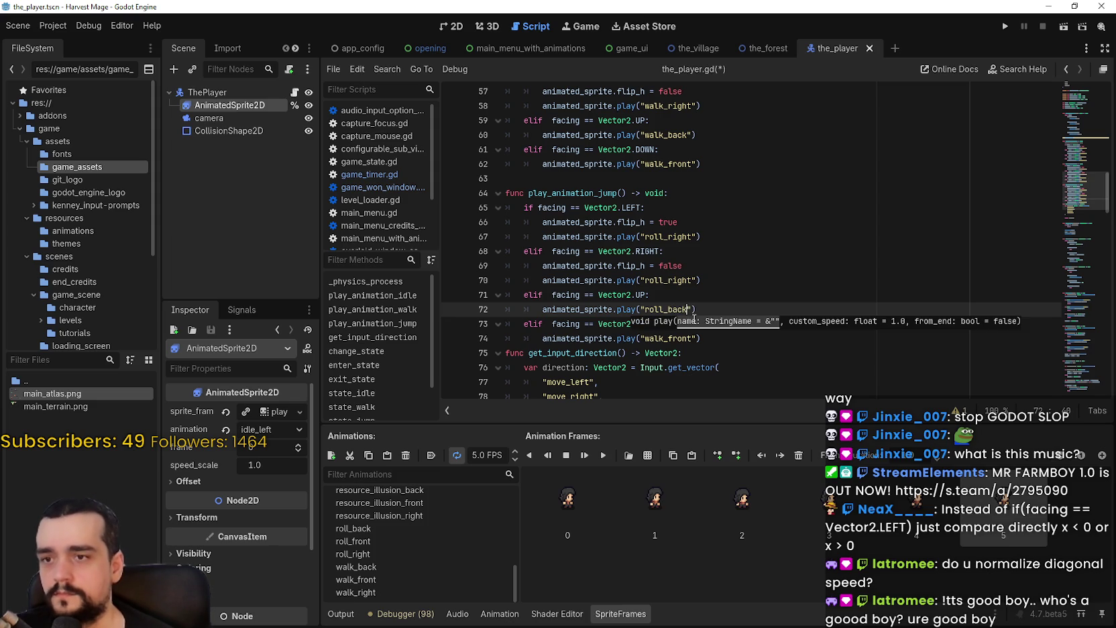
{"action": "double_click", "coordinate": [681, 339]}
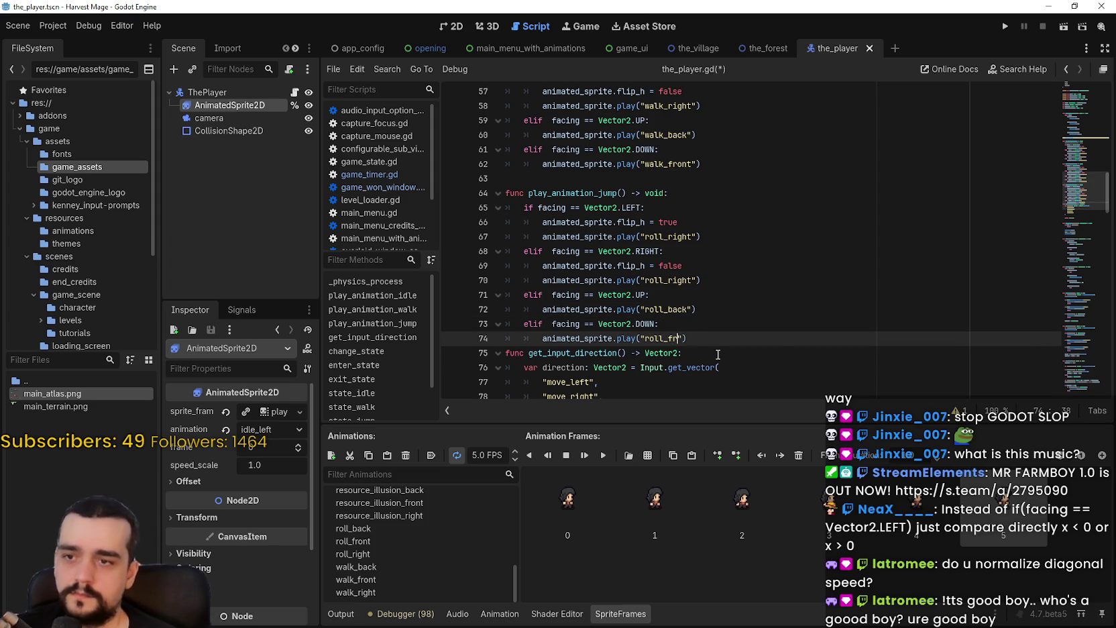
{"action": "type", "text": "ont"}
Step: Add a blank line after the function, save the script, and select the play_animation_jump name
{"action": "left_click", "coordinate": [709, 339]}
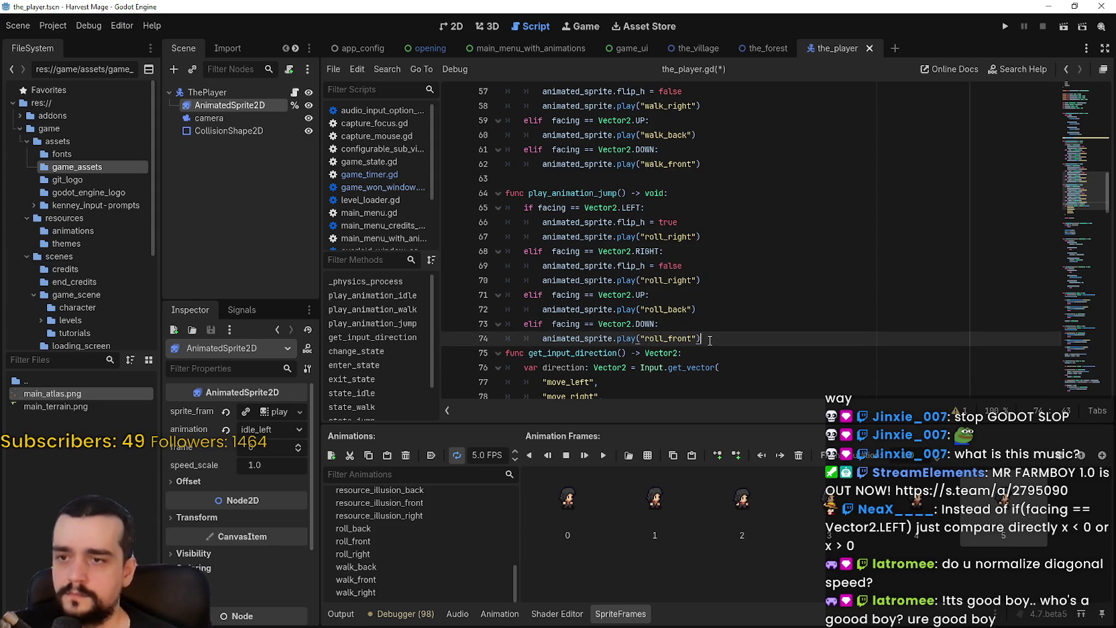
{"action": "key", "text": "Return"}
{"action": "key", "text": "ctrl+s"}
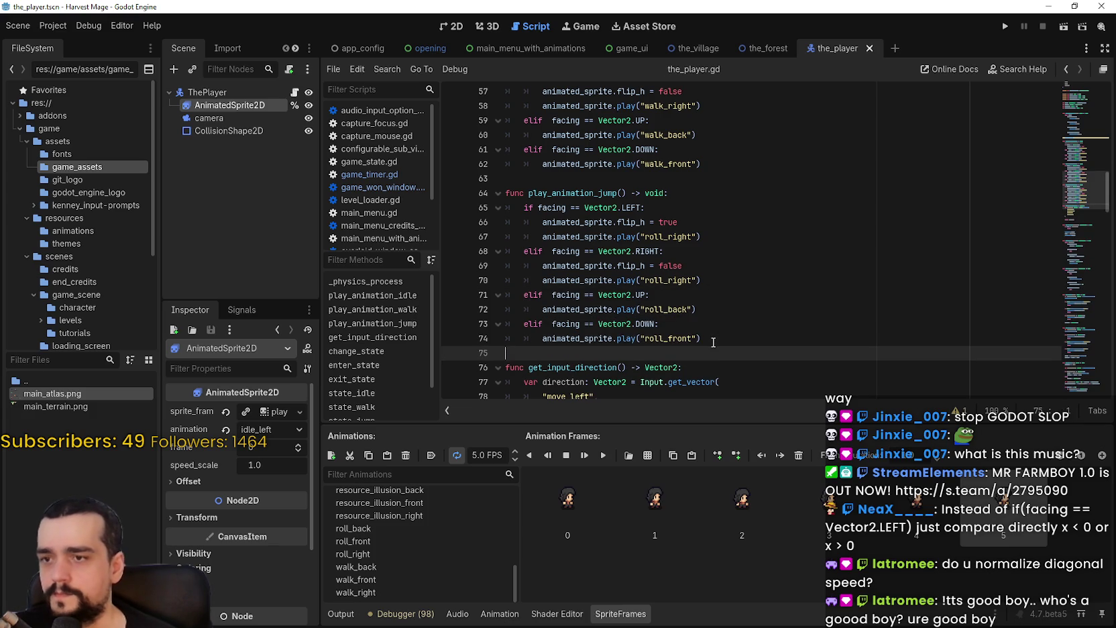
{"action": "double_click", "coordinate": [609, 193]}
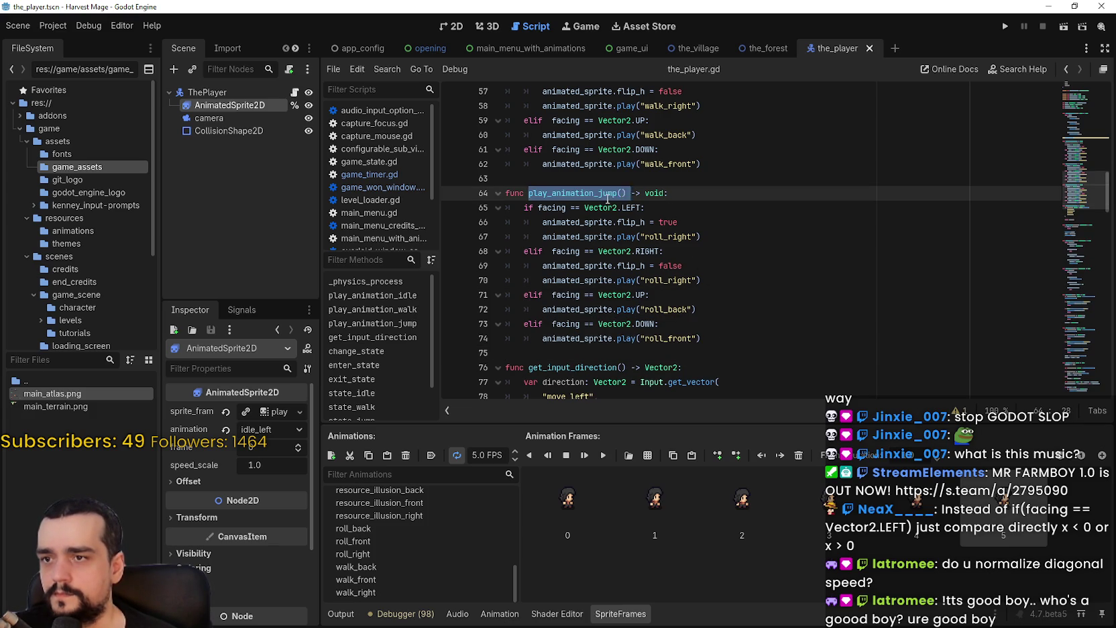
{"action": "mouse_move", "coordinate": [1063, 196]}
{"action": "left_mouse_down"}
{"action": "mouse_move", "coordinate": [1069, 274]}
{"action": "mouse_move", "coordinate": [1066, 201]}
{"action": "mouse_move", "coordinate": [1050, 353]}
{"action": "left_mouse_up"}
Step: Open a new line after state_jump's input direction line (169) for the play_animation_jump() call
{"action": "left_click", "coordinate": [834, 238]}
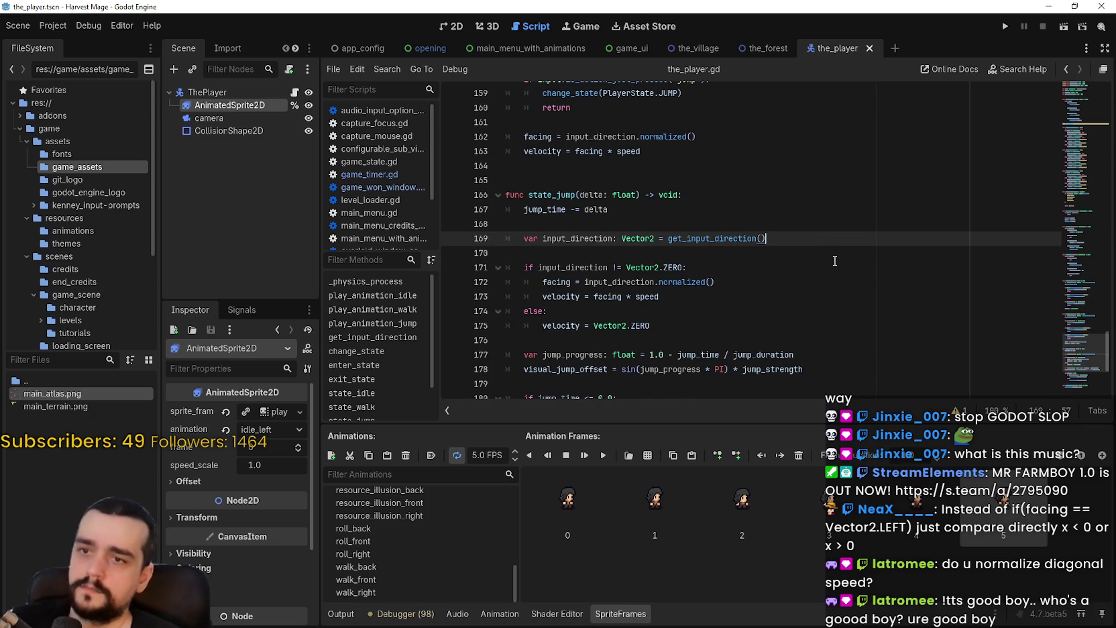
{"action": "key", "text": "Return"}
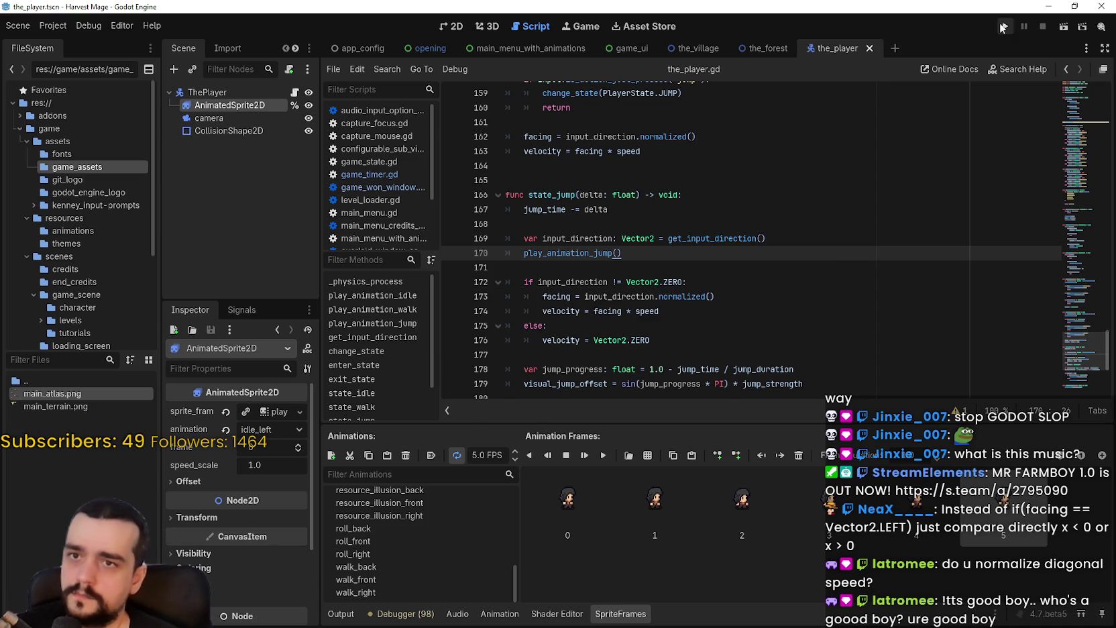
Step: Run the project, start and confirm a new game, and walk the character right, up and left
{"action": "left_click", "coordinate": [1000, 26]}
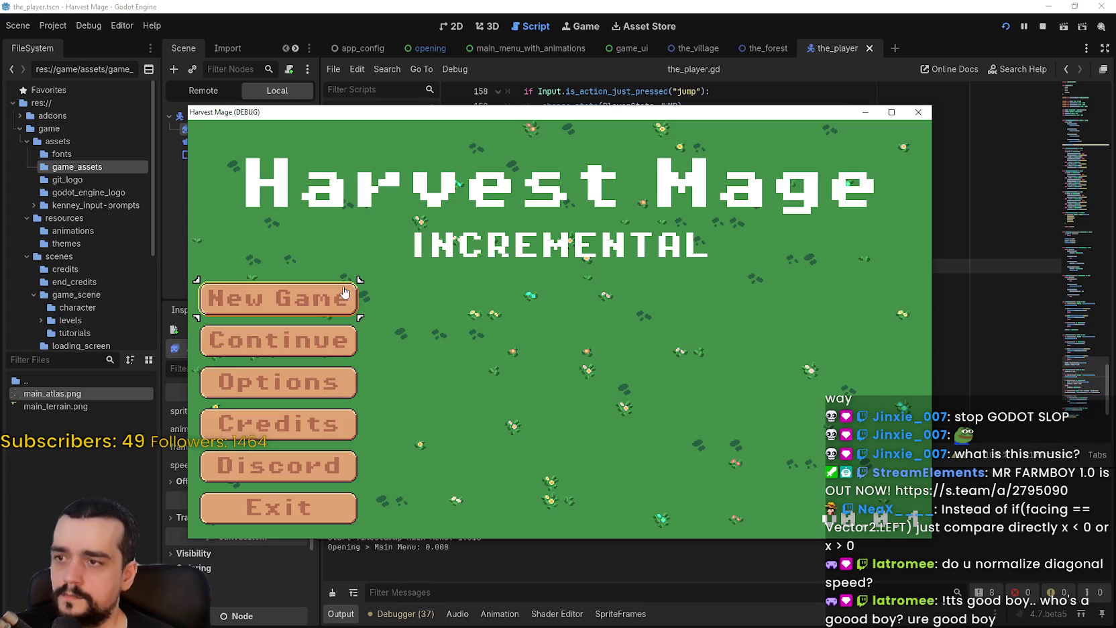
{"action": "left_click", "coordinate": [344, 292]}
{"action": "left_click", "coordinate": [343, 292]}
{"action": "key", "text": "Right"}
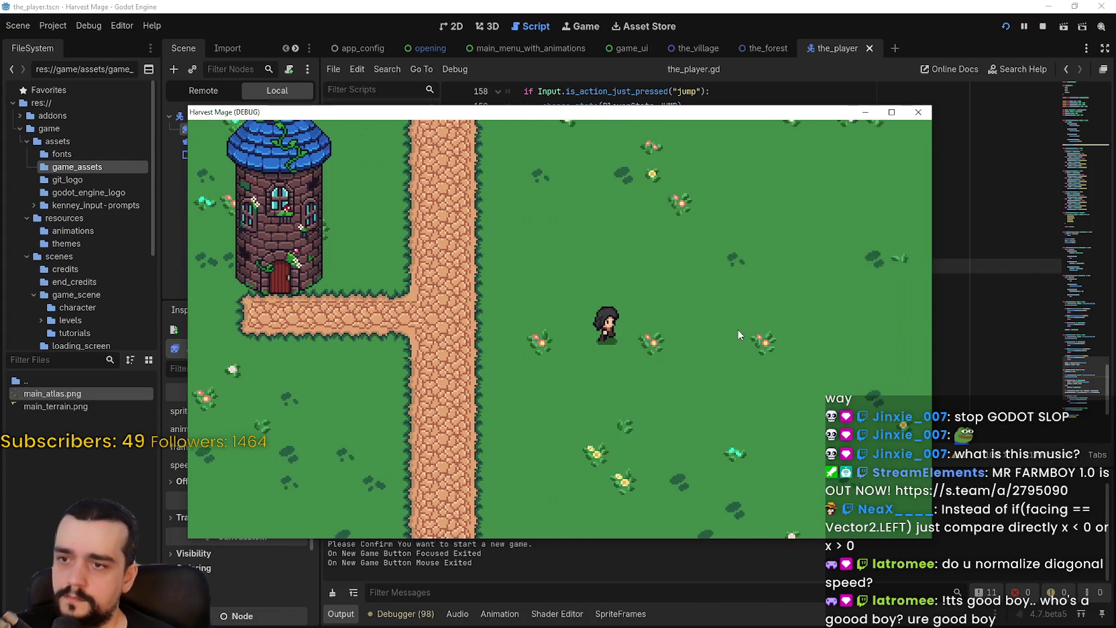
{"action": "key", "text": "Up"}
{"action": "key", "text": "Left"}
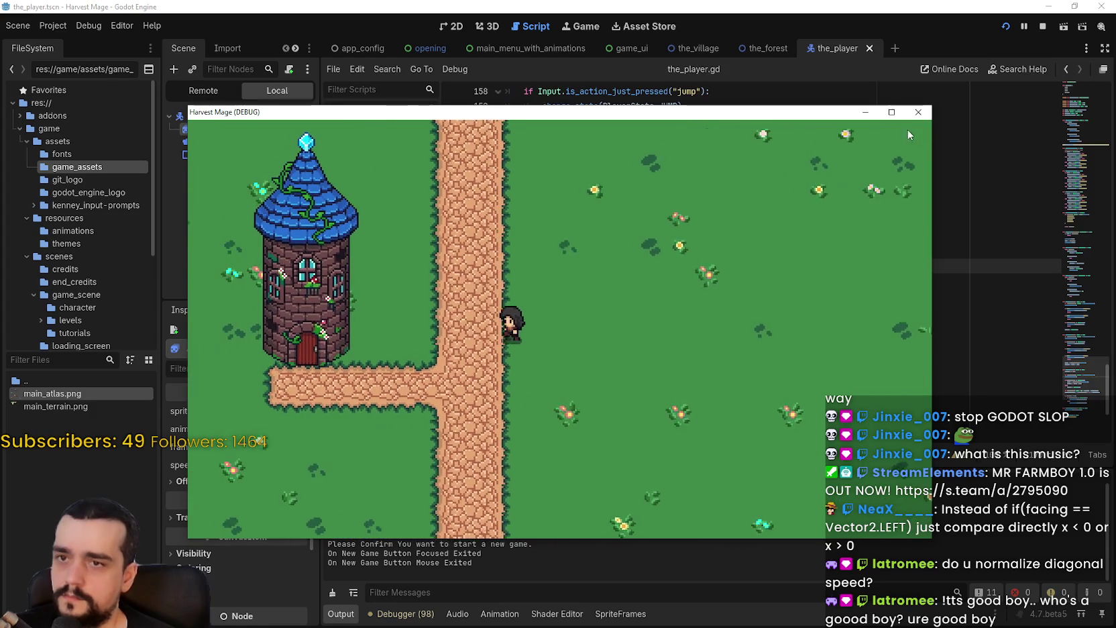
Step: Maximize the game window and walk the character along the dirt path and across the grass
{"action": "left_click", "coordinate": [891, 112]}
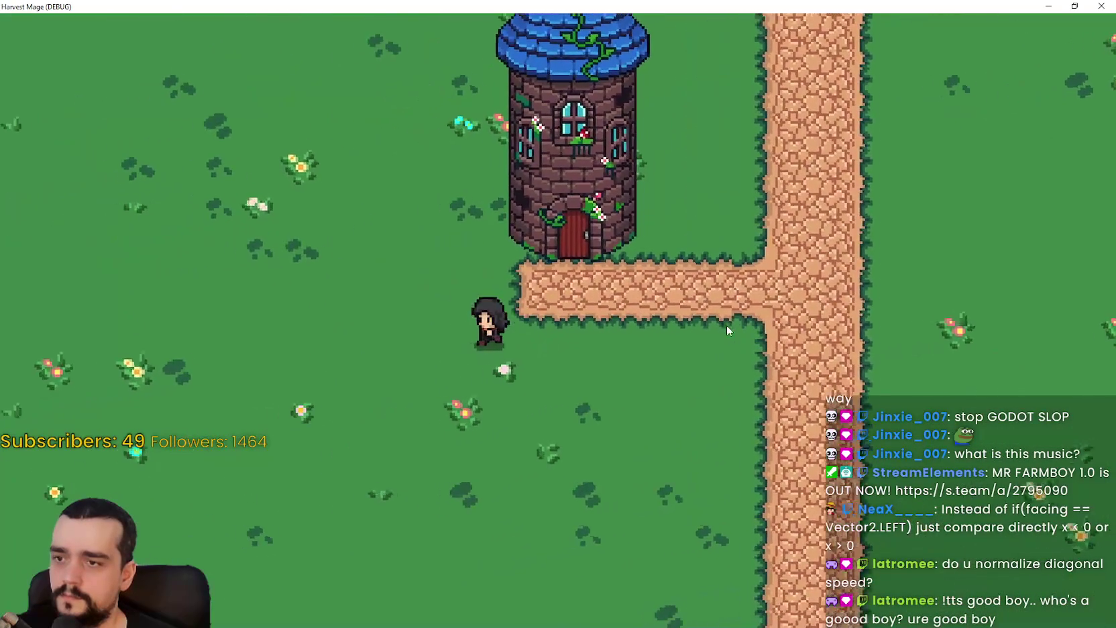
{"action": "key", "text": "Right"}
{"action": "key", "text": "Right"}
{"action": "key", "text": "Left"}
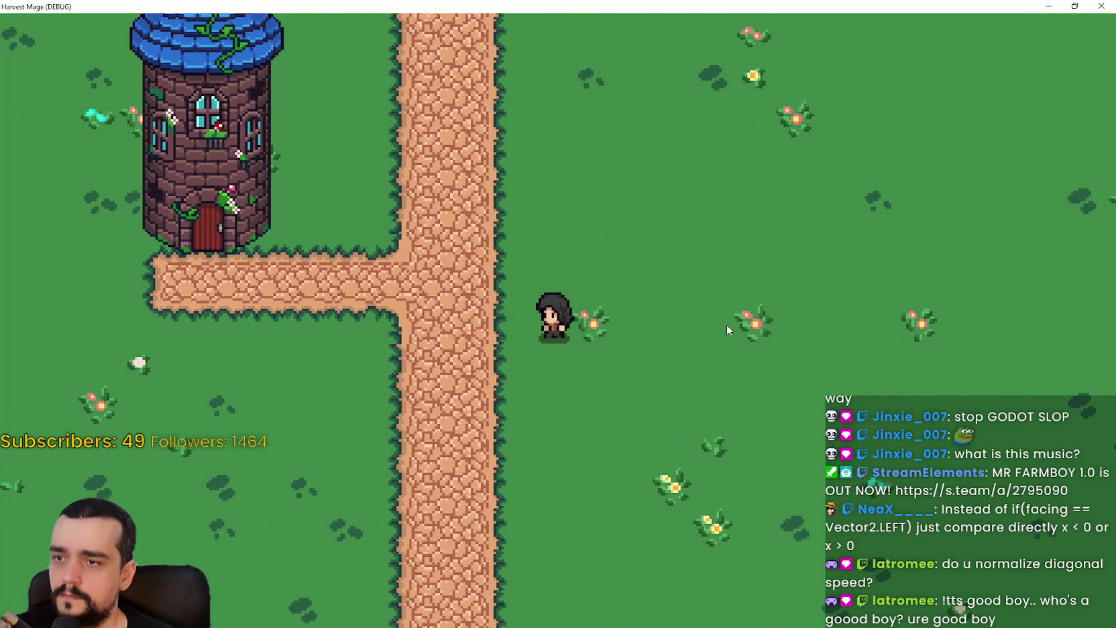
{"action": "key", "text": "Left"}
{"action": "key", "text": "Up"}
{"action": "key", "text": "Down"}
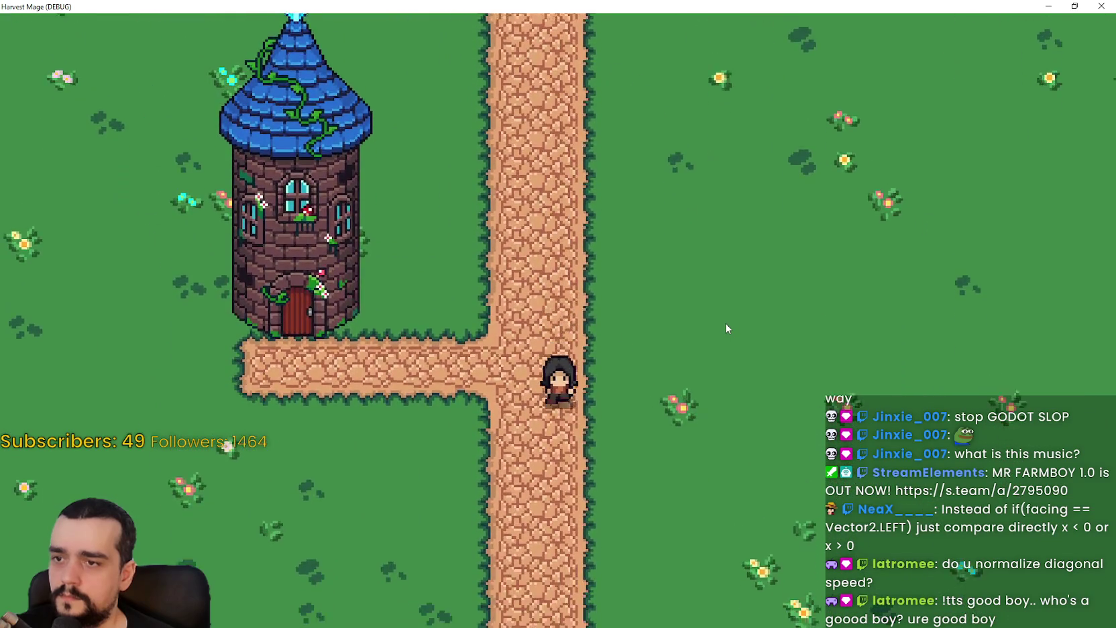
{"action": "key", "text": "Left"}
{"action": "key", "text": "Left"}
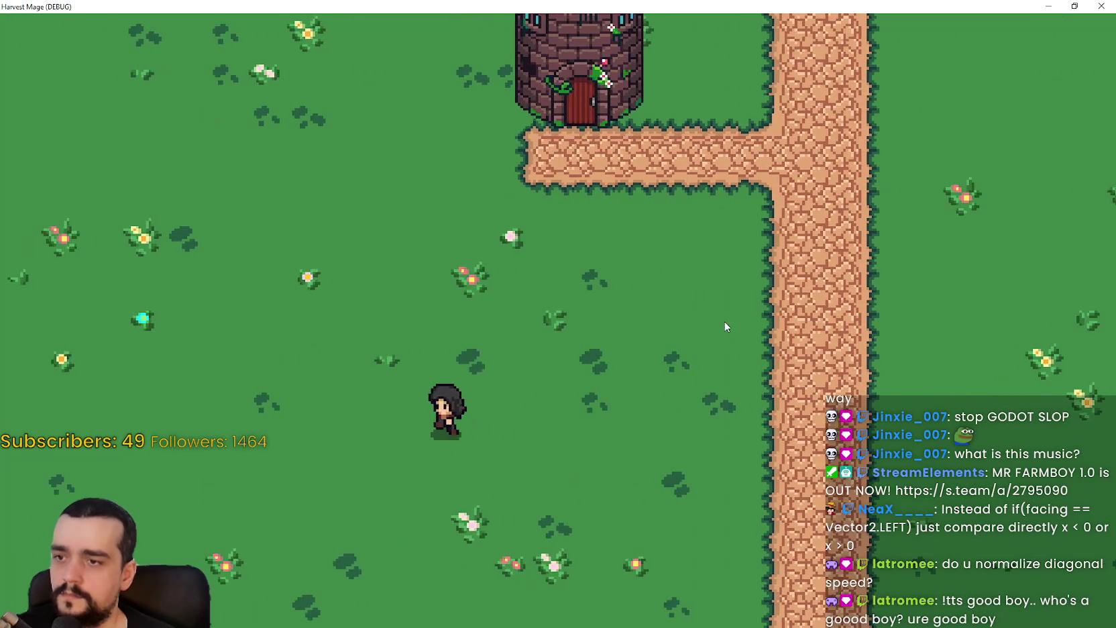
{"action": "key", "text": "Left"}
{"action": "key", "text": "Right"}
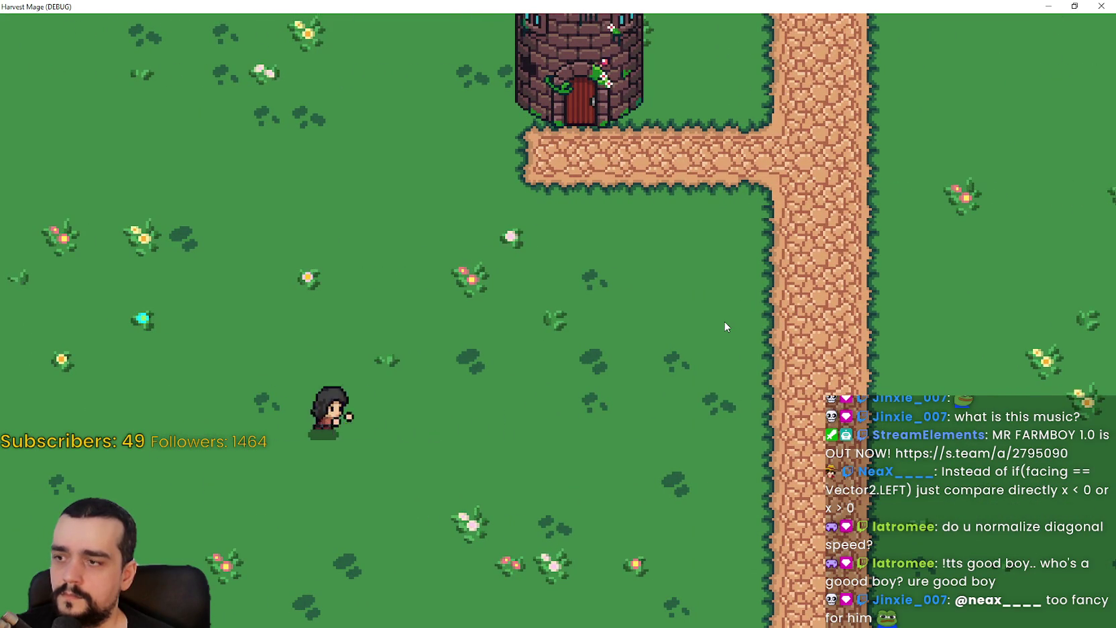
{"action": "key", "text": "Right"}
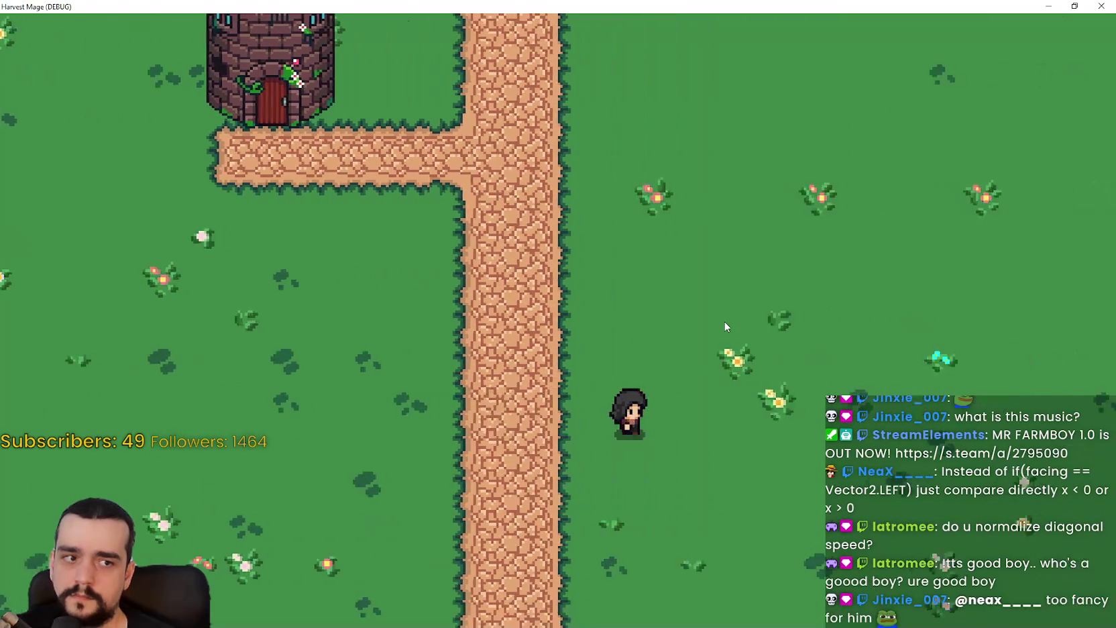
{"action": "key", "text": "Up"}
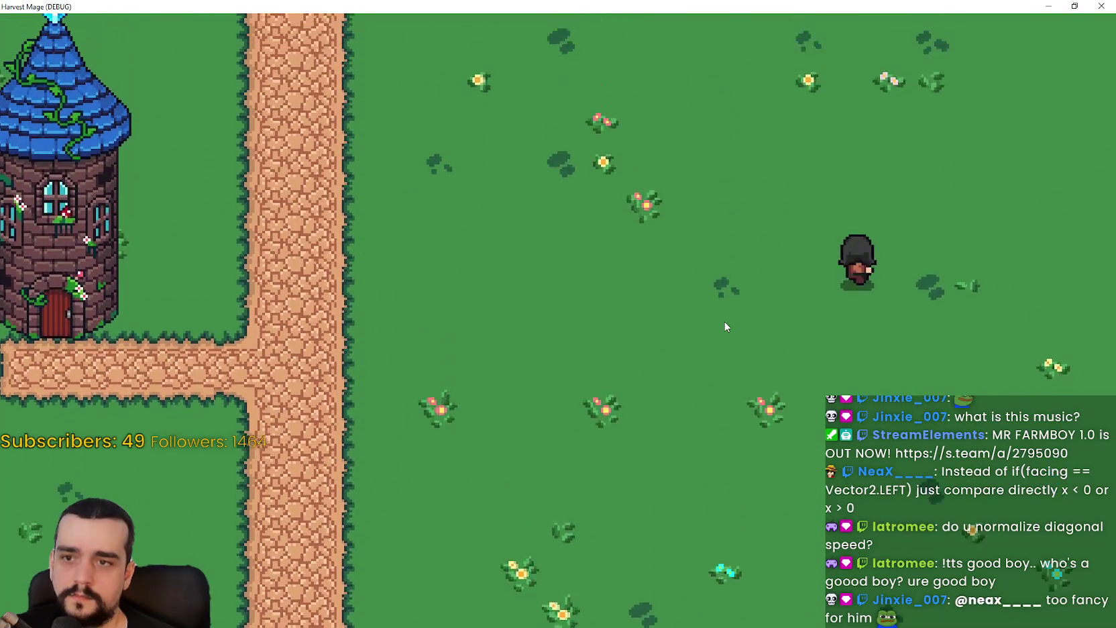
Step: Walk the character around the grass some more, then restore and close the game window
{"action": "key", "text": "Left"}
{"action": "key", "text": "Up"}
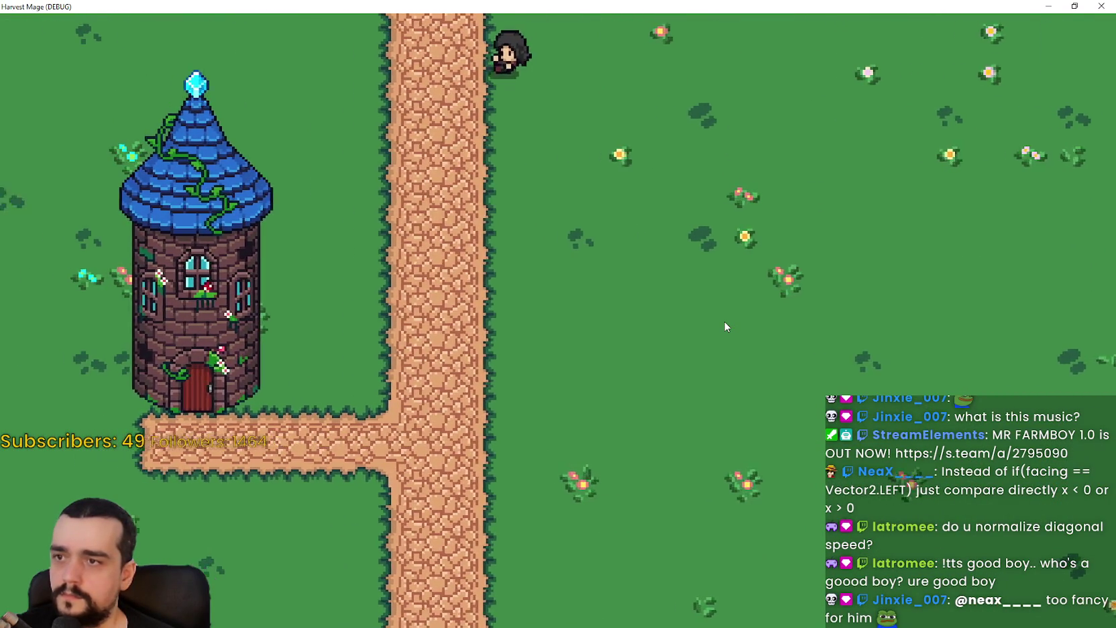
{"action": "key", "text": "Down"}
{"action": "key", "text": "Right"}
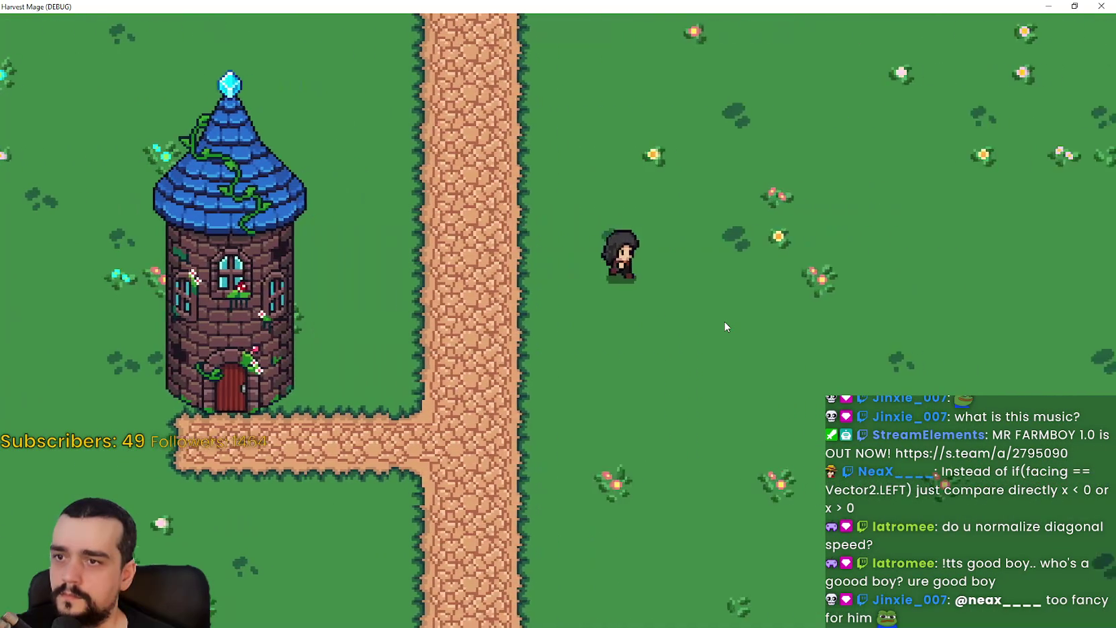
{"action": "key", "text": "Left"}
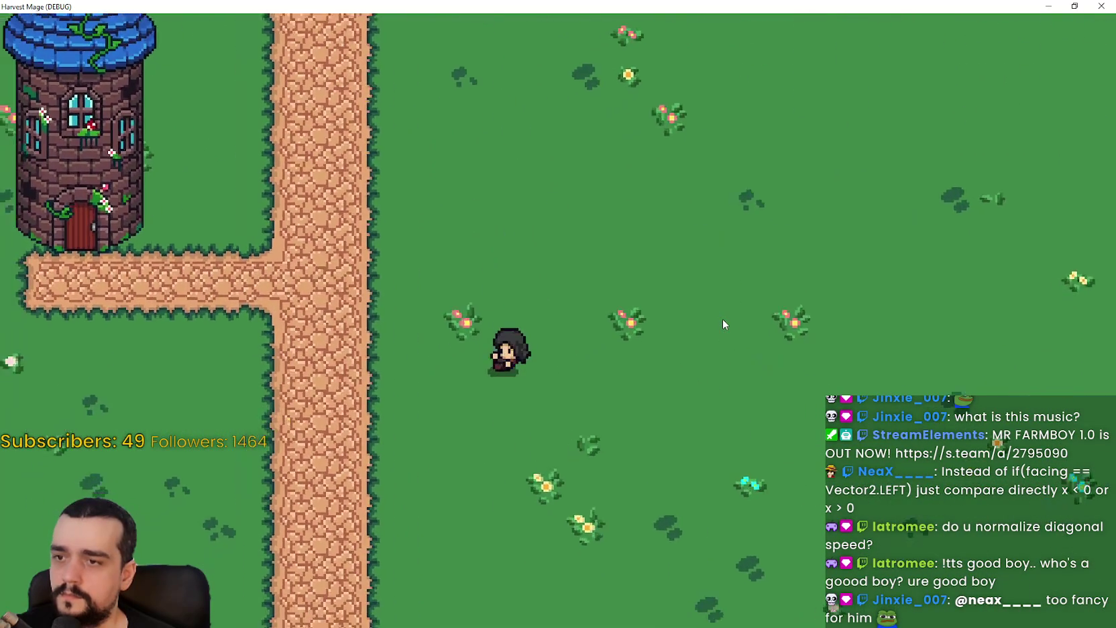
{"action": "key", "text": "Left"}
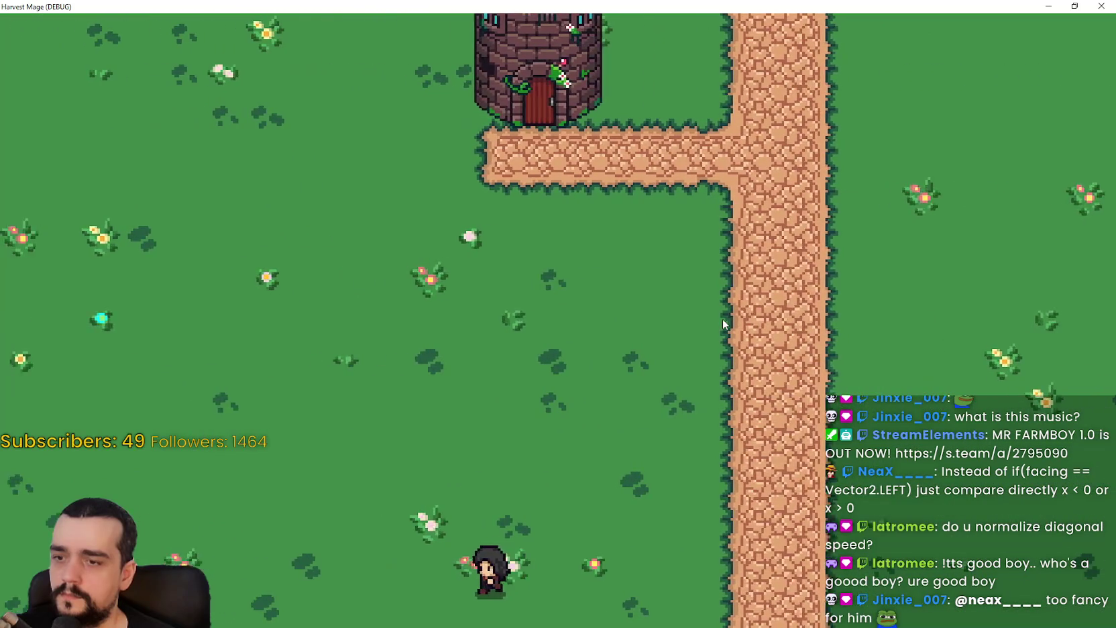
{"action": "key", "text": "Up"}
{"action": "key", "text": "Right"}
{"action": "left_click", "coordinate": [1075, 6]}
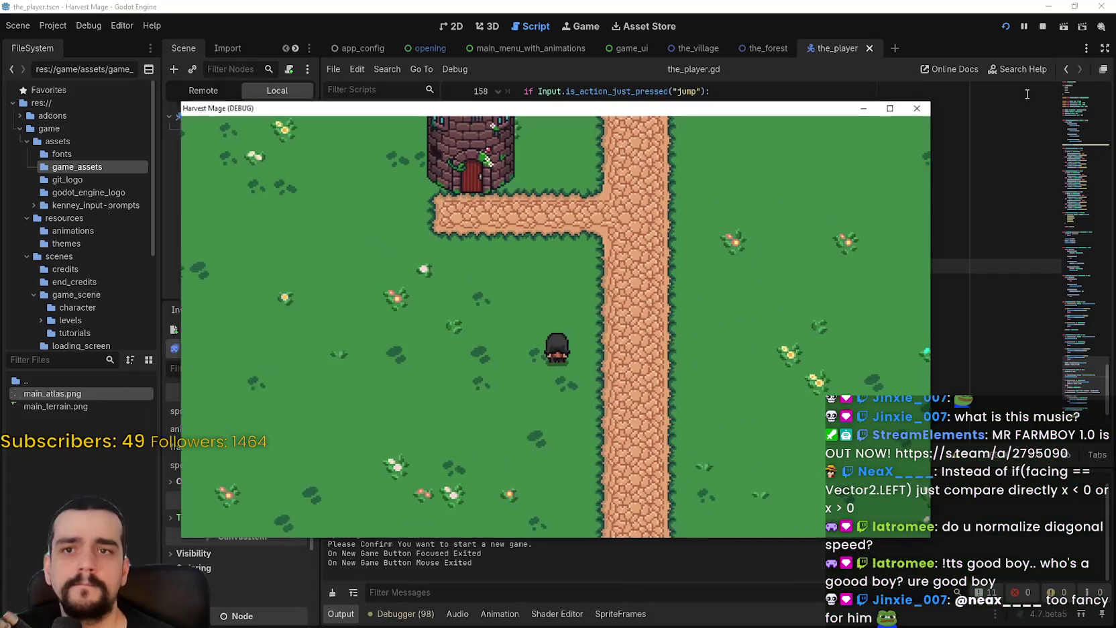
{"action": "left_click", "coordinate": [920, 113]}
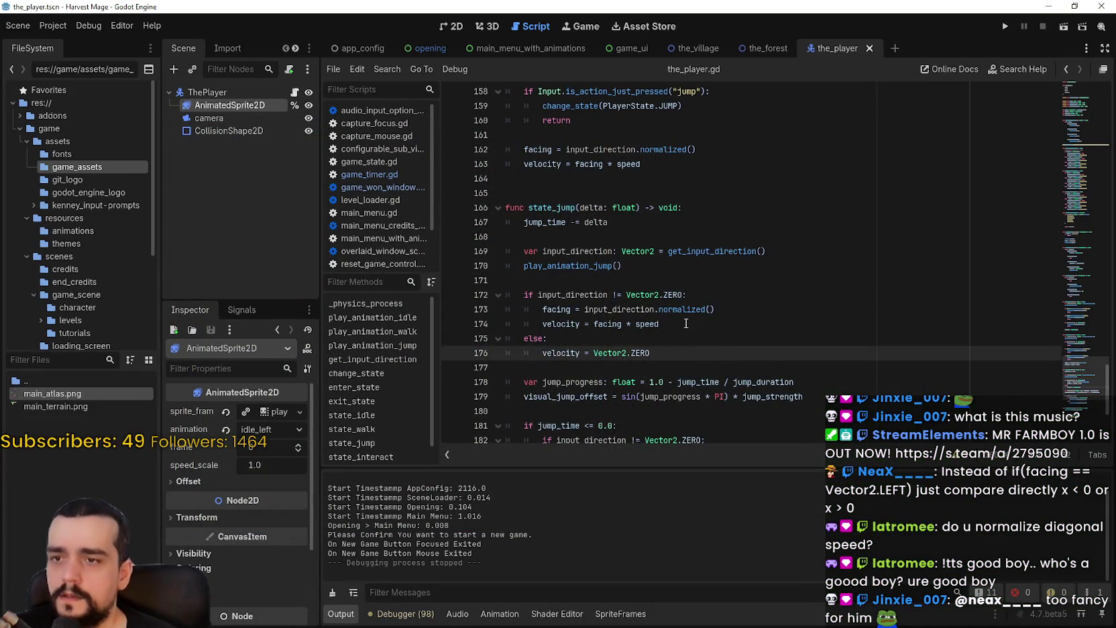
Step: Review state_jump and check the roll_front and roll_back animations in the sprite frames editor
{"action": "left_click", "coordinate": [683, 312]}
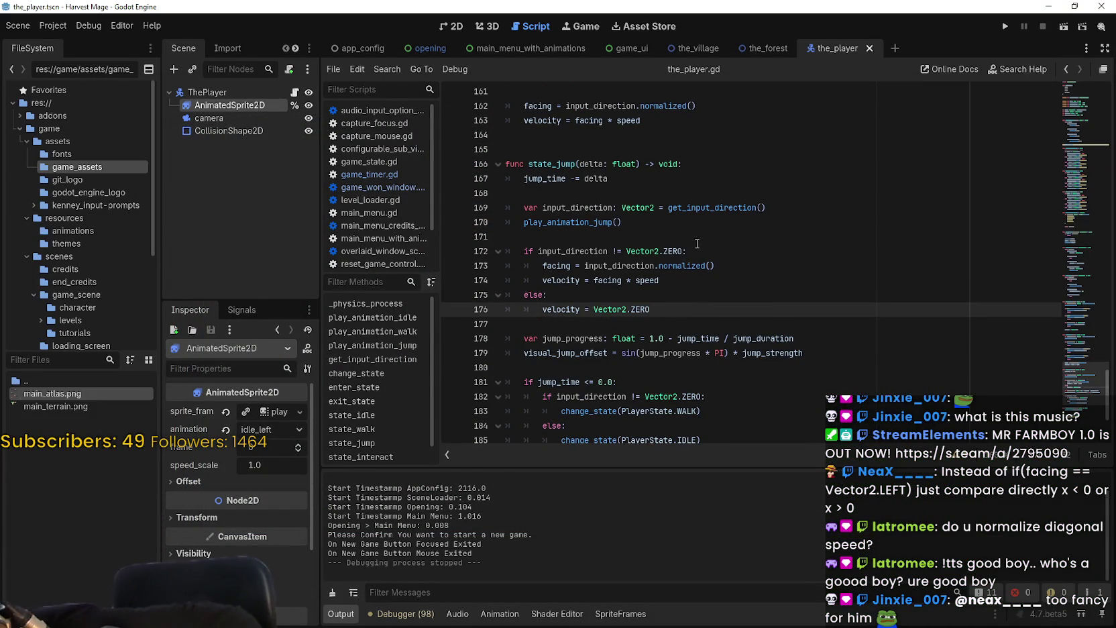
{"action": "scroll", "coordinate": [757, 233], "scroll_direction": "down", "scroll_amount": 3}
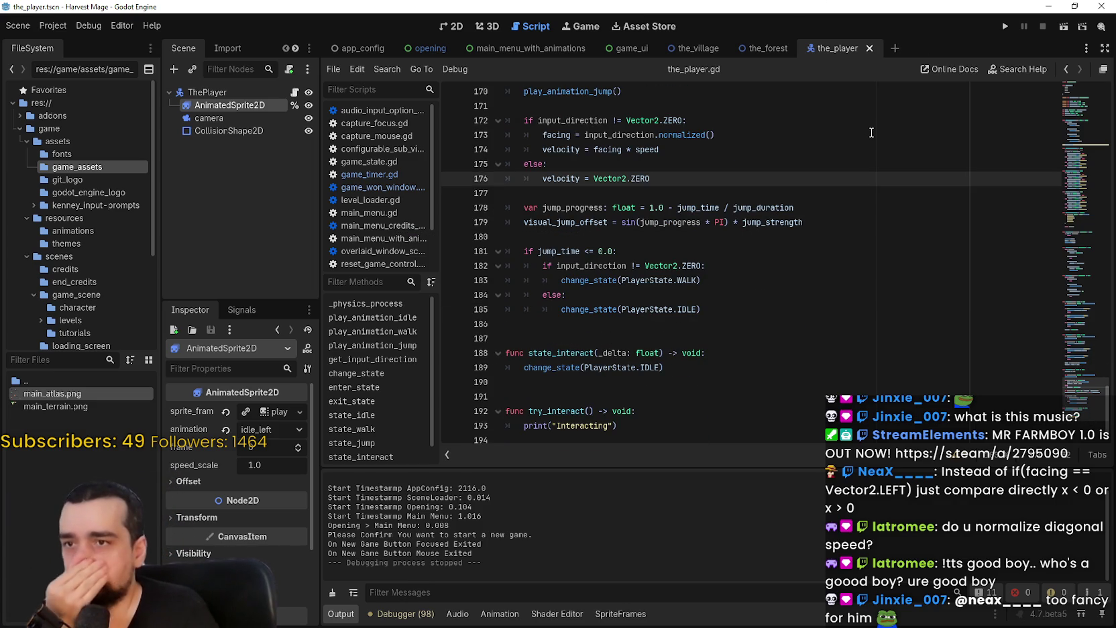
{"action": "left_click", "coordinate": [618, 613]}
{"action": "scroll", "coordinate": [415, 553], "scroll_direction": "up", "scroll_amount": 1}
{"action": "left_click", "coordinate": [416, 554]}
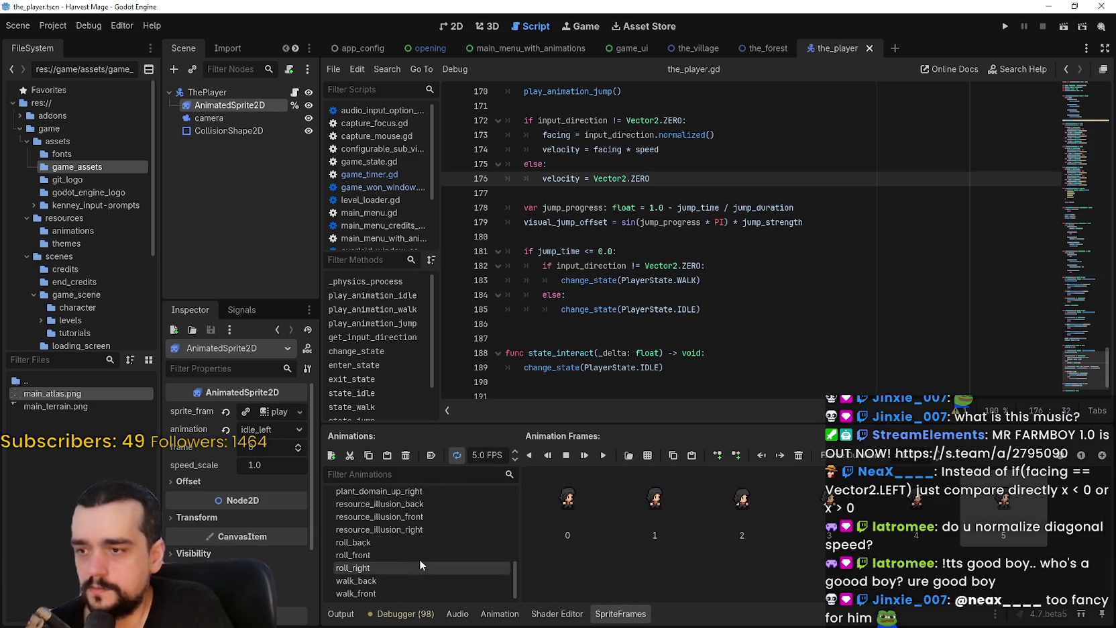
{"action": "left_click", "coordinate": [415, 541]}
{"action": "scroll", "coordinate": [571, 530], "scroll_direction": "down", "scroll_amount": 1}
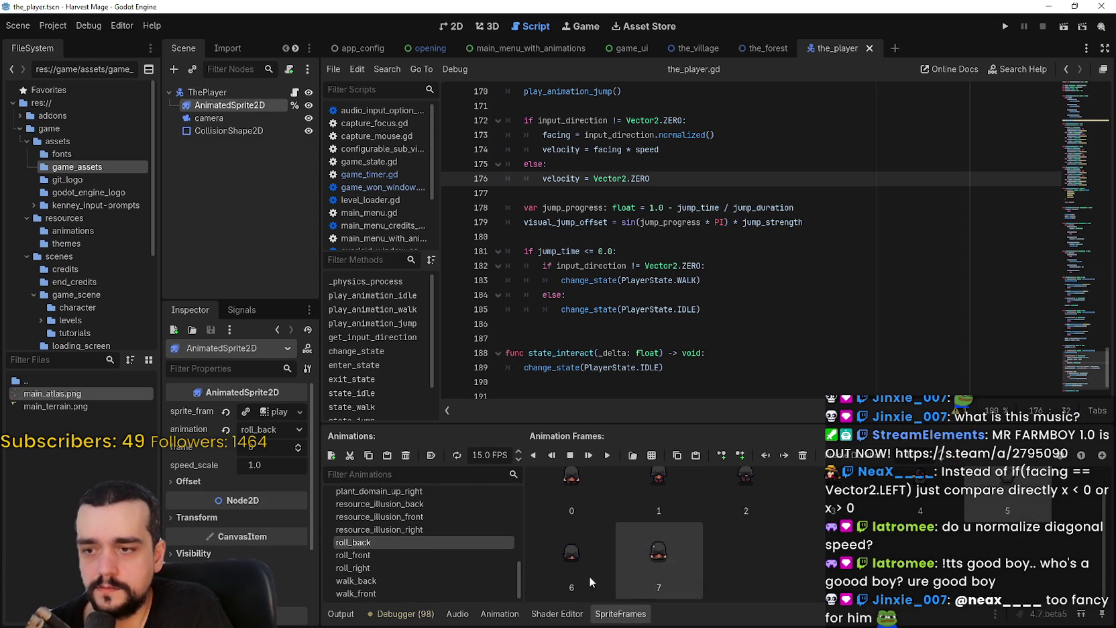
Step: Inspect jump_time in state_jump and the jump_duration export on line 13
{"action": "left_click", "coordinate": [701, 266]}
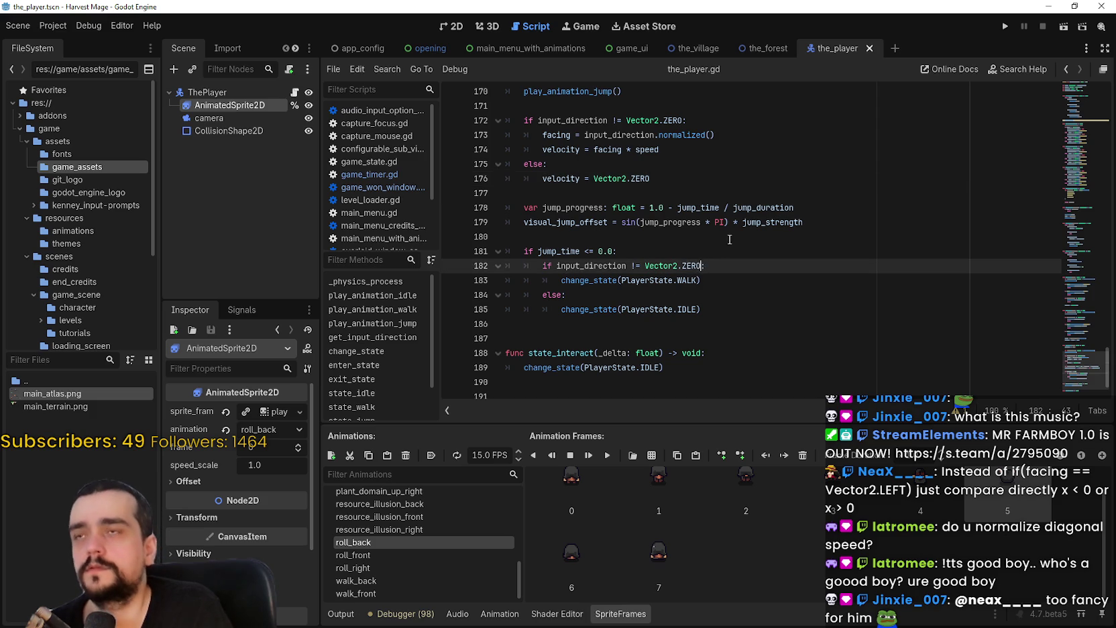
{"action": "type", "text": ":"}
{"action": "double_click", "coordinate": [697, 207]}
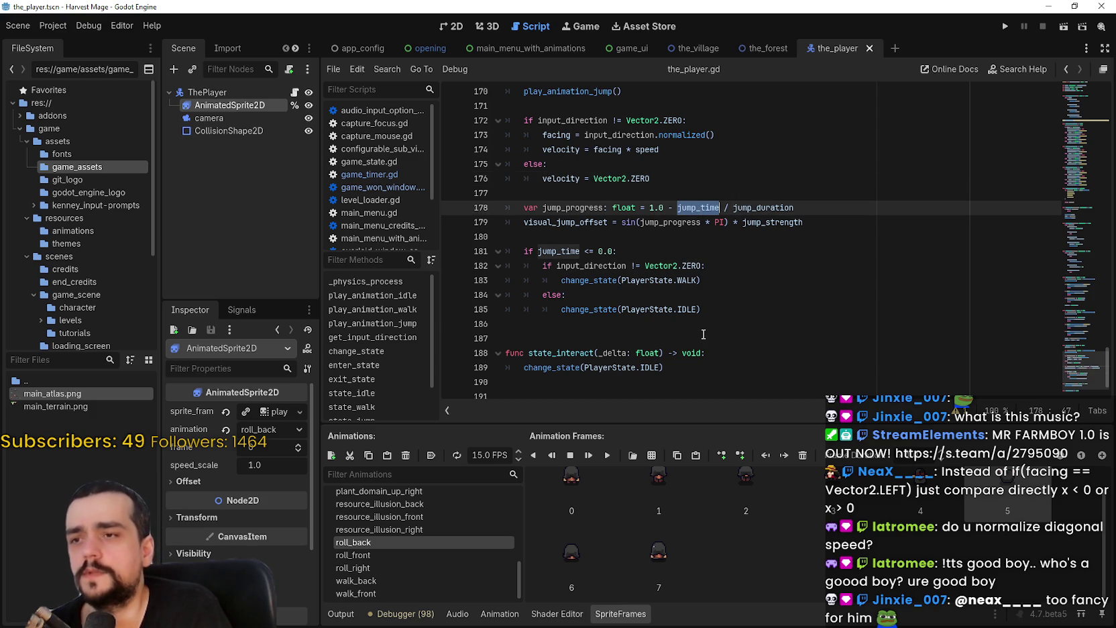
{"action": "scroll", "coordinate": [703, 334], "scroll_direction": "up", "scroll_amount": 6}
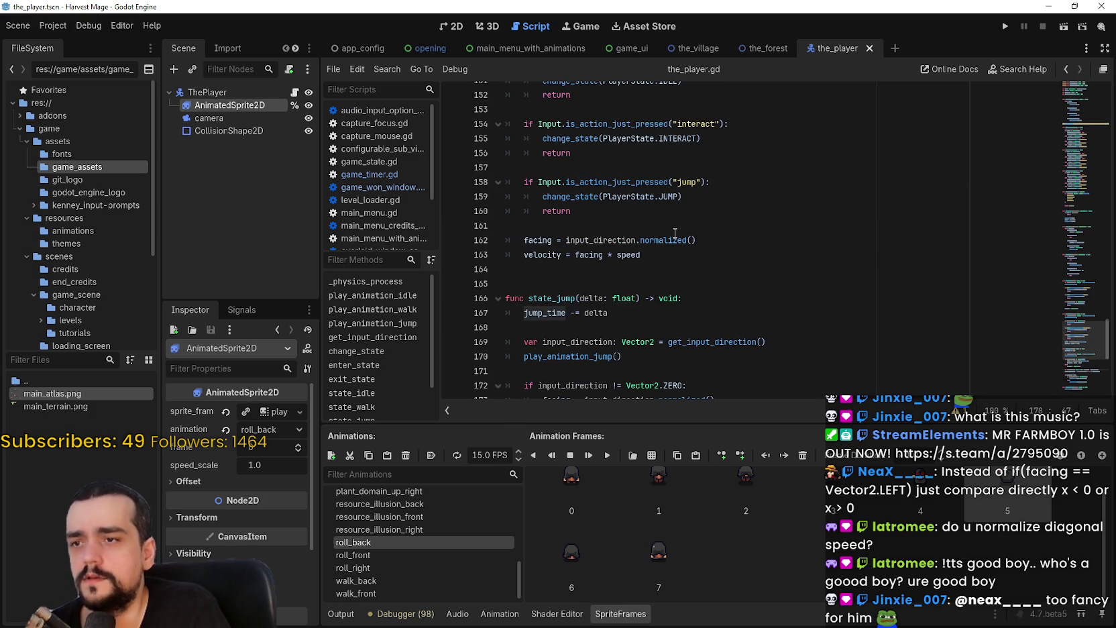
{"action": "left_click_drag", "start_coordinate": [1086, 177], "coordinate": [1075, 102]}
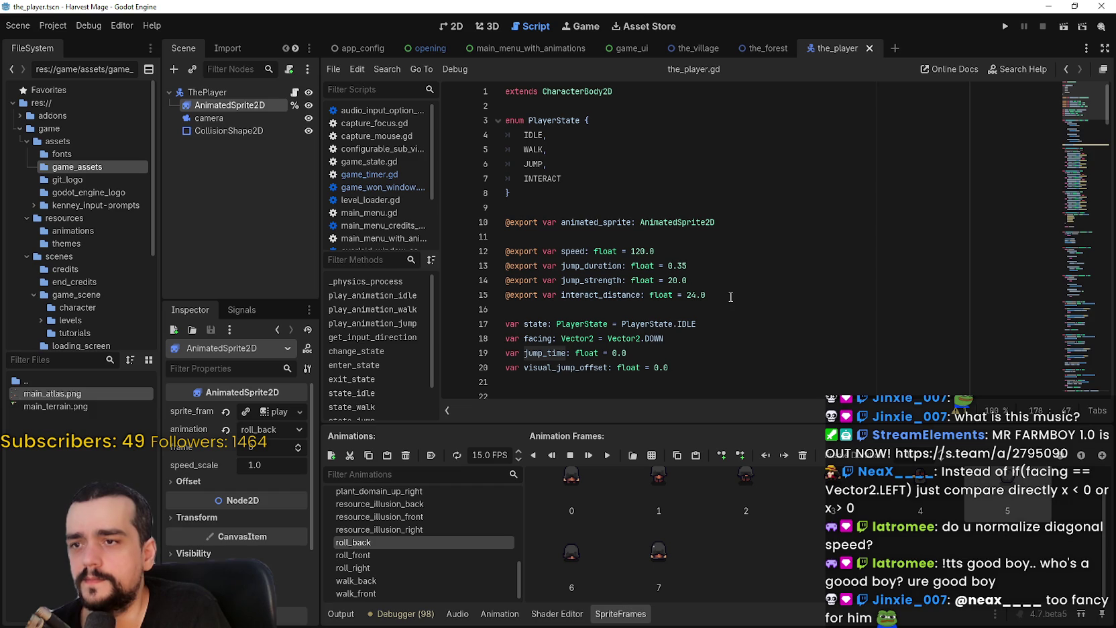
{"action": "left_click", "coordinate": [709, 270]}
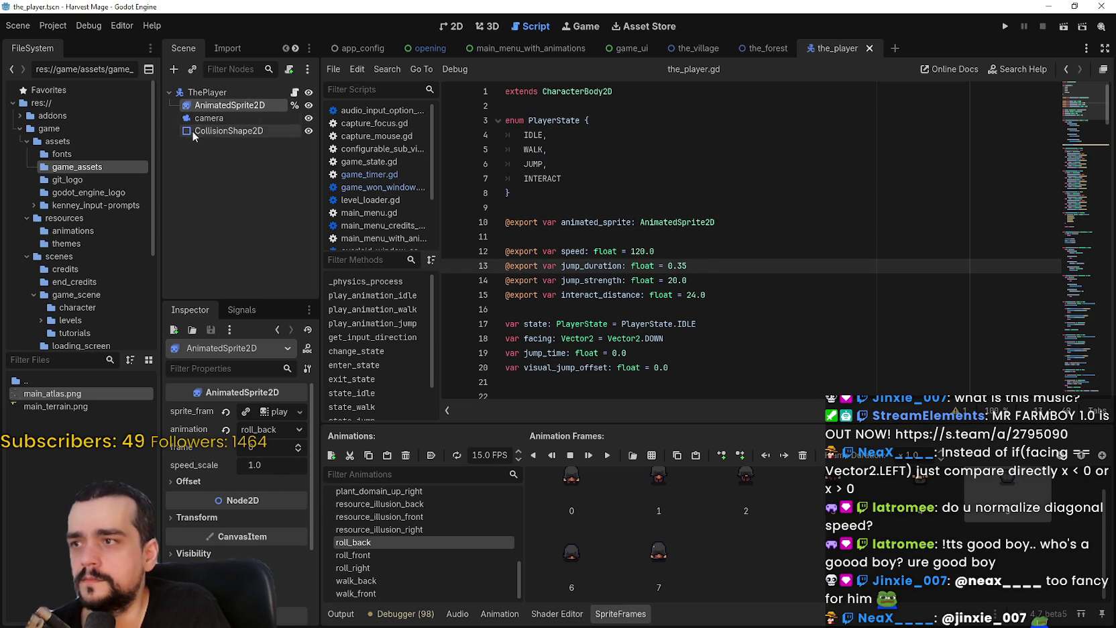
Step: Set ThePlayer's jump_duration to 1 in the Inspector and save the scene
{"action": "left_click", "coordinate": [226, 92]}
{"action": "left_click", "coordinate": [272, 447]}
{"action": "type", "text": "1"}
{"action": "key", "text": "Return"}
{"action": "key", "text": "ctrl+s"}
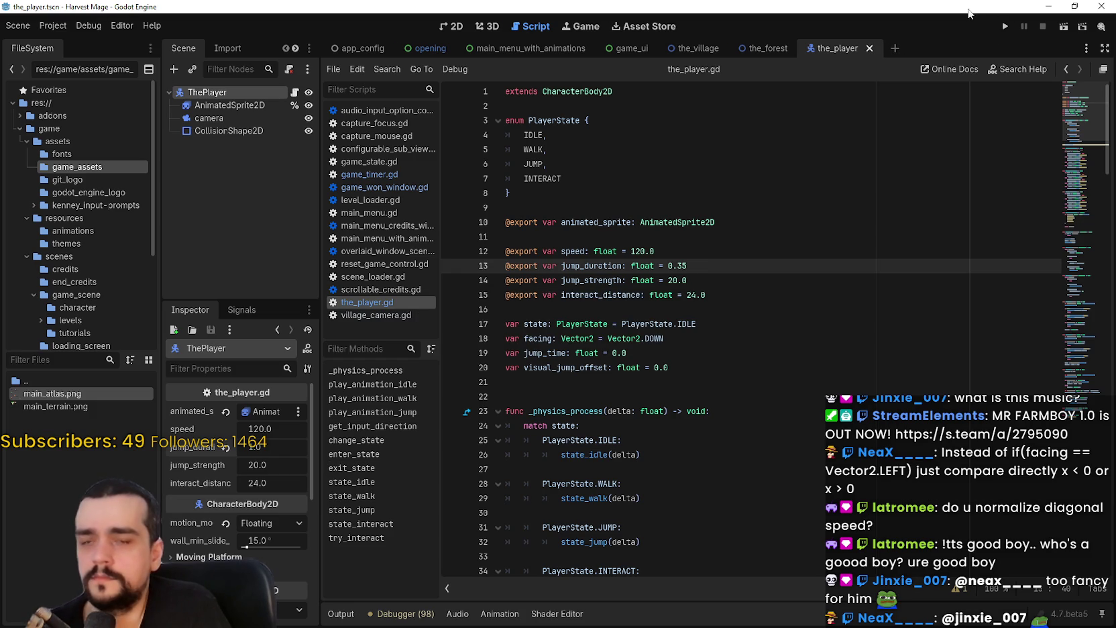
Step: Run the project, start and confirm a new game, and walk the player left, right and up
{"action": "left_click", "coordinate": [1004, 27]}
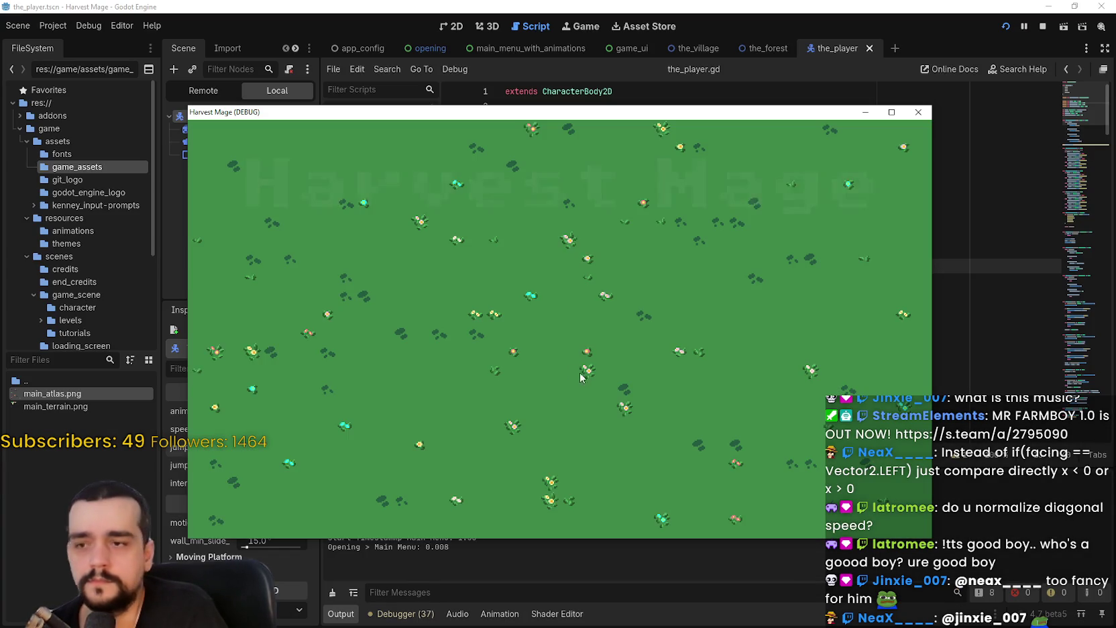
{"action": "left_click", "coordinate": [339, 295]}
{"action": "left_click", "coordinate": [338, 295]}
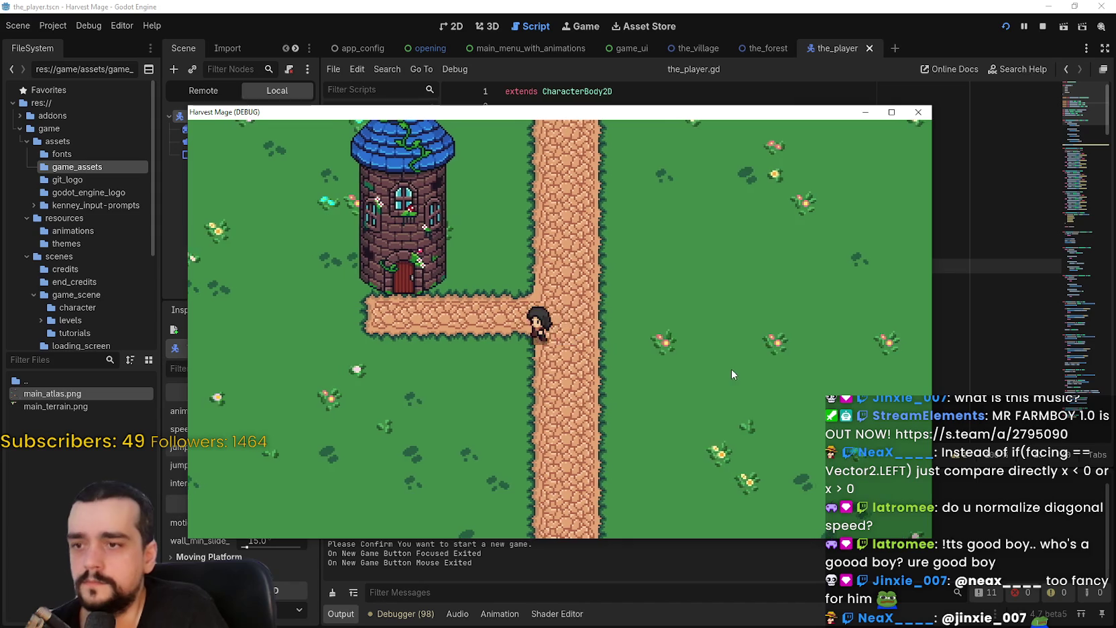
{"action": "key", "text": "a"}
{"action": "key", "text": "d"}
{"action": "key", "text": "d"}
{"action": "key", "text": "w"}
{"action": "key", "text": "a"}
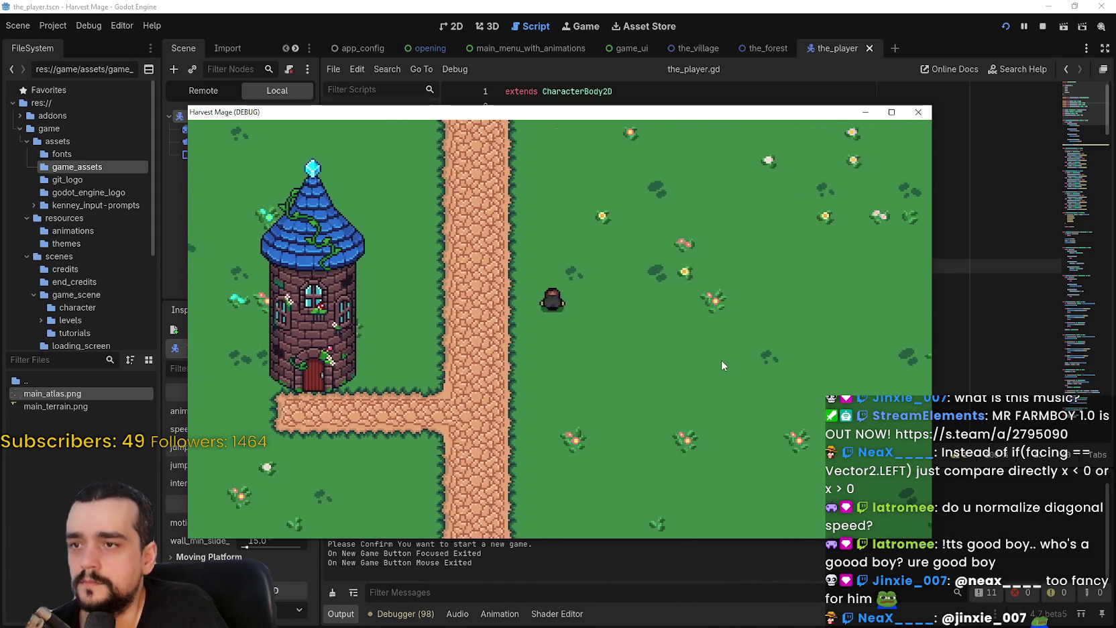
Step: Walk the player down, left and up around the path, then close the game and stop debugging
{"action": "key", "text": "s"}
{"action": "key", "text": "a"}
{"action": "key", "text": "a"}
{"action": "key", "text": "w"}
{"action": "key", "text": "d"}
{"action": "key", "text": "d"}
{"action": "key", "text": "w"}
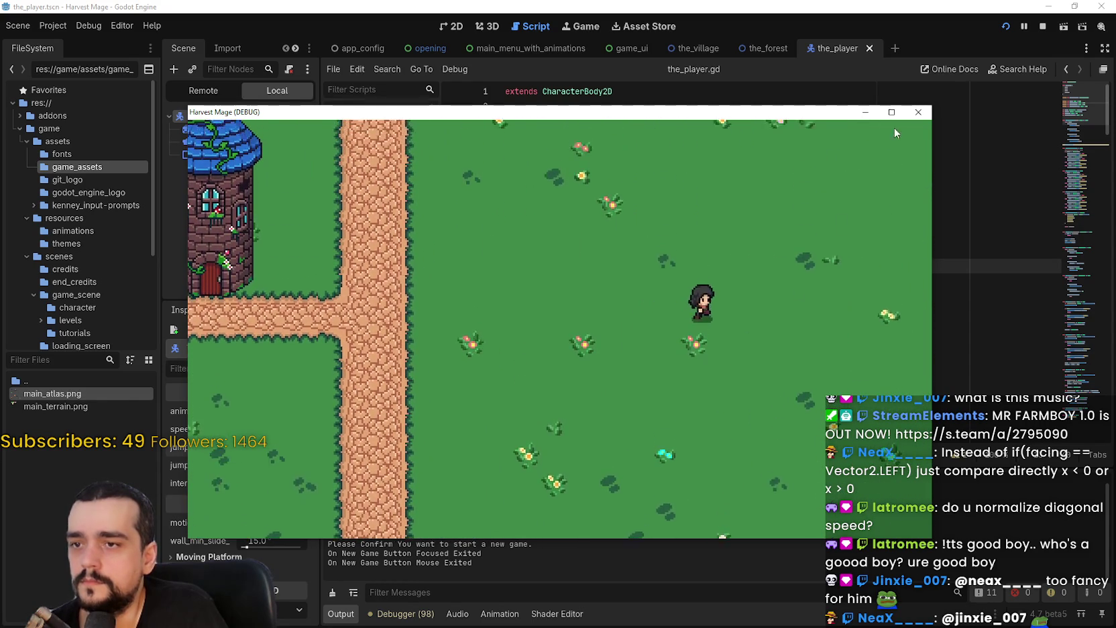
{"action": "left_click", "coordinate": [1038, 28]}
{"action": "scroll", "coordinate": [666, 177], "scroll_direction": "down", "scroll_amount": 2}
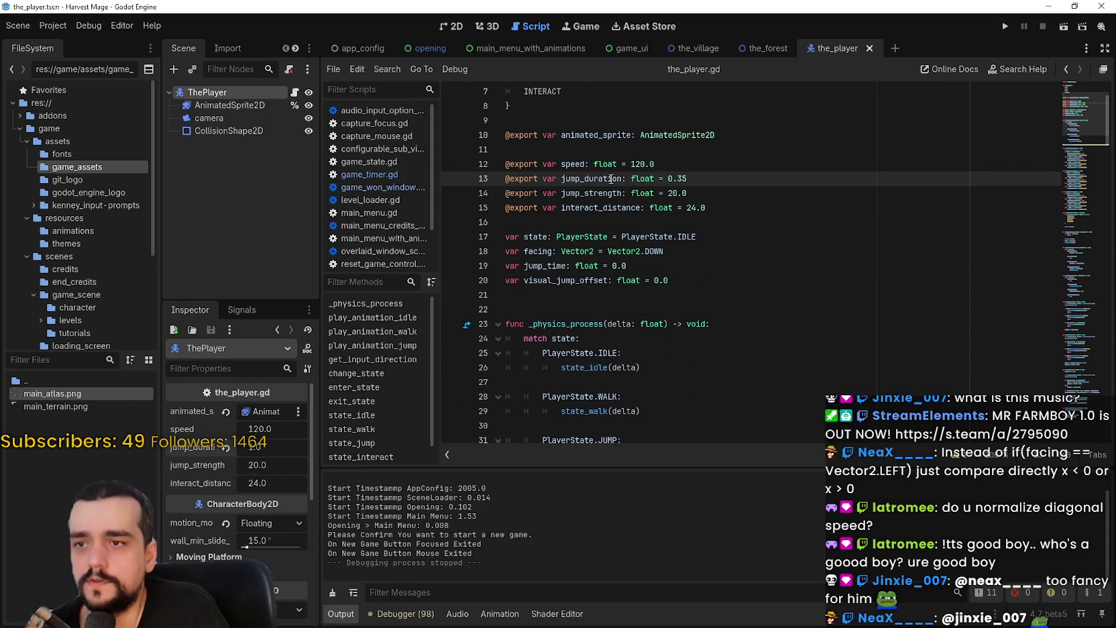
{"action": "double_click", "coordinate": [590, 179]}
{"action": "key", "text": "ctrl+f"}
{"action": "left_click", "coordinate": [941, 455]}
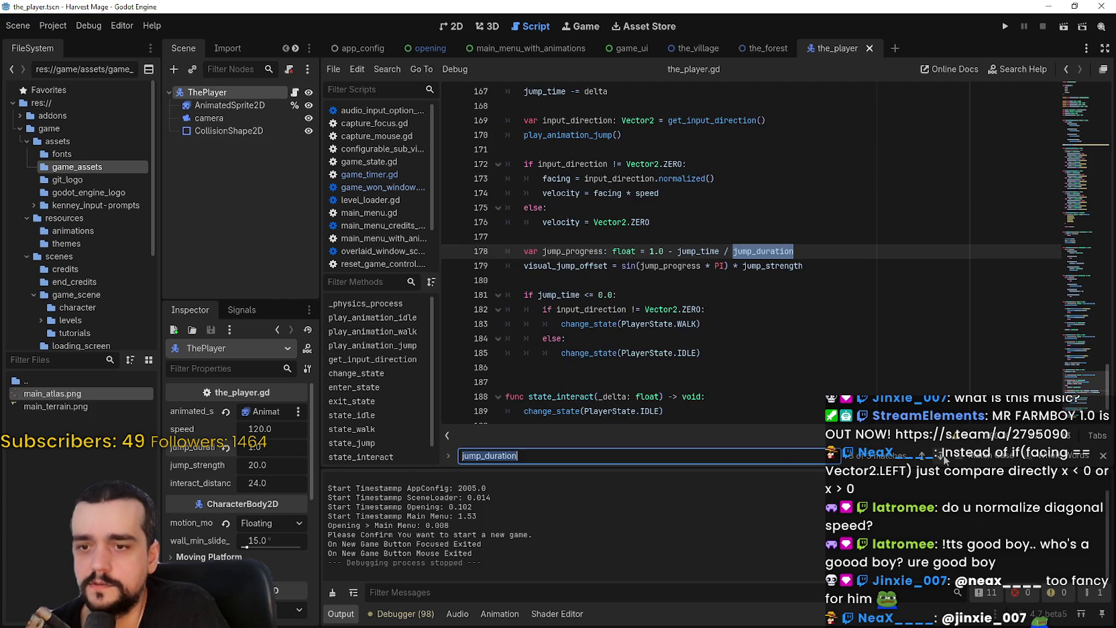
{"action": "left_click", "coordinate": [713, 269]}
{"action": "scroll", "coordinate": [670, 268], "scroll_direction": "up", "scroll_amount": 2}
{"action": "double_click", "coordinate": [569, 207]}
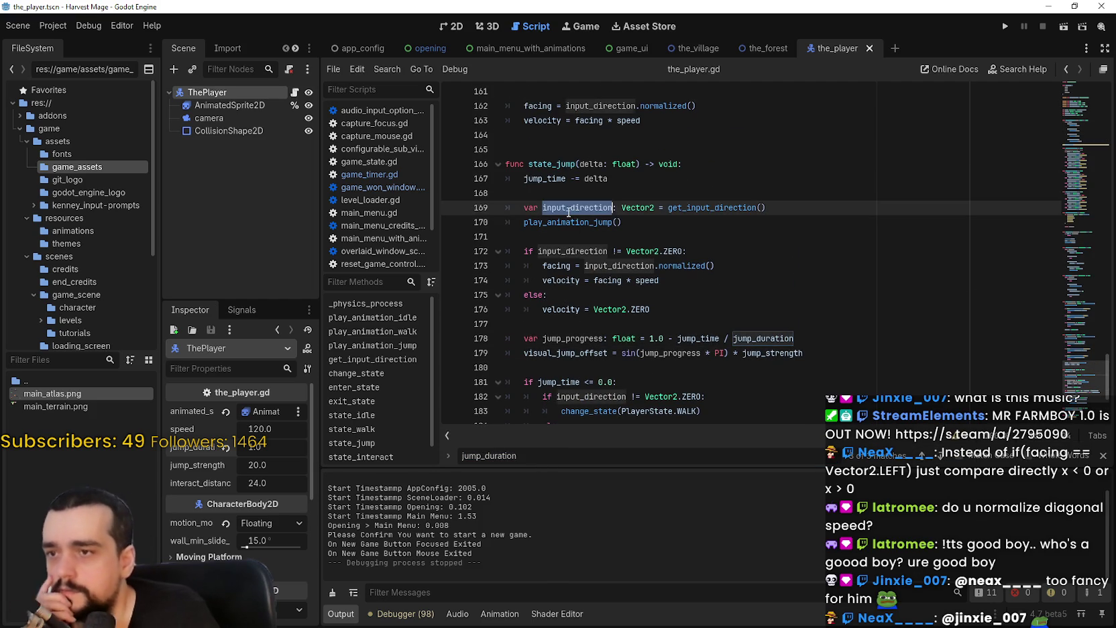
{"action": "left_click", "coordinate": [573, 224]}
{"action": "double_click", "coordinate": [572, 223]}
{"action": "left_click", "coordinate": [704, 220]}
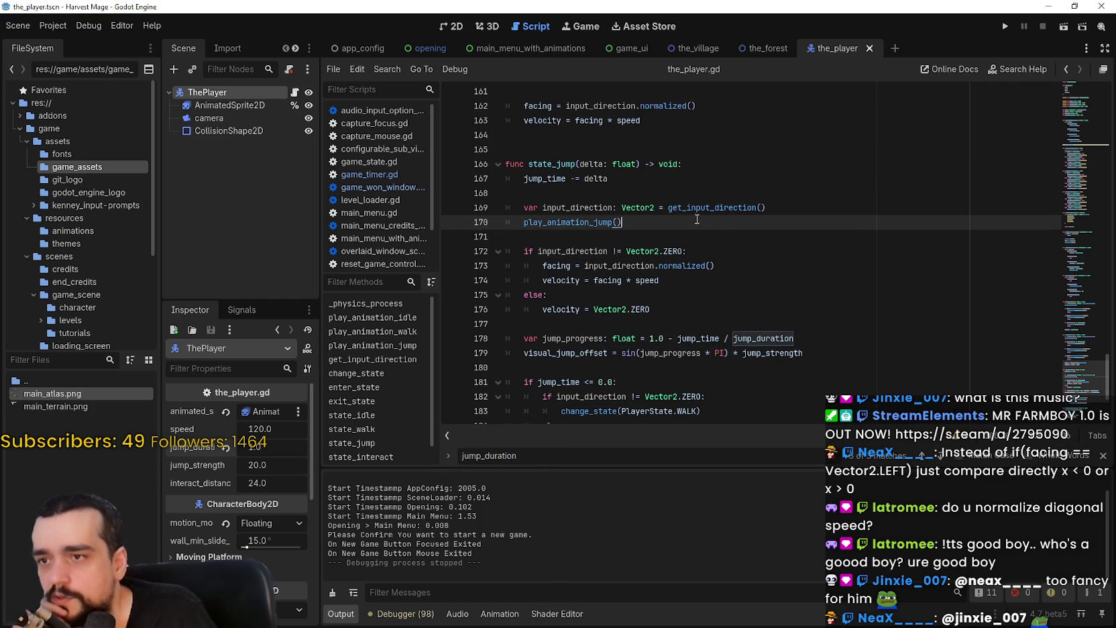
{"action": "double_click", "coordinate": [598, 221]}
{"action": "left_click", "coordinate": [671, 224]}
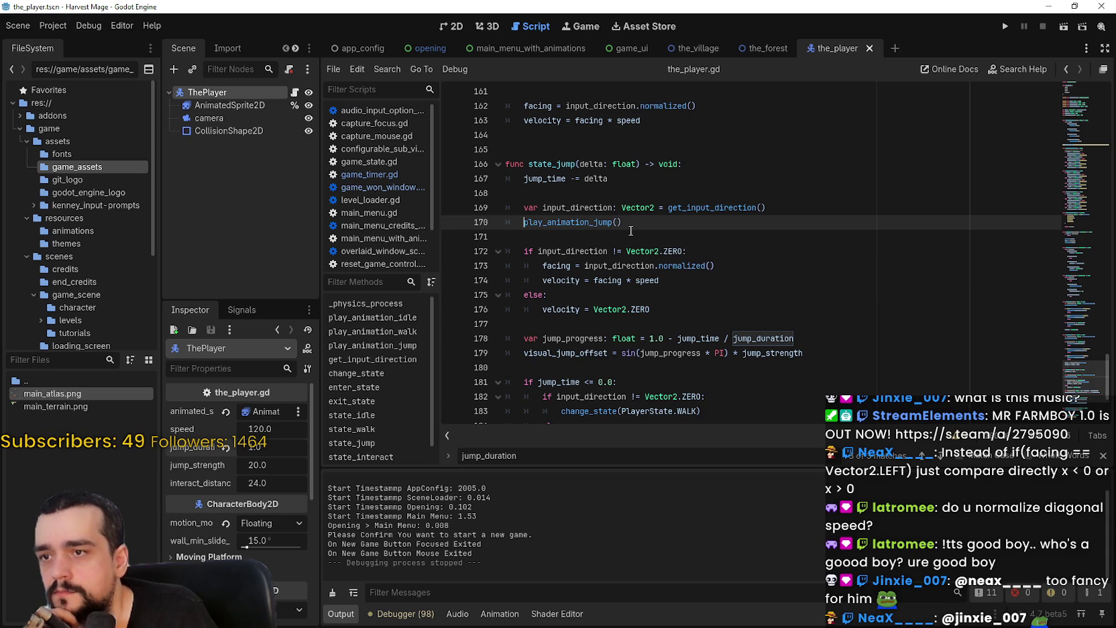
{"action": "scroll", "coordinate": [737, 334], "scroll_direction": "up", "scroll_amount": 2}
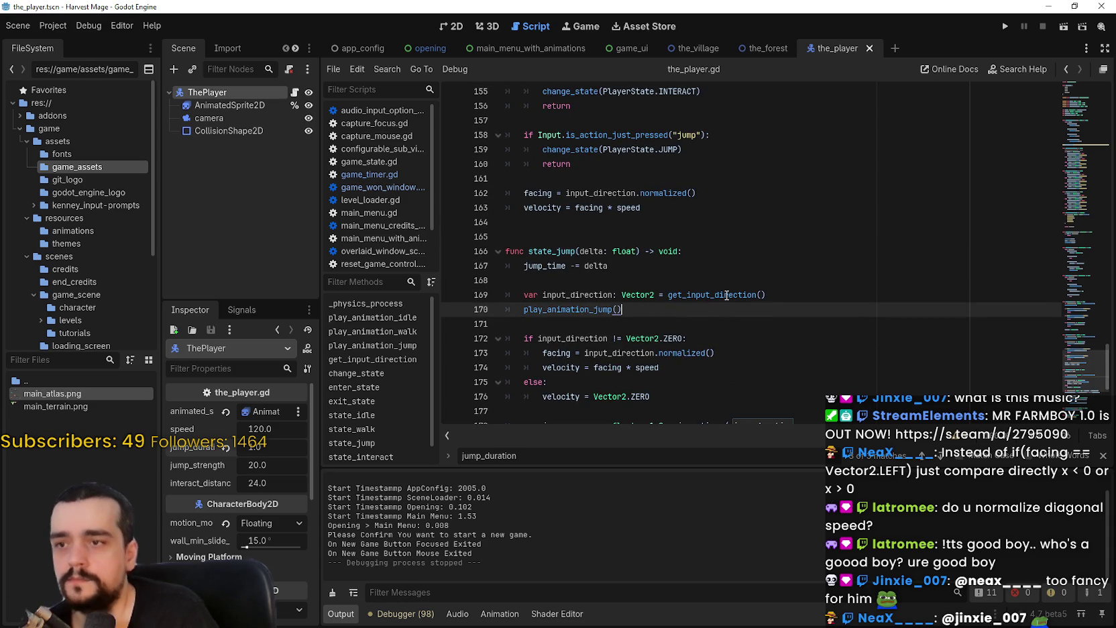
{"action": "key", "text": "Return"}
{"action": "type", "text": "a"}
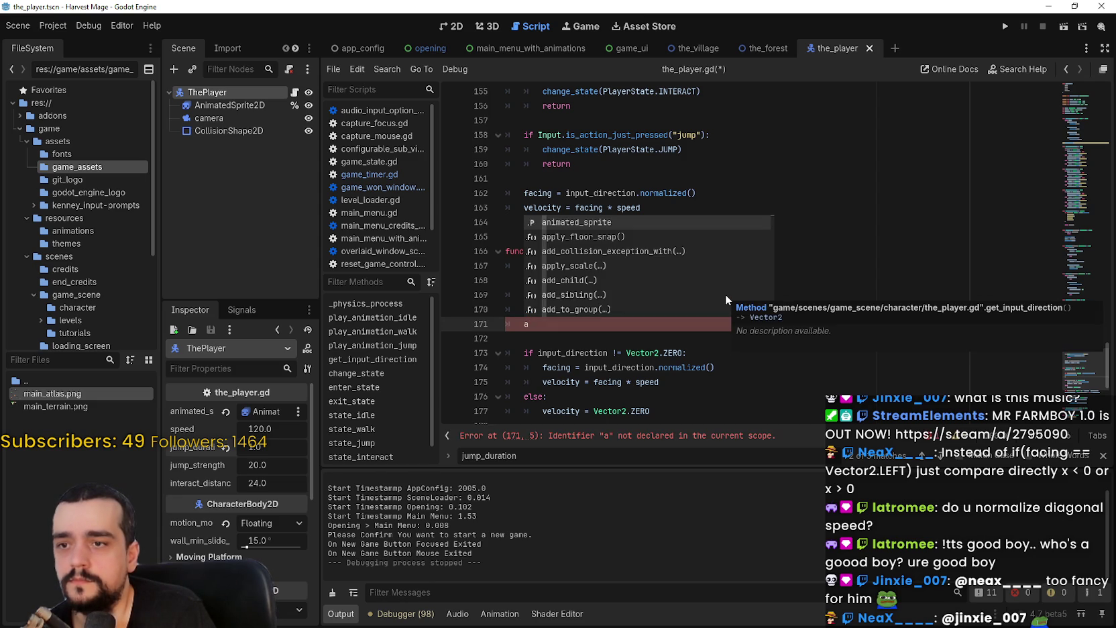
{"action": "scroll", "coordinate": [659, 345], "scroll_direction": "down", "scroll_amount": 2}
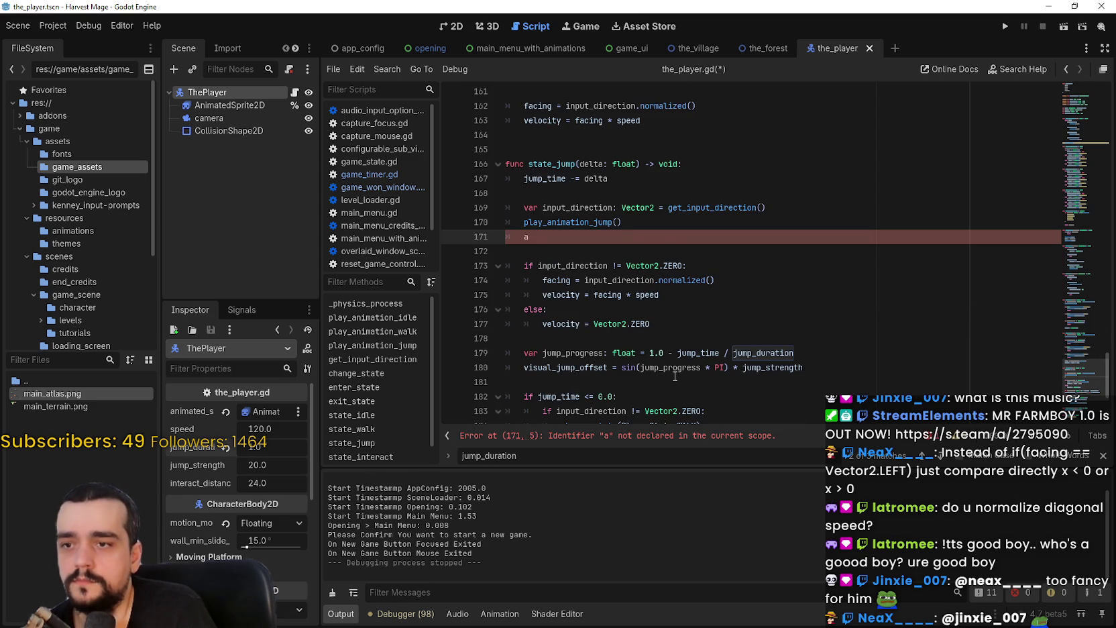
{"action": "scroll", "coordinate": [675, 378], "scroll_direction": "down", "scroll_amount": 1}
{"action": "scroll", "coordinate": [671, 372], "scroll_direction": "down", "scroll_amount": 1}
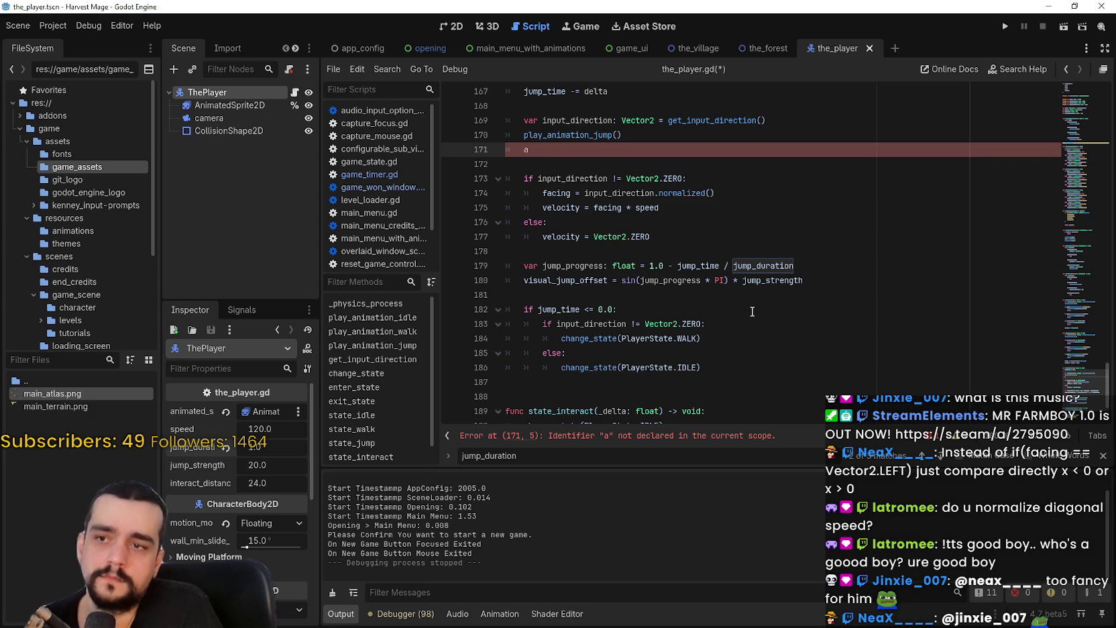
{"action": "key", "text": "BackSpace"}
{"action": "left_click", "coordinate": [726, 284]}
Step: Insert 'await animated_sprite.animation_finished' on a new line before the jump_time check
{"action": "key", "text": "Return"}
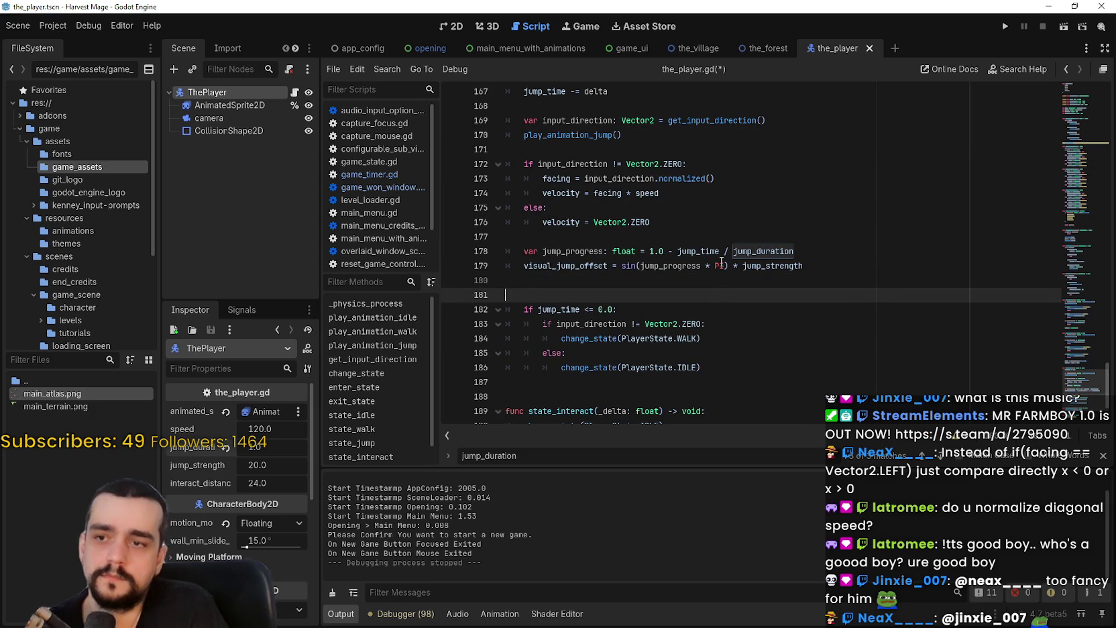
{"action": "type", "text": "await "}
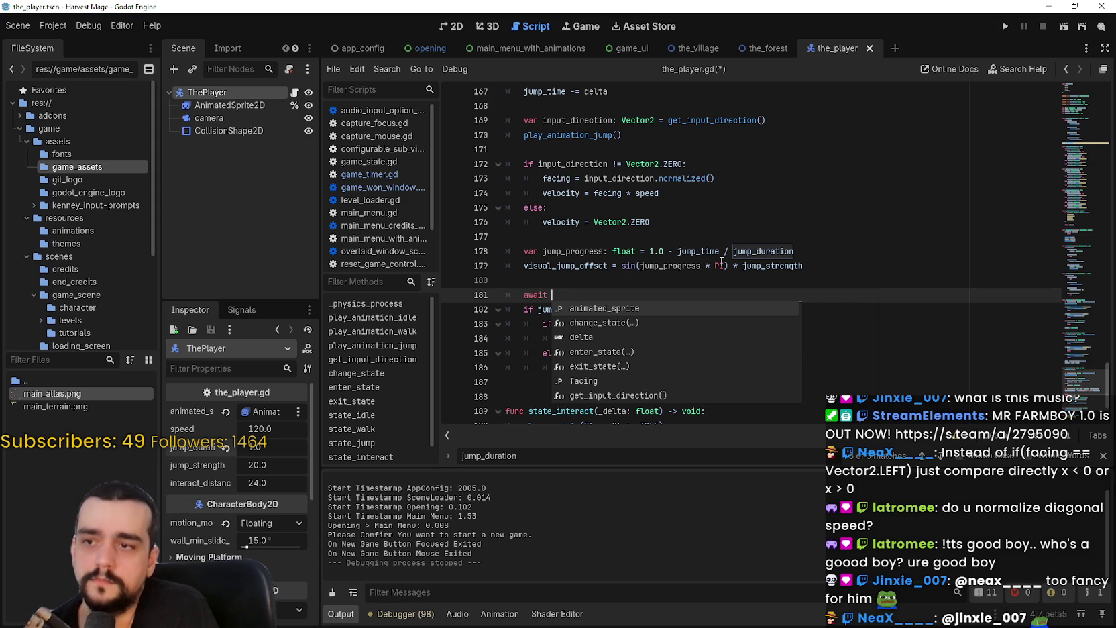
{"action": "type", "text": "anima"}
{"action": "key", "text": "Return"}
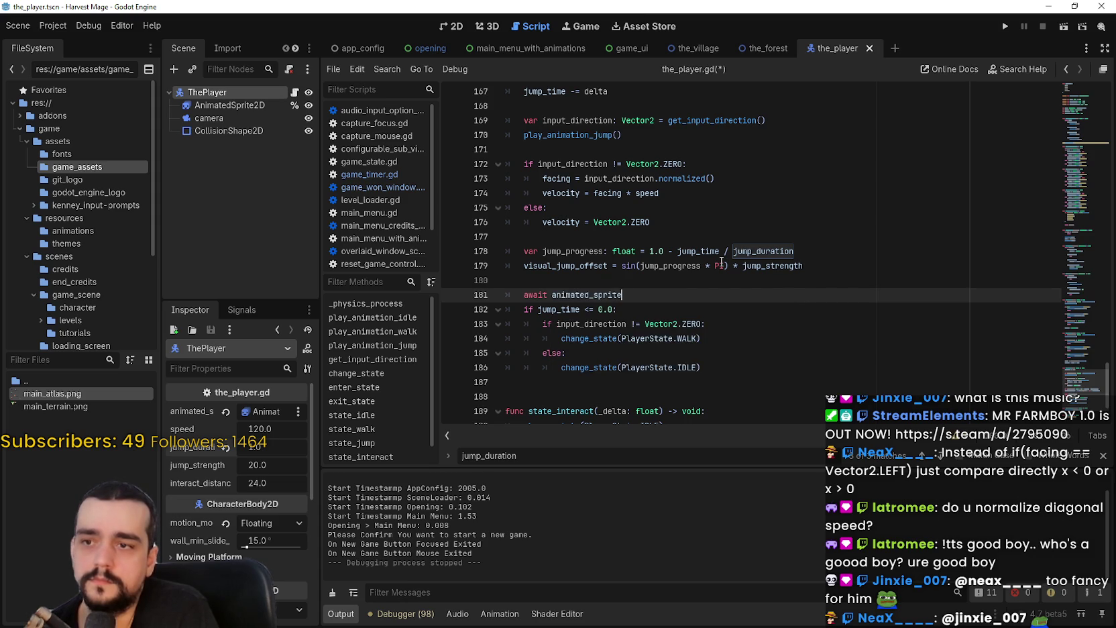
{"action": "type", "text": "."}
{"action": "key", "text": "Down"}
{"action": "key", "text": "Down"}
{"action": "key", "text": "Down"}
{"action": "key", "text": "Down"}
{"action": "key", "text": "Down"}
{"action": "key", "text": "Down"}
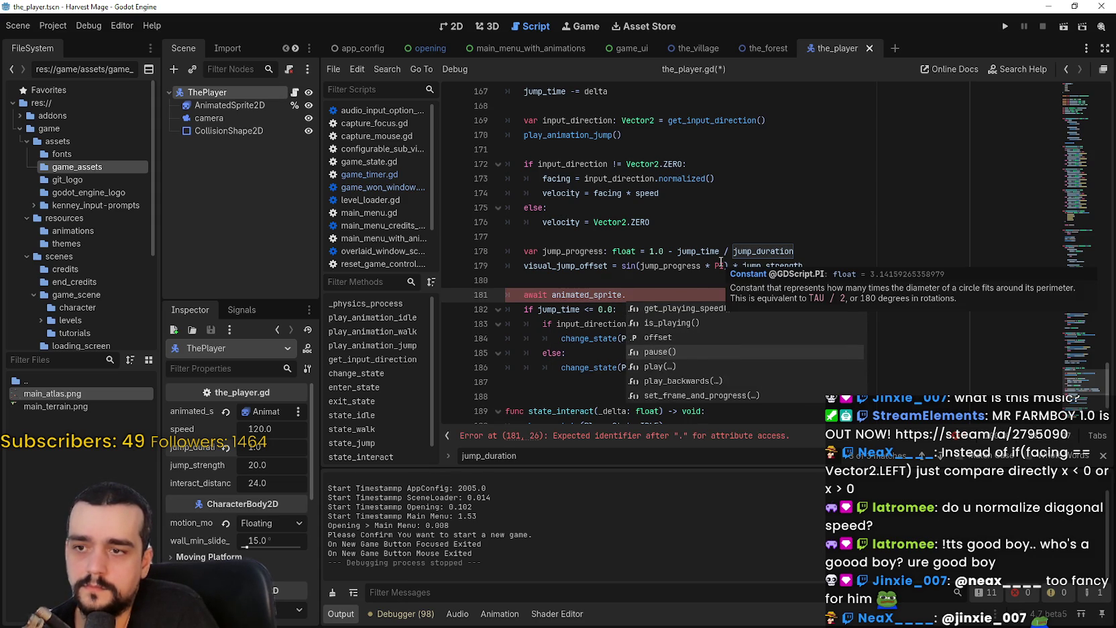
{"action": "key", "text": "Down"}
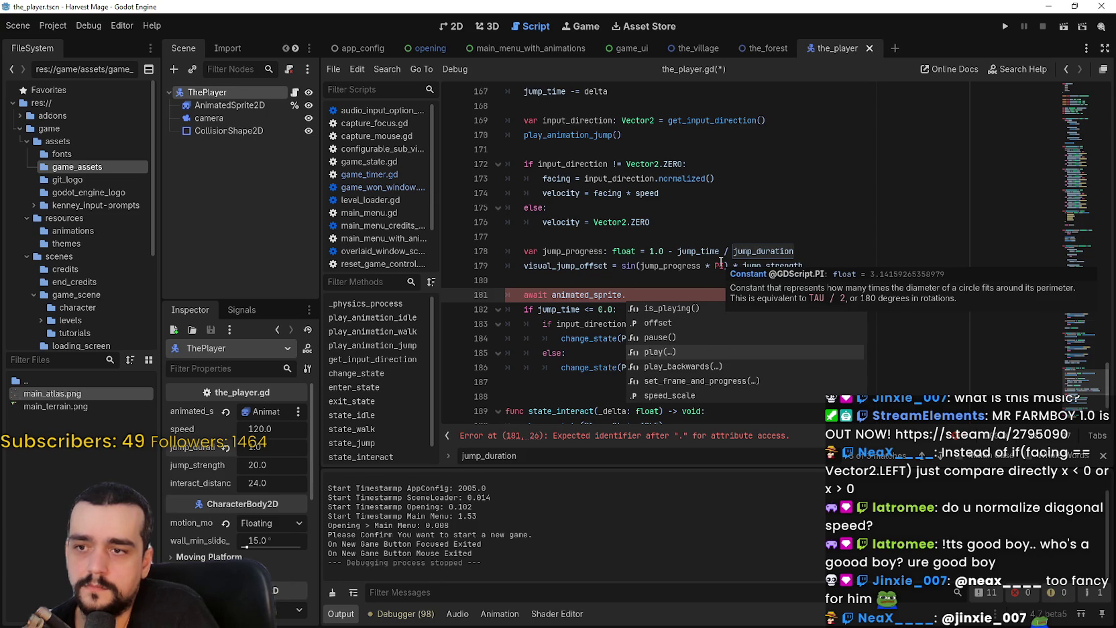
{"action": "key", "text": "Down"}
{"action": "key", "text": "Down"}
{"action": "key", "text": "Down"}
{"action": "key", "text": "Down"}
{"action": "key", "text": "Down"}
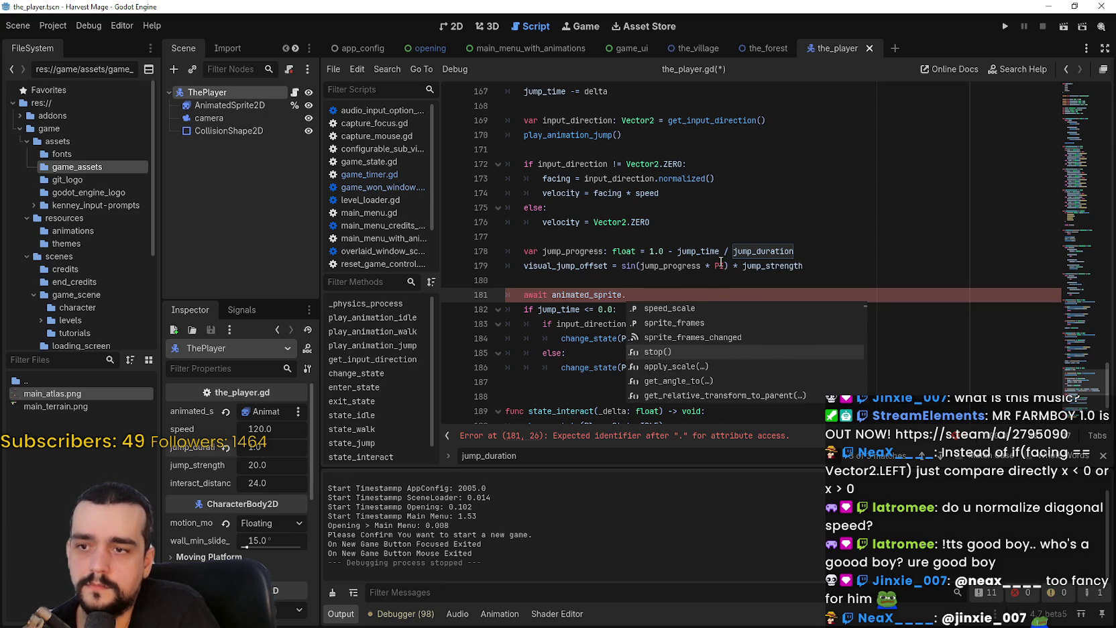
{"action": "type", "text": "fini"}
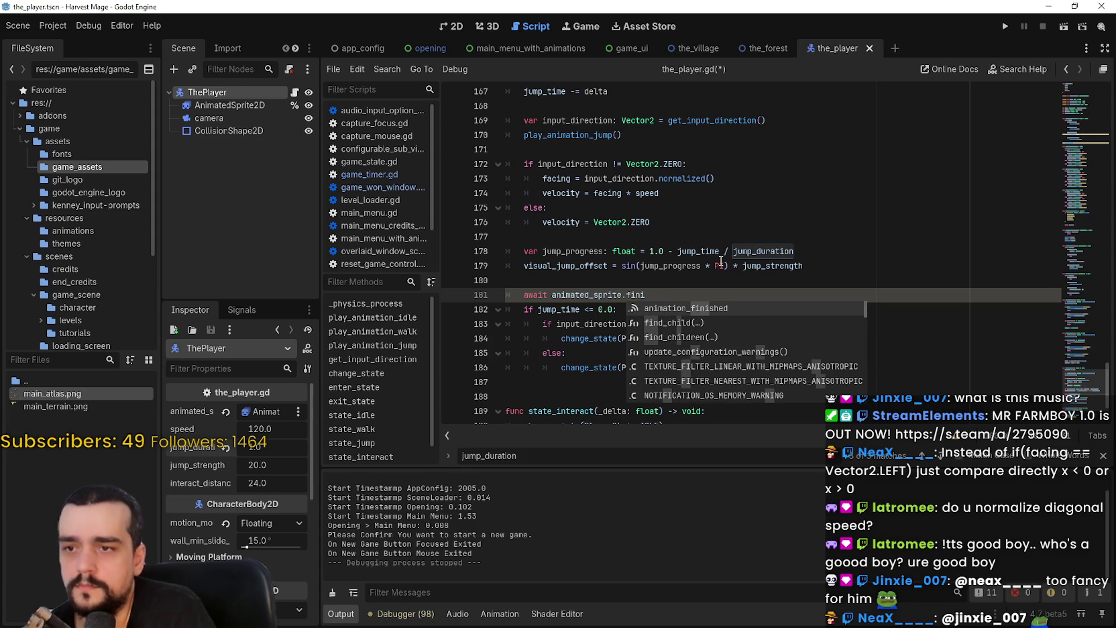
{"action": "key", "text": "Return"}
Step: Add a blank line after the await and unindent the walk and idle state-change lines
{"action": "left_click", "coordinate": [689, 340]}
{"action": "left_click", "coordinate": [724, 293]}
{"action": "mouse_move", "coordinate": [680, 297]}
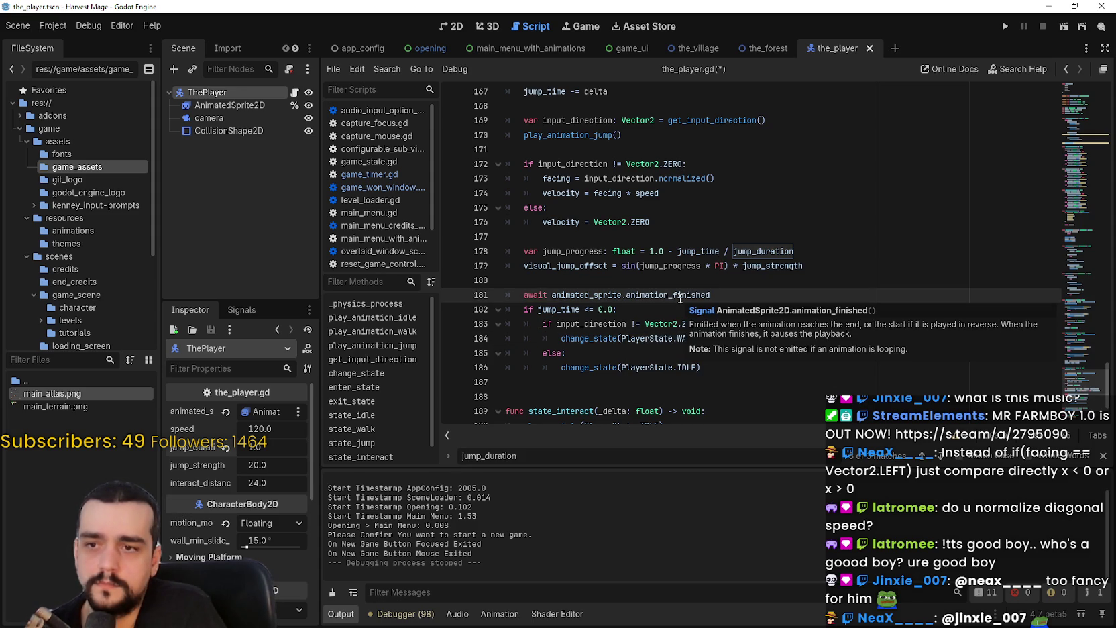
{"action": "key", "text": "Return"}
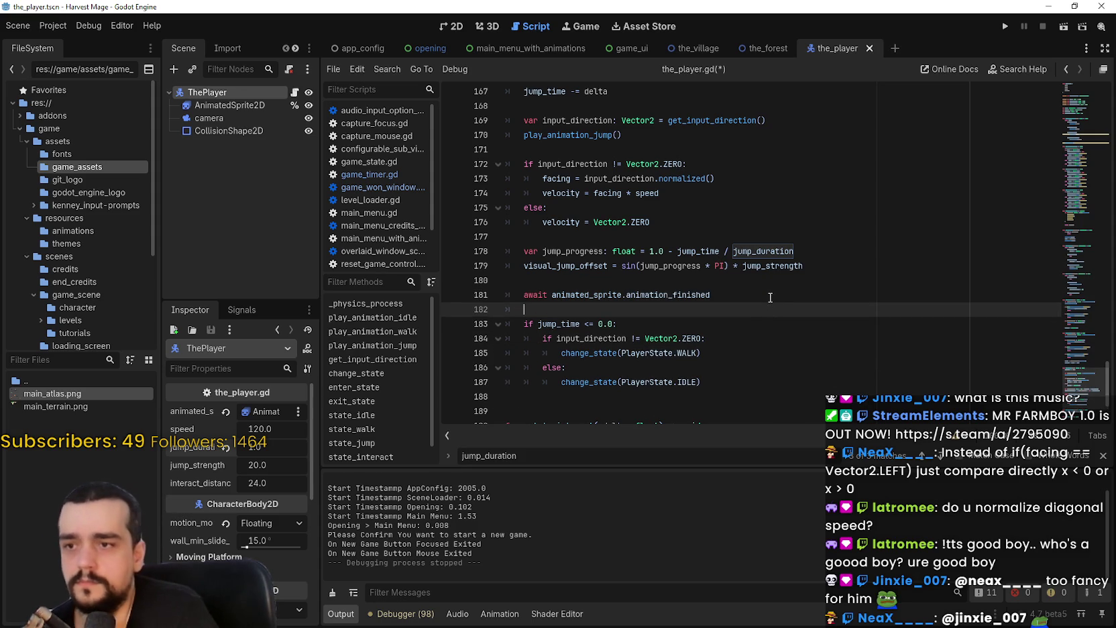
{"action": "left_click", "coordinate": [645, 321]}
{"action": "left_click_drag", "start_coordinate": [592, 394], "coordinate": [530, 338]}
{"action": "key", "text": "ctrl+k"}
Step: Comment out the jump_time decrement and save the_player.gd
{"action": "scroll", "coordinate": [555, 222], "scroll_direction": "up", "scroll_amount": 3}
{"action": "left_click", "coordinate": [522, 228]}
{"action": "key", "text": "ctrl+k"}
{"action": "scroll", "coordinate": [603, 144], "scroll_direction": "down", "scroll_amount": 3}
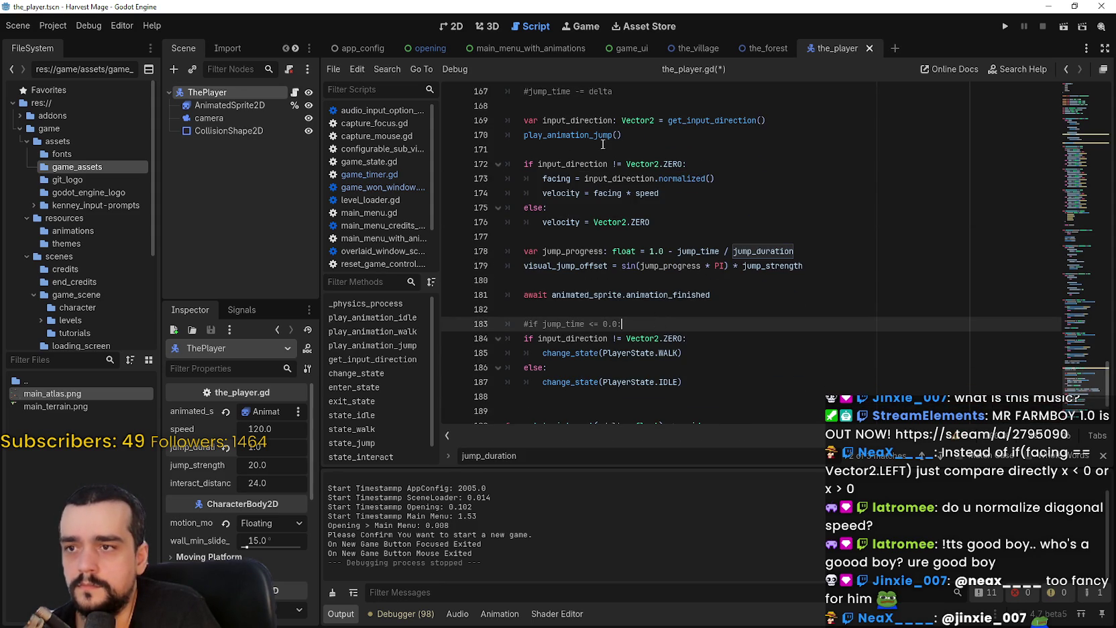
{"action": "left_click", "coordinate": [783, 287]}
{"action": "key", "text": "ctrl+s"}
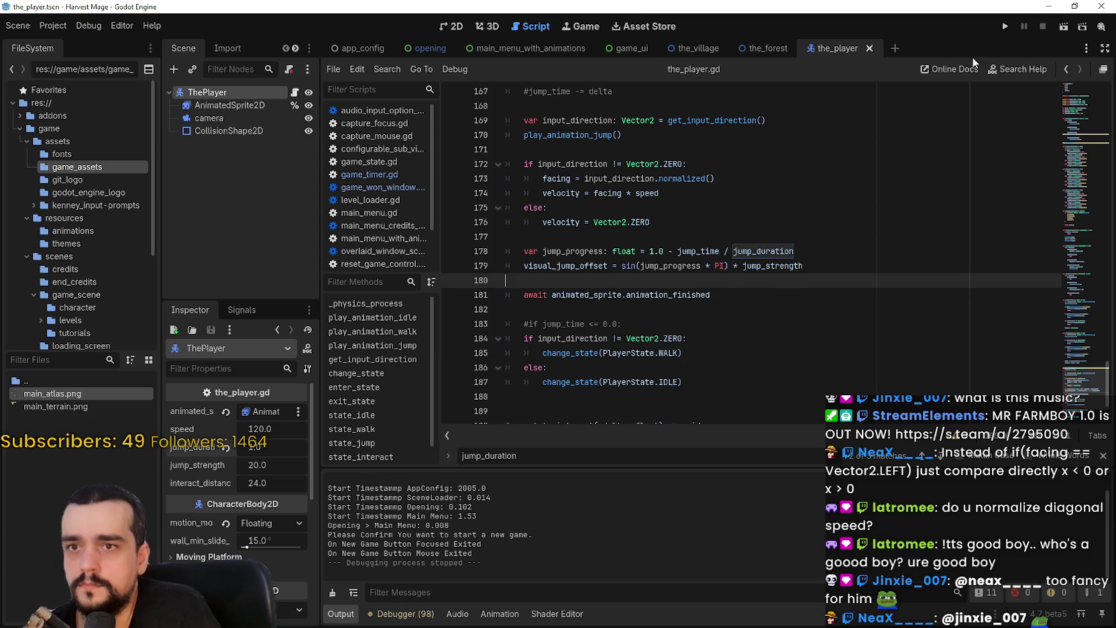
Step: Review the await on line 181, then run the game to test the jump
{"action": "double_click", "coordinate": [766, 250]}
{"action": "scroll", "coordinate": [569, 170], "scroll_direction": "up", "scroll_amount": 1}
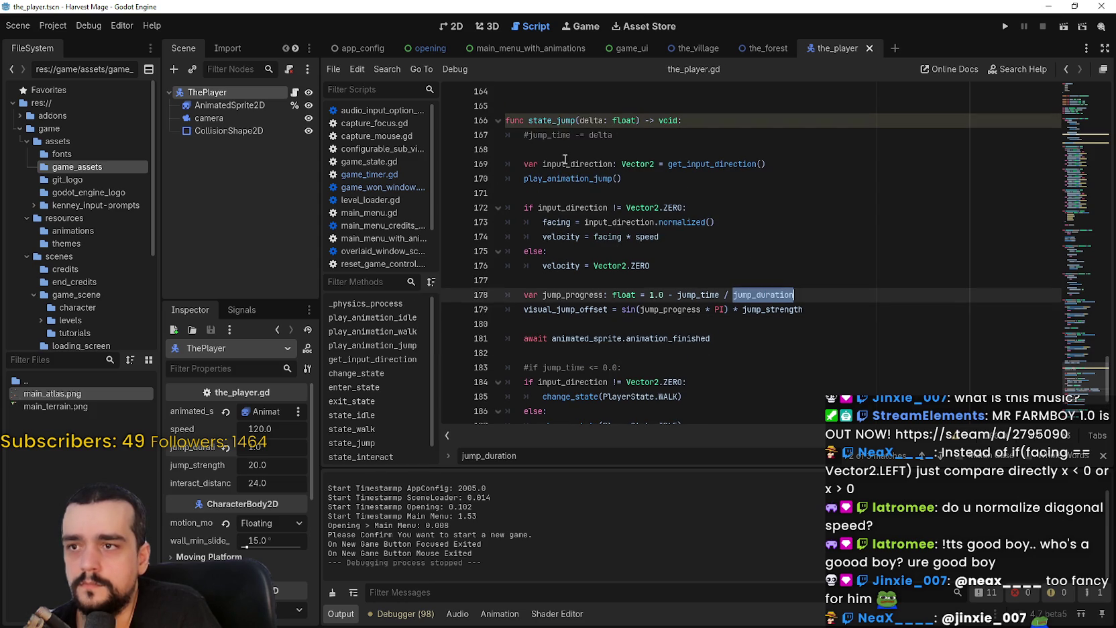
{"action": "left_click", "coordinate": [559, 134]}
{"action": "scroll", "coordinate": [825, 329], "scroll_direction": "down", "scroll_amount": 1}
{"action": "left_click", "coordinate": [816, 298]}
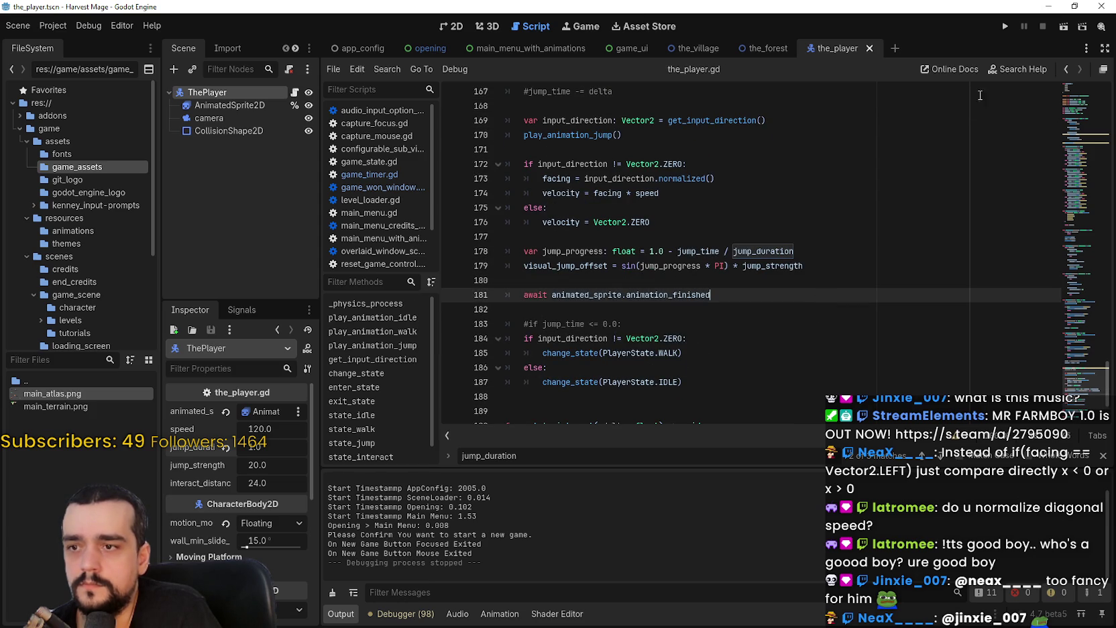
{"action": "left_click", "coordinate": [1001, 27]}
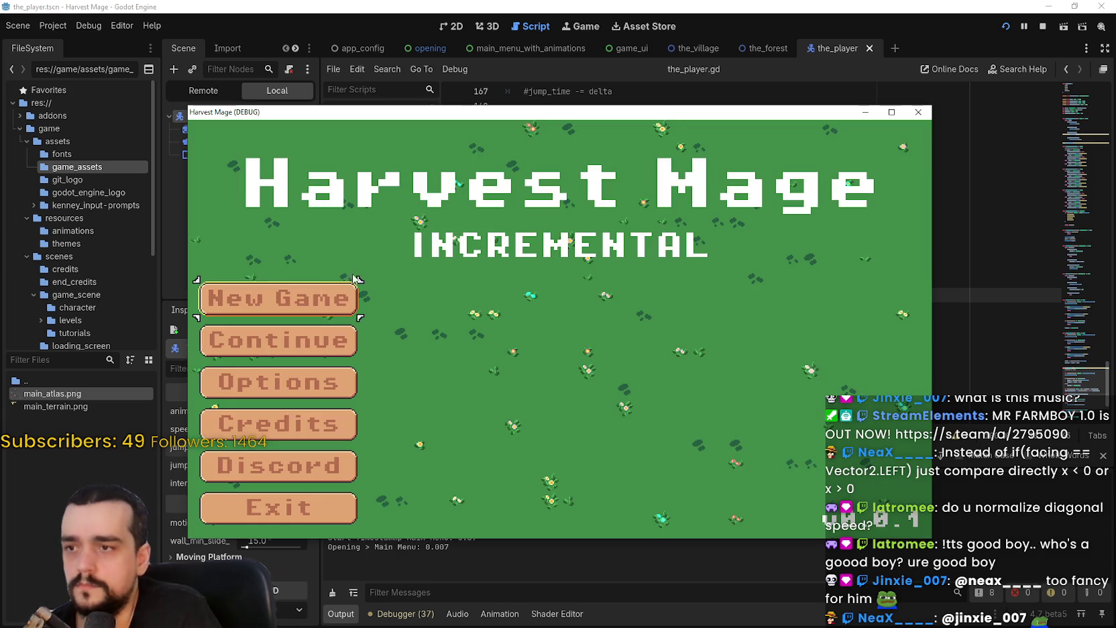
{"action": "left_click", "coordinate": [315, 302]}
{"action": "key", "text": "d"}
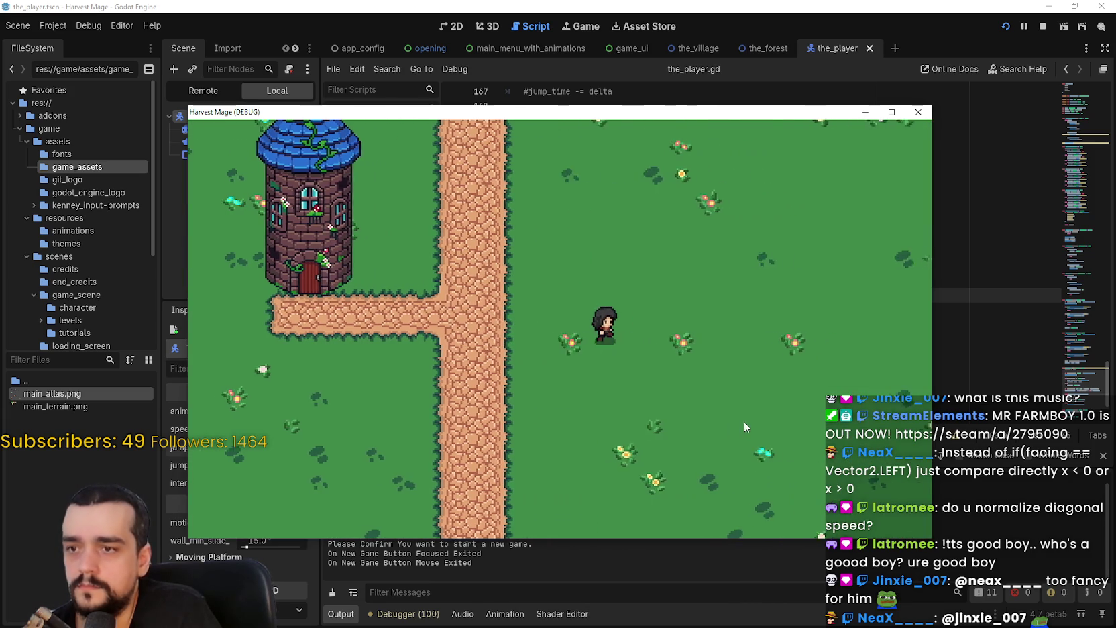
{"action": "key", "text": "d"}
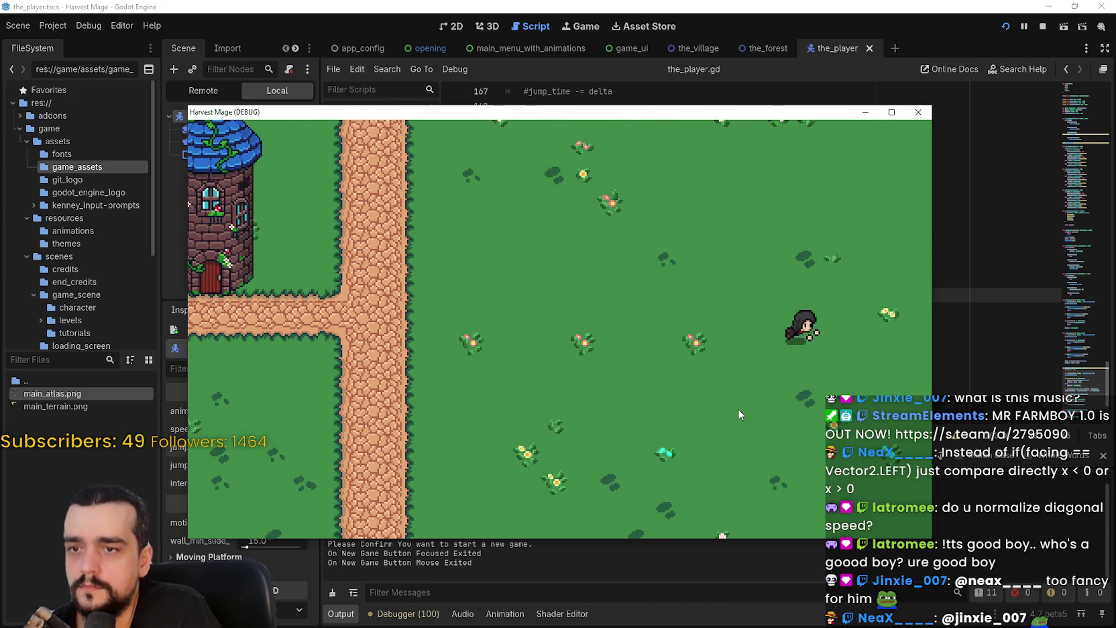
{"action": "key", "text": "a"}
{"action": "left_click", "coordinate": [1042, 26]}
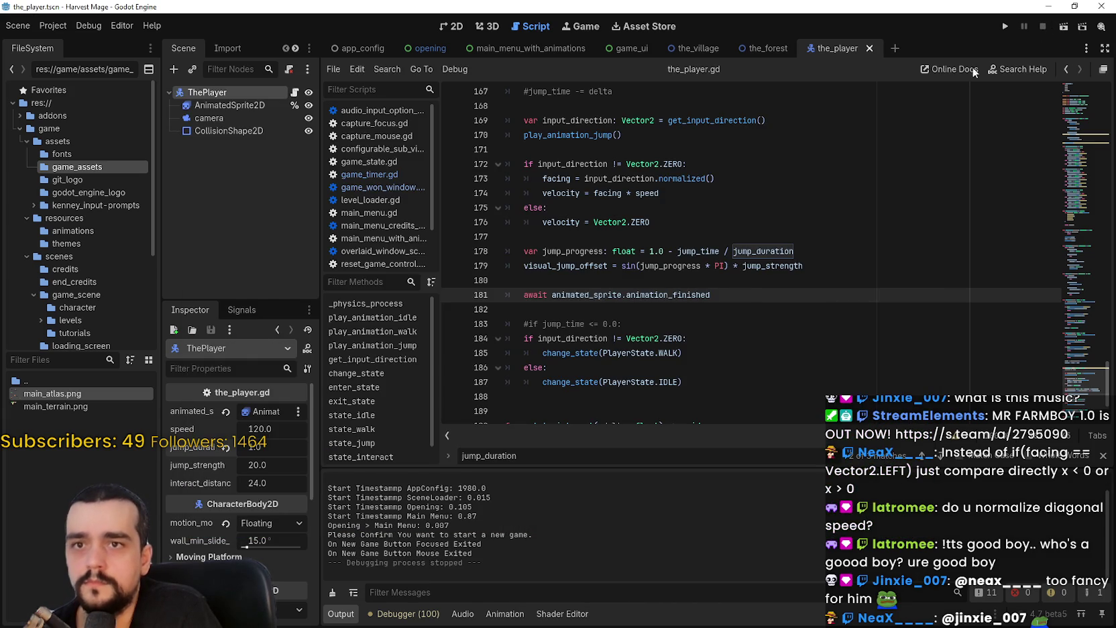
Step: Inspect the AnimatedSprite2D node's animation frames in the 2D scene view
{"action": "left_click", "coordinate": [228, 105]}
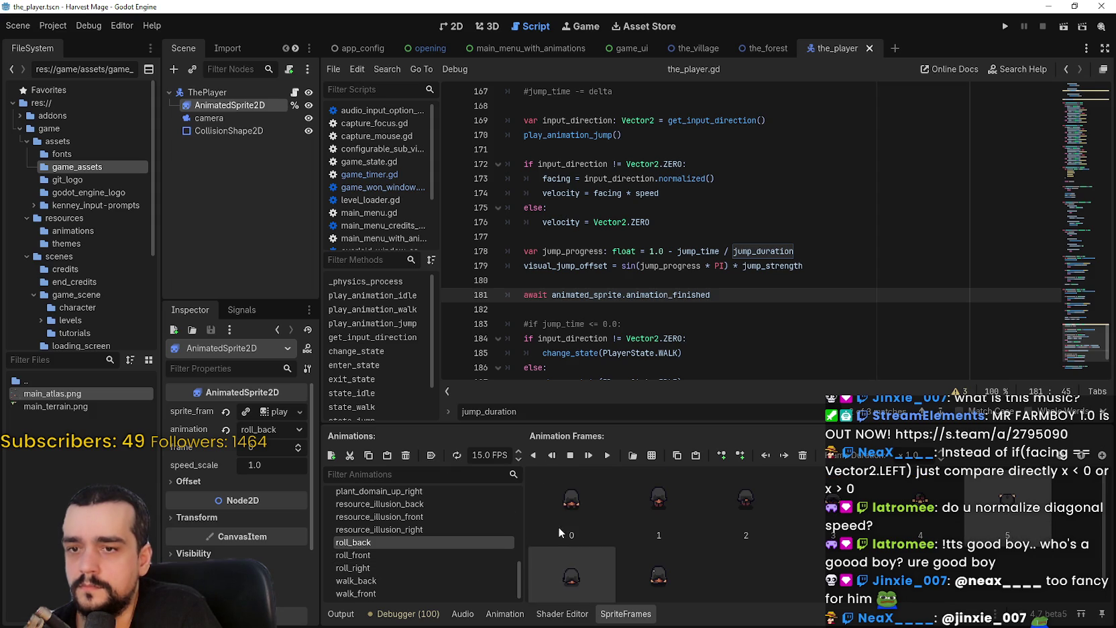
{"action": "left_click", "coordinate": [545, 504]}
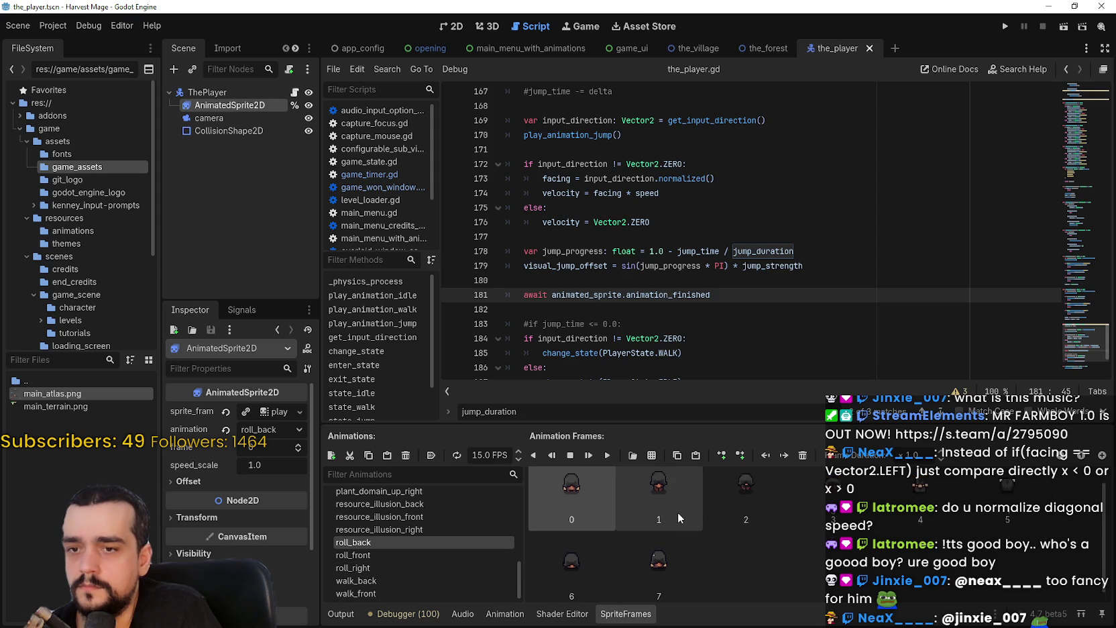
{"action": "left_click", "coordinate": [453, 26]}
{"action": "scroll", "coordinate": [573, 169], "scroll_direction": "up", "scroll_amount": 3}
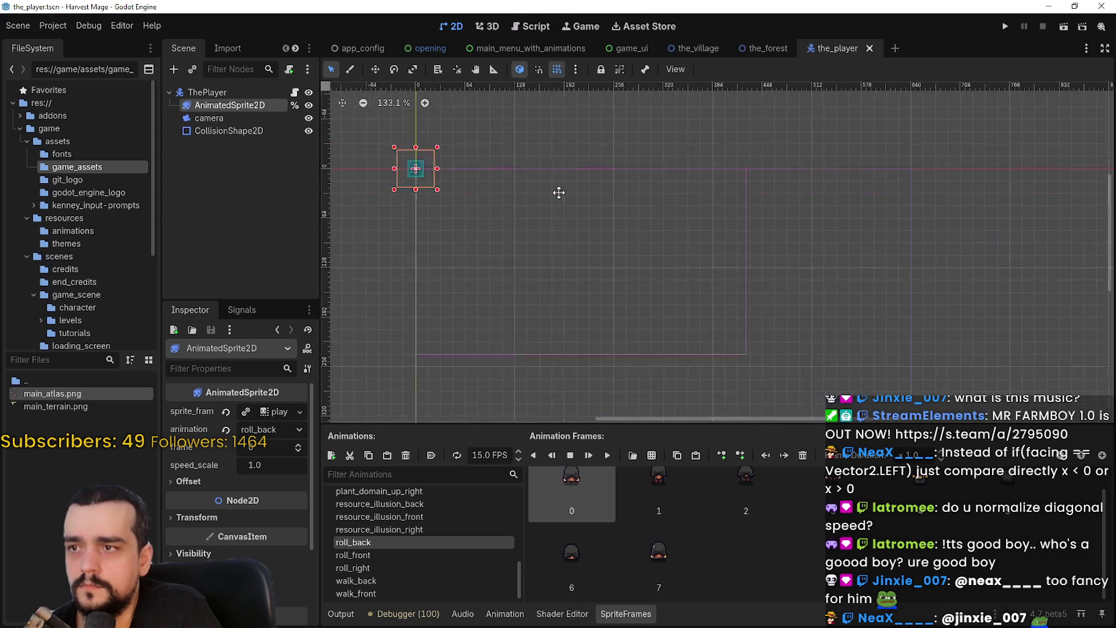
{"action": "scroll", "coordinate": [579, 201], "scroll_direction": "up", "scroll_amount": 2}
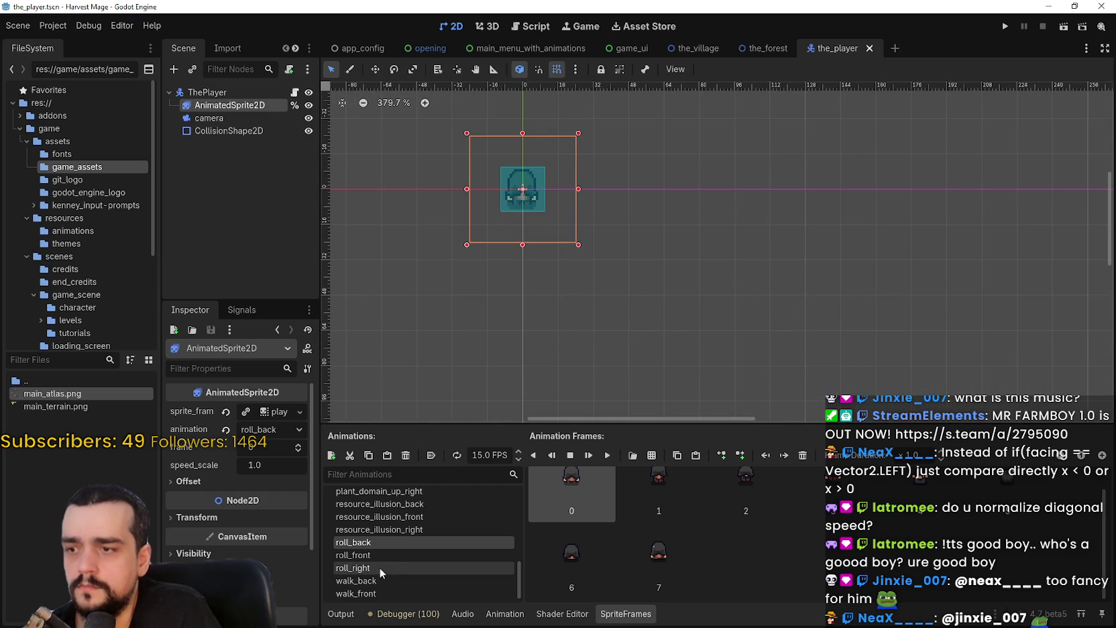
Step: Choose and play the roll_right animation, then return to the player script
{"action": "left_click", "coordinate": [362, 567]}
{"action": "left_click", "coordinate": [607, 454]}
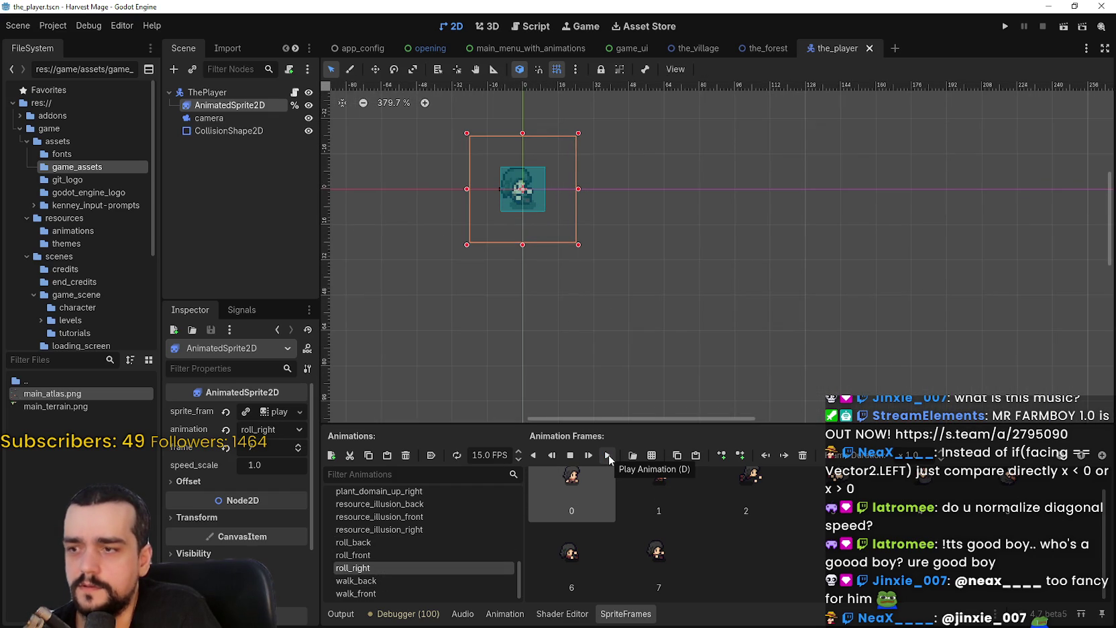
{"action": "left_click", "coordinate": [608, 454]}
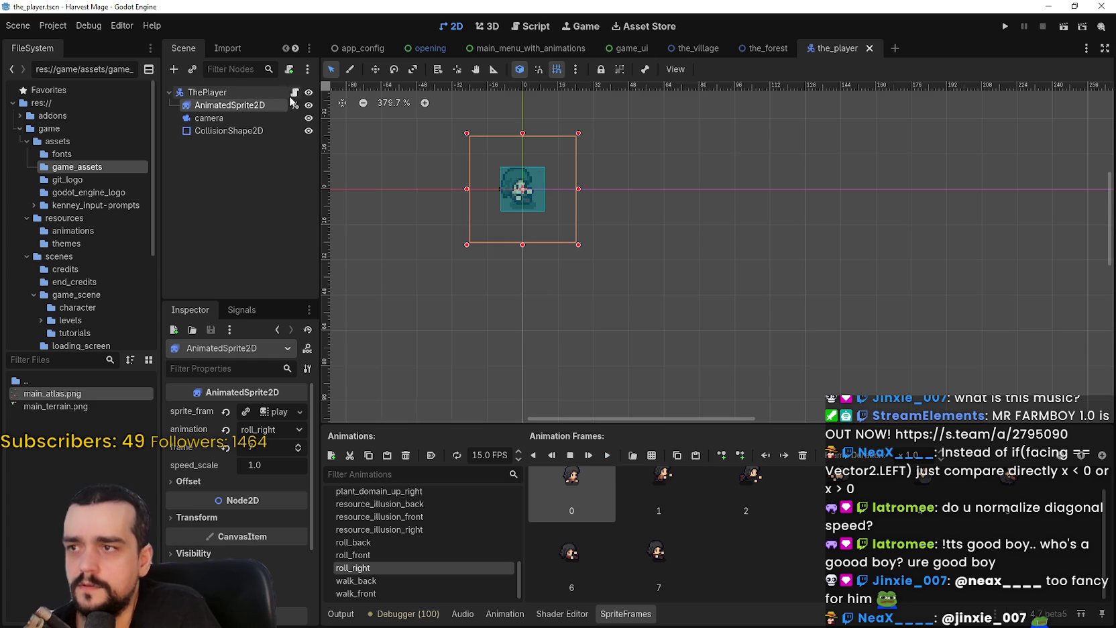
{"action": "left_click", "coordinate": [294, 92]}
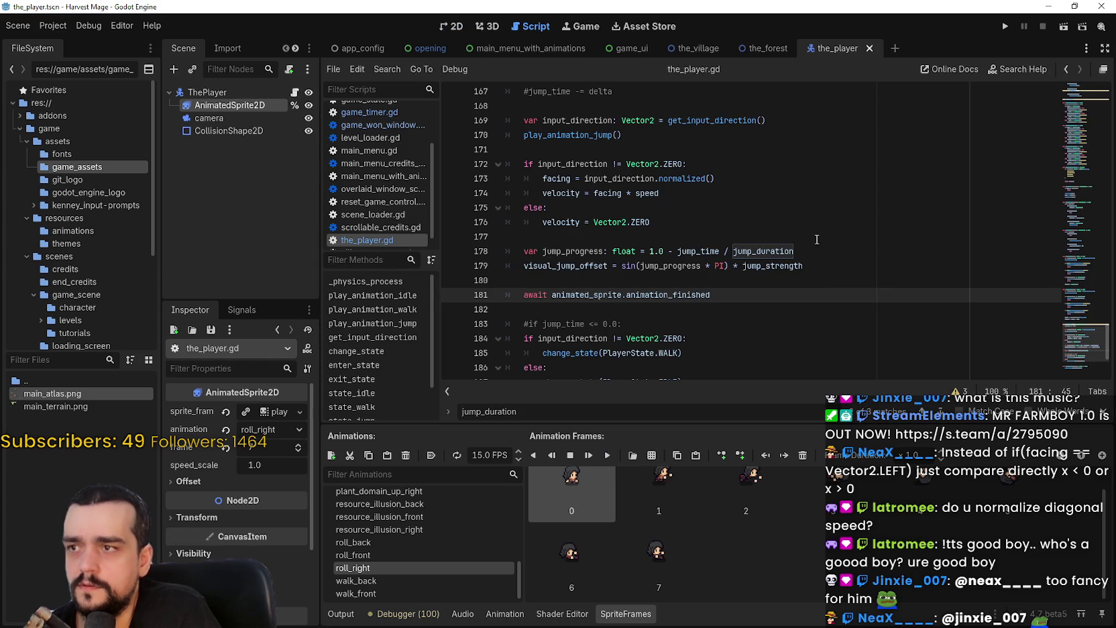
{"action": "left_click", "coordinate": [697, 296]}
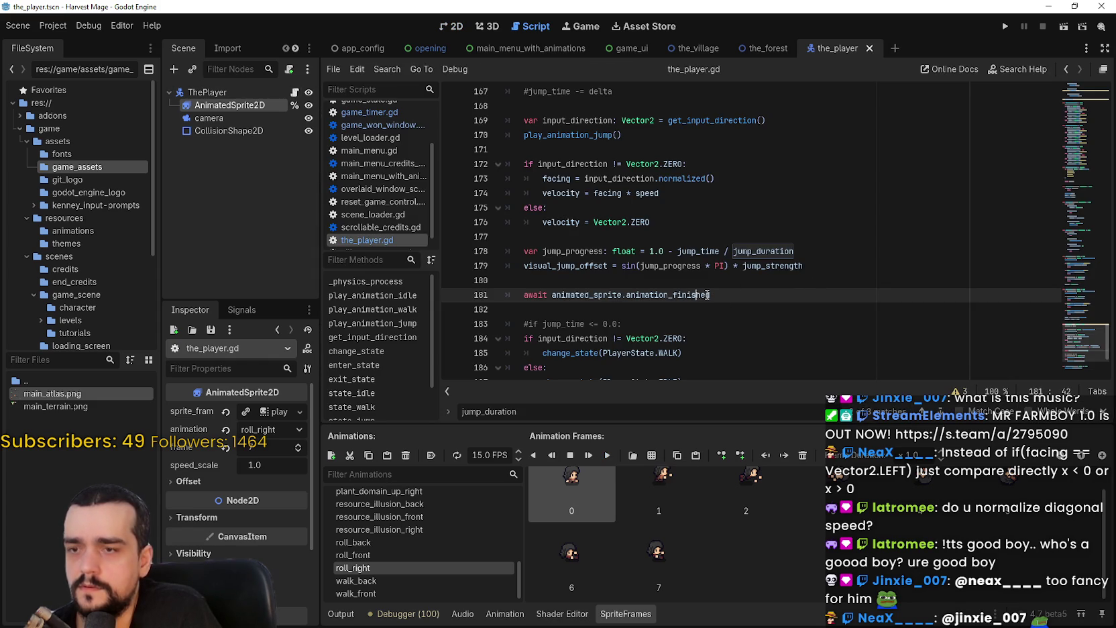
{"action": "mouse_move", "coordinate": [707, 295]}
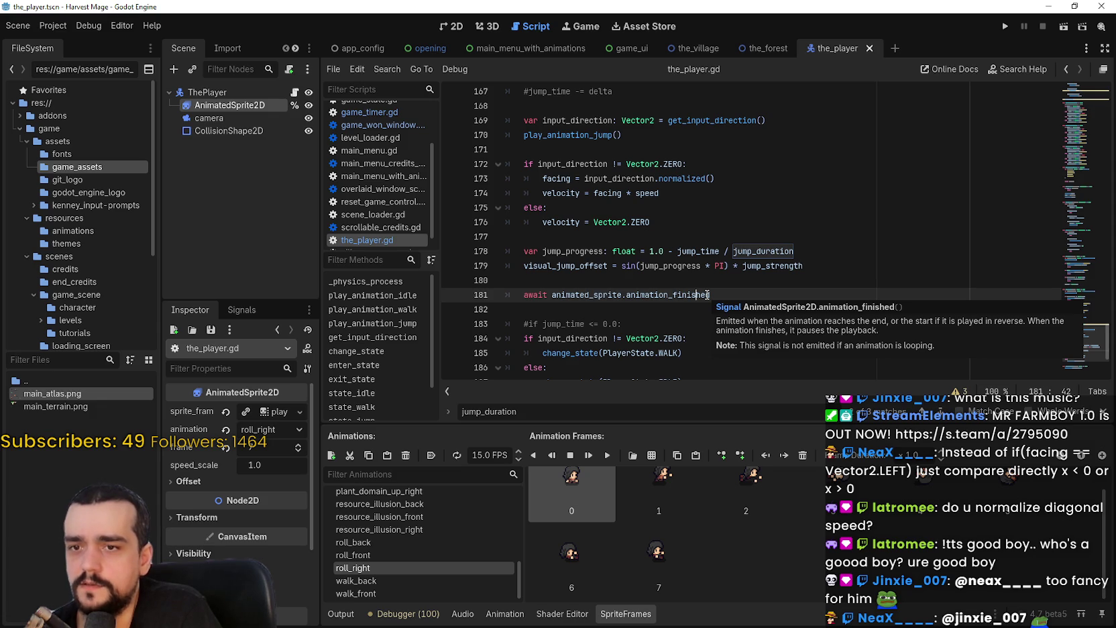
{"action": "scroll", "coordinate": [621, 240], "scroll_direction": "down", "scroll_amount": 1}
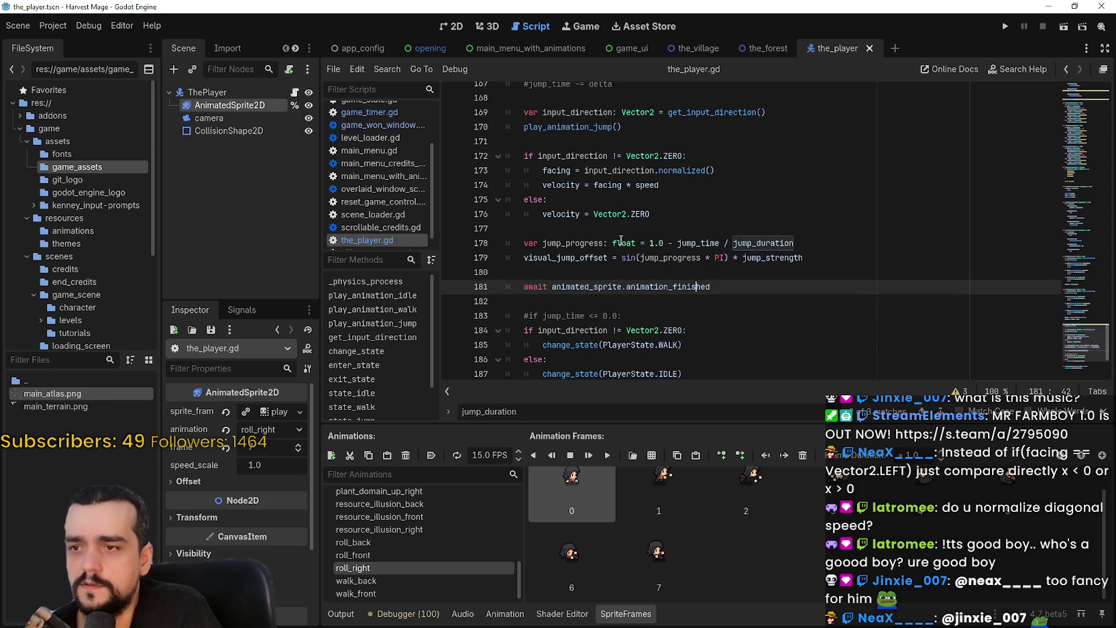
{"action": "left_click", "coordinate": [589, 301]}
{"action": "scroll", "coordinate": [589, 301], "scroll_direction": "down", "scroll_amount": 3}
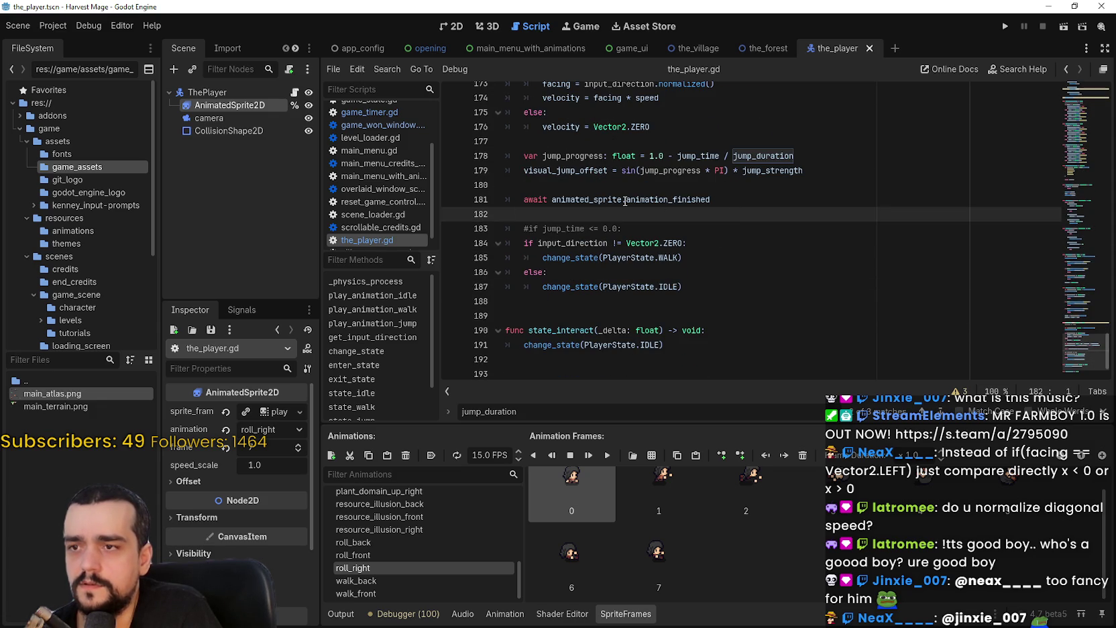
{"action": "left_click", "coordinate": [747, 198]}
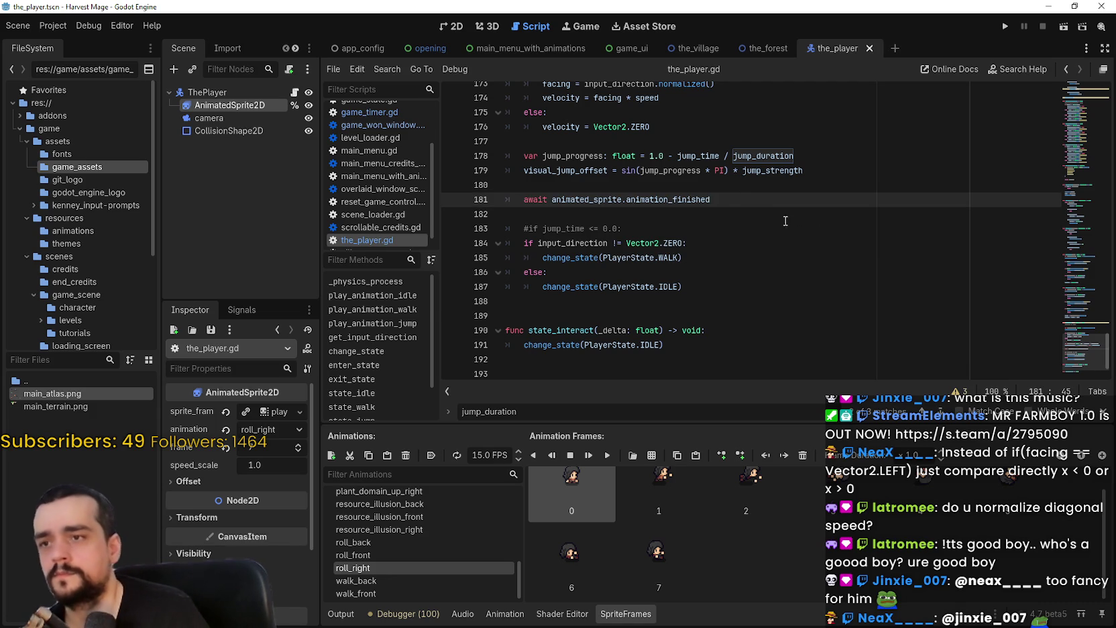
{"action": "scroll", "coordinate": [714, 262], "scroll_direction": "up", "scroll_amount": 1}
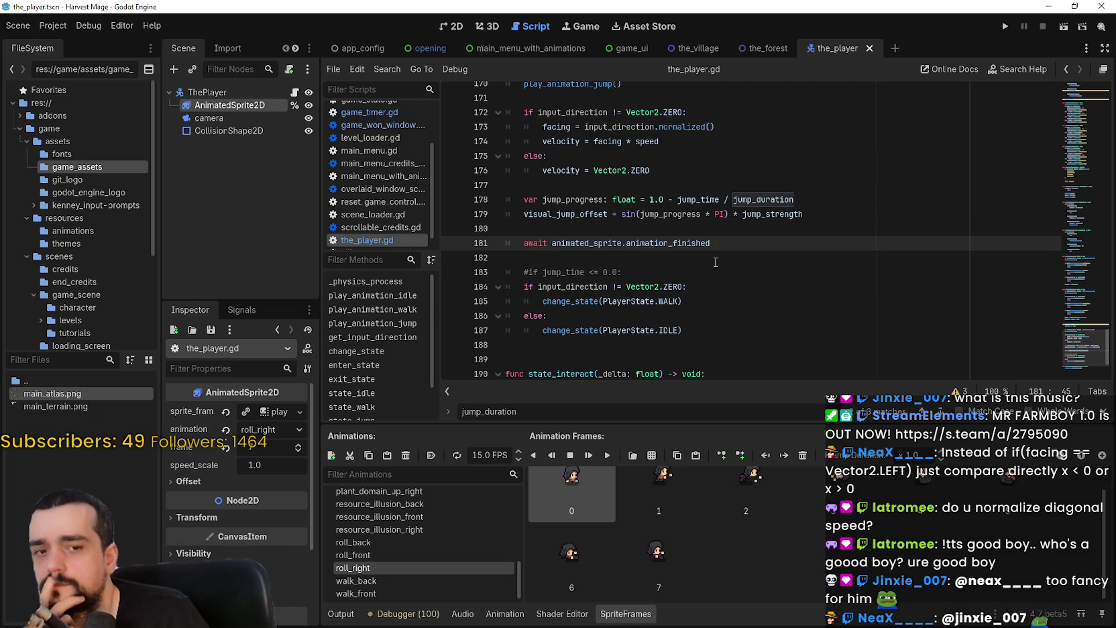
{"action": "left_click", "coordinate": [669, 258]}
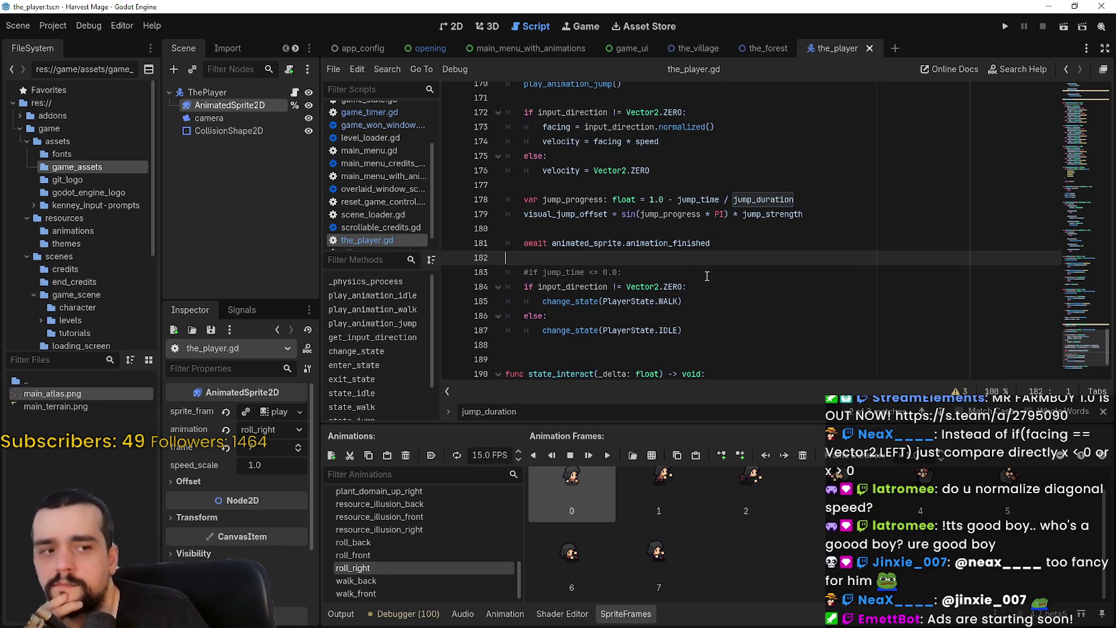
{"action": "scroll", "coordinate": [706, 277], "scroll_direction": "up", "scroll_amount": 2}
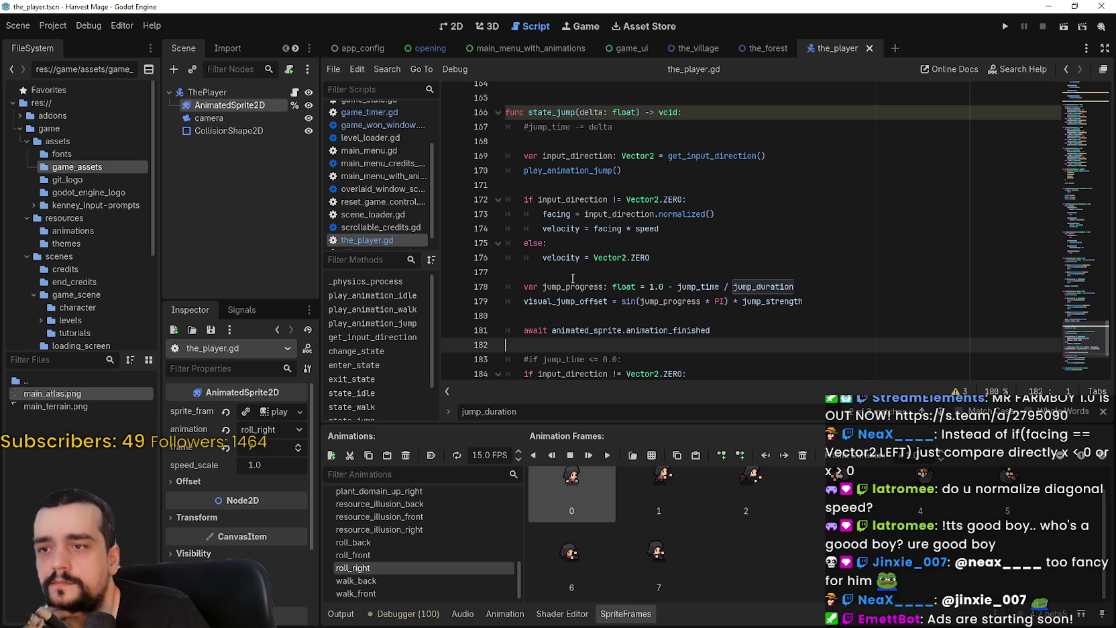
{"action": "double_click", "coordinate": [594, 114]}
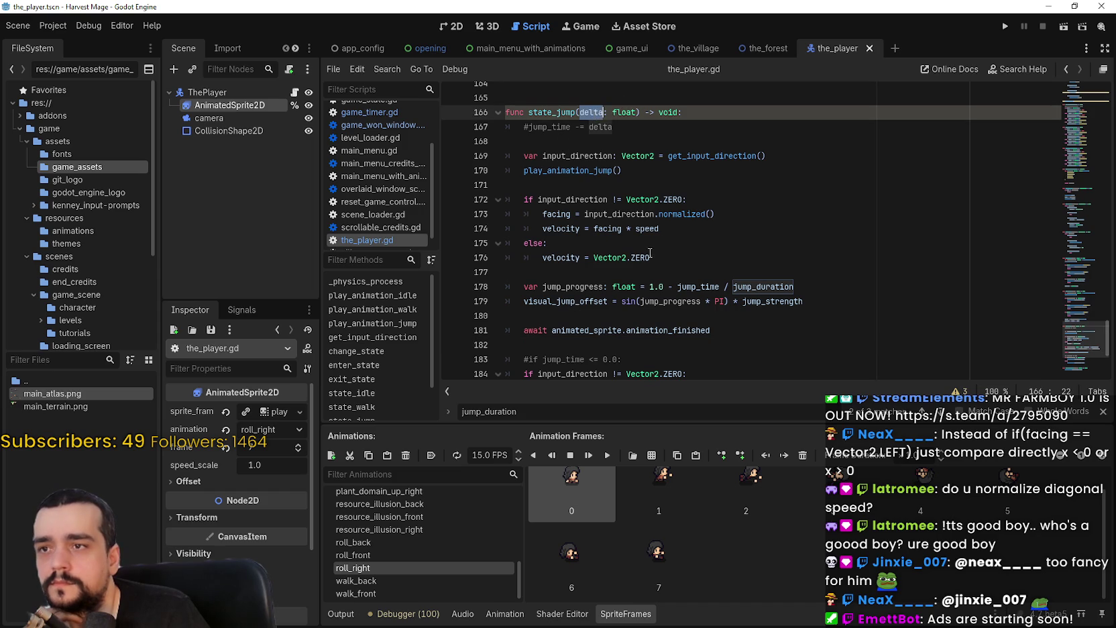
{"action": "scroll", "coordinate": [630, 249], "scroll_direction": "down", "scroll_amount": 4}
{"action": "scroll", "coordinate": [631, 250], "scroll_direction": "up", "scroll_amount": 3}
{"action": "scroll", "coordinate": [630, 249], "scroll_direction": "up", "scroll_amount": 1}
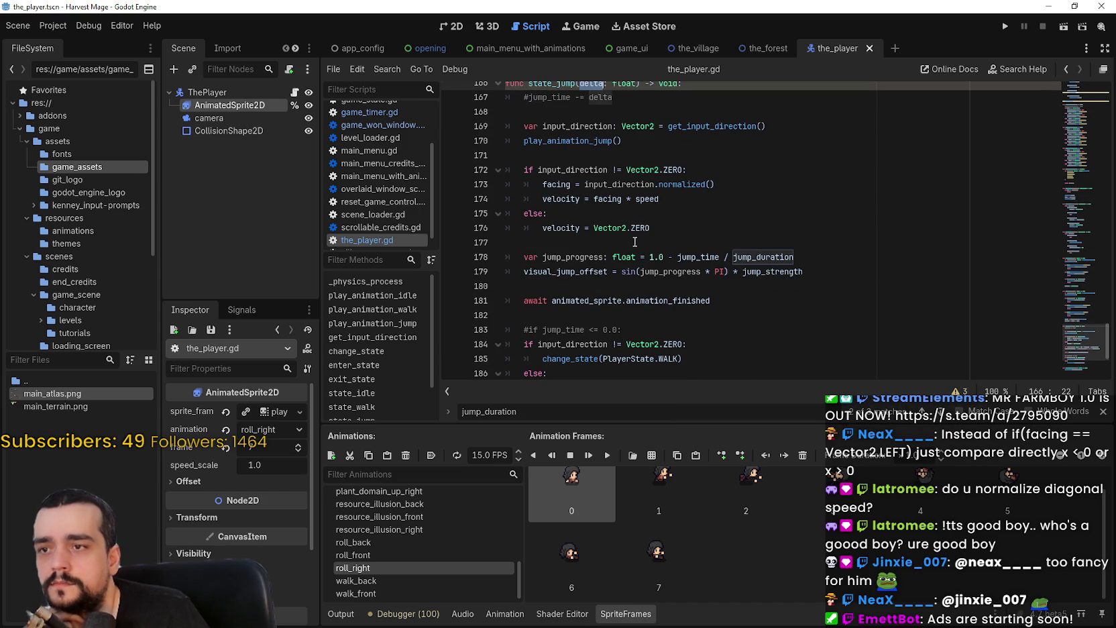
{"action": "mouse_move", "coordinate": [642, 163]}
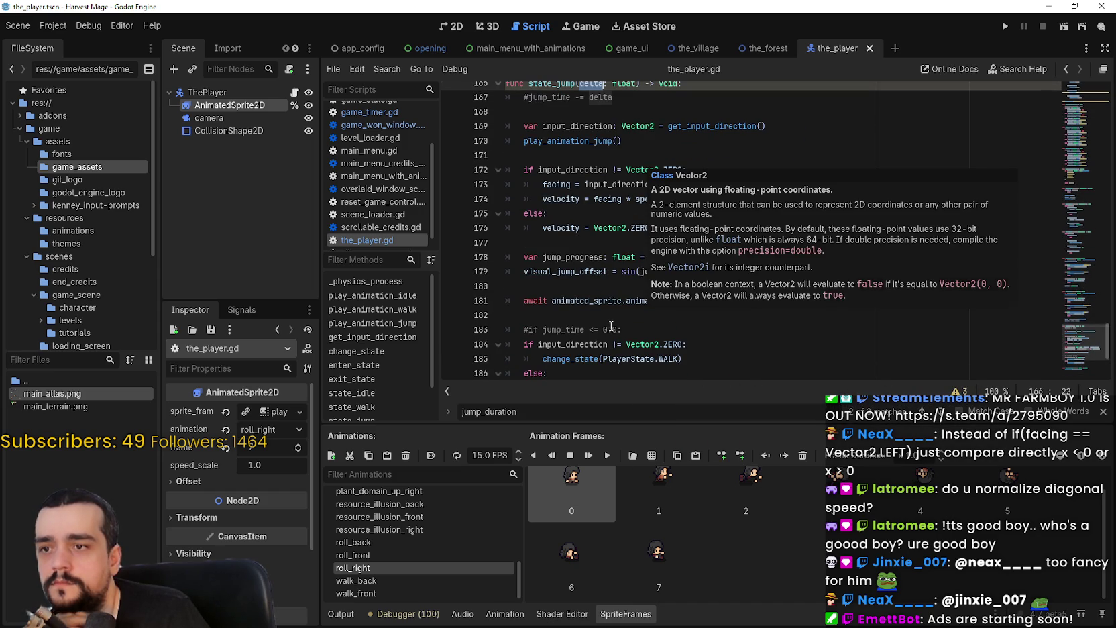
{"action": "left_click", "coordinate": [795, 302]}
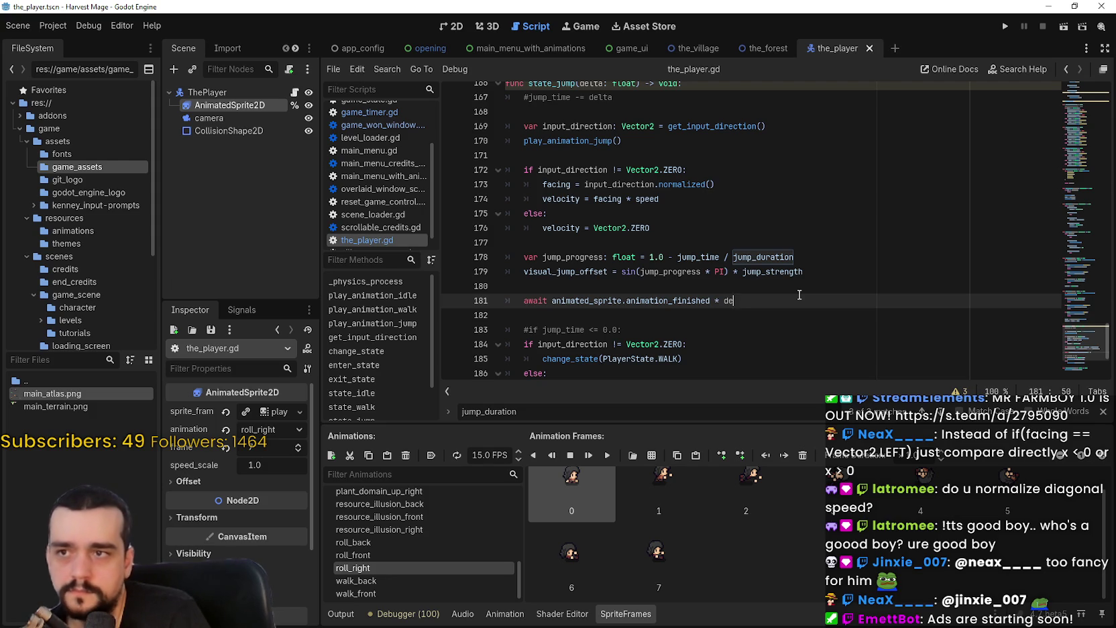
{"action": "type", "text": "lta"}
{"action": "key", "text": "ctrl+s"}
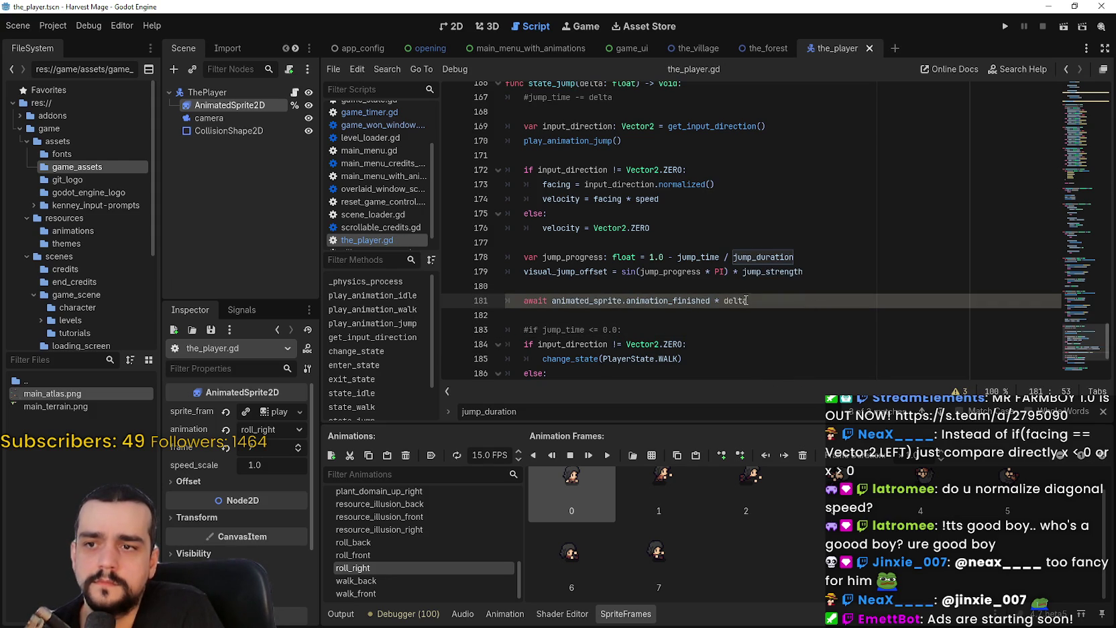
{"action": "key", "text": "ctrl+shift+Left"}
{"action": "key", "text": "ctrl+shift+Left"}
{"action": "key", "text": "ctrl+shift+Left"}
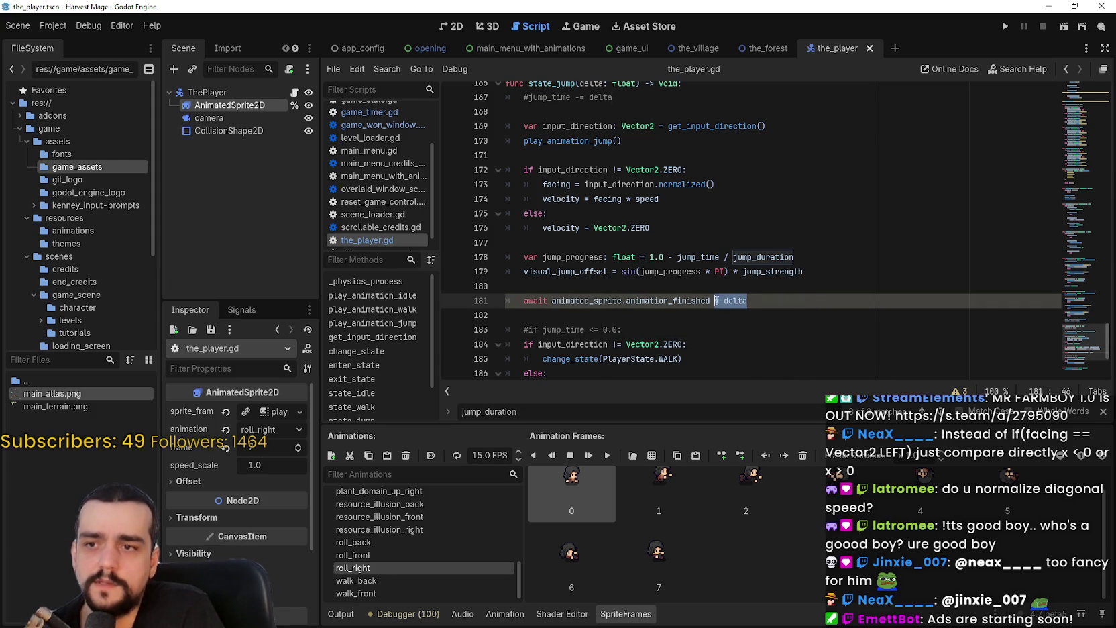
{"action": "key", "text": "BackSpace"}
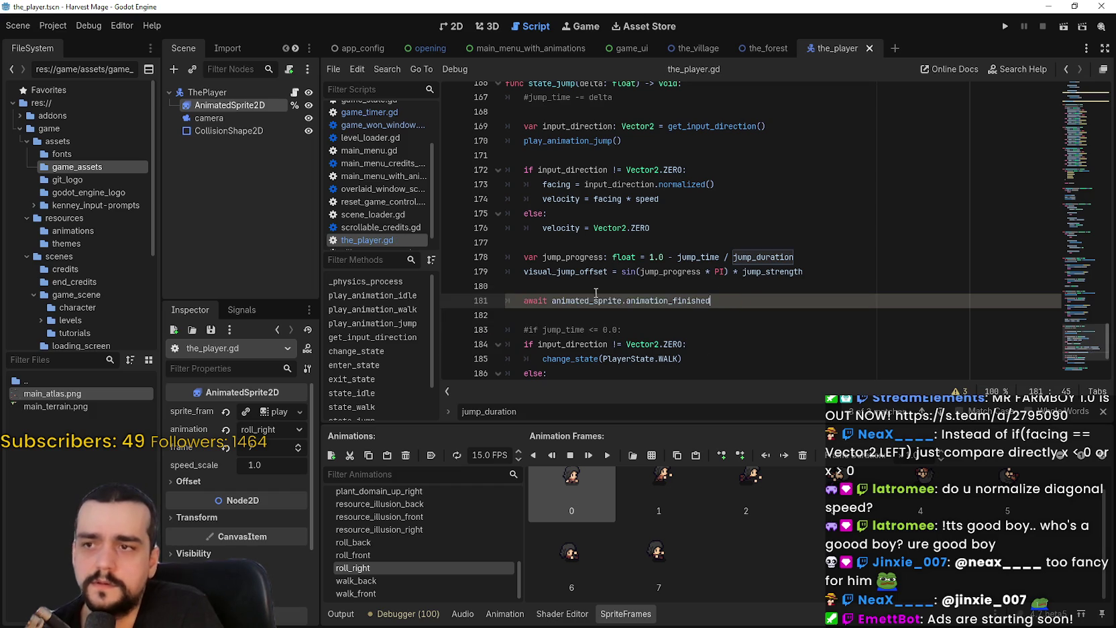
{"action": "key", "text": "Up"}
{"action": "double_click", "coordinate": [564, 126]}
{"action": "double_click", "coordinate": [567, 139]}
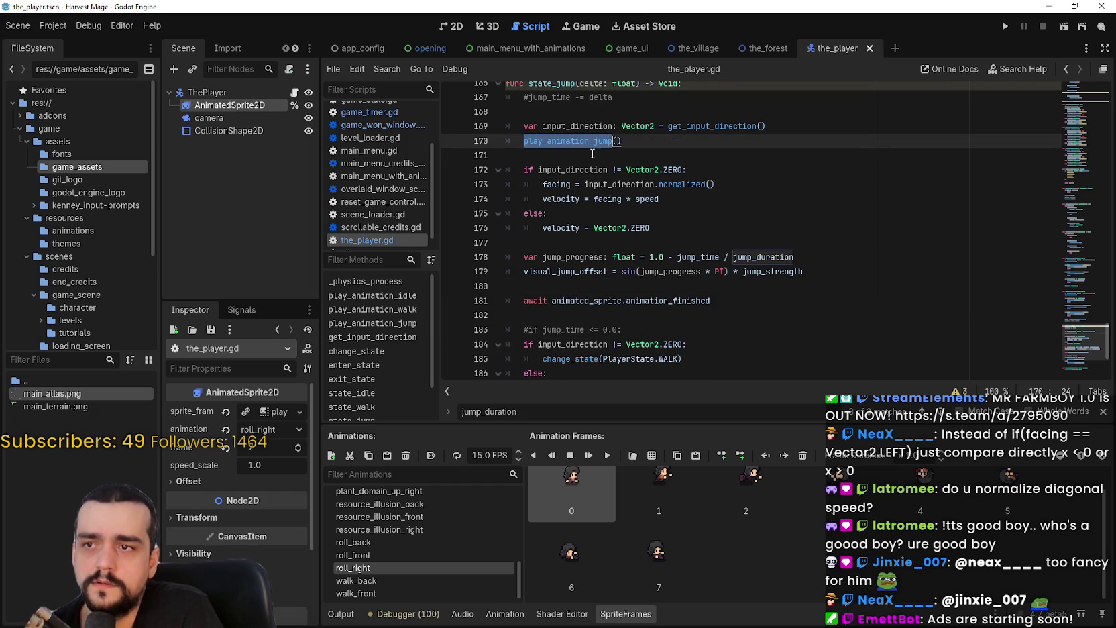
{"action": "left_click", "coordinate": [528, 301]}
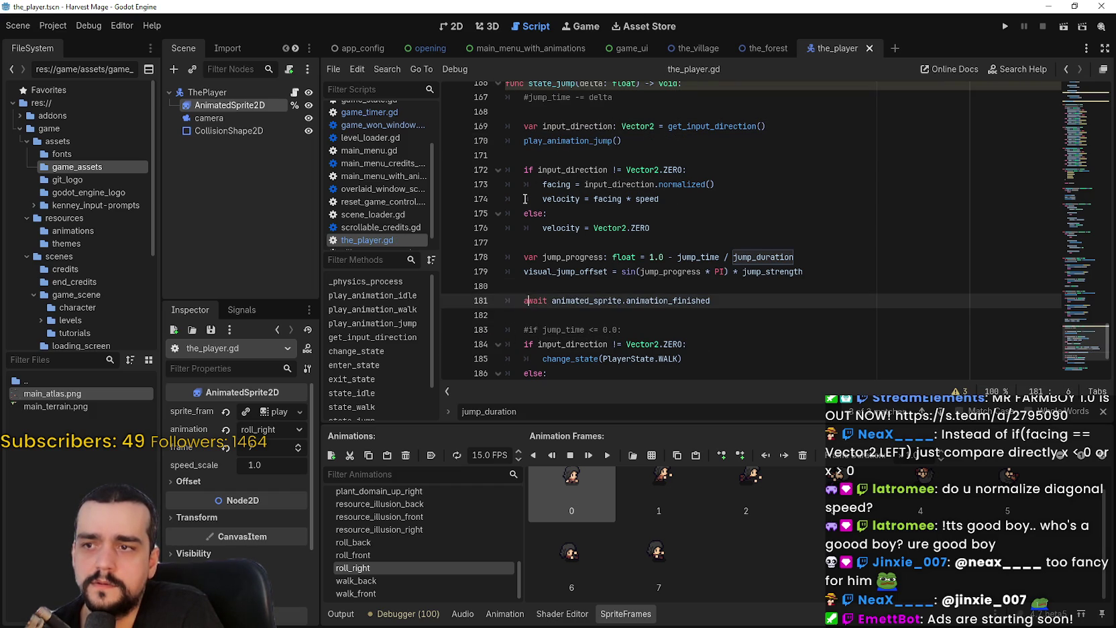
{"action": "left_click", "coordinate": [649, 146]}
{"action": "mouse_move", "coordinate": [642, 145]}
{"action": "left_mouse_down"}
{"action": "mouse_move", "coordinate": [543, 127]}
{"action": "mouse_move", "coordinate": [522, 139]}
{"action": "left_mouse_up"}
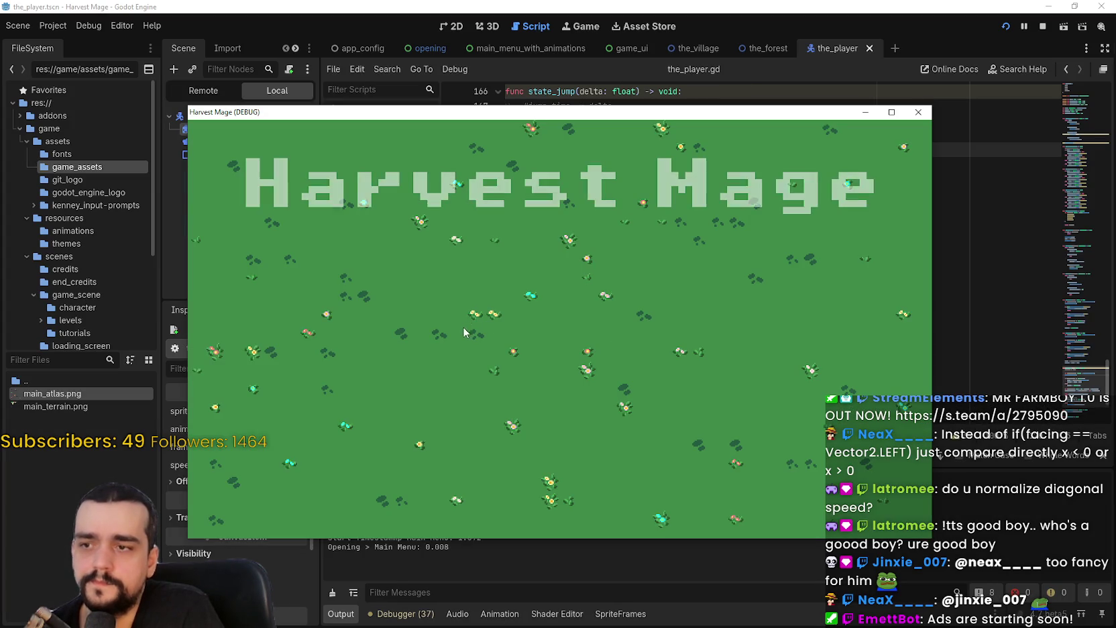
Step: Start a new game, walk the mage left and right with W/A/D, then stop it with F8
{"action": "left_click", "coordinate": [309, 304]}
{"action": "key", "text": "w"}
{"action": "key", "text": "d"}
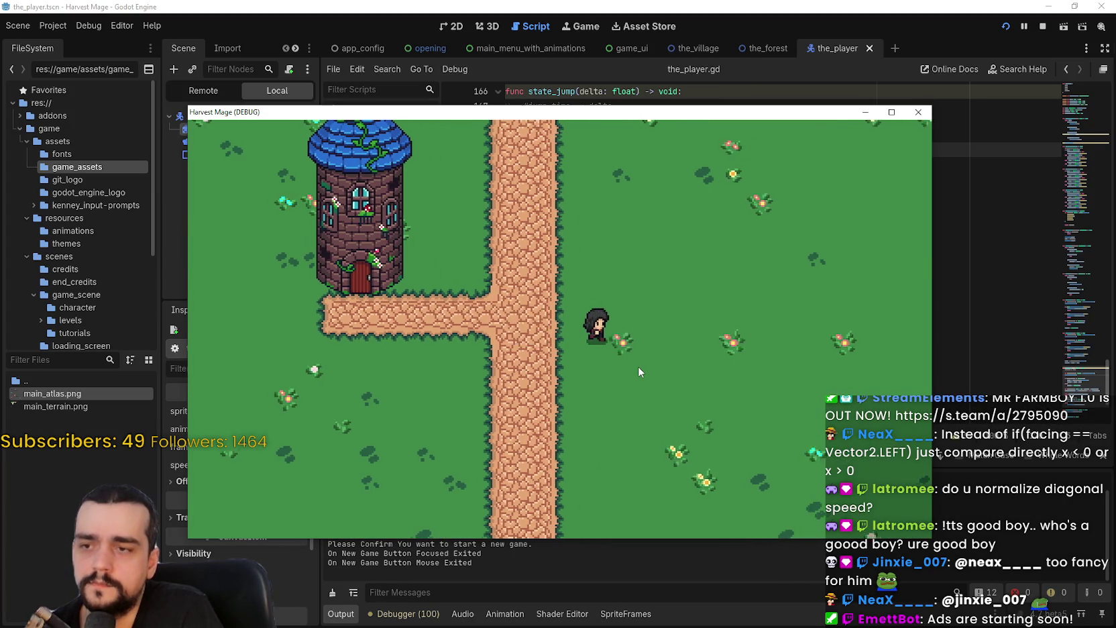
{"action": "key", "text": "d"}
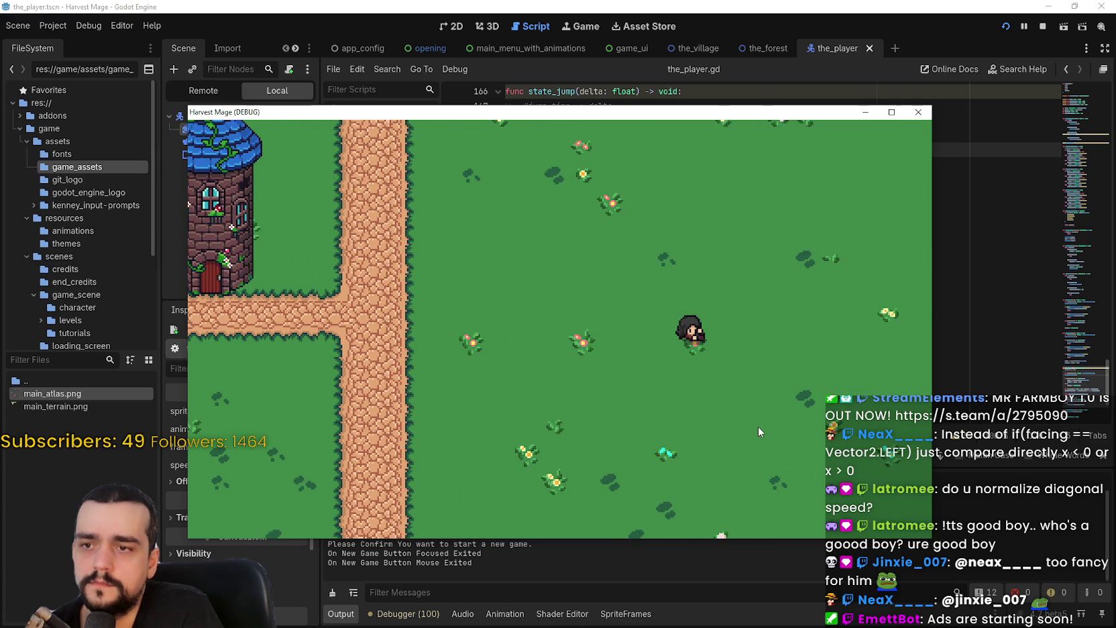
{"action": "key", "text": "a"}
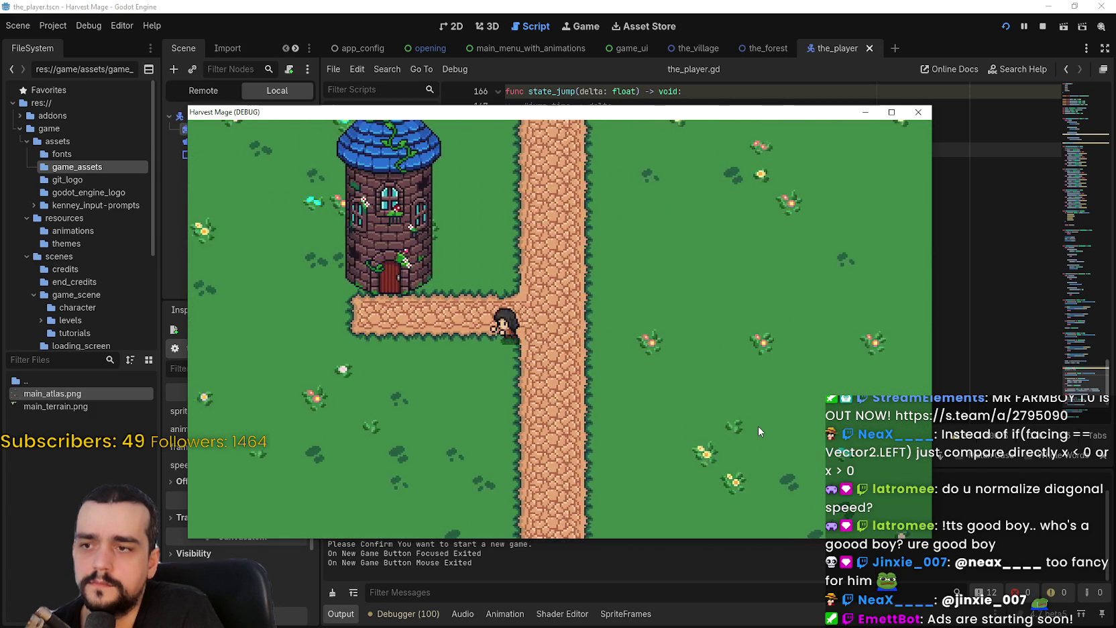
{"action": "key", "text": "a"}
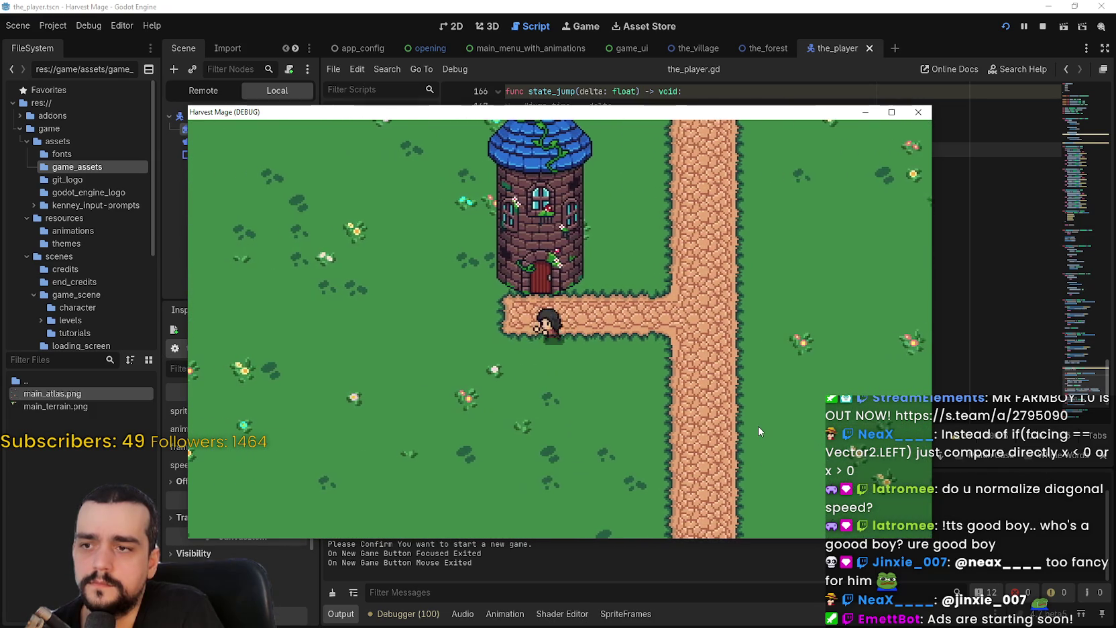
{"action": "key", "text": "d"}
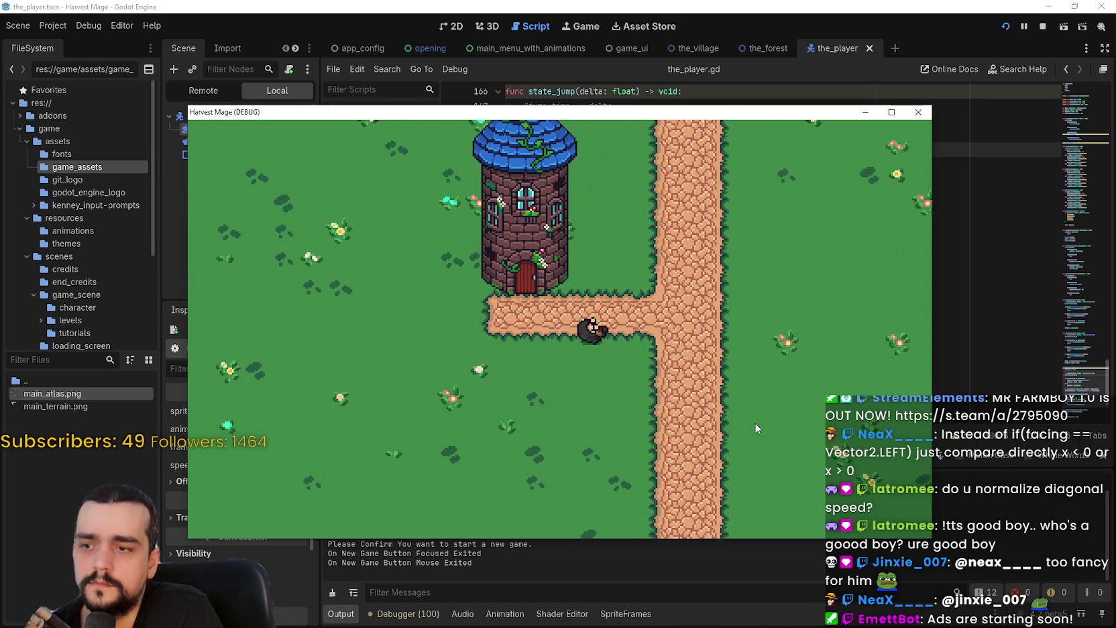
{"action": "key", "text": "d"}
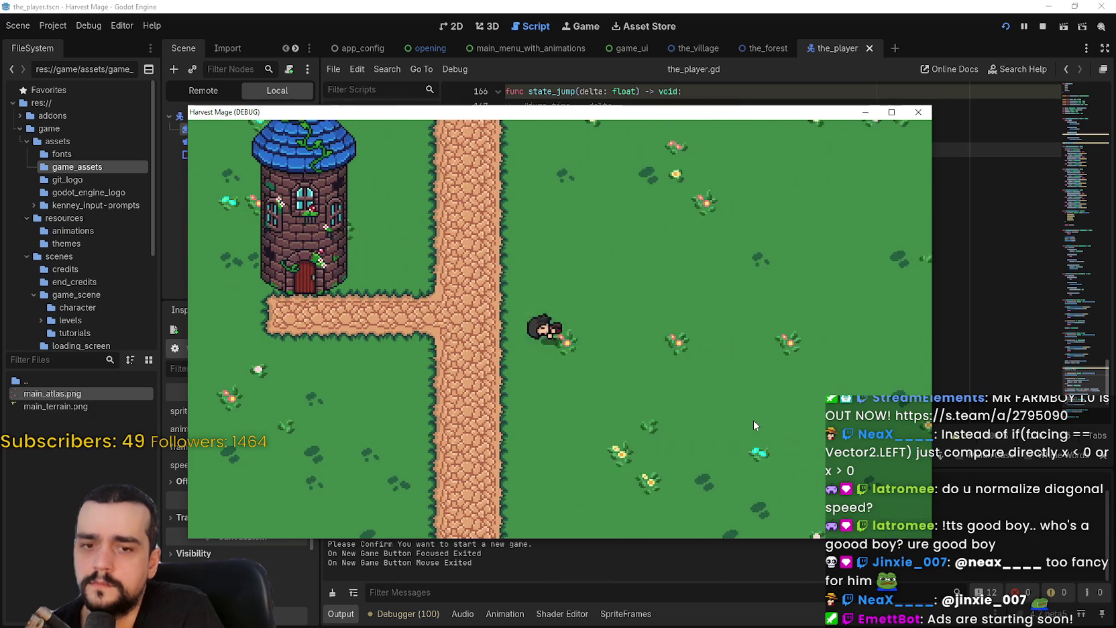
{"action": "key", "text": "a"}
{"action": "key", "text": "d"}
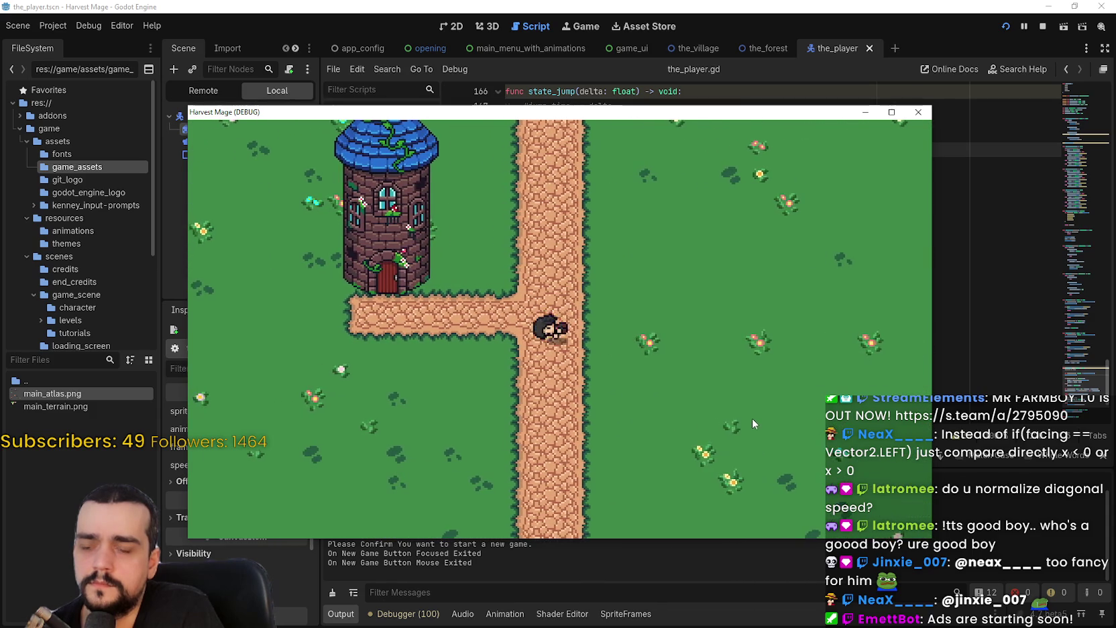
{"action": "key", "text": "F8"}
{"action": "scroll", "coordinate": [977, 197], "scroll_direction": "down", "scroll_amount": 2}
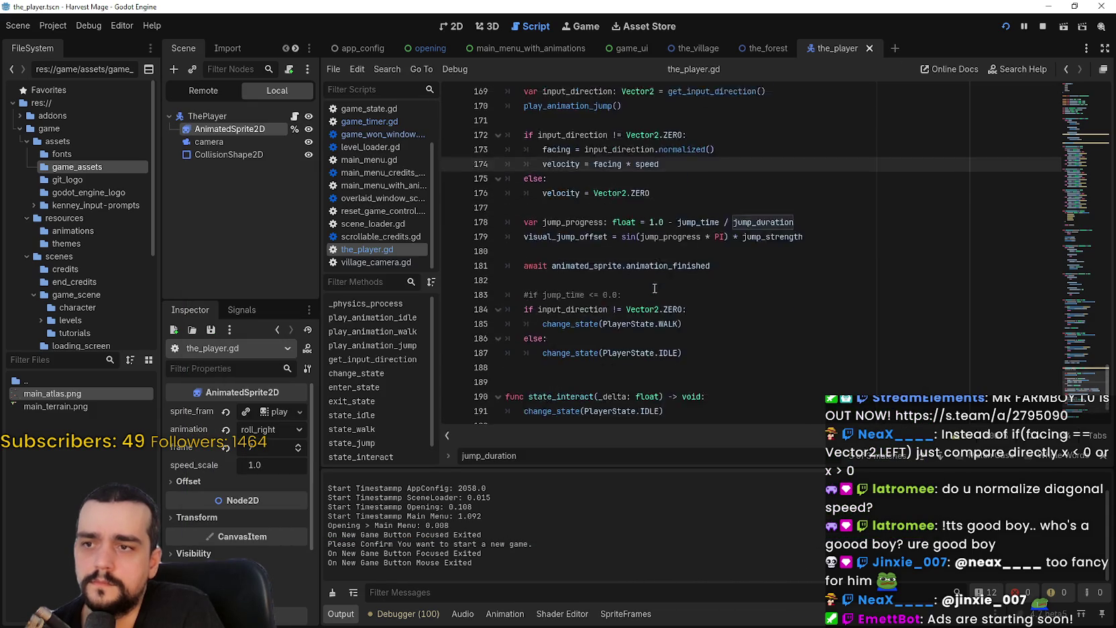
{"action": "scroll", "coordinate": [977, 197], "scroll_direction": "up", "scroll_amount": 3}
{"action": "left_click_drag", "start_coordinate": [439, 200], "coordinate": [447, 199]}
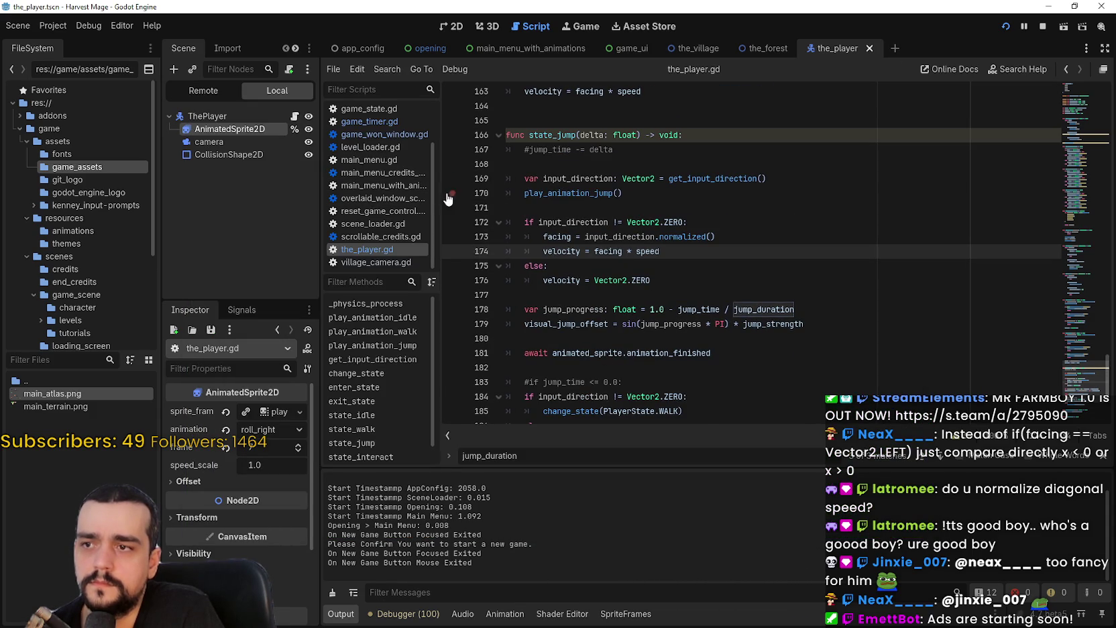
{"action": "left_click", "coordinate": [913, 351]}
{"action": "scroll", "coordinate": [913, 340], "scroll_direction": "down", "scroll_amount": 2}
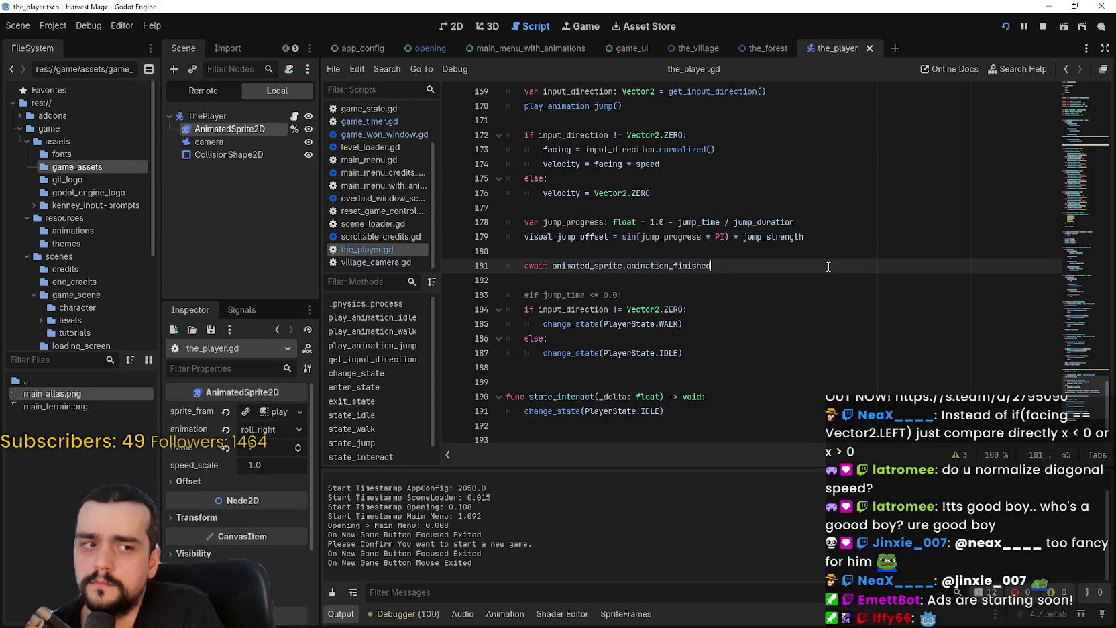
{"action": "key", "text": "F5"}
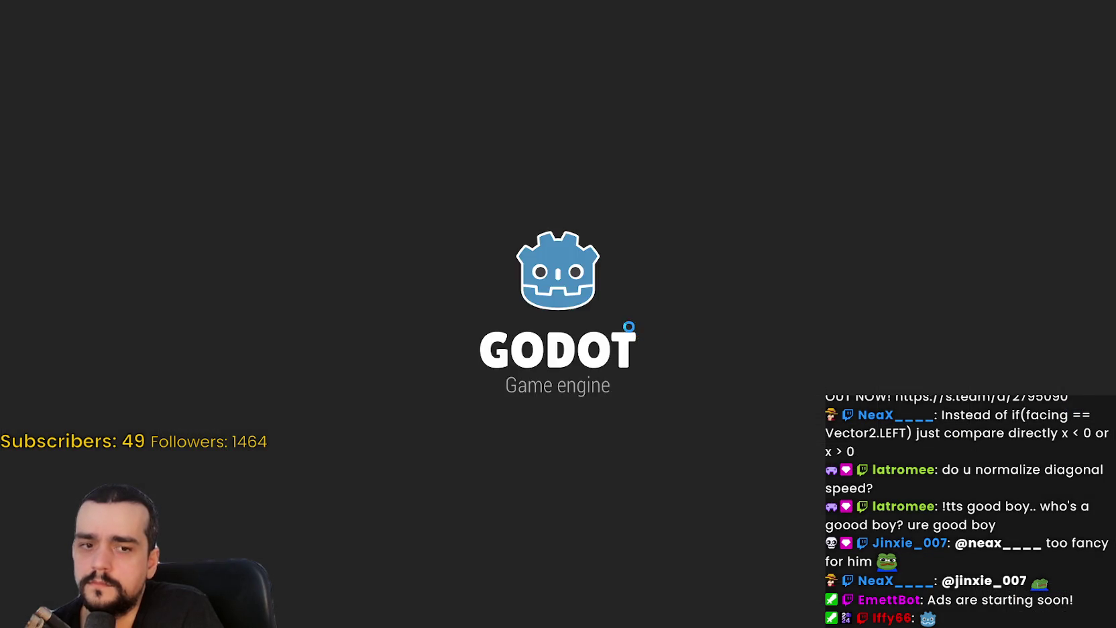
{"action": "key", "text": "Return"}
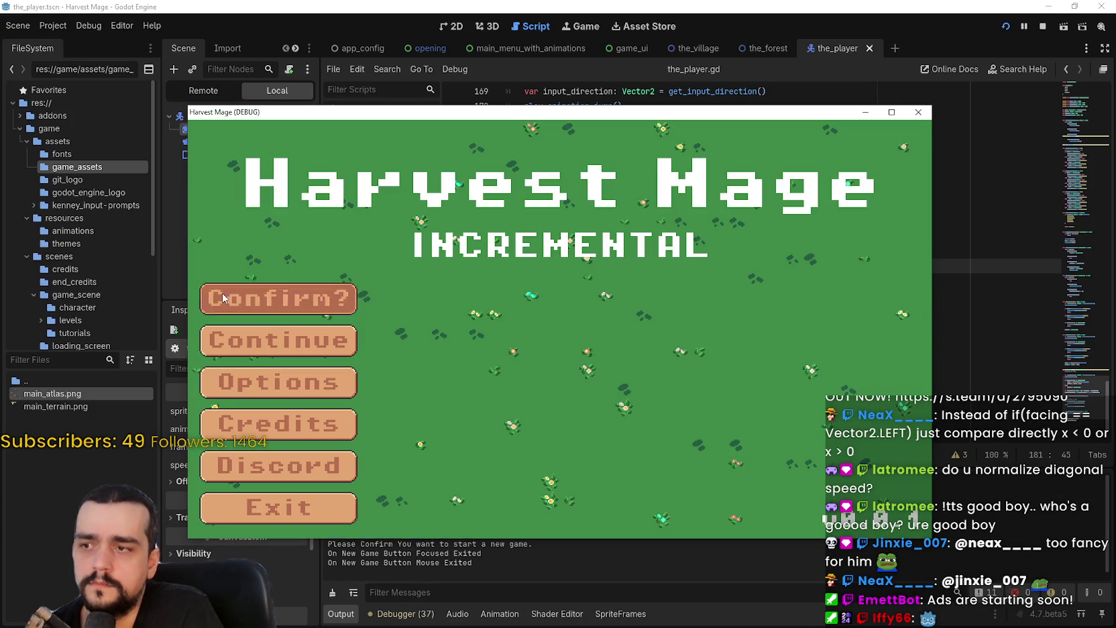
{"action": "key", "text": "Return"}
{"action": "key", "text": "d"}
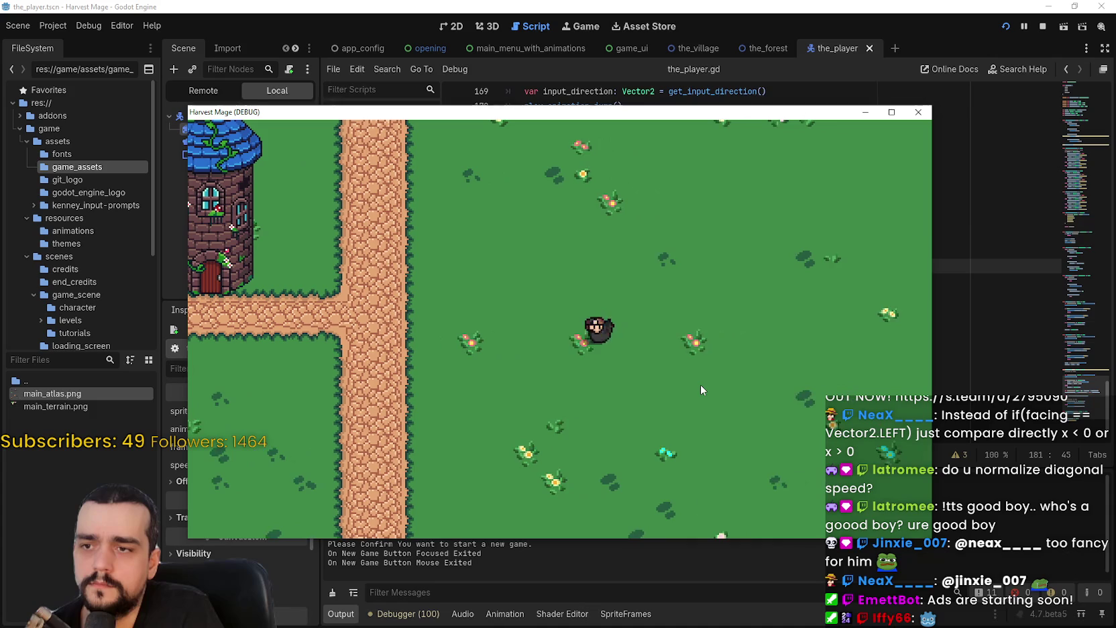
{"action": "key", "text": "F8"}
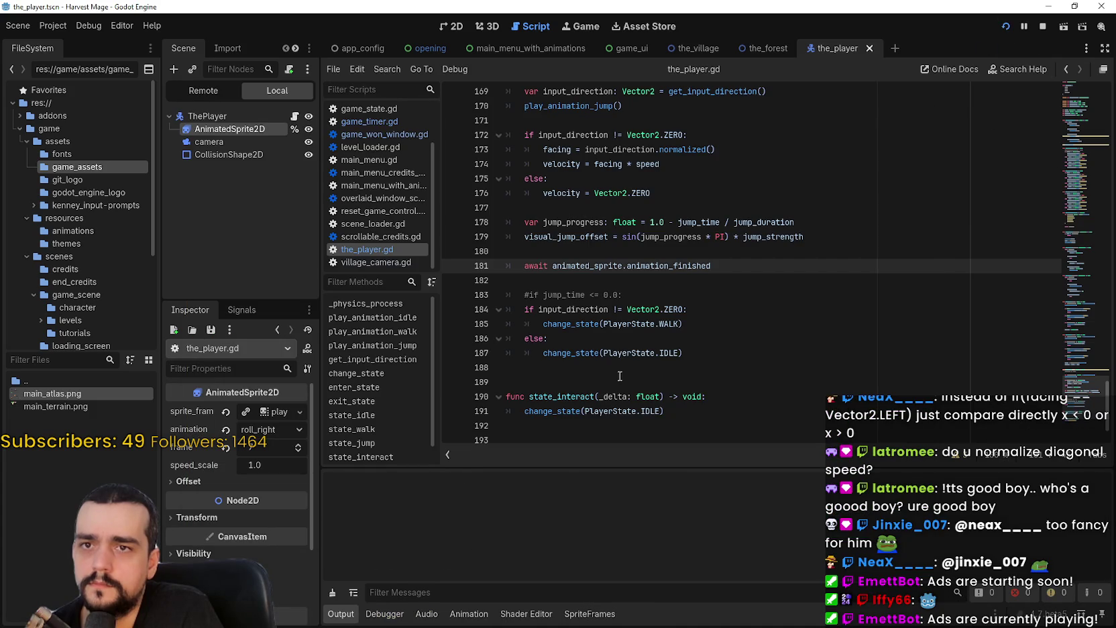
{"action": "key", "text": "F5"}
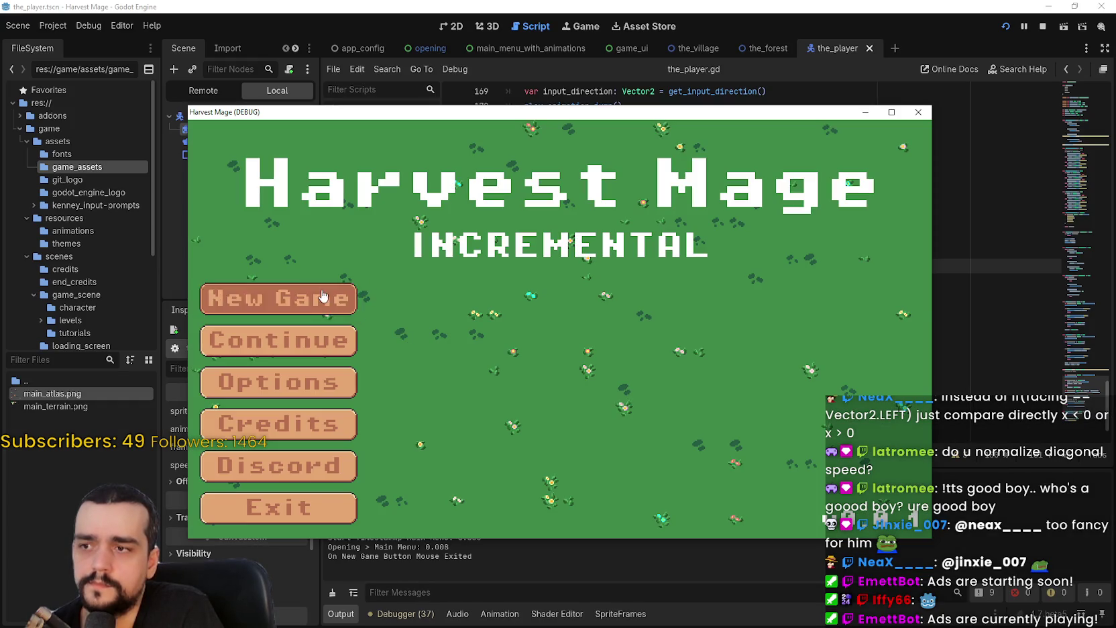
{"action": "left_click", "coordinate": [354, 292]}
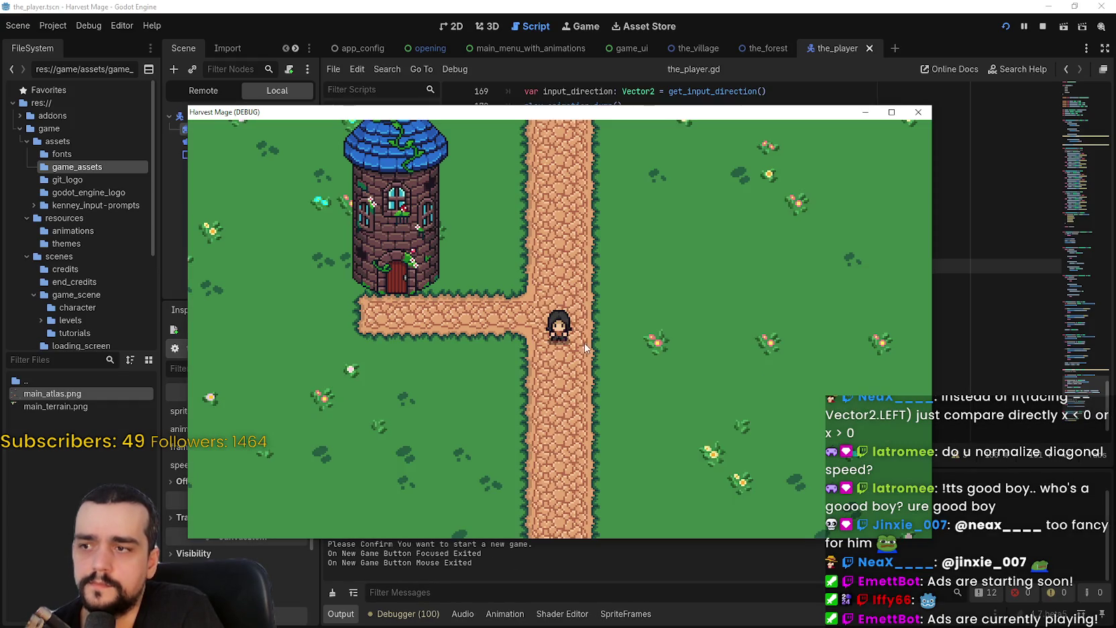
{"action": "key", "text": "d"}
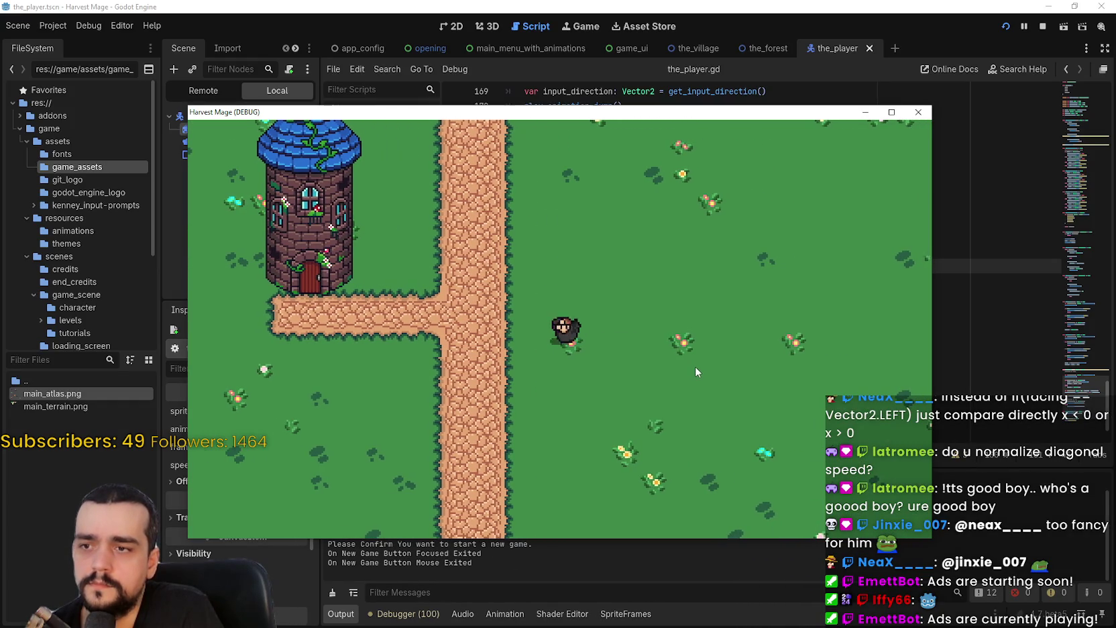
{"action": "key", "text": "a"}
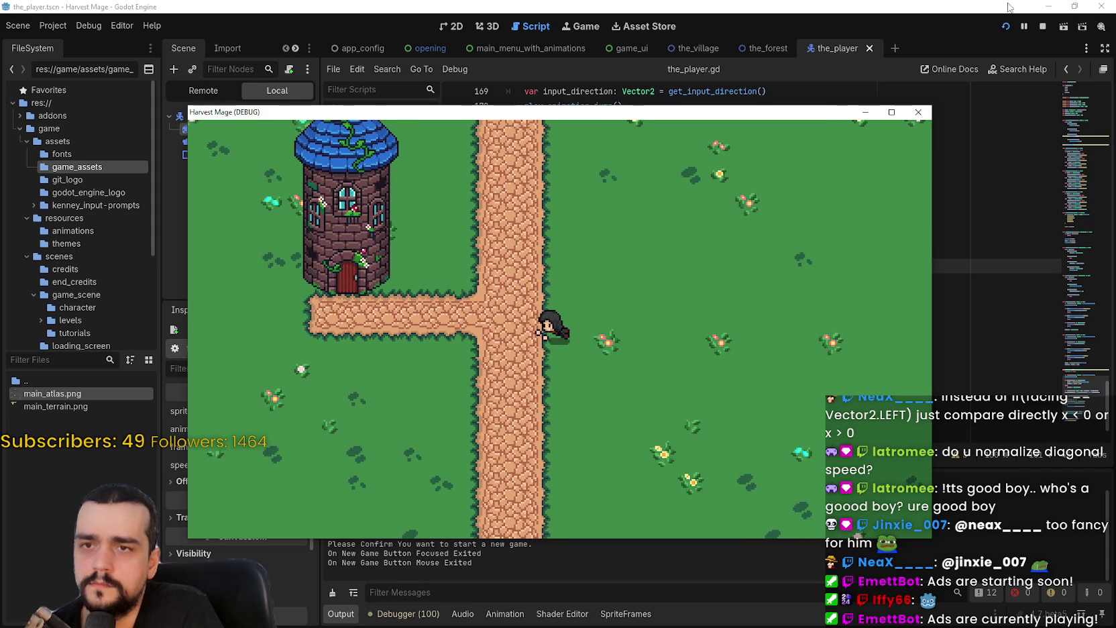
{"action": "left_click", "coordinate": [1041, 27]}
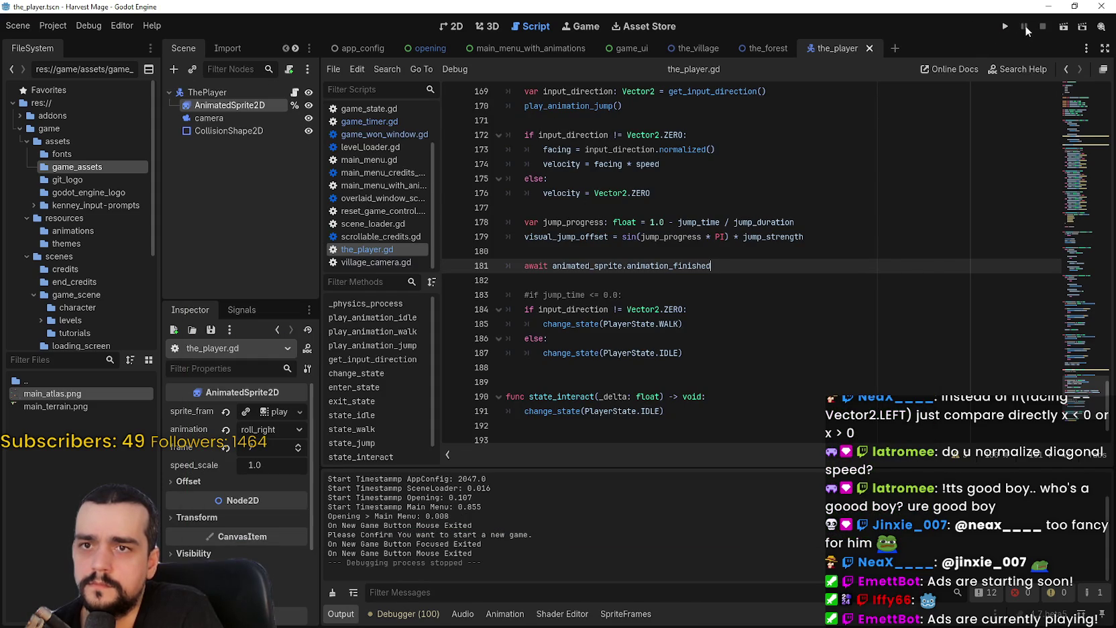
{"action": "left_click", "coordinate": [1005, 26]}
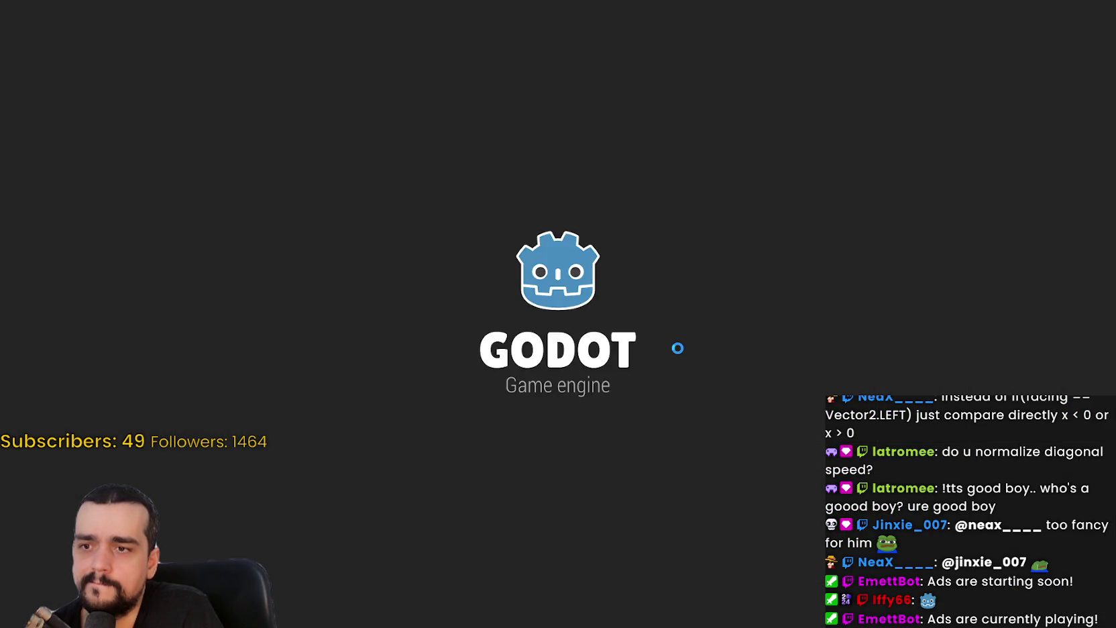
{"action": "key", "text": "Return"}
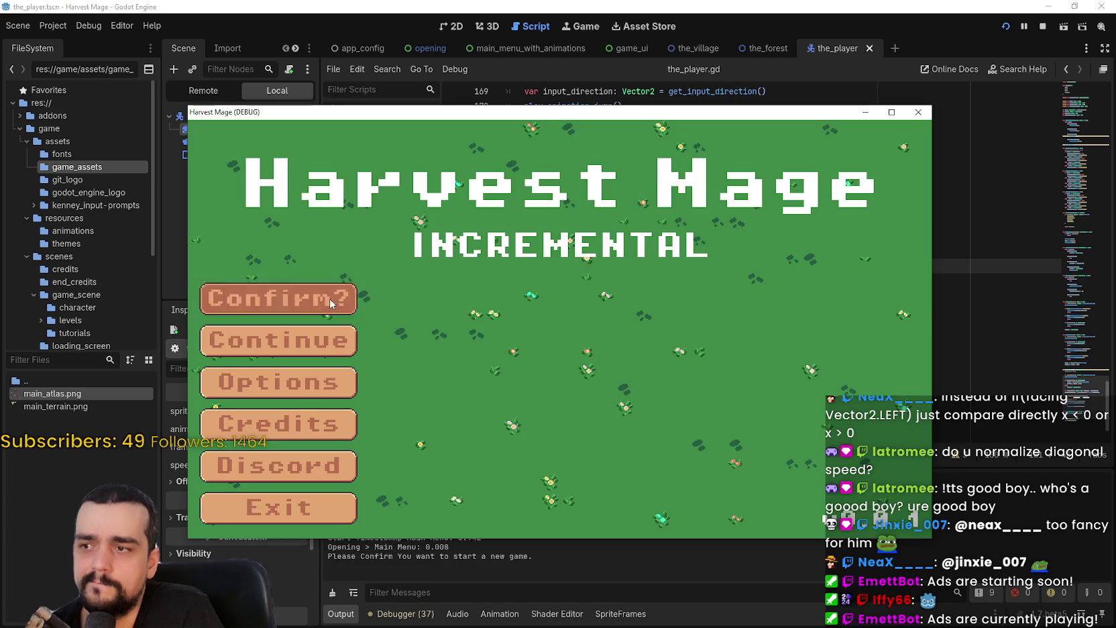
{"action": "key", "text": "Return"}
{"action": "key", "text": "w"}
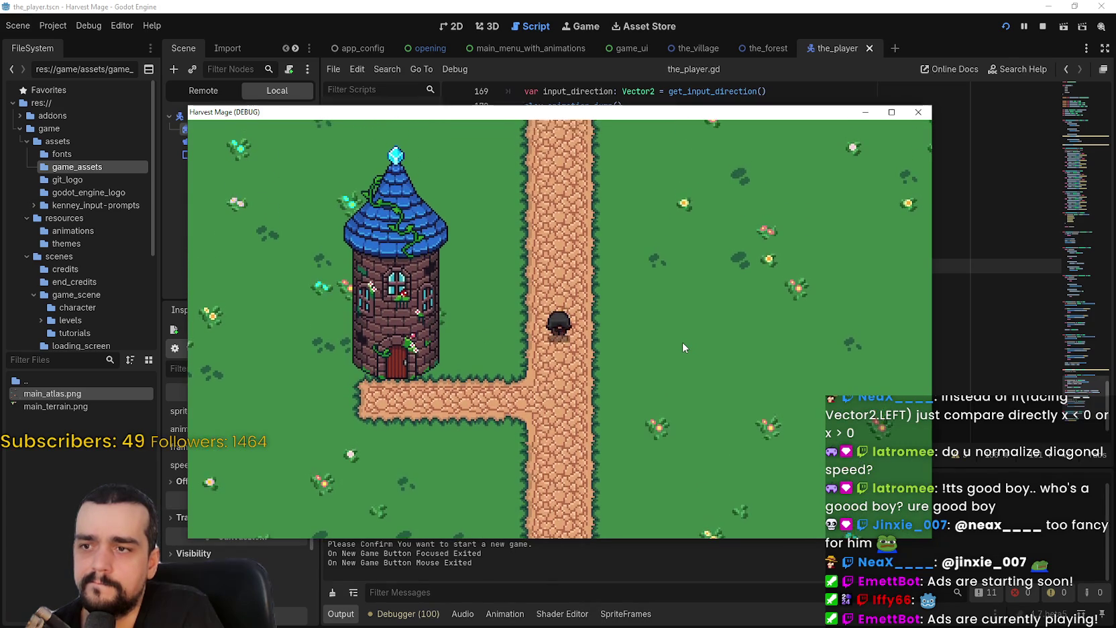
{"action": "key", "text": "d"}
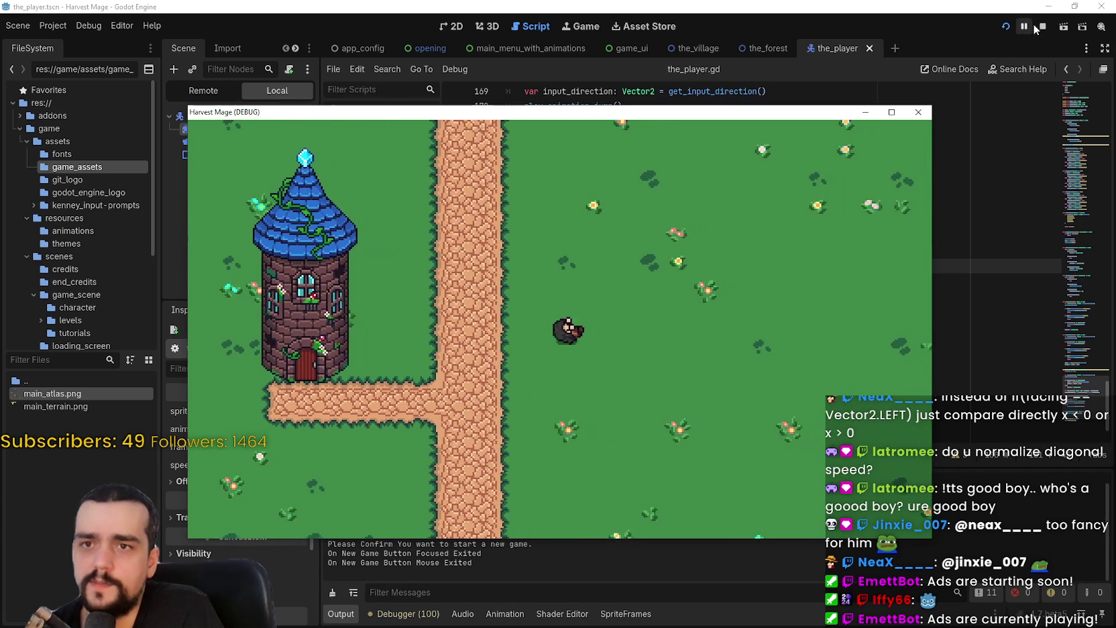
{"action": "key", "text": "F8"}
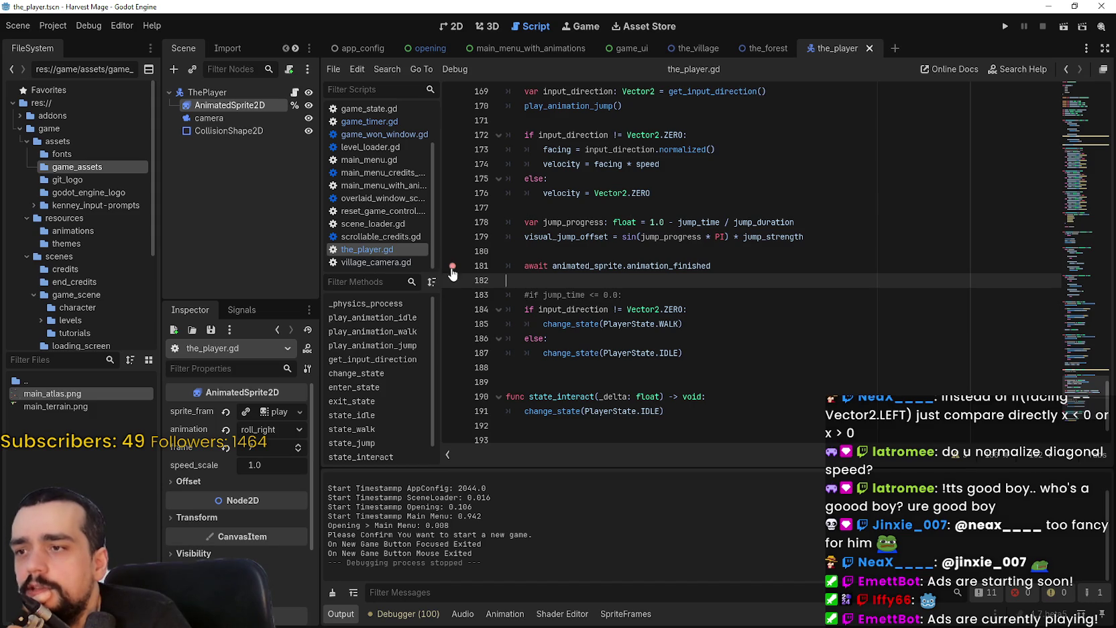
Step: Set a breakpoint on await line 181, run a new game, and jump to hit it
{"action": "left_click", "coordinate": [810, 269]}
{"action": "key", "text": "F5"}
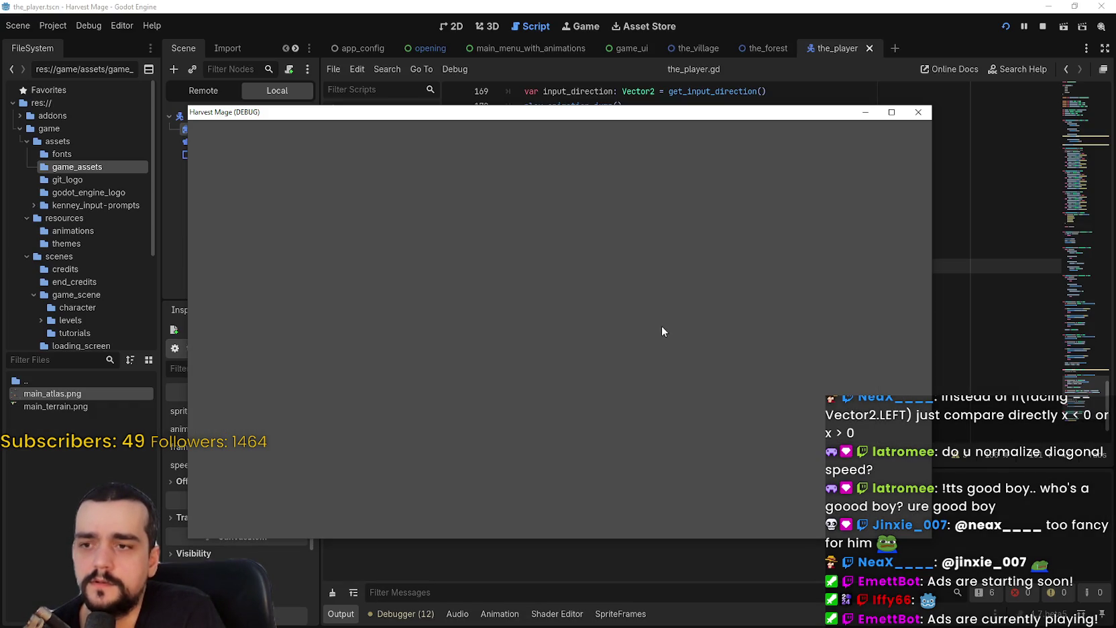
{"action": "key", "text": "Return"}
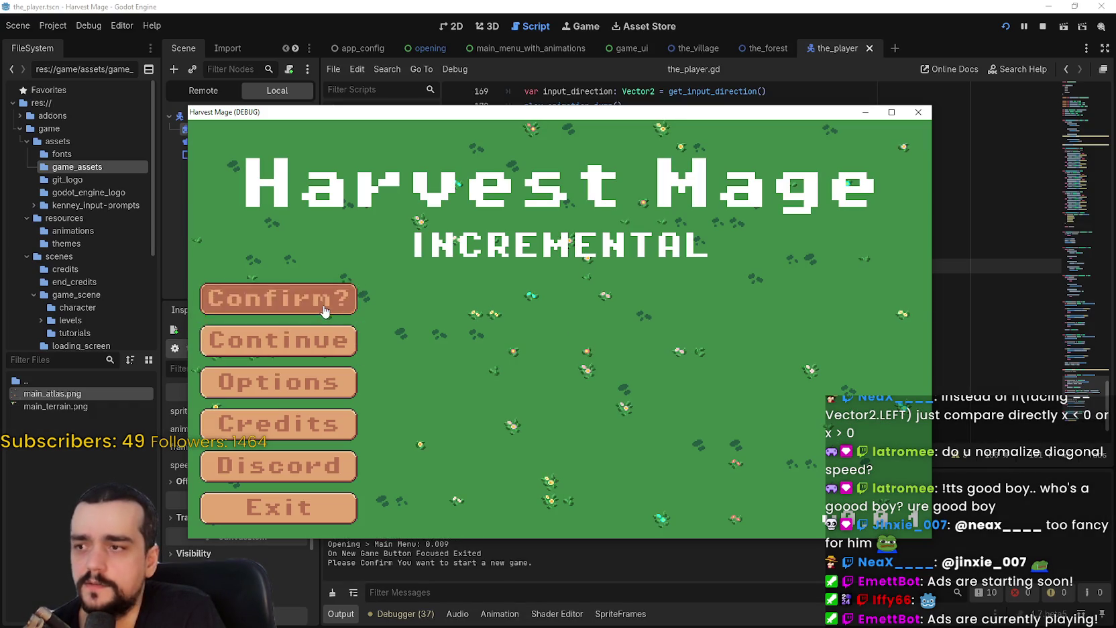
{"action": "key", "text": "Return"}
{"action": "key", "text": "space"}
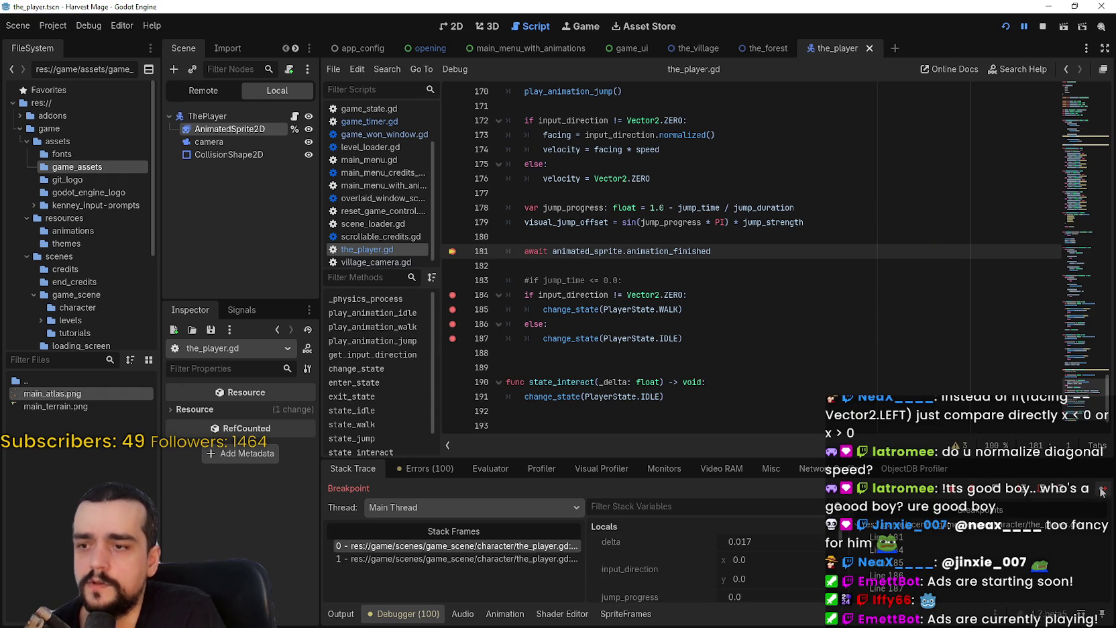
Step: Inspect the state_jump(delta) call on line 32 in the _physics_process frame, then return
{"action": "left_click", "coordinate": [504, 559]}
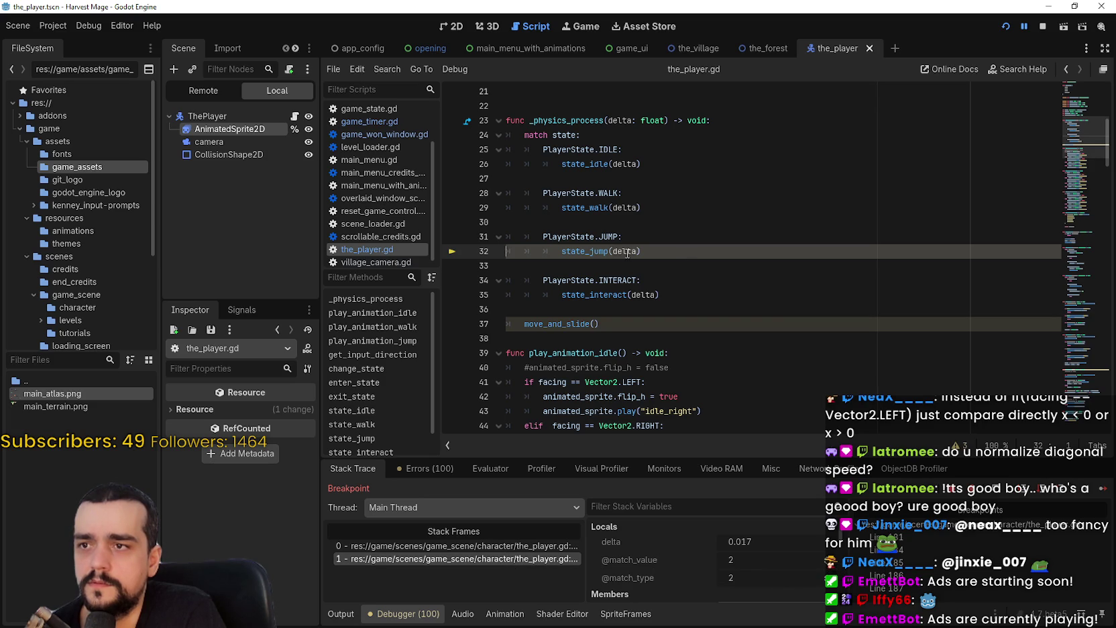
{"action": "double_click", "coordinate": [608, 251]}
{"action": "left_click_drag", "start_coordinate": [609, 251], "coordinate": [656, 251]}
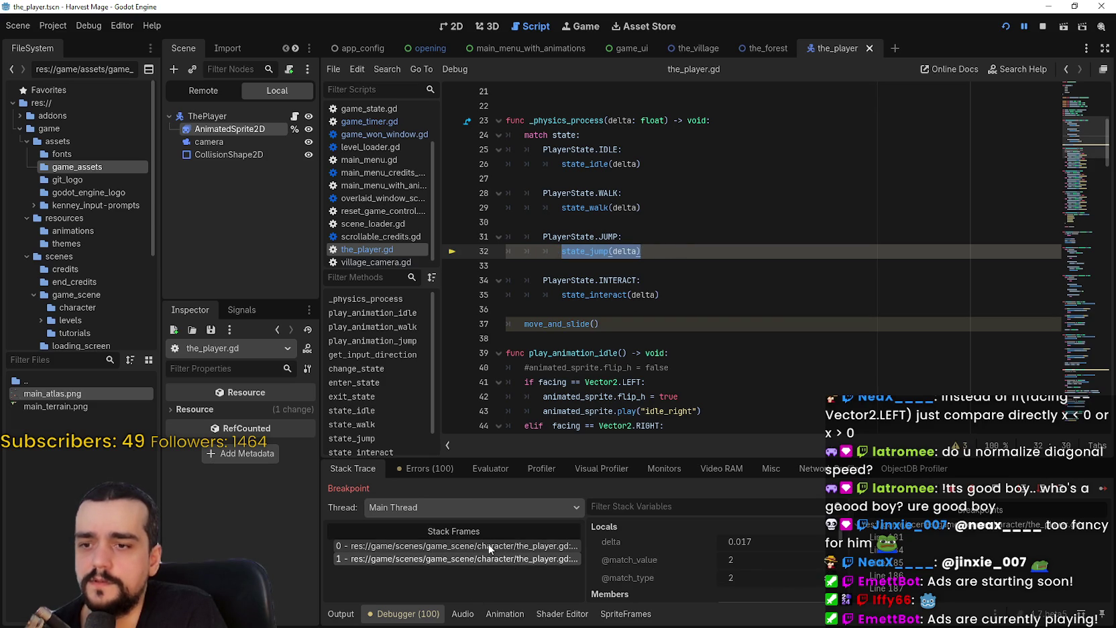
{"action": "left_click", "coordinate": [489, 546]}
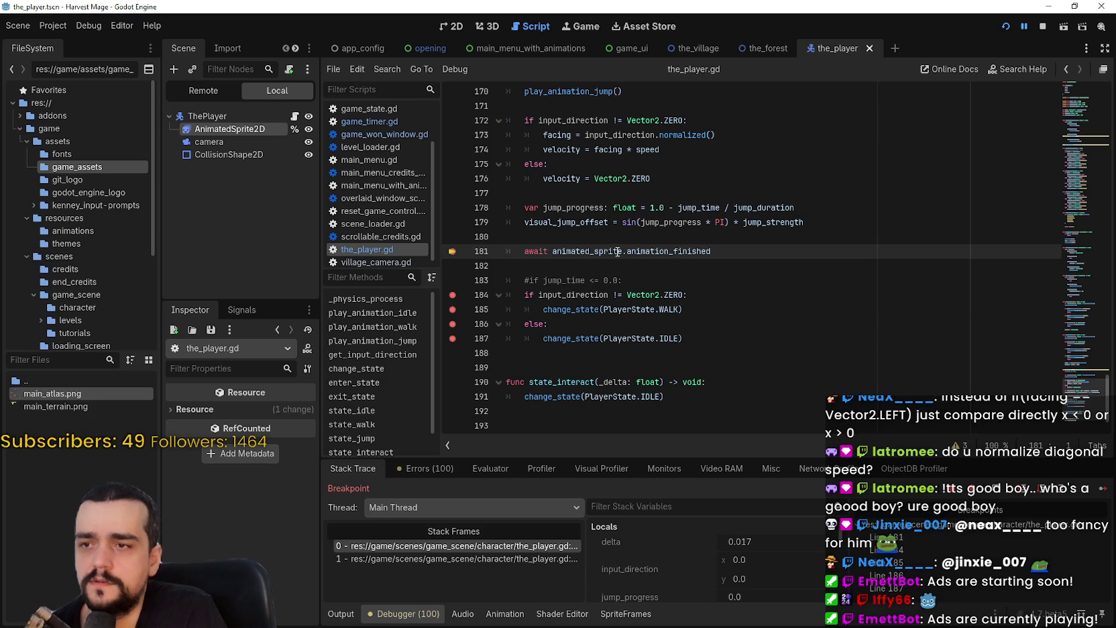
Step: From the caller frame, use Lookup Symbol on state_jump to reach its definition
{"action": "mouse_move", "coordinate": [611, 255]}
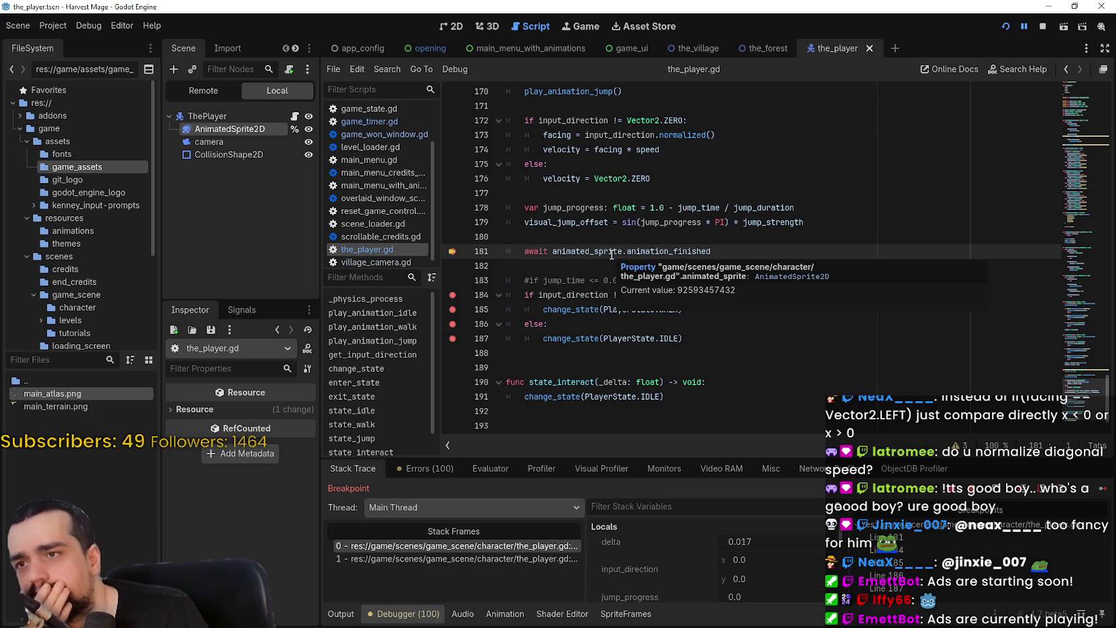
{"action": "scroll", "coordinate": [610, 255], "scroll_direction": "up", "scroll_amount": 1}
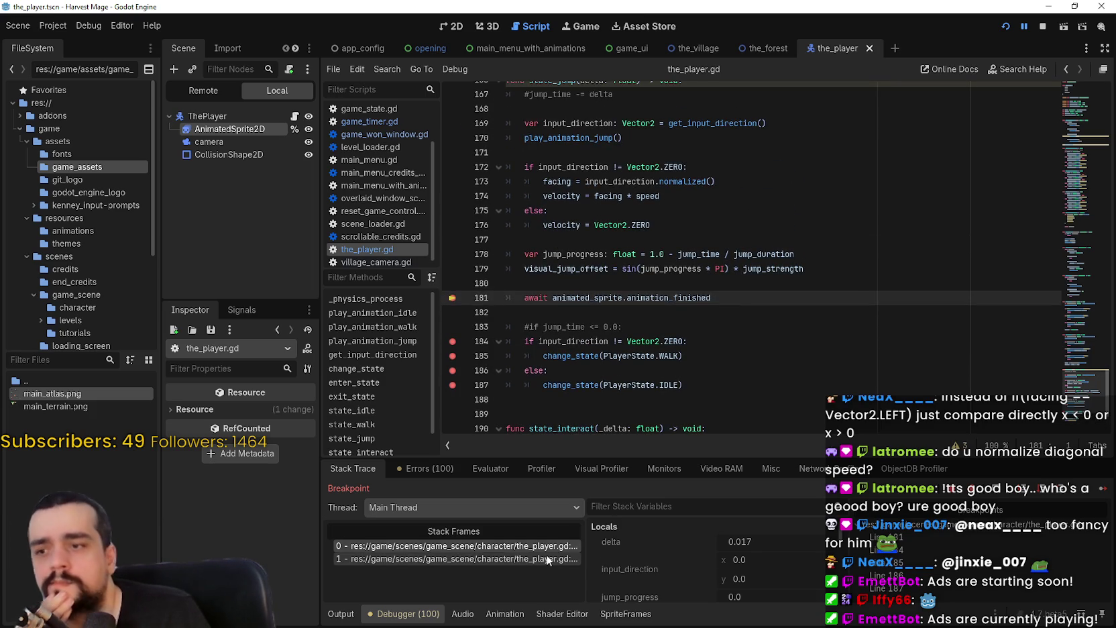
{"action": "left_click", "coordinate": [547, 558]}
{"action": "left_click", "coordinate": [735, 250]}
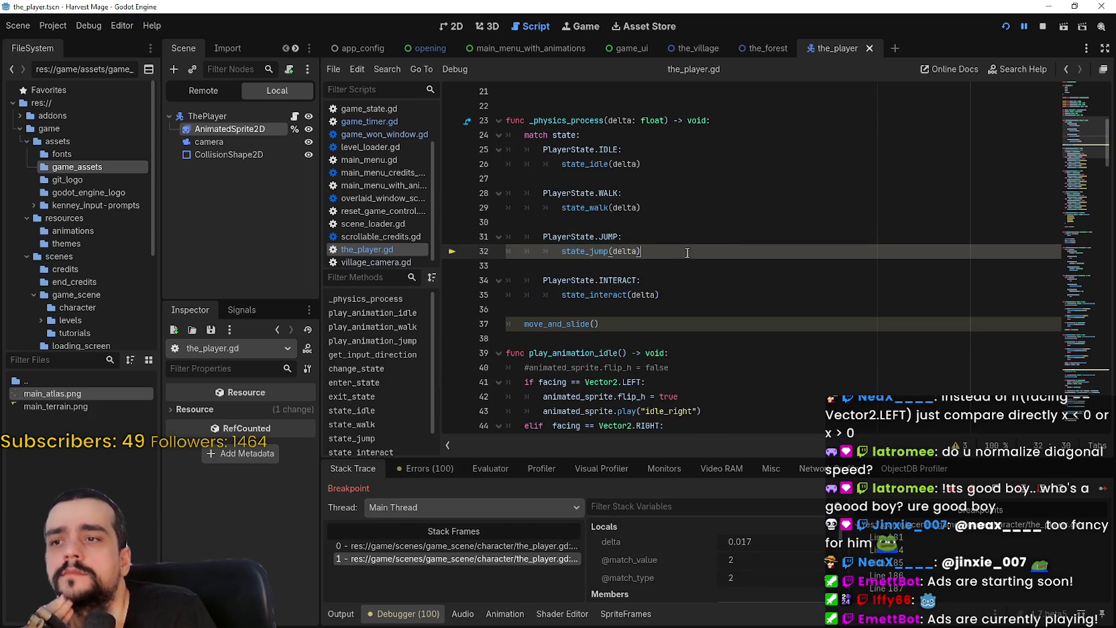
{"action": "double_click", "coordinate": [623, 250]}
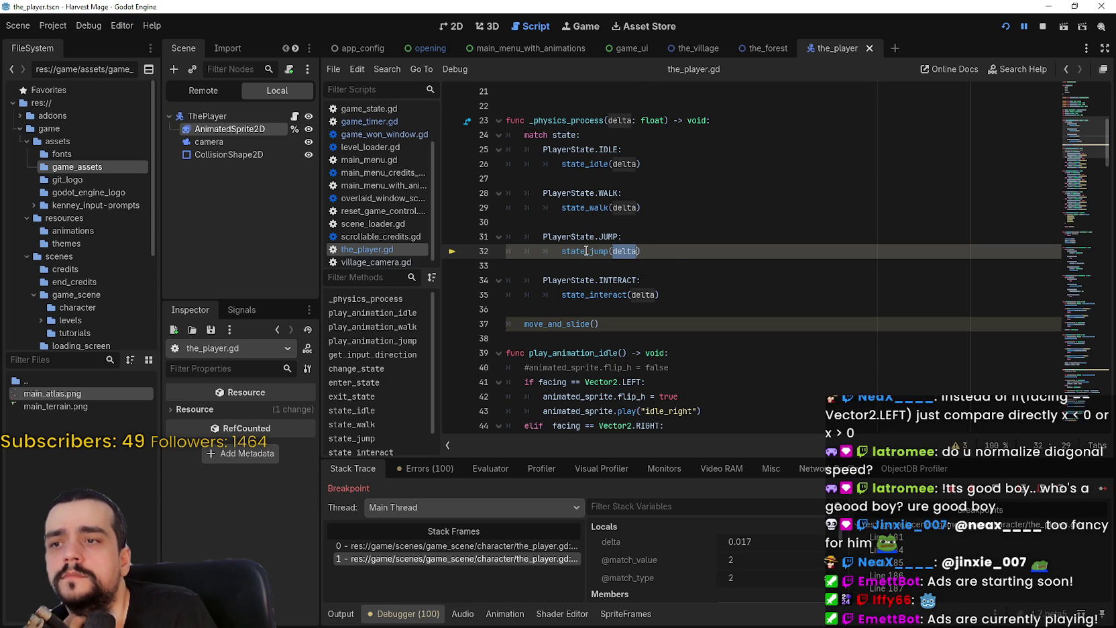
{"action": "double_click", "coordinate": [585, 251]}
{"action": "right_click", "coordinate": [585, 251]}
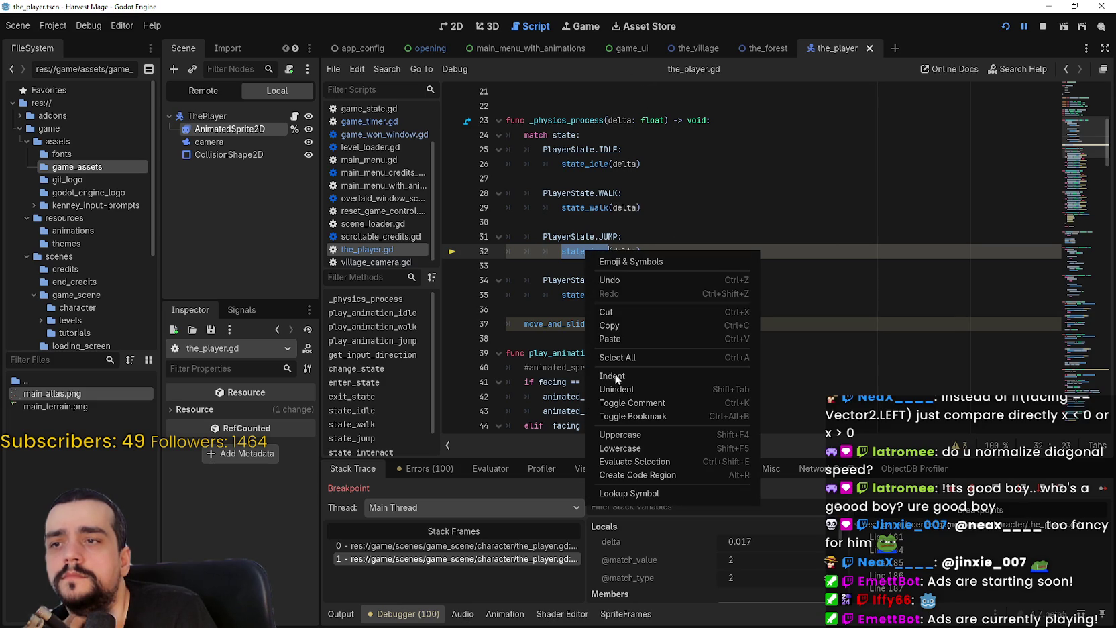
{"action": "left_click", "coordinate": [629, 493]}
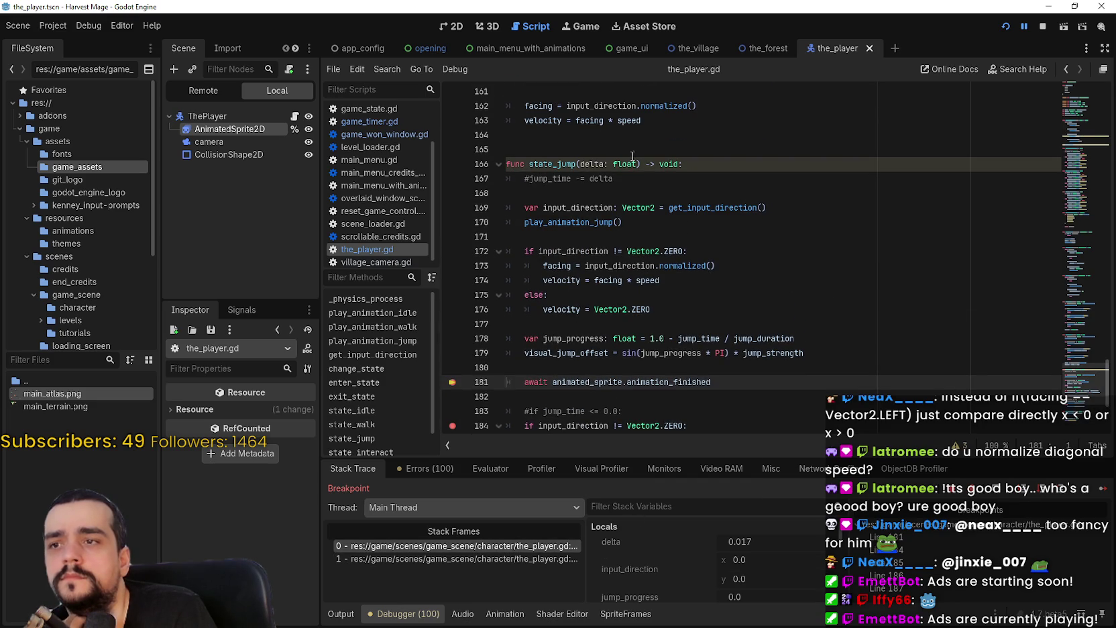
Step: Search the script for jump_time and step through matches to line 167
{"action": "double_click", "coordinate": [592, 164]}
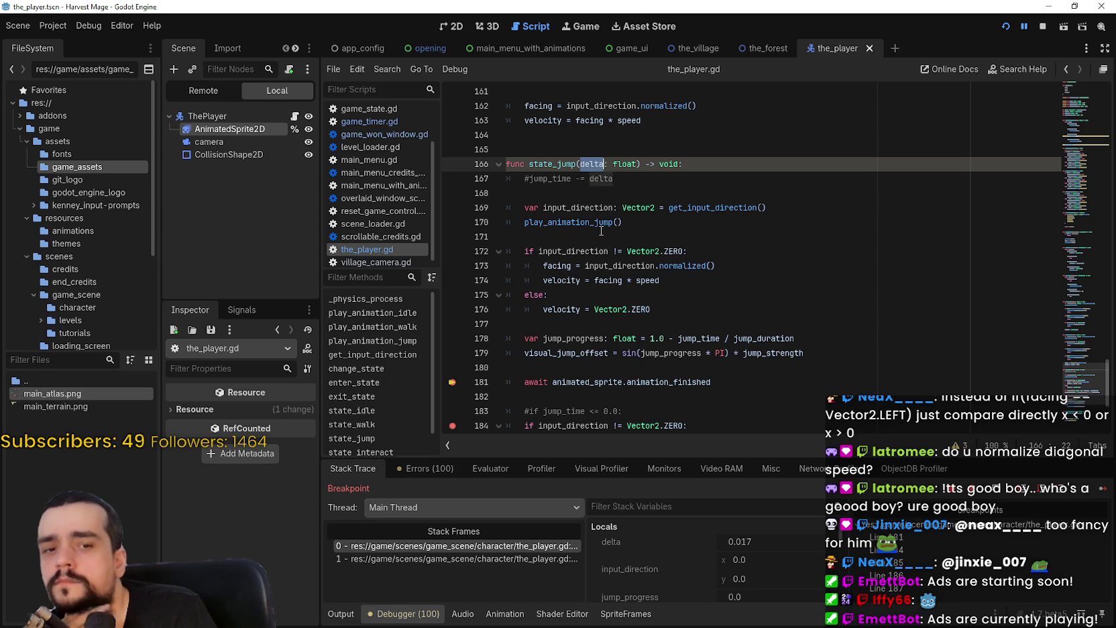
{"action": "double_click", "coordinate": [559, 178]}
{"action": "scroll", "coordinate": [560, 186], "scroll_direction": "down", "scroll_amount": 2}
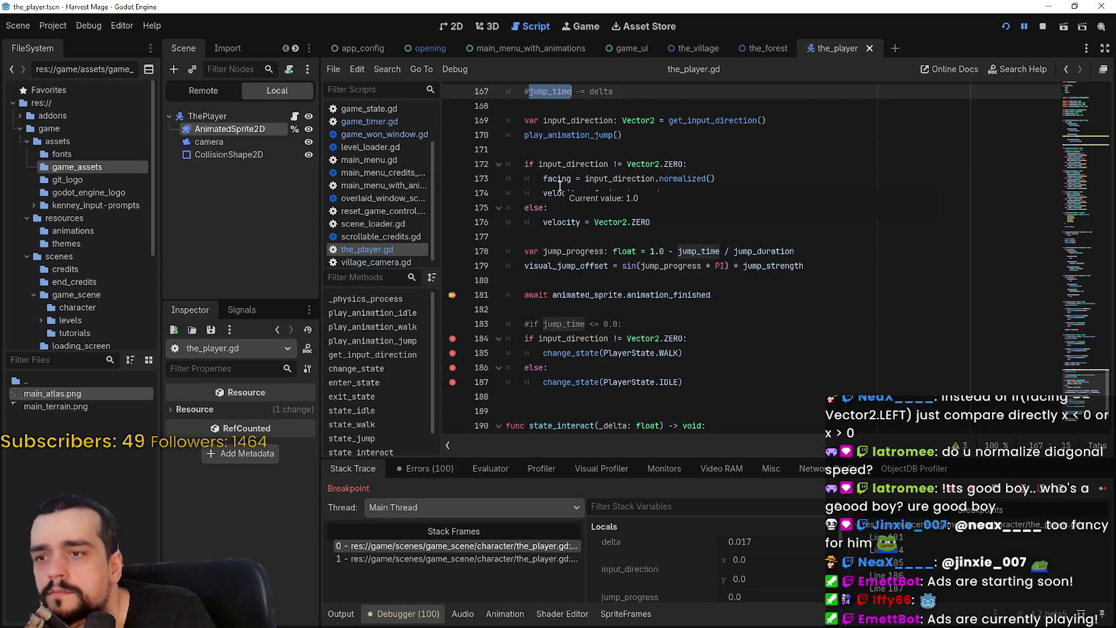
{"action": "key", "text": "ctrl+f"}
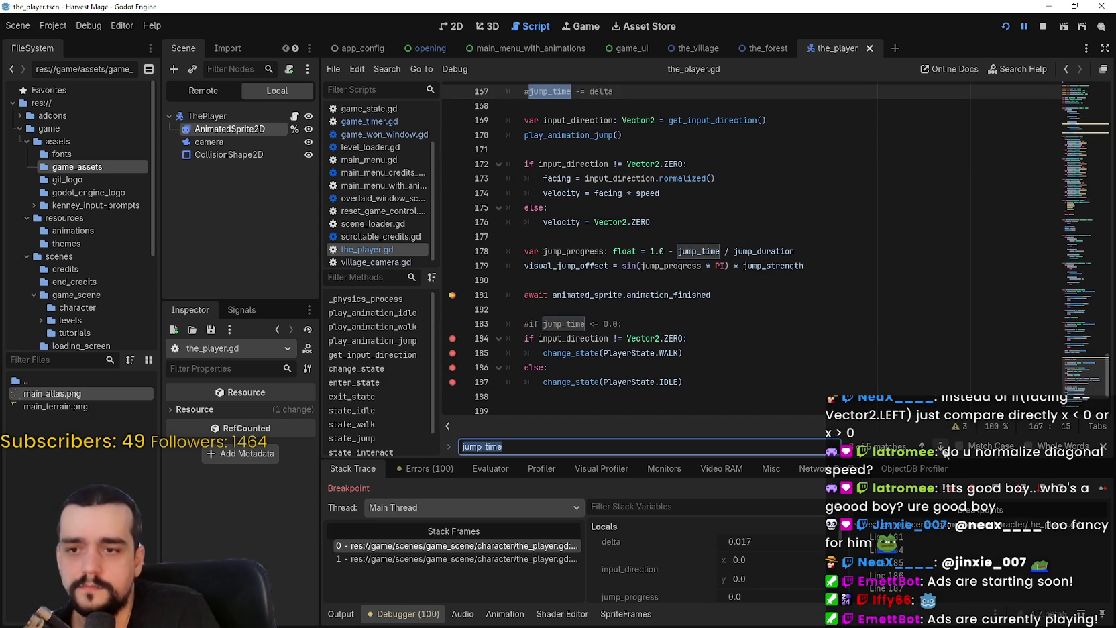
{"action": "key", "text": "Return"}
{"action": "key", "text": "Return"}
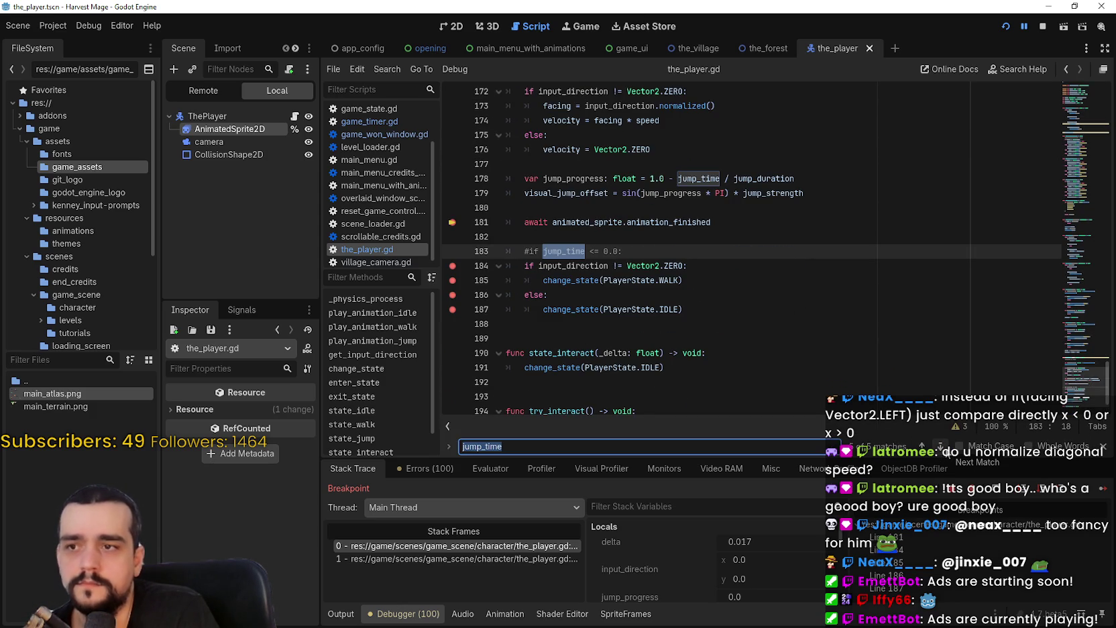
{"action": "left_click", "coordinate": [944, 450]}
{"action": "left_click", "coordinate": [942, 447]}
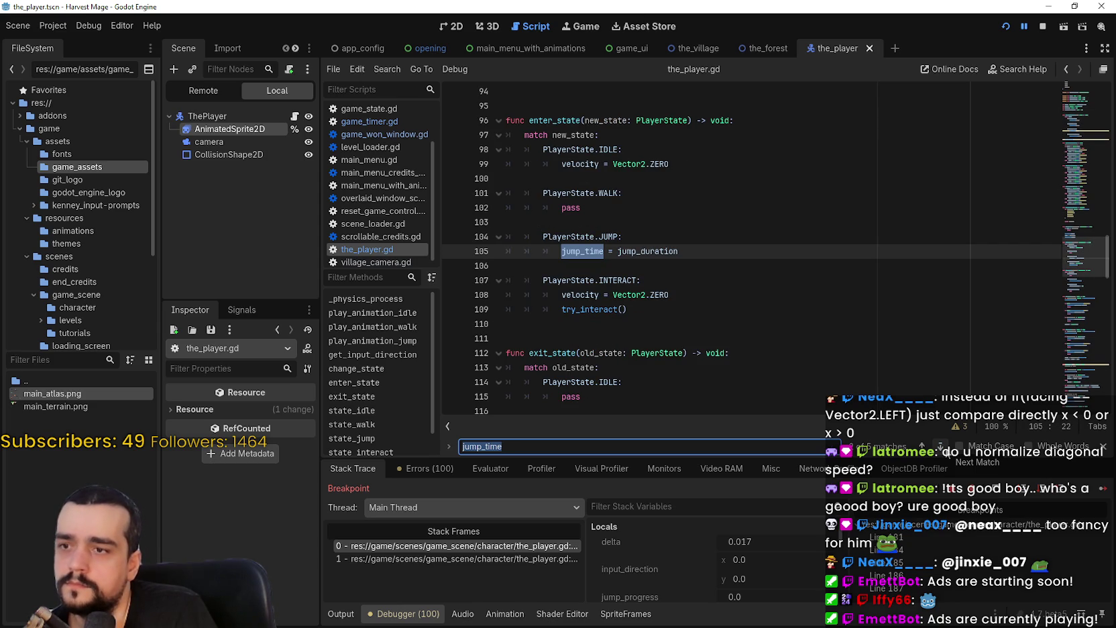
{"action": "left_click", "coordinate": [942, 447]}
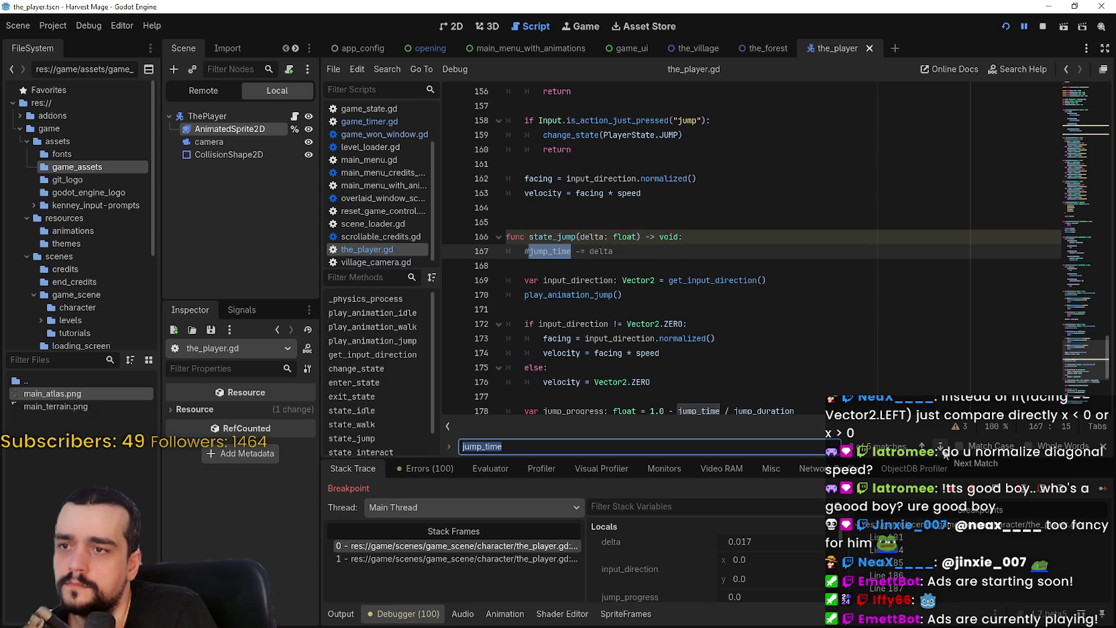
Step: Remove the # so line 167 reads jump_time -= delta again
{"action": "left_click", "coordinate": [633, 265]}
{"action": "left_click", "coordinate": [529, 252]}
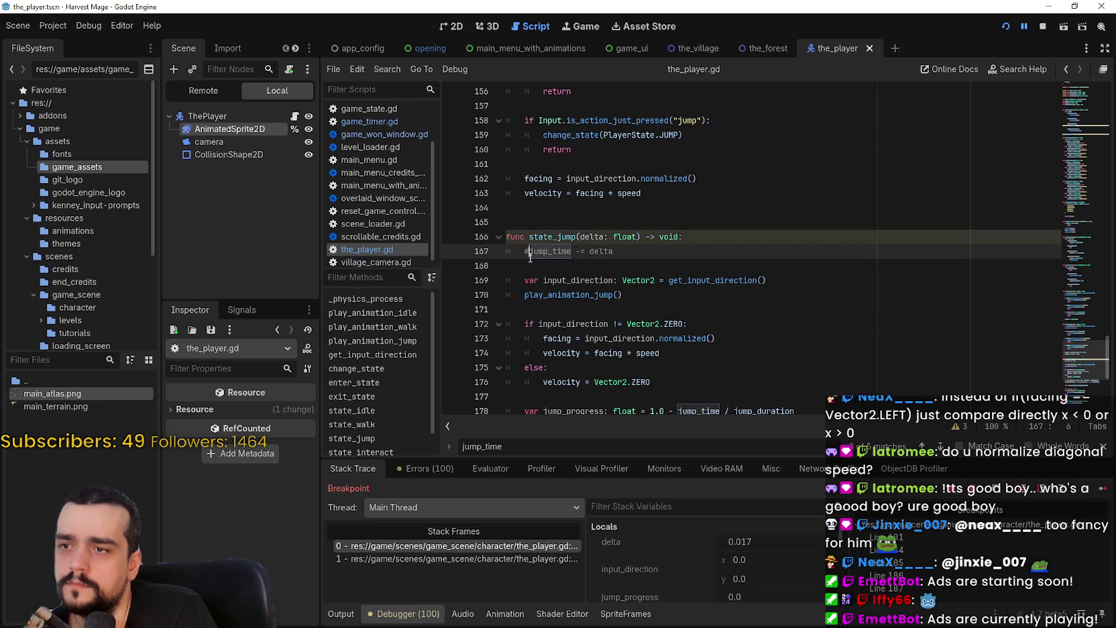
{"action": "key", "text": "BackSpace"}
{"action": "scroll", "coordinate": [674, 294], "scroll_direction": "down", "scroll_amount": 3}
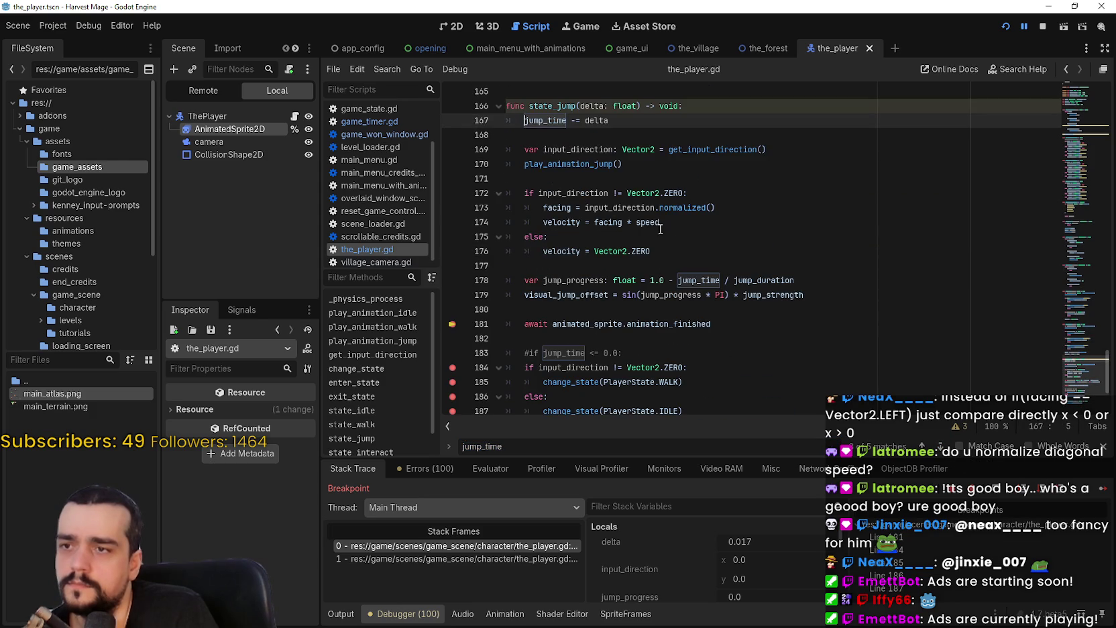
{"action": "left_click", "coordinate": [612, 134]}
{"action": "scroll", "coordinate": [654, 256], "scroll_direction": "down", "scroll_amount": 2}
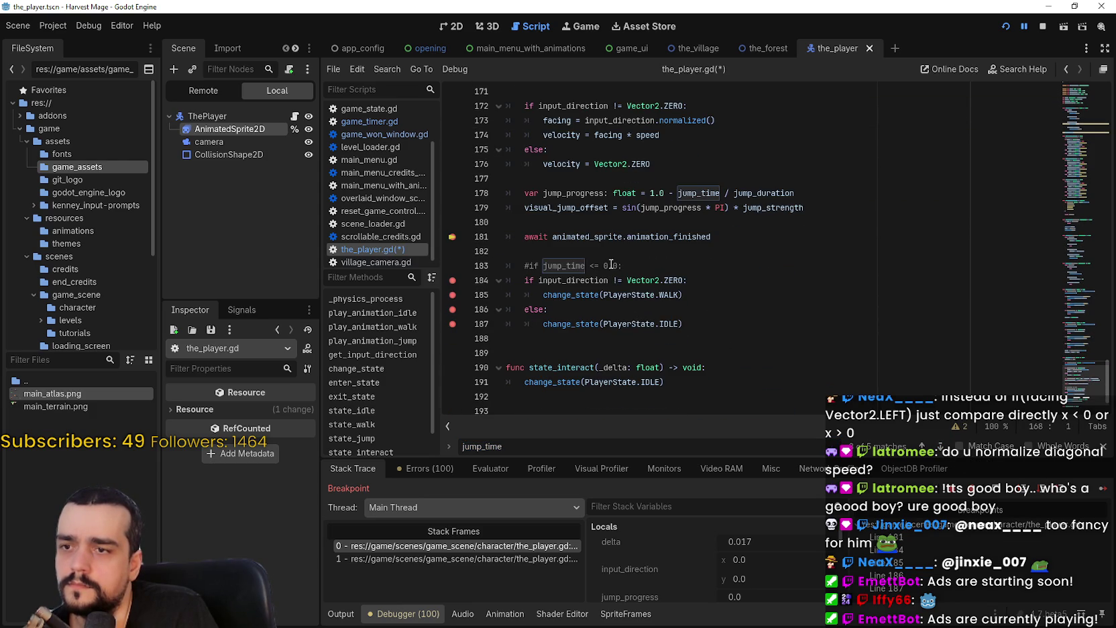
{"action": "left_click", "coordinate": [608, 266]}
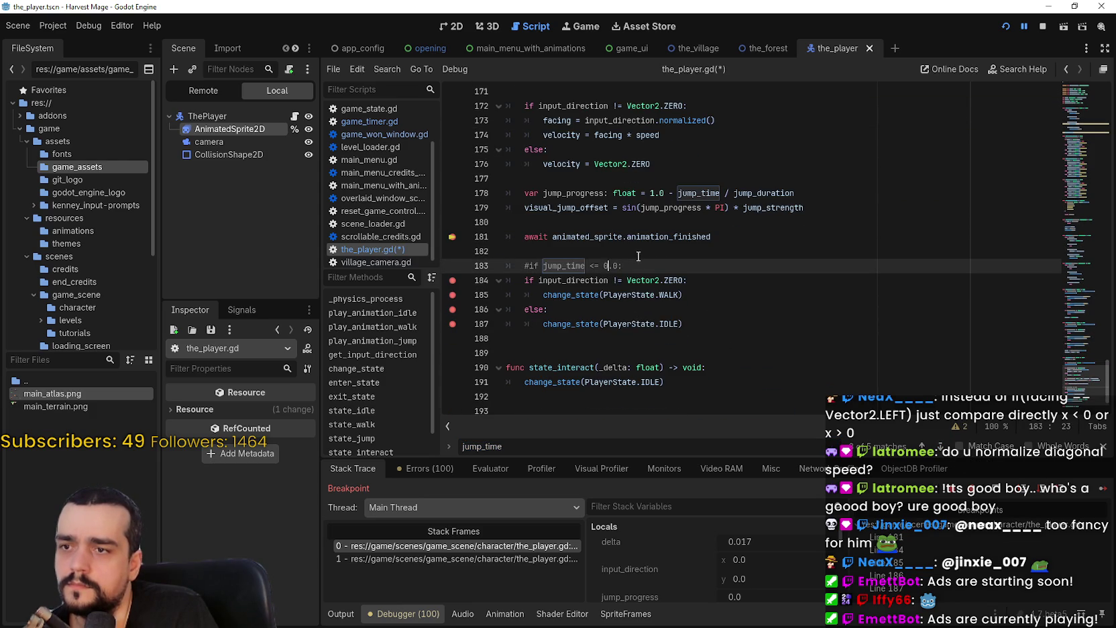
Step: Stop the debug session, rerun with F5, start a new game, walk right, then close it
{"action": "left_click", "coordinate": [1038, 28]}
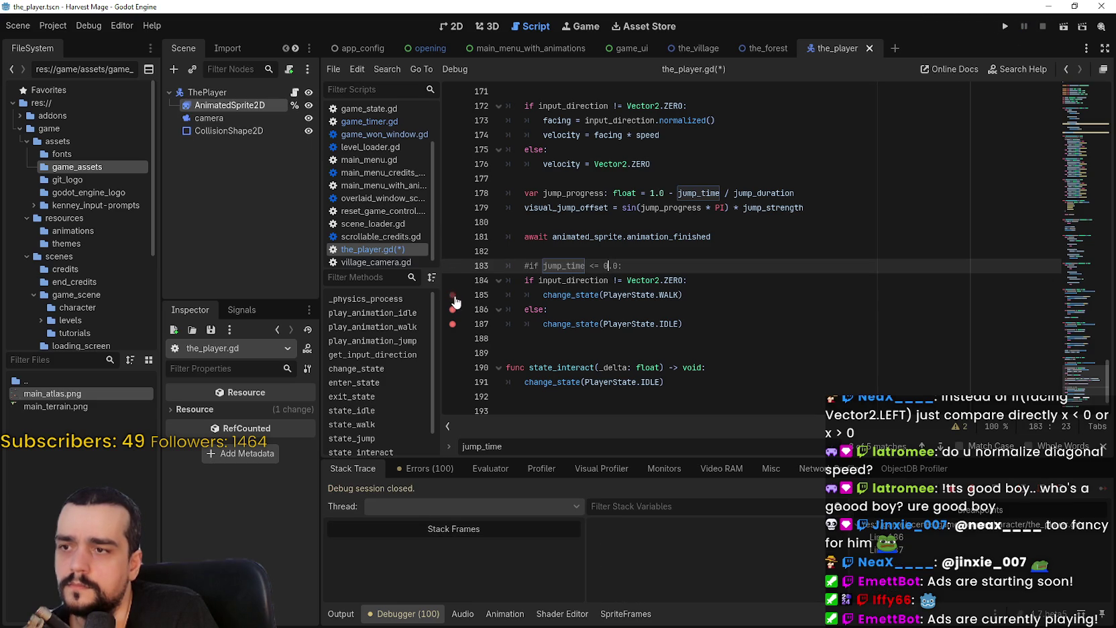
{"action": "key", "text": "F5"}
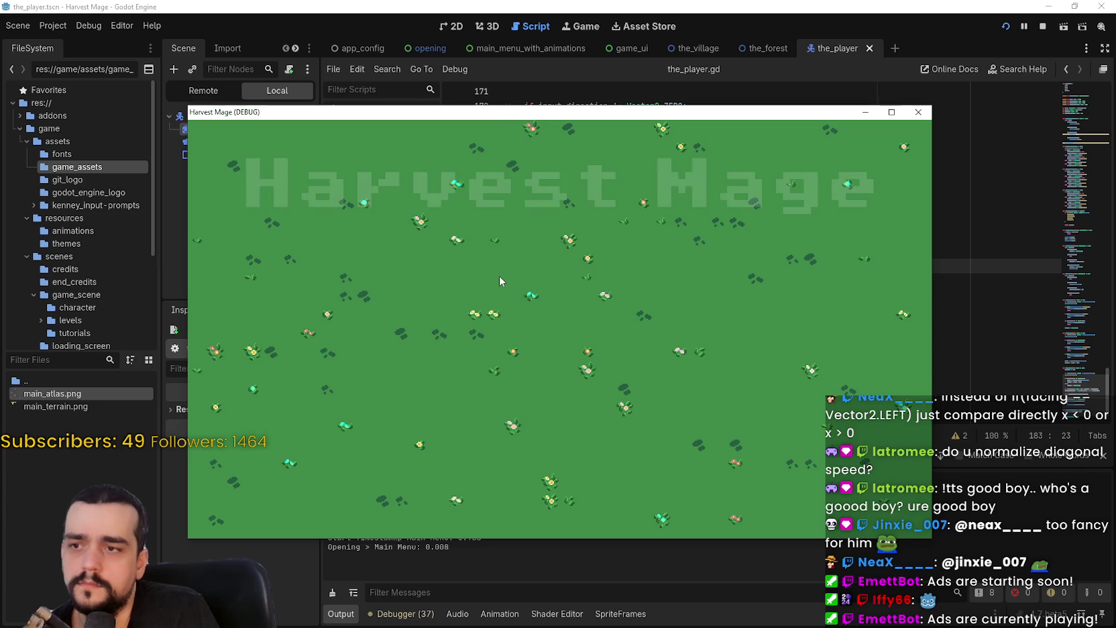
{"action": "left_click", "coordinate": [337, 289]}
{"action": "key", "text": "d"}
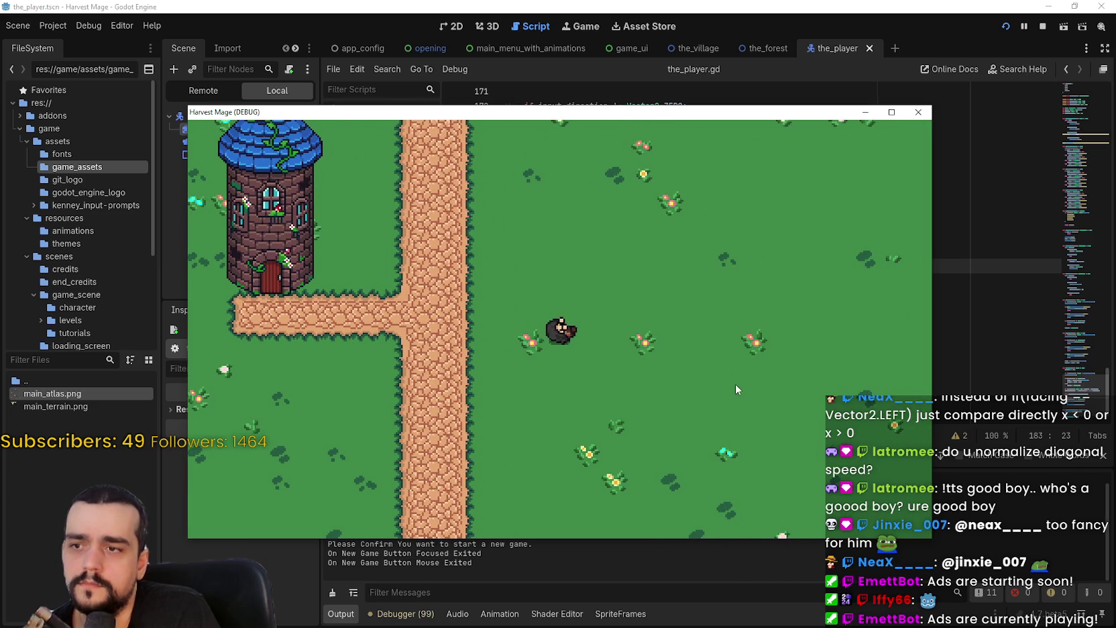
{"action": "left_click", "coordinate": [1042, 26]}
{"action": "key", "text": "Down"}
{"action": "key", "text": "Down"}
{"action": "key", "text": "Down"}
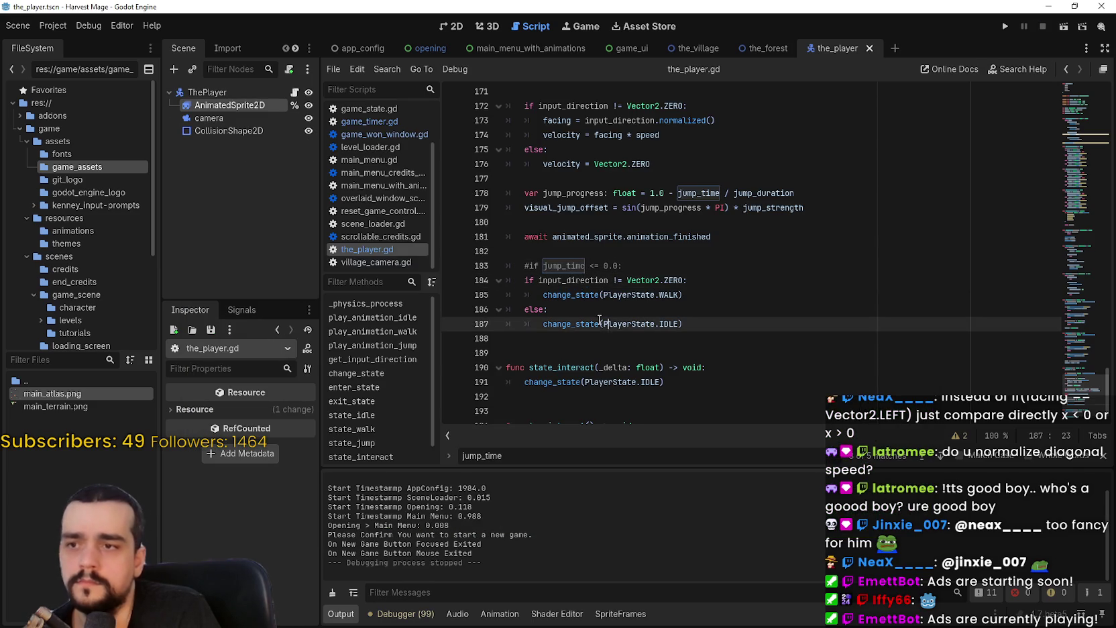
{"action": "scroll", "coordinate": [591, 318], "scroll_direction": "down", "scroll_amount": 1}
{"action": "double_click", "coordinate": [698, 193]}
{"action": "scroll", "coordinate": [803, 326], "scroll_direction": "up", "scroll_amount": 3}
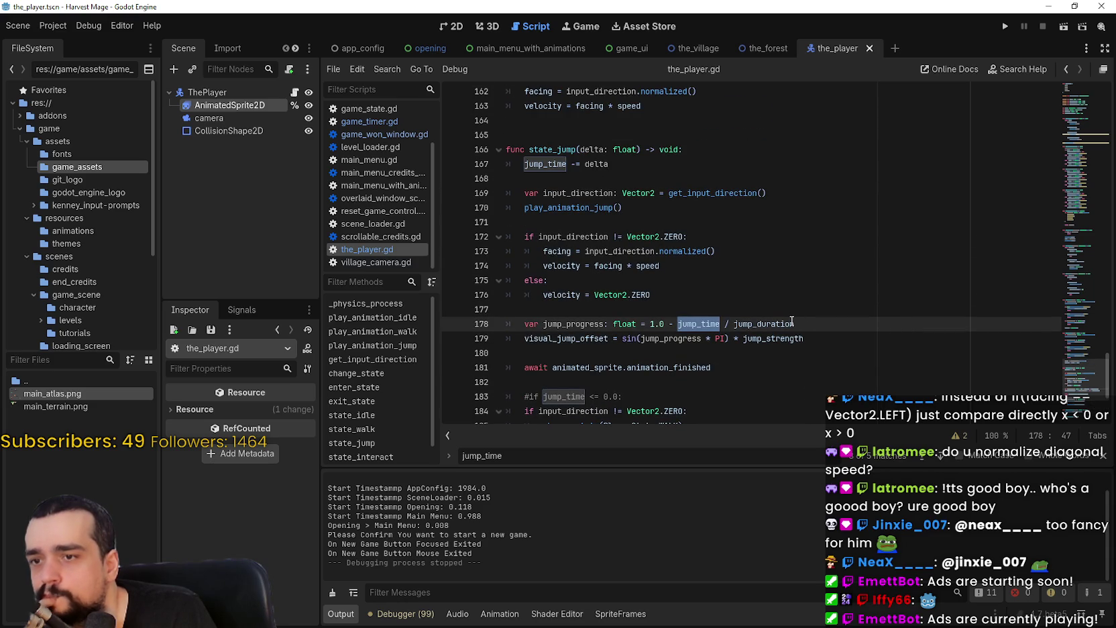
{"action": "double_click", "coordinate": [574, 323]}
{"action": "scroll", "coordinate": [696, 299], "scroll_direction": "down", "scroll_amount": 1}
{"action": "left_click", "coordinate": [677, 323]}
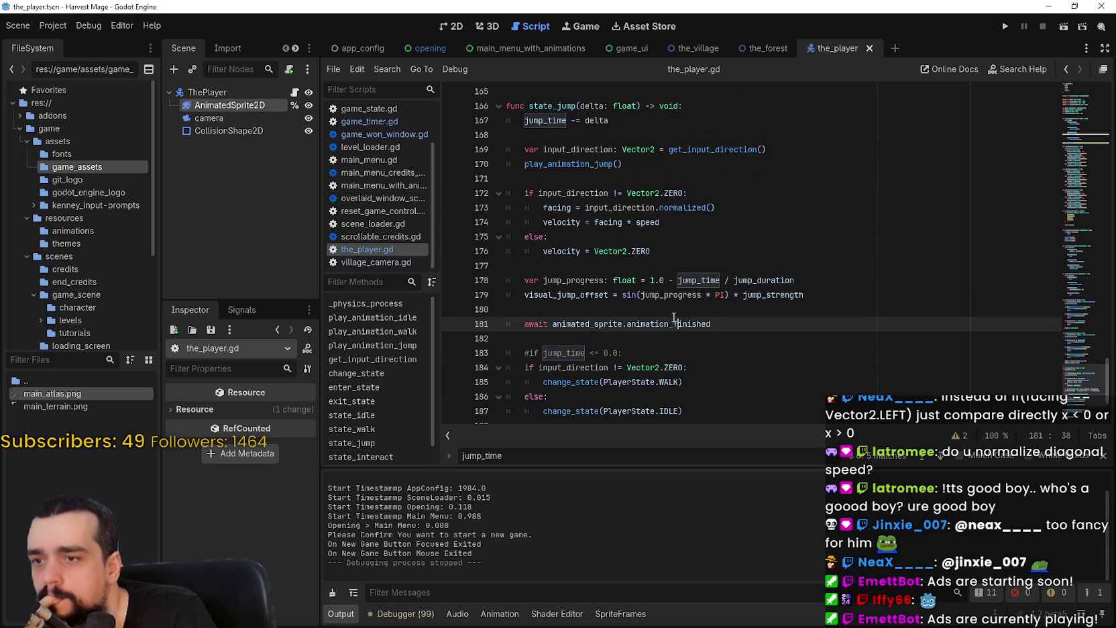
{"action": "scroll", "coordinate": [678, 323], "scroll_direction": "down", "scroll_amount": 2}
{"action": "left_click", "coordinate": [626, 279]}
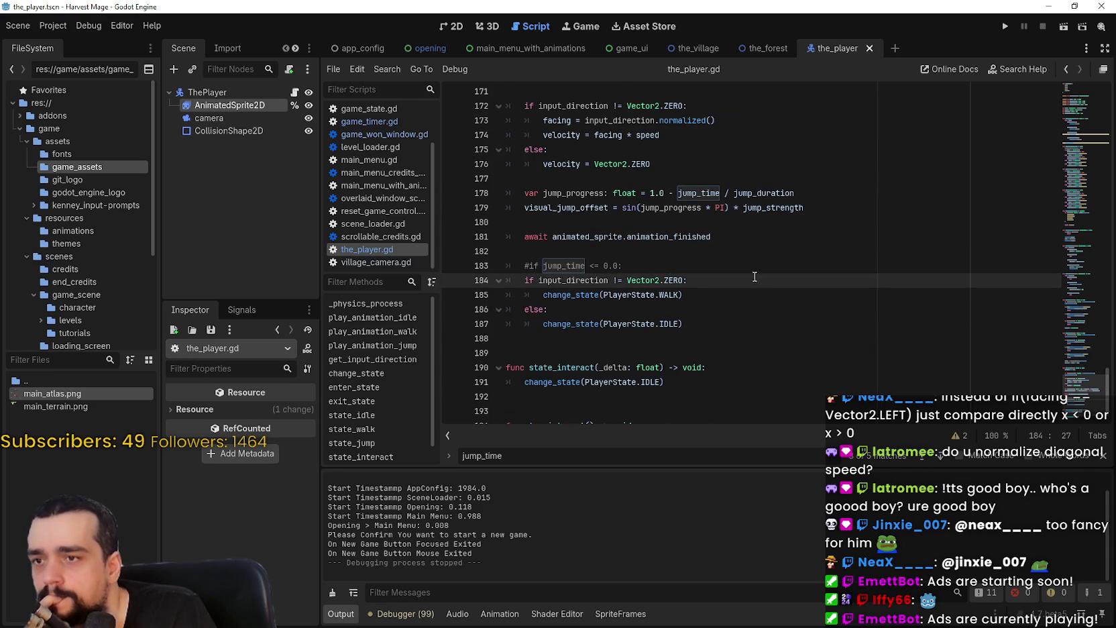
{"action": "double_click", "coordinate": [707, 236]}
{"action": "left_click", "coordinate": [1102, 456]}
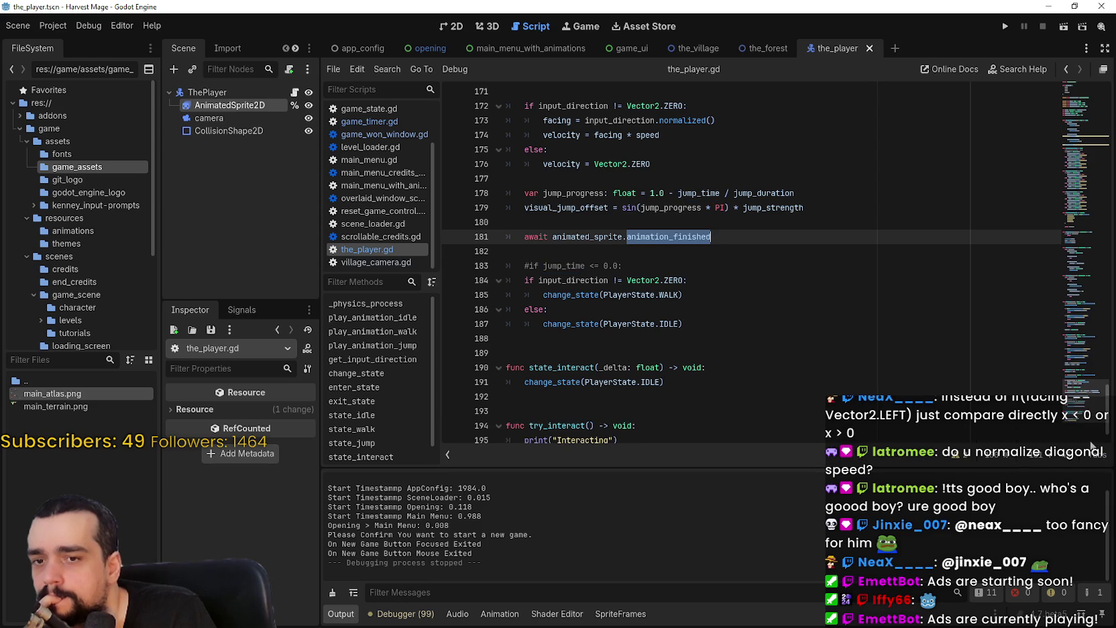
{"action": "left_click", "coordinate": [753, 254]}
{"action": "scroll", "coordinate": [672, 230], "scroll_direction": "up", "scroll_amount": 2}
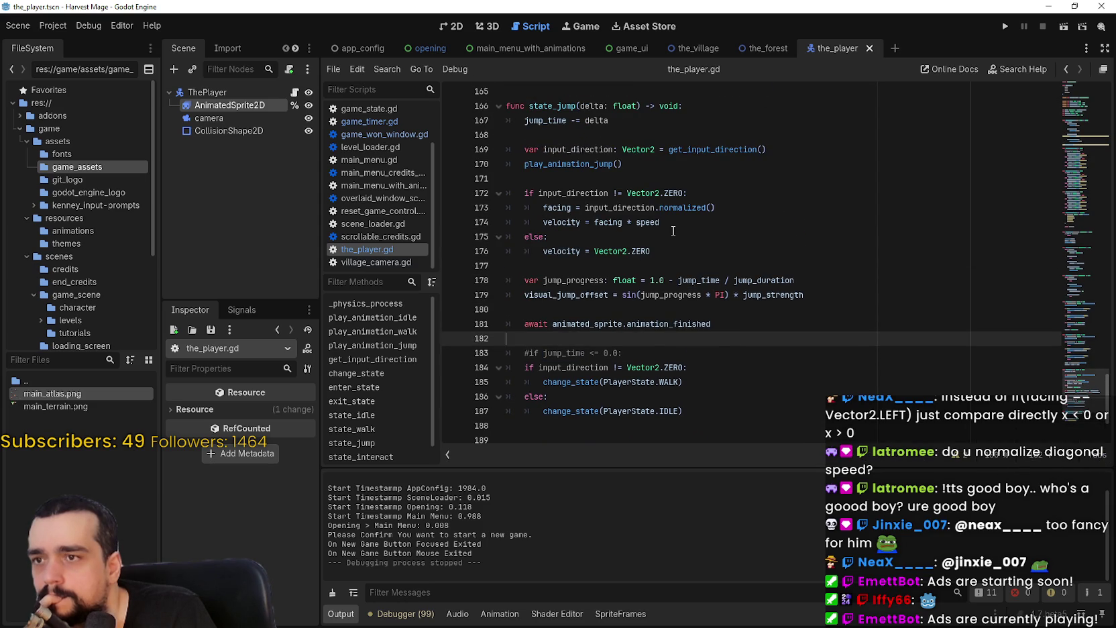
{"action": "scroll", "coordinate": [671, 228], "scroll_direction": "down", "scroll_amount": 2}
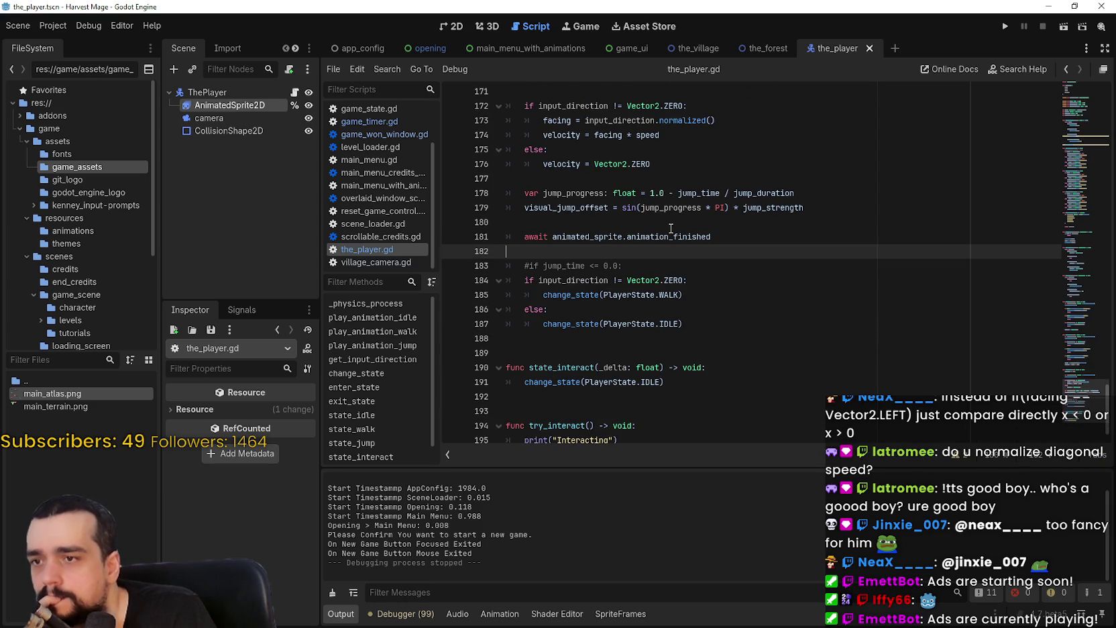
{"action": "scroll", "coordinate": [583, 269], "scroll_direction": "up", "scroll_amount": 1}
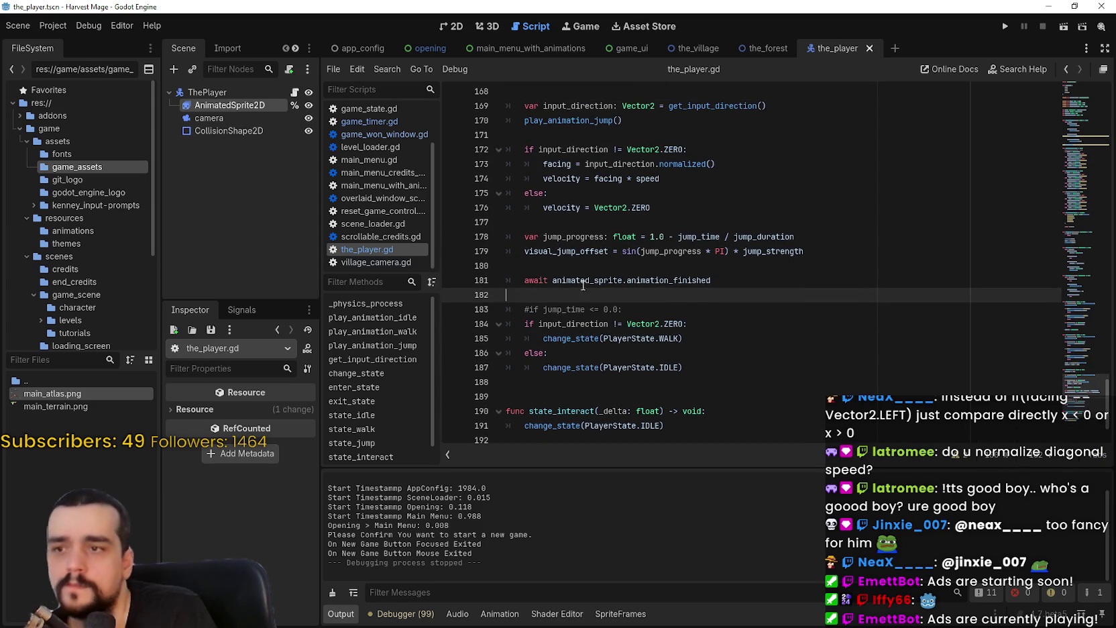
{"action": "mouse_move", "coordinate": [559, 280]}
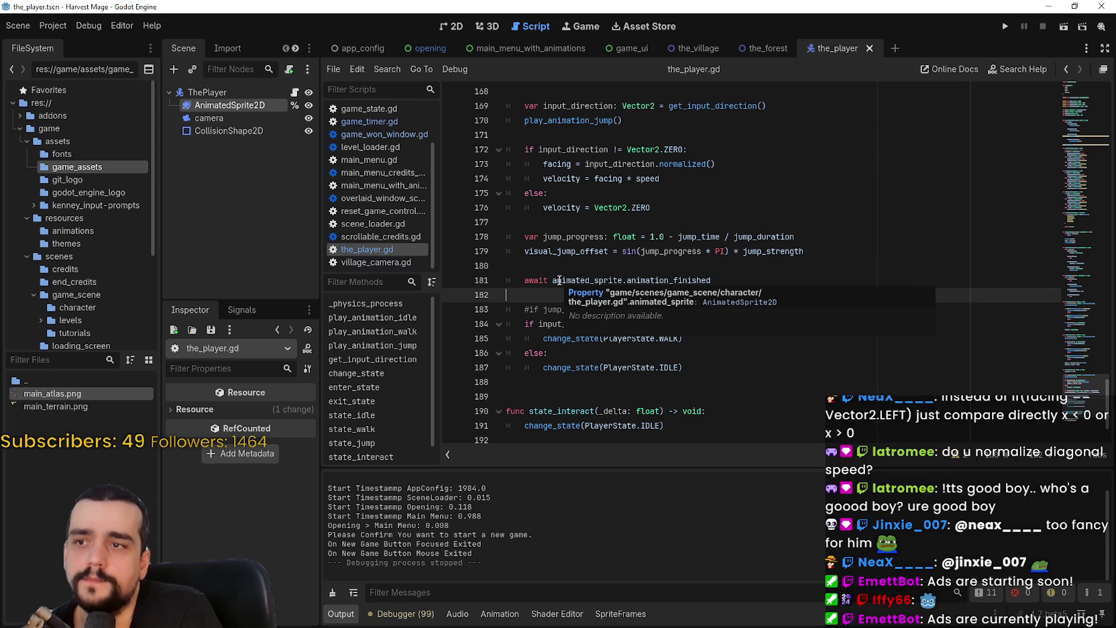
{"action": "double_click", "coordinate": [570, 121]}
{"action": "scroll", "coordinate": [752, 255], "scroll_direction": "up", "scroll_amount": 2}
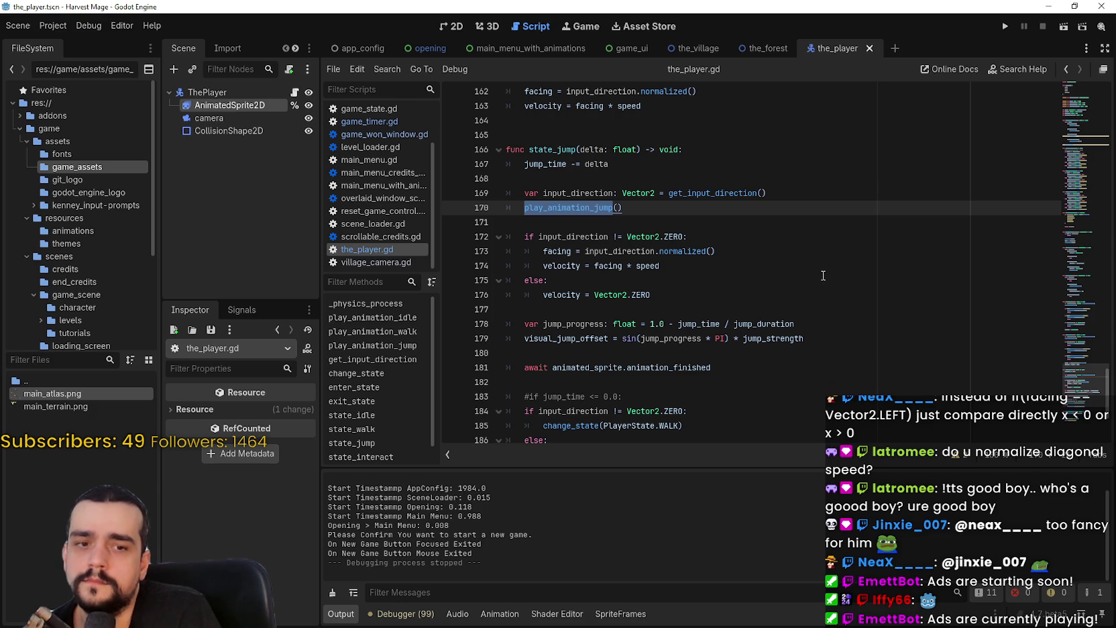
{"action": "key", "text": "Up"}
{"action": "key", "text": "Up"}
{"action": "key", "text": "Up"}
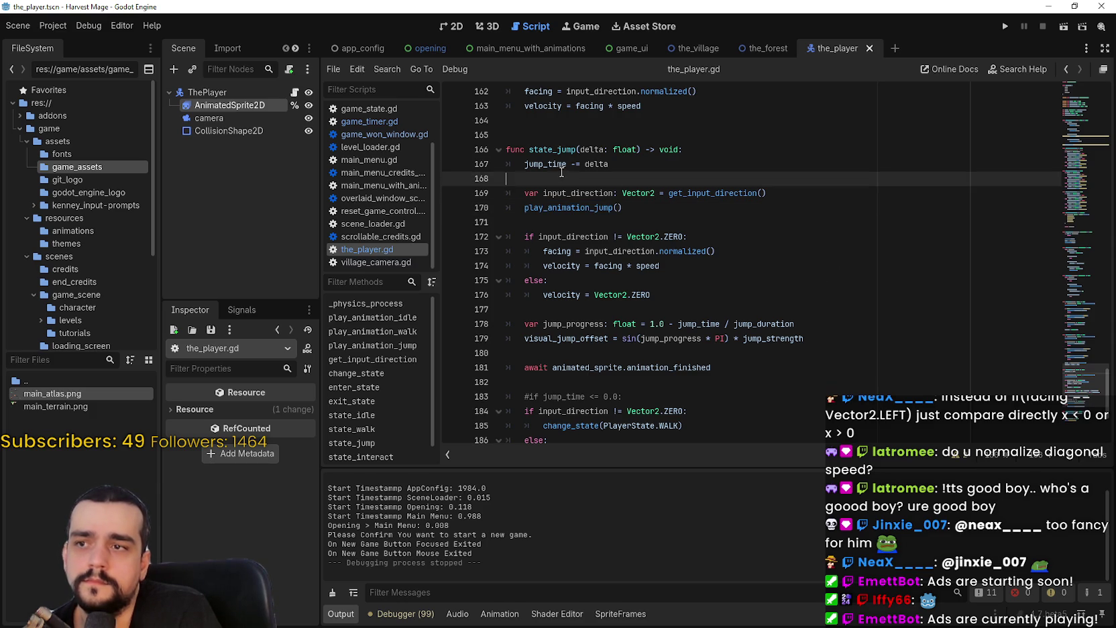
Step: Find jump_time and step back through its matches to the assignment on line 105
{"action": "key", "text": "ctrl+d"}
{"action": "key", "text": "ctrl+f"}
{"action": "key", "text": "shift+Return"}
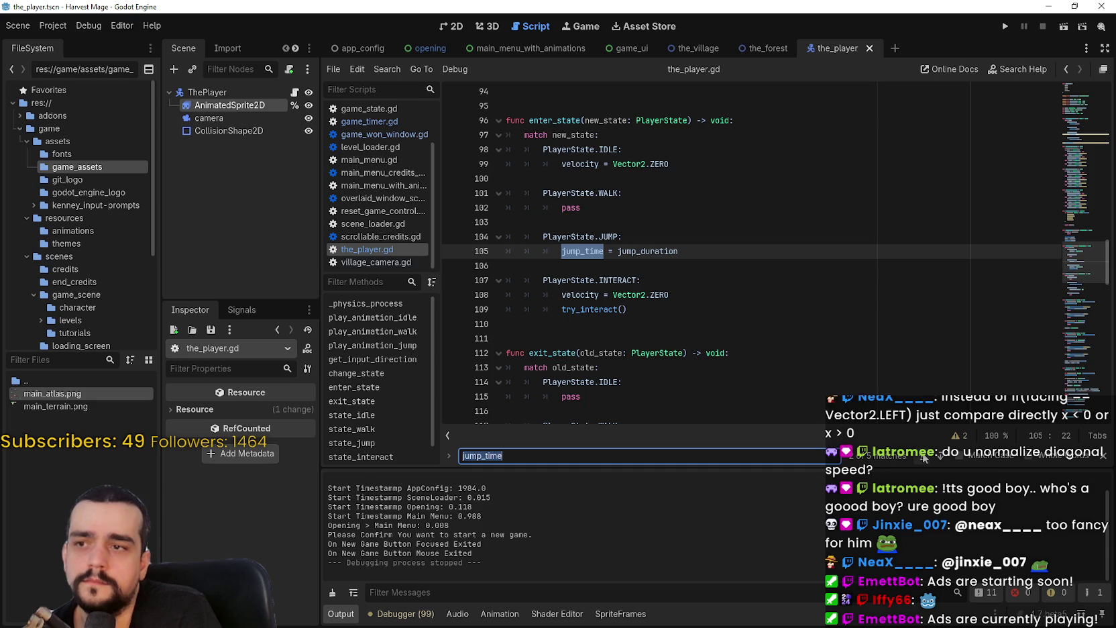
{"action": "double_click", "coordinate": [647, 251]}
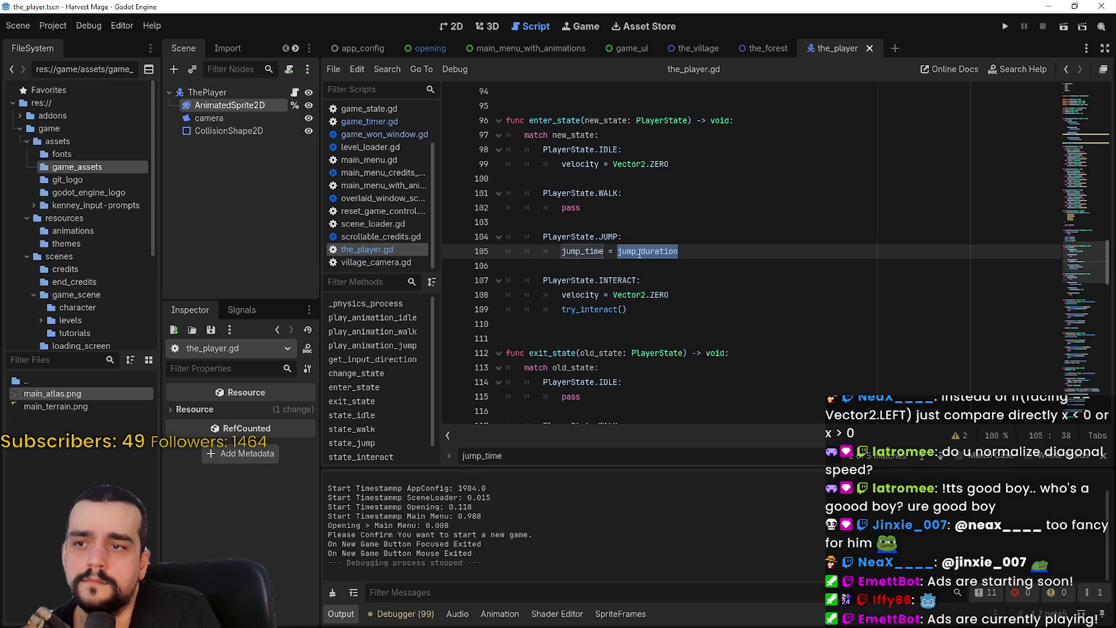
{"action": "key", "text": "End"}
{"action": "key", "text": "shift+Home"}
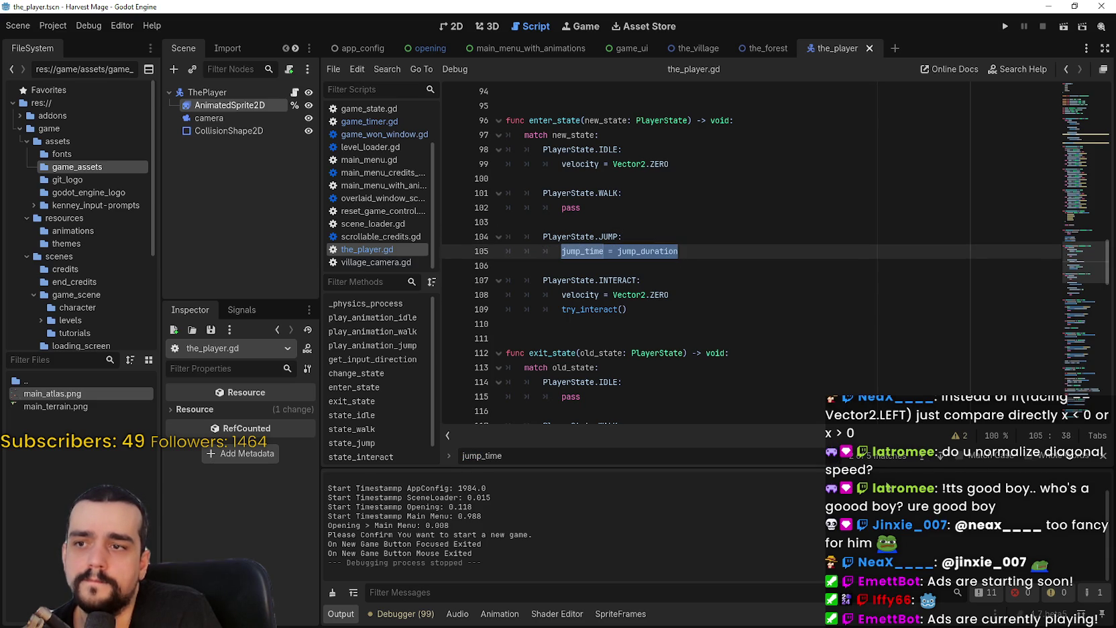
{"action": "left_click", "coordinate": [924, 455]}
{"action": "left_click", "coordinate": [924, 455]}
{"action": "left_click", "coordinate": [924, 456]}
{"action": "left_click", "coordinate": [924, 456]}
{"action": "left_click", "coordinate": [924, 455]}
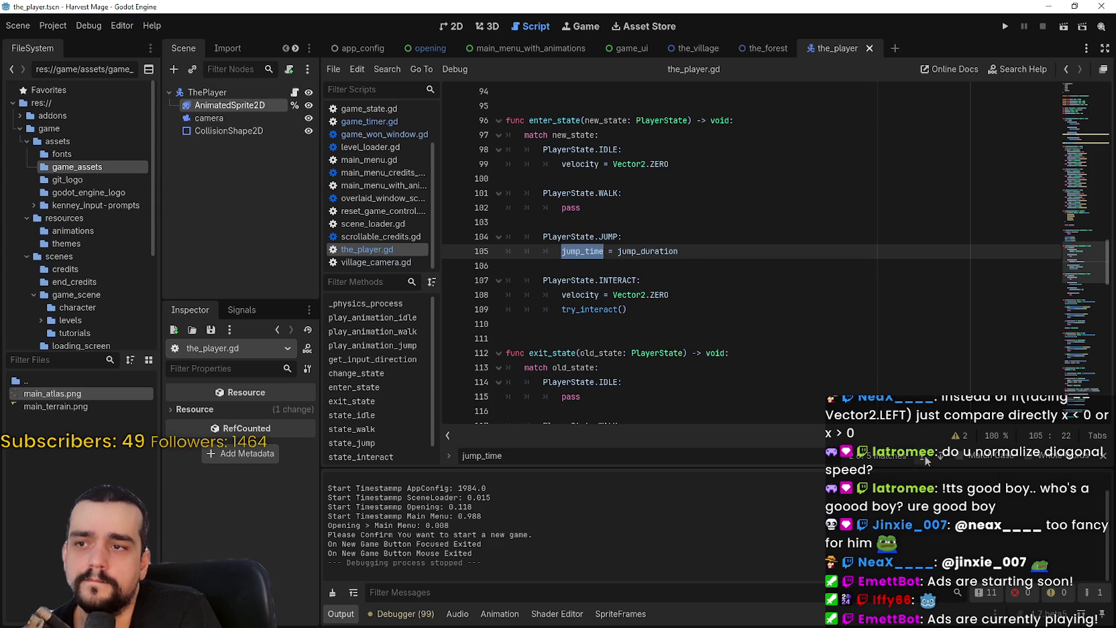
Step: Search for state_jump to locate its call on line 32 under the JUMP case
{"action": "left_click_drag", "start_coordinate": [686, 251], "coordinate": [506, 236]}
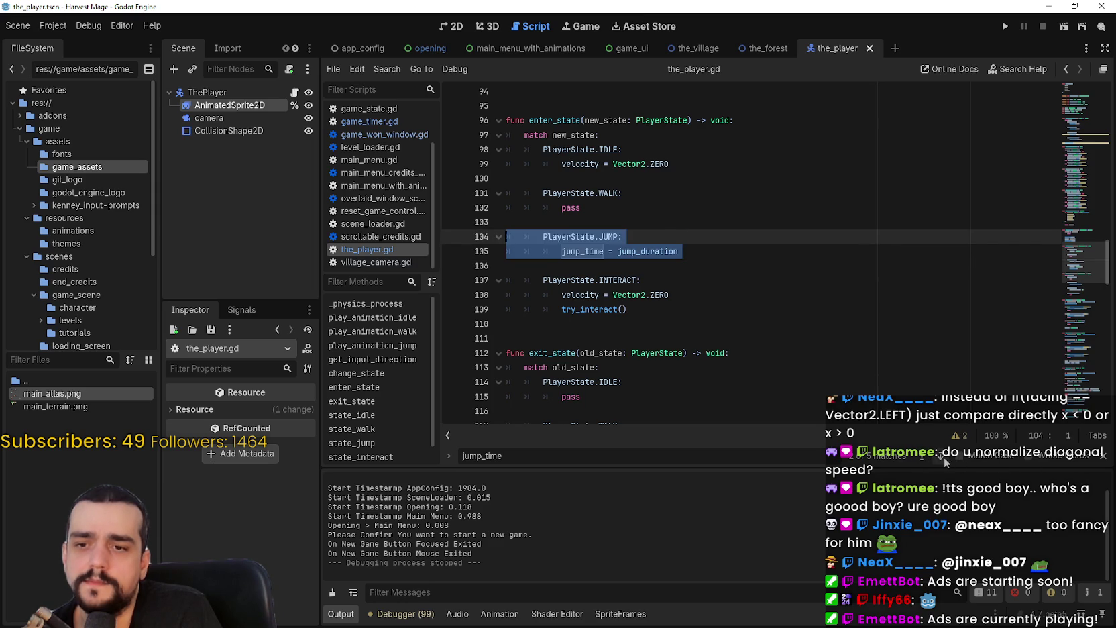
{"action": "key", "text": "F3"}
{"action": "left_click", "coordinate": [545, 234]}
{"action": "double_click", "coordinate": [545, 235]}
{"action": "key", "text": "ctrl+f"}
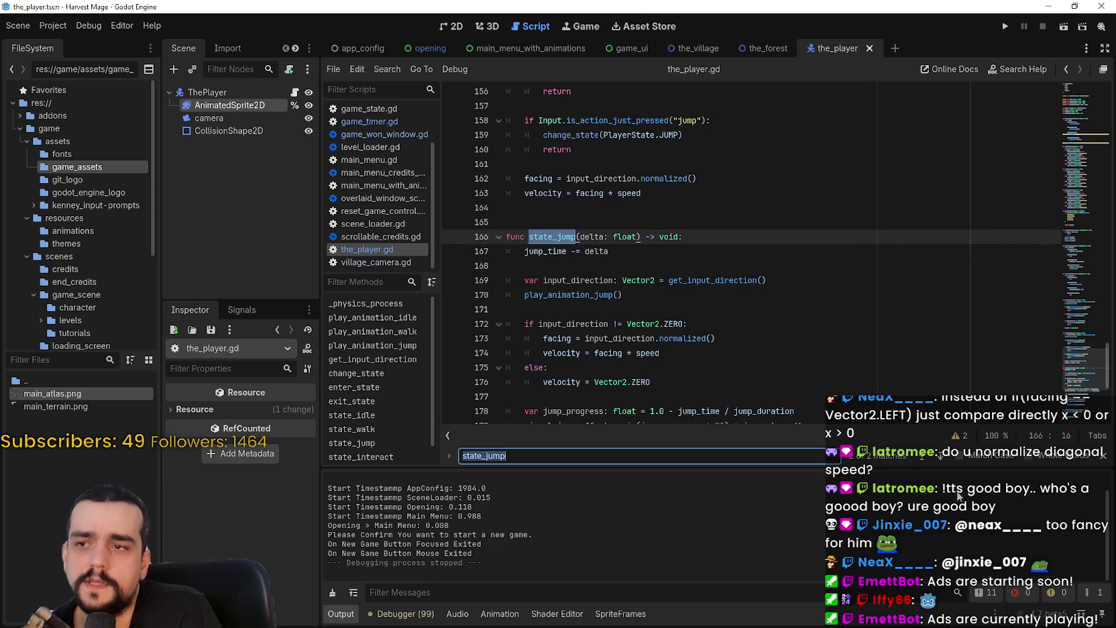
{"action": "key", "text": "Return"}
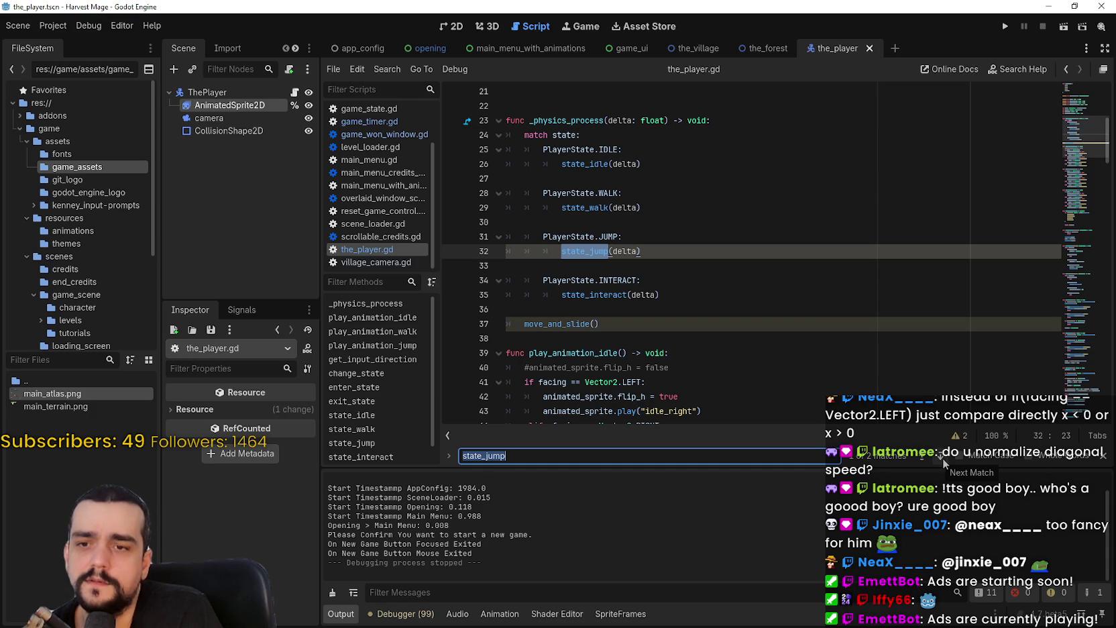
{"action": "double_click", "coordinate": [624, 252]}
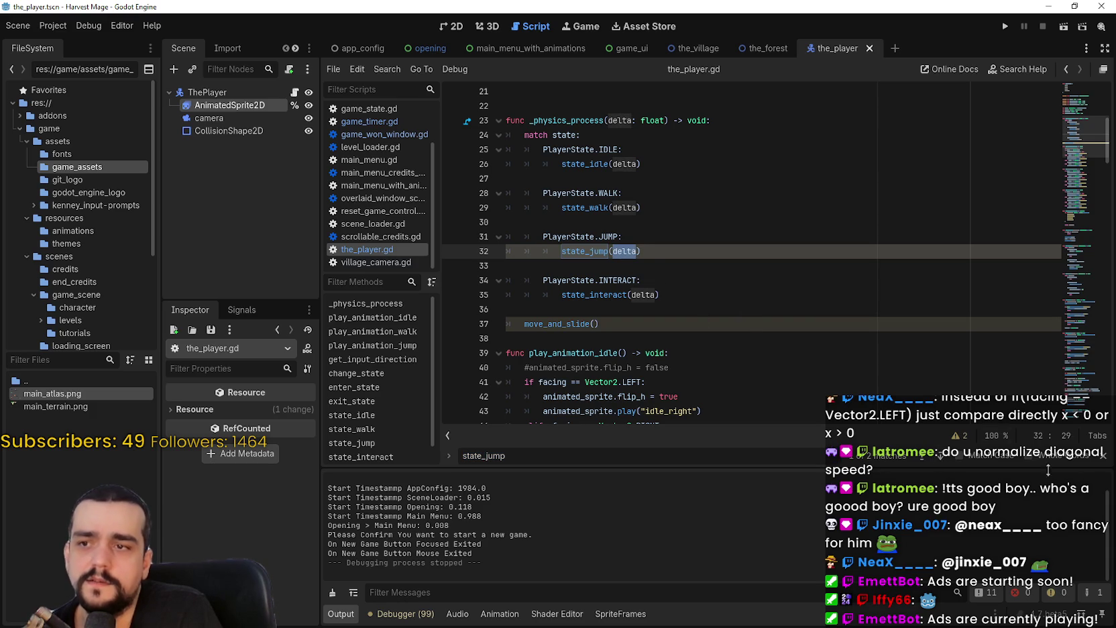
{"action": "left_click", "coordinate": [940, 456]}
Step: Move to state_jump and select .animation_finished on line 181
{"action": "left_click", "coordinate": [643, 236]}
{"action": "scroll", "coordinate": [664, 358], "scroll_direction": "down", "scroll_amount": 6}
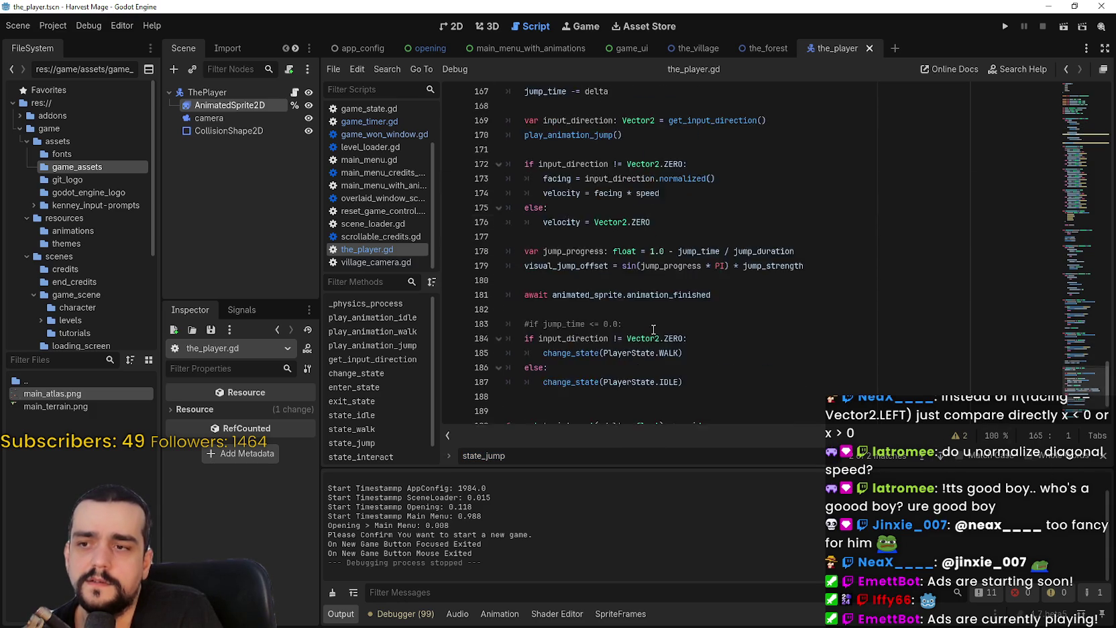
{"action": "left_click", "coordinate": [701, 295]}
{"action": "scroll", "coordinate": [700, 291], "scroll_direction": "up", "scroll_amount": 2}
{"action": "double_click", "coordinate": [672, 282]}
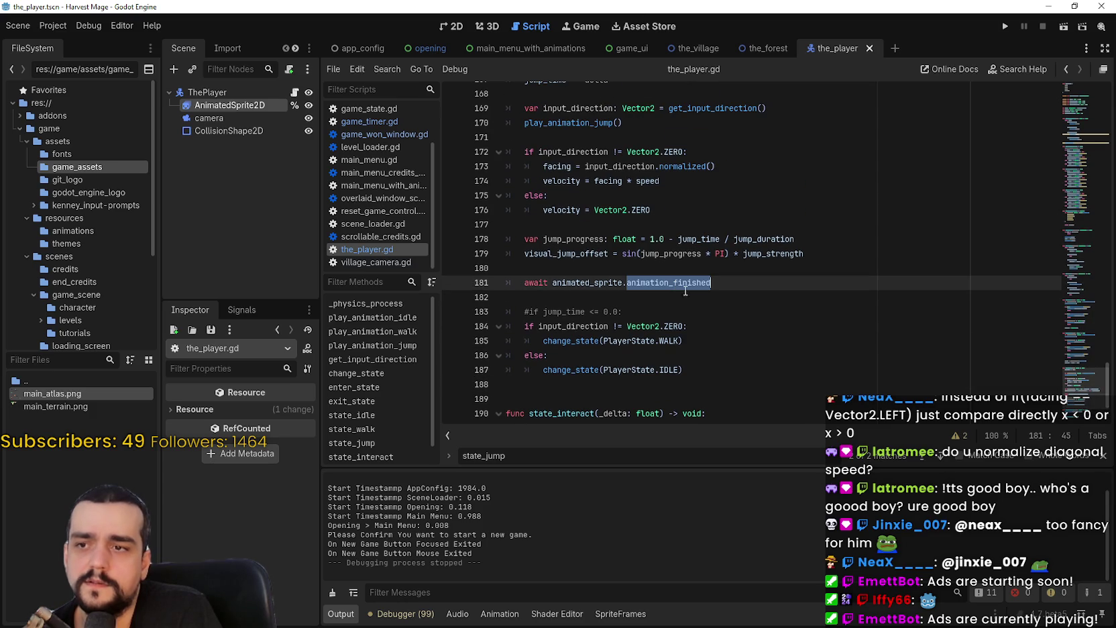
{"action": "left_click", "coordinate": [622, 282], "text": "shift"}
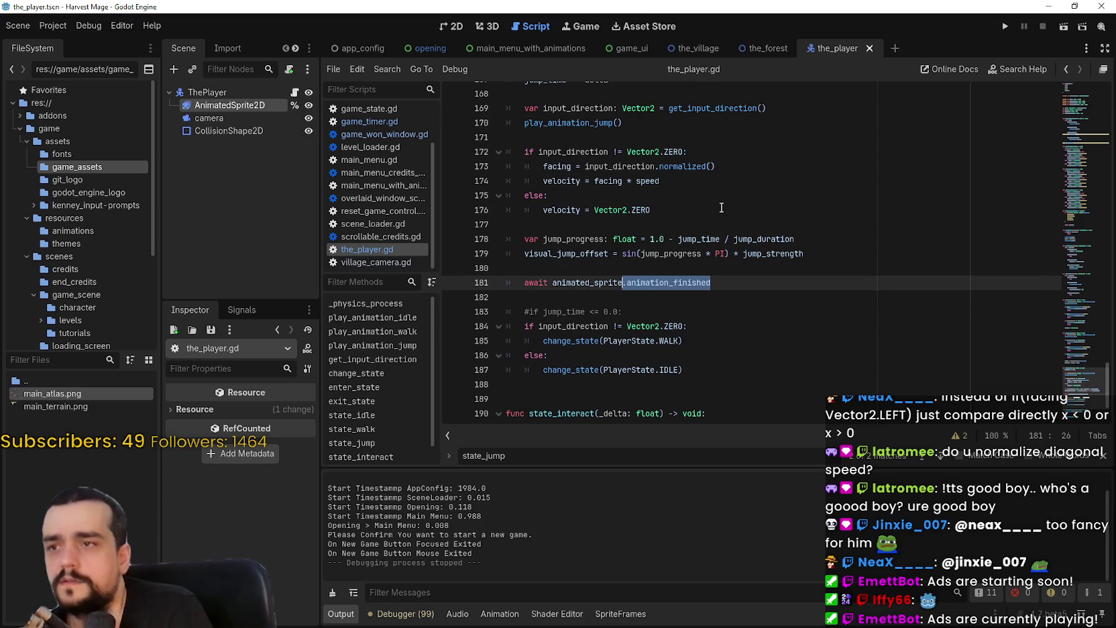
{"action": "scroll", "coordinate": [712, 206], "scroll_direction": "up", "scroll_amount": 1}
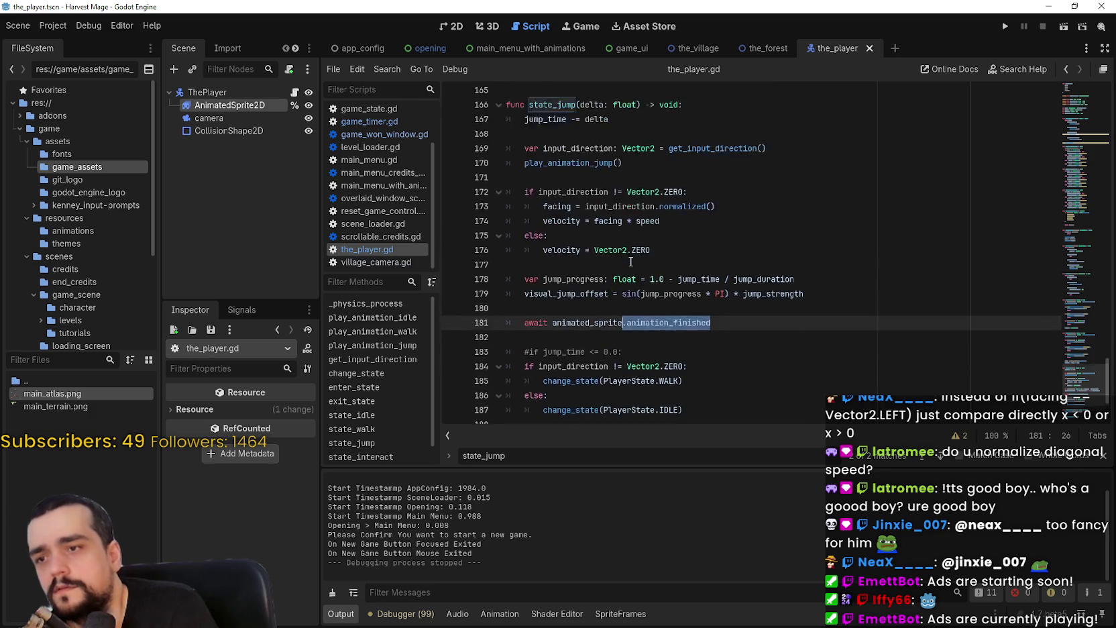
{"action": "left_click", "coordinate": [609, 313]}
Step: Add breakpoints on line 181 and the state-change lines below, then run the project
{"action": "left_click", "coordinate": [450, 326]}
{"action": "left_click", "coordinate": [749, 324]}
{"action": "scroll", "coordinate": [749, 318], "scroll_direction": "down", "scroll_amount": 1}
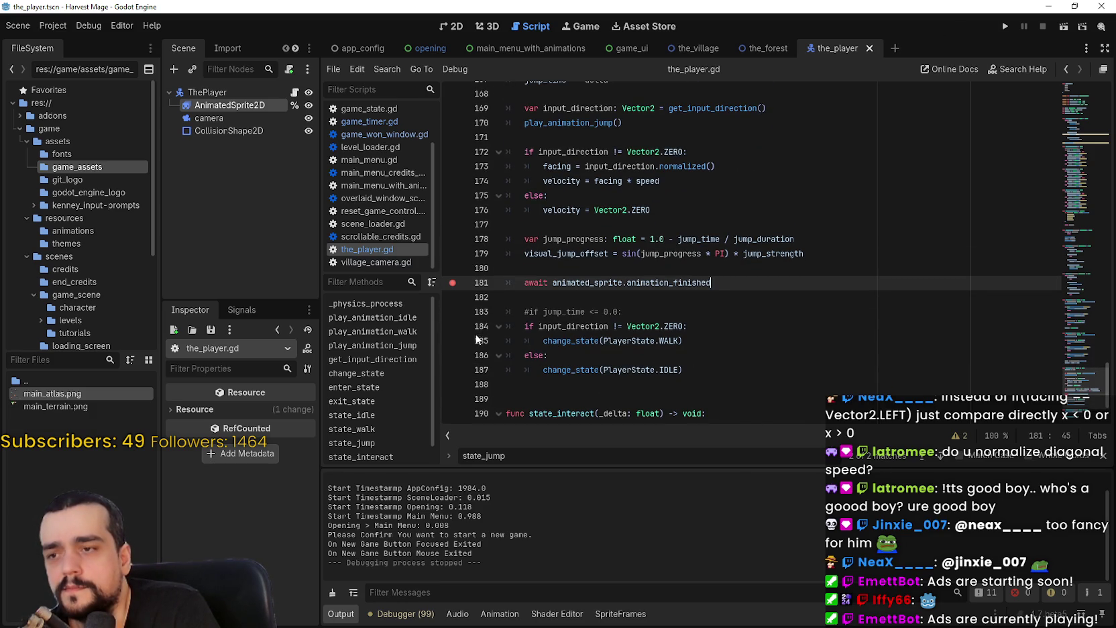
{"action": "left_click", "coordinate": [453, 340]}
{"action": "left_click", "coordinate": [454, 356]}
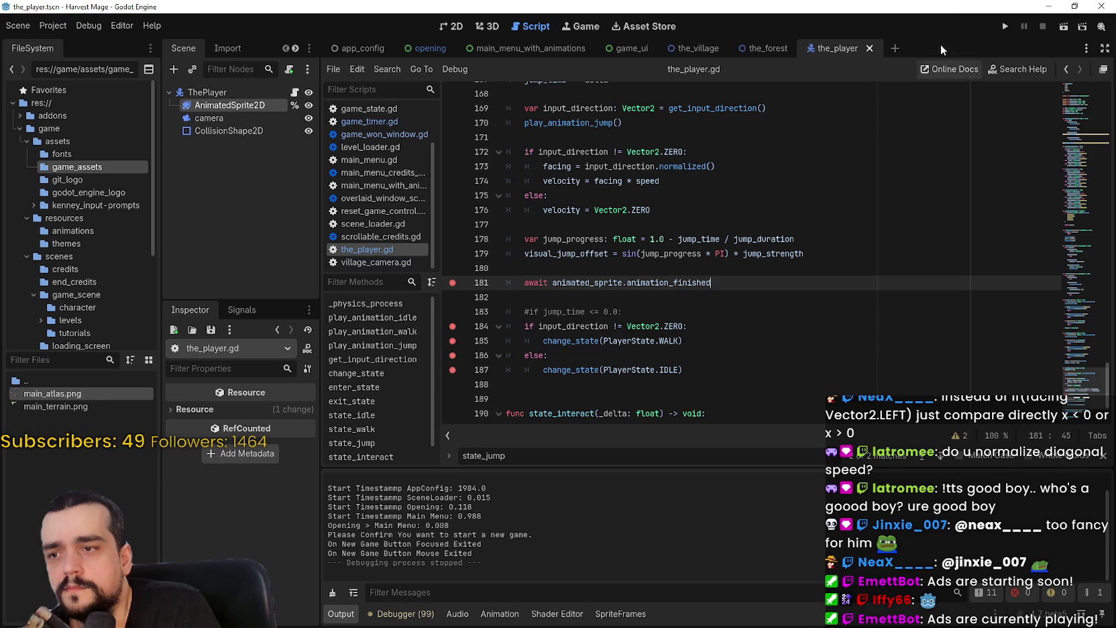
{"action": "left_click", "coordinate": [1004, 27]}
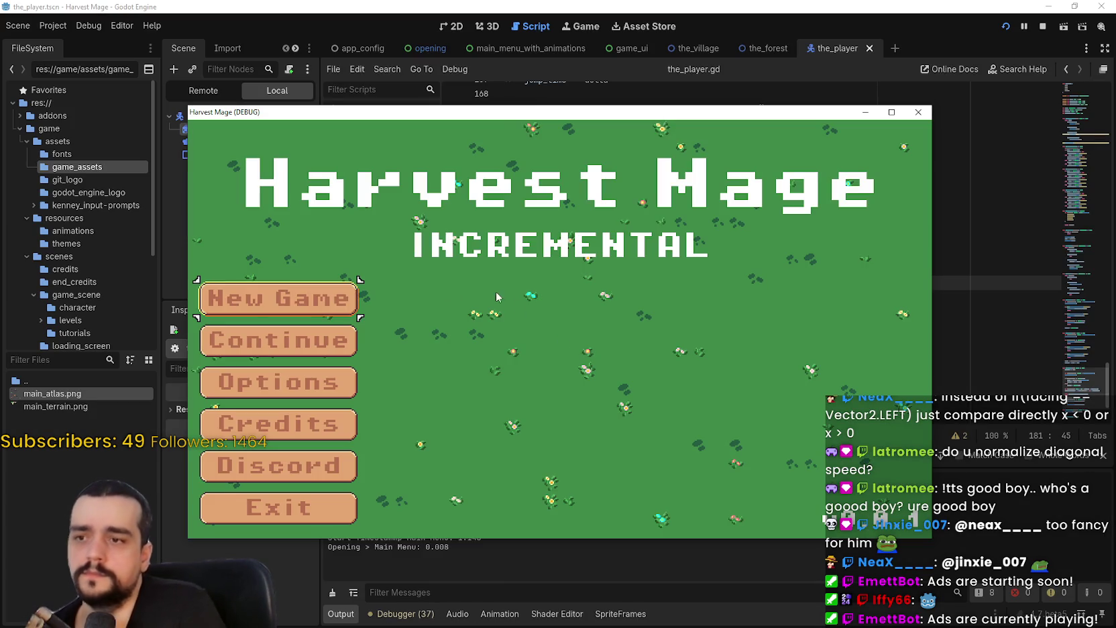
Step: Start a new game, walk right, and jump to hit the line 181 breakpoint
{"action": "left_click", "coordinate": [266, 296]}
{"action": "left_click", "coordinate": [266, 296]}
{"action": "key", "text": "d"}
{"action": "key", "text": "space"}
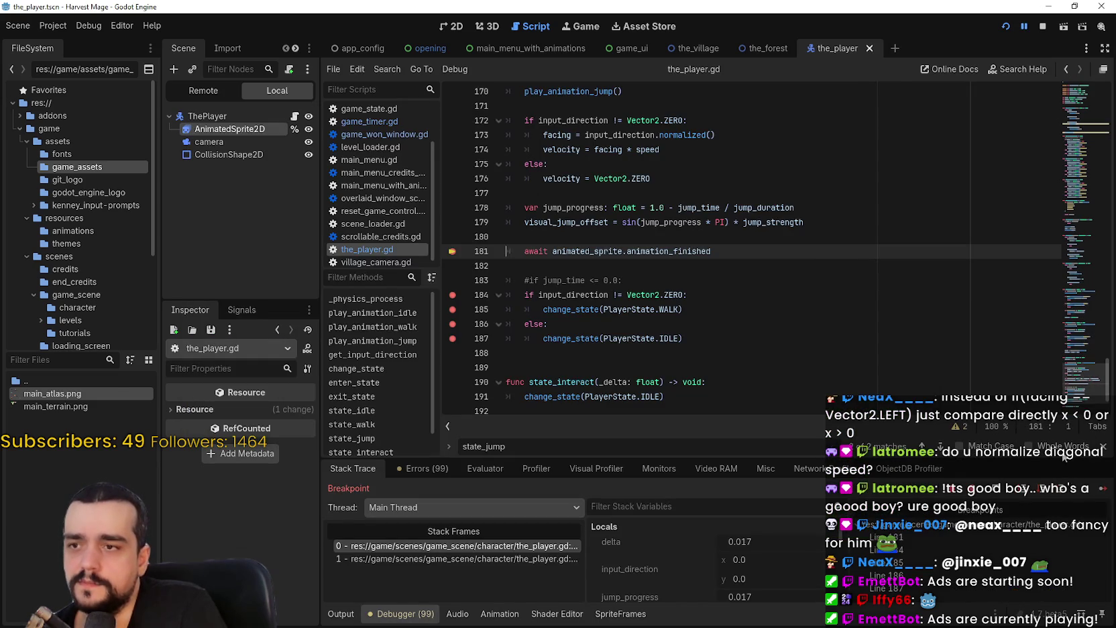
{"action": "key", "text": "F12"}
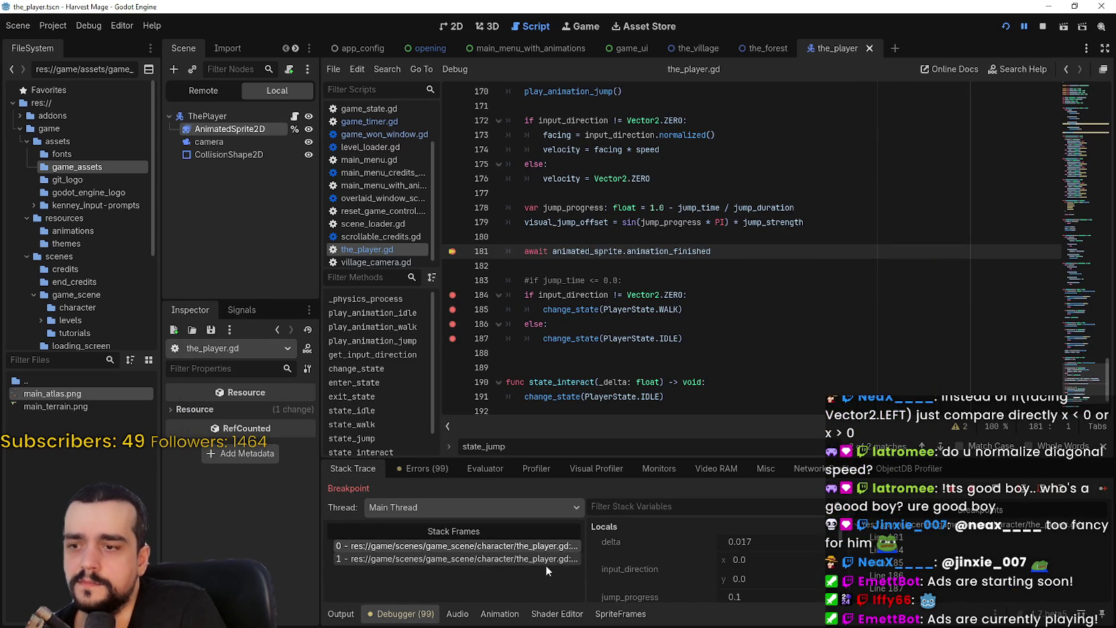
{"action": "left_click", "coordinate": [1103, 489]}
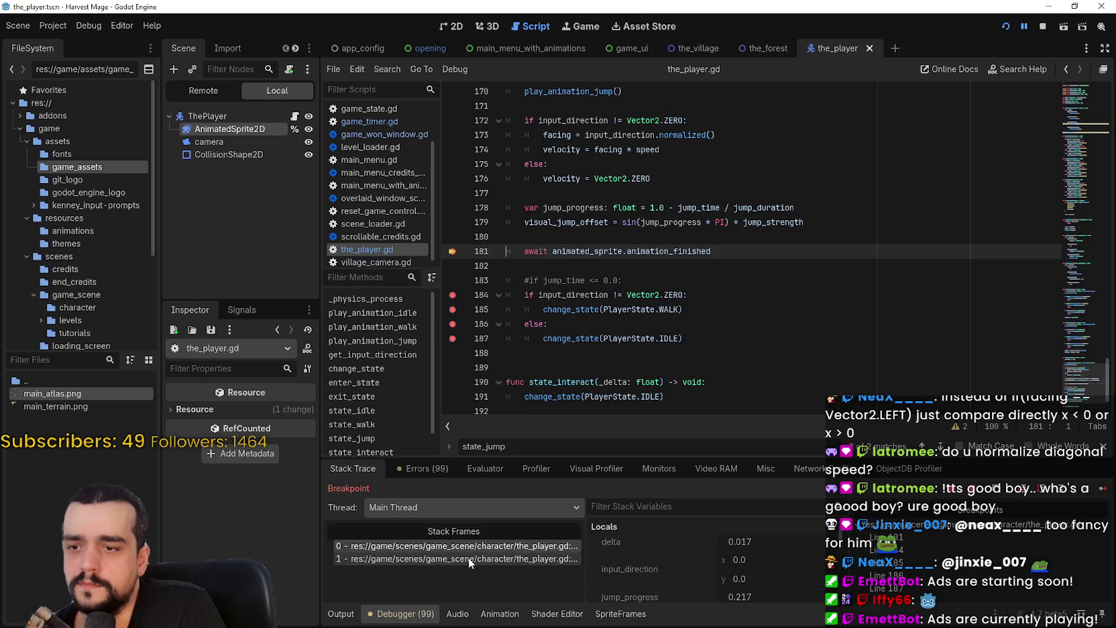
Step: Inspect the _physics_process caller frame and resume until pausing at line 181 with jump_progress 0.283
{"action": "left_click", "coordinate": [468, 557]}
{"action": "left_click", "coordinate": [1103, 489]}
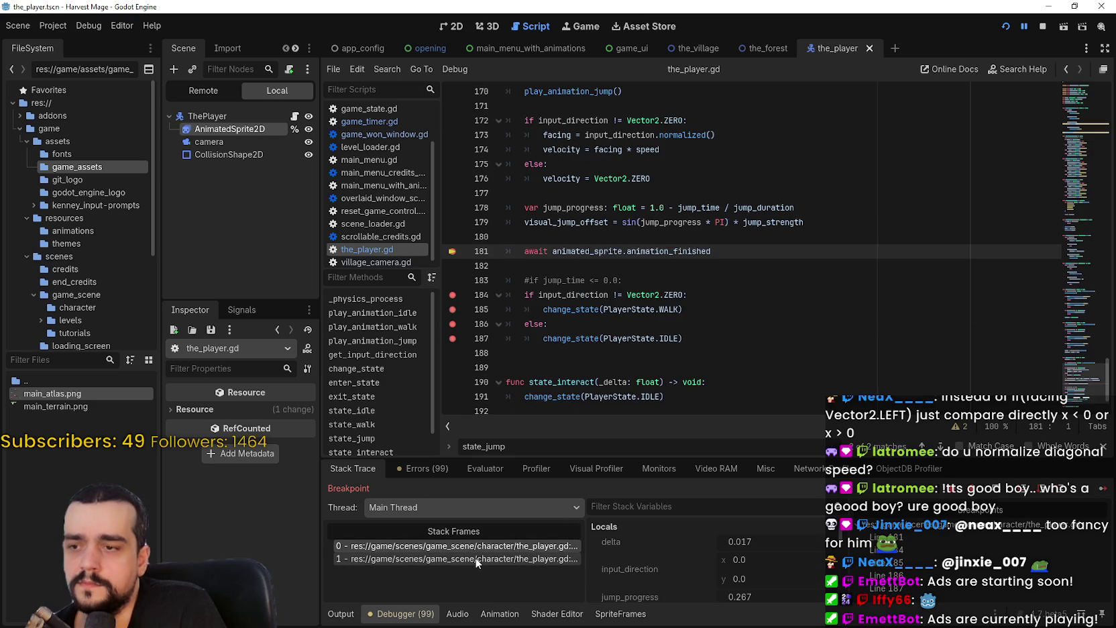
{"action": "scroll", "coordinate": [852, 268], "scroll_direction": "up", "scroll_amount": 1}
{"action": "mouse_move", "coordinate": [853, 267]}
{"action": "left_mouse_down"}
{"action": "mouse_move", "coordinate": [510, 236]}
{"action": "mouse_move", "coordinate": [469, 106]}
{"action": "left_mouse_up"}
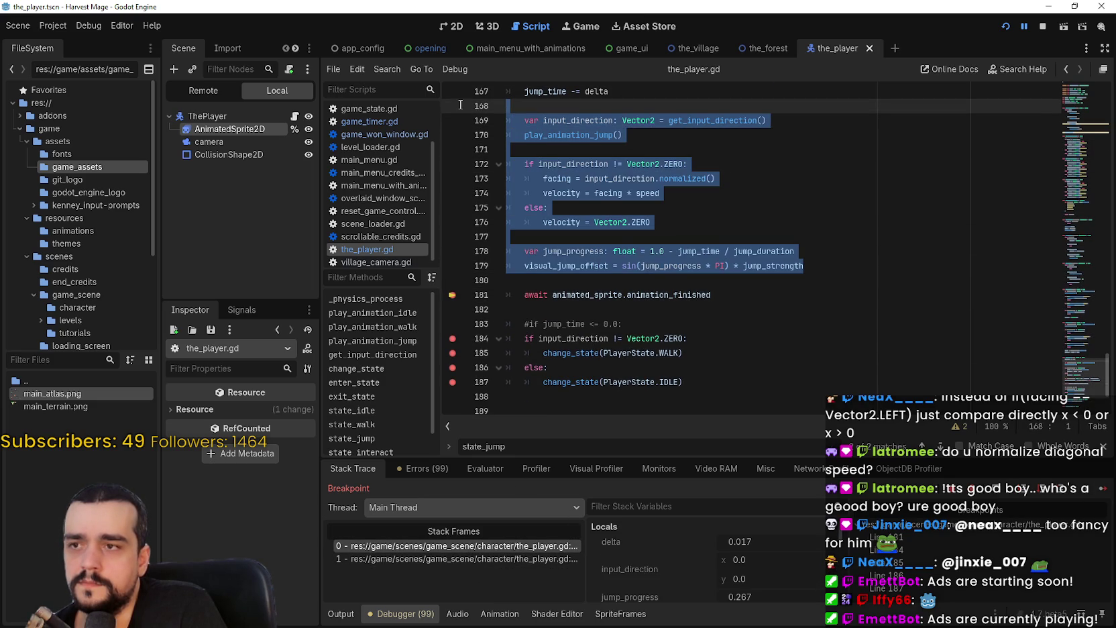
{"action": "scroll", "coordinate": [469, 201], "scroll_direction": "up", "scroll_amount": 1}
{"action": "left_click", "coordinate": [492, 560]}
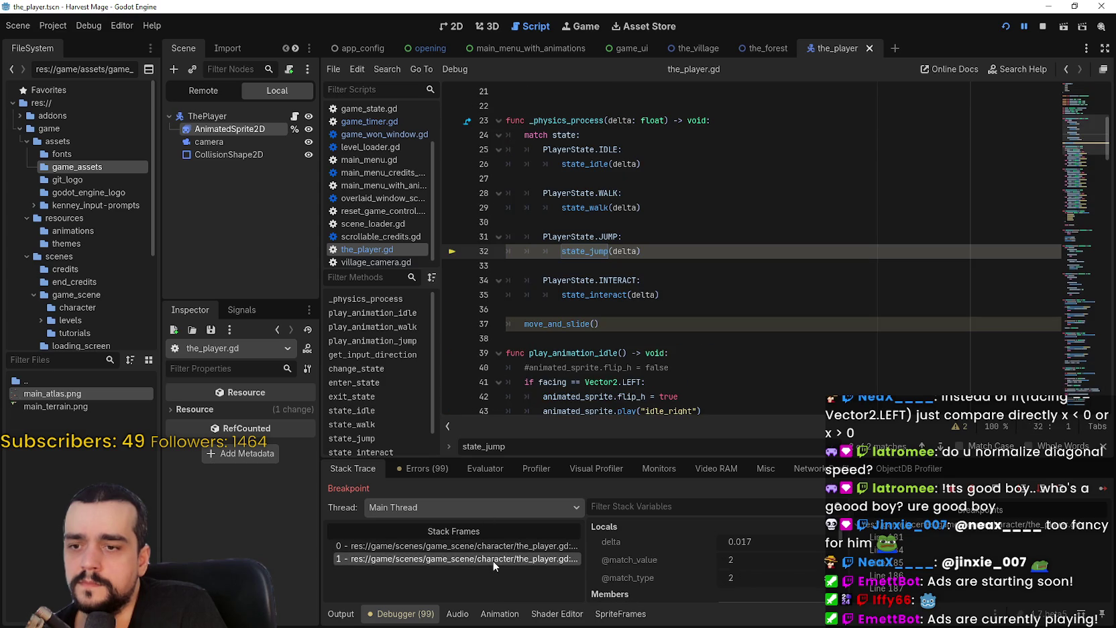
{"action": "left_click", "coordinate": [638, 239]}
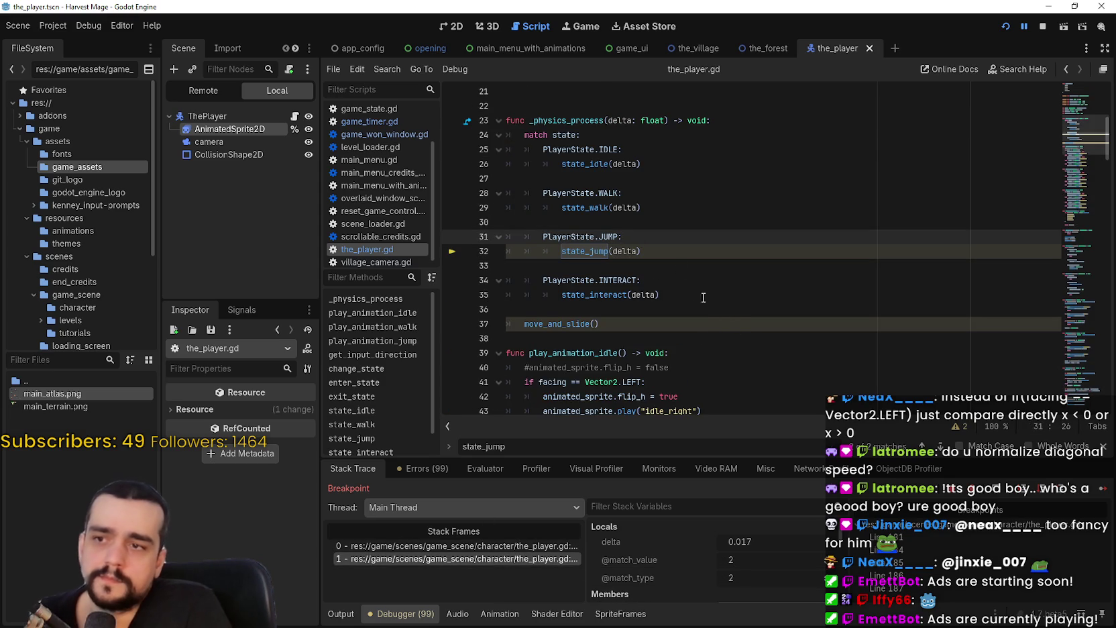
{"action": "left_click", "coordinate": [1103, 490]}
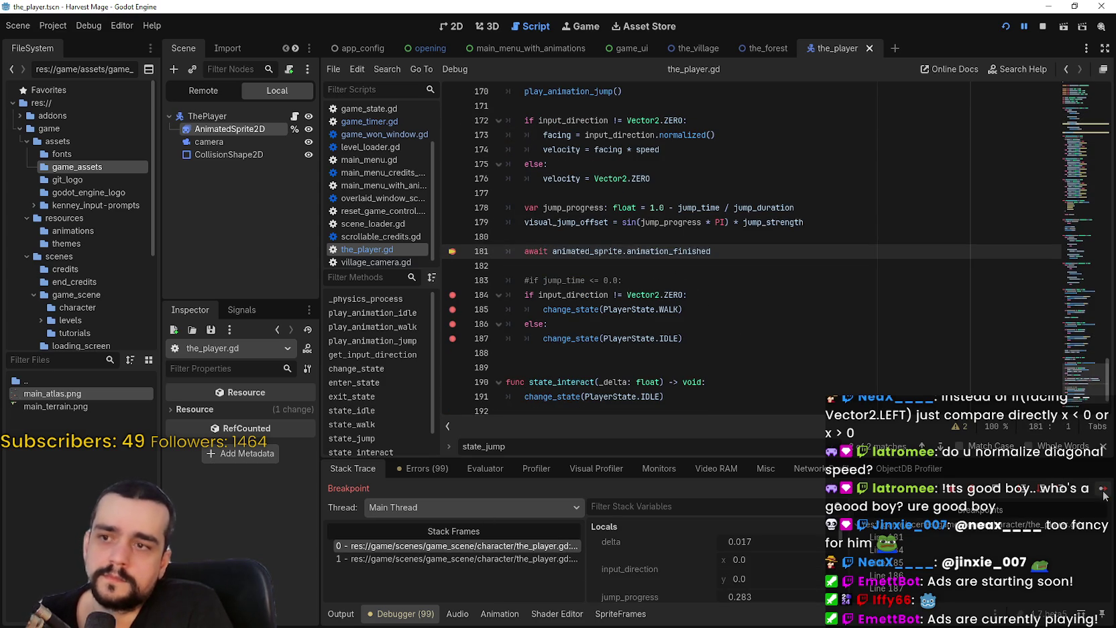
{"action": "scroll", "coordinate": [614, 255], "scroll_direction": "up", "scroll_amount": 2}
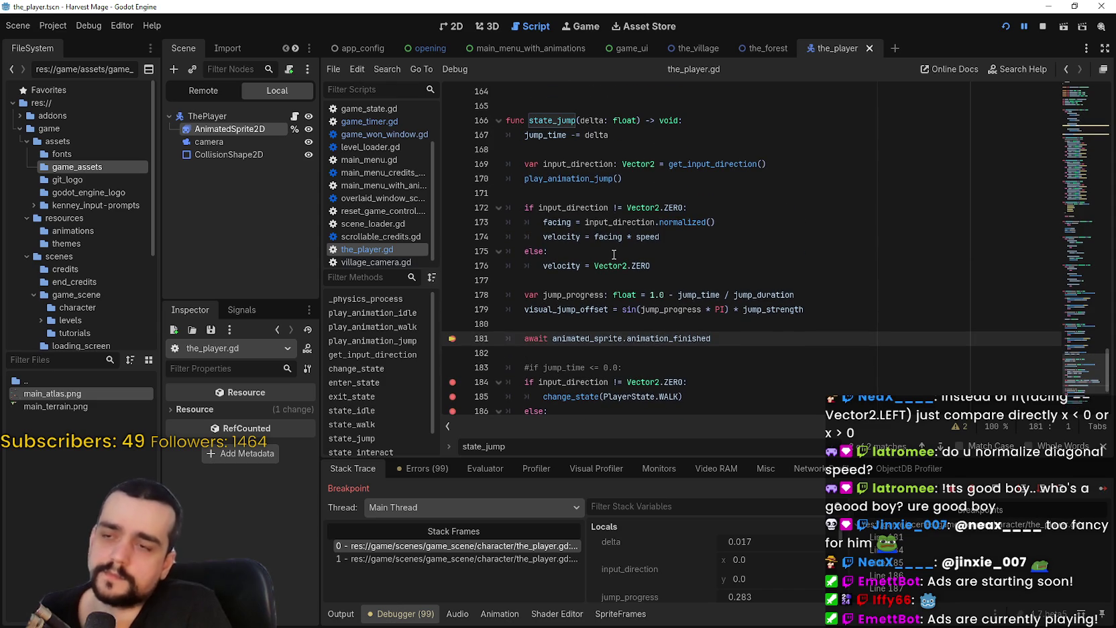
{"action": "double_click", "coordinate": [560, 120]}
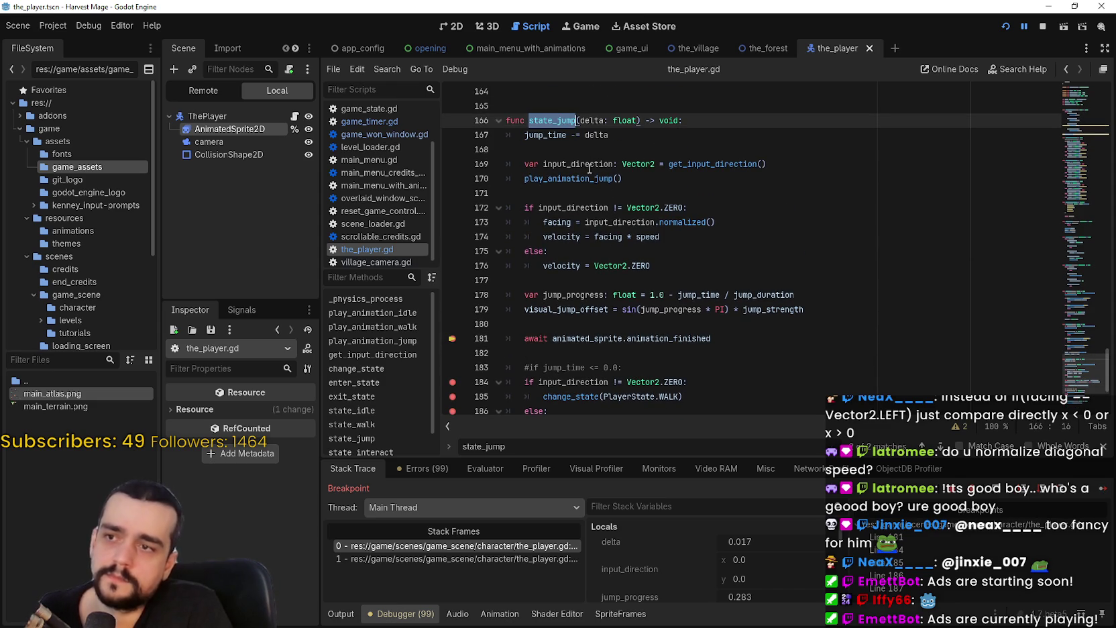
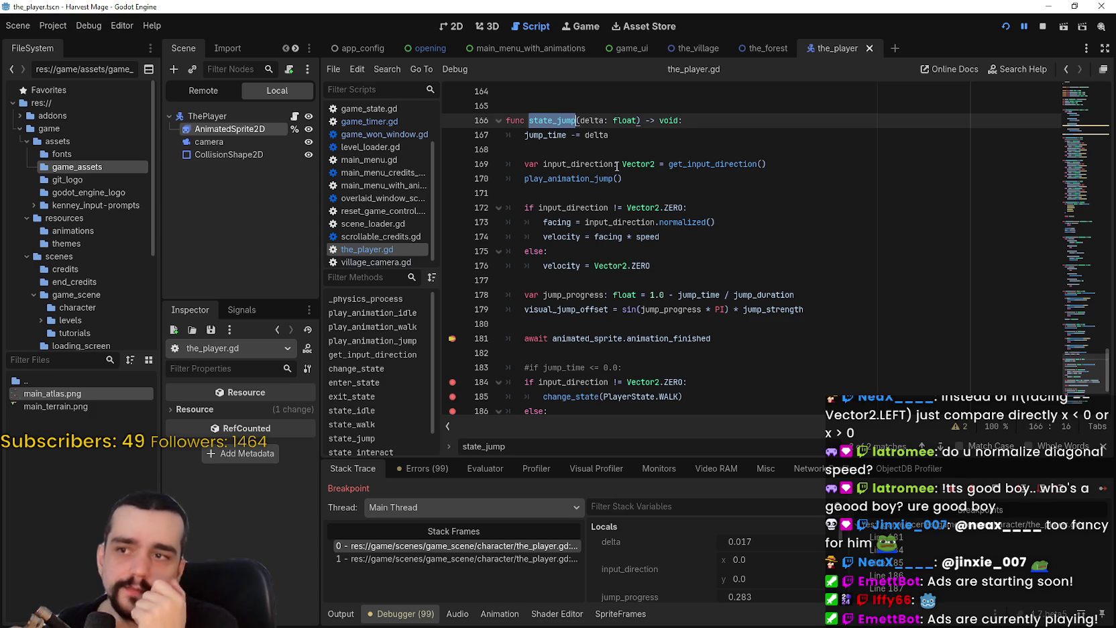
Step: Return to the top of the_player.gd and place the caret after the last variable declaration
{"action": "left_click", "coordinate": [610, 134]}
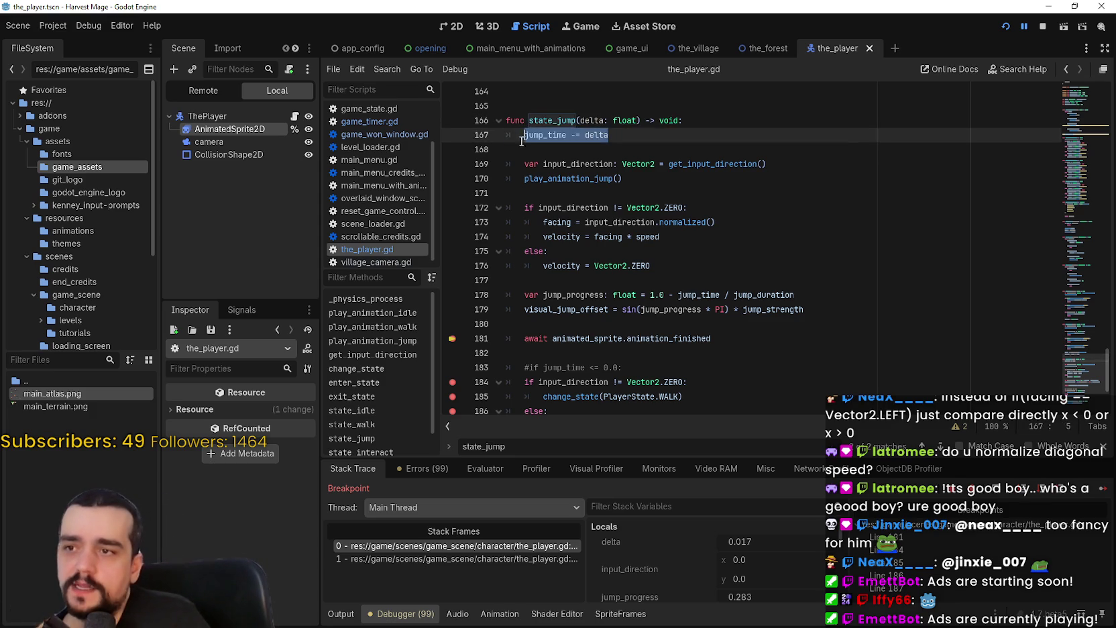
{"action": "key", "text": "shift+Down"}
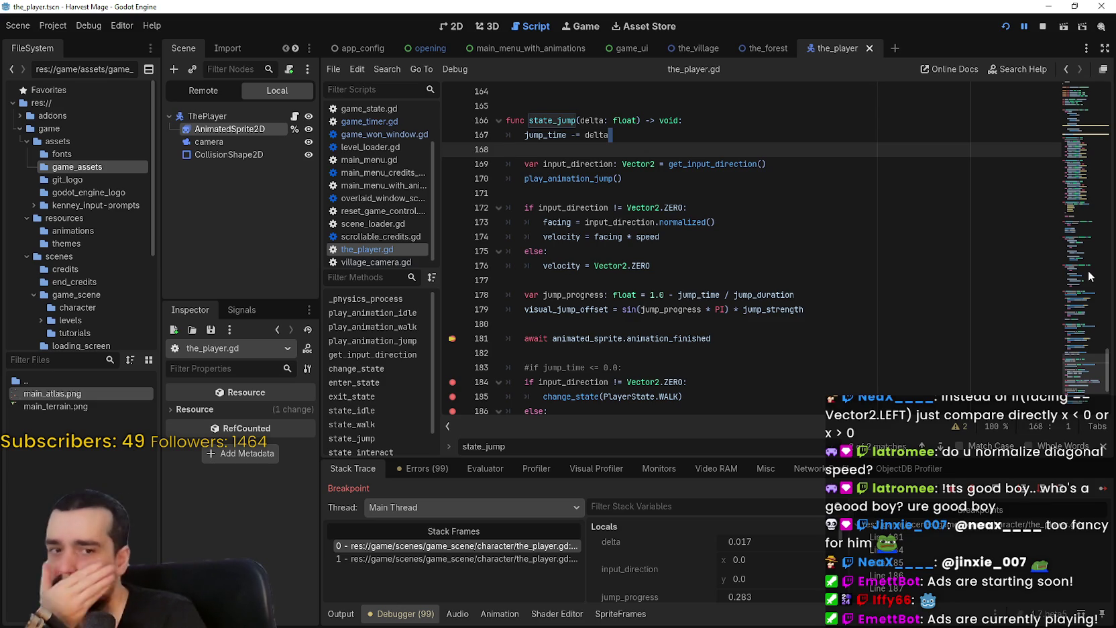
{"action": "left_click", "coordinate": [1089, 112]}
{"action": "scroll", "coordinate": [857, 311], "scroll_direction": "up", "scroll_amount": 2}
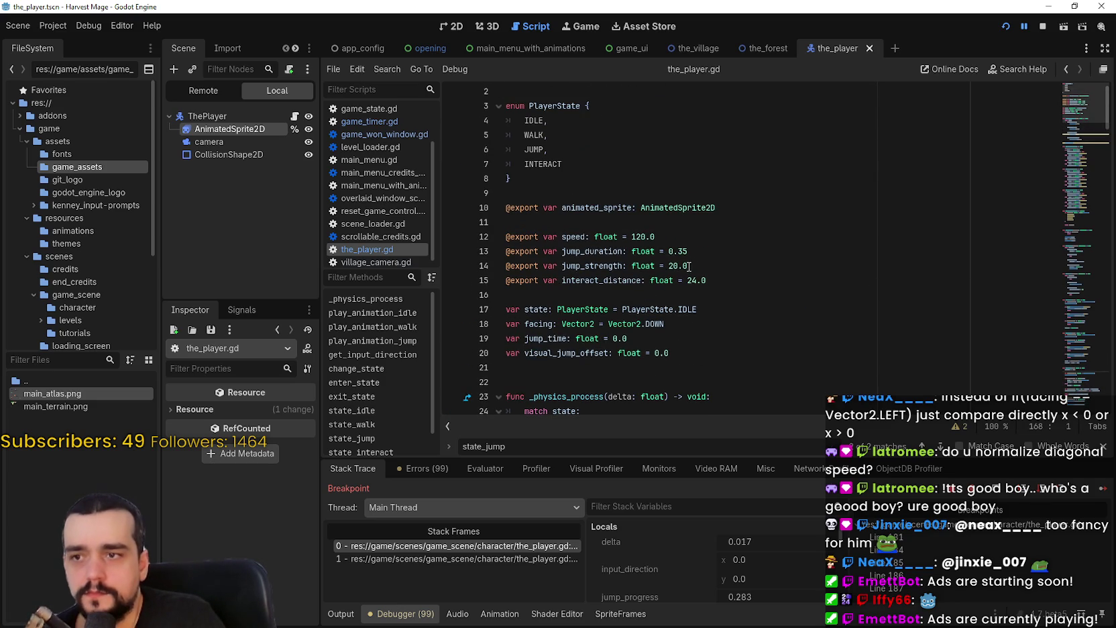
{"action": "left_click", "coordinate": [724, 282]}
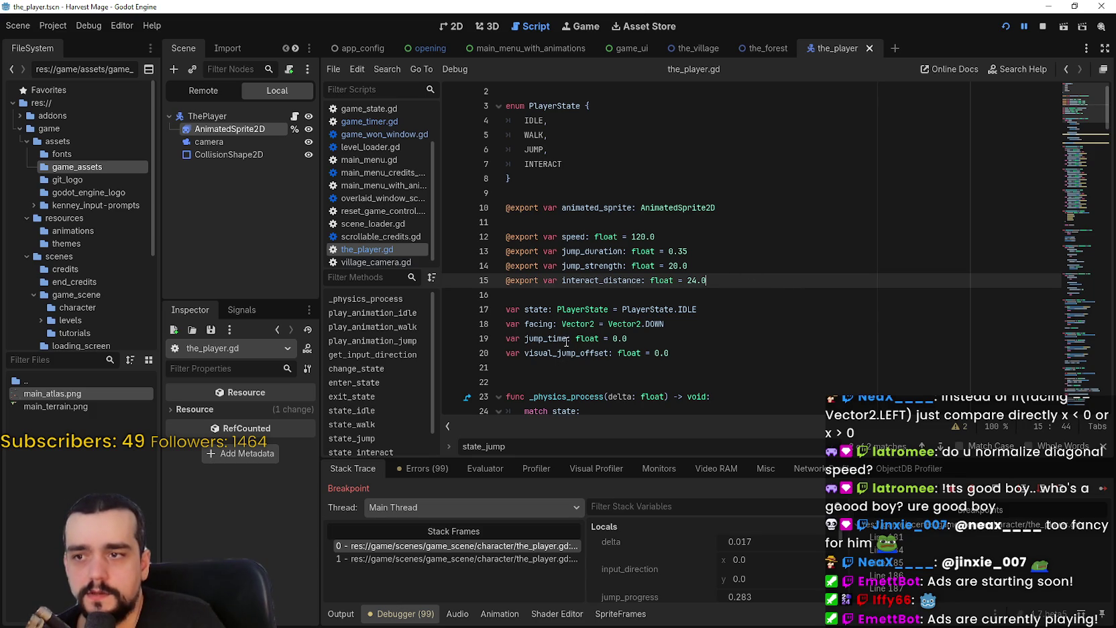
{"action": "left_click", "coordinate": [738, 350]}
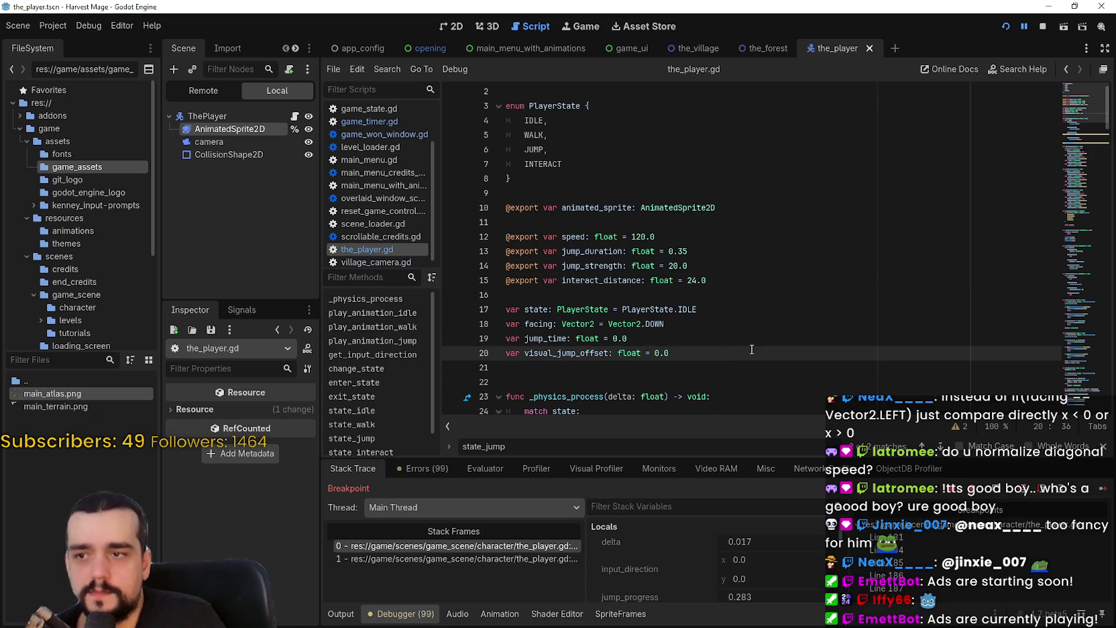
Step: Declare 'var is_jumping: bool = false' on line 21, then go to the state_jump call via the debugger stack
{"action": "key", "text": "Return"}
{"action": "type", "text": "var is_jumping:"}
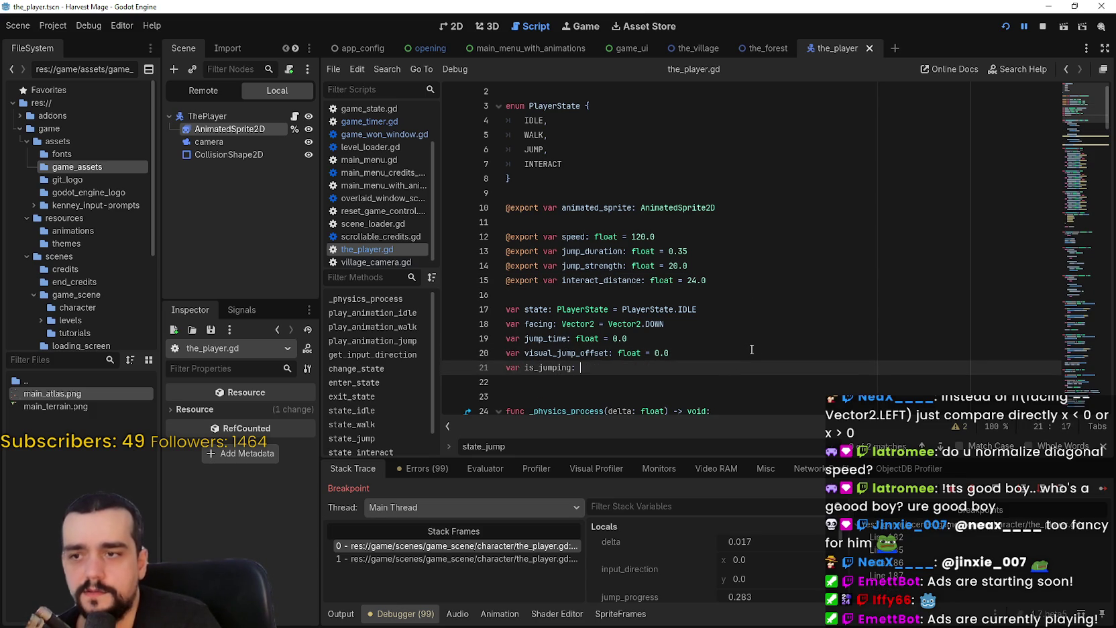
{"action": "type", "text": " bool = false"}
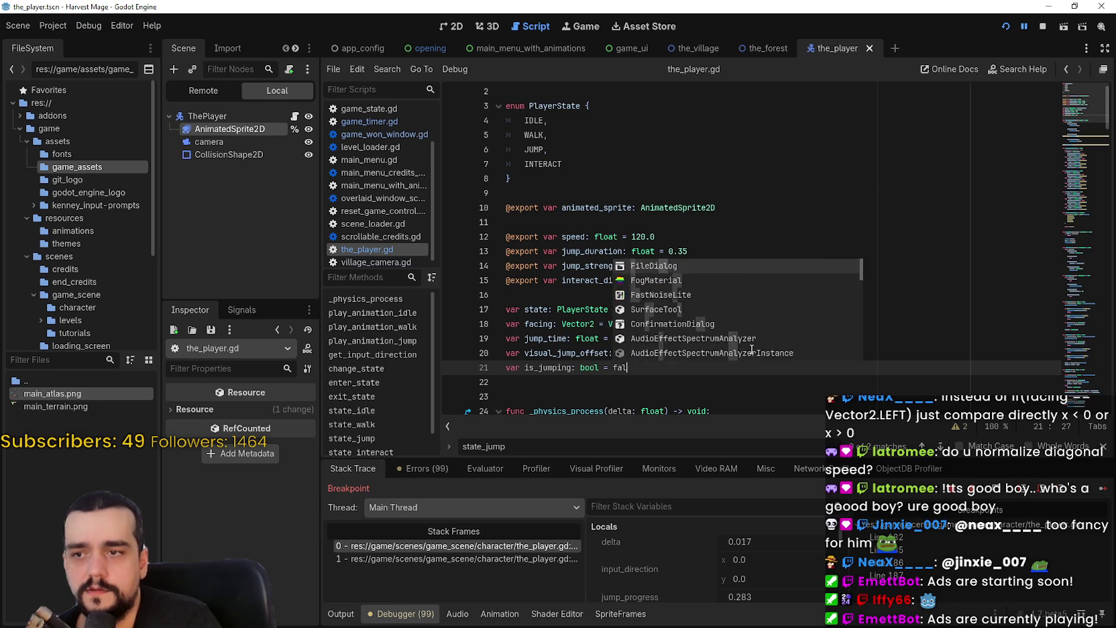
{"action": "double_click", "coordinate": [563, 369]}
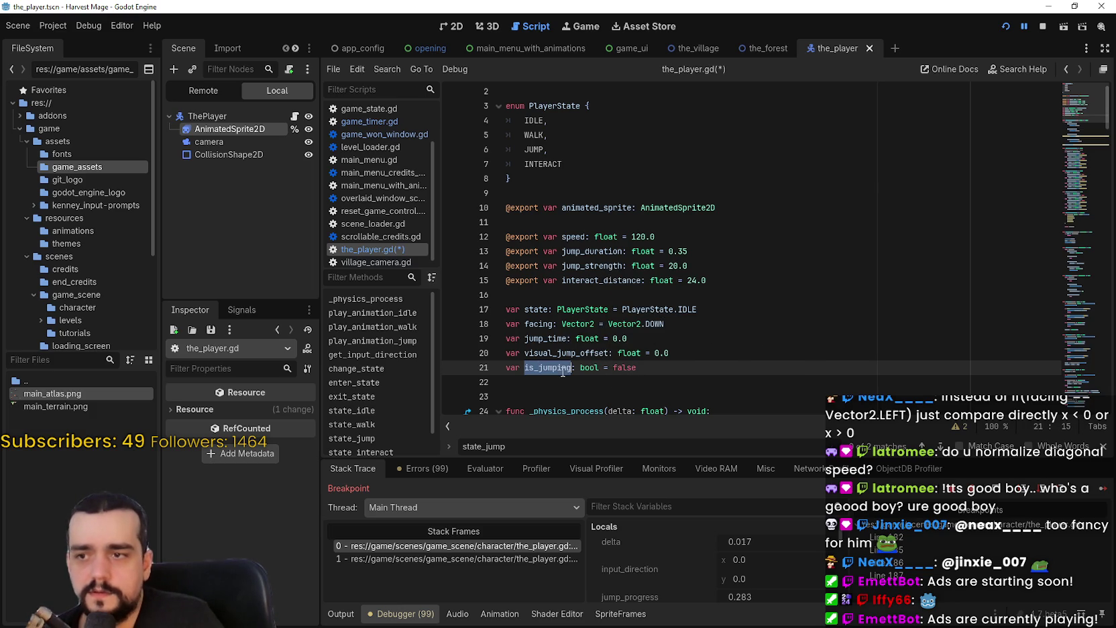
{"action": "left_click", "coordinate": [480, 560]}
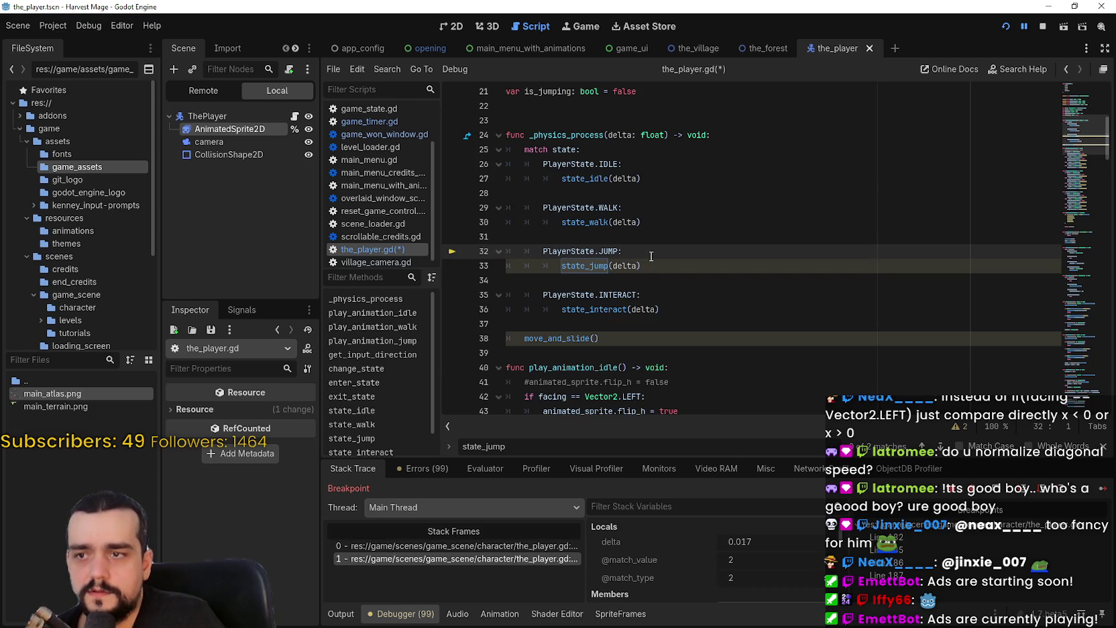
Step: Look up the state_jump definition and add 'is_jumping = true' as its first line
{"action": "left_click", "coordinate": [694, 281]}
{"action": "left_click", "coordinate": [588, 265]}
{"action": "right_click", "coordinate": [588, 268]}
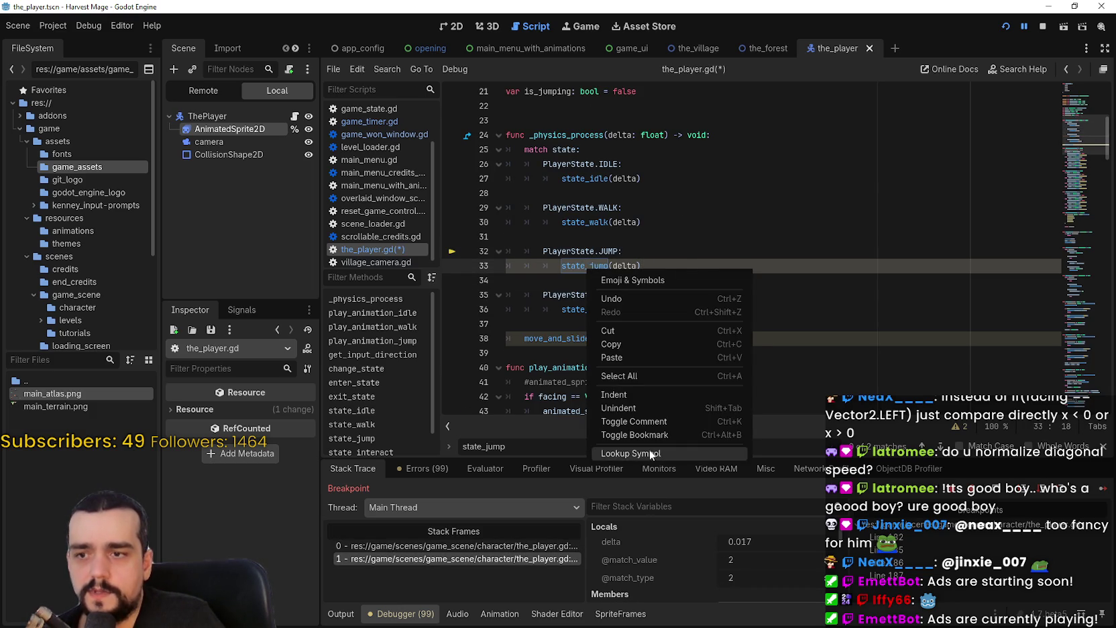
{"action": "left_click", "coordinate": [649, 449]}
{"action": "left_click", "coordinate": [771, 250]}
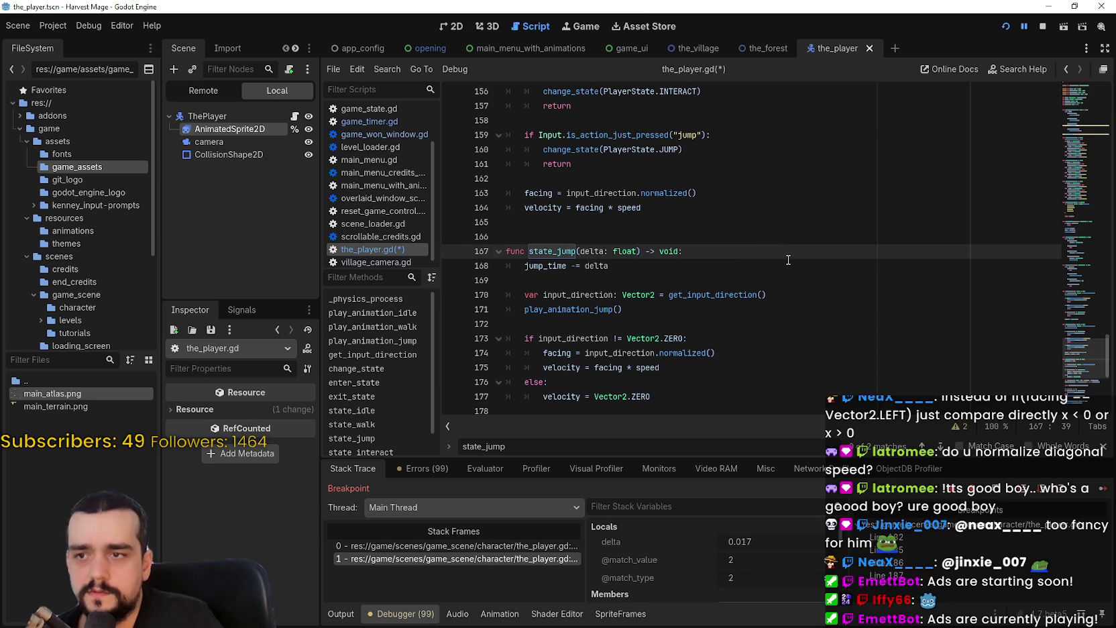
{"action": "key", "text": "Return"}
{"action": "type", "text": "is_jumping"}
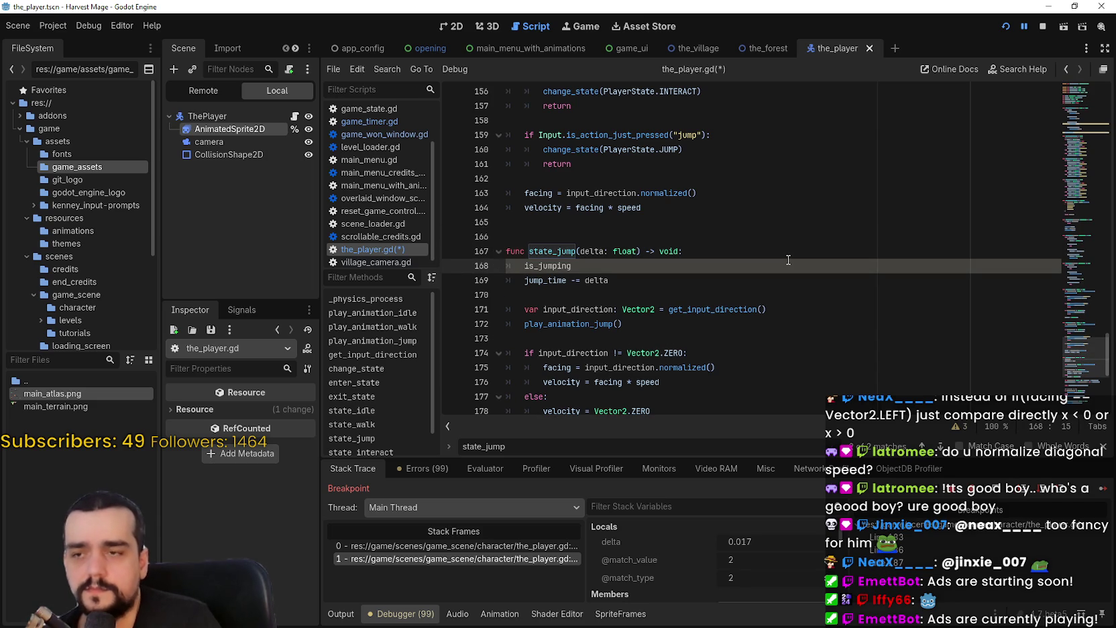
{"action": "type", "text": " = true"}
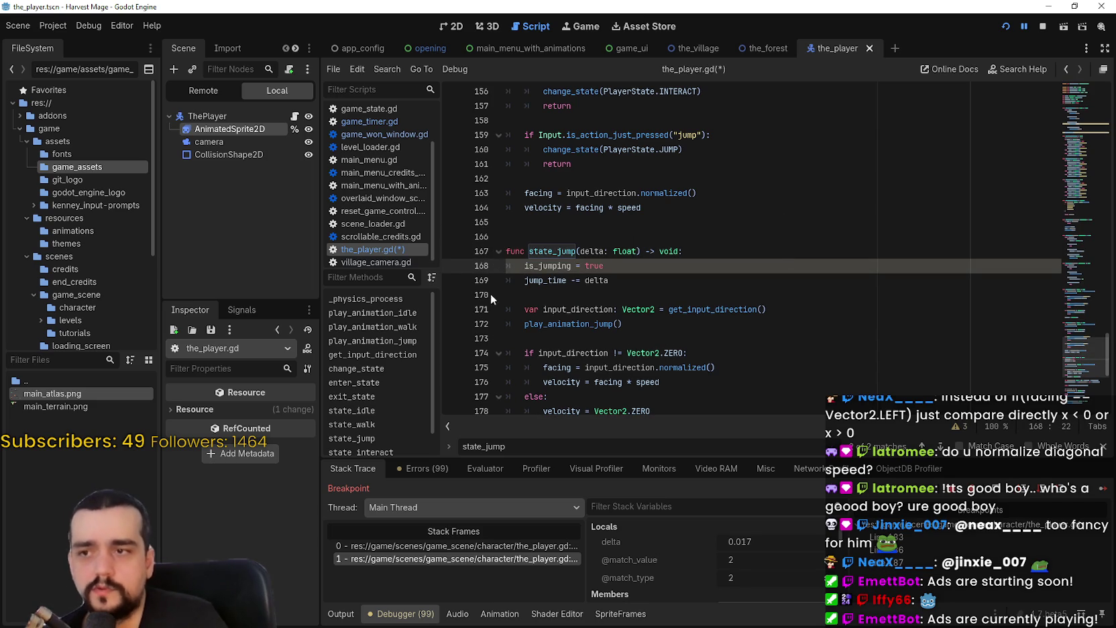
Step: Add 'is_jumping = false' after the final idle state change at the end of state_jump
{"action": "left_click", "coordinate": [513, 277]}
{"action": "scroll", "coordinate": [637, 269], "scroll_direction": "down", "scroll_amount": 2}
{"action": "left_click", "coordinate": [674, 265]}
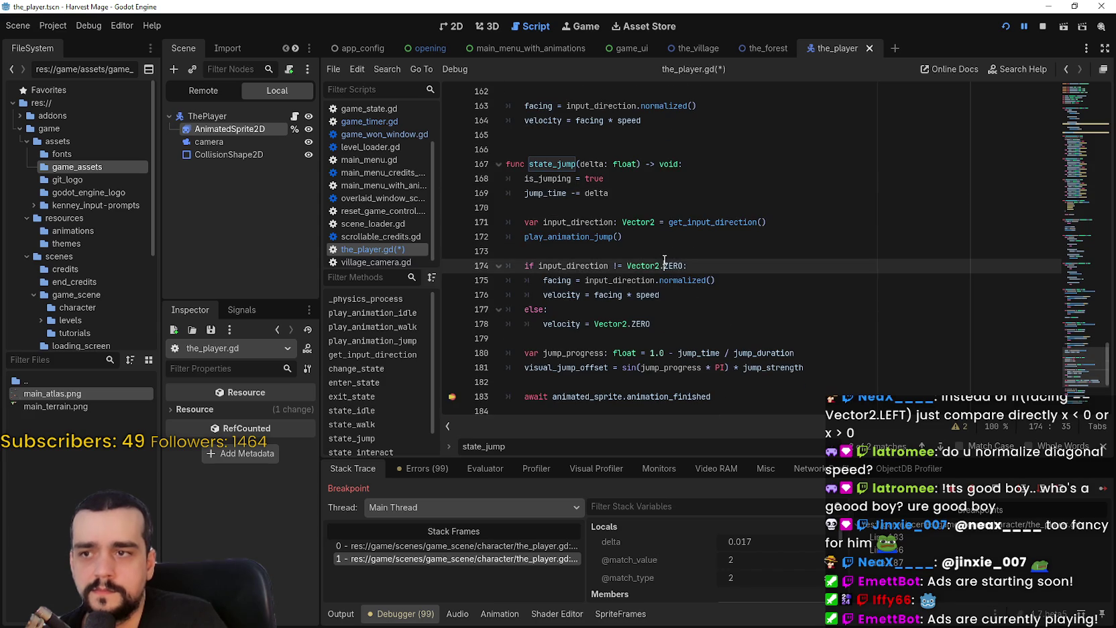
{"action": "scroll", "coordinate": [687, 246], "scroll_direction": "down", "scroll_amount": 3}
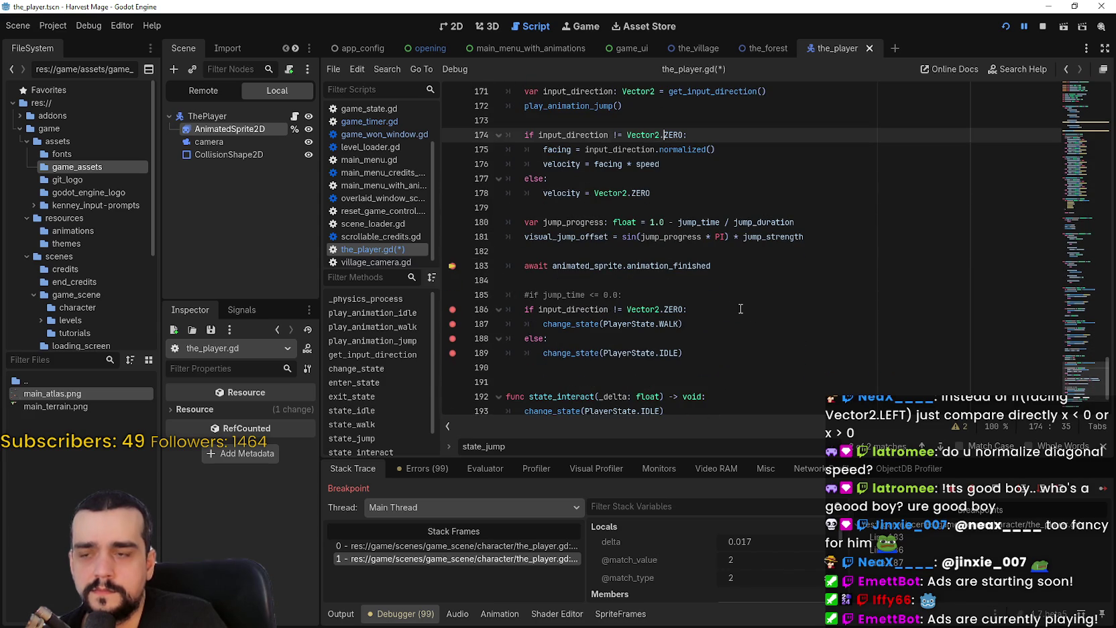
{"action": "left_click", "coordinate": [731, 270]}
{"action": "scroll", "coordinate": [733, 274], "scroll_direction": "up", "scroll_amount": 2}
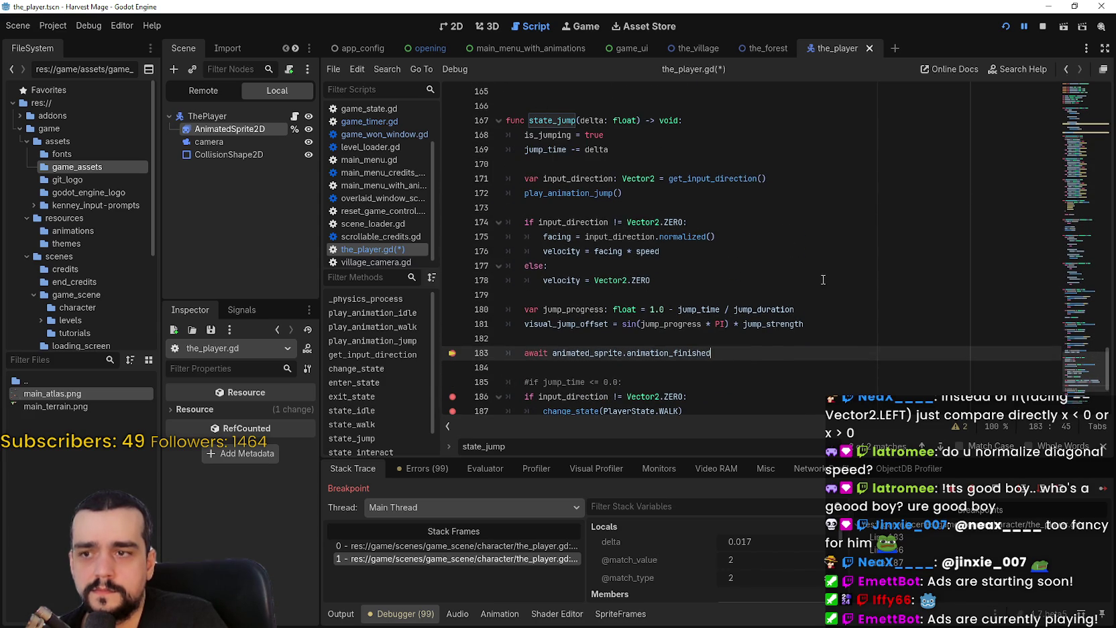
{"action": "scroll", "coordinate": [817, 367], "scroll_direction": "down", "scroll_amount": 1}
{"action": "left_click", "coordinate": [725, 382]}
{"action": "left_click", "coordinate": [727, 313]}
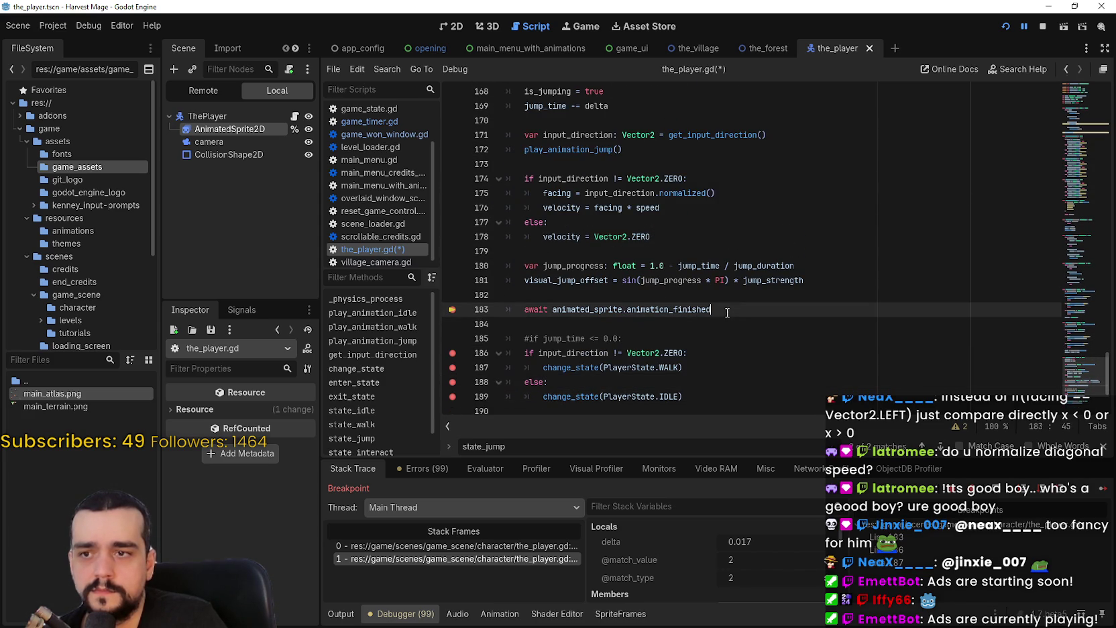
{"action": "scroll", "coordinate": [738, 338], "scroll_direction": "down", "scroll_amount": 2}
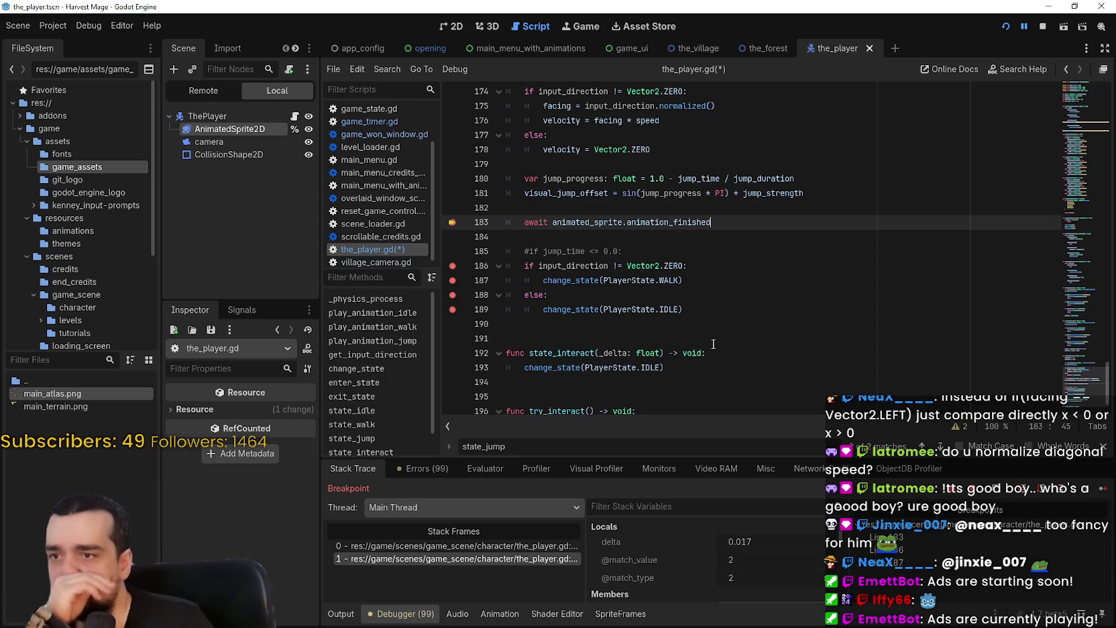
{"action": "left_click", "coordinate": [725, 309]}
{"action": "key", "text": "Return"}
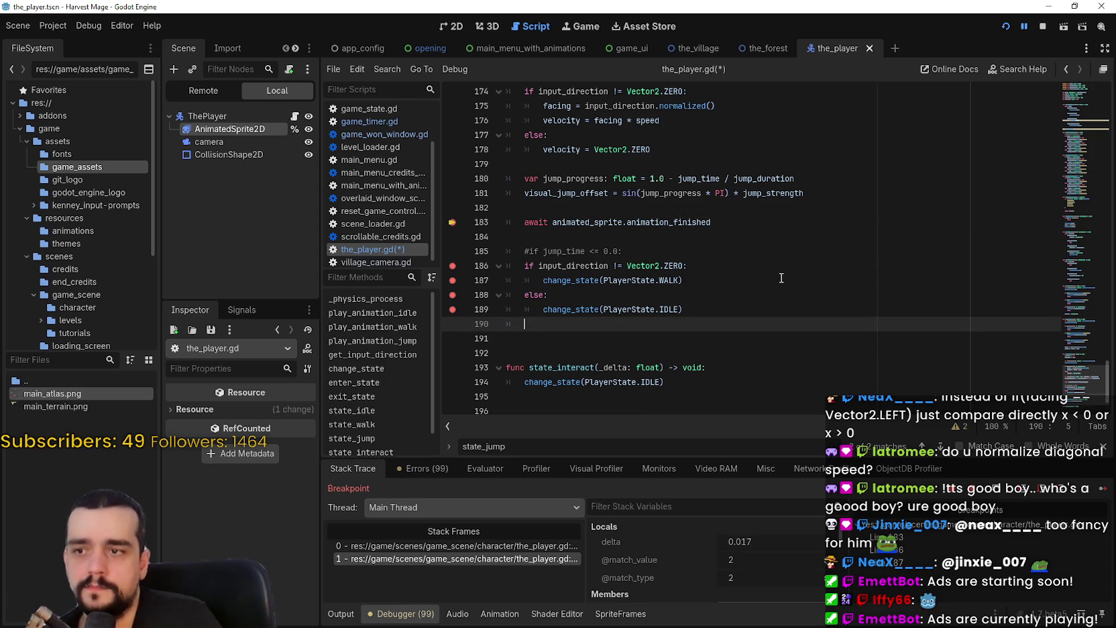
{"action": "type", "text": "is_jumping = false"}
{"action": "left_click", "coordinate": [546, 322]}
Step: Review the is_jumping lines and find the state_jump call under the PlayerState.JUMP case
{"action": "double_click", "coordinate": [547, 323]}
{"action": "scroll", "coordinate": [550, 282], "scroll_direction": "up", "scroll_amount": 5}
{"action": "double_click", "coordinate": [559, 221]}
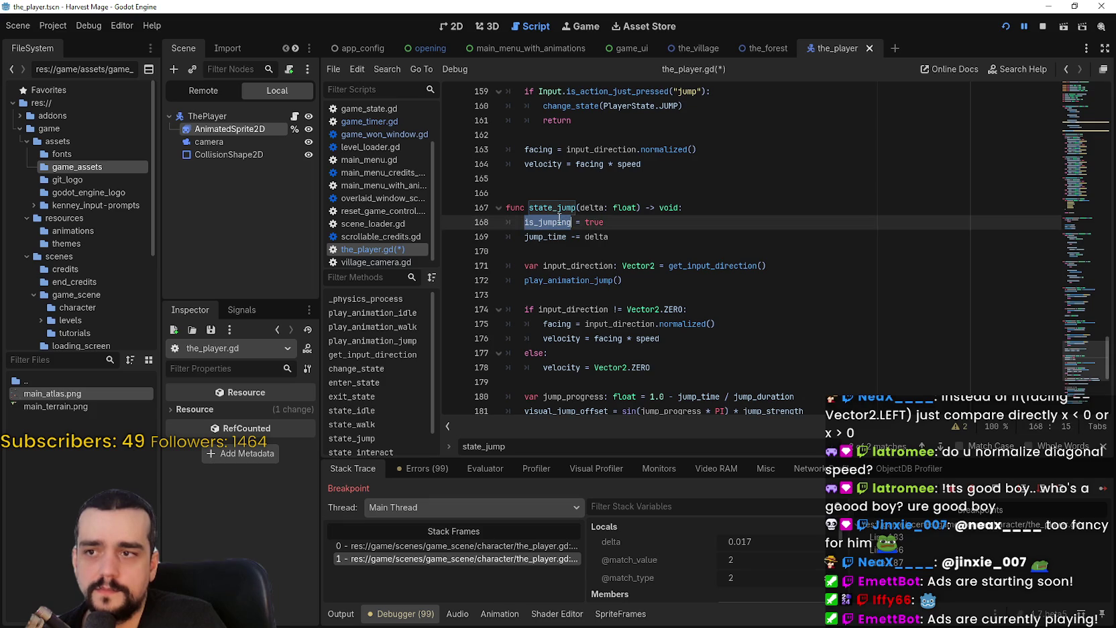
{"action": "key", "text": "Home"}
{"action": "left_click", "coordinate": [749, 211]}
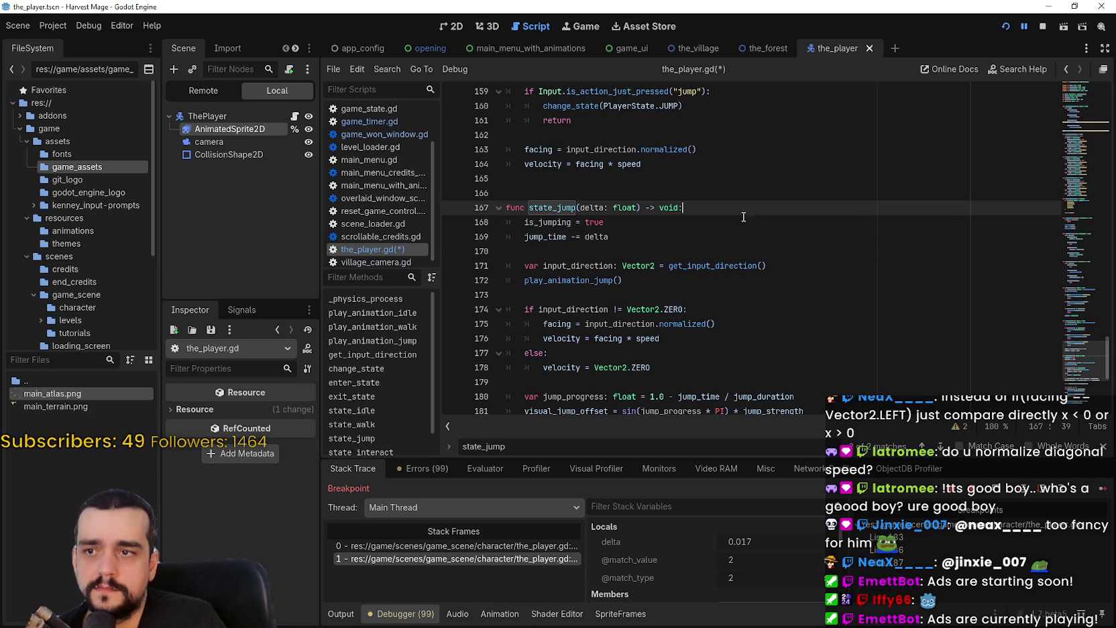
{"action": "scroll", "coordinate": [741, 282], "scroll_direction": "up", "scroll_amount": 1}
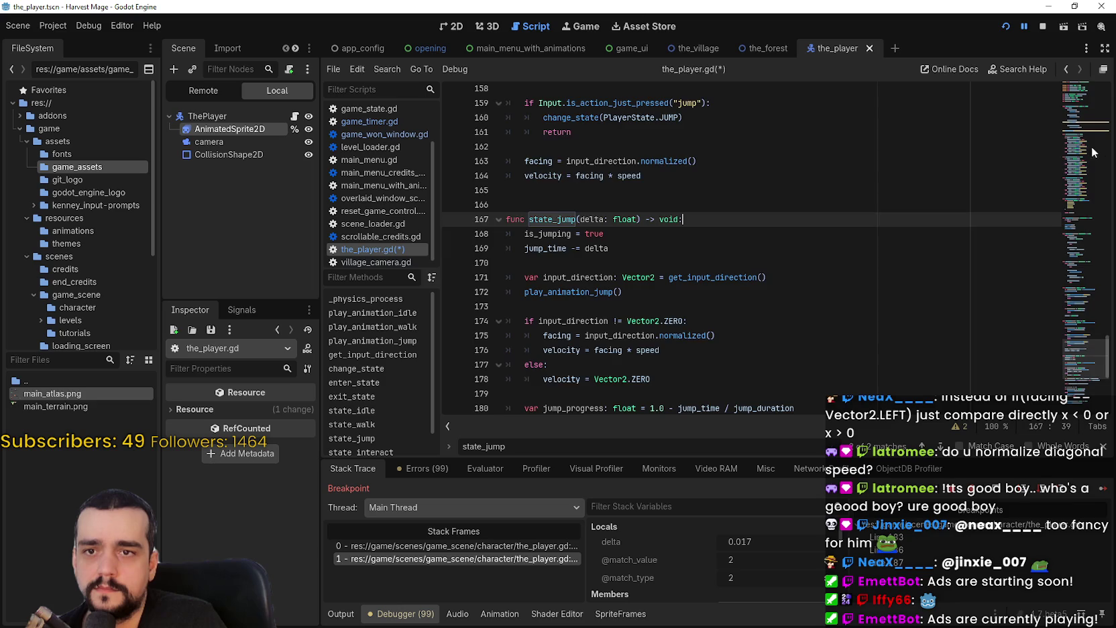
{"action": "left_click", "coordinate": [1081, 179]}
{"action": "scroll", "coordinate": [810, 180], "scroll_direction": "up", "scroll_amount": 8}
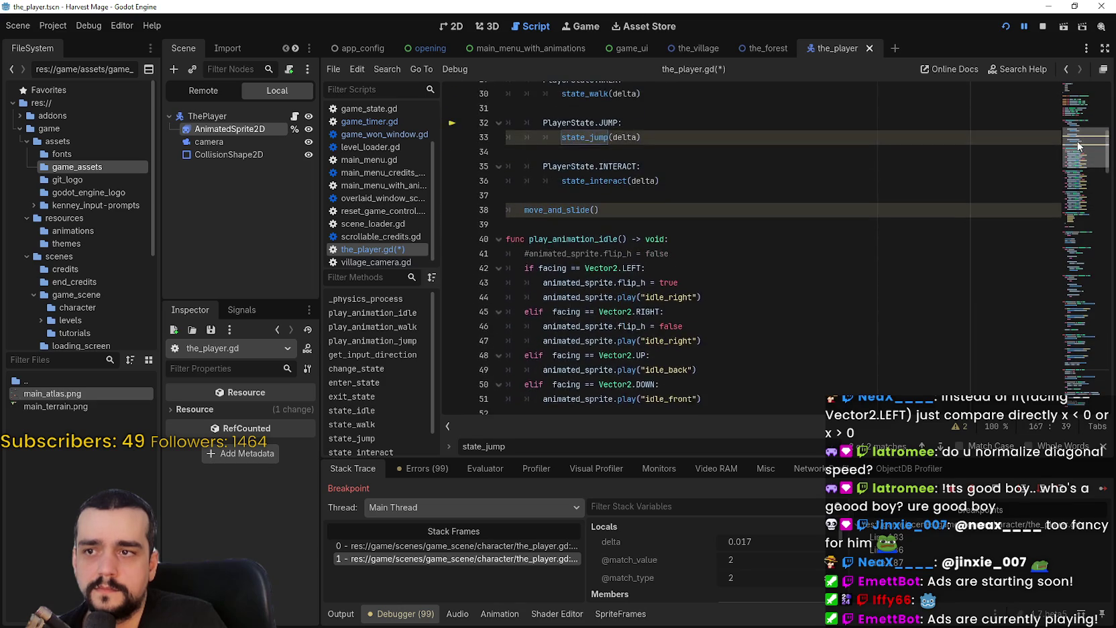
{"action": "left_click", "coordinate": [743, 179]}
{"action": "scroll", "coordinate": [743, 179], "scroll_direction": "up", "scroll_amount": 3}
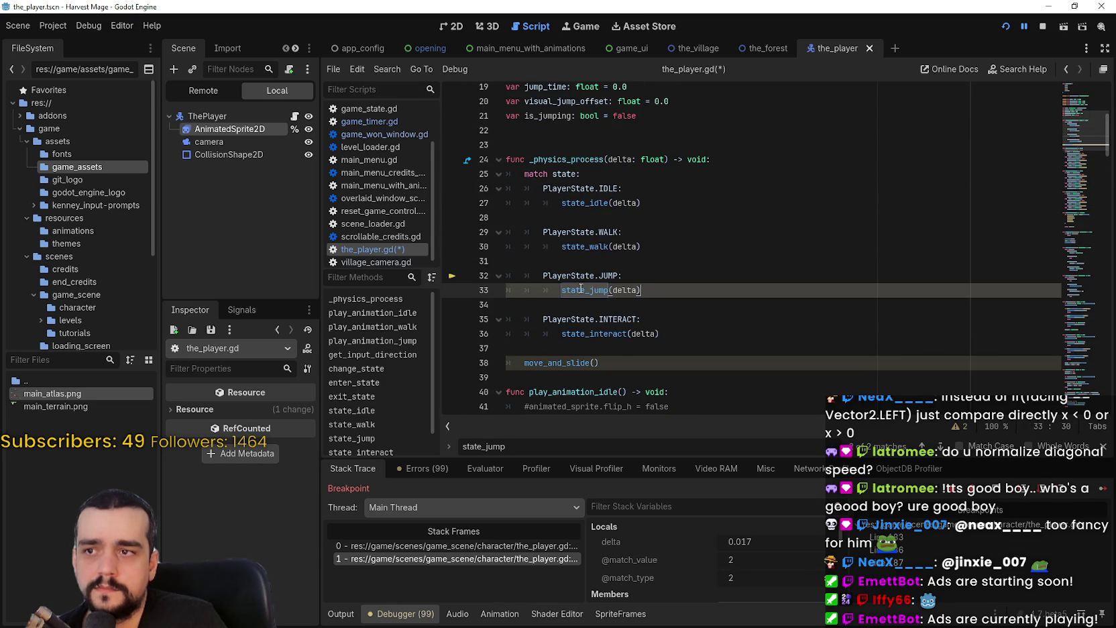
{"action": "double_click", "coordinate": [596, 289]}
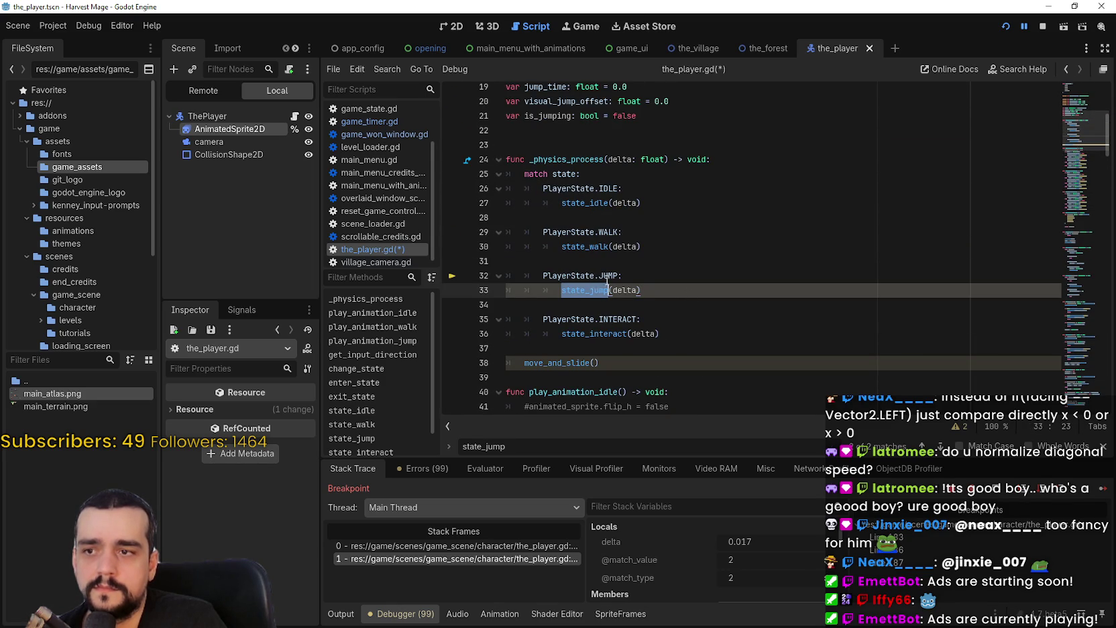
{"action": "left_click_drag", "start_coordinate": [618, 276], "coordinate": [542, 276]}
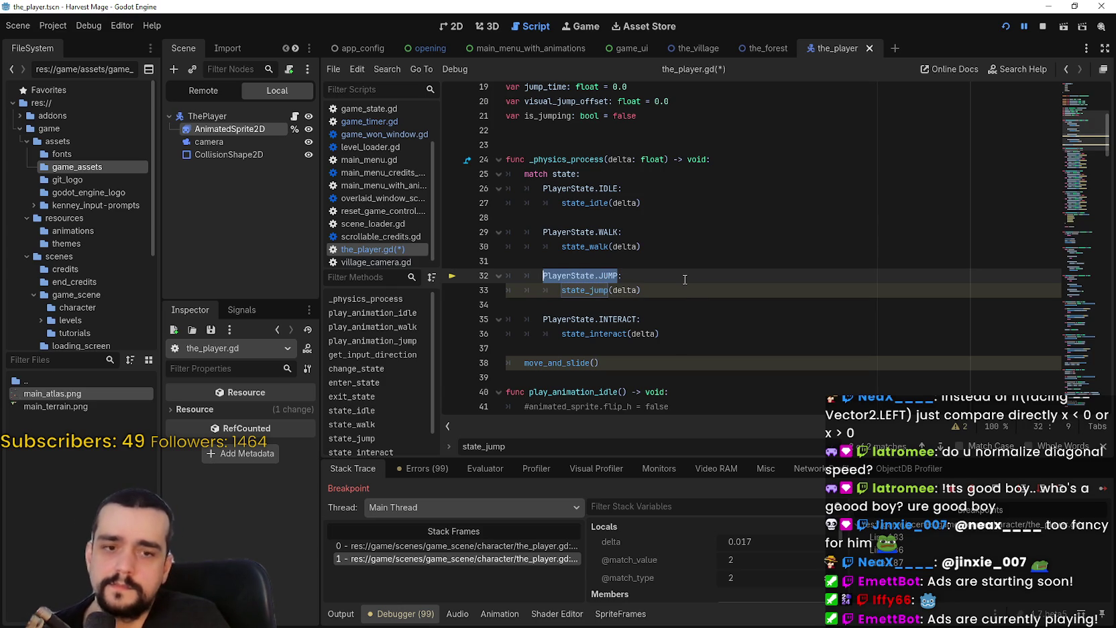
{"action": "left_click", "coordinate": [684, 279]}
{"action": "left_click", "coordinate": [615, 288]}
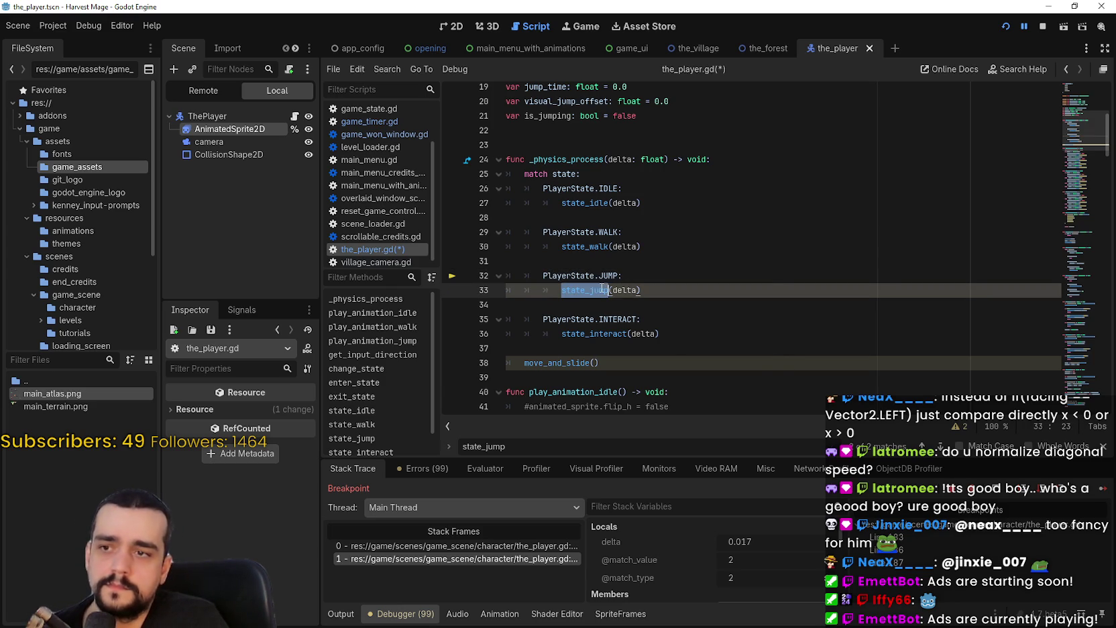
Step: Insert an 'if is_jumping: return' guard at the top of state_jump and save the script
{"action": "right_click", "coordinate": [612, 288]}
{"action": "left_click", "coordinate": [634, 528]}
{"action": "left_click", "coordinate": [754, 252]}
{"action": "key", "text": "Return"}
{"action": "type", "text": "if is_jumping:"}
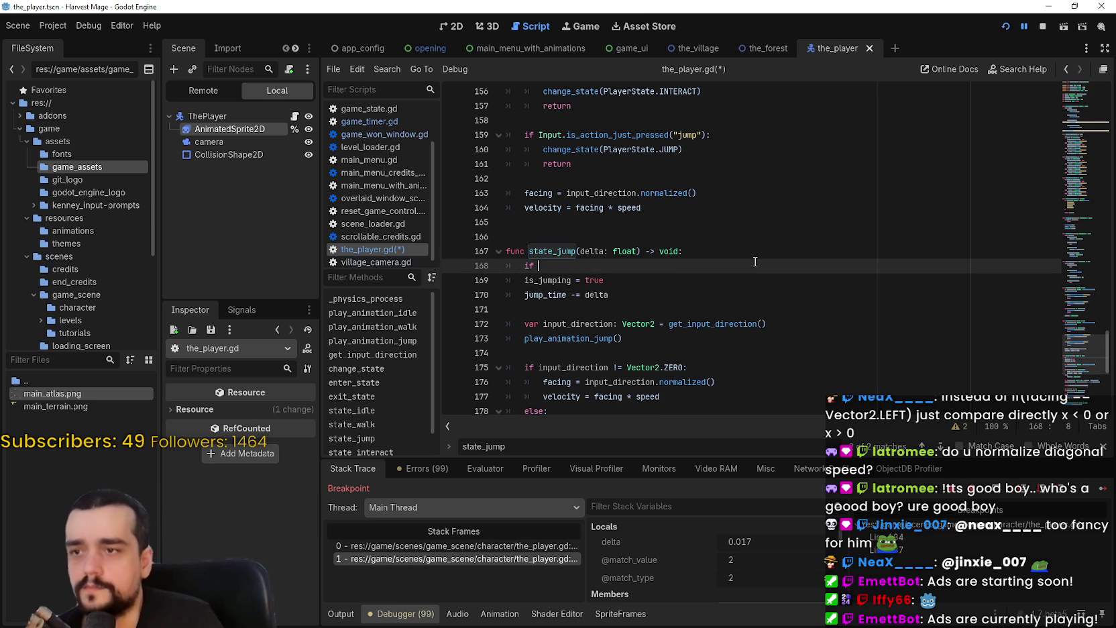
{"action": "key", "text": "Return"}
{"action": "type", "text": "return"}
{"action": "key", "text": "ctrl+s"}
{"action": "scroll", "coordinate": [723, 256], "scroll_direction": "down", "scroll_amount": 2}
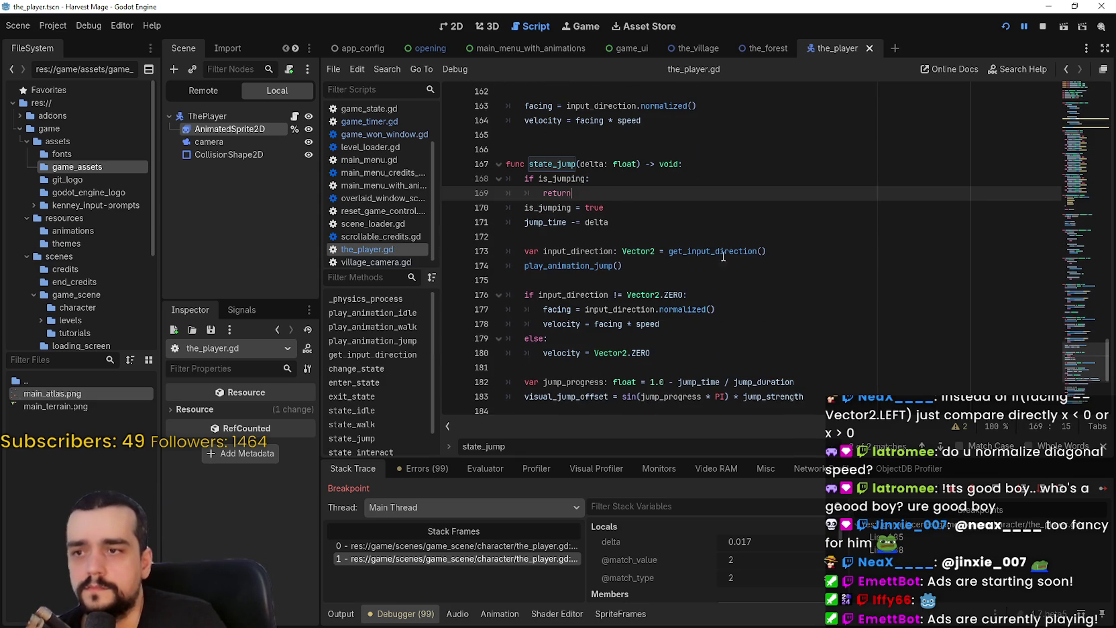
Step: Try a jump in the game, then remove the breakpoints on lines 185 and 188–191
{"action": "left_click", "coordinate": [1040, 27]}
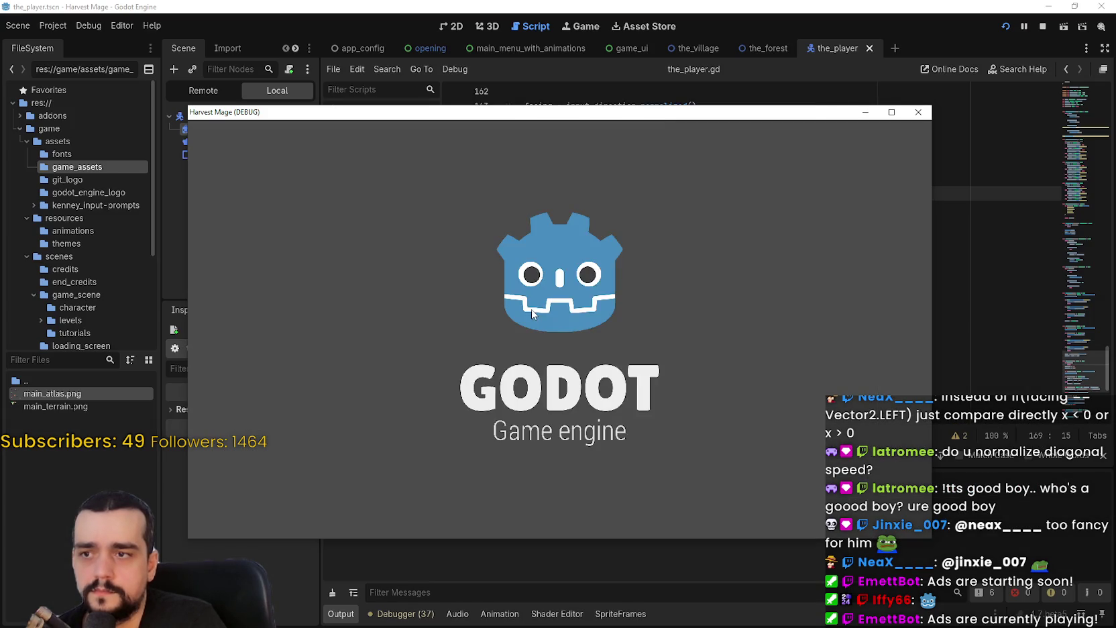
{"action": "key", "text": "d"}
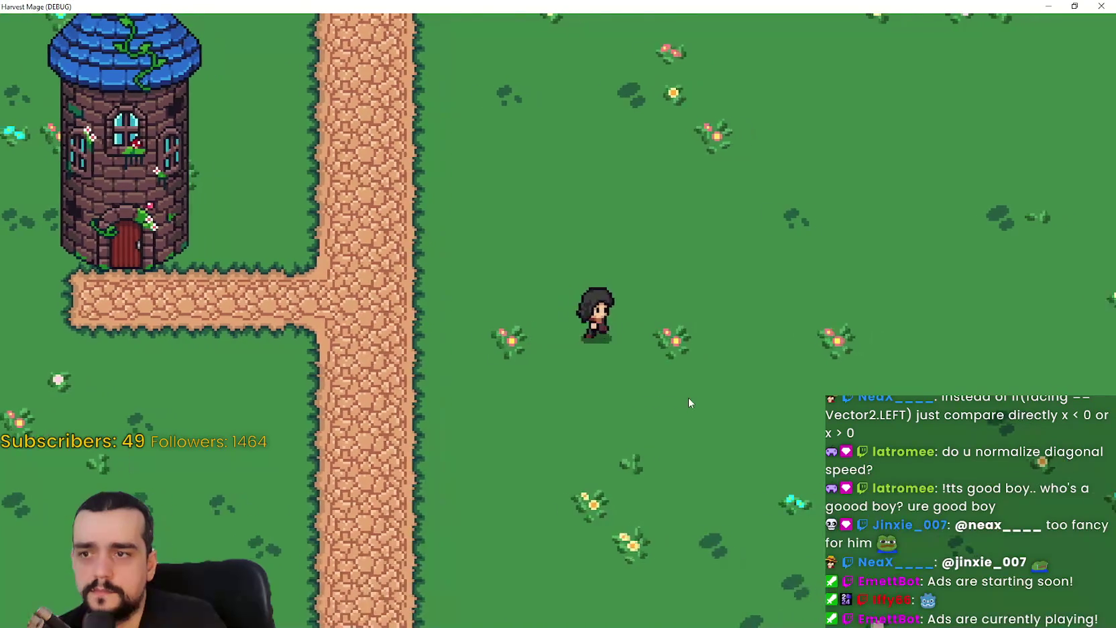
{"action": "key", "text": "space"}
{"action": "left_click", "coordinate": [452, 251]}
{"action": "left_click", "coordinate": [452, 294]}
{"action": "left_click", "coordinate": [452, 309]}
{"action": "left_click", "coordinate": [452, 324]}
{"action": "left_click", "coordinate": [452, 338]}
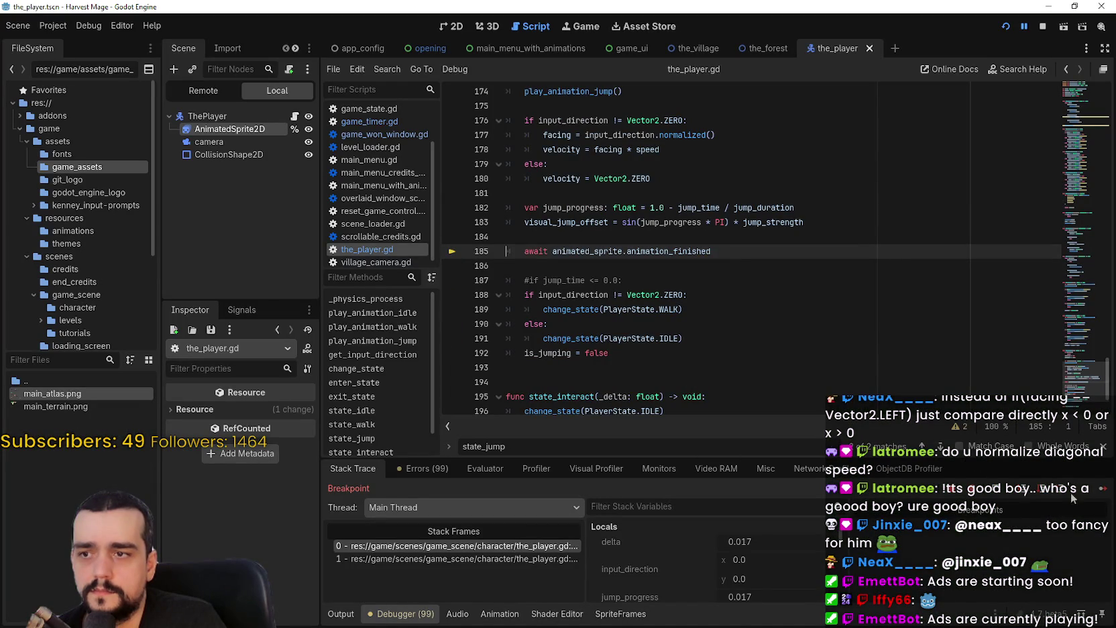
Step: Resume the game, walk the character around the village paths and grass, then stop it
{"action": "left_click", "coordinate": [1102, 488]}
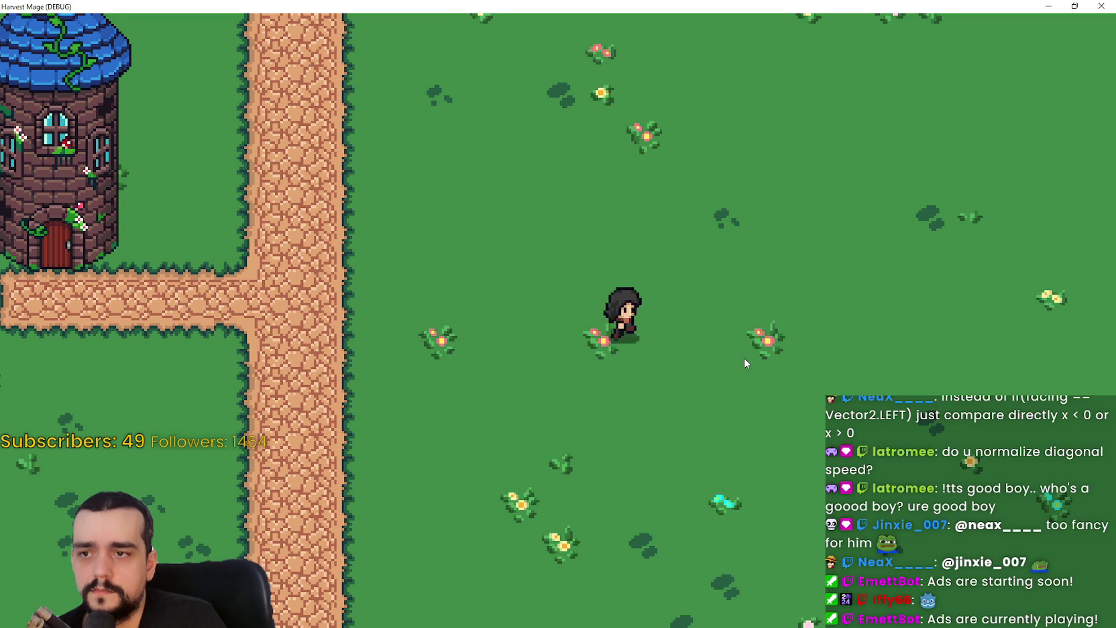
{"action": "key", "text": "w"}
{"action": "key", "text": "d"}
{"action": "key", "text": "a"}
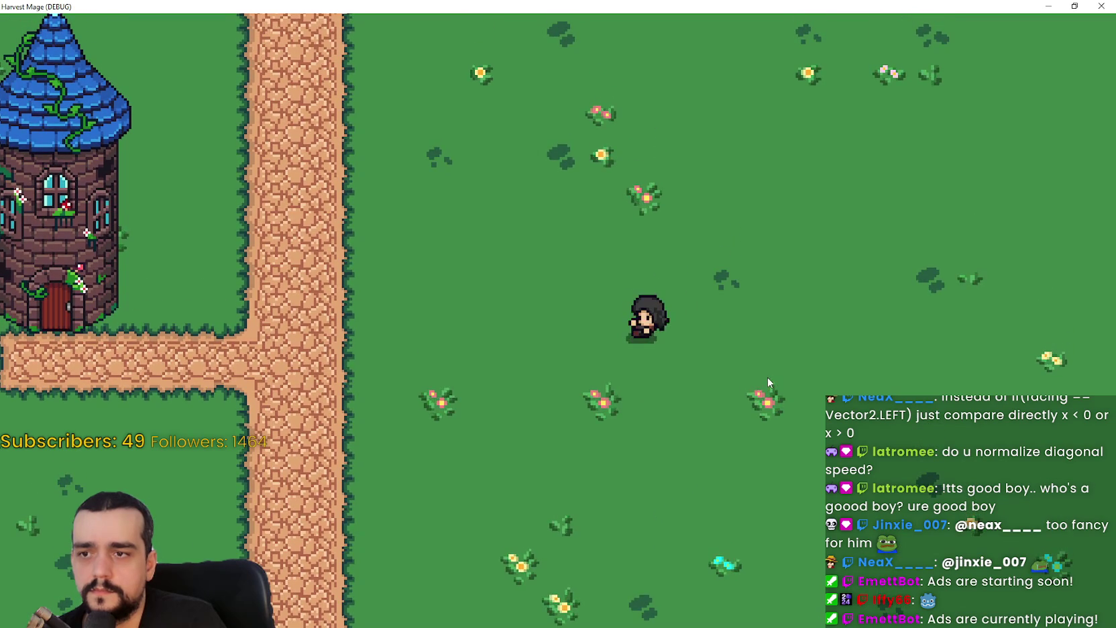
{"action": "key", "text": "a"}
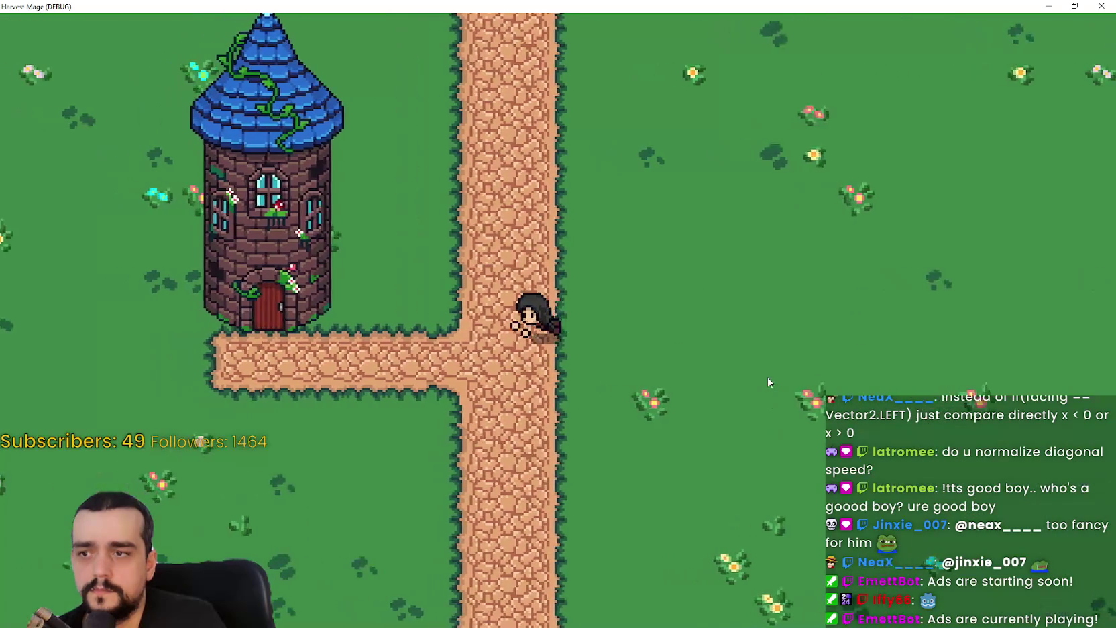
{"action": "key", "text": "d"}
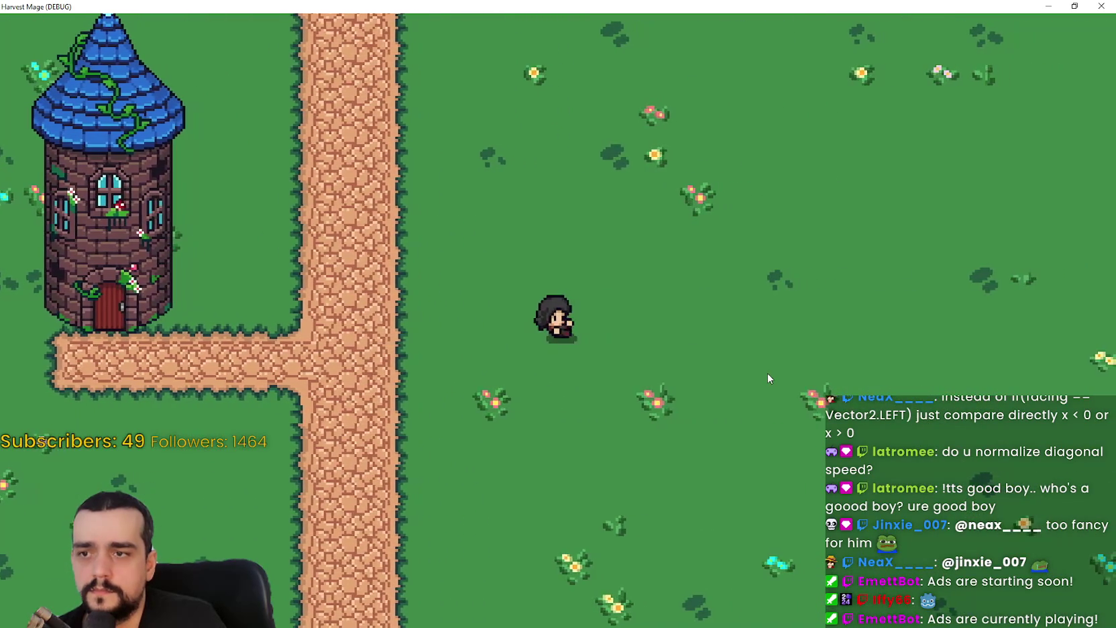
{"action": "key", "text": "d"}
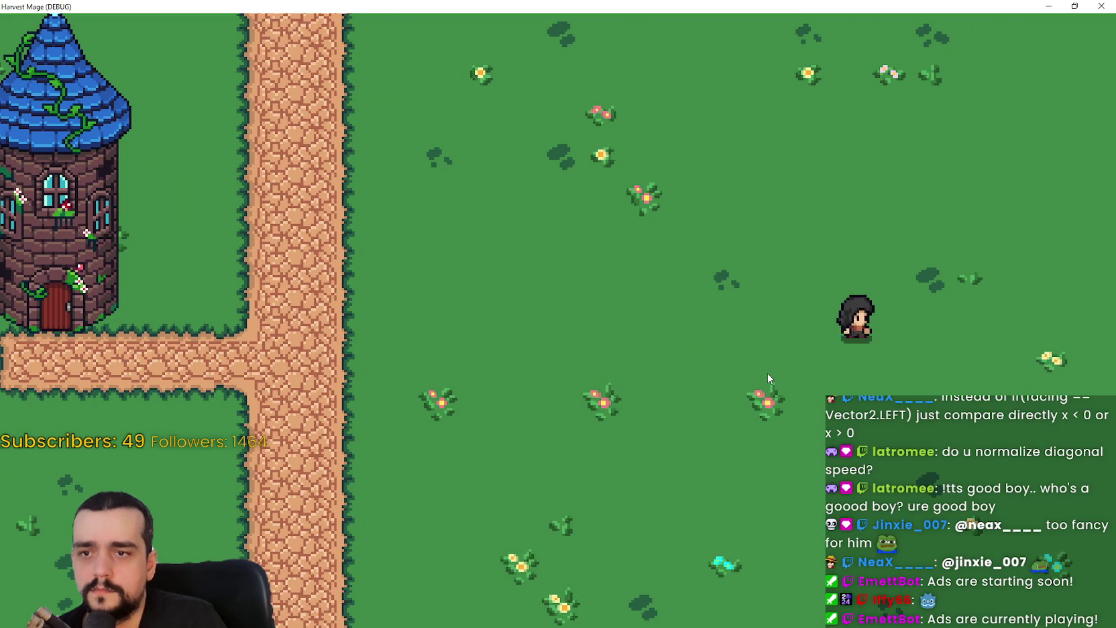
{"action": "key", "text": "a"}
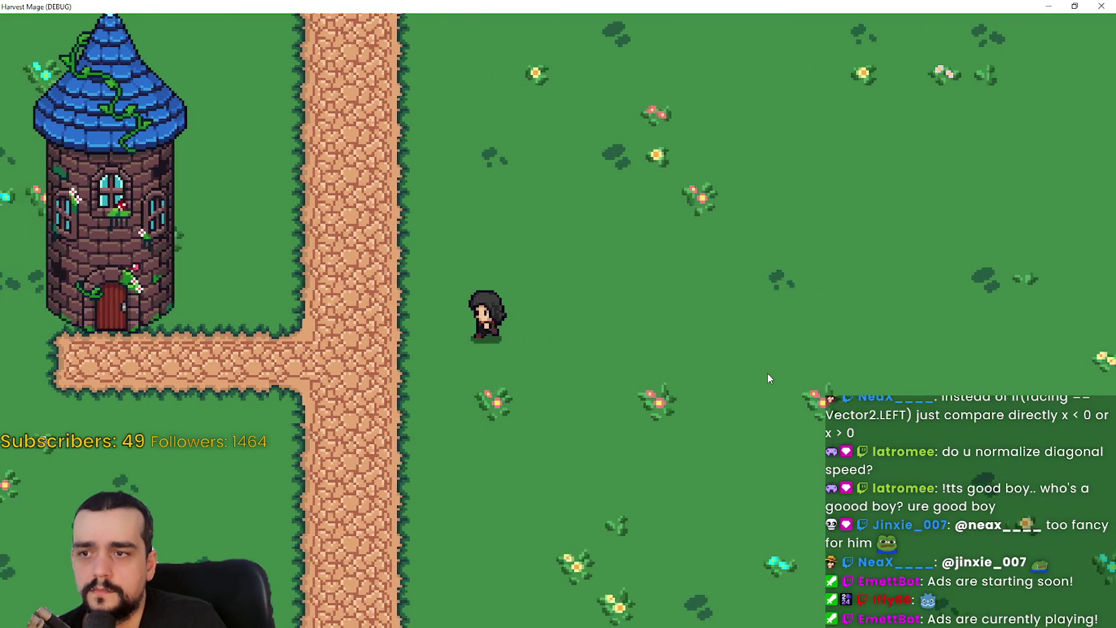
{"action": "key", "text": "s"}
{"action": "key", "text": "d"}
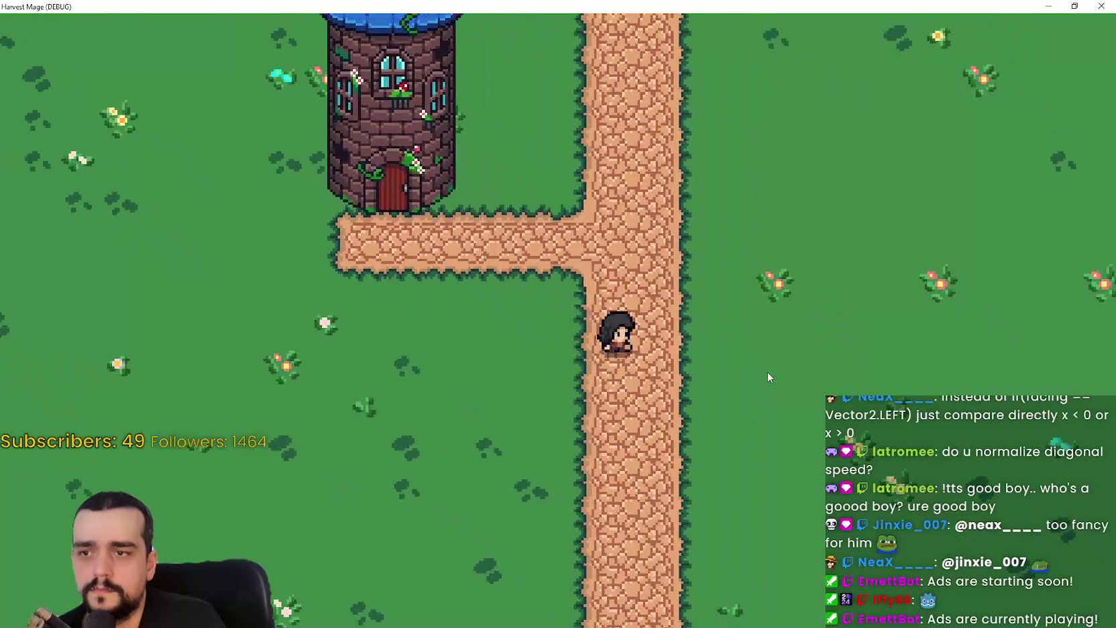
{"action": "key", "text": "w"}
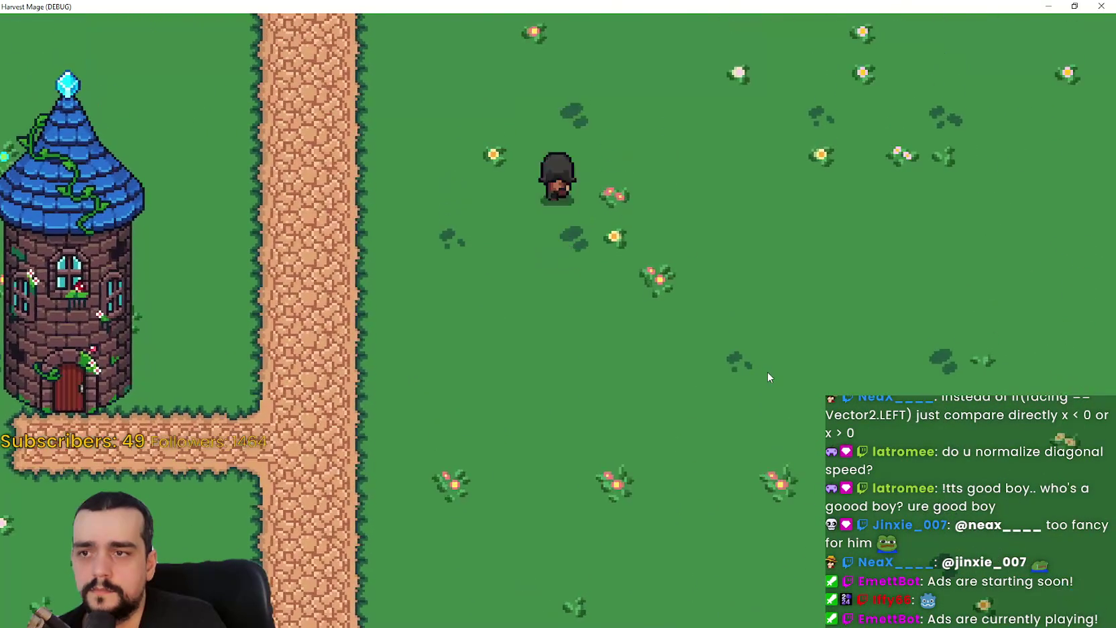
{"action": "key", "text": "a"}
{"action": "key", "text": "s"}
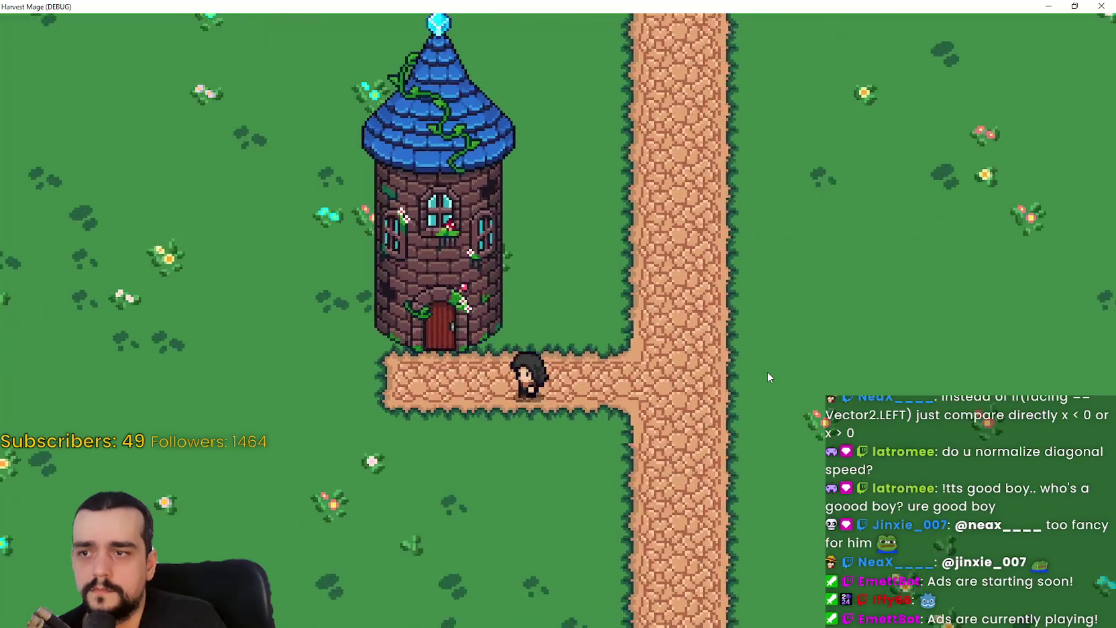
{"action": "key", "text": "a"}
{"action": "key", "text": "s"}
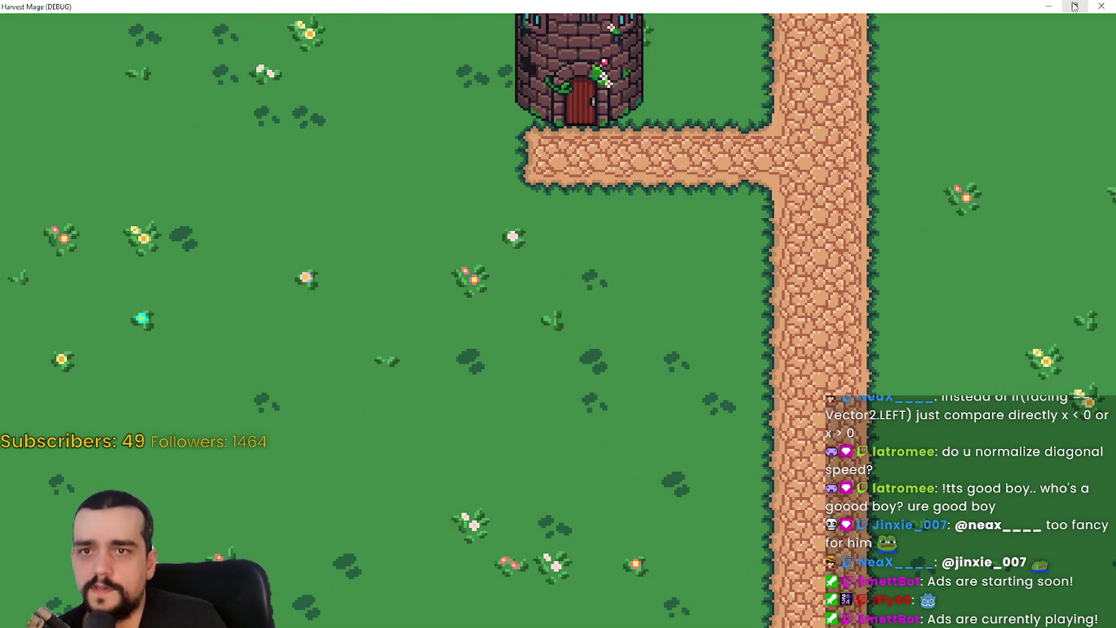
{"action": "key", "text": "super+Down"}
{"action": "left_click", "coordinate": [1042, 26]}
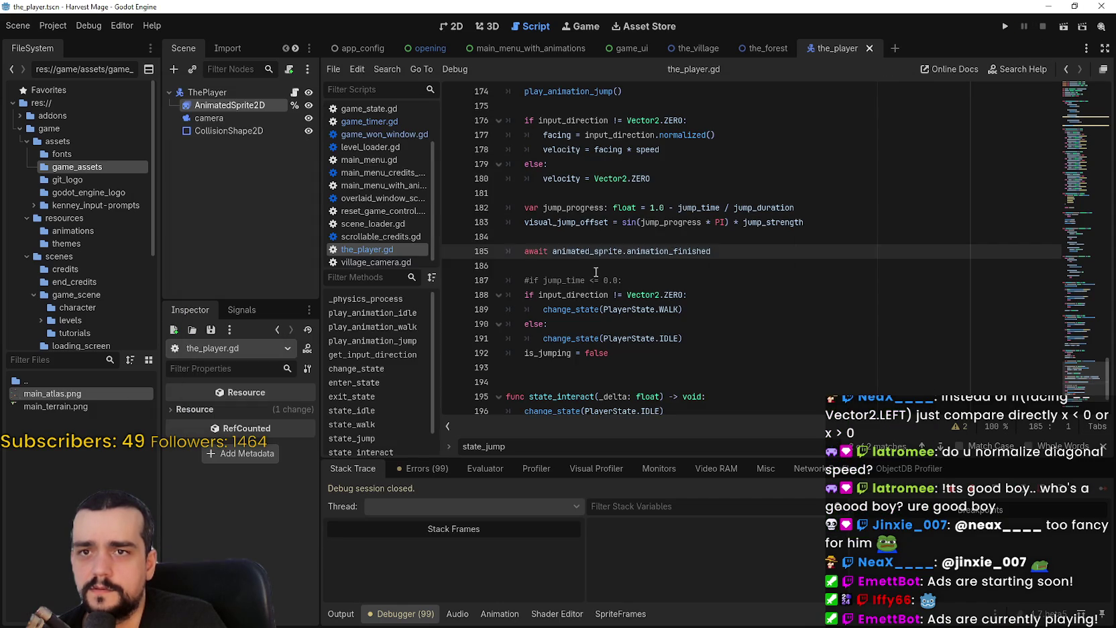
{"action": "left_click", "coordinate": [610, 265]}
{"action": "scroll", "coordinate": [612, 266], "scroll_direction": "up", "scroll_amount": 6}
{"action": "key", "text": "F5"}
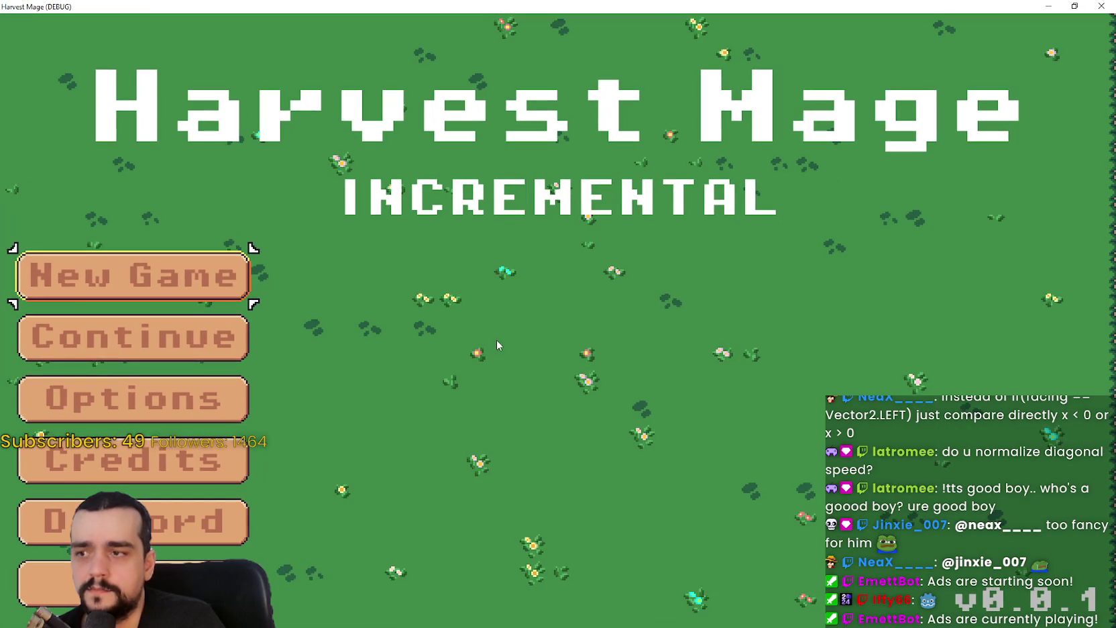
{"action": "left_click", "coordinate": [200, 266]}
{"action": "left_click", "coordinate": [201, 267]}
{"action": "key", "text": "d"}
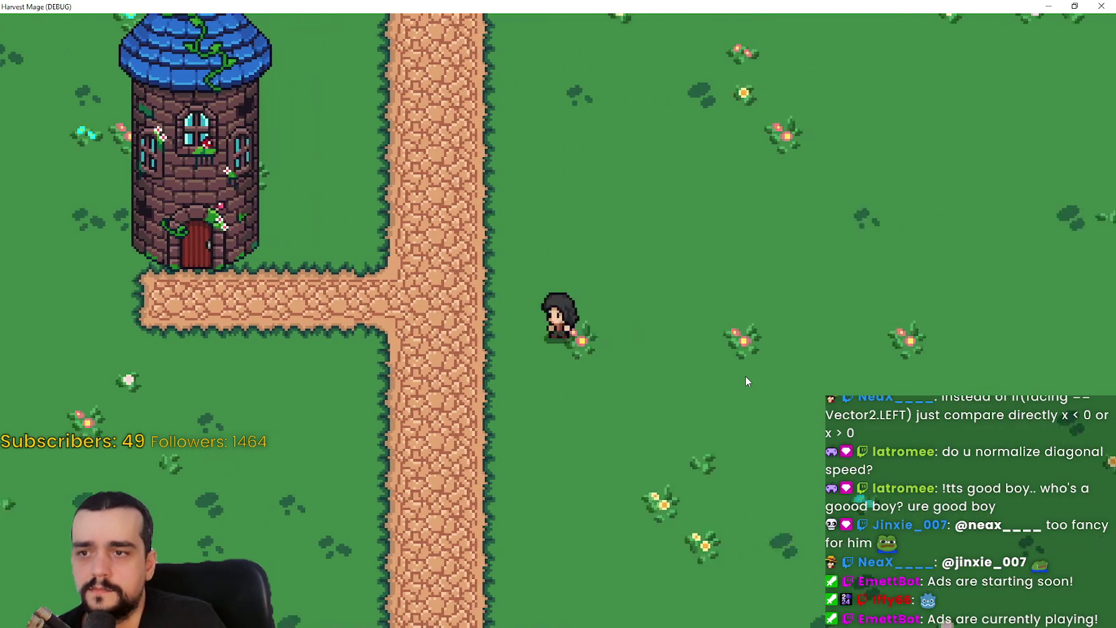
{"action": "key", "text": "a"}
{"action": "key", "text": "w"}
{"action": "key", "text": "d"}
{"action": "key", "text": "a"}
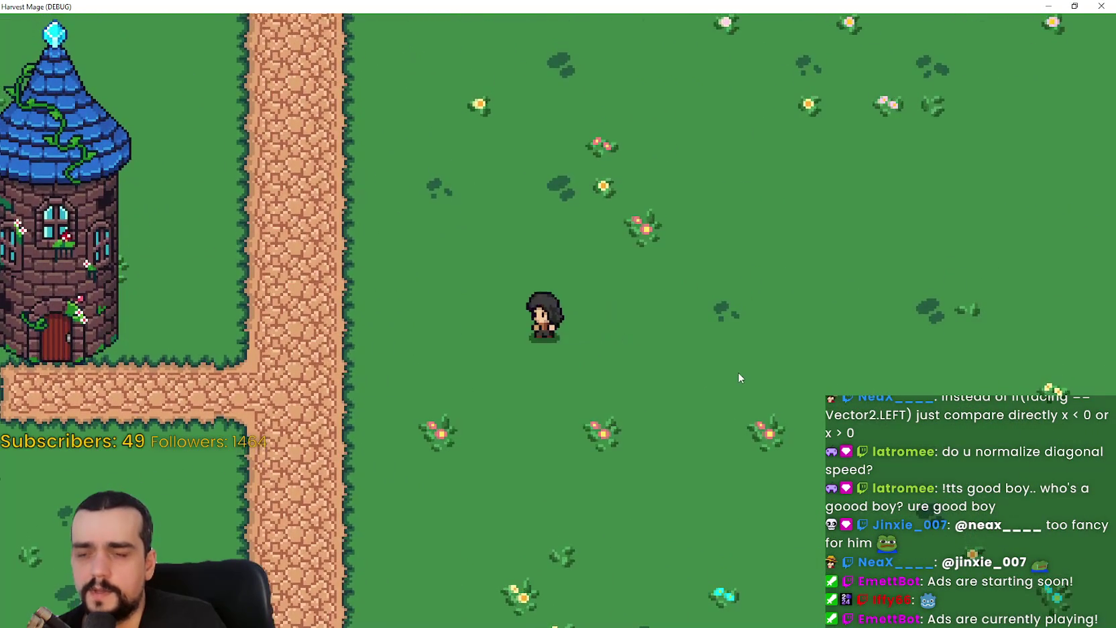
{"action": "key", "text": "s"}
{"action": "key", "text": "d"}
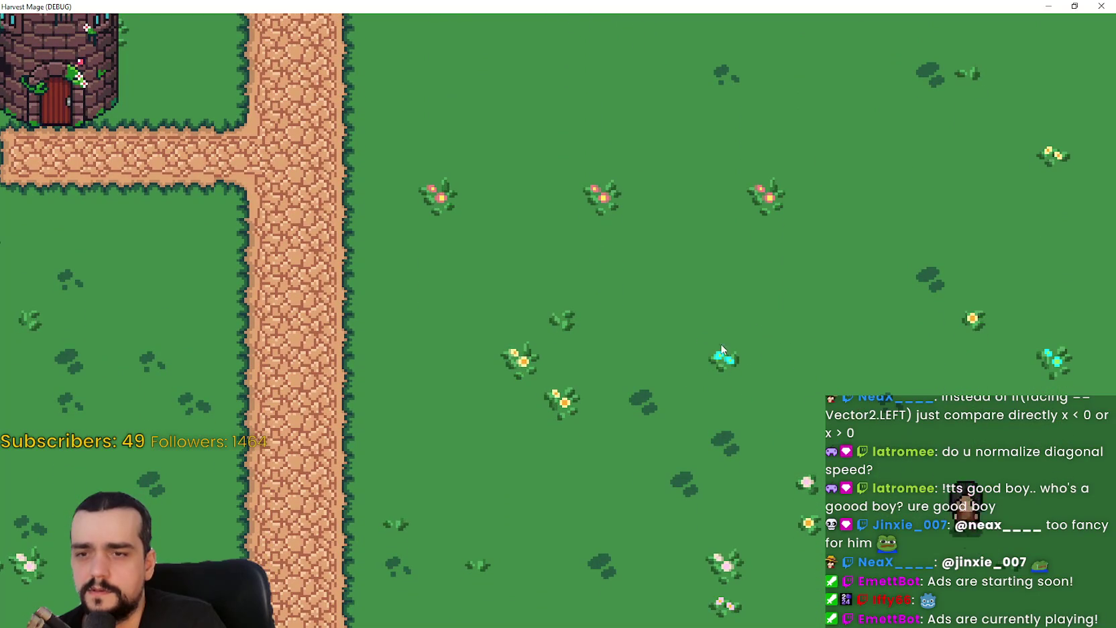
{"action": "left_click", "coordinate": [1052, 7]}
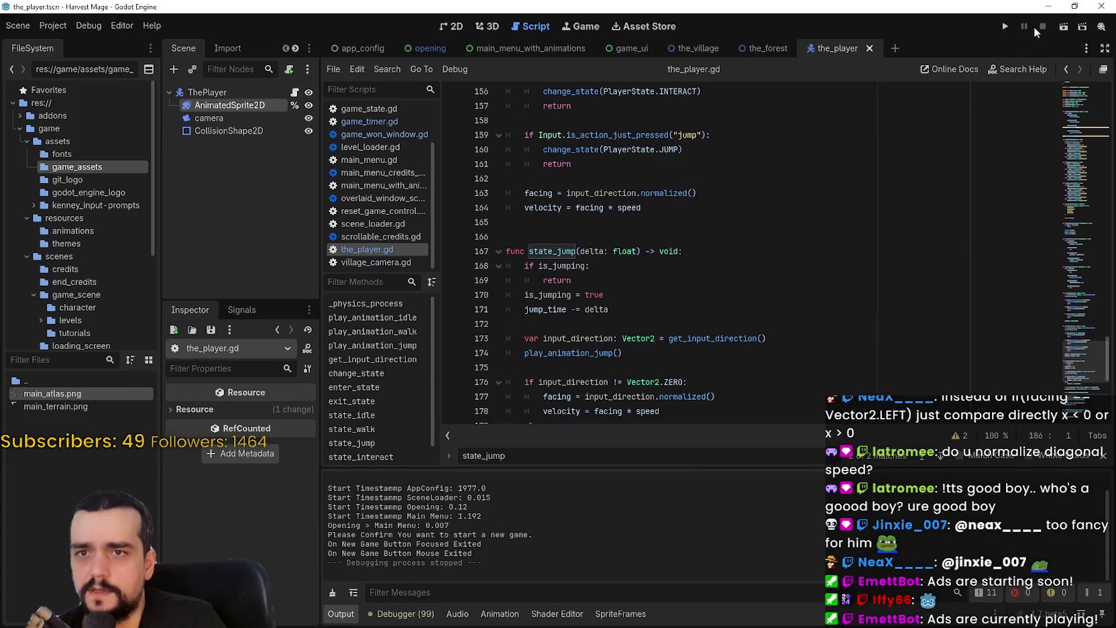
{"action": "left_click", "coordinate": [611, 294]}
{"action": "left_click", "coordinate": [571, 280]}
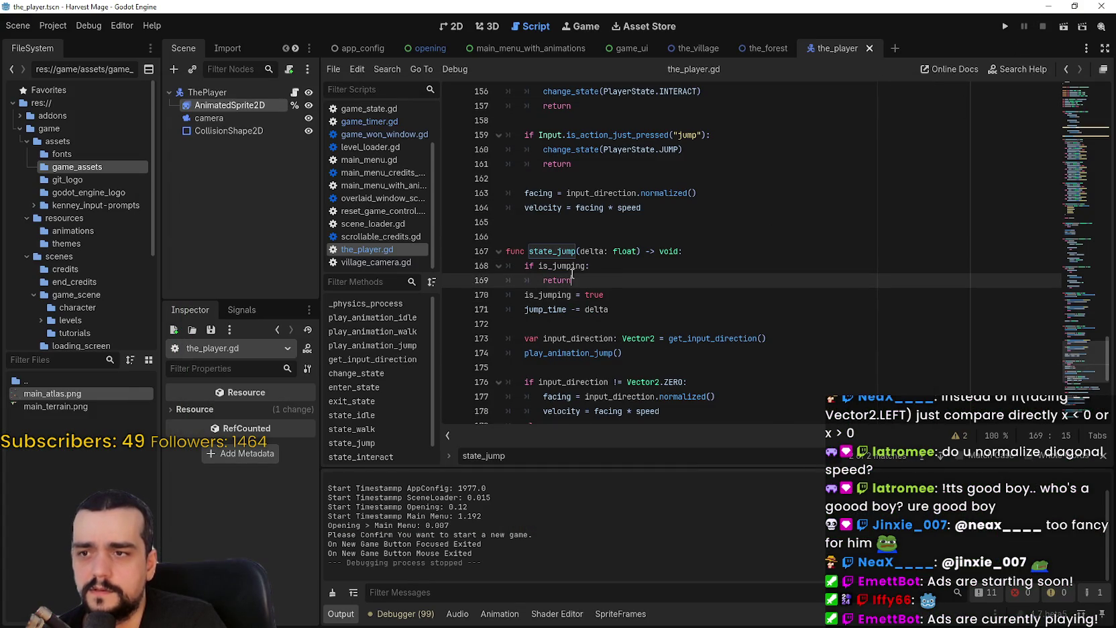
{"action": "double_click", "coordinate": [557, 280]}
{"action": "scroll", "coordinate": [569, 281], "scroll_direction": "down", "scroll_amount": 8}
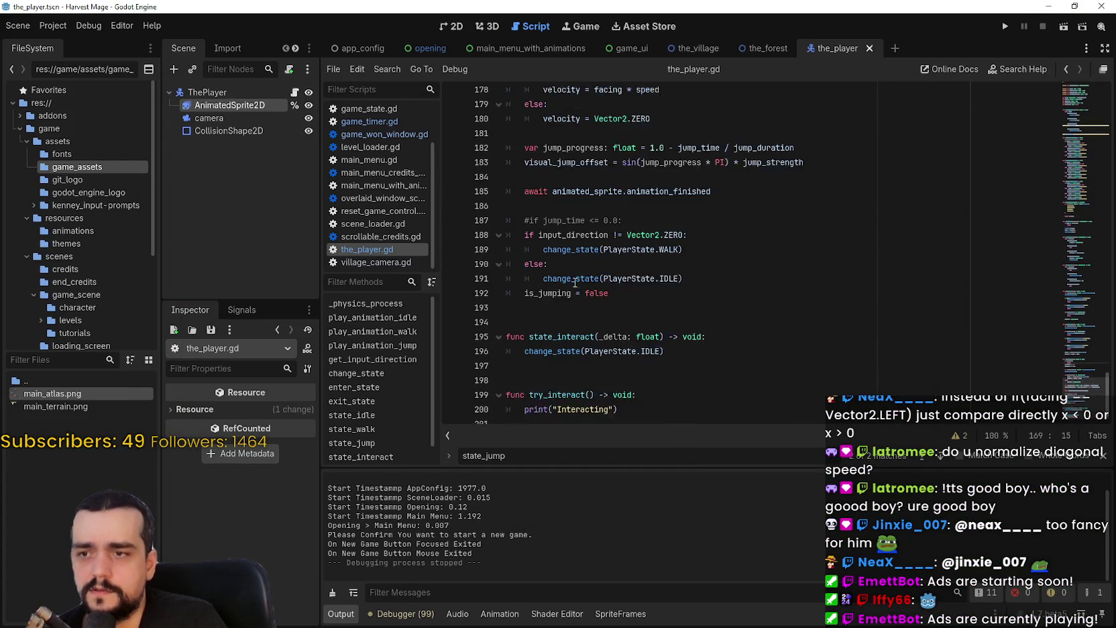
{"action": "triple_click", "coordinate": [571, 281]}
{"action": "scroll", "coordinate": [602, 294], "scroll_direction": "up", "scroll_amount": 4}
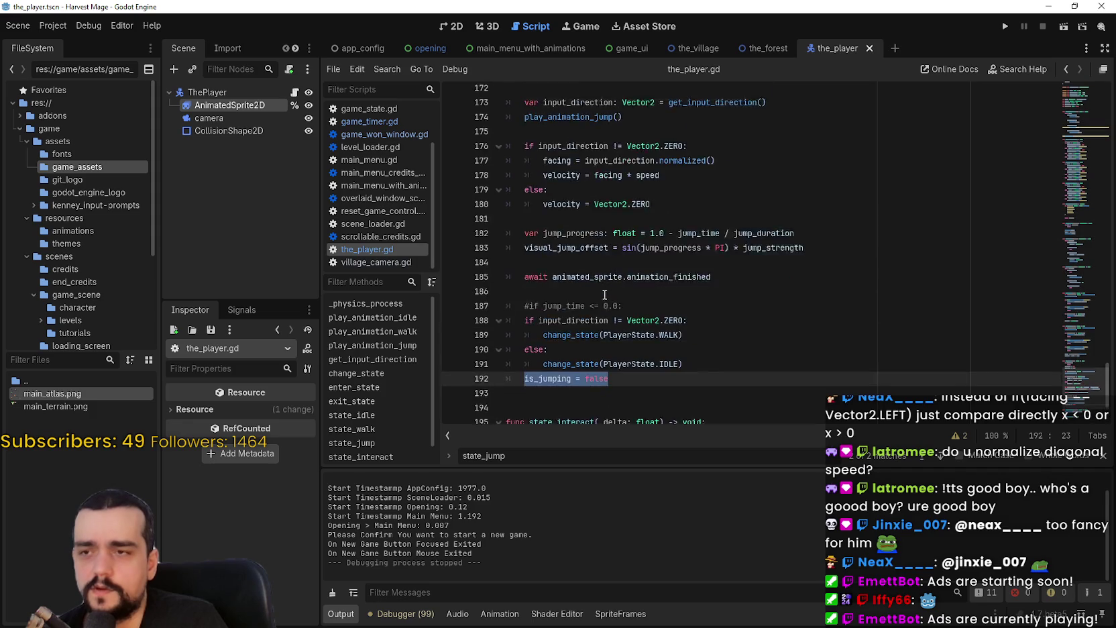
{"action": "scroll", "coordinate": [603, 295], "scroll_direction": "down", "scroll_amount": 3}
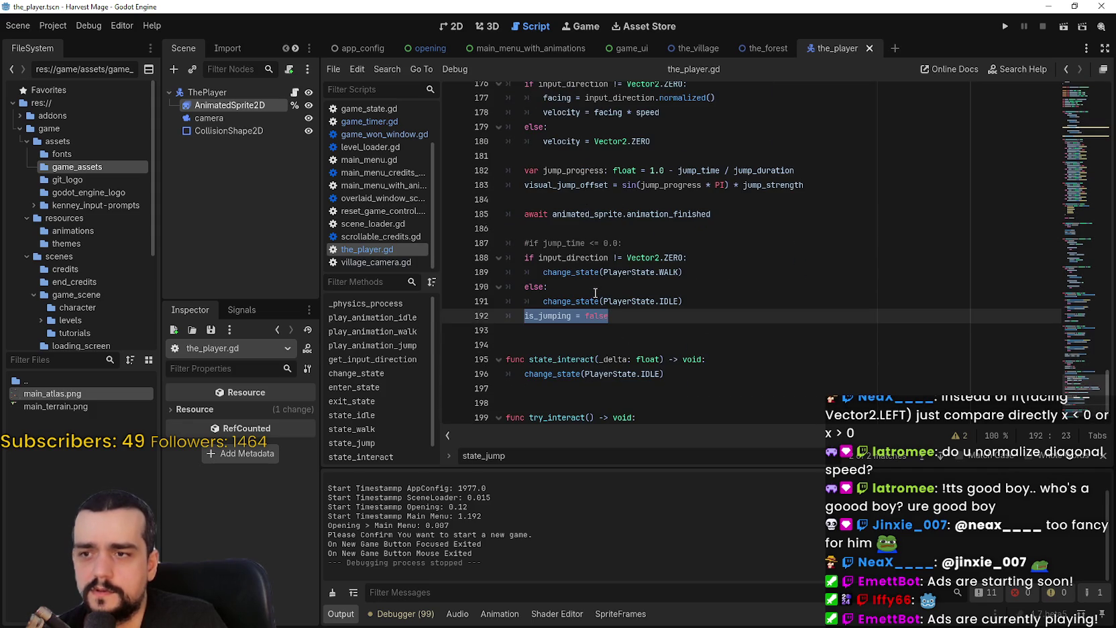
{"action": "scroll", "coordinate": [595, 293], "scroll_direction": "up", "scroll_amount": 1}
{"action": "scroll", "coordinate": [603, 288], "scroll_direction": "up", "scroll_amount": 2}
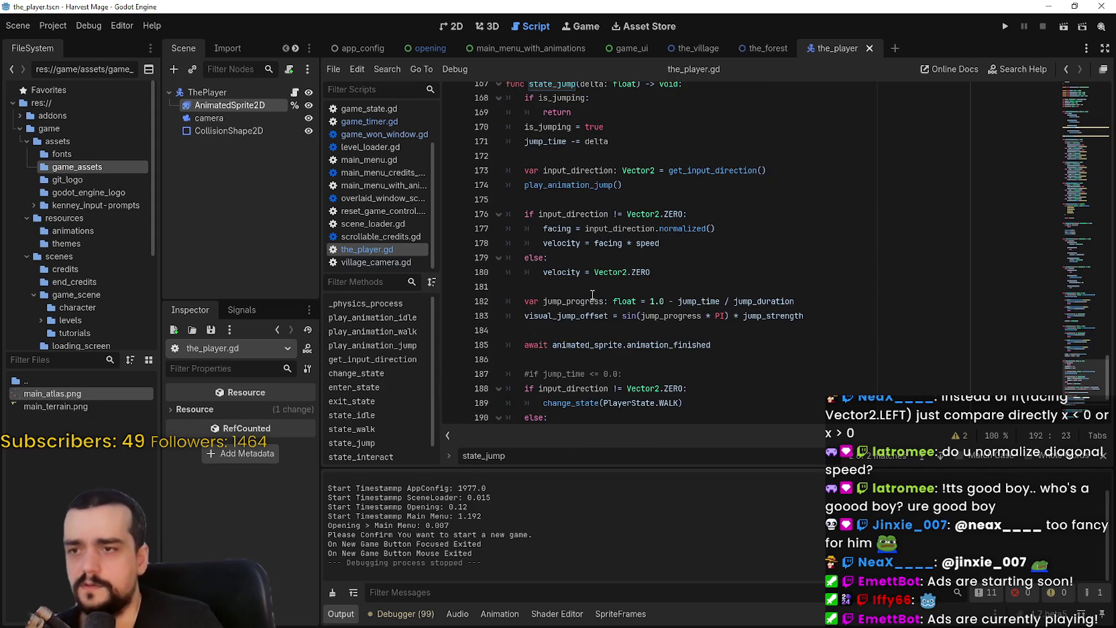
{"action": "scroll", "coordinate": [597, 288], "scroll_direction": "down", "scroll_amount": 1}
{"action": "scroll", "coordinate": [588, 287], "scroll_direction": "up", "scroll_amount": 1}
{"action": "scroll", "coordinate": [587, 287], "scroll_direction": "up", "scroll_amount": 3}
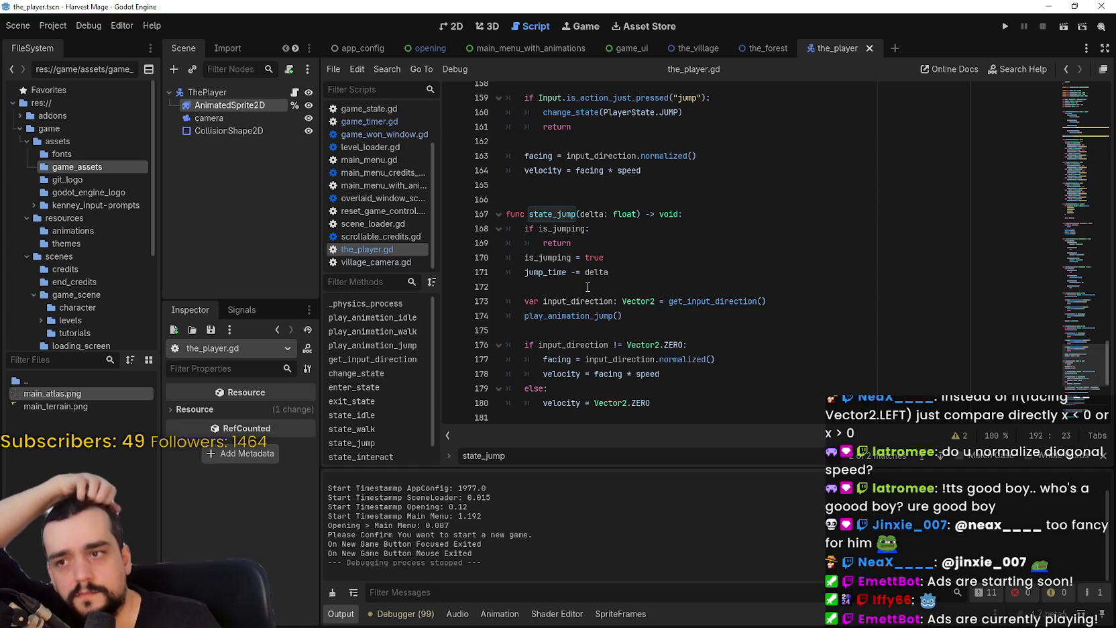
{"action": "scroll", "coordinate": [534, 229], "scroll_direction": "up", "scroll_amount": 3}
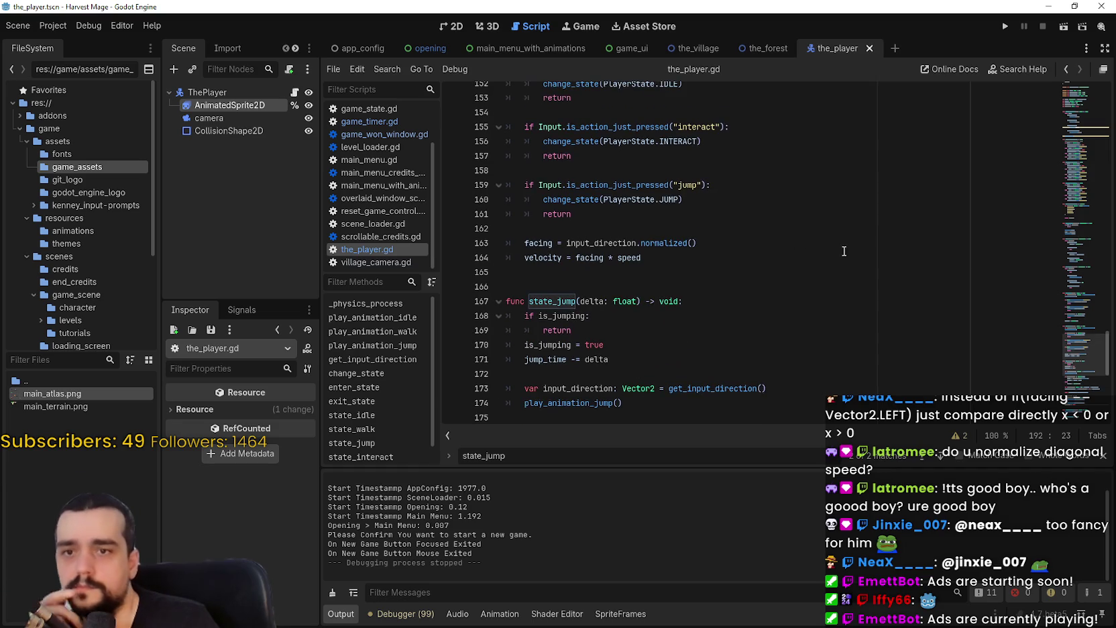
{"action": "scroll", "coordinate": [1088, 262], "scroll_direction": "up", "scroll_amount": 8}
{"action": "scroll", "coordinate": [1088, 262], "scroll_direction": "up", "scroll_amount": 10}
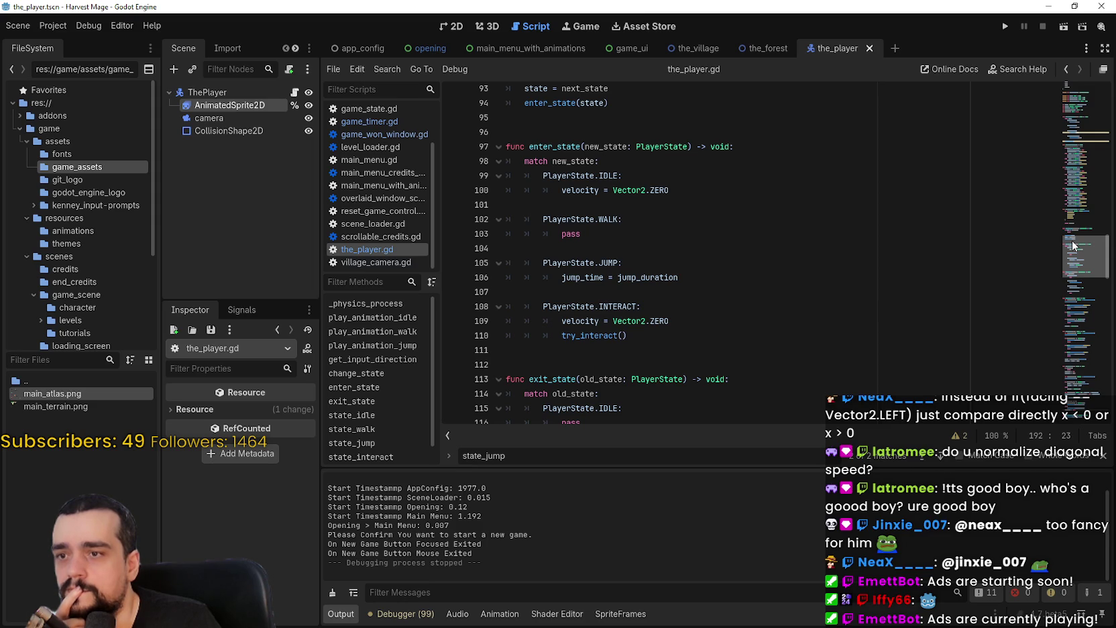
{"action": "mouse_move", "coordinate": [508, 263]}
{"action": "left_mouse_down"}
{"action": "mouse_move", "coordinate": [710, 261]}
{"action": "mouse_move", "coordinate": [725, 277]}
{"action": "left_mouse_up"}
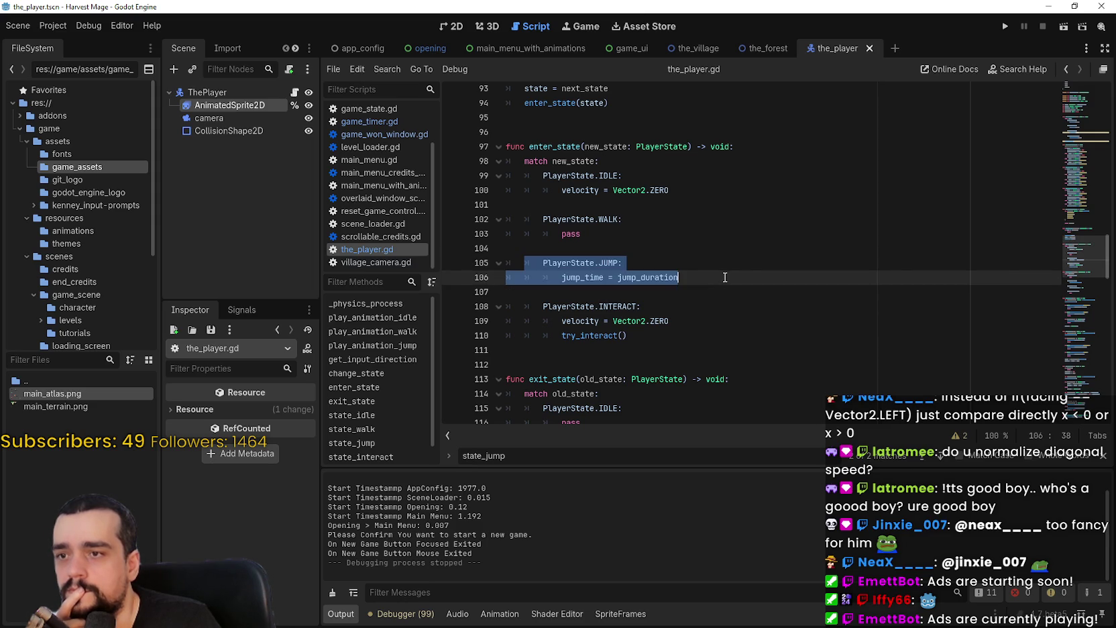
{"action": "scroll", "coordinate": [1066, 180], "scroll_direction": "up", "scroll_amount": 17}
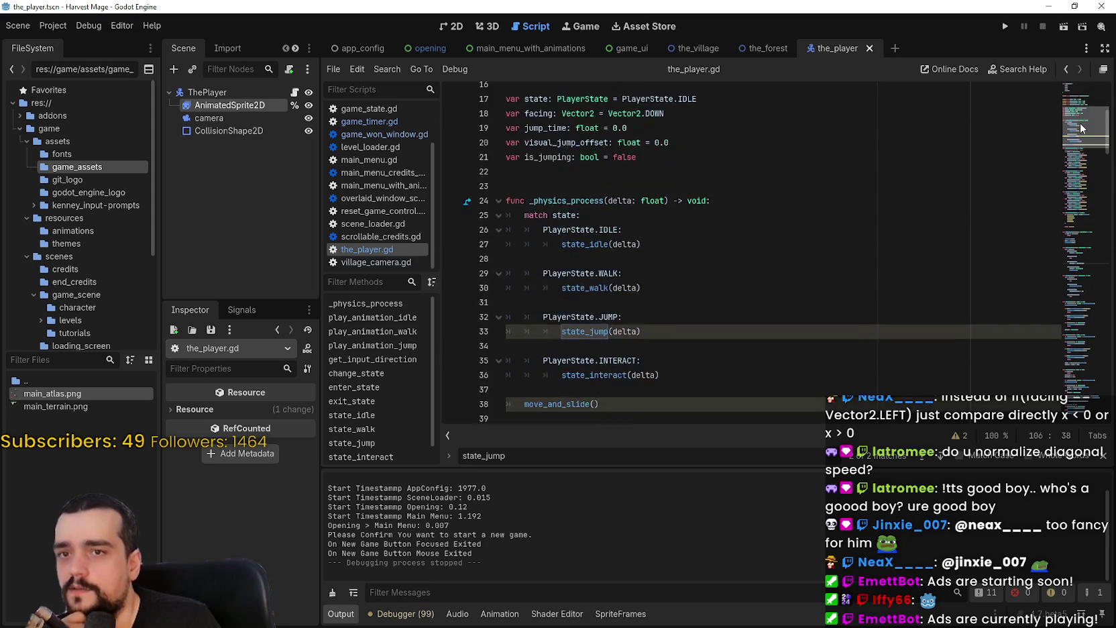
{"action": "scroll", "coordinate": [1066, 180], "scroll_direction": "up", "scroll_amount": 6}
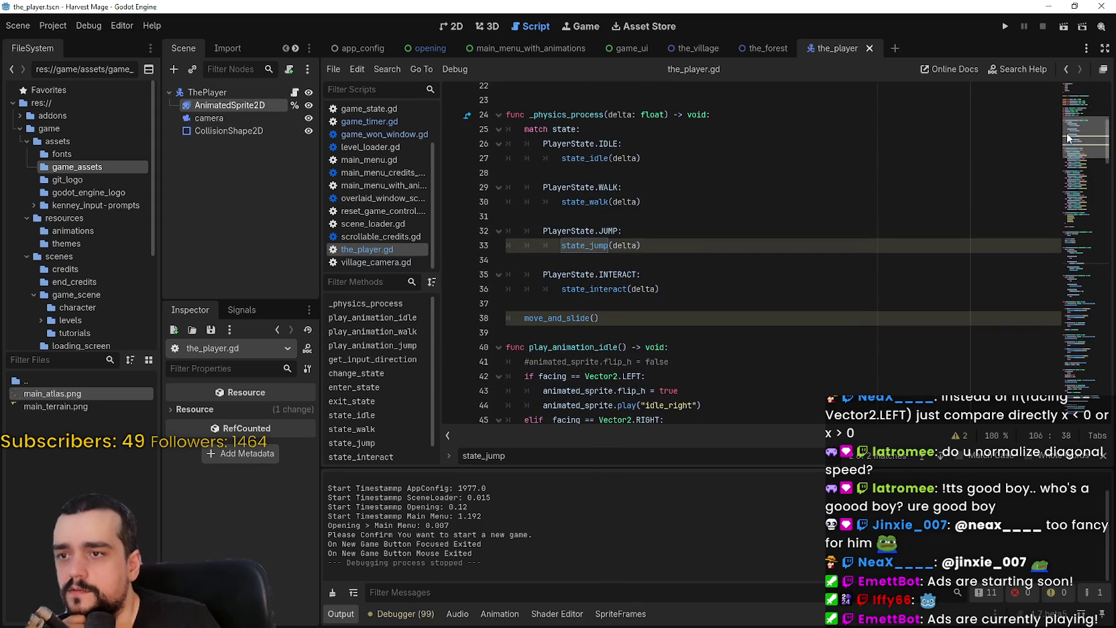
{"action": "left_click", "coordinate": [590, 246]}
{"action": "left_click", "coordinate": [476, 246], "text": "shift"}
{"action": "left_click", "coordinate": [475, 236], "text": "shift"}
{"action": "left_click", "coordinate": [655, 245]}
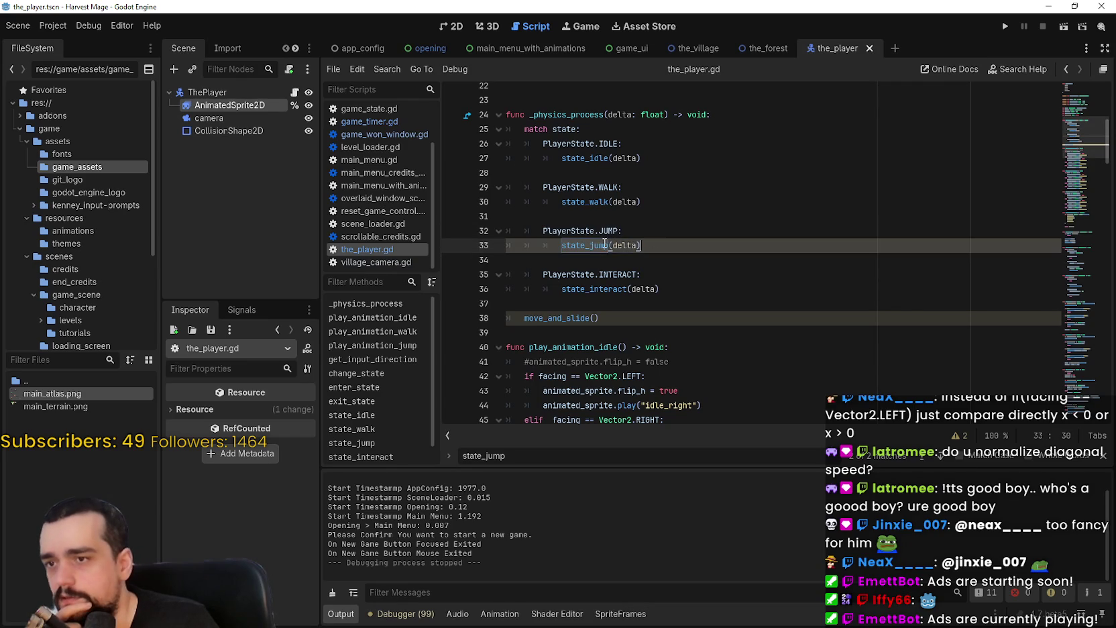
{"action": "left_click", "coordinate": [579, 246]}
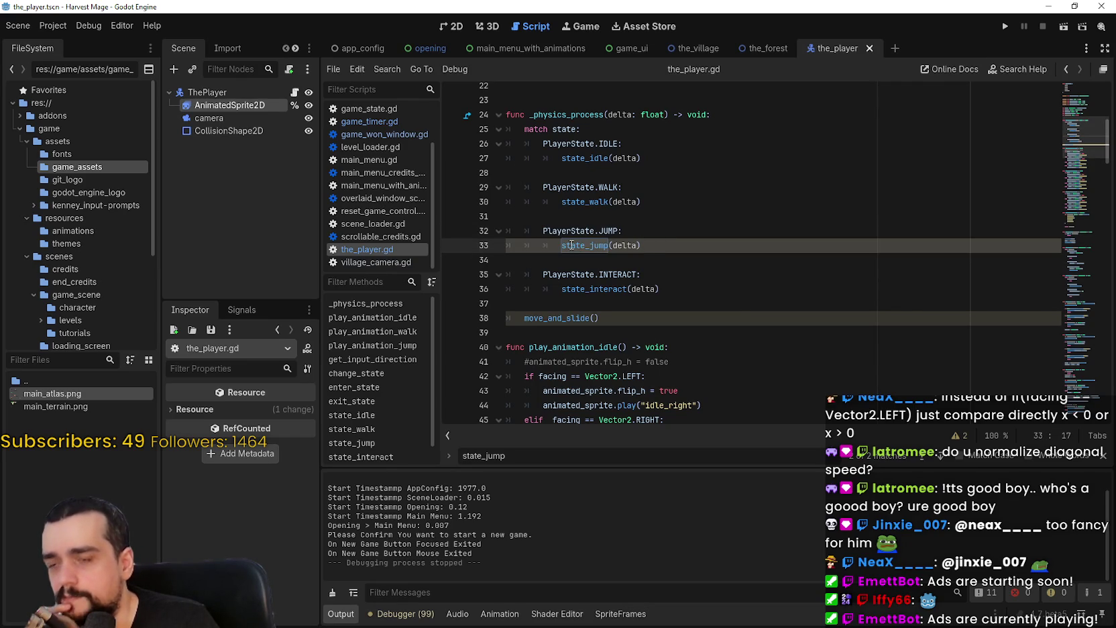
{"action": "right_click", "coordinate": [571, 245]}
{"action": "left_click", "coordinate": [670, 501]}
{"action": "left_click", "coordinate": [632, 268]}
{"action": "left_click_drag", "start_coordinate": [575, 280], "coordinate": [470, 265]}
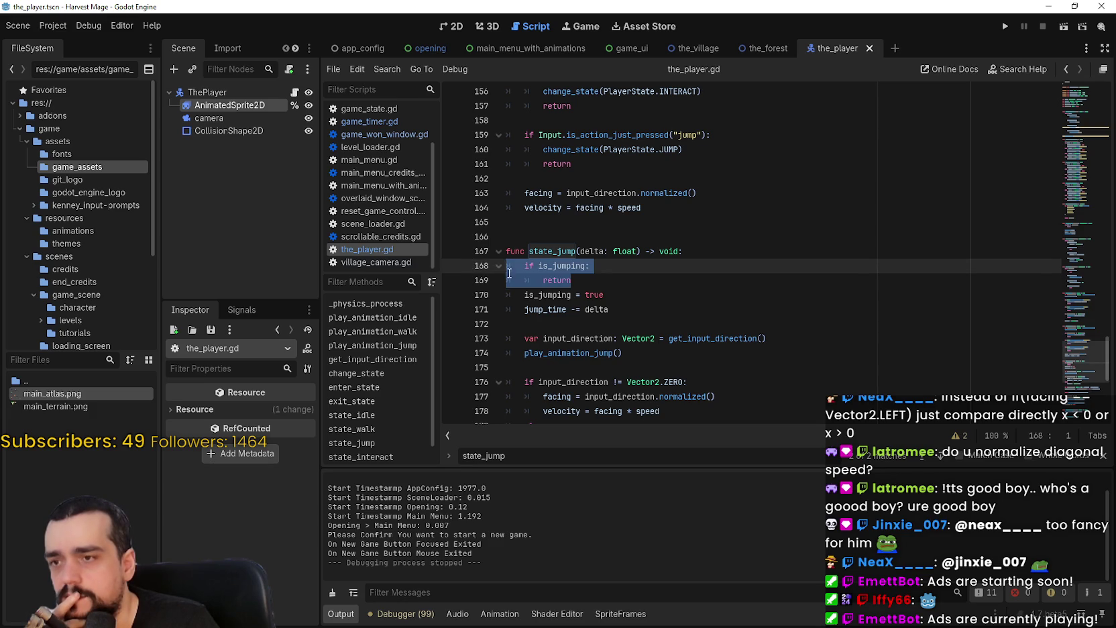
Step: Inspect state_jump, selecting the is_jumping = false line and the line 185 await expression
{"action": "scroll", "coordinate": [509, 273], "scroll_direction": "down", "scroll_amount": 8}
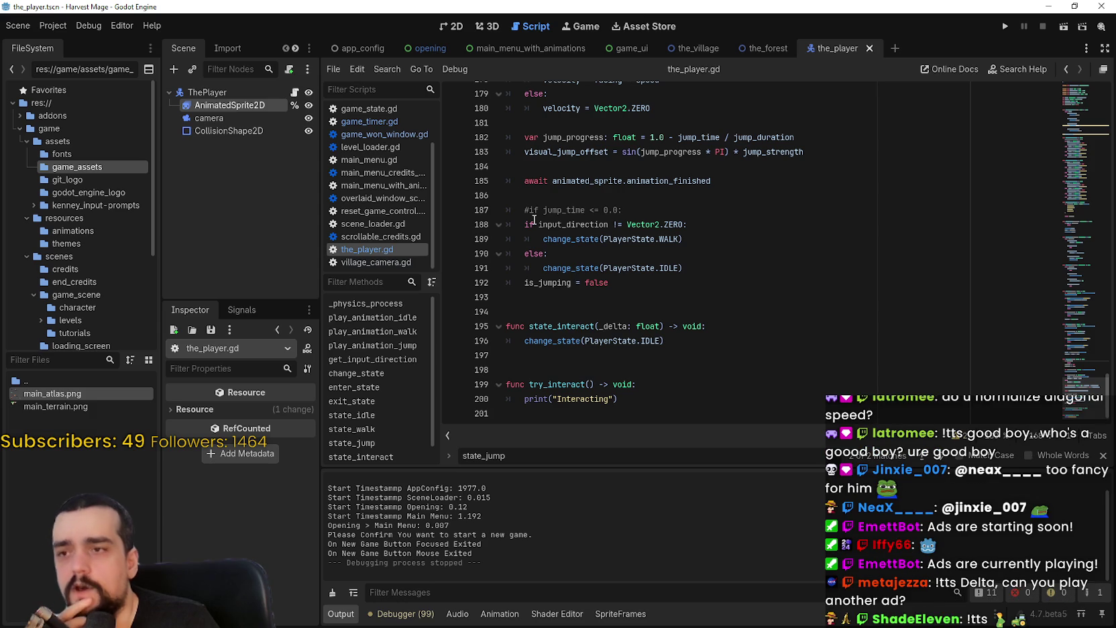
{"action": "scroll", "coordinate": [534, 219], "scroll_direction": "up", "scroll_amount": 4}
{"action": "scroll", "coordinate": [534, 220], "scroll_direction": "down", "scroll_amount": 3}
{"action": "left_click", "coordinate": [610, 169]}
{"action": "scroll", "coordinate": [610, 171], "scroll_direction": "up", "scroll_amount": 3}
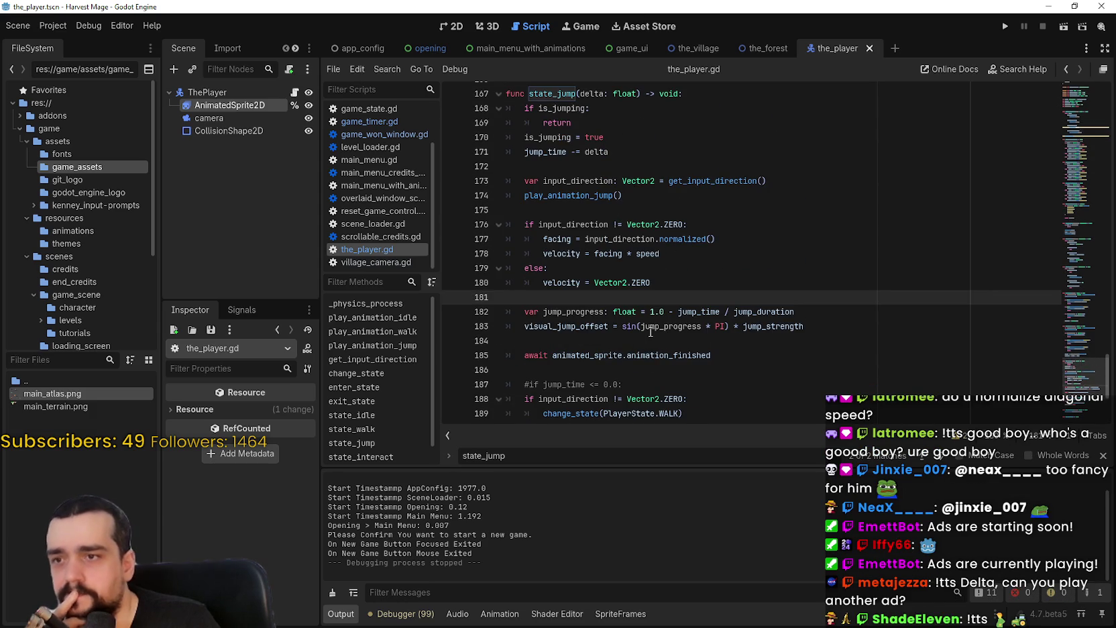
{"action": "scroll", "coordinate": [634, 305], "scroll_direction": "up", "scroll_amount": 2}
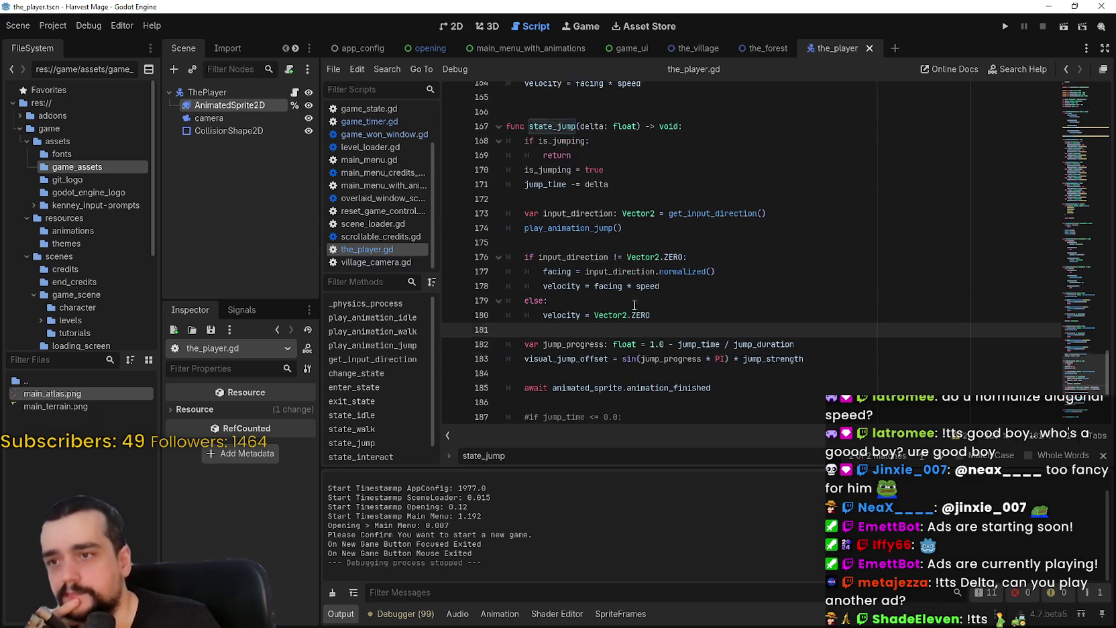
{"action": "scroll", "coordinate": [631, 300], "scroll_direction": "down", "scroll_amount": 5}
{"action": "left_click_drag", "start_coordinate": [639, 327], "coordinate": [521, 326]}
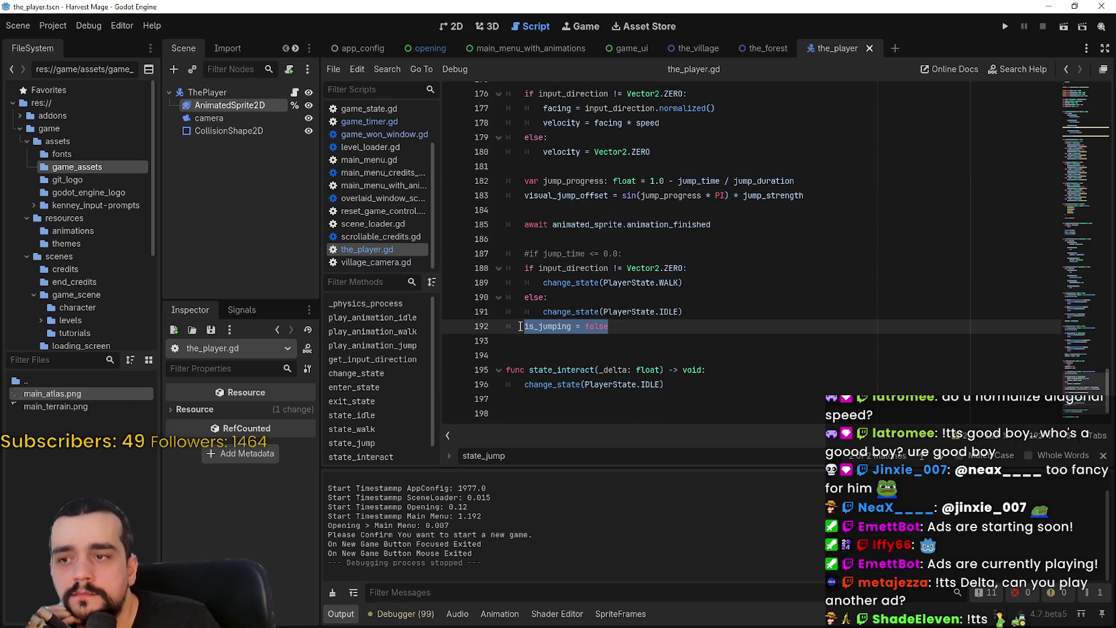
{"action": "scroll", "coordinate": [520, 326], "scroll_direction": "up", "scroll_amount": 4}
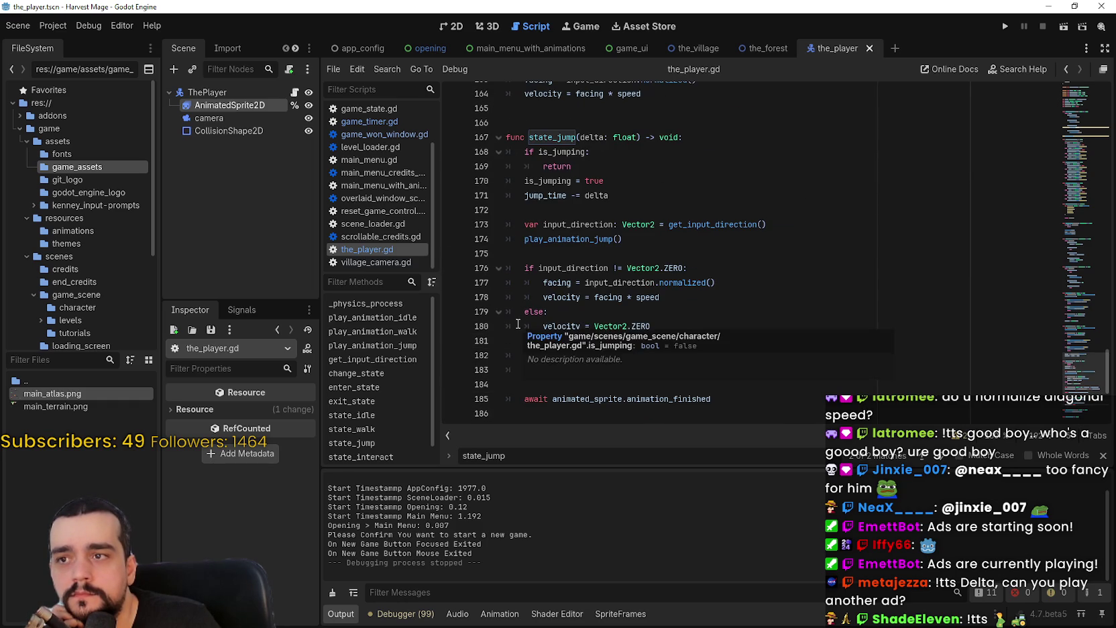
{"action": "scroll", "coordinate": [788, 245], "scroll_direction": "down", "scroll_amount": 2}
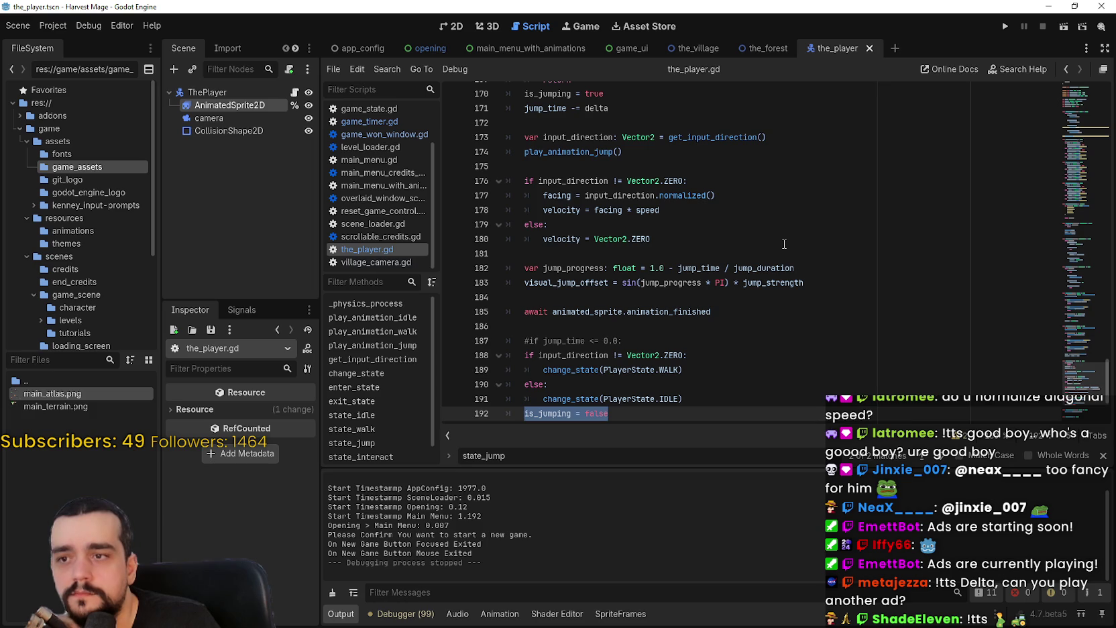
{"action": "left_click_drag", "start_coordinate": [710, 312], "coordinate": [552, 312]}
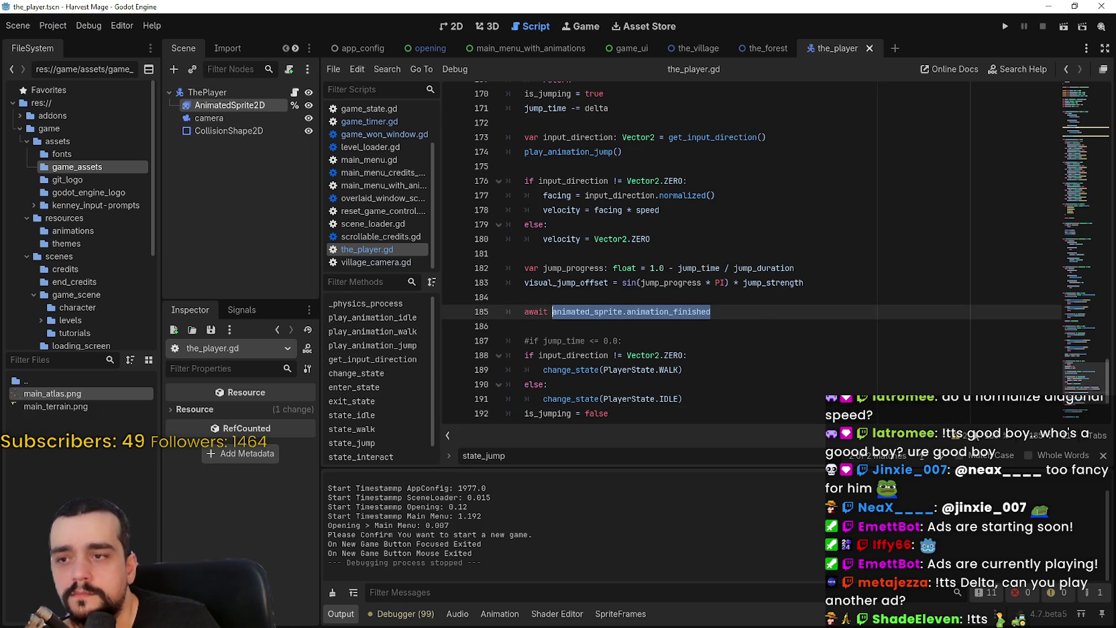
Step: Close the find bar and select the full 'await animated_sprite.animation_finished' line 185
{"action": "left_click", "coordinate": [1101, 455]}
{"action": "double_click", "coordinate": [612, 324]}
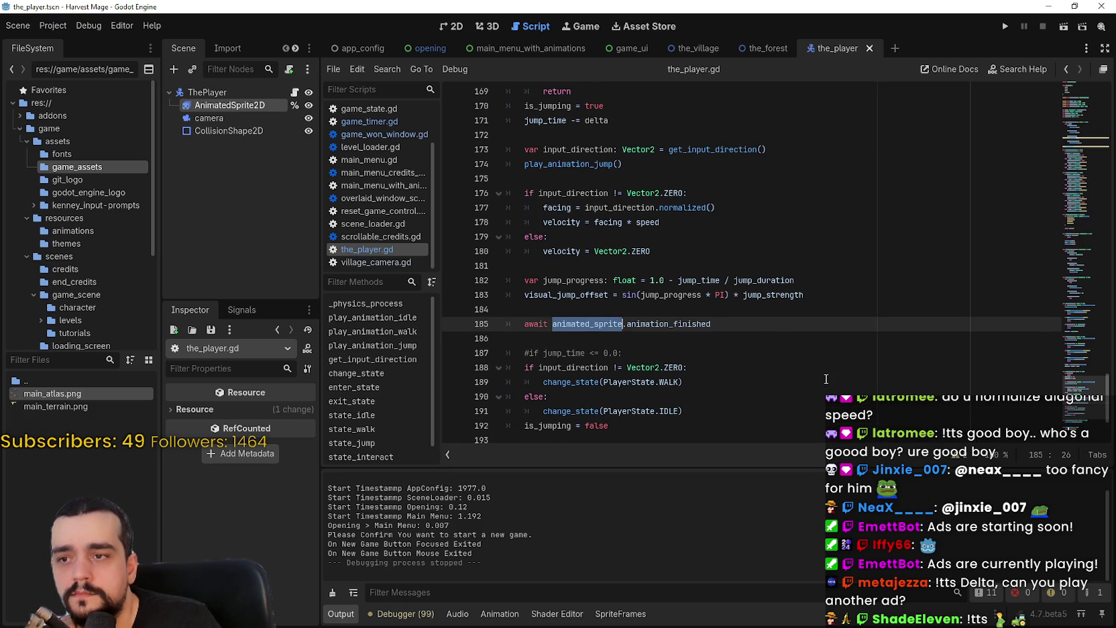
{"action": "left_click_drag", "start_coordinate": [711, 324], "coordinate": [552, 325]}
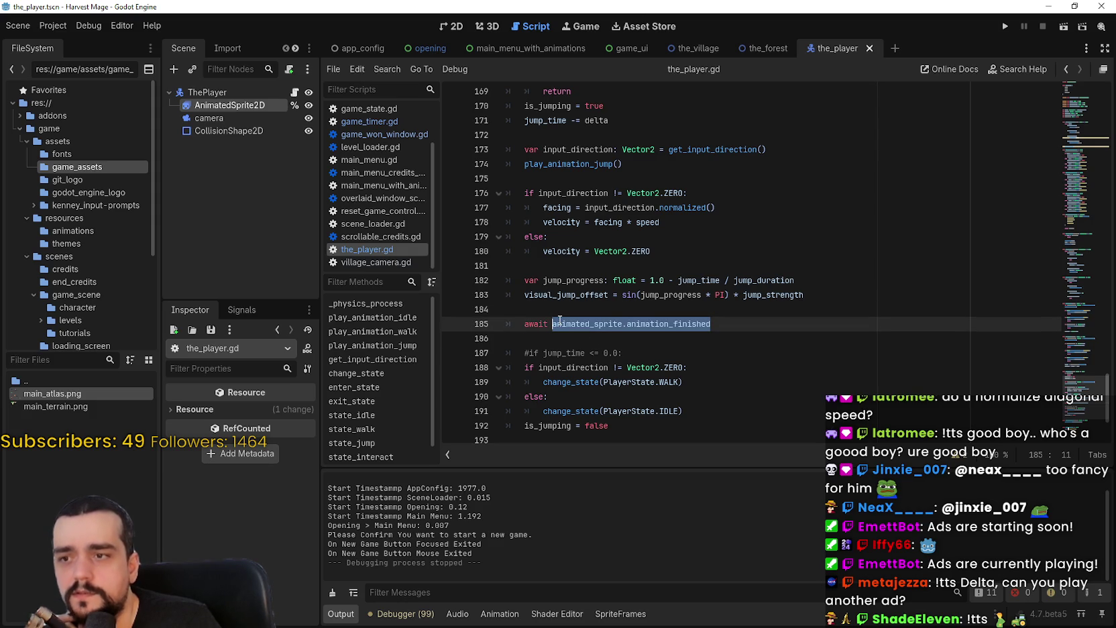
{"action": "left_click", "coordinate": [524, 324], "text": "shift"}
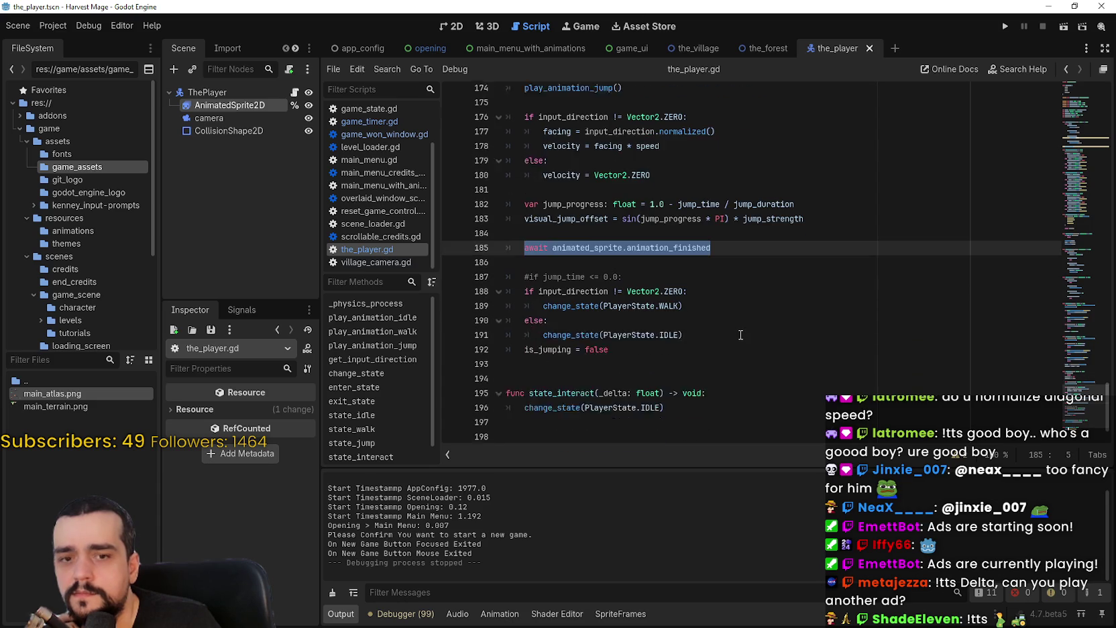
{"action": "scroll", "coordinate": [739, 334], "scroll_direction": "down", "scroll_amount": 2}
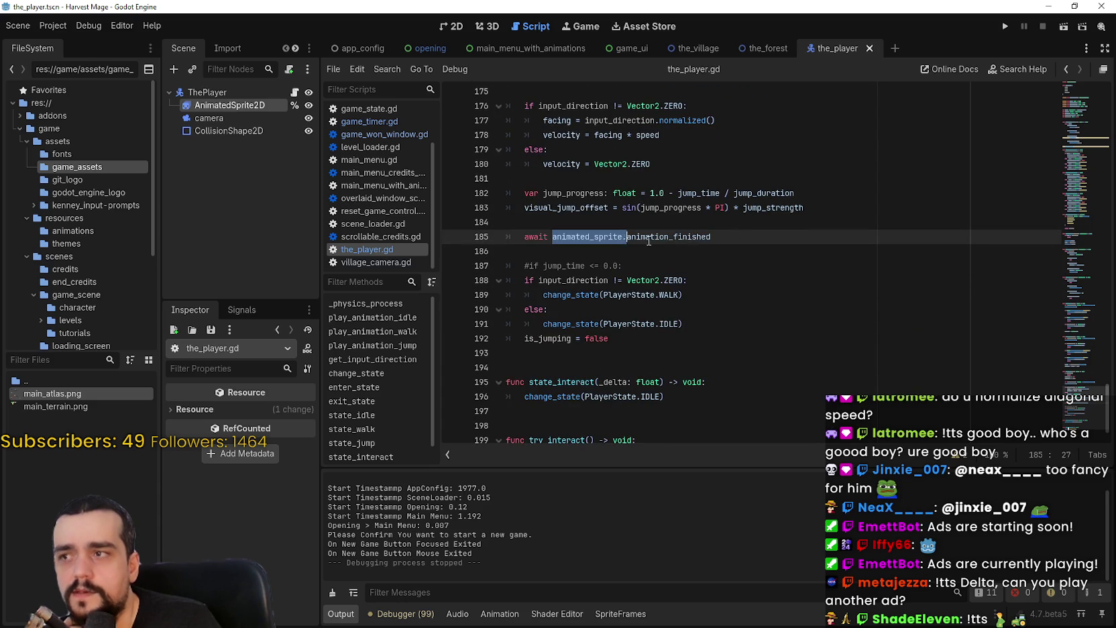
{"action": "left_click", "coordinate": [755, 230]}
Step: Type and remove a '.' on line 185, then select its animated_sprite and animation_finished words
{"action": "type", "text": "."}
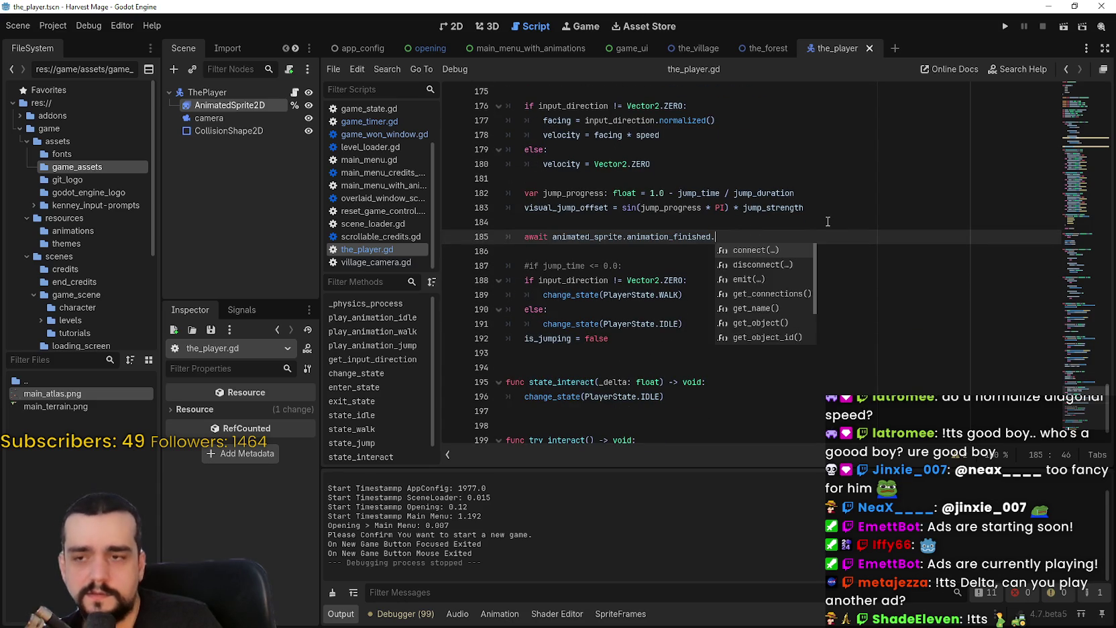
{"action": "key", "text": "BackSpace"}
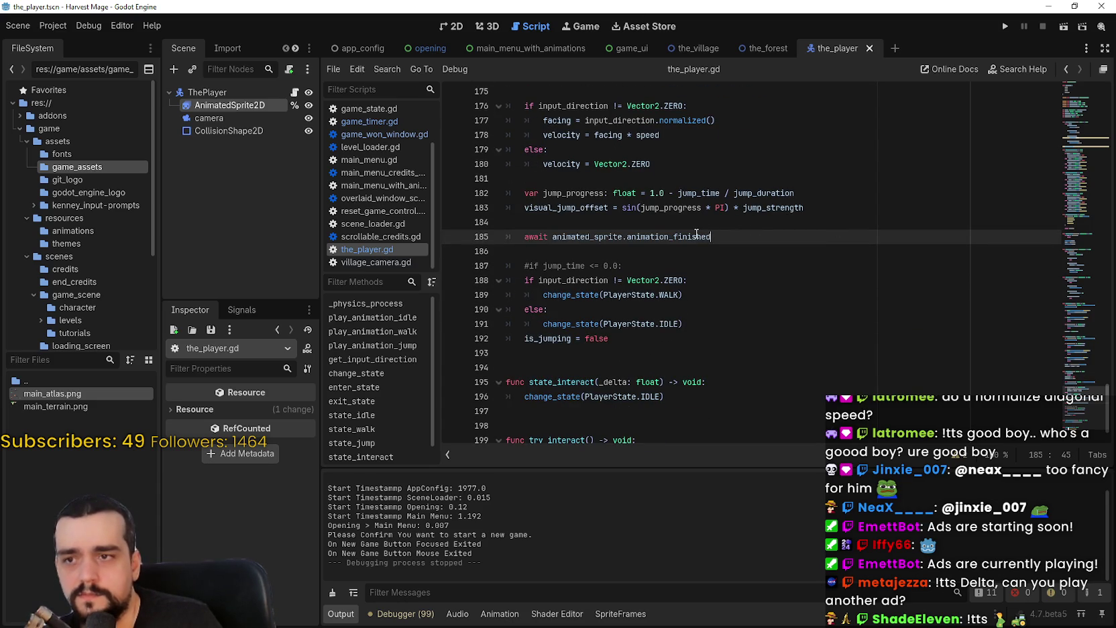
{"action": "double_click", "coordinate": [677, 236]}
{"action": "double_click", "coordinate": [604, 237]}
{"action": "double_click", "coordinate": [698, 236]}
{"action": "scroll", "coordinate": [791, 265], "scroll_direction": "up", "scroll_amount": 2}
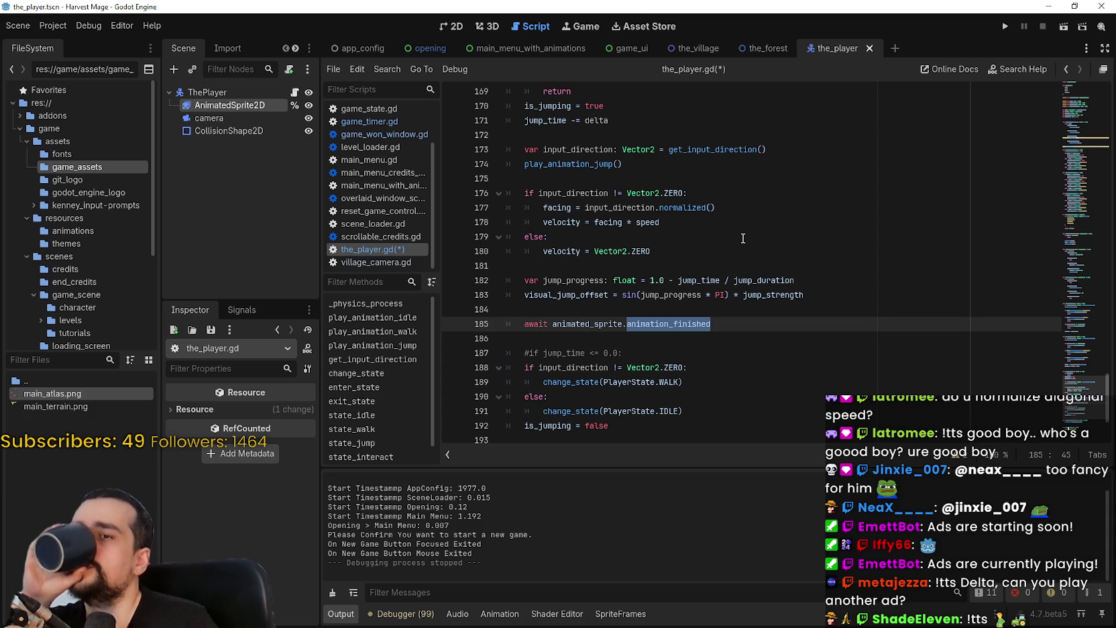
Step: Select the jump-ending block on lines 186–192 and shrink the output panel to enlarge the code
{"action": "left_click", "coordinate": [721, 335]}
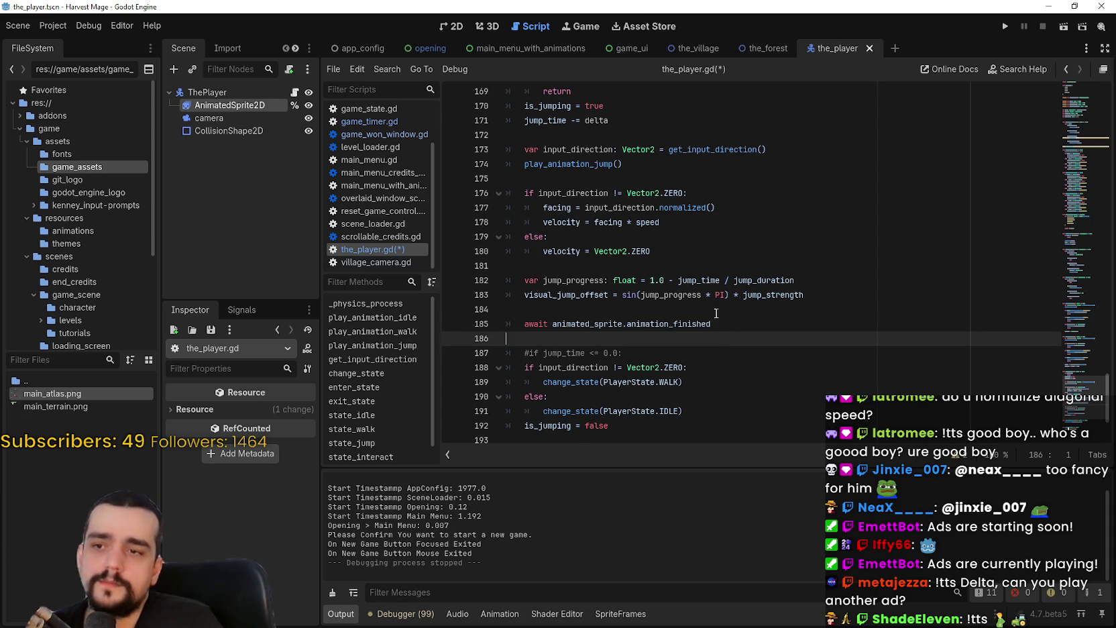
{"action": "scroll", "coordinate": [721, 332], "scroll_direction": "down", "scroll_amount": 1}
{"action": "mouse_move", "coordinate": [632, 389]}
{"action": "left_mouse_down"}
{"action": "mouse_move", "coordinate": [510, 310]}
{"action": "mouse_move", "coordinate": [508, 295]}
{"action": "left_mouse_up"}
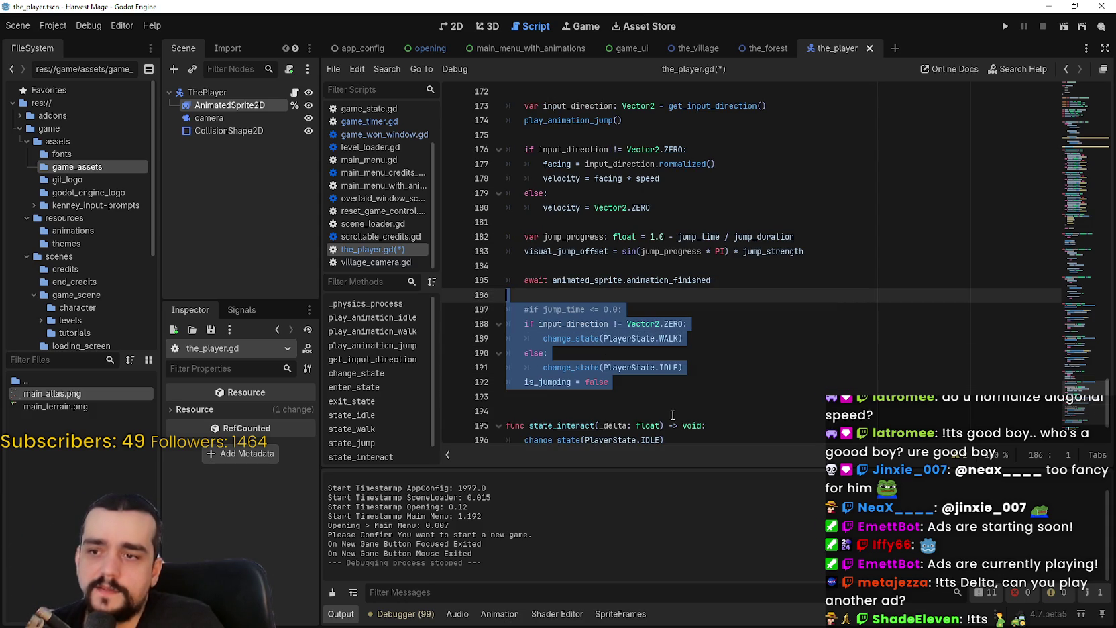
{"action": "scroll", "coordinate": [664, 399], "scroll_direction": "up", "scroll_amount": 2}
{"action": "double_click", "coordinate": [662, 368]}
{"action": "left_click_drag", "start_coordinate": [662, 367], "coordinate": [585, 368]}
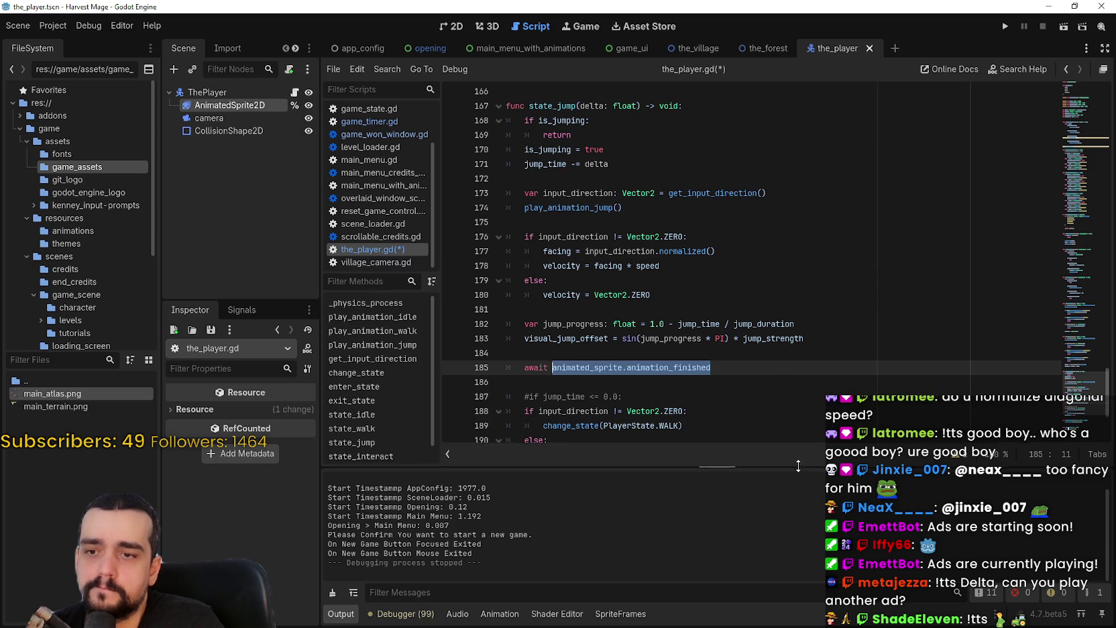
{"action": "left_click_drag", "start_coordinate": [798, 468], "coordinate": [711, 517]}
{"action": "scroll", "coordinate": [709, 386], "scroll_direction": "down", "scroll_amount": 2}
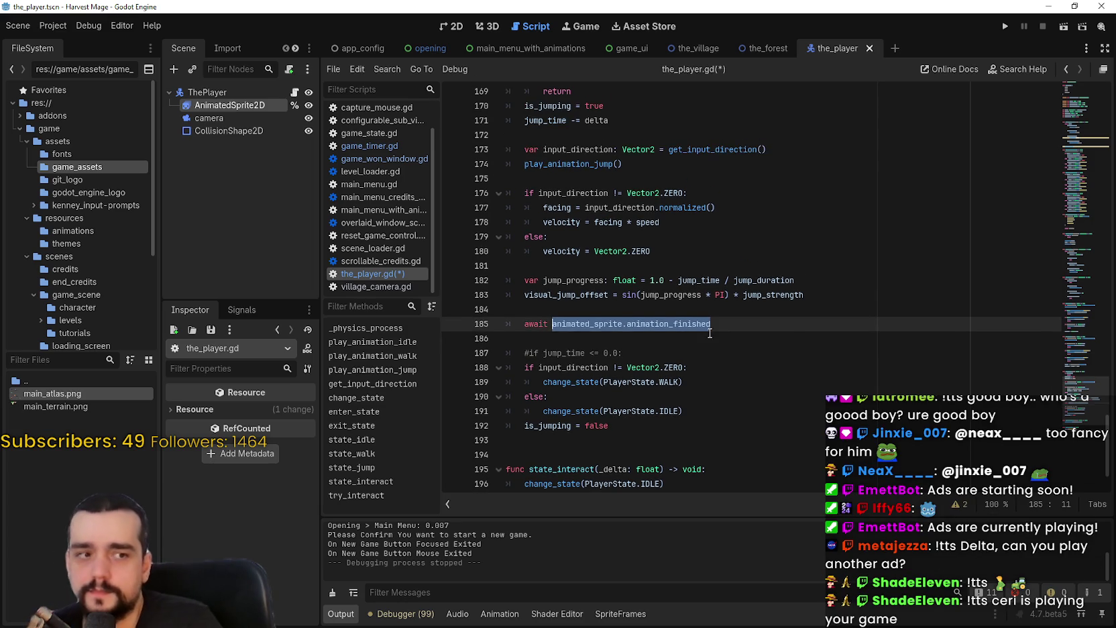
{"action": "left_click", "coordinate": [738, 294]}
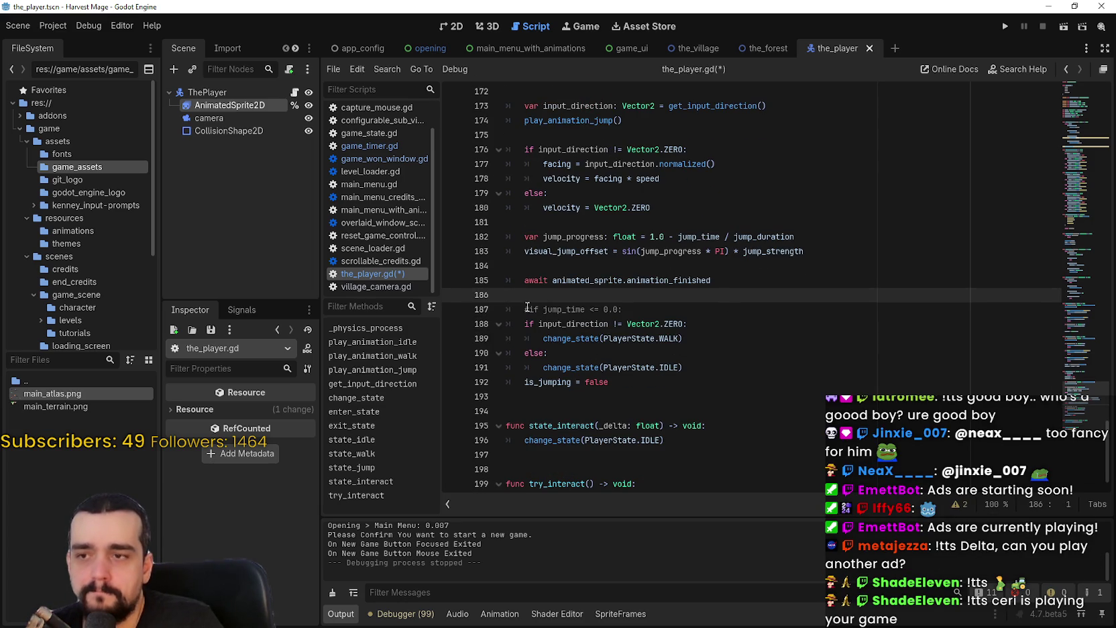
Step: Comment out the await line 185 and the is_jumping guard lines 168–170, saving the script
{"action": "left_click", "coordinate": [519, 285]}
{"action": "type", "text": "#"}
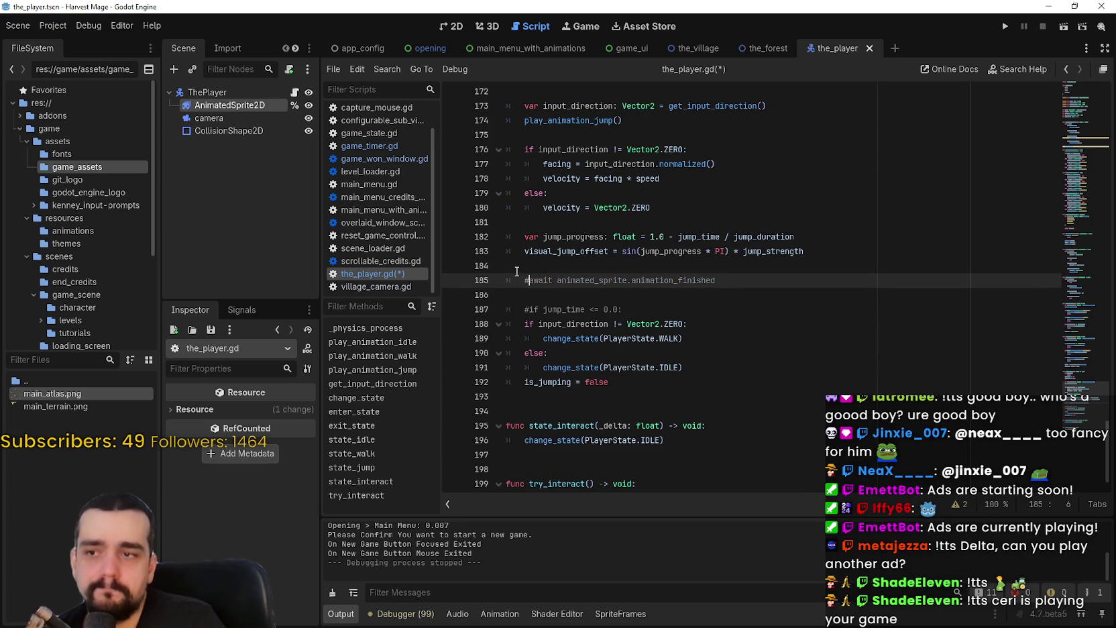
{"action": "key", "text": "ctrl+s"}
{"action": "scroll", "coordinate": [533, 255], "scroll_direction": "up", "scroll_amount": 3}
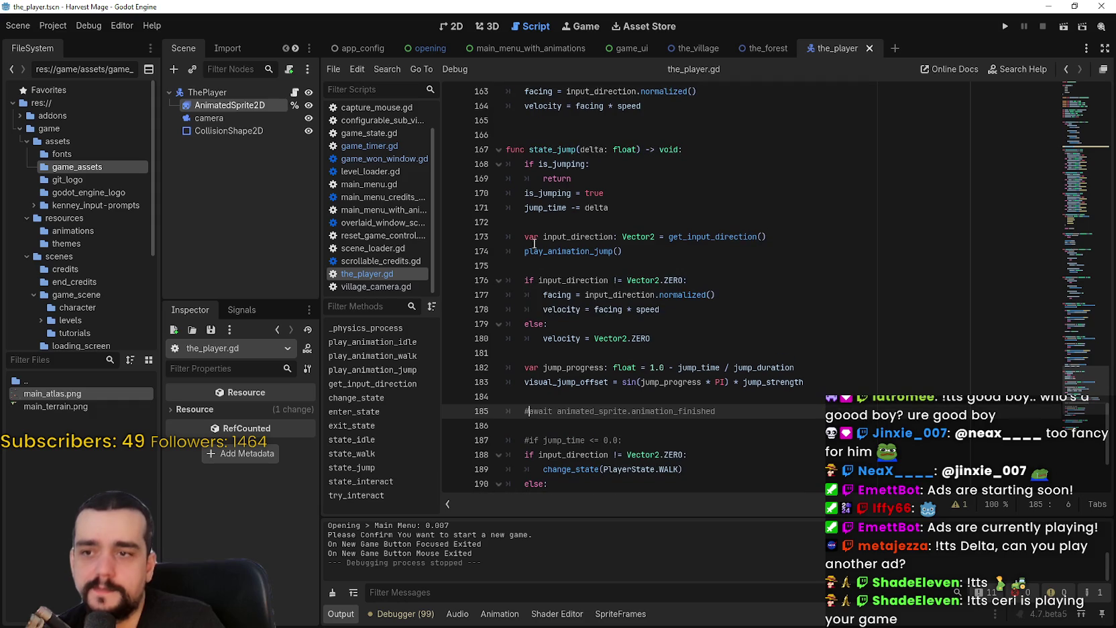
{"action": "left_click", "coordinate": [525, 164]}
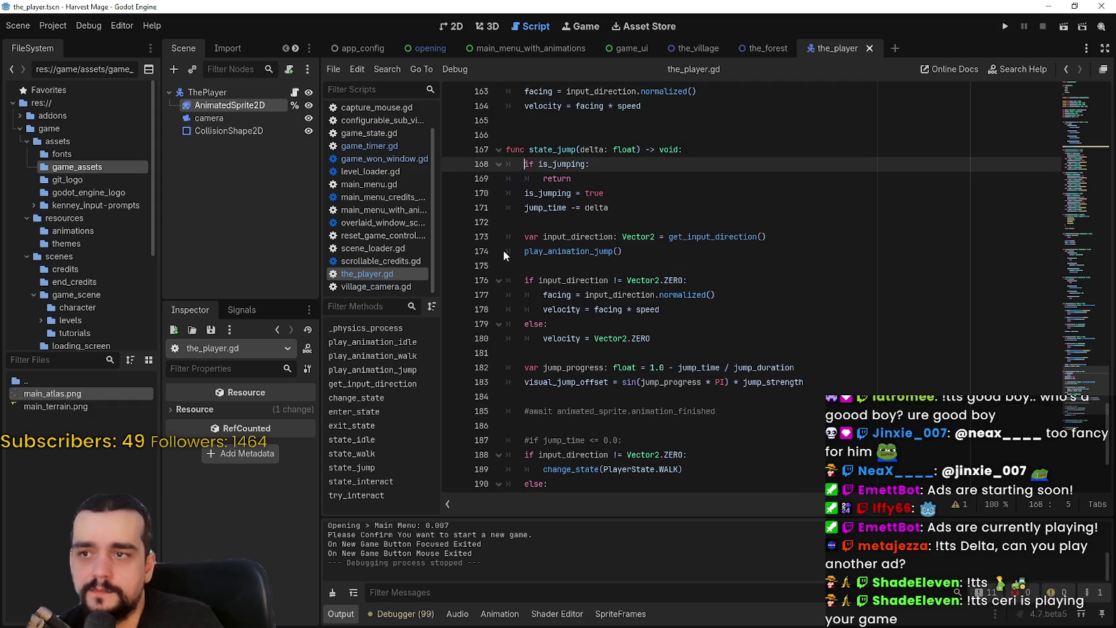
{"action": "type", "text": "#"}
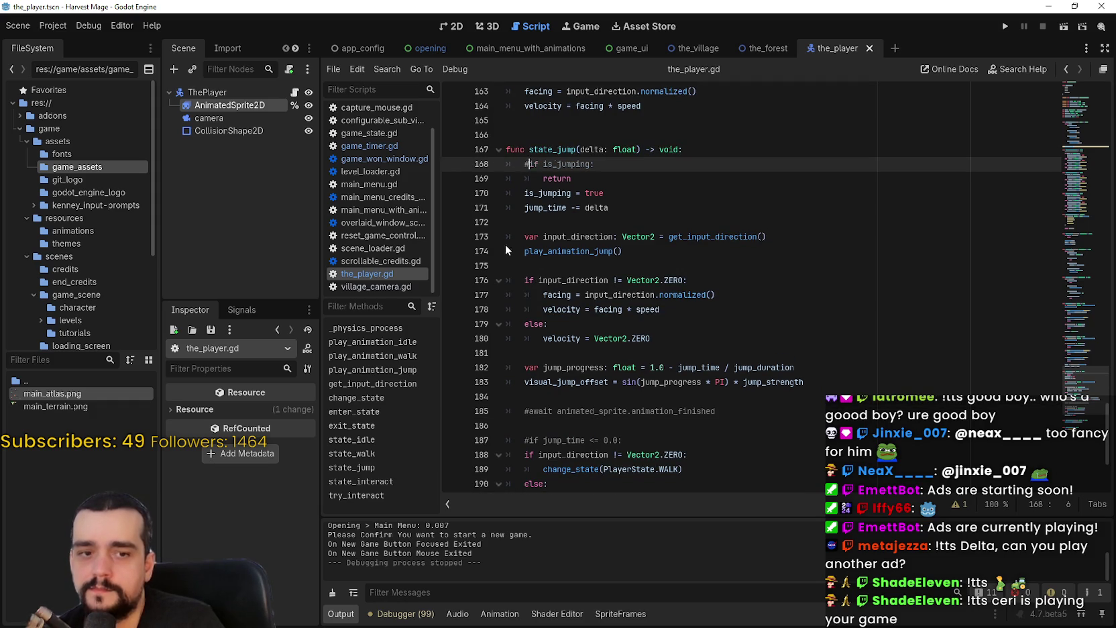
{"action": "left_click", "coordinate": [529, 178]}
{"action": "type", "text": "#"}
{"action": "left_click", "coordinate": [523, 192]}
{"action": "type", "text": "#"}
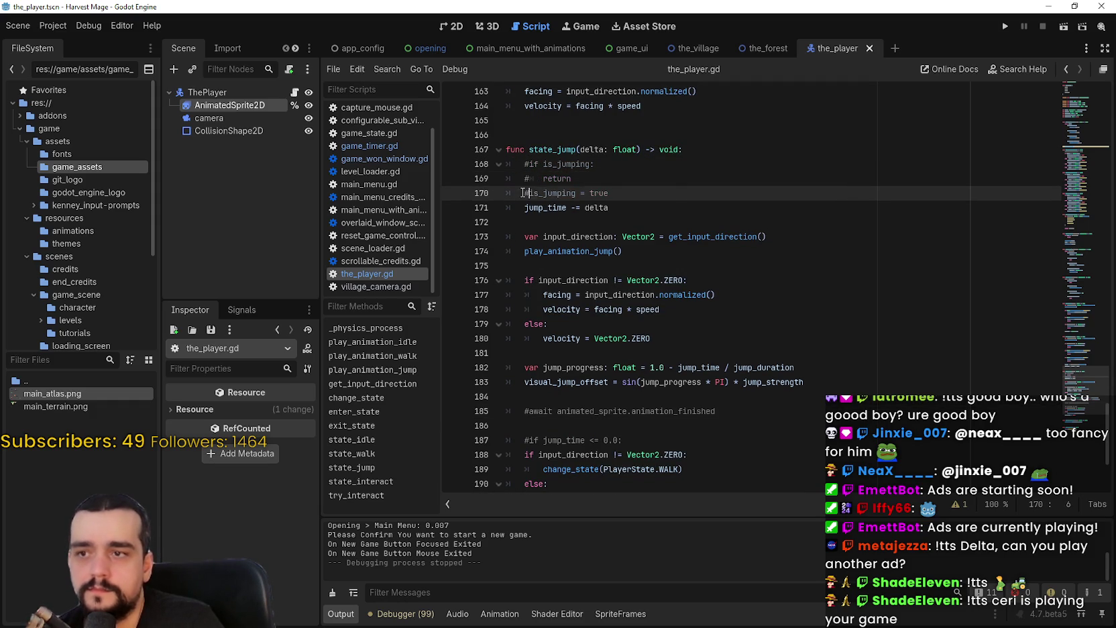
{"action": "key", "text": "ctrl+s"}
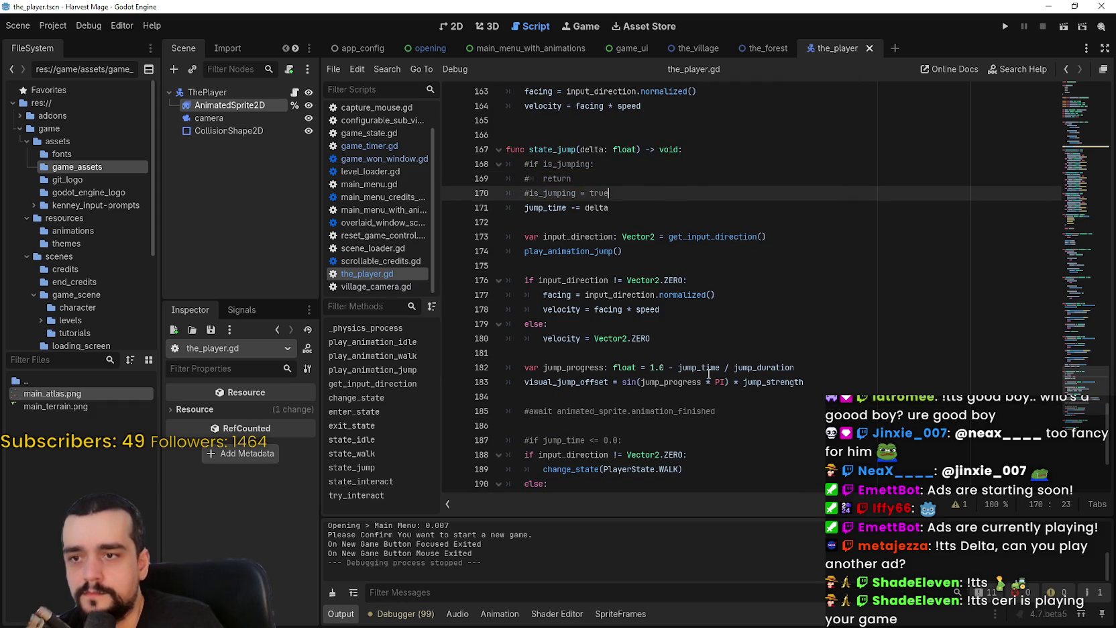
Step: Set ThePlayer's jump_duration to 0.8 in the Inspector and run the game with F5
{"action": "double_click", "coordinate": [707, 369]}
{"action": "double_click", "coordinate": [526, 209]}
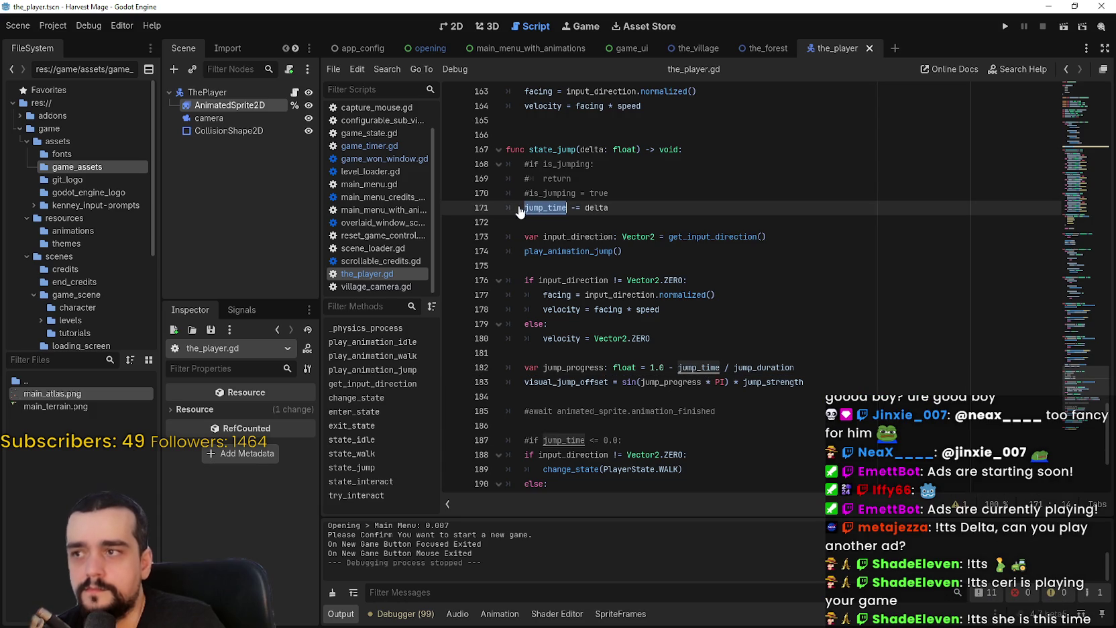
{"action": "left_click", "coordinate": [204, 92]}
{"action": "left_click", "coordinate": [270, 447]}
{"action": "type", "text": "0.8"}
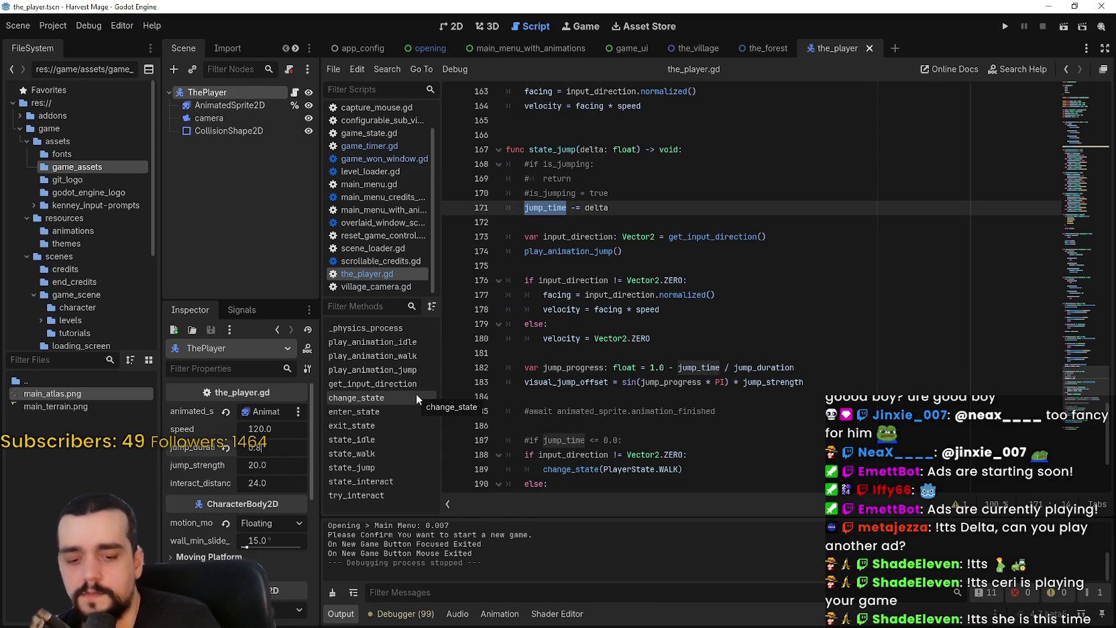
{"action": "key", "text": "Return"}
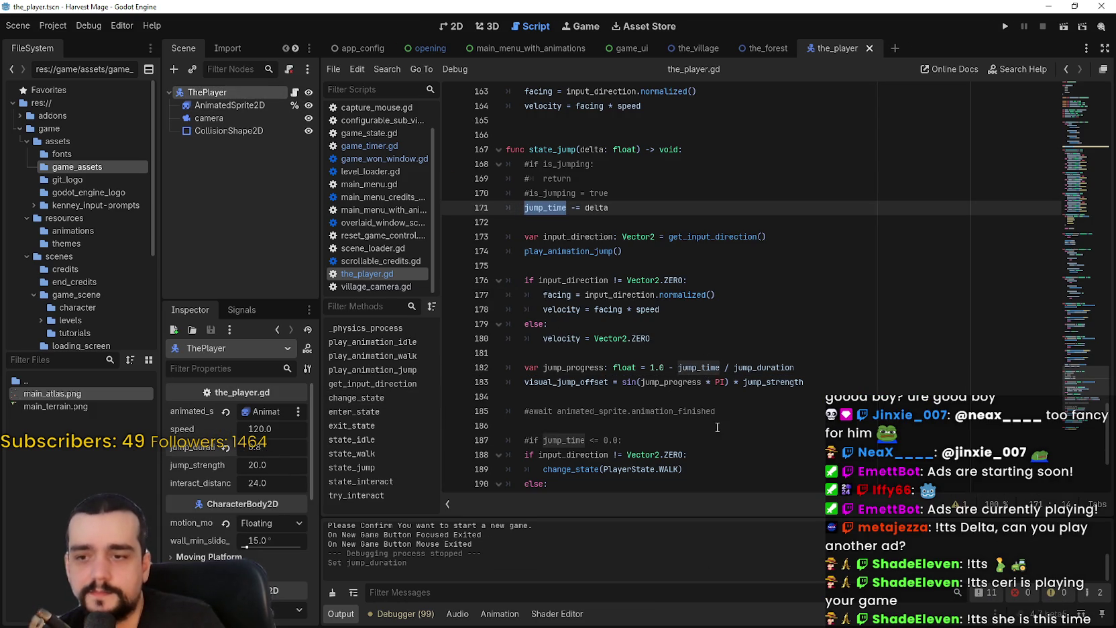
{"action": "left_click", "coordinate": [713, 433]}
{"action": "key", "text": "F5"}
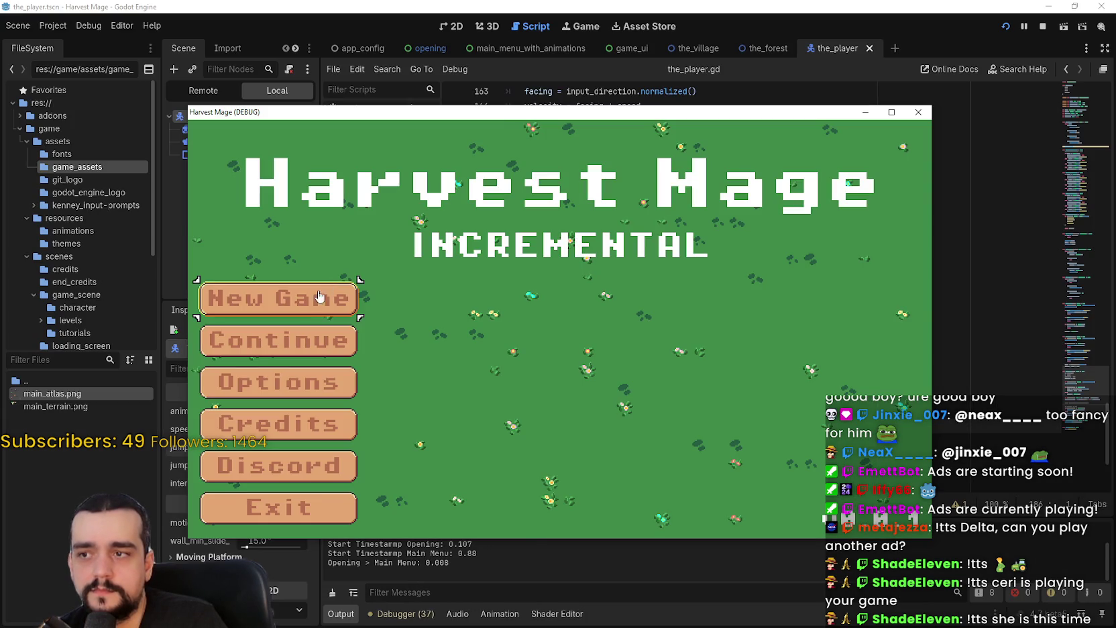
Step: Start a new game, walk the player right to test, pause, then go to empty line 172
{"action": "left_click", "coordinate": [320, 296]}
{"action": "key", "text": "d"}
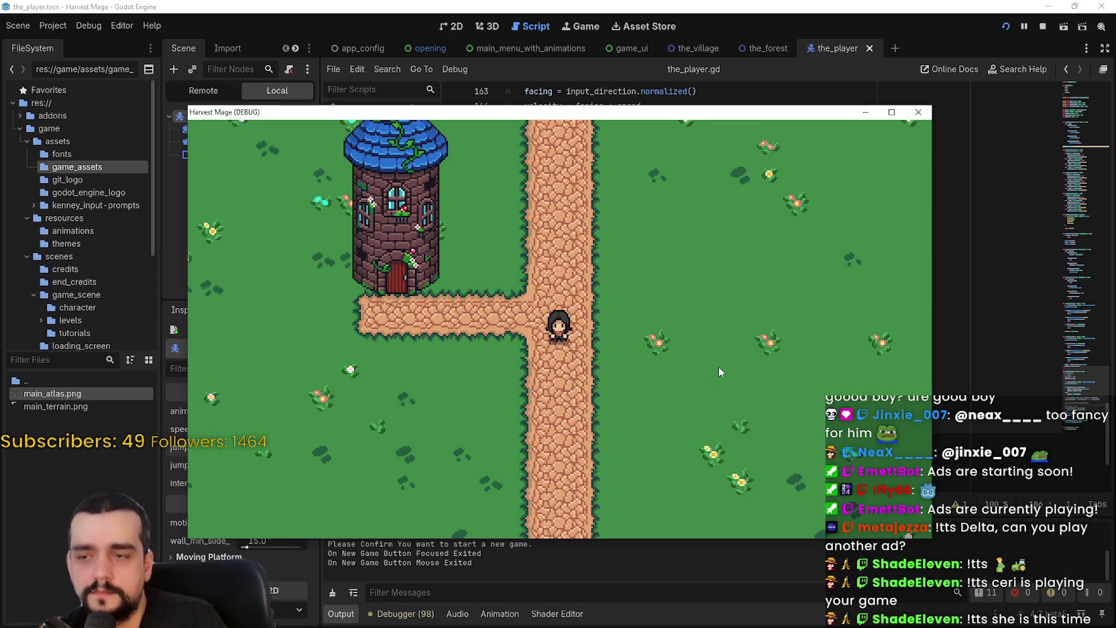
{"action": "key", "text": "d"}
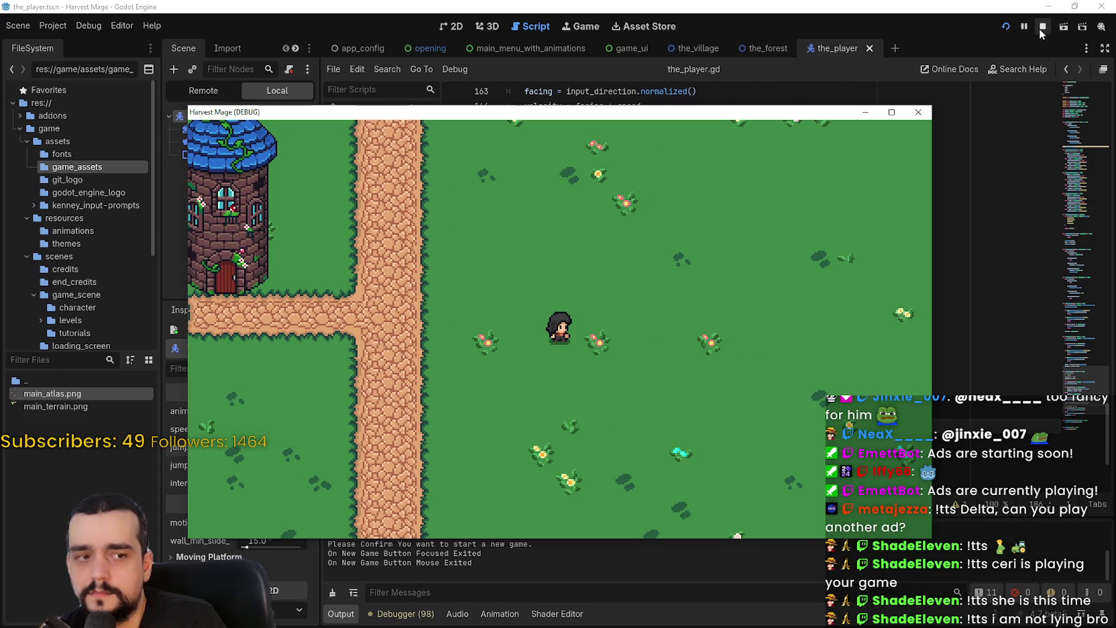
{"action": "left_click", "coordinate": [1030, 28]}
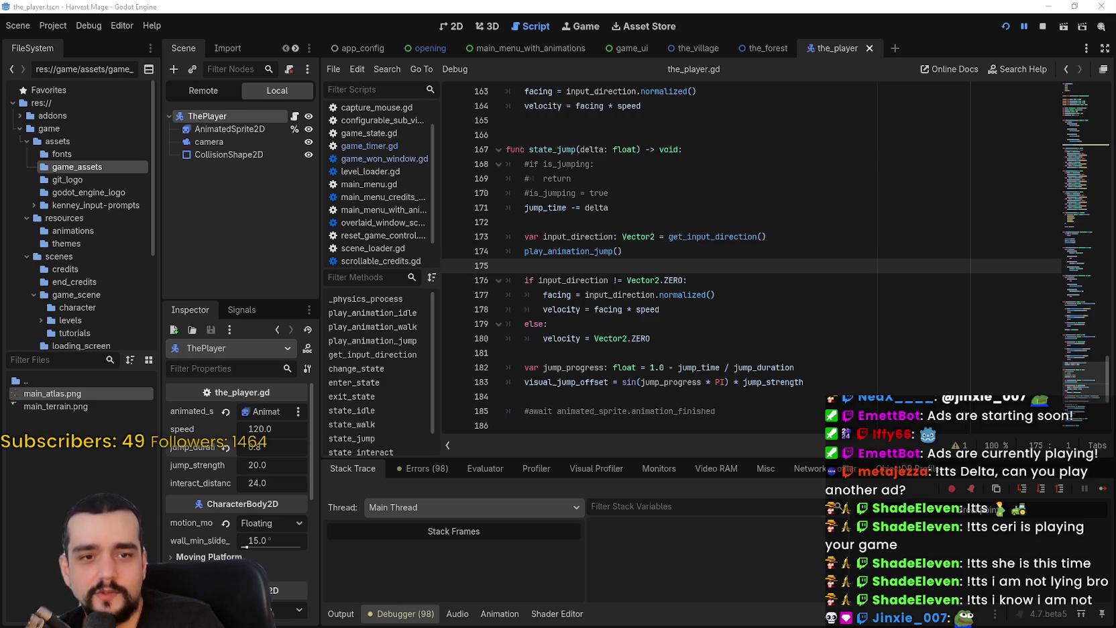
{"action": "left_click", "coordinate": [642, 213]}
{"action": "left_click", "coordinate": [644, 227]}
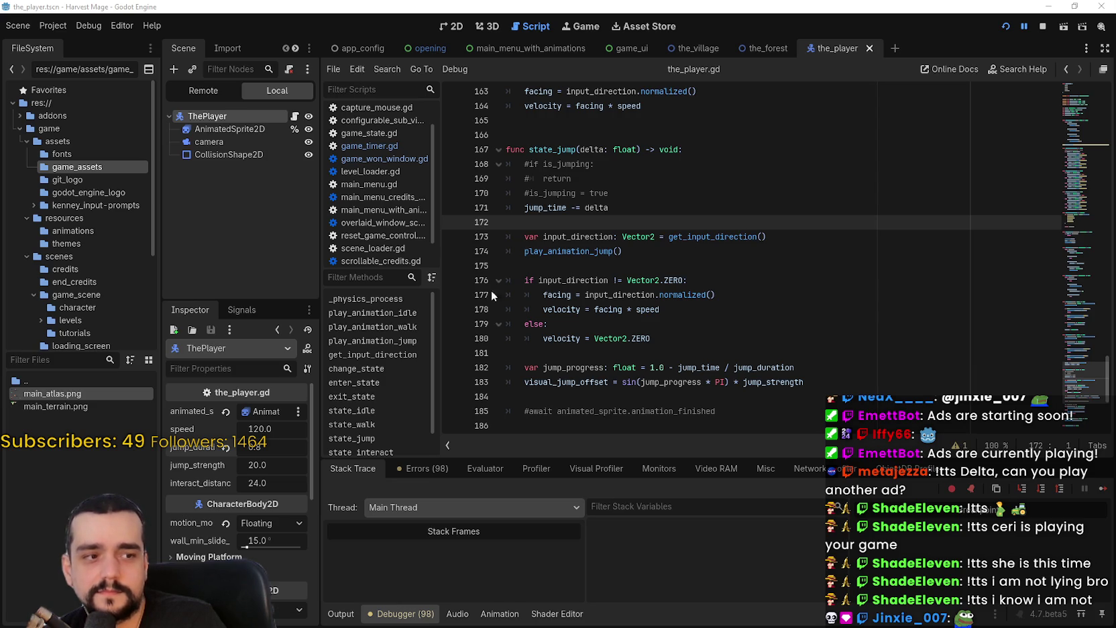
Step: Look over lines 178–181 of state_jump in the_player.gd
{"action": "left_click", "coordinate": [637, 310]}
{"action": "left_click", "coordinate": [639, 324]}
{"action": "scroll", "coordinate": [639, 321], "scroll_direction": "down", "scroll_amount": 2}
{"action": "left_click", "coordinate": [659, 271]}
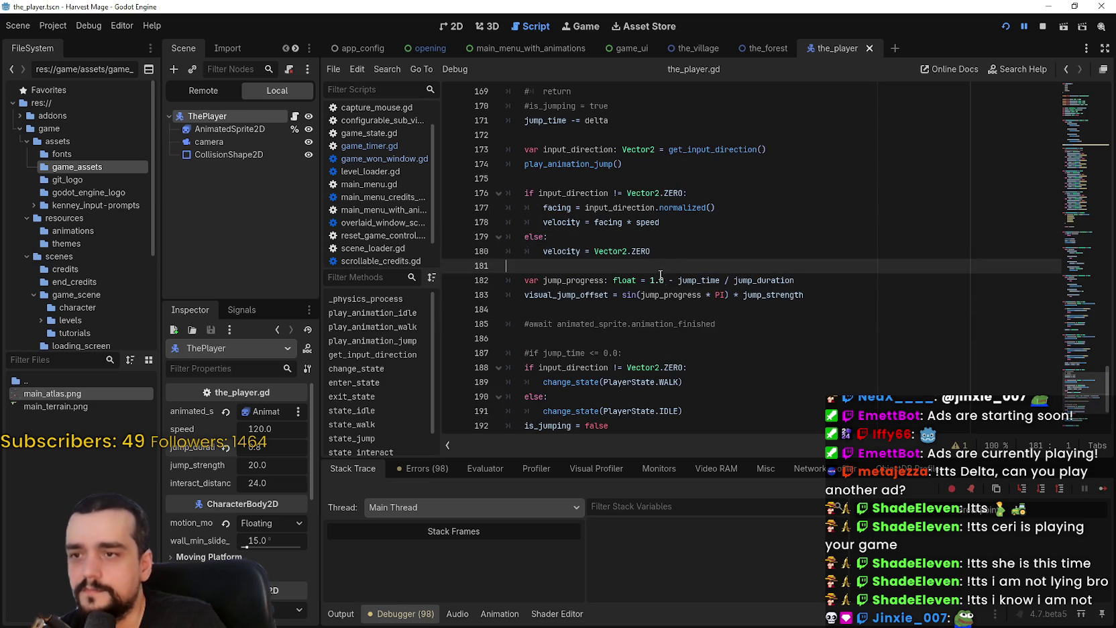
{"action": "scroll", "coordinate": [658, 270], "scroll_direction": "up", "scroll_amount": 3}
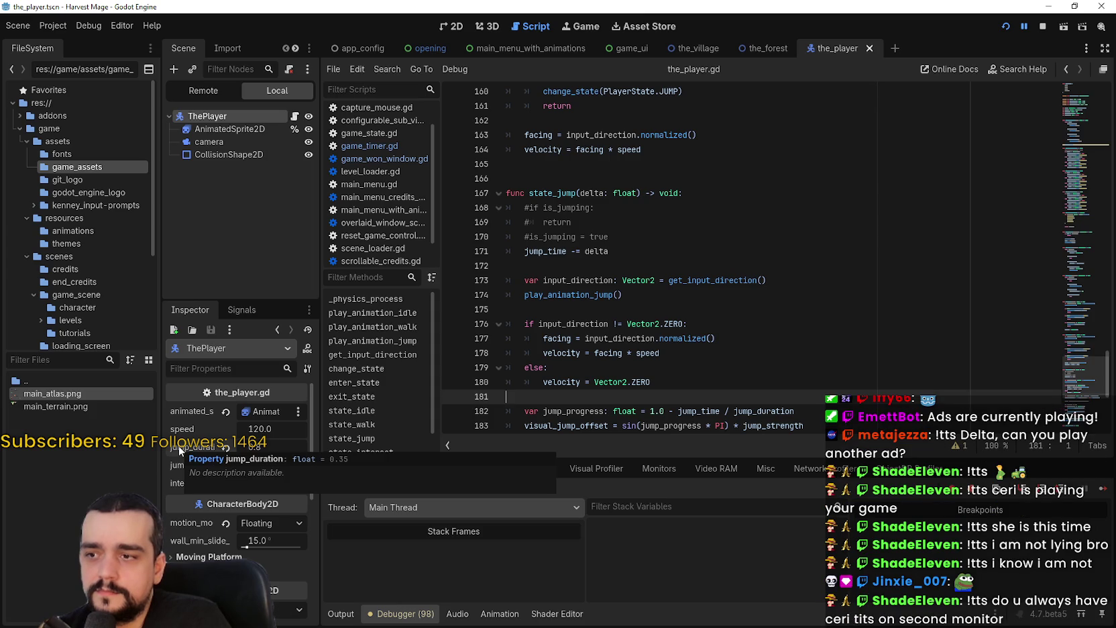
Step: Stop the running game and set ThePlayer's jump_duration to 1.0
{"action": "left_click", "coordinate": [1042, 26]}
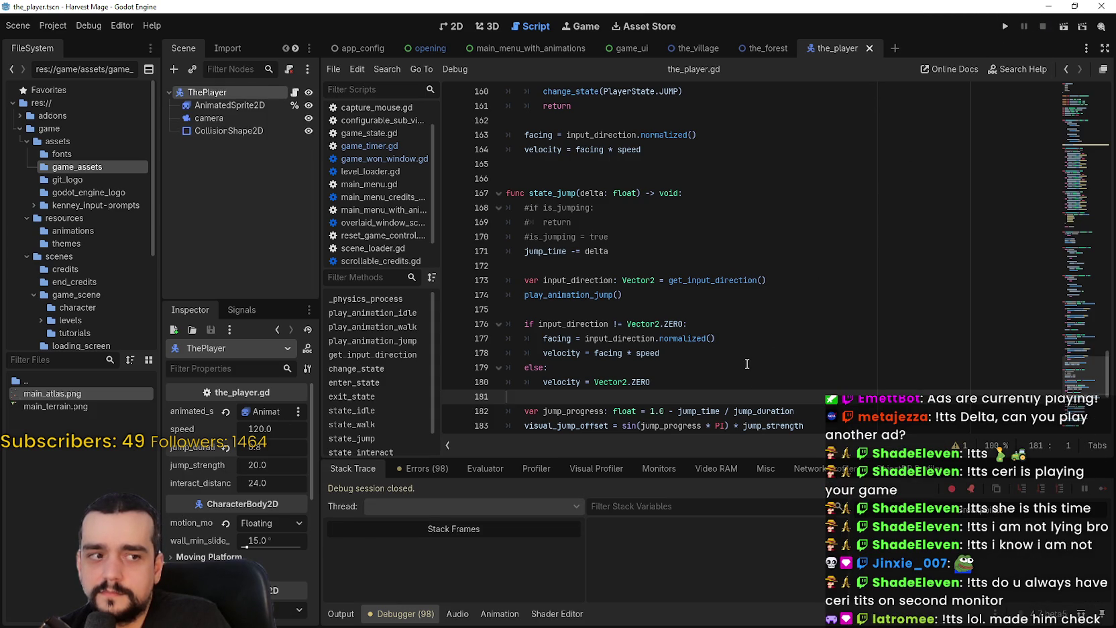
{"action": "type", "text": "1"}
{"action": "key", "text": "Return"}
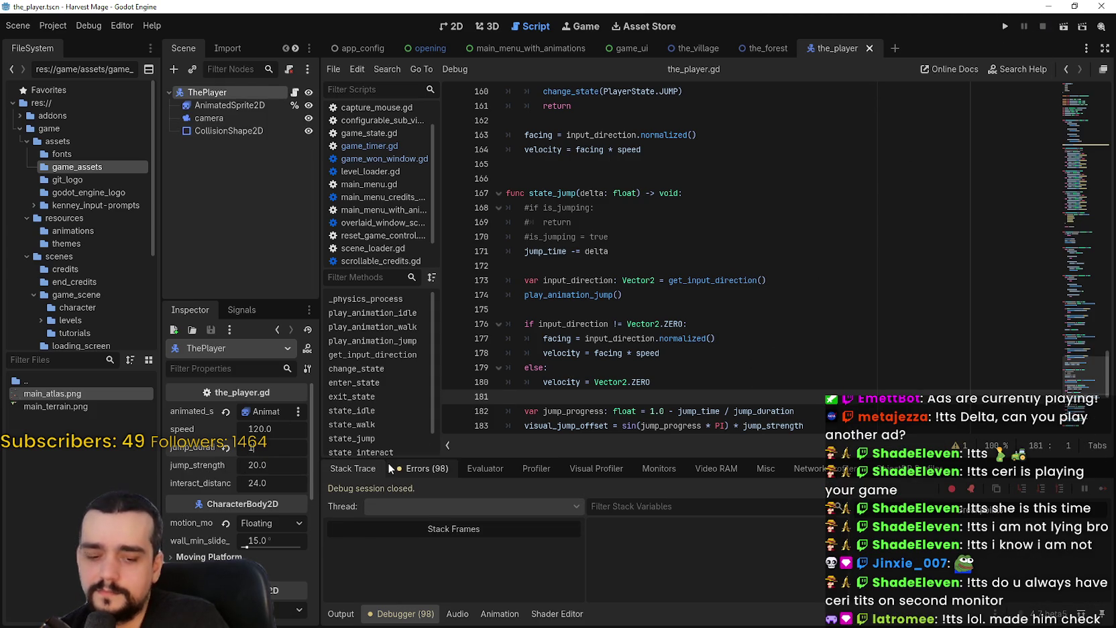
{"action": "left_click", "coordinate": [705, 379]}
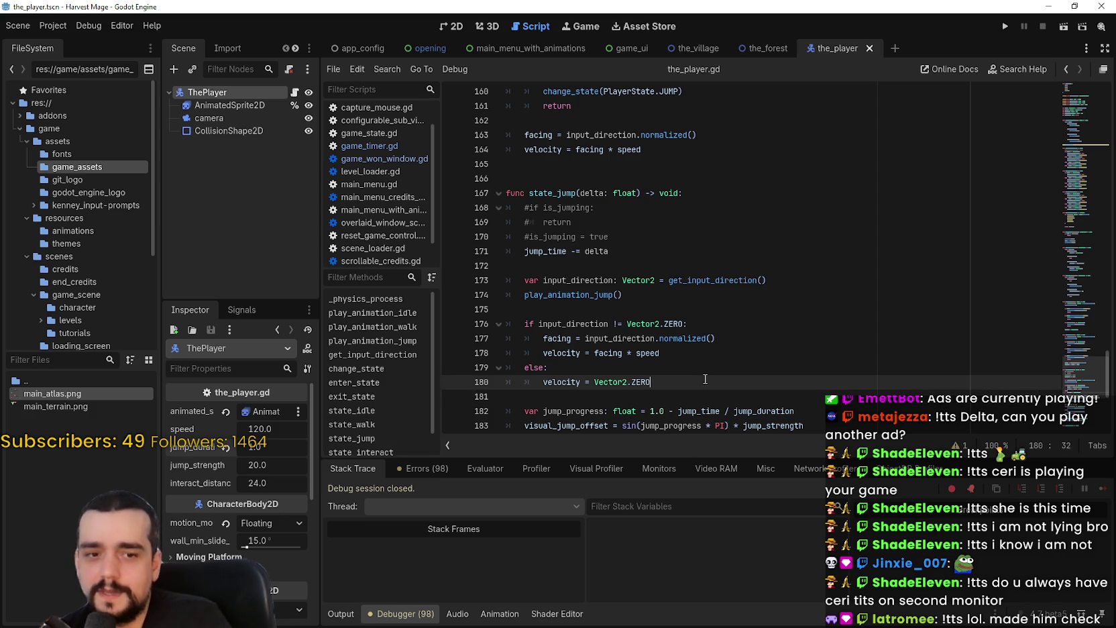
Step: Launch the game, start a new game, walk left and down, then stop it
{"action": "left_click", "coordinate": [1006, 29]}
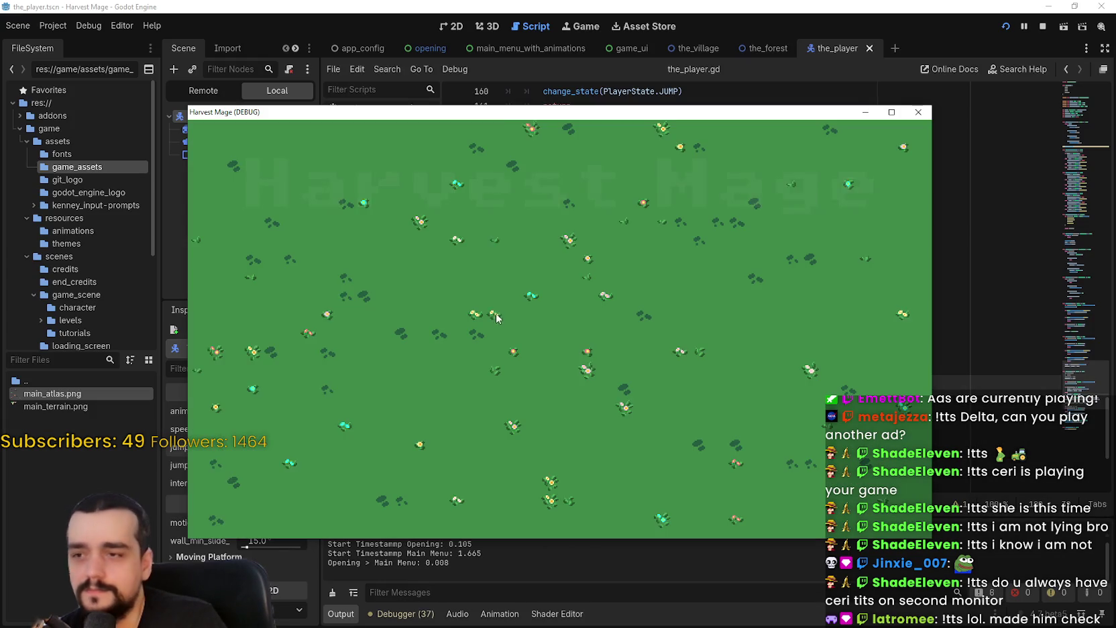
{"action": "left_click", "coordinate": [321, 295]}
{"action": "left_click", "coordinate": [321, 295]}
{"action": "key", "text": "a"}
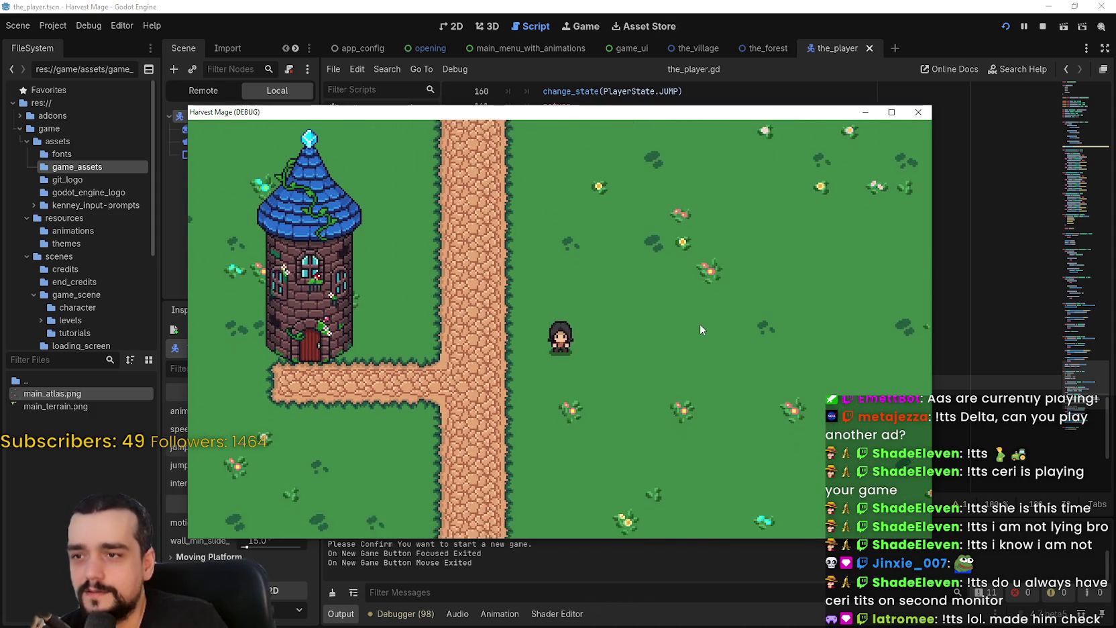
{"action": "key", "text": "s"}
{"action": "left_click", "coordinate": [1042, 26]}
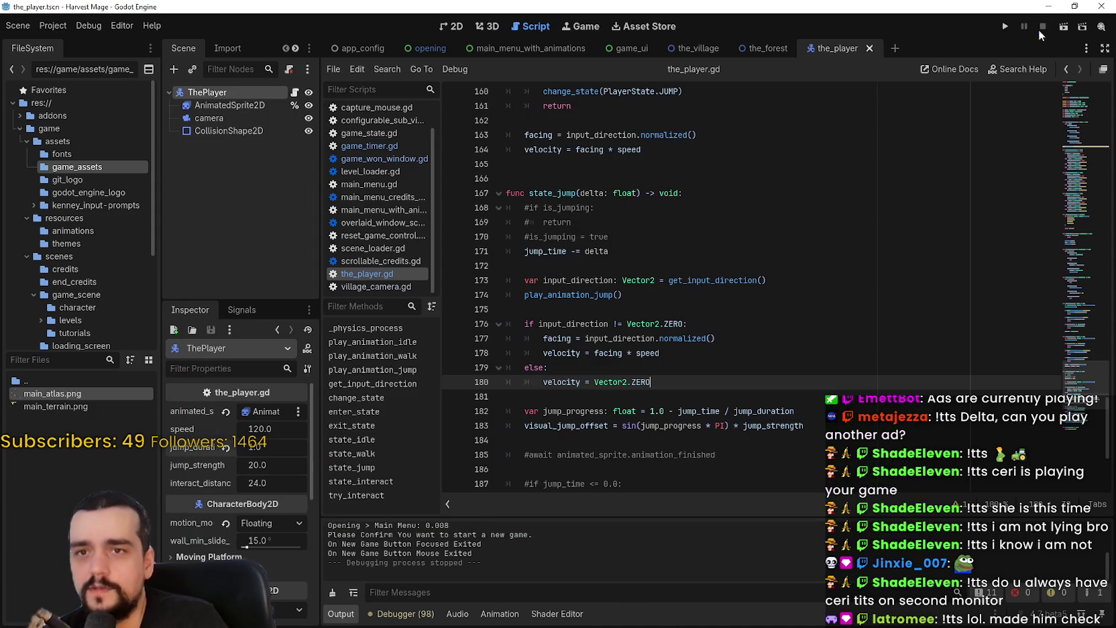
Step: Return to the jump_time line in state_jump and save the script and scene
{"action": "left_click", "coordinate": [717, 222]}
{"action": "left_click", "coordinate": [639, 246]}
{"action": "key", "text": "ctrl+s"}
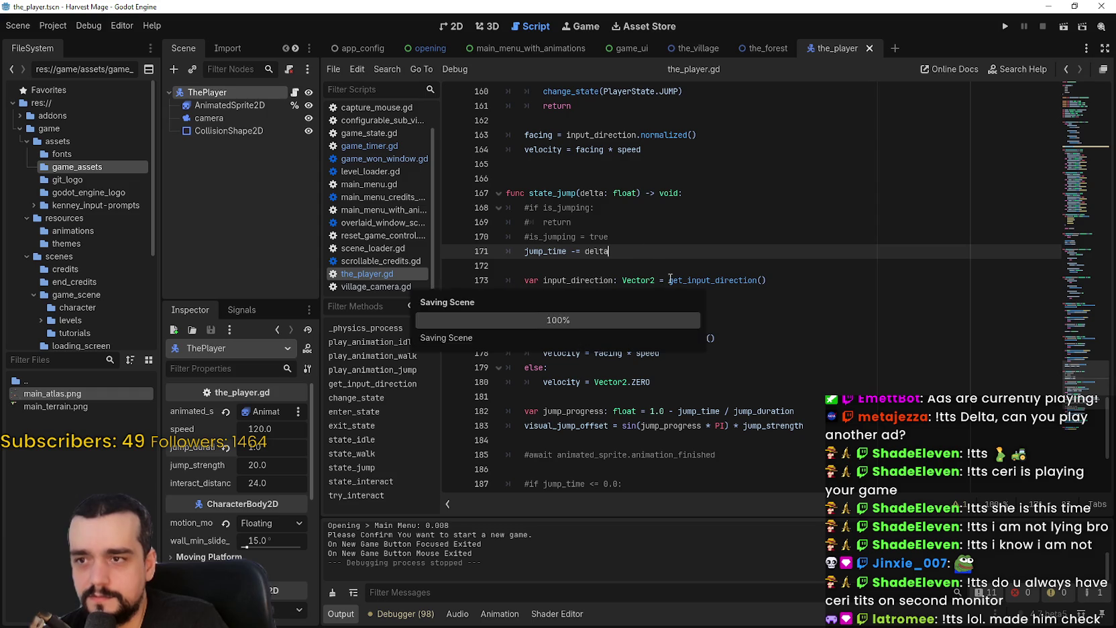
Step: Restore the jump_time <= 0.0 check and indent the walk/idle branch beneath it
{"action": "scroll", "coordinate": [697, 305], "scroll_direction": "down", "scroll_amount": 1}
{"action": "mouse_move", "coordinate": [693, 293]}
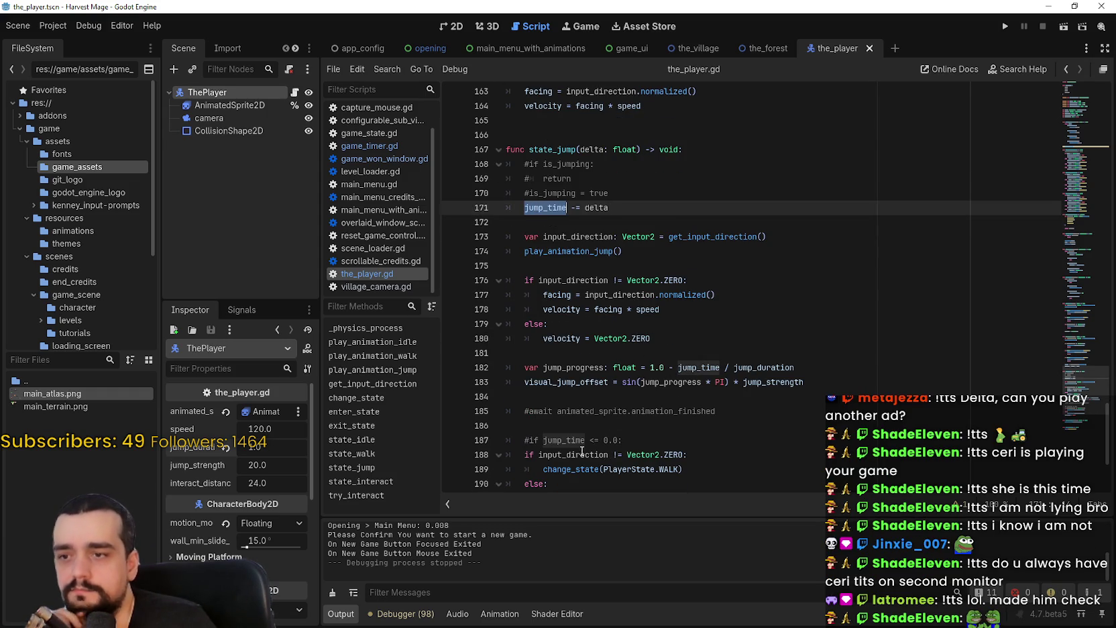
{"action": "scroll", "coordinate": [593, 442], "scroll_direction": "down", "scroll_amount": 1}
{"action": "left_click", "coordinate": [527, 397]}
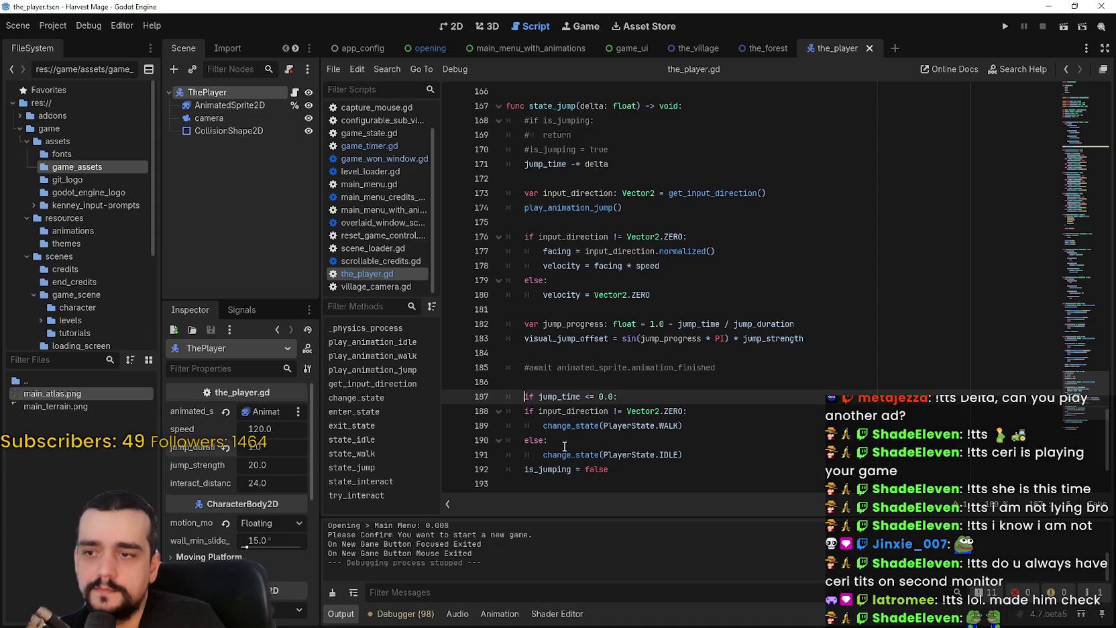
{"action": "mouse_move", "coordinate": [682, 454]}
{"action": "left_mouse_down"}
{"action": "mouse_move", "coordinate": [536, 454]}
{"action": "mouse_move", "coordinate": [525, 410]}
{"action": "left_mouse_up"}
{"action": "key", "text": "Tab"}
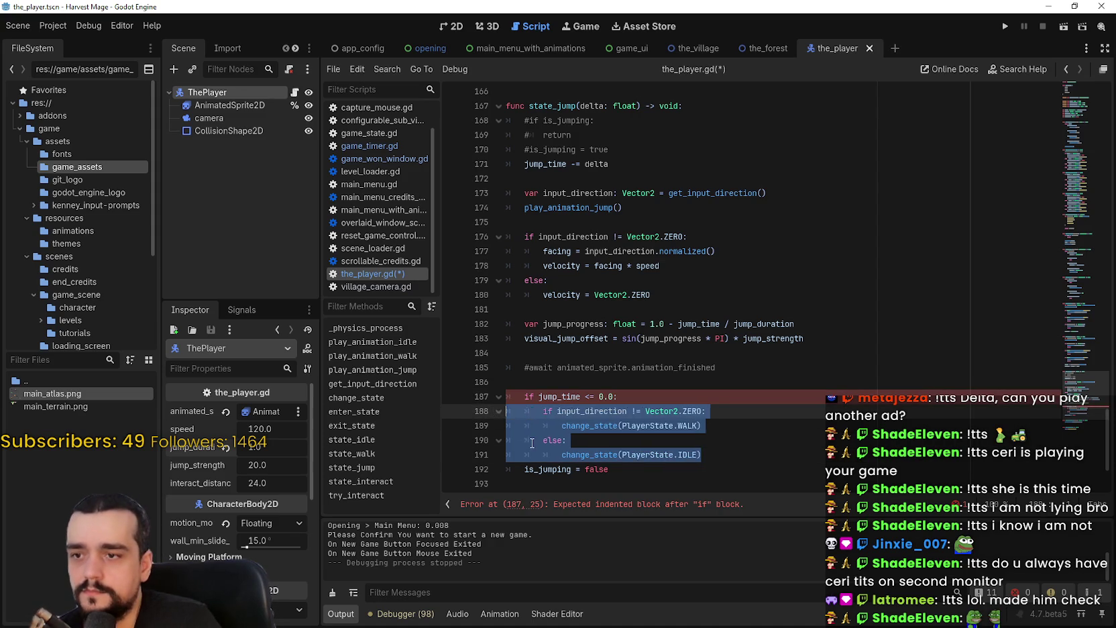
Step: Comment out is_jumping = false, then save and run the game with F5
{"action": "left_click", "coordinate": [526, 440]}
{"action": "left_click", "coordinate": [527, 469]}
{"action": "key", "text": "ctrl+k"}
{"action": "key", "text": "F5"}
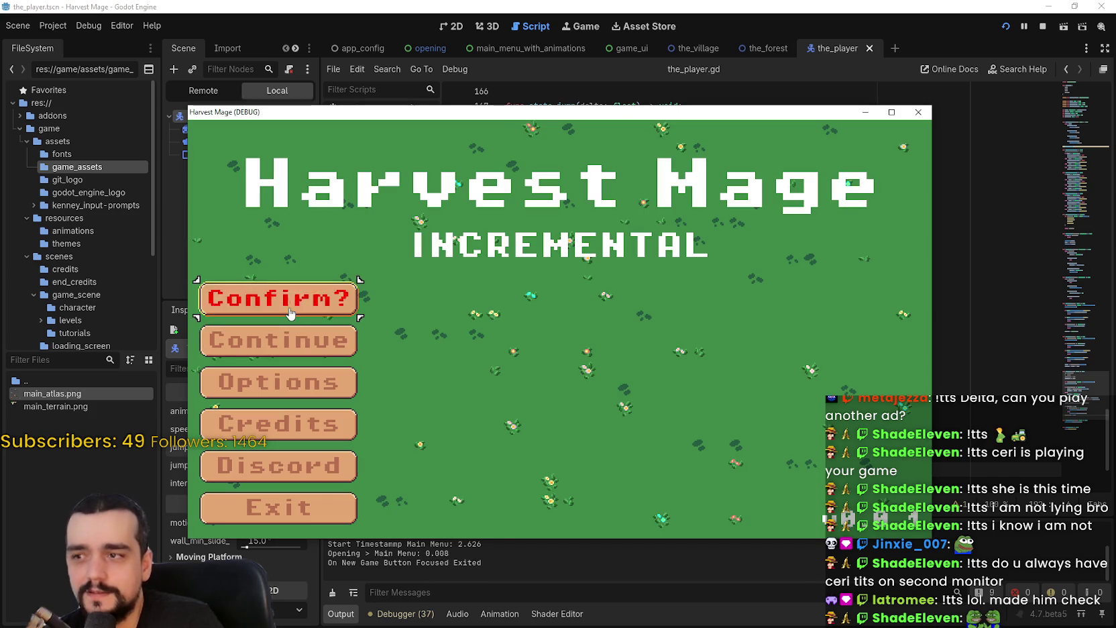
Step: Start a new game and walk the character right and left in the maximized game window
{"action": "left_click", "coordinate": [277, 298]}
{"action": "key", "text": "Right"}
{"action": "left_click", "coordinate": [891, 112]}
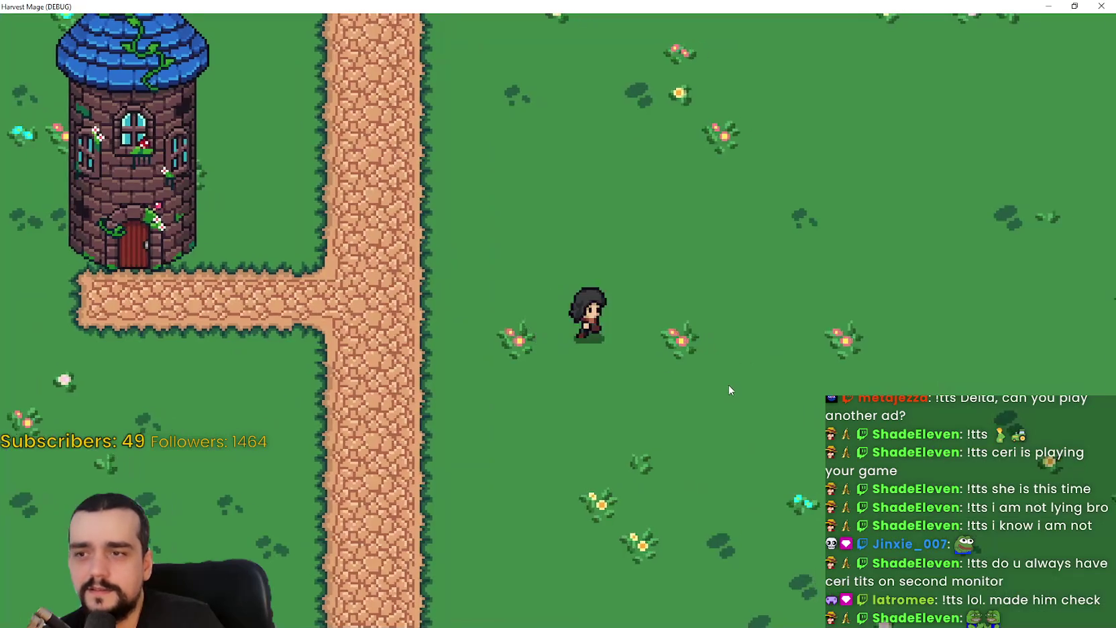
{"action": "key", "text": "Right"}
{"action": "key", "text": "Left"}
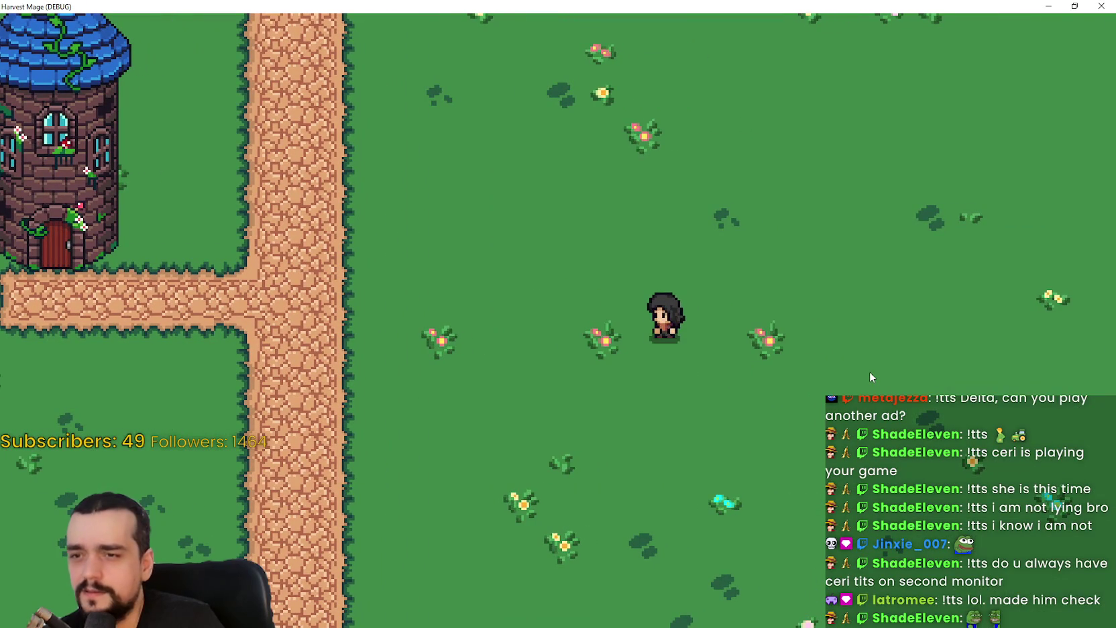
{"action": "key", "text": "Left"}
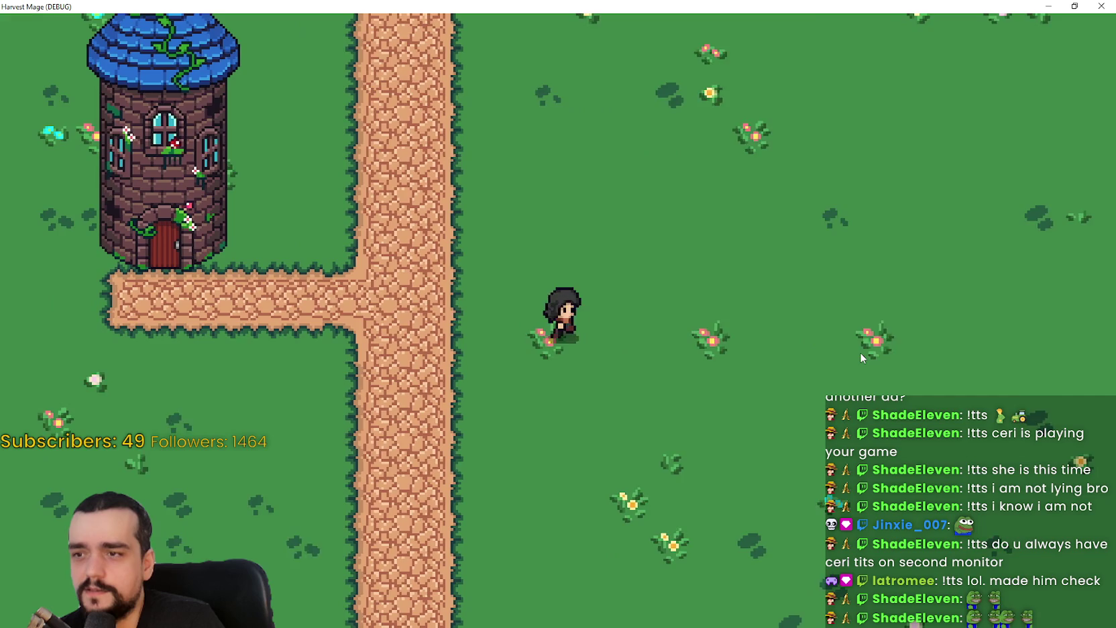
{"action": "key", "text": "Right"}
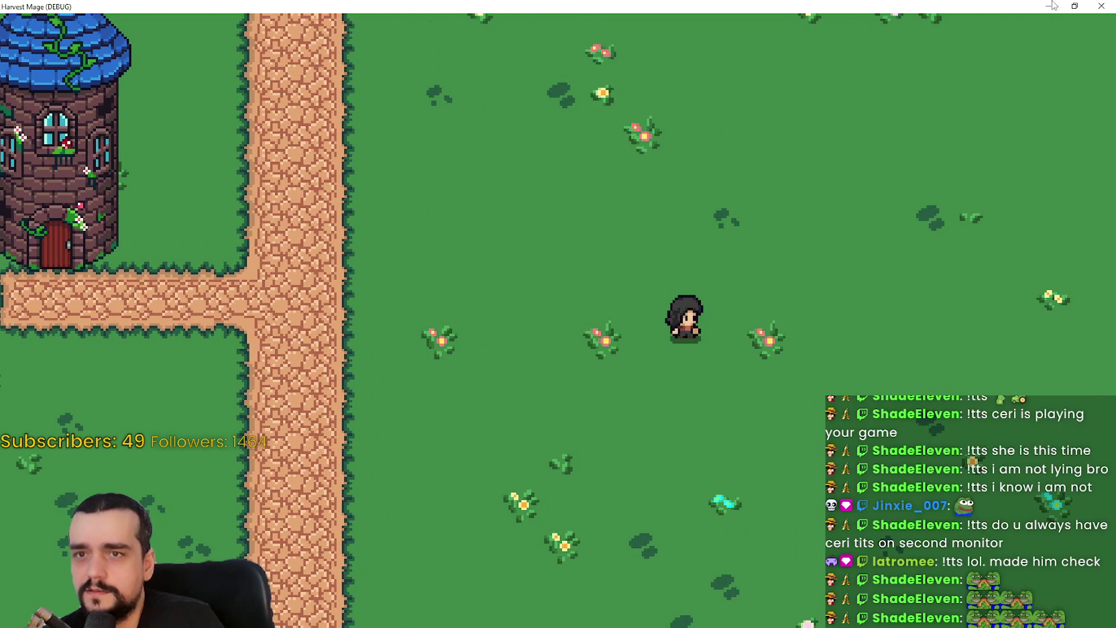
{"action": "key", "text": "Left"}
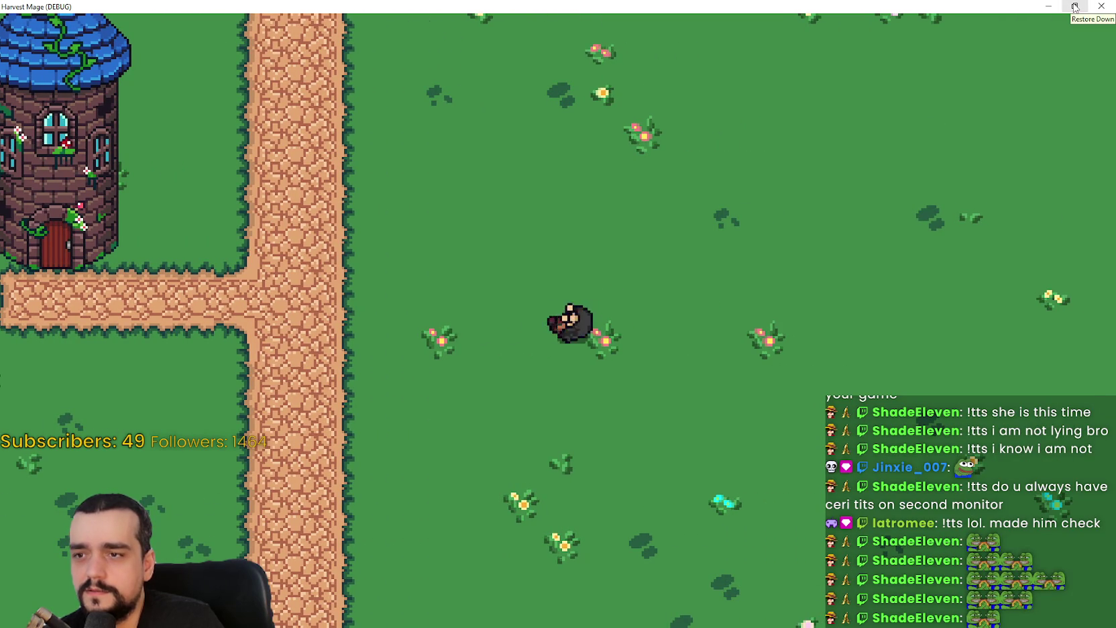
{"action": "left_click", "coordinate": [1074, 7]}
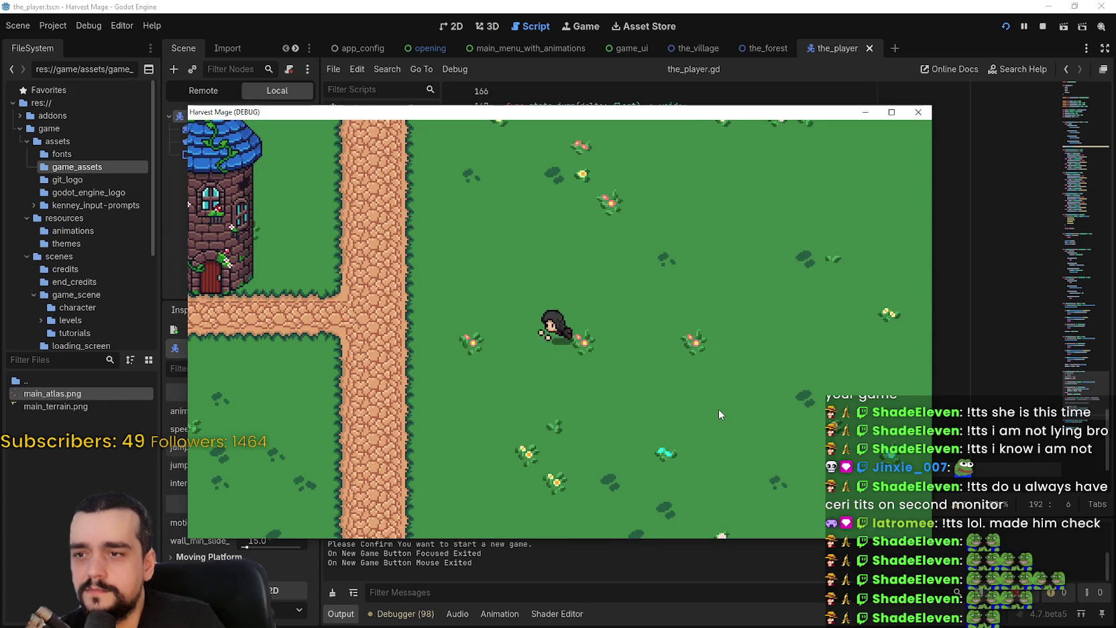
Step: Stop the game, set jump_duration to 0.35 then 0.4, and save the scene
{"action": "left_click", "coordinate": [1040, 26]}
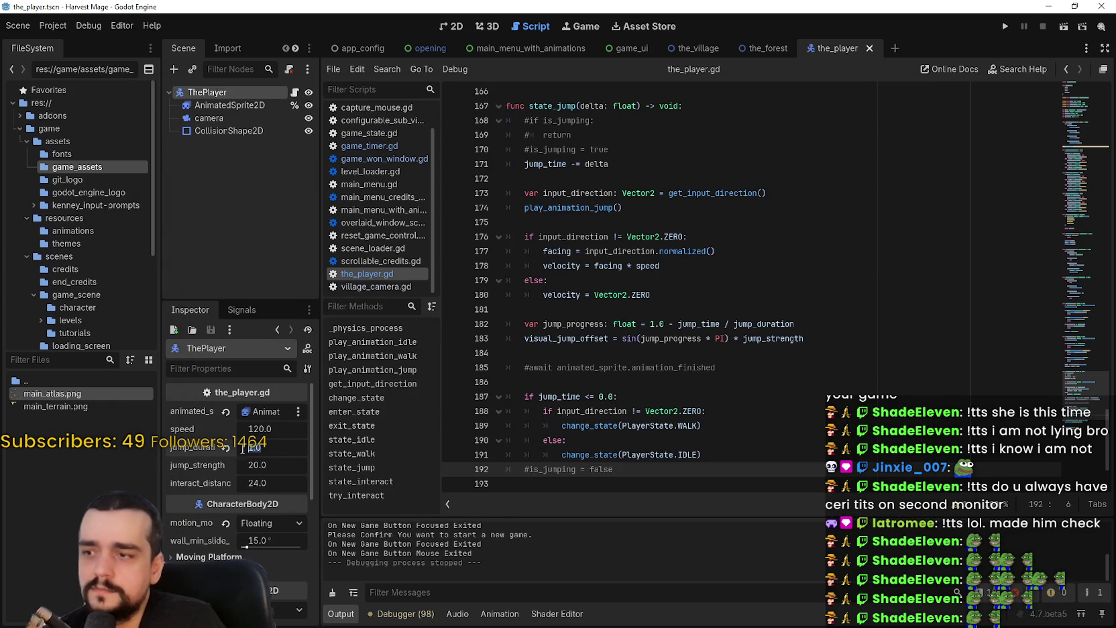
{"action": "type", "text": "0.35"}
{"action": "key", "text": "Return"}
{"action": "type", "text": ".4"}
{"action": "key", "text": "Return"}
{"action": "key", "text": "ctrl+s"}
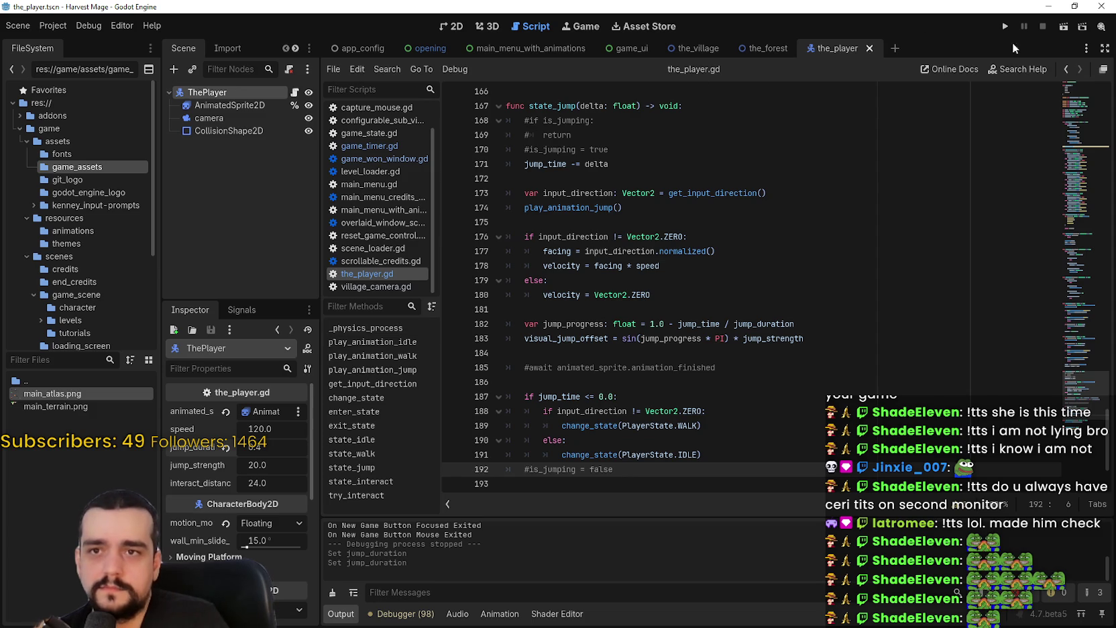
Step: Relaunch into a new game, walk right and back toward the tower, then stop
{"action": "left_click", "coordinate": [1005, 26]}
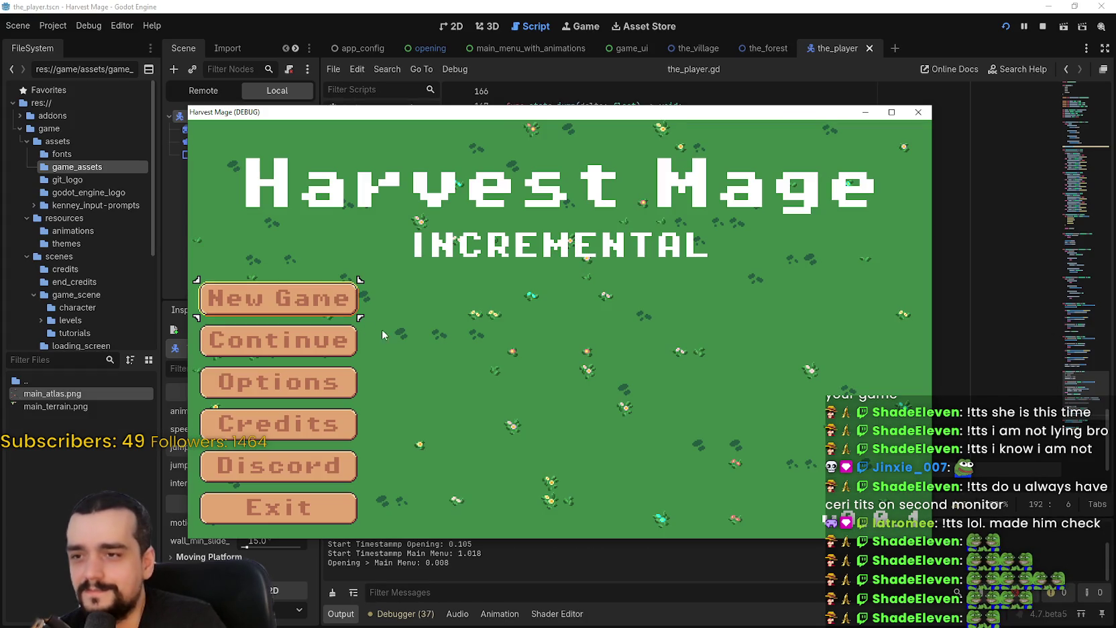
{"action": "key", "text": "Return"}
{"action": "key", "text": "Return"}
{"action": "left_click", "coordinate": [891, 112]}
{"action": "key", "text": "Right"}
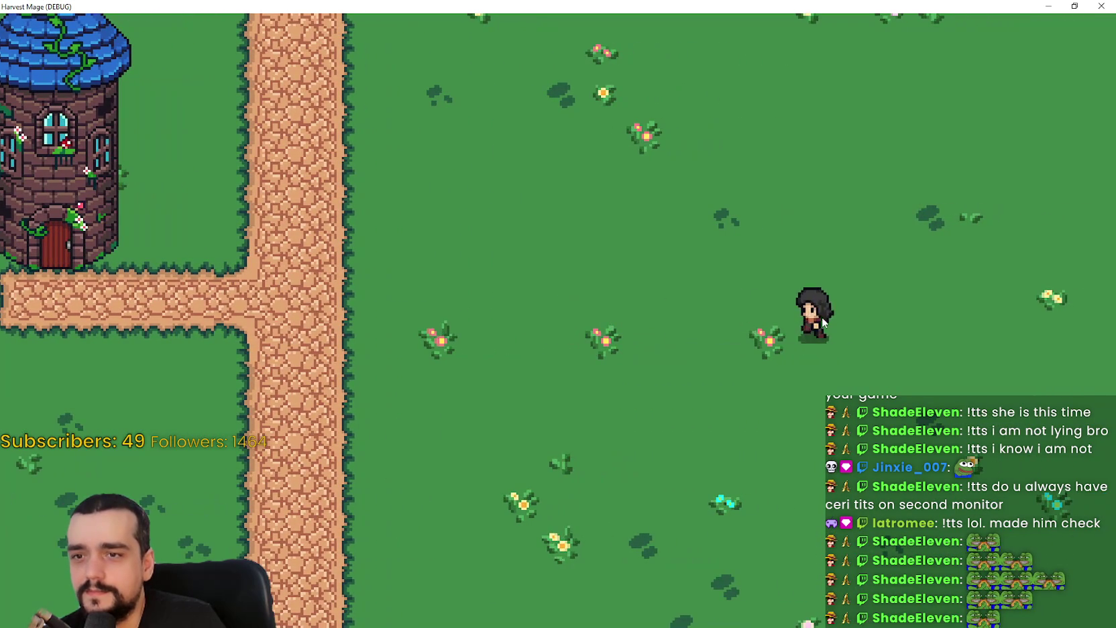
{"action": "key", "text": "Left"}
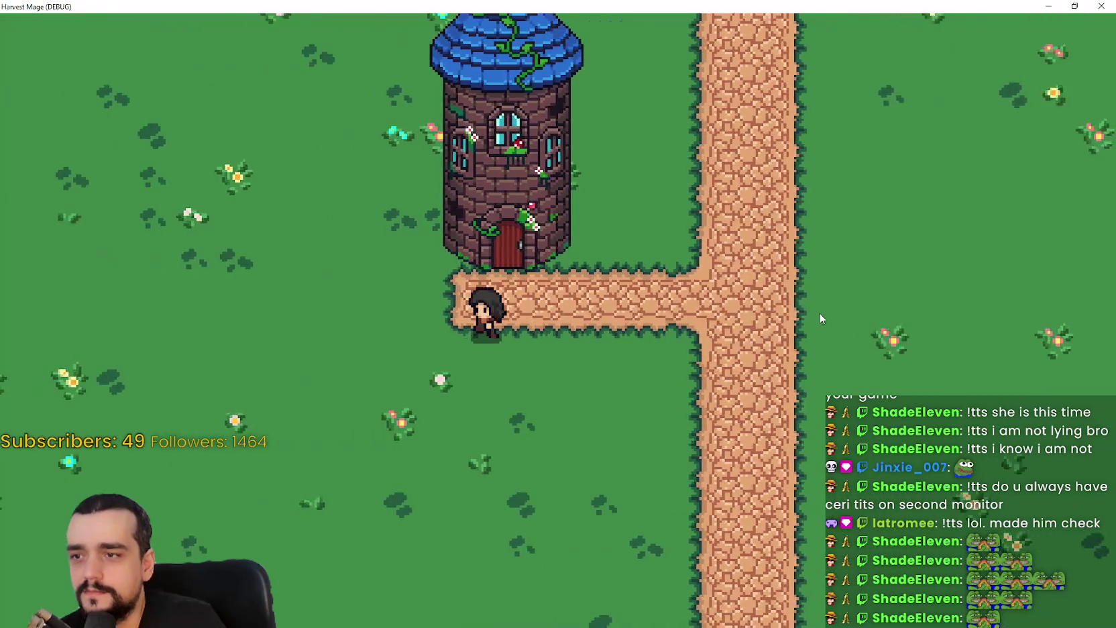
{"action": "left_click", "coordinate": [1075, 6]}
{"action": "left_click", "coordinate": [1037, 28]}
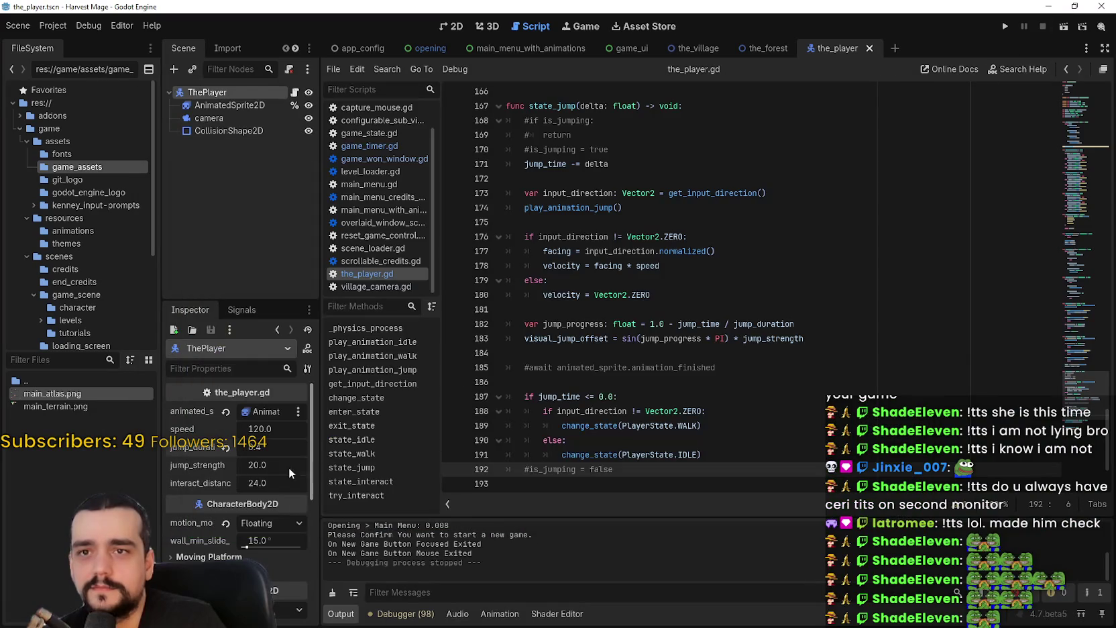
Step: Set jump_duration to 0.5, save, and relaunch the game full screen
{"action": "type", "text": "0.5"}
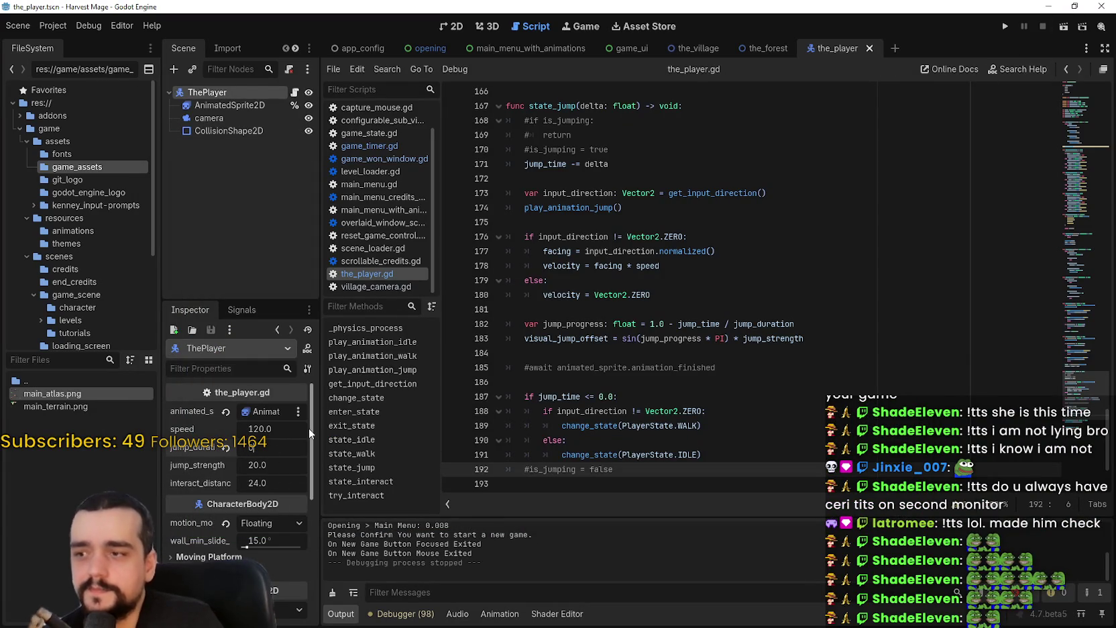
{"action": "key", "text": "Return"}
{"action": "key", "text": "ctrl+s"}
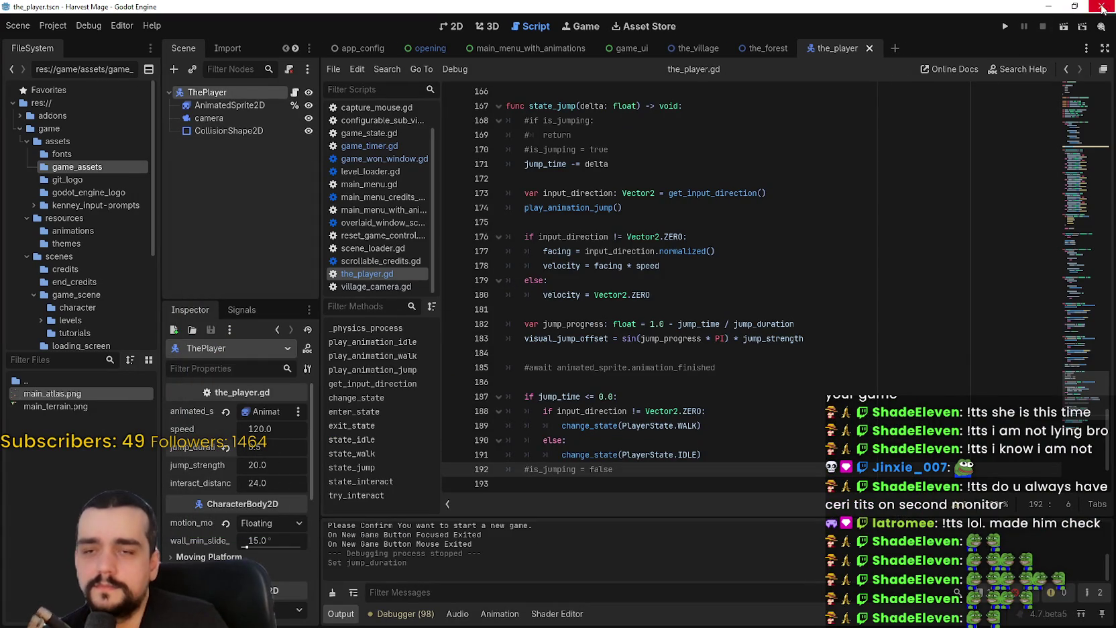
{"action": "left_click", "coordinate": [1005, 25]}
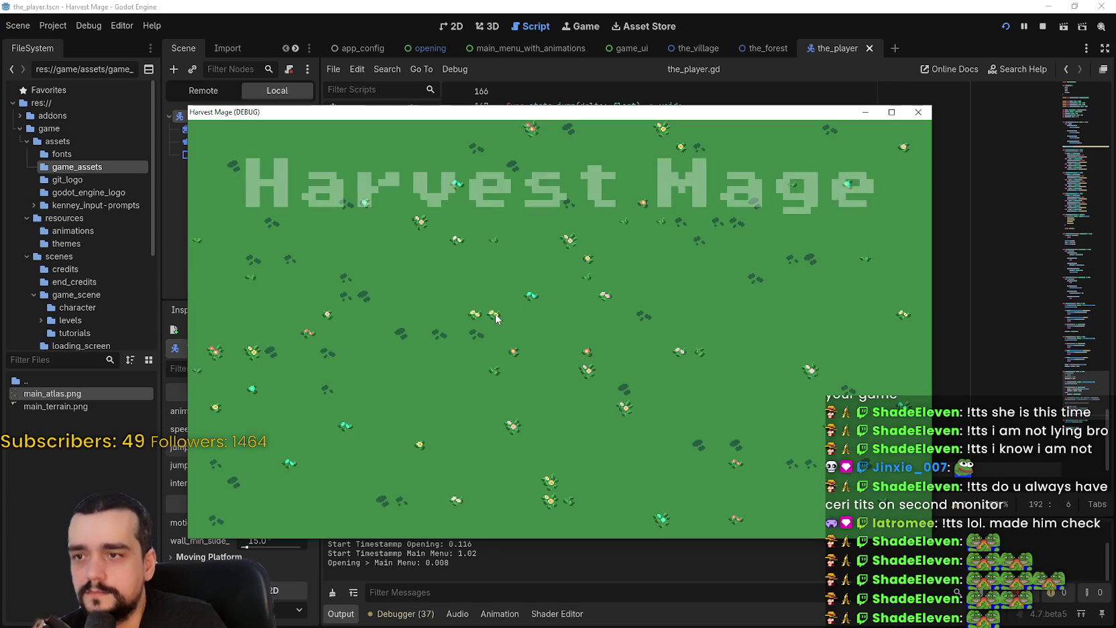
{"action": "left_click", "coordinate": [891, 112]}
Step: Start a new game and walk the character up the dirt path and across the grass
{"action": "left_click", "coordinate": [219, 282]}
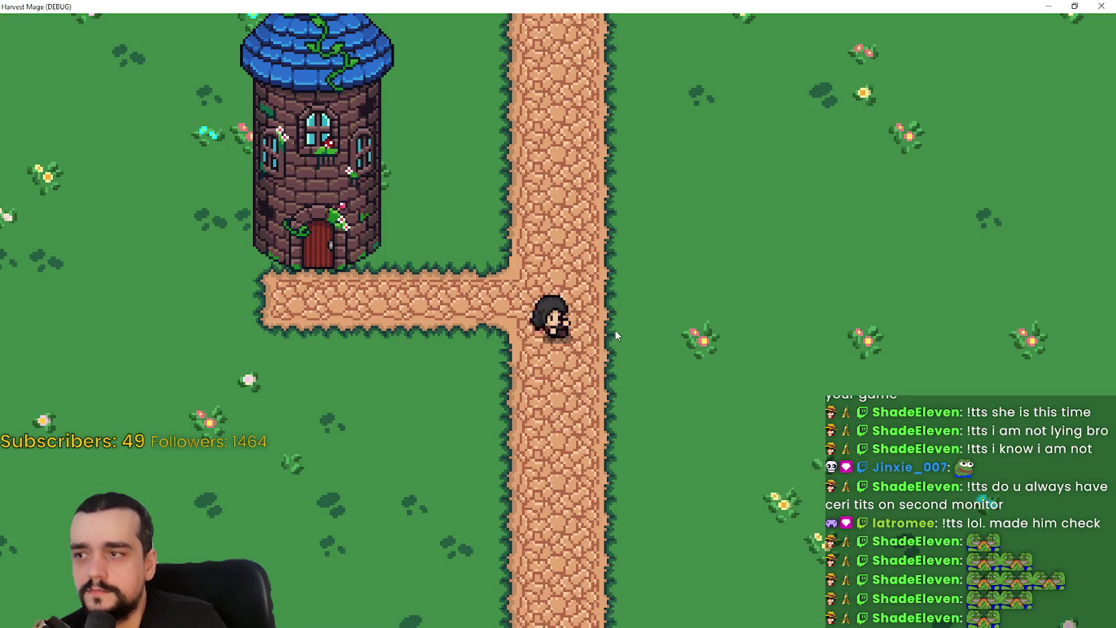
{"action": "key", "text": "d"}
{"action": "key", "text": "a"}
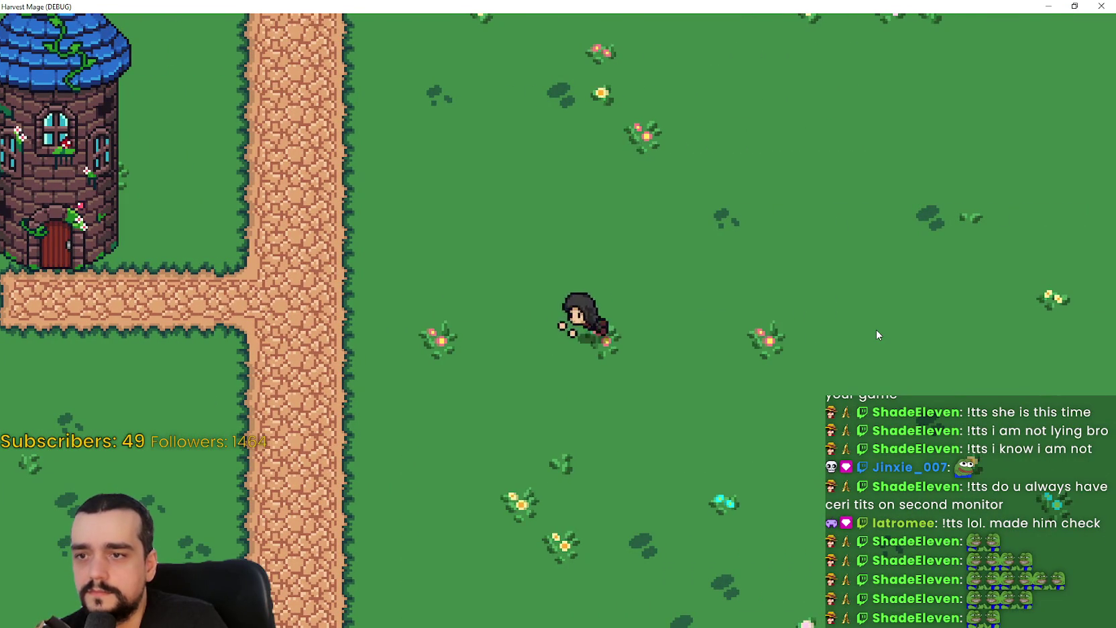
{"action": "key", "text": "w"}
{"action": "key", "text": "d"}
{"action": "key", "text": "d"}
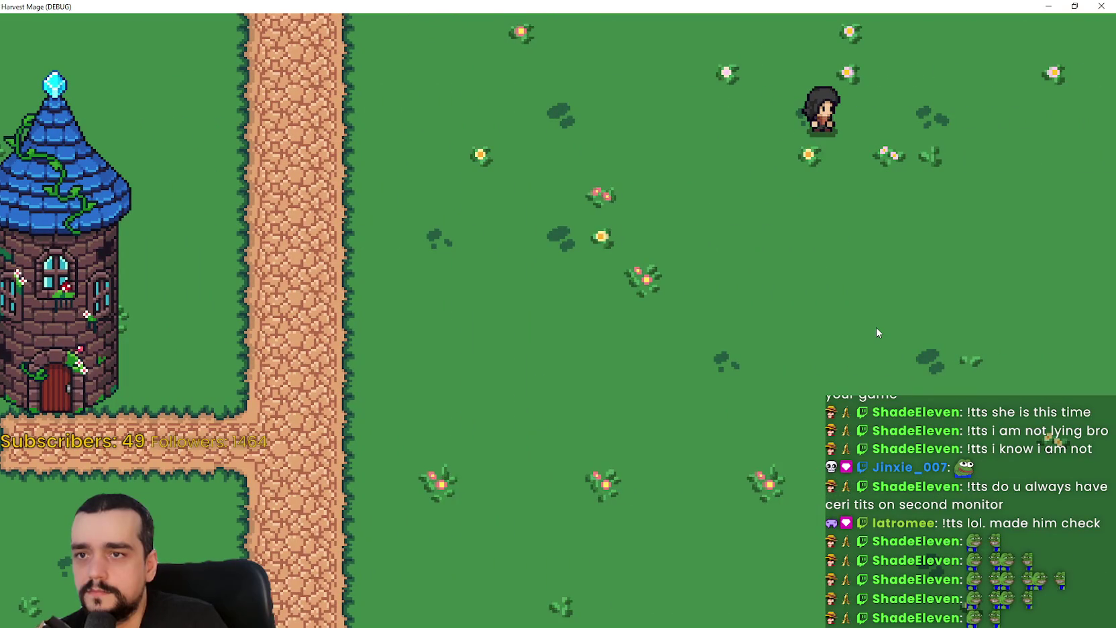
{"action": "key", "text": "s"}
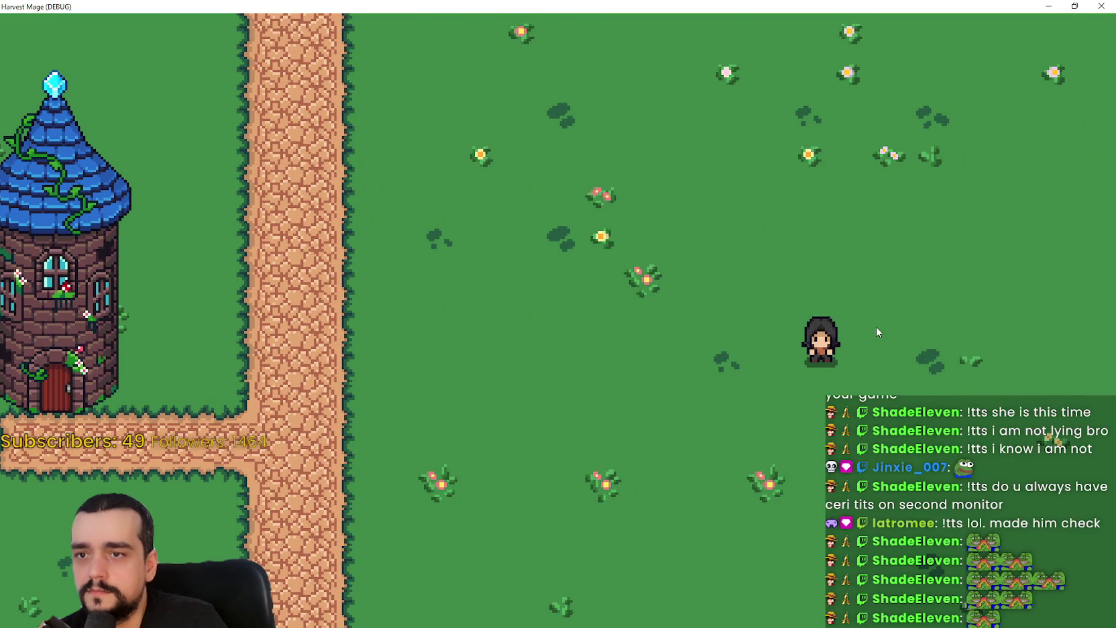
{"action": "key", "text": "a"}
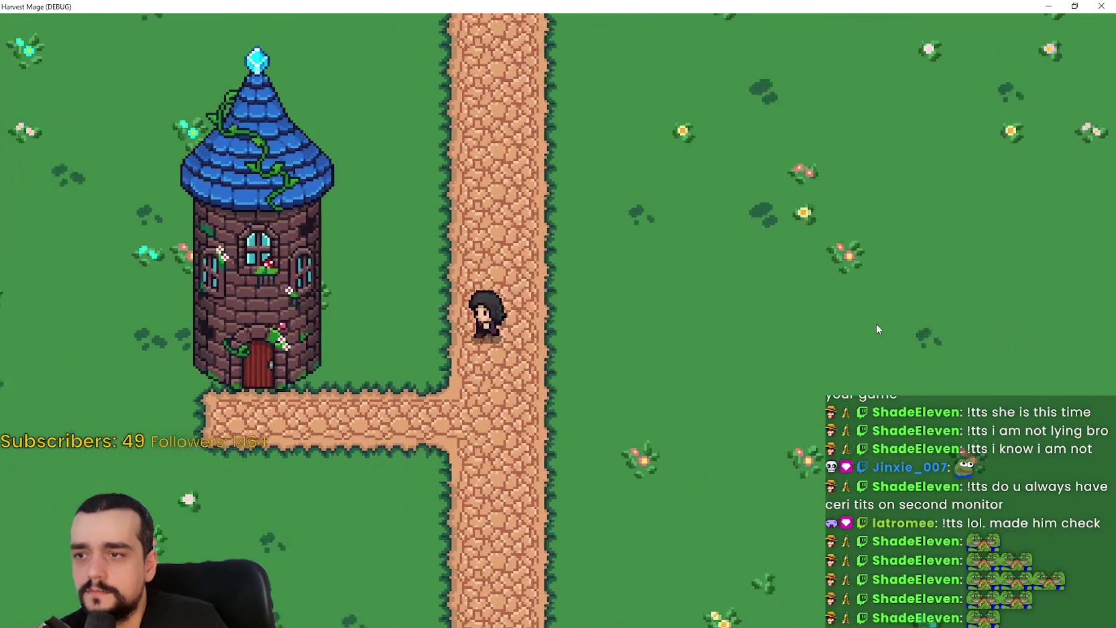
{"action": "key", "text": "s"}
{"action": "key", "text": "a"}
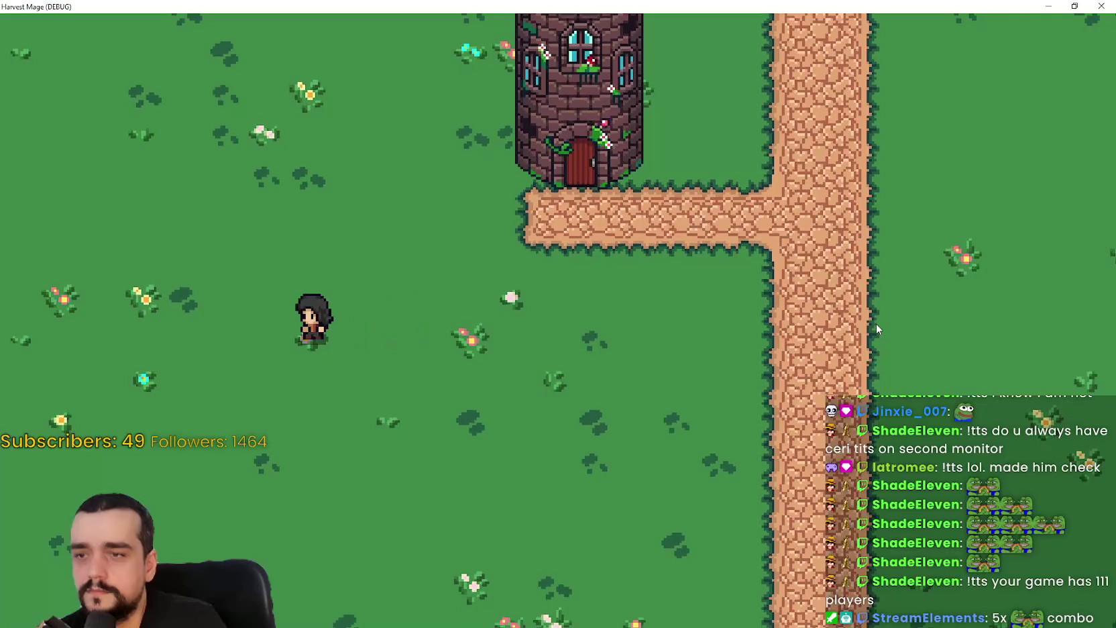
Step: Keep walking the character around the tower, then switch over to the browser
{"action": "key", "text": "d"}
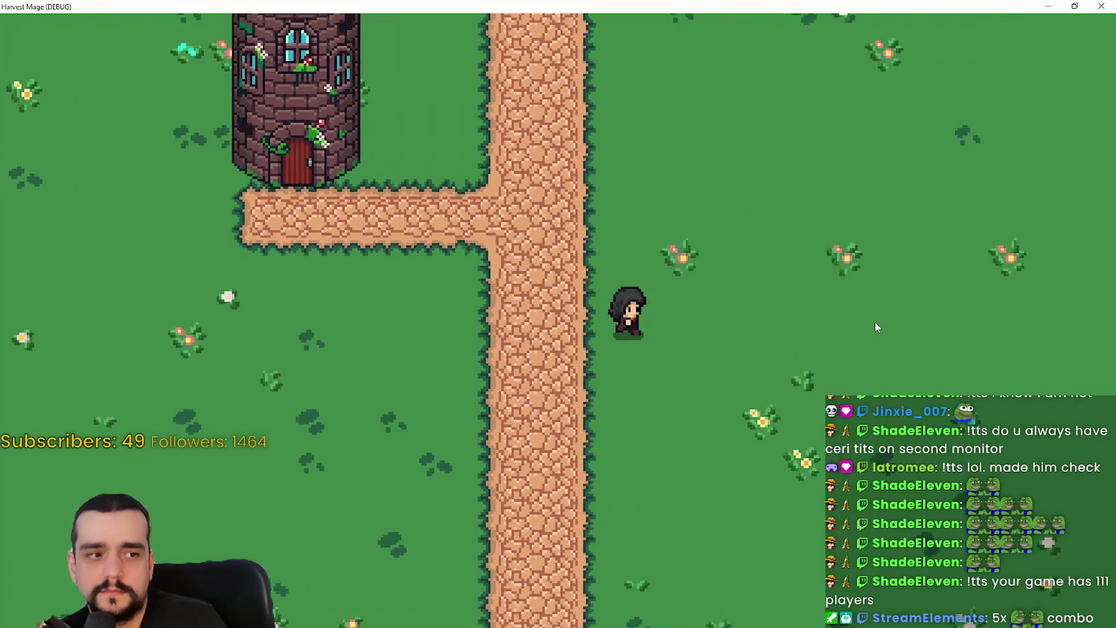
{"action": "key", "text": "w"}
{"action": "key", "text": "d"}
{"action": "key", "text": "s"}
{"action": "key", "text": "a"}
{"action": "key", "text": "s"}
{"action": "key", "text": "a"}
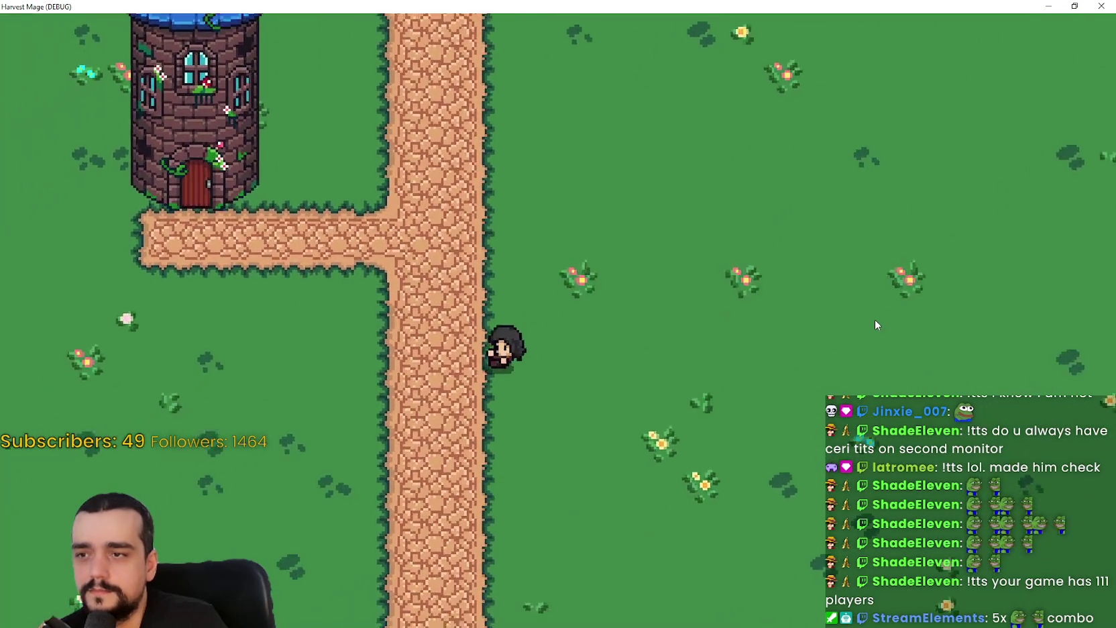
{"action": "key", "text": "a"}
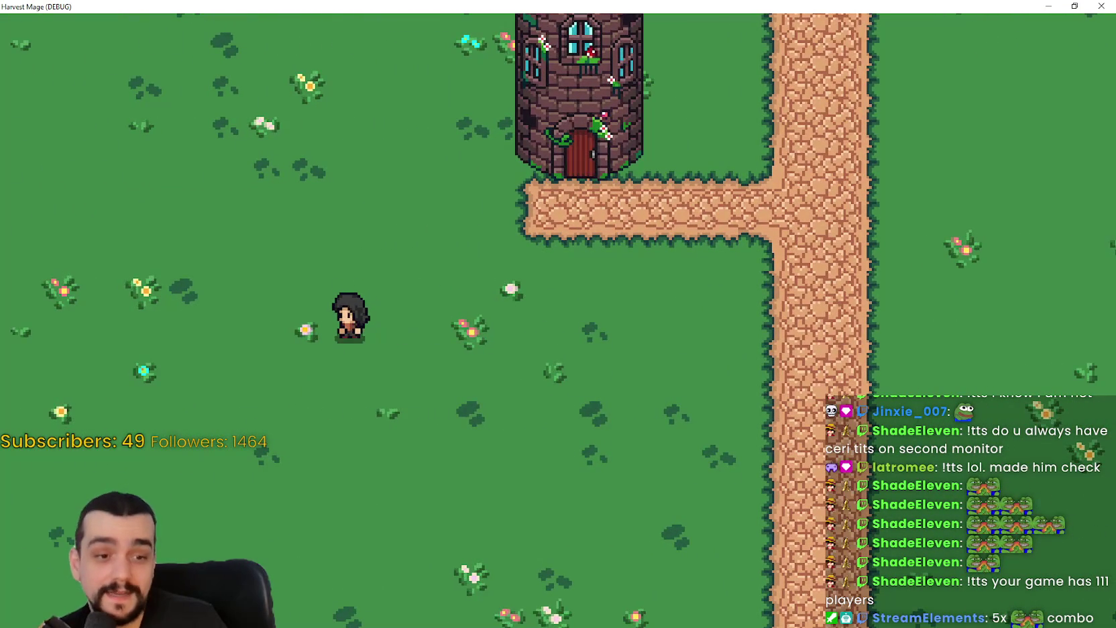
{"action": "key", "text": "alt+Tab"}
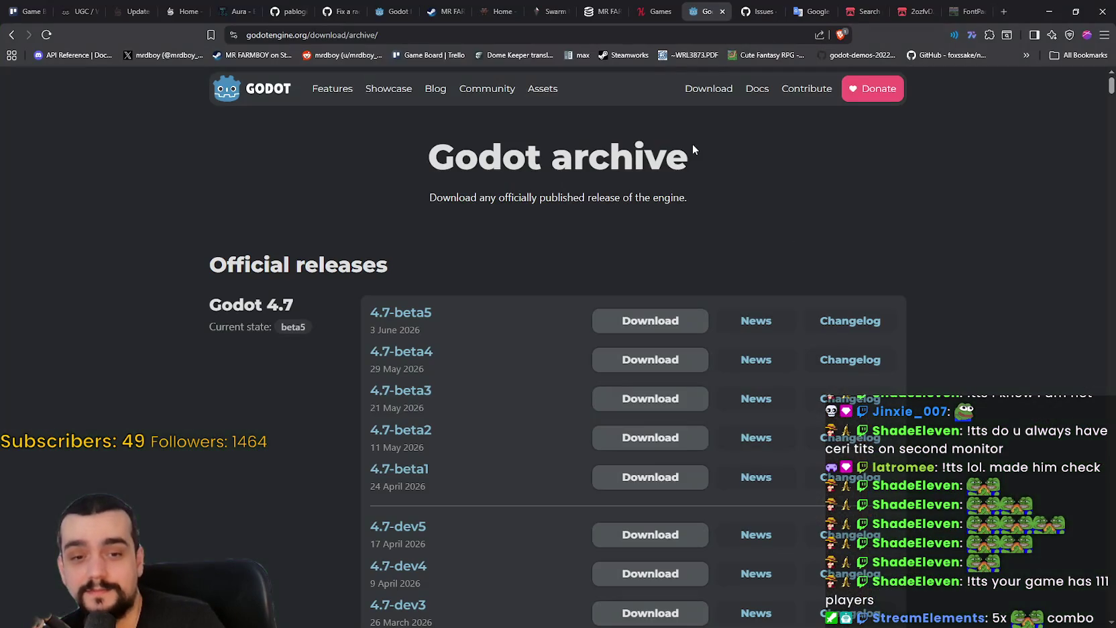
Step: Reload the SteamDB MR FARMBOY page to see 111 players right now, then minimize the browser
{"action": "left_click", "coordinate": [595, 8]}
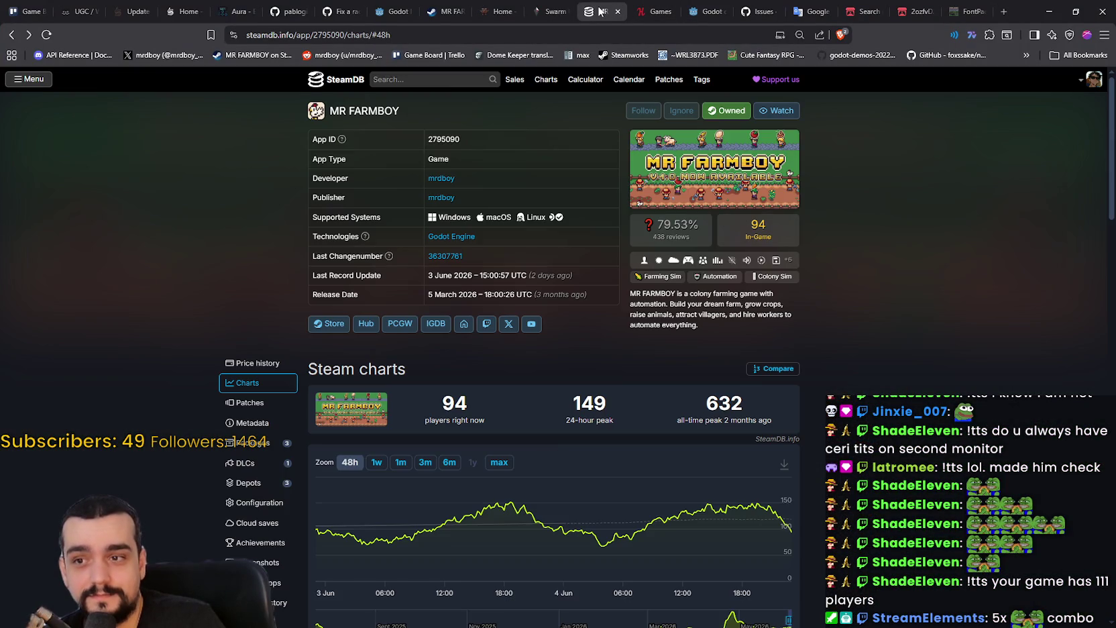
{"action": "right_click", "coordinate": [856, 259]}
{"action": "left_click", "coordinate": [889, 305]}
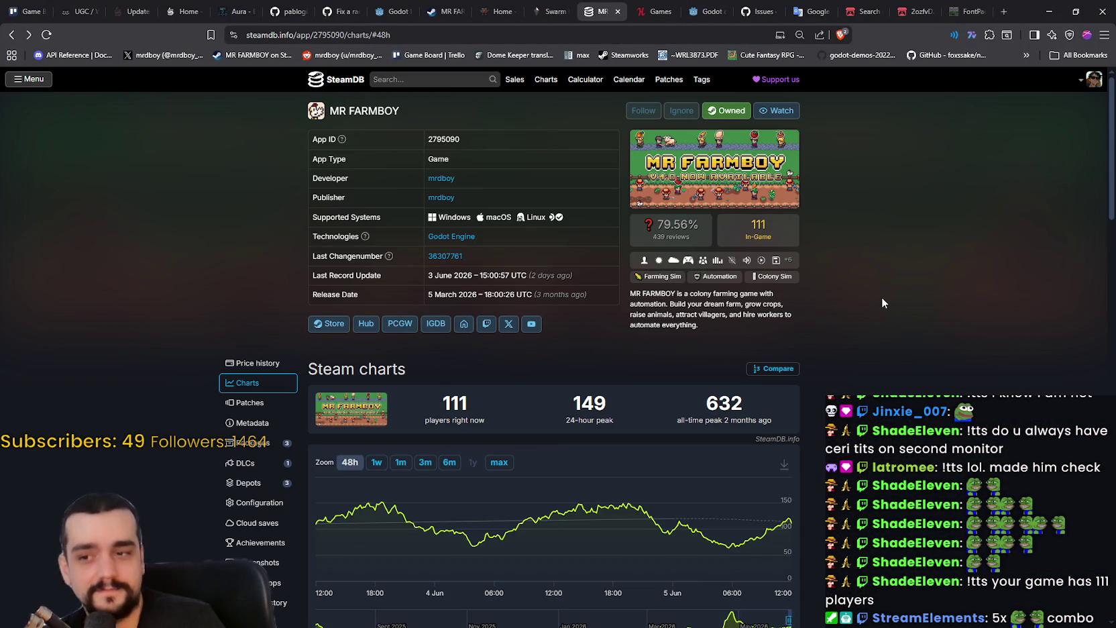
{"action": "left_click", "coordinate": [1050, 16]}
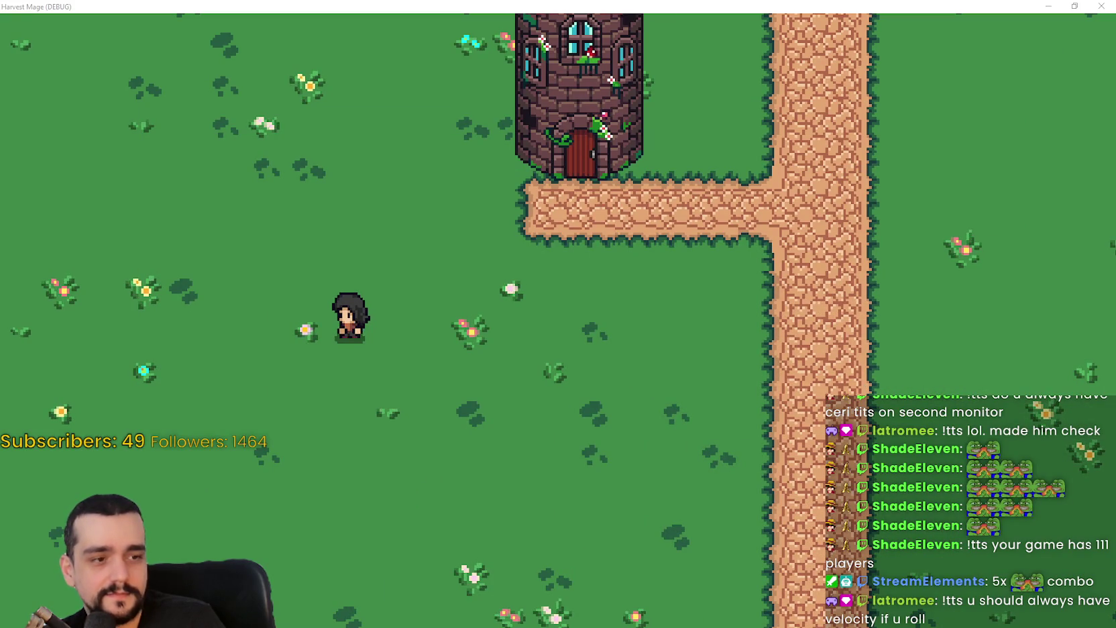
Step: Check MR FARMBOY's store, community and discussions pages in Steam (173 topics), then minimize Steam
{"action": "key", "text": "alt+Tab"}
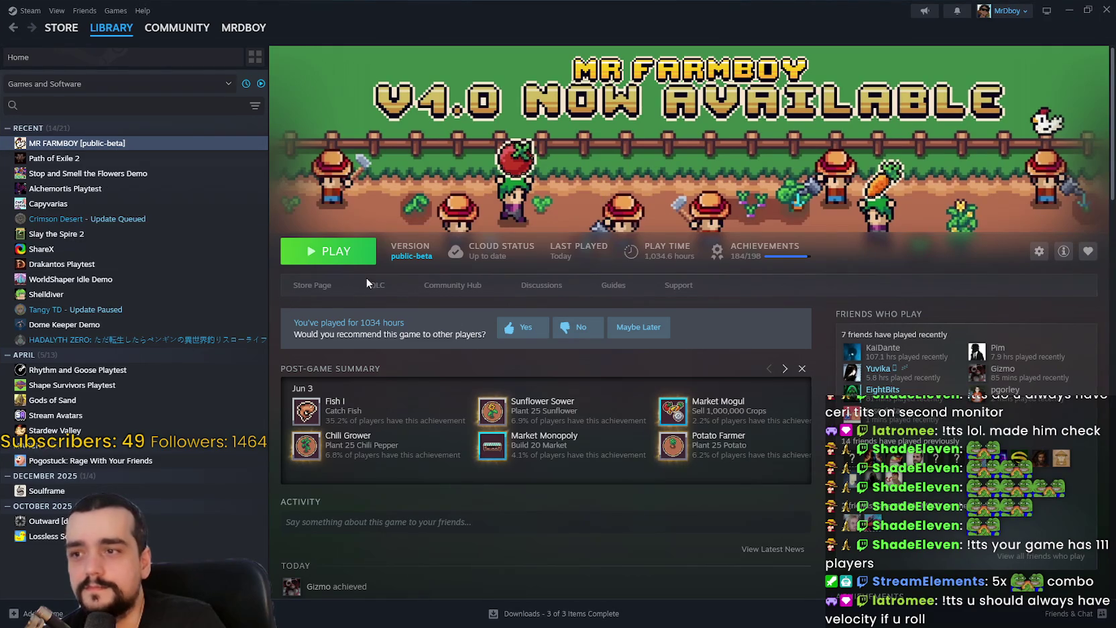
{"action": "left_click", "coordinate": [319, 294]}
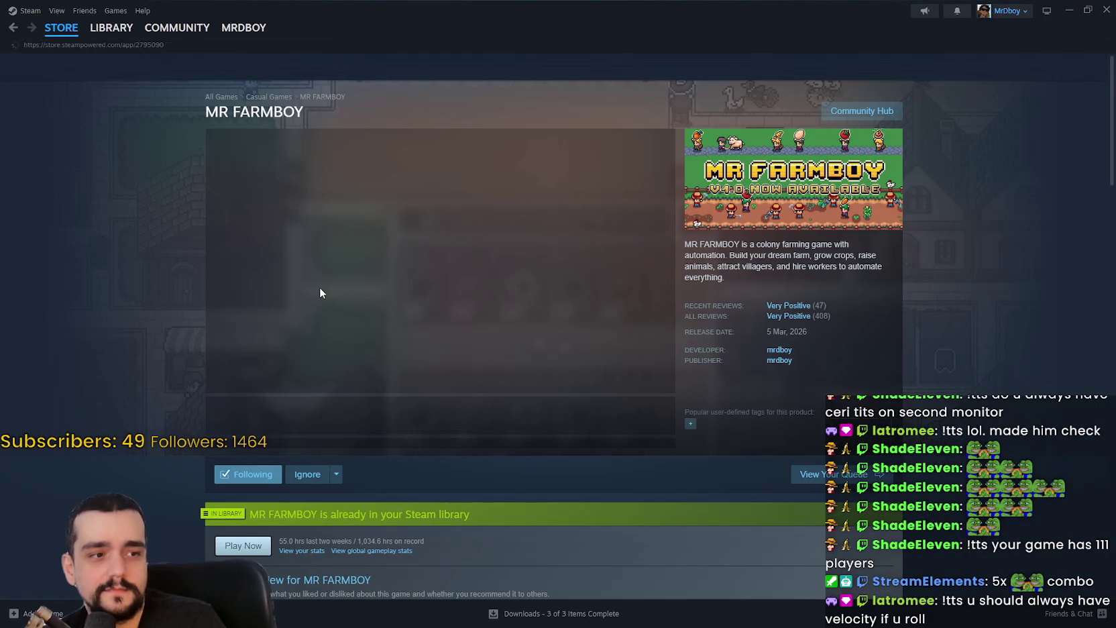
{"action": "left_click", "coordinate": [851, 111]}
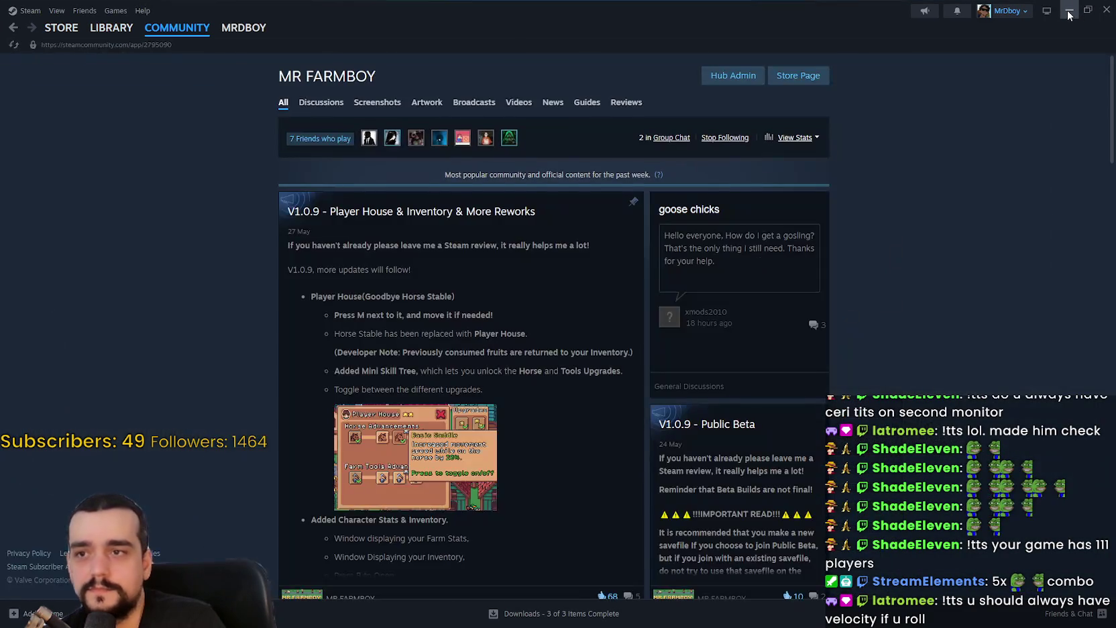
{"action": "left_click", "coordinate": [1067, 11]}
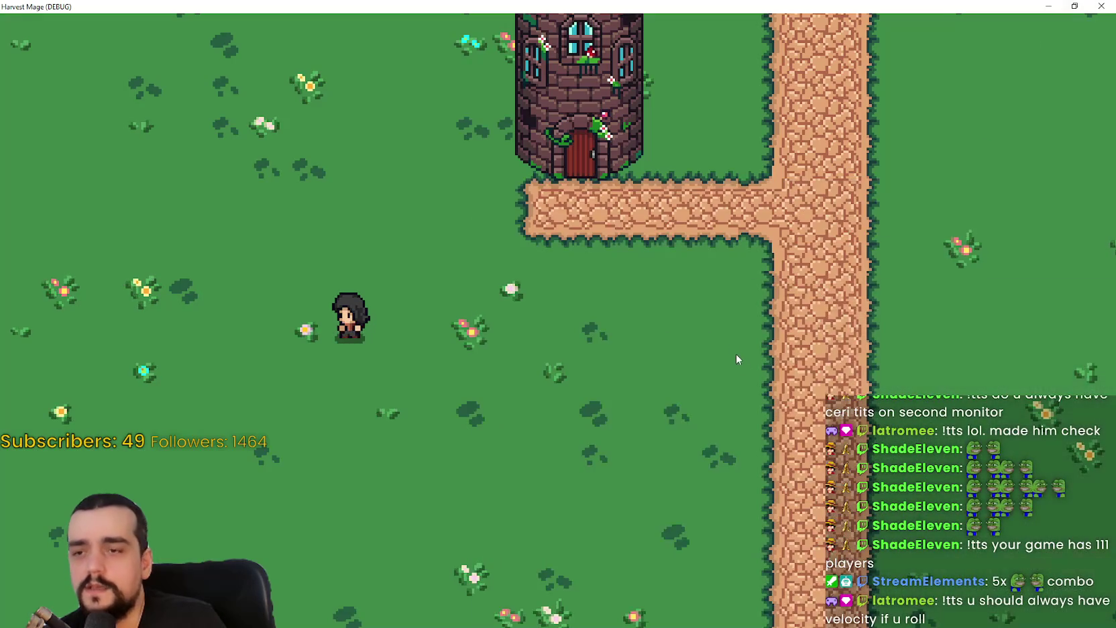
{"action": "key", "text": "alt+Tab"}
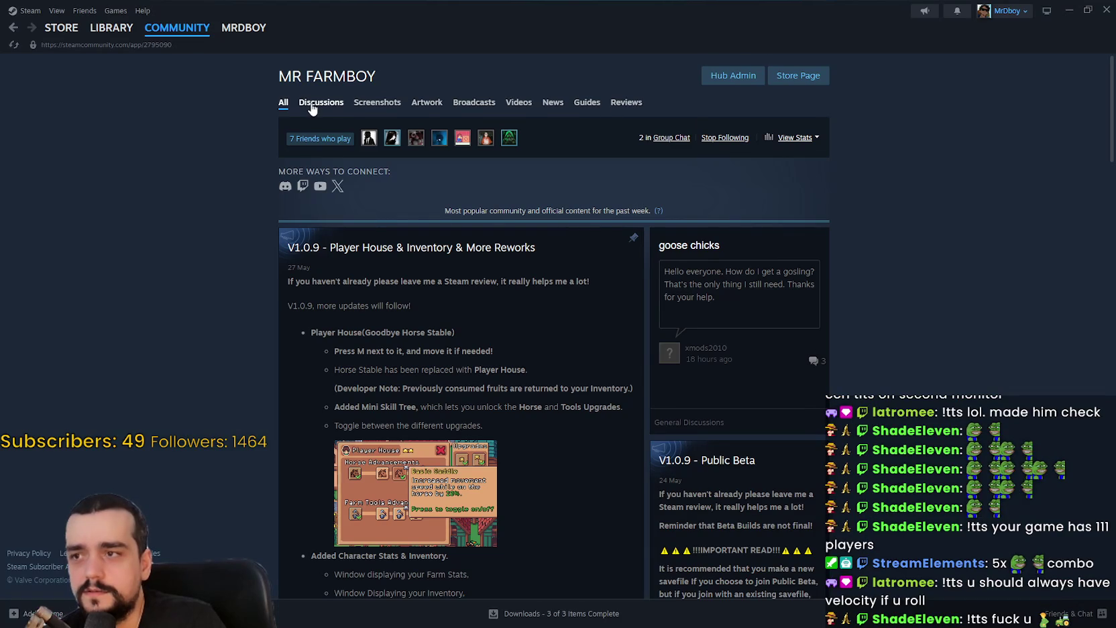
{"action": "left_click", "coordinate": [312, 105]}
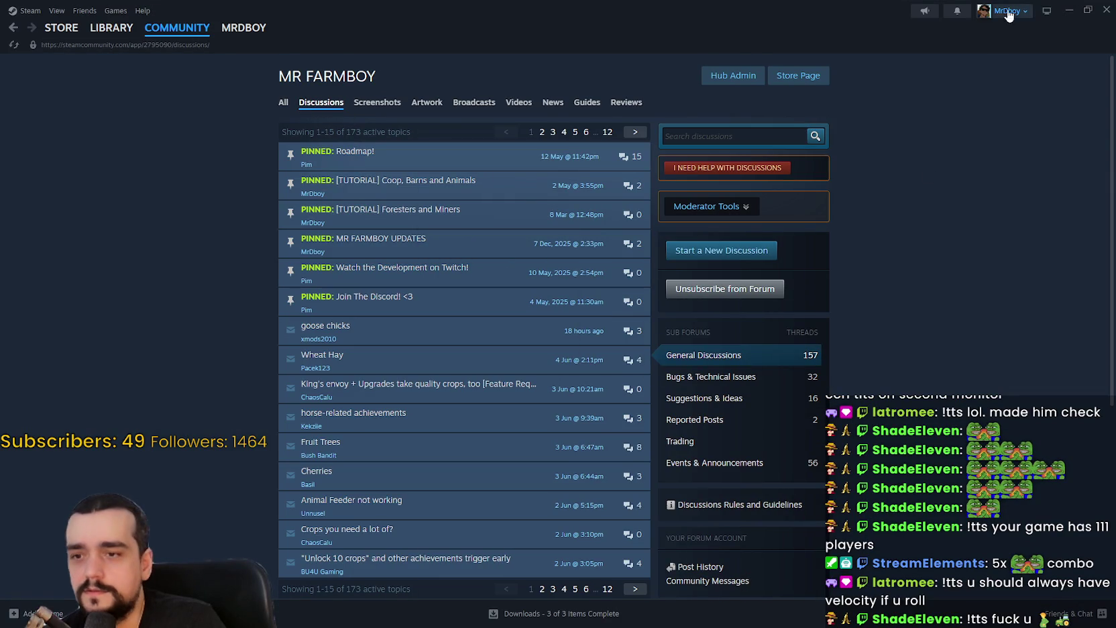
{"action": "left_click", "coordinate": [1067, 10]}
Step: Walk the character right across the grass, up toward the tower, and back along the path
{"action": "key", "text": "d"}
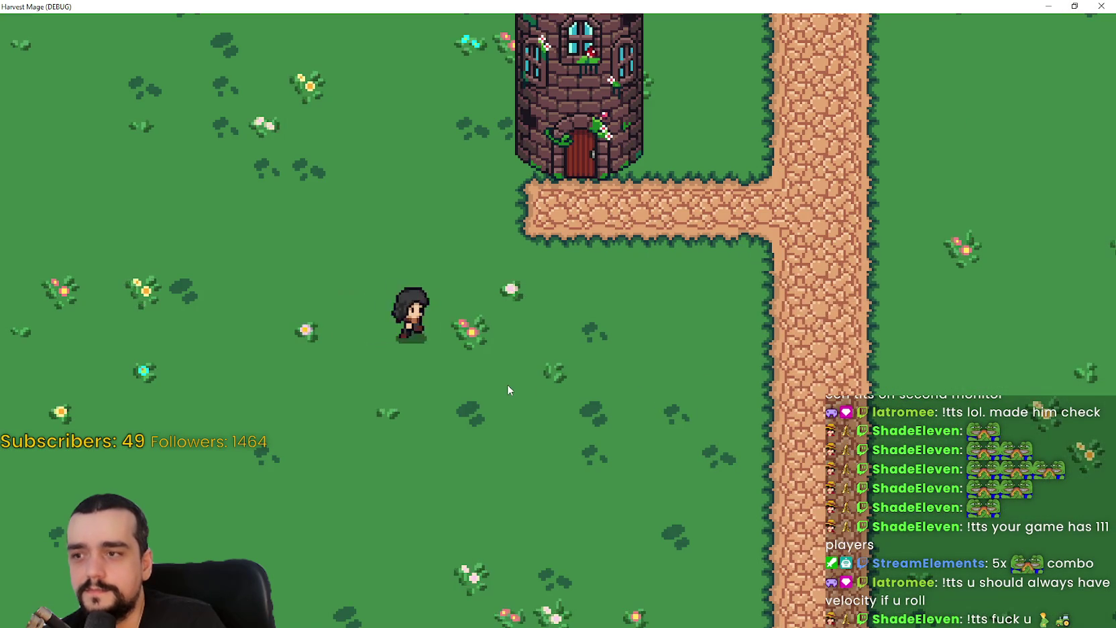
{"action": "key", "text": "d"}
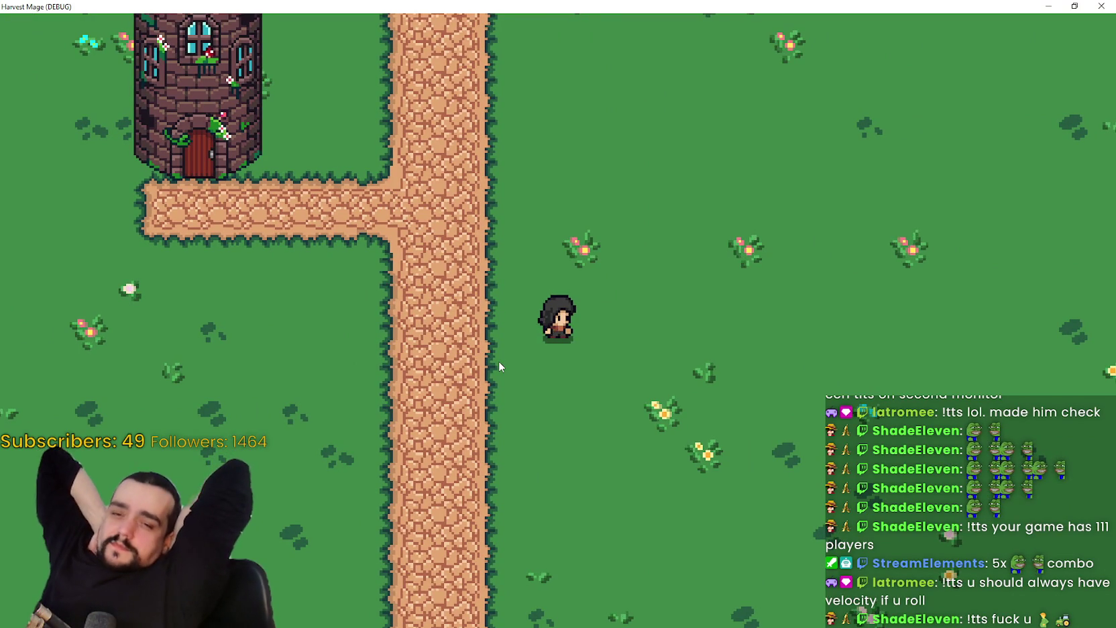
{"action": "key", "text": "w+d"}
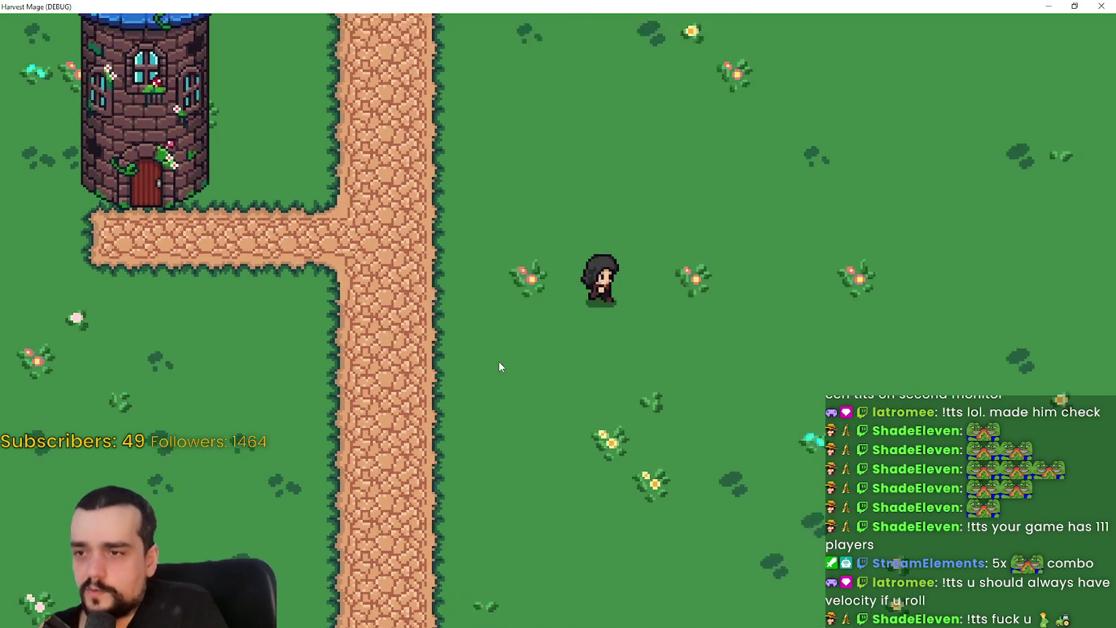
{"action": "key", "text": "a"}
{"action": "key", "text": "s"}
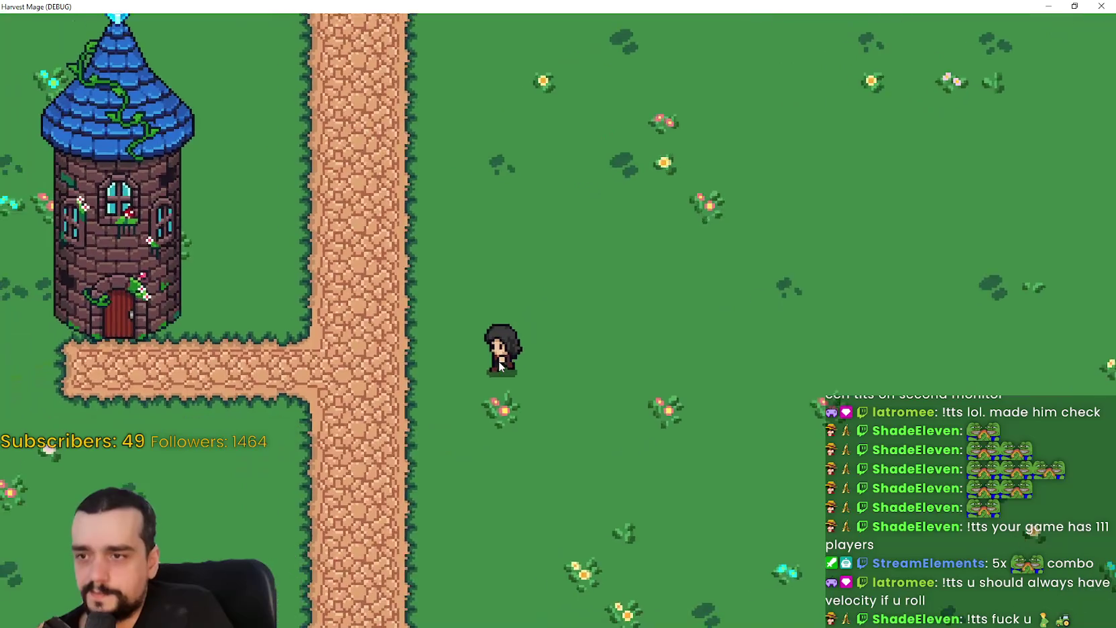
{"action": "key", "text": "w"}
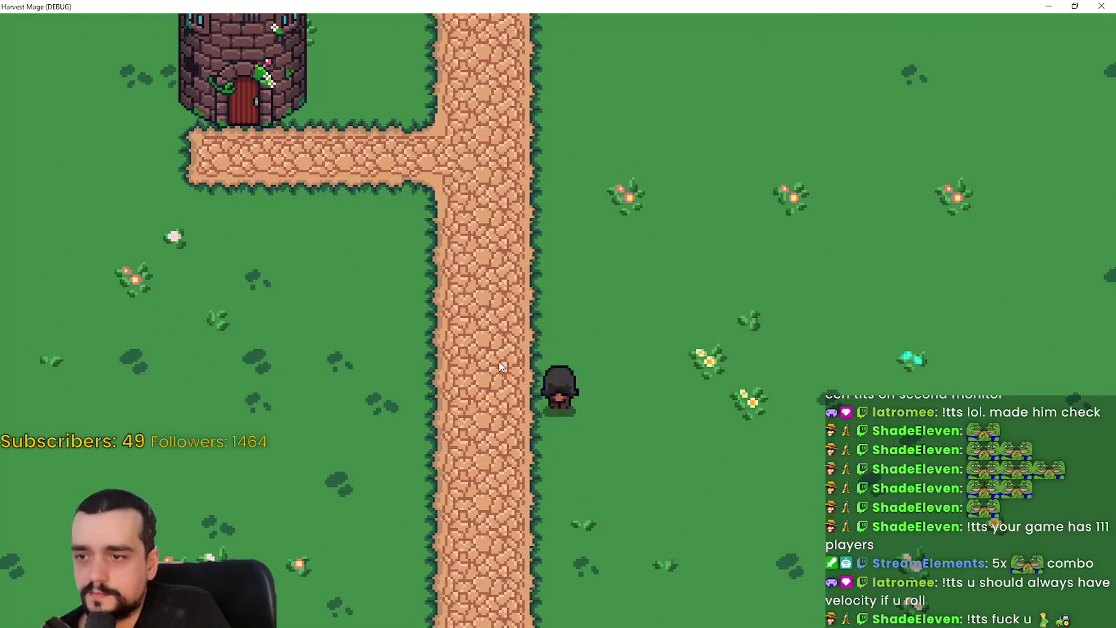
{"action": "key", "text": "w+d"}
{"action": "key", "text": "d"}
{"action": "key", "text": "w+a"}
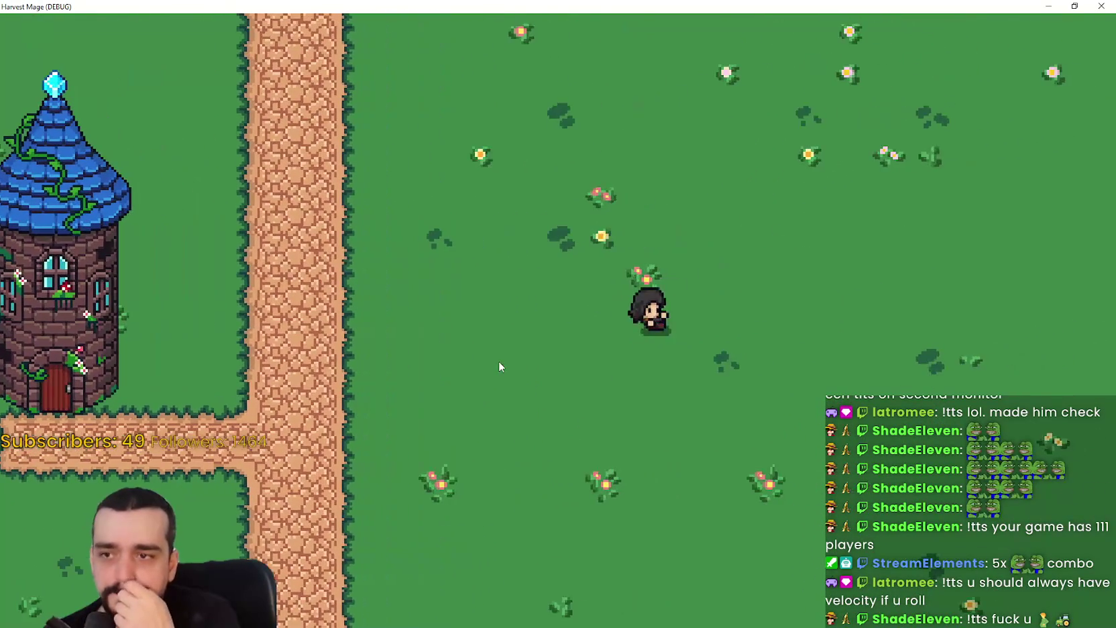
{"action": "key", "text": "a"}
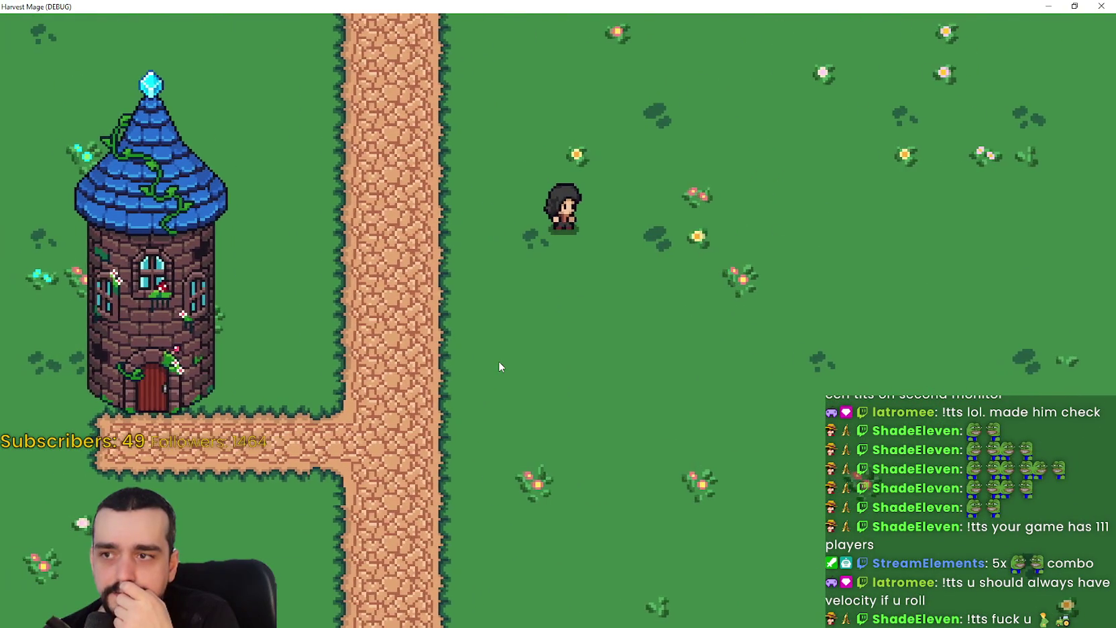
{"action": "key", "text": "s"}
{"action": "key", "text": "a"}
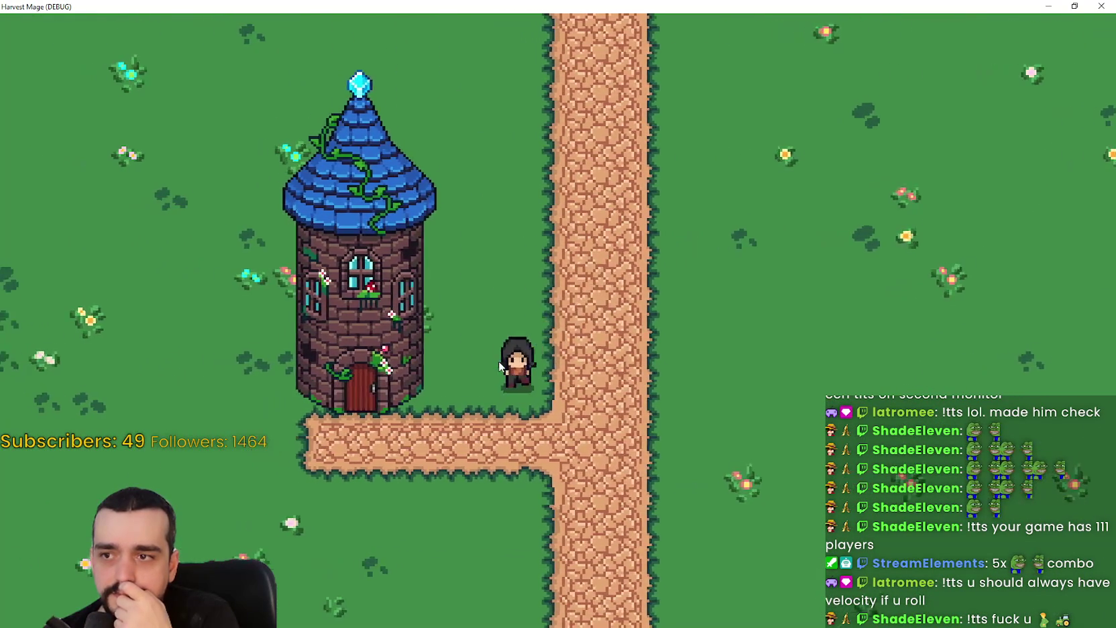
{"action": "key", "text": "d"}
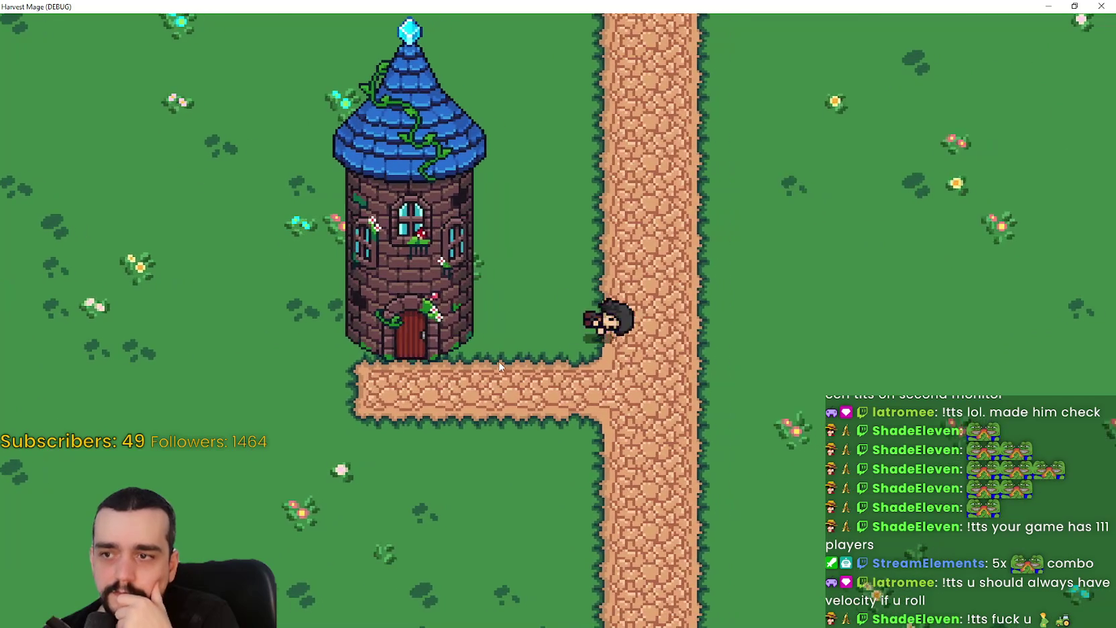
{"action": "key", "text": "a"}
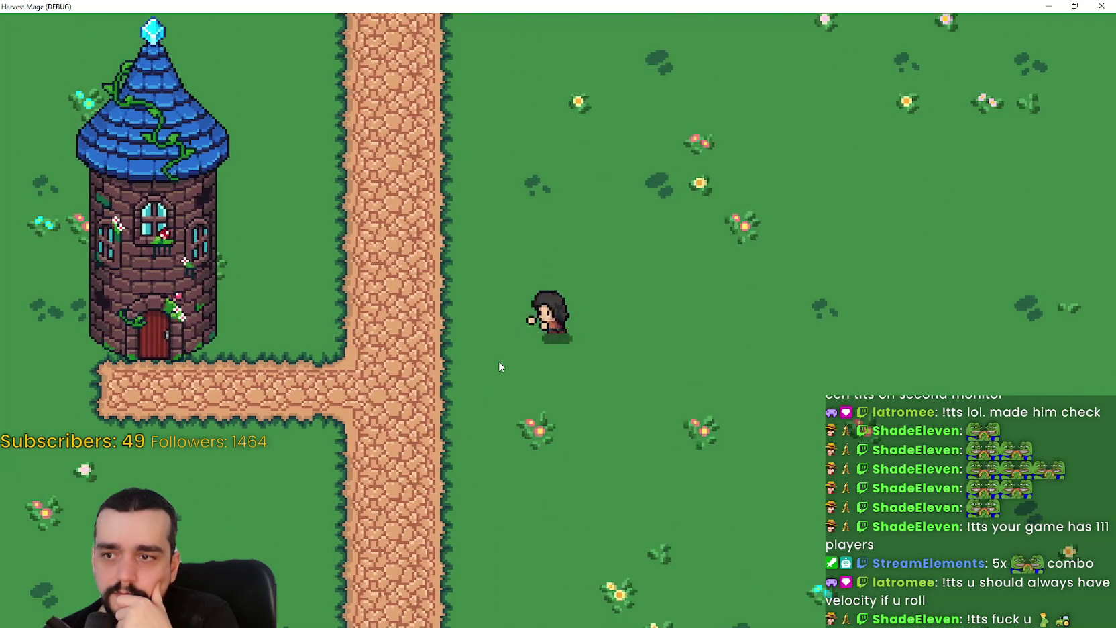
Step: Keep walking the character around the field, then restore and close the game window
{"action": "key", "text": "w"}
{"action": "key", "text": "a"}
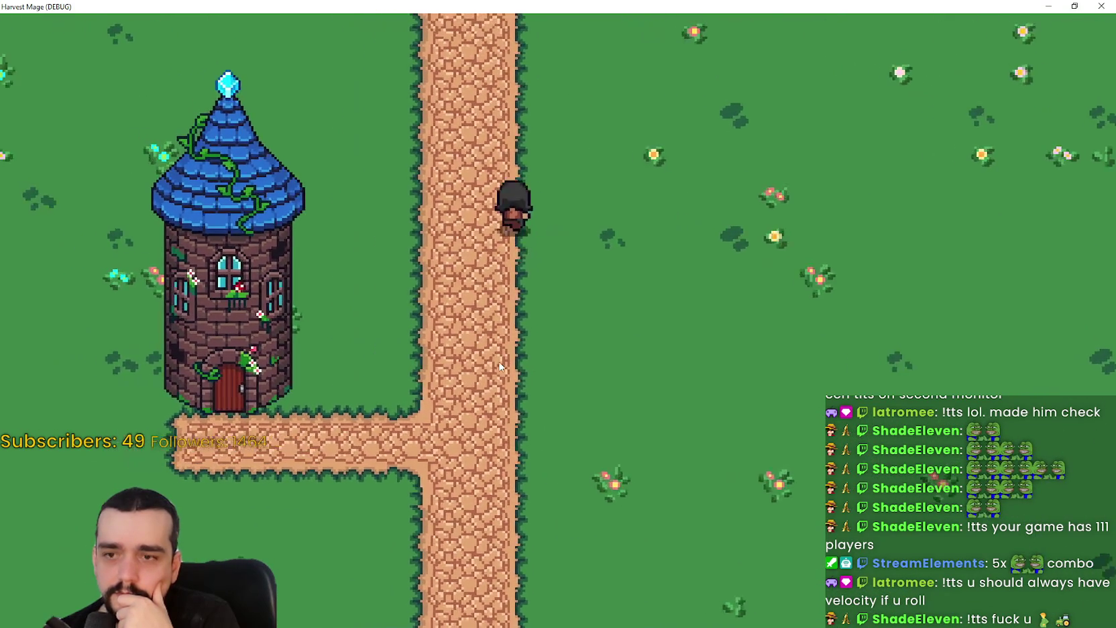
{"action": "key", "text": "s"}
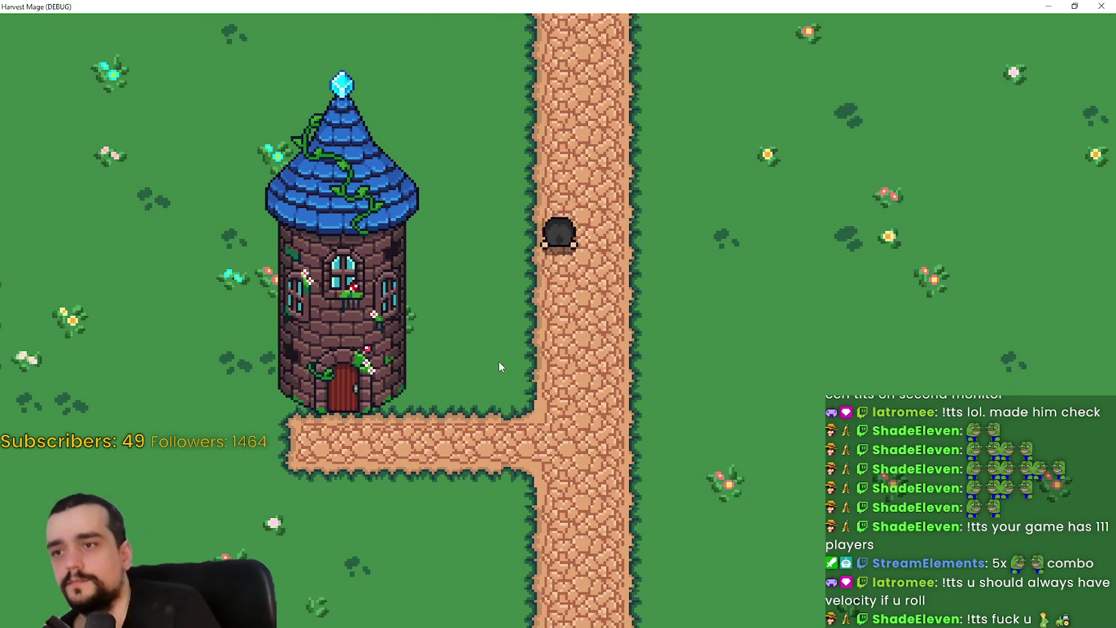
{"action": "key", "text": "d"}
{"action": "key", "text": "d"}
{"action": "key", "text": "s"}
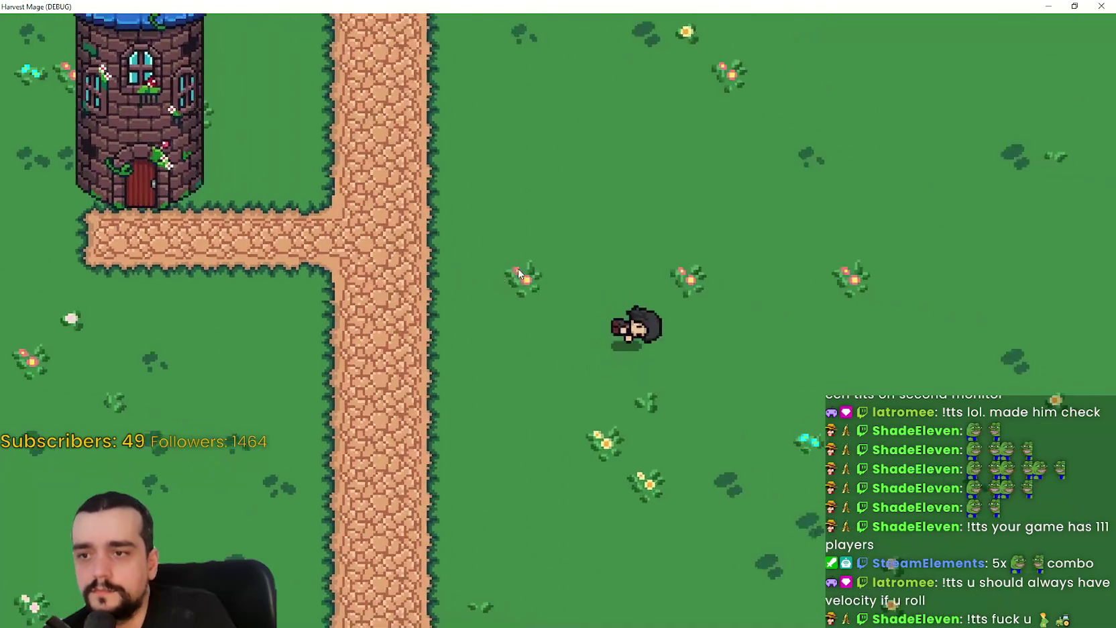
{"action": "key", "text": "w"}
{"action": "key", "text": "a"}
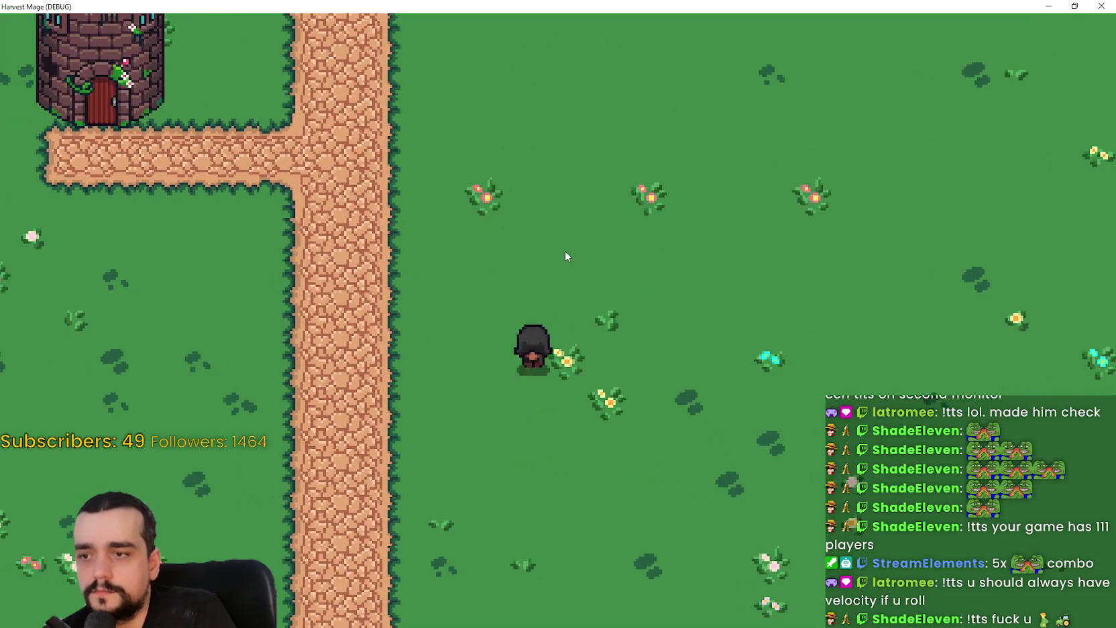
{"action": "key", "text": "w"}
{"action": "key", "text": "d"}
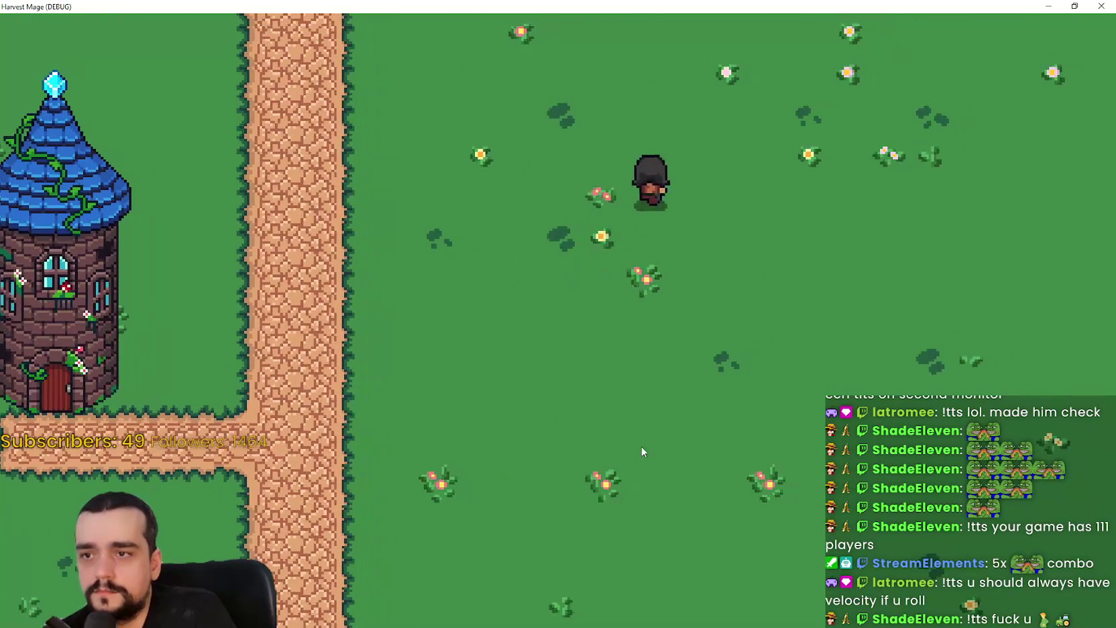
{"action": "key", "text": "s"}
{"action": "key", "text": "a"}
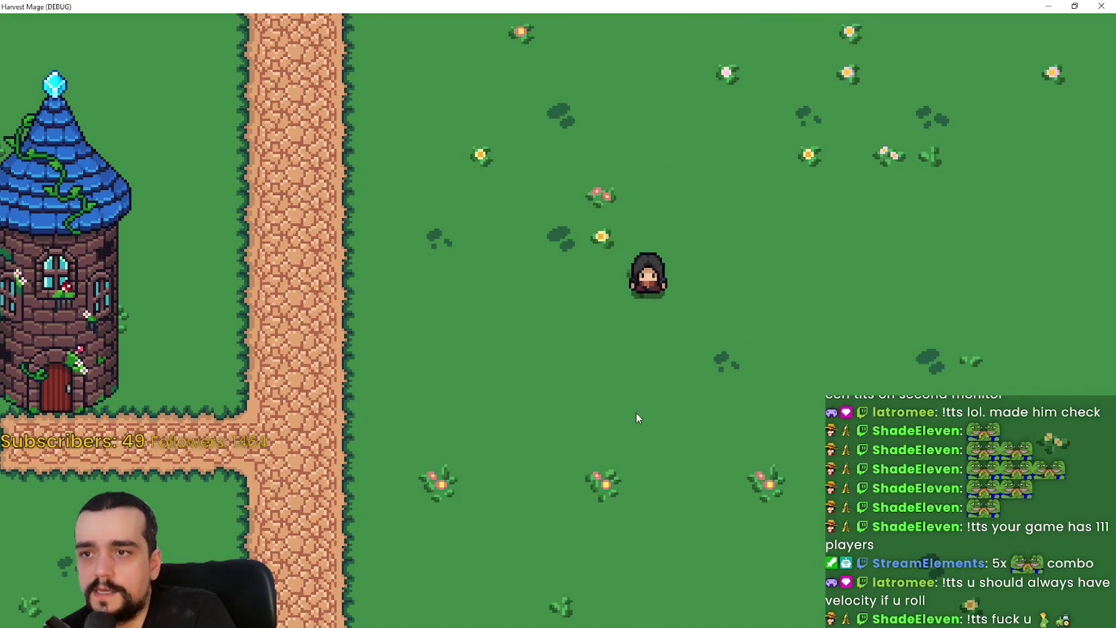
{"action": "key", "text": "d"}
{"action": "key", "text": "w"}
{"action": "key", "text": "d"}
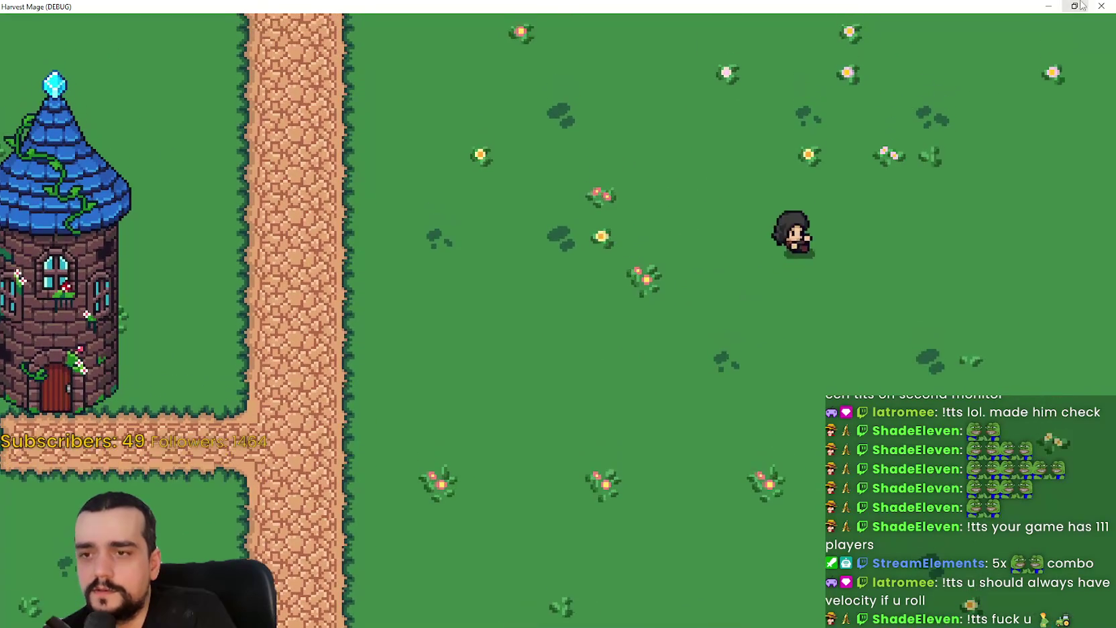
{"action": "left_click", "coordinate": [1074, 6]}
{"action": "left_click", "coordinate": [917, 112]}
{"action": "left_click", "coordinate": [668, 396]}
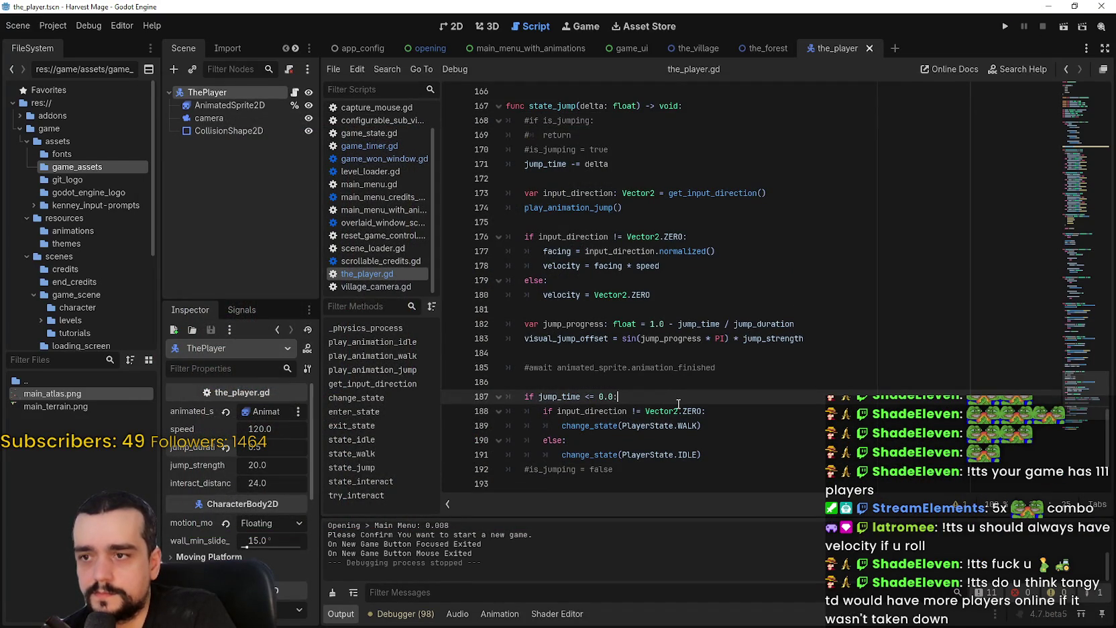
Step: Inspect velocity on line 180 and line 182 of state_jump, and enlarge the output panel
{"action": "left_click", "coordinate": [681, 300]}
{"action": "double_click", "coordinate": [572, 296]}
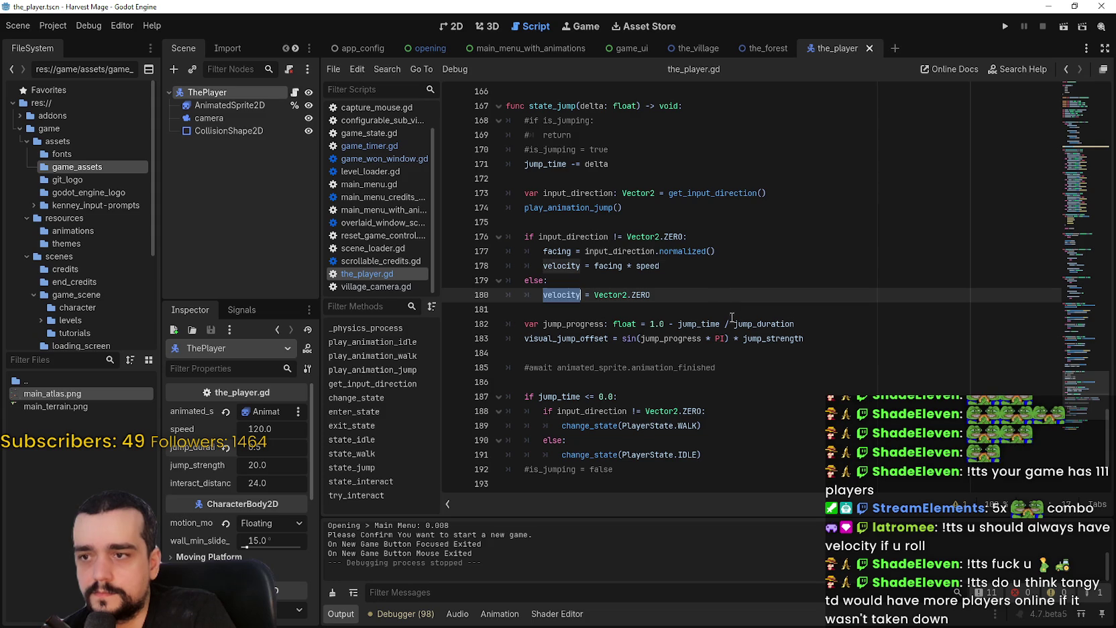
{"action": "mouse_move", "coordinate": [714, 336]}
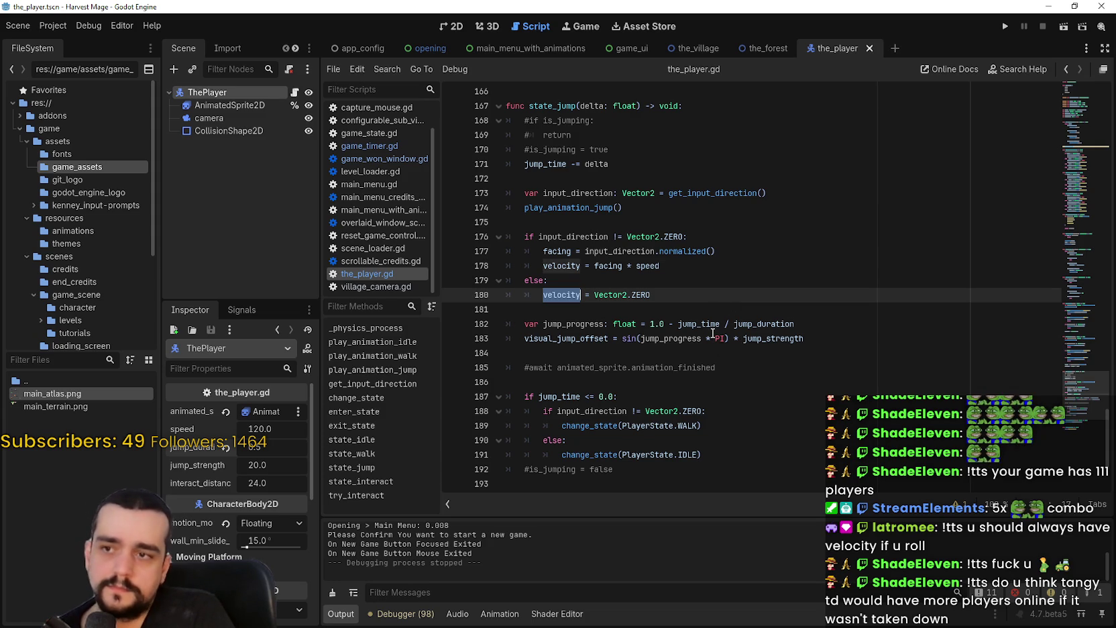
{"action": "left_click", "coordinate": [691, 312]}
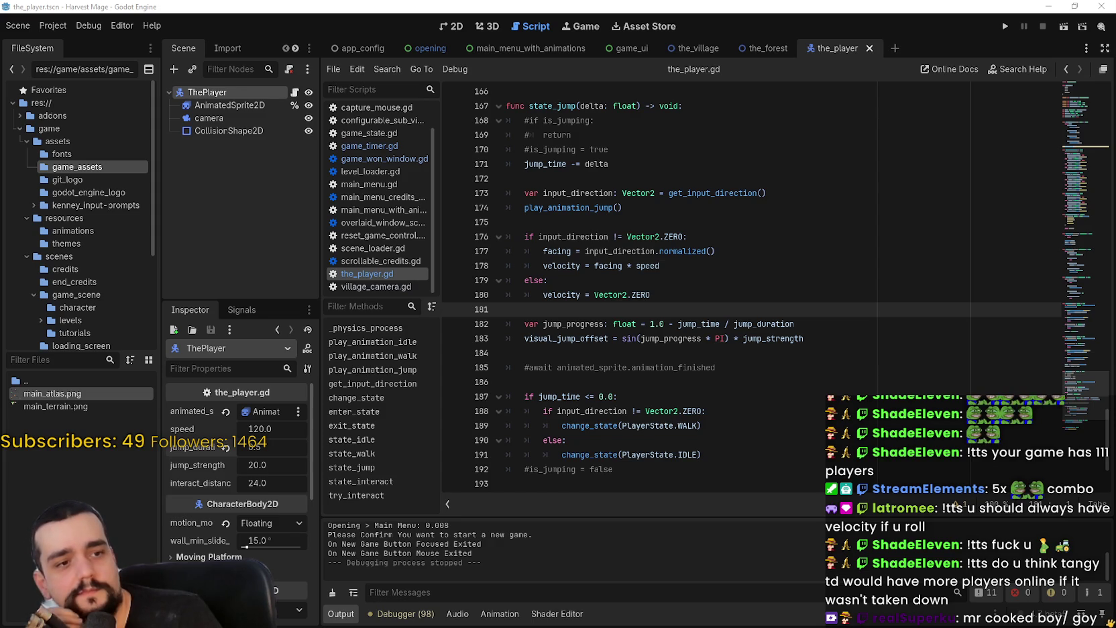
{"action": "left_click", "coordinate": [821, 324]}
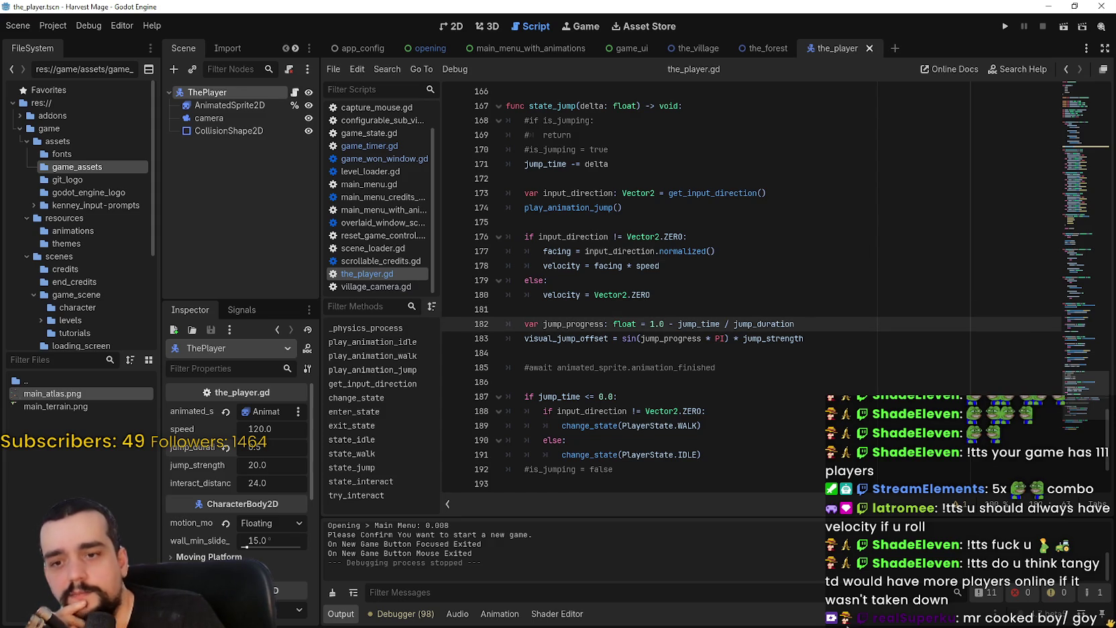
{"action": "left_click_drag", "start_coordinate": [834, 515], "coordinate": [830, 487]}
Step: Place the cursor on lines 185–186, then on lines 170–172 of state_jump
{"action": "left_click", "coordinate": [757, 366]}
{"action": "left_click", "coordinate": [768, 392]}
{"action": "key", "text": "Up"}
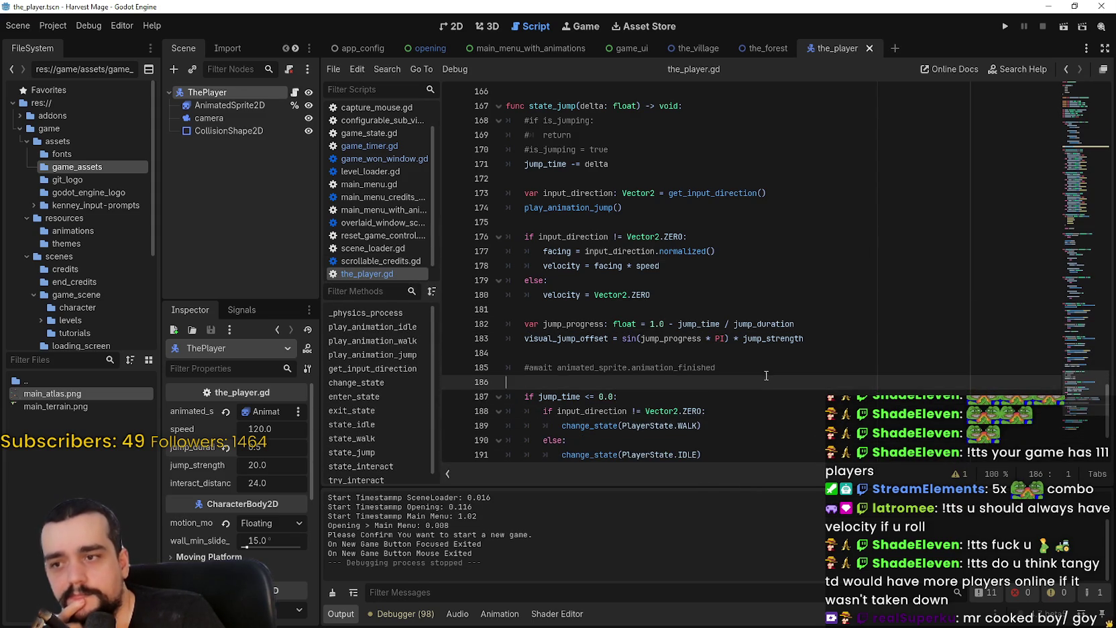
{"action": "scroll", "coordinate": [765, 375], "scroll_direction": "down", "scroll_amount": 4}
{"action": "scroll", "coordinate": [760, 349], "scroll_direction": "up", "scroll_amount": 5}
{"action": "left_click", "coordinate": [607, 177]}
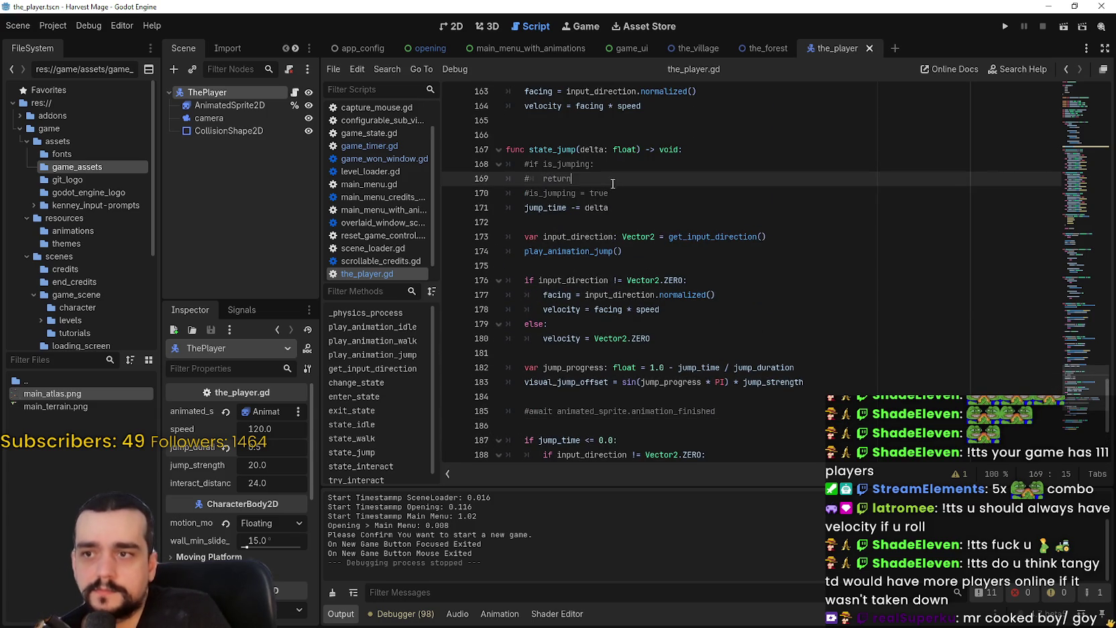
{"action": "left_click", "coordinate": [623, 195]}
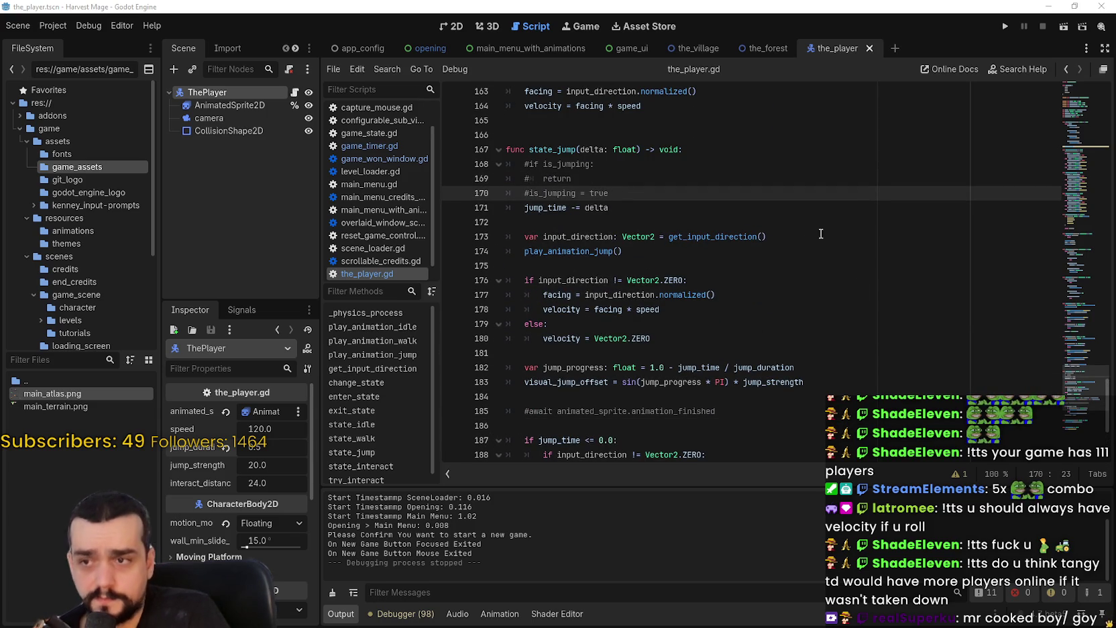
{"action": "key", "text": "Down"}
{"action": "key", "text": "Down"}
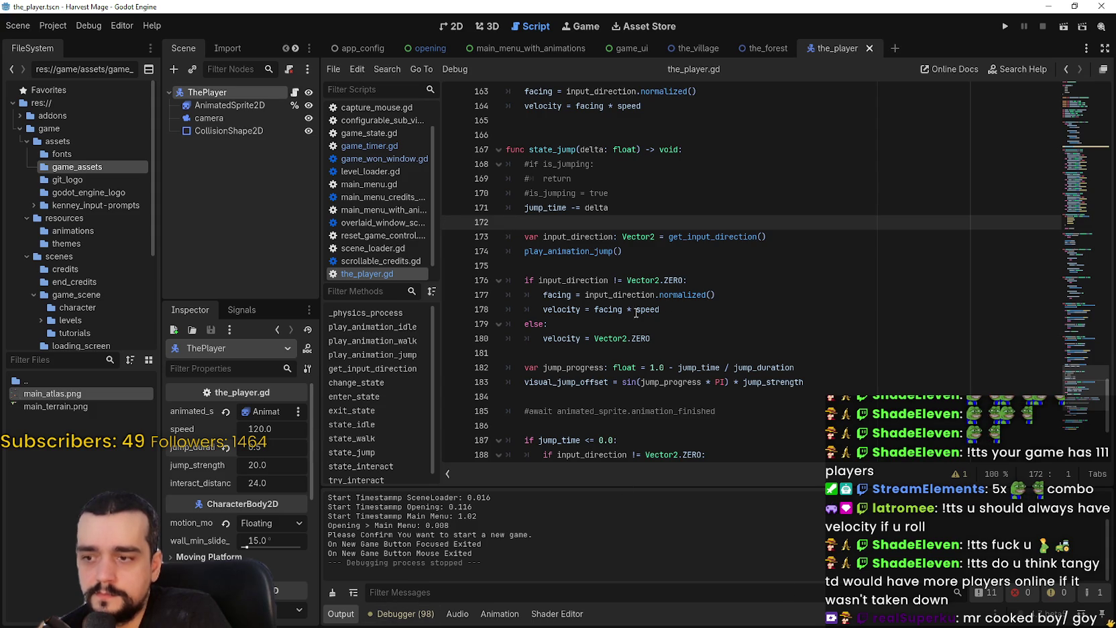
Step: Move the cursor between empty line 186 and empty line 193 just after state_jump
{"action": "left_click", "coordinate": [606, 352]}
{"action": "scroll", "coordinate": [647, 386], "scroll_direction": "down", "scroll_amount": 1}
{"action": "left_click", "coordinate": [645, 382]}
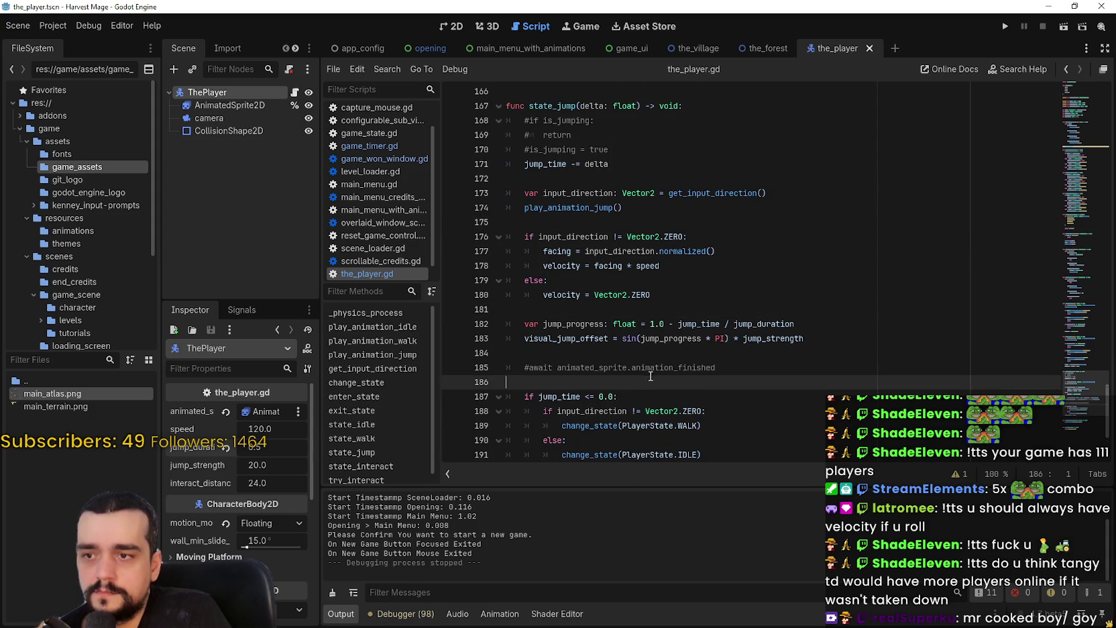
{"action": "scroll", "coordinate": [651, 375], "scroll_direction": "down", "scroll_amount": 3}
{"action": "left_click", "coordinate": [655, 354]}
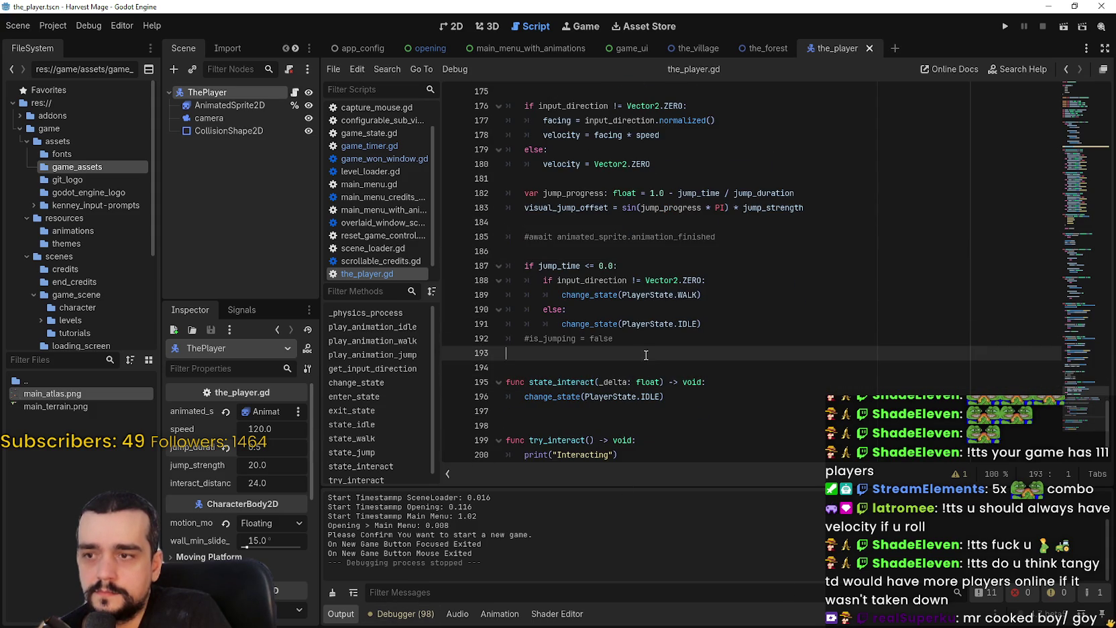
{"action": "scroll", "coordinate": [658, 295], "scroll_direction": "up", "scroll_amount": 1}
{"action": "left_click", "coordinate": [664, 299]}
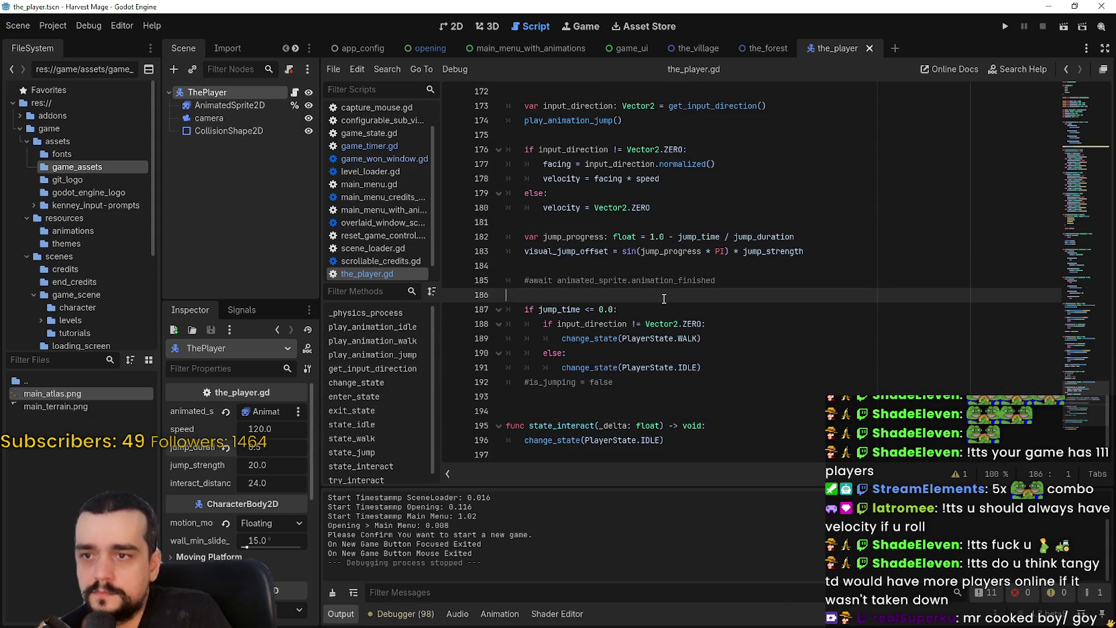
Step: Go back up to lines 180 and 172 and scroll through state_jump to review it
{"action": "mouse_move", "coordinate": [647, 327]}
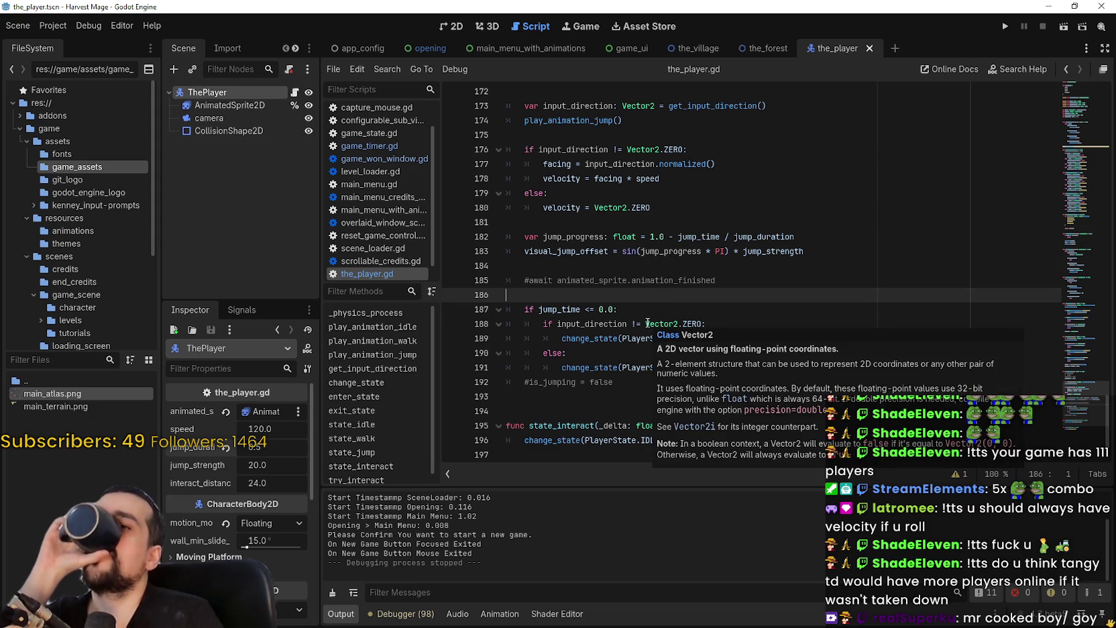
{"action": "scroll", "coordinate": [647, 324], "scroll_direction": "up", "scroll_amount": 2}
{"action": "left_click", "coordinate": [655, 296]}
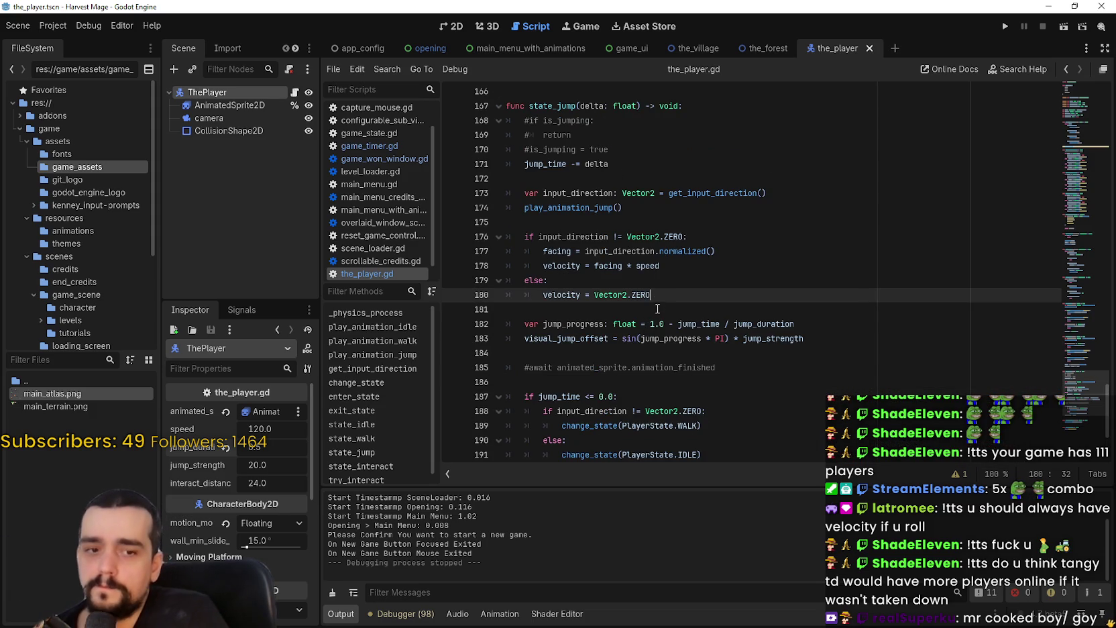
{"action": "scroll", "coordinate": [649, 301], "scroll_direction": "up", "scroll_amount": 1}
{"action": "left_click", "coordinate": [740, 227]}
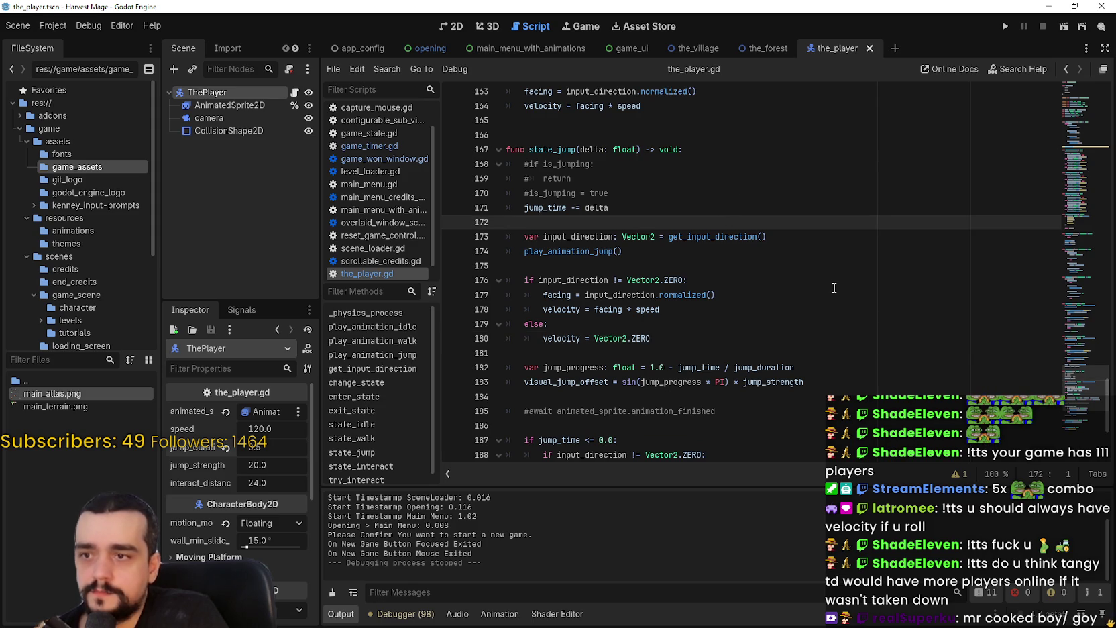
{"action": "scroll", "coordinate": [834, 287], "scroll_direction": "up", "scroll_amount": 2}
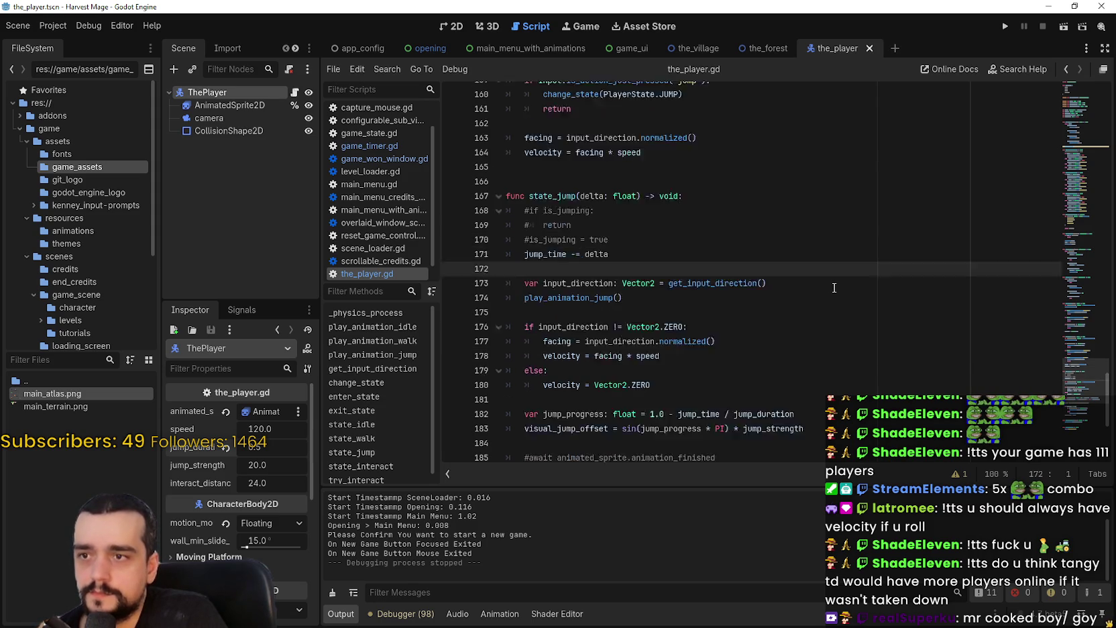
{"action": "scroll", "coordinate": [834, 287], "scroll_direction": "down", "scroll_amount": 4}
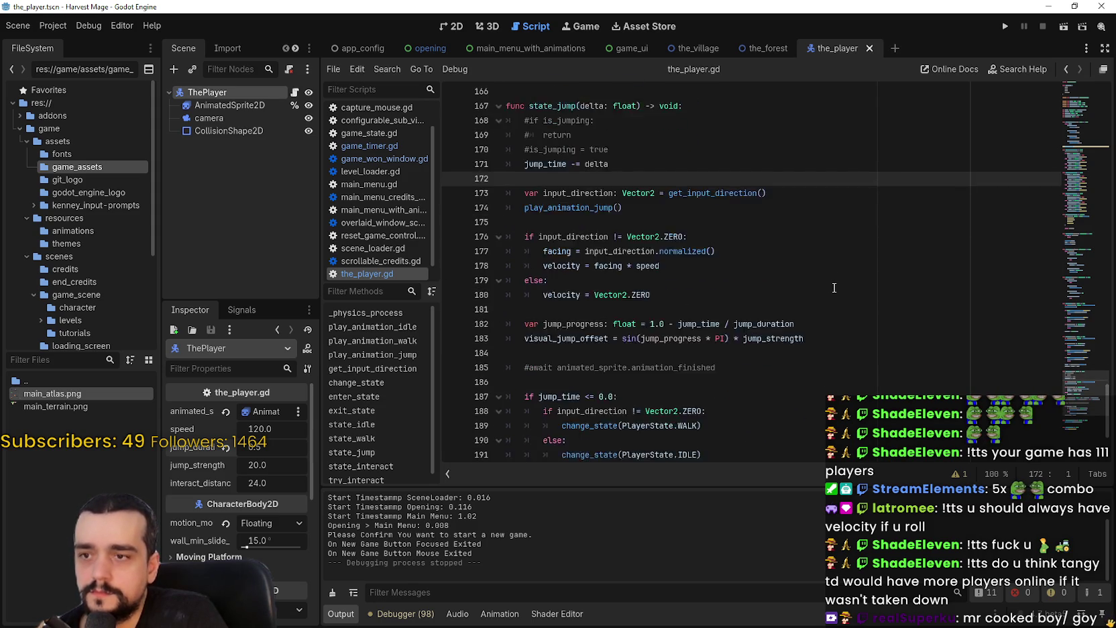
{"action": "scroll", "coordinate": [830, 288], "scroll_direction": "up", "scroll_amount": 1}
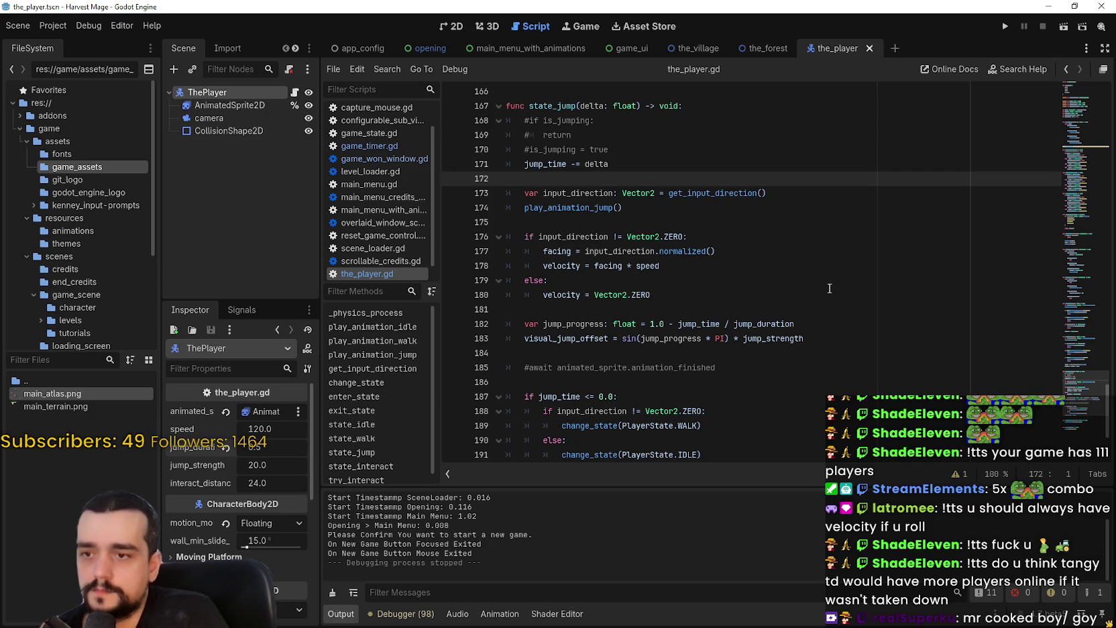
{"action": "scroll", "coordinate": [830, 288], "scroll_direction": "down", "scroll_amount": 1}
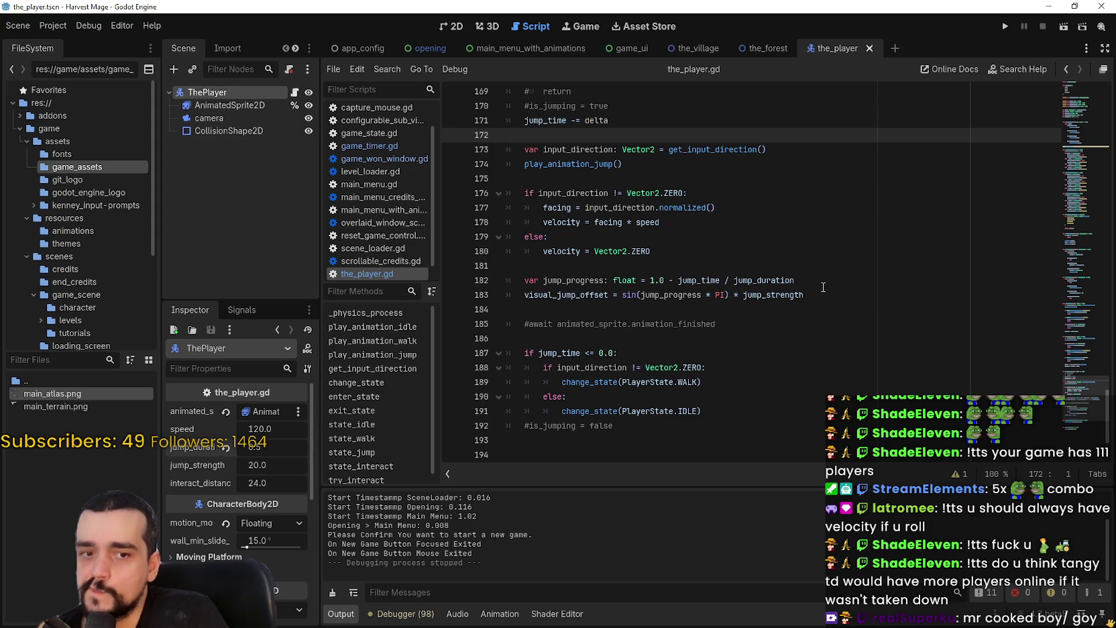
{"action": "scroll", "coordinate": [823, 287], "scroll_direction": "up", "scroll_amount": 2}
{"action": "mouse_move", "coordinate": [507, 120]}
{"action": "left_mouse_down"}
{"action": "mouse_move", "coordinate": [617, 239]}
{"action": "mouse_move", "coordinate": [556, 274]}
{"action": "mouse_move", "coordinate": [552, 165]}
{"action": "mouse_move", "coordinate": [623, 335]}
{"action": "mouse_move", "coordinate": [647, 338]}
{"action": "mouse_move", "coordinate": [641, 429]}
{"action": "mouse_move", "coordinate": [639, 325]}
{"action": "left_mouse_up"}
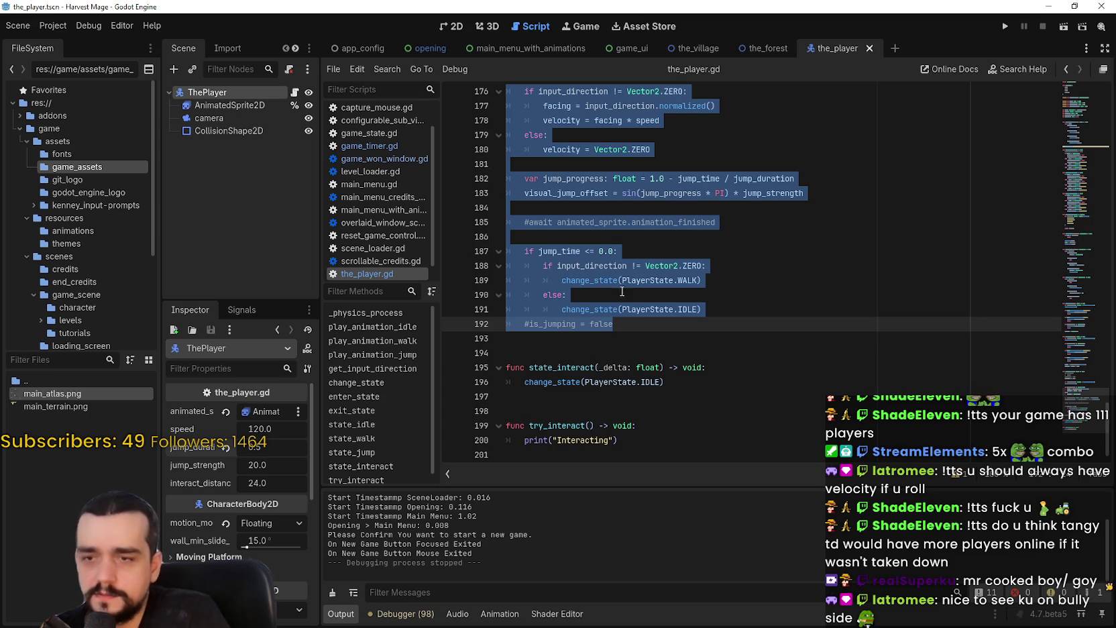
{"action": "left_click", "coordinate": [588, 230]}
{"action": "scroll", "coordinate": [614, 254], "scroll_direction": "up", "scroll_amount": 3}
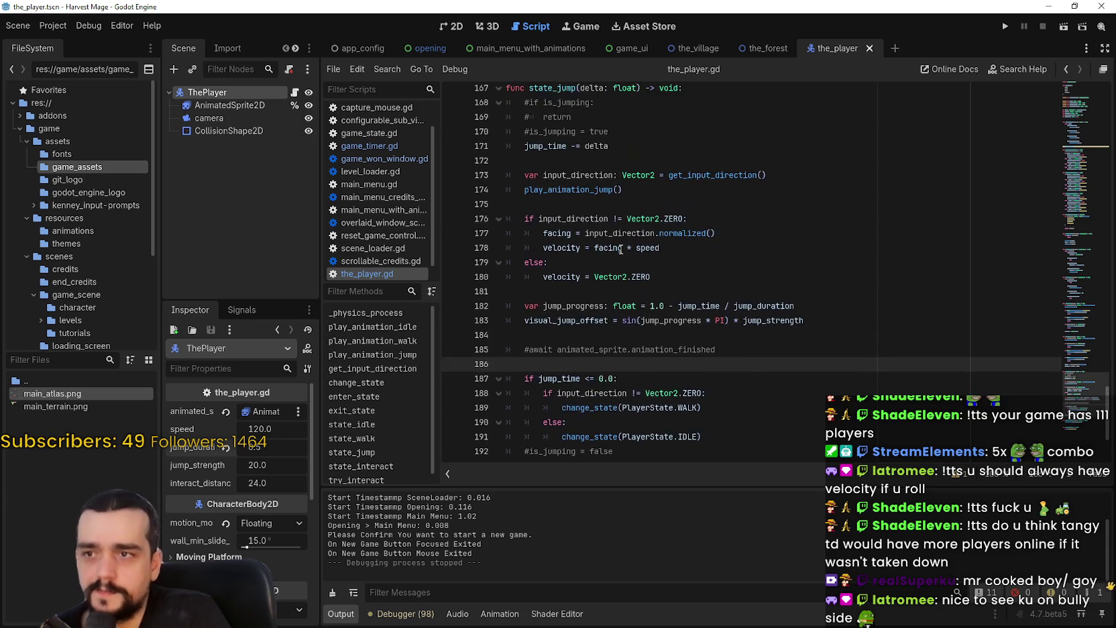
{"action": "scroll", "coordinate": [614, 255], "scroll_direction": "up", "scroll_amount": 2}
{"action": "double_click", "coordinate": [556, 176]}
{"action": "mouse_move", "coordinate": [556, 175]}
{"action": "left_mouse_down"}
{"action": "mouse_move", "coordinate": [671, 378]}
{"action": "mouse_move", "coordinate": [745, 407]}
{"action": "left_mouse_up"}
{"action": "scroll", "coordinate": [1076, 347], "scroll_direction": "up", "scroll_amount": 5}
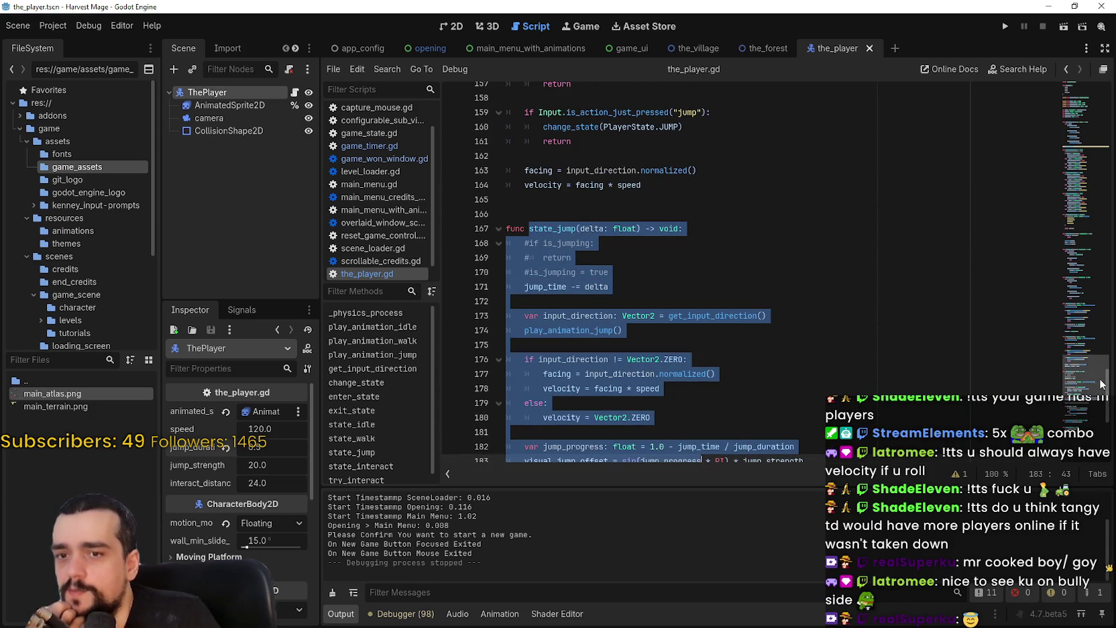
{"action": "scroll", "coordinate": [1076, 347], "scroll_direction": "up", "scroll_amount": 3}
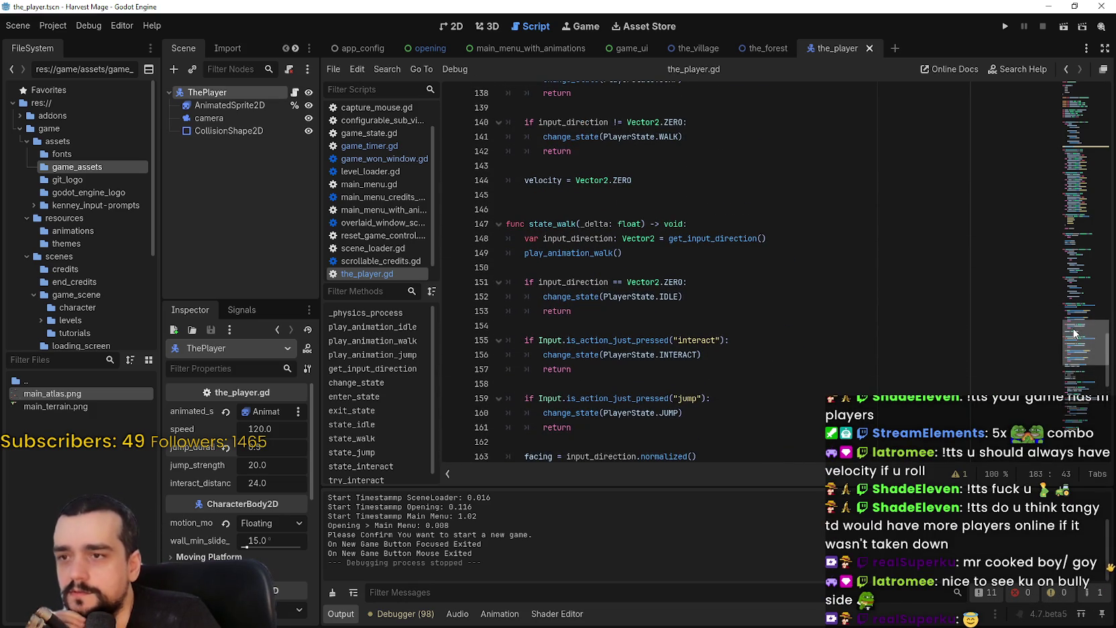
{"action": "scroll", "coordinate": [1070, 333], "scroll_direction": "down", "scroll_amount": 1}
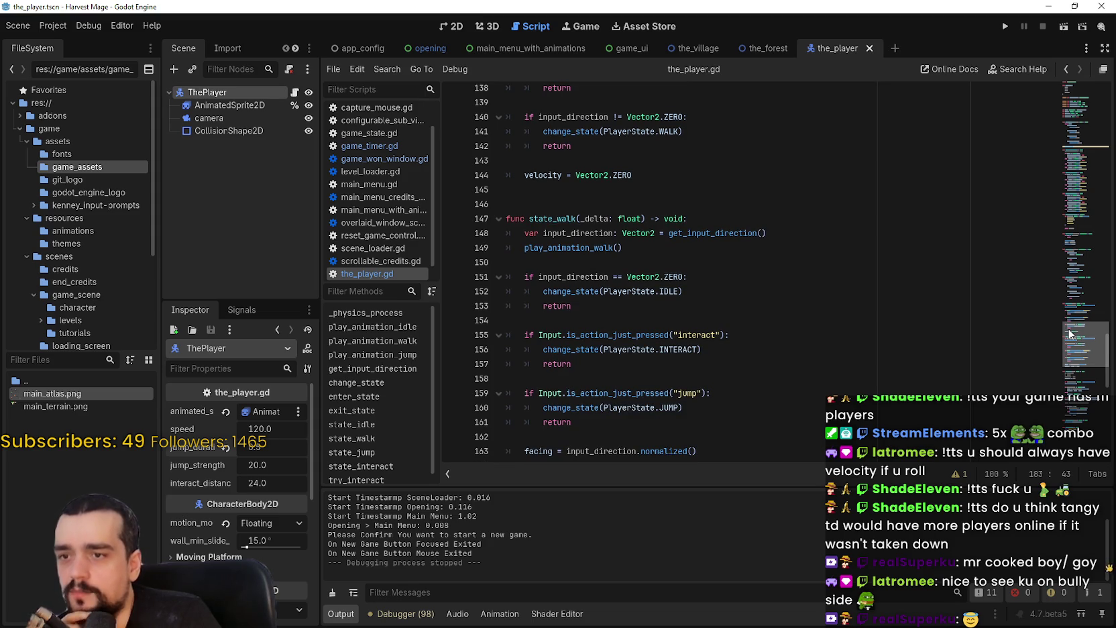
{"action": "mouse_move", "coordinate": [1068, 328]}
{"action": "left_mouse_down"}
{"action": "mouse_move", "coordinate": [1064, 405]}
{"action": "mouse_move", "coordinate": [1064, 387]}
{"action": "left_mouse_up"}
{"action": "mouse_move", "coordinate": [631, 450]}
{"action": "left_mouse_down"}
{"action": "mouse_move", "coordinate": [604, 453]}
{"action": "mouse_move", "coordinate": [510, 377]}
{"action": "mouse_move", "coordinate": [501, 100]}
{"action": "left_mouse_up"}
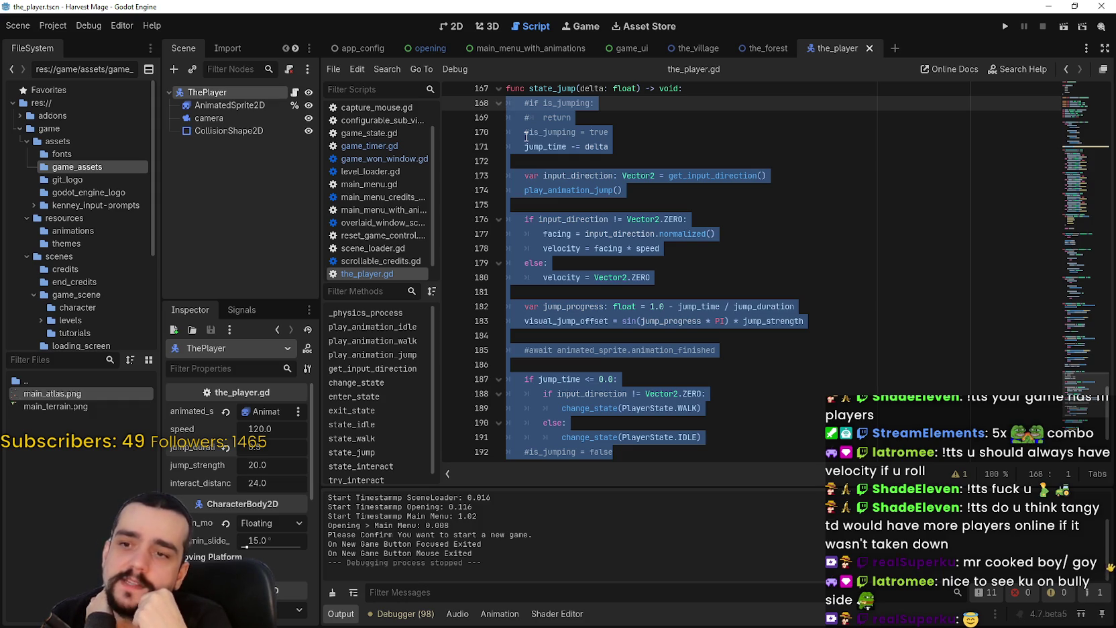
{"action": "scroll", "coordinate": [666, 396], "scroll_direction": "down", "scroll_amount": 1}
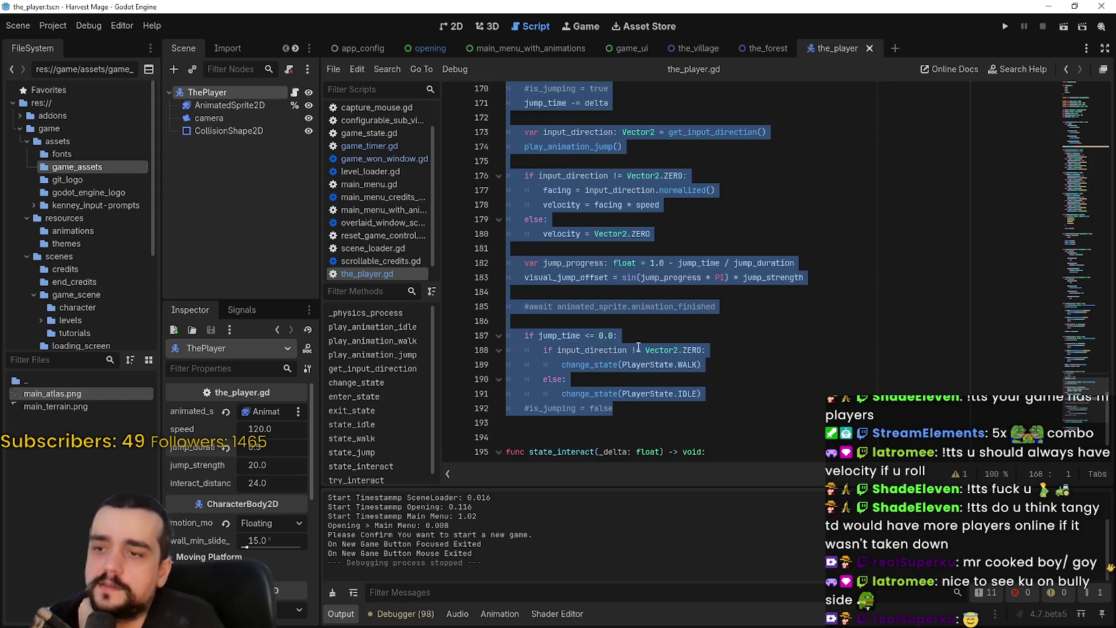
{"action": "left_click", "coordinate": [666, 395]}
{"action": "mouse_move", "coordinate": [730, 398]}
{"action": "left_mouse_down"}
{"action": "mouse_move", "coordinate": [500, 395]}
{"action": "mouse_move", "coordinate": [499, 350]}
{"action": "left_mouse_up"}
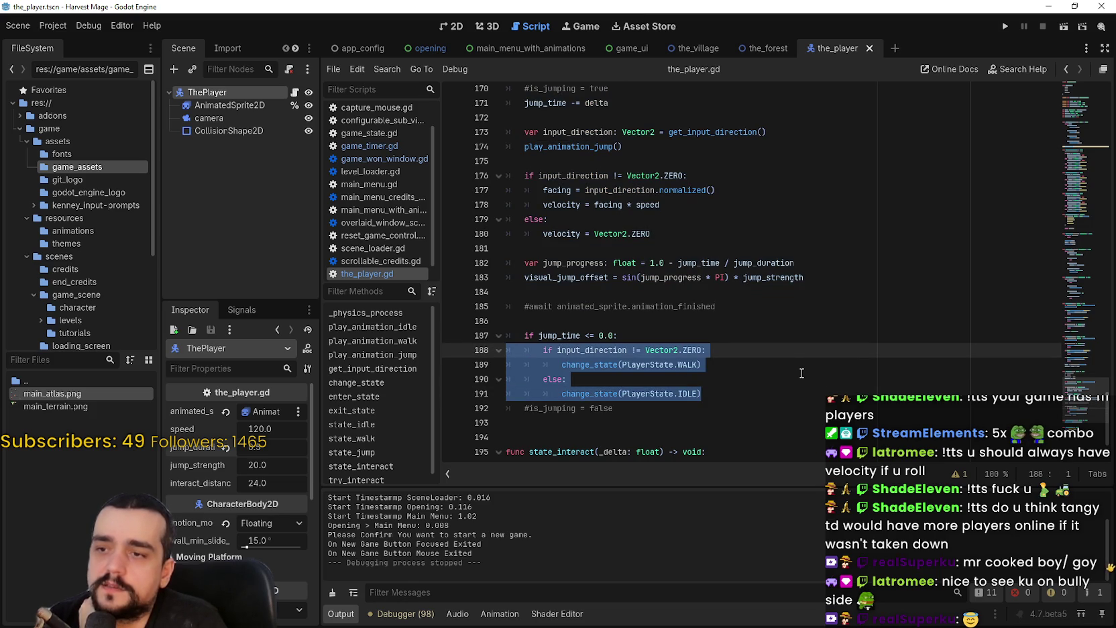
{"action": "left_click", "coordinate": [670, 321]}
{"action": "left_click", "coordinate": [534, 336]}
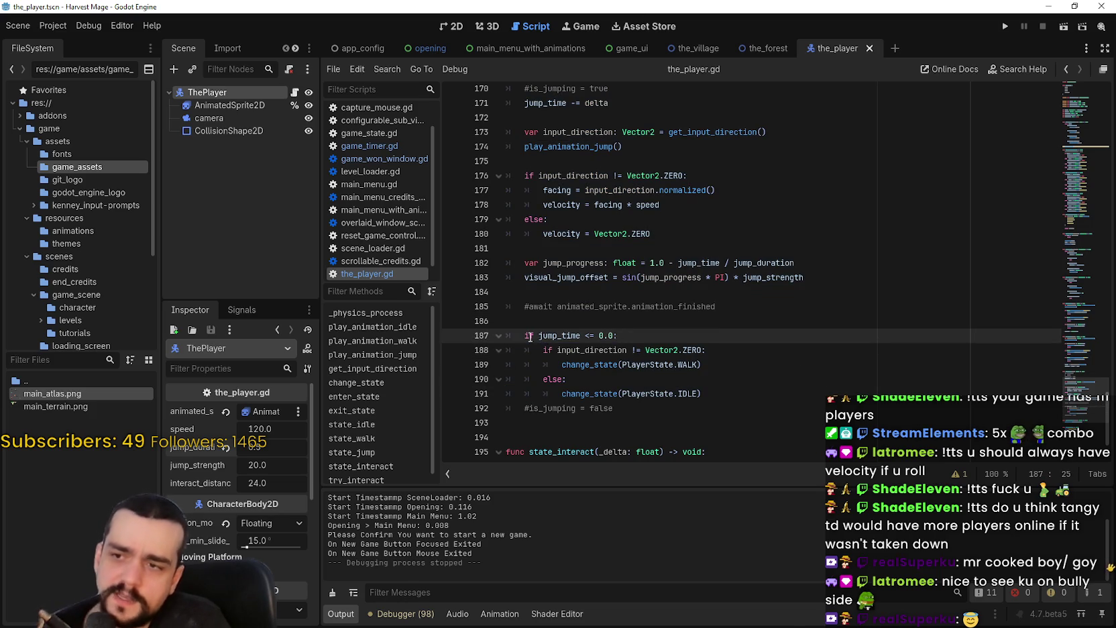